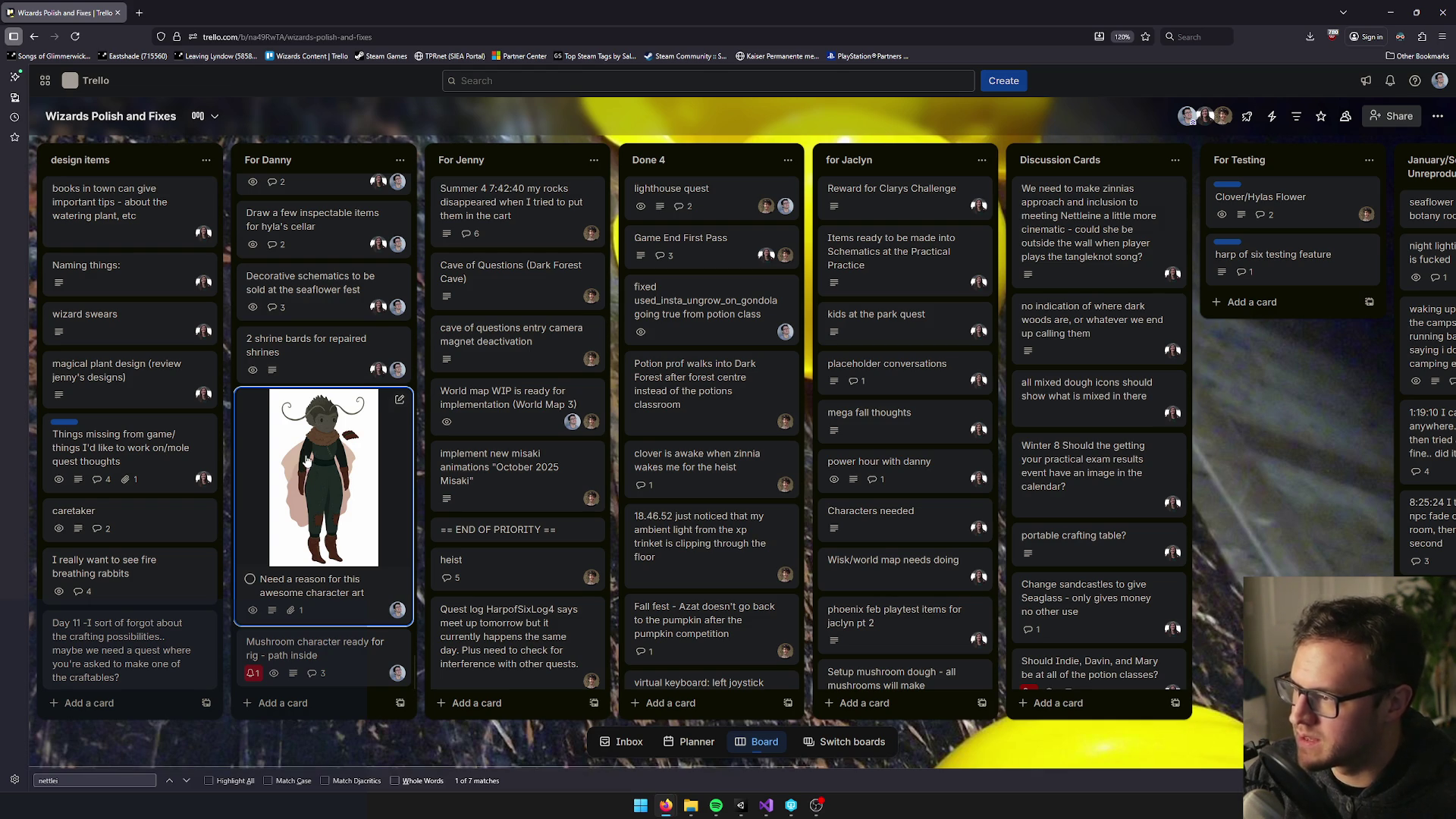
Minimize the Firefox window showing the Trello board
{"action": "left_click", "coordinate": [1384, 7]}
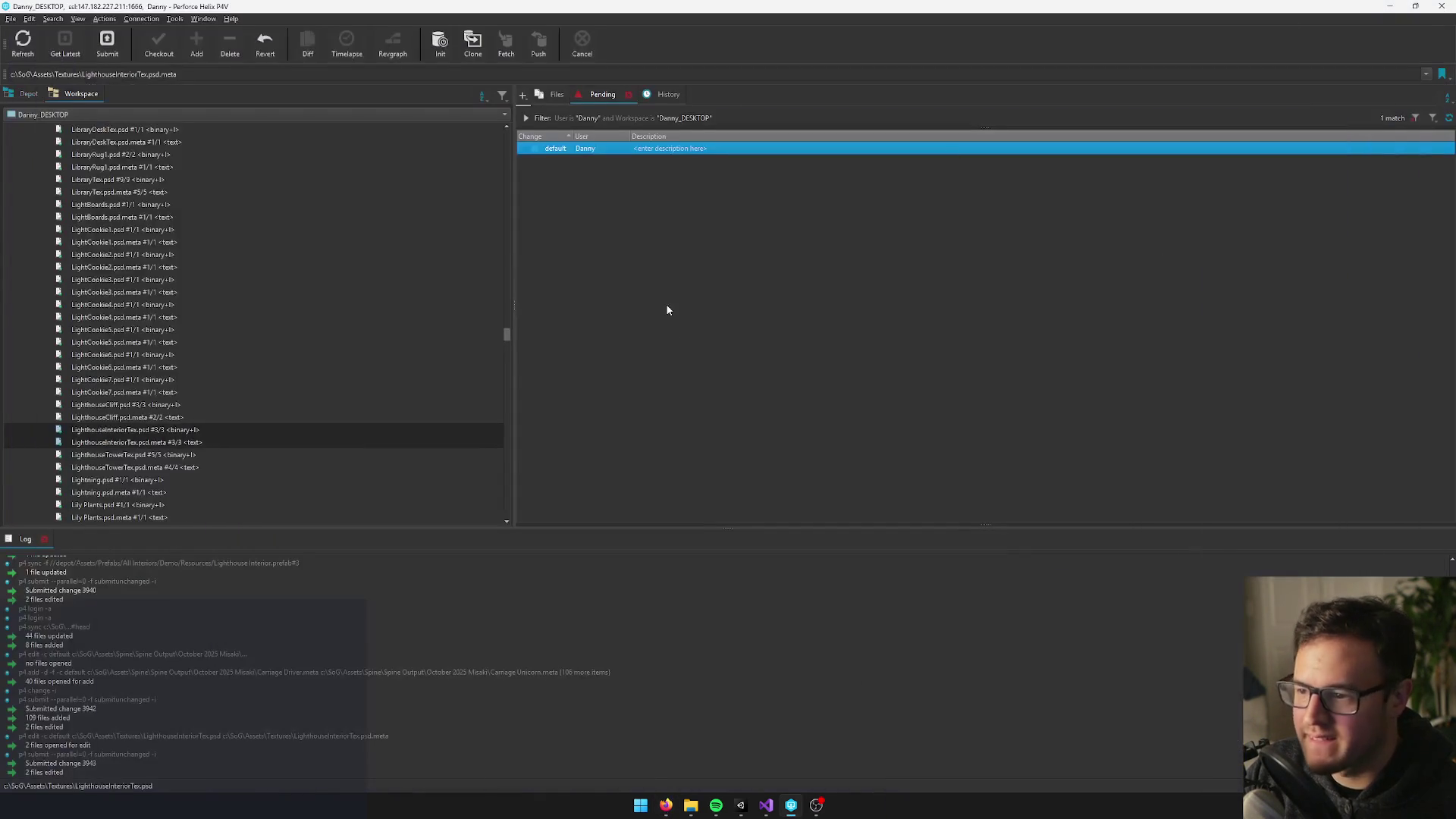
Leave P4V and minimize its window to bring the Unity editor forward
{"action": "left_click", "coordinate": [740, 805]}
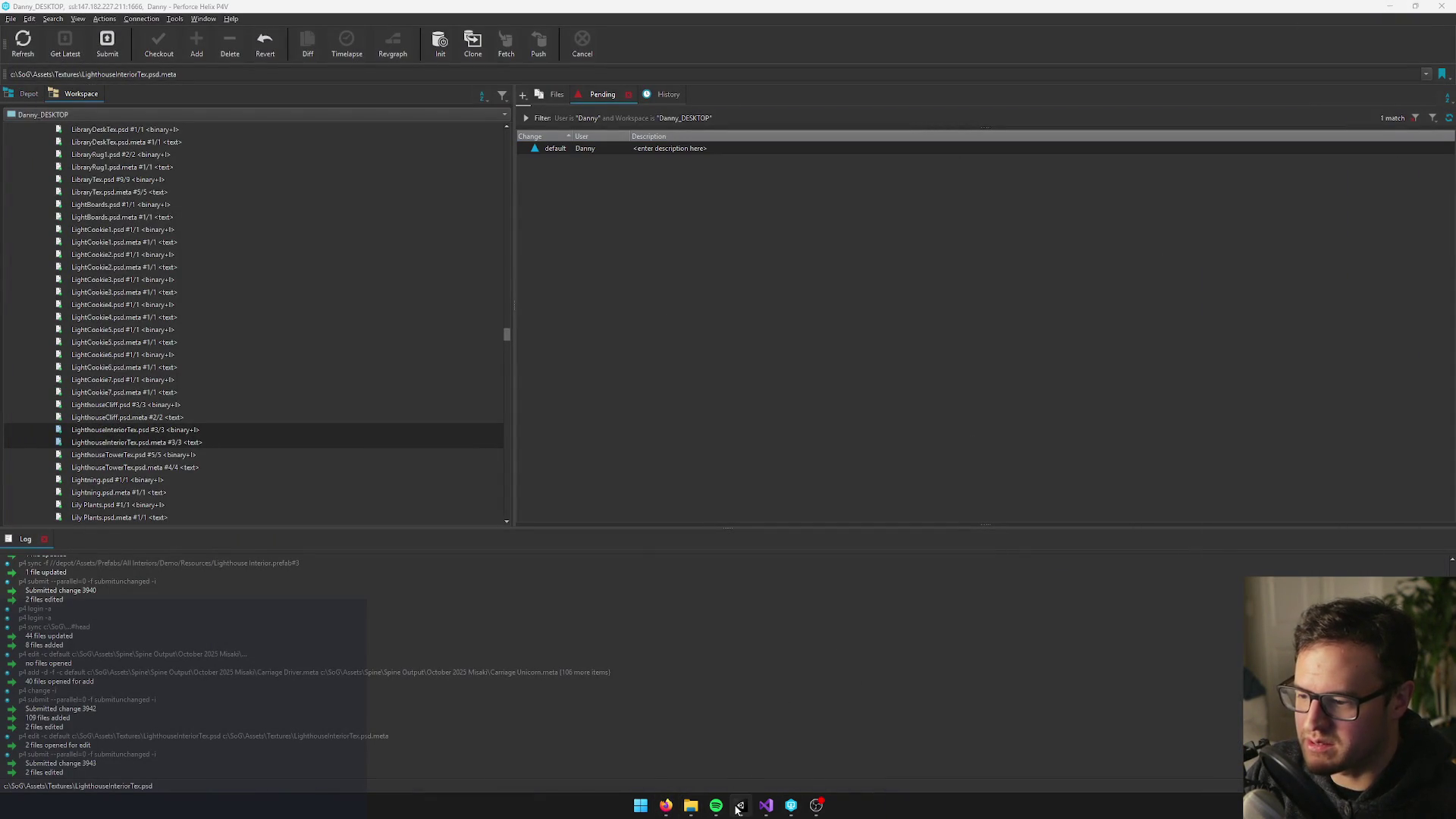
{"action": "left_click", "coordinate": [1388, 6]}
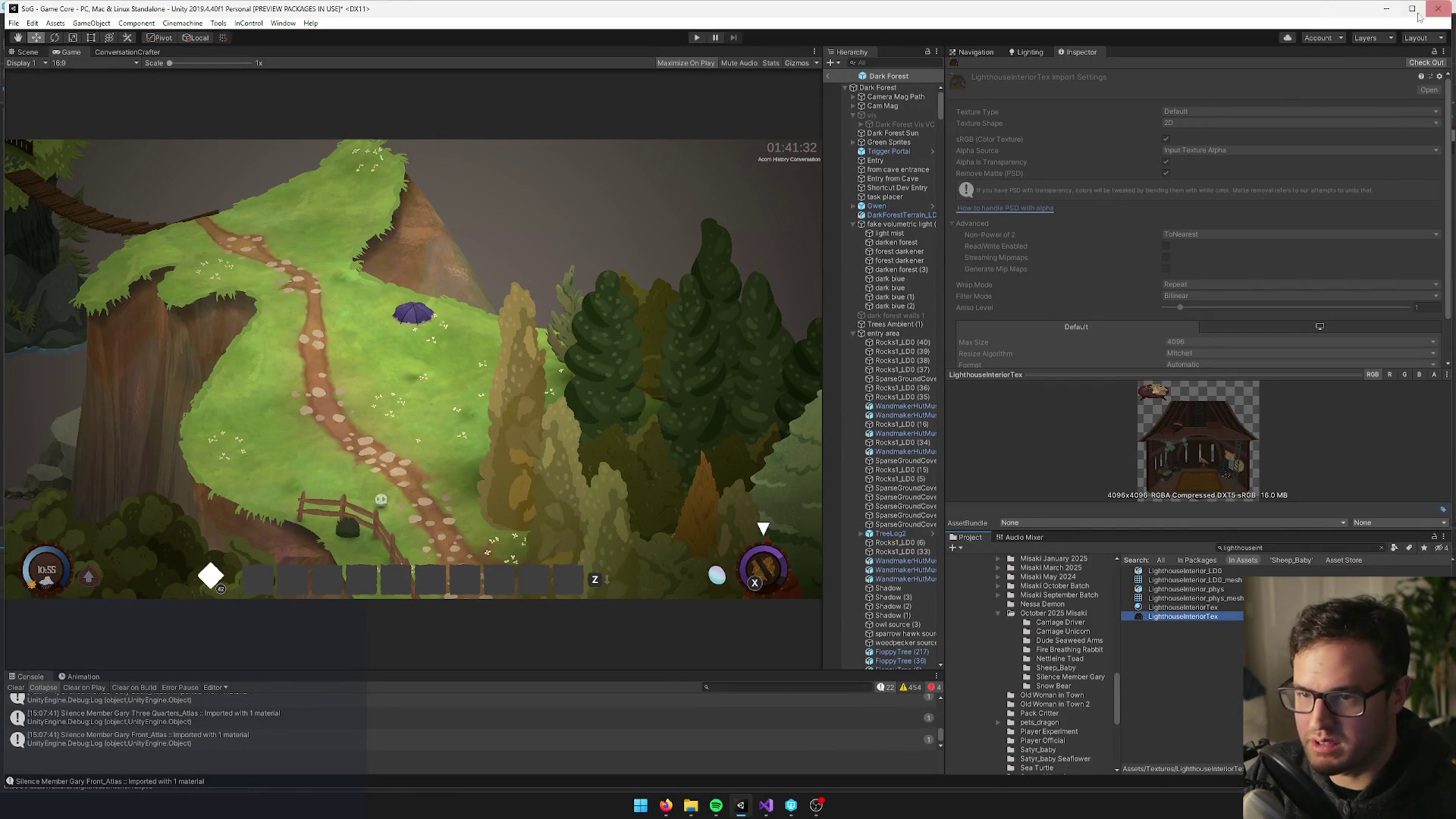
Exit the Dark Forest prefab, disable the Dark Forest object, and select GameCore
{"action": "left_click", "coordinate": [830, 77]}
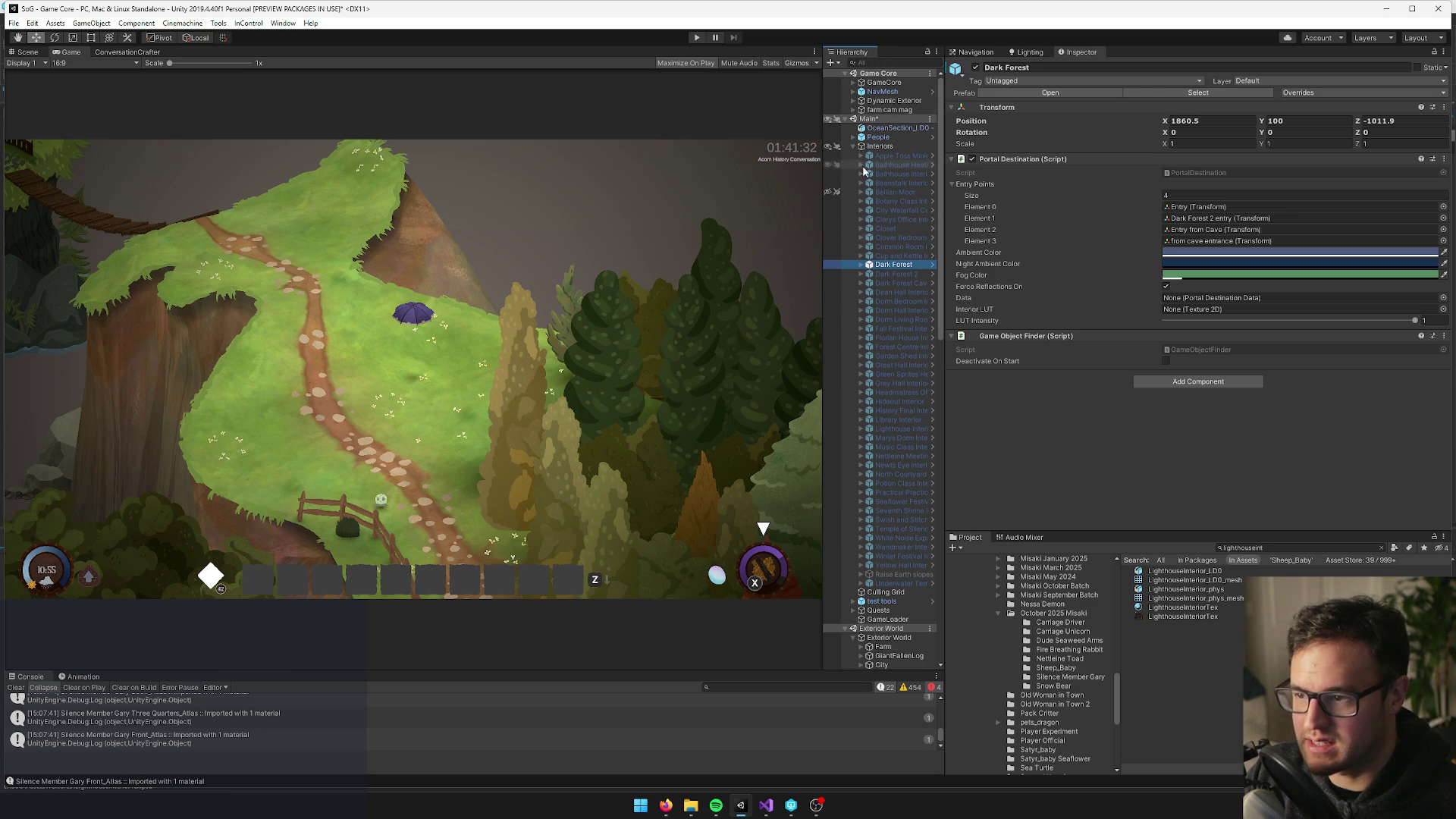
{"action": "left_click", "coordinate": [975, 67]}
{"action": "left_click", "coordinate": [853, 82]}
{"action": "left_click", "coordinate": [885, 82]}
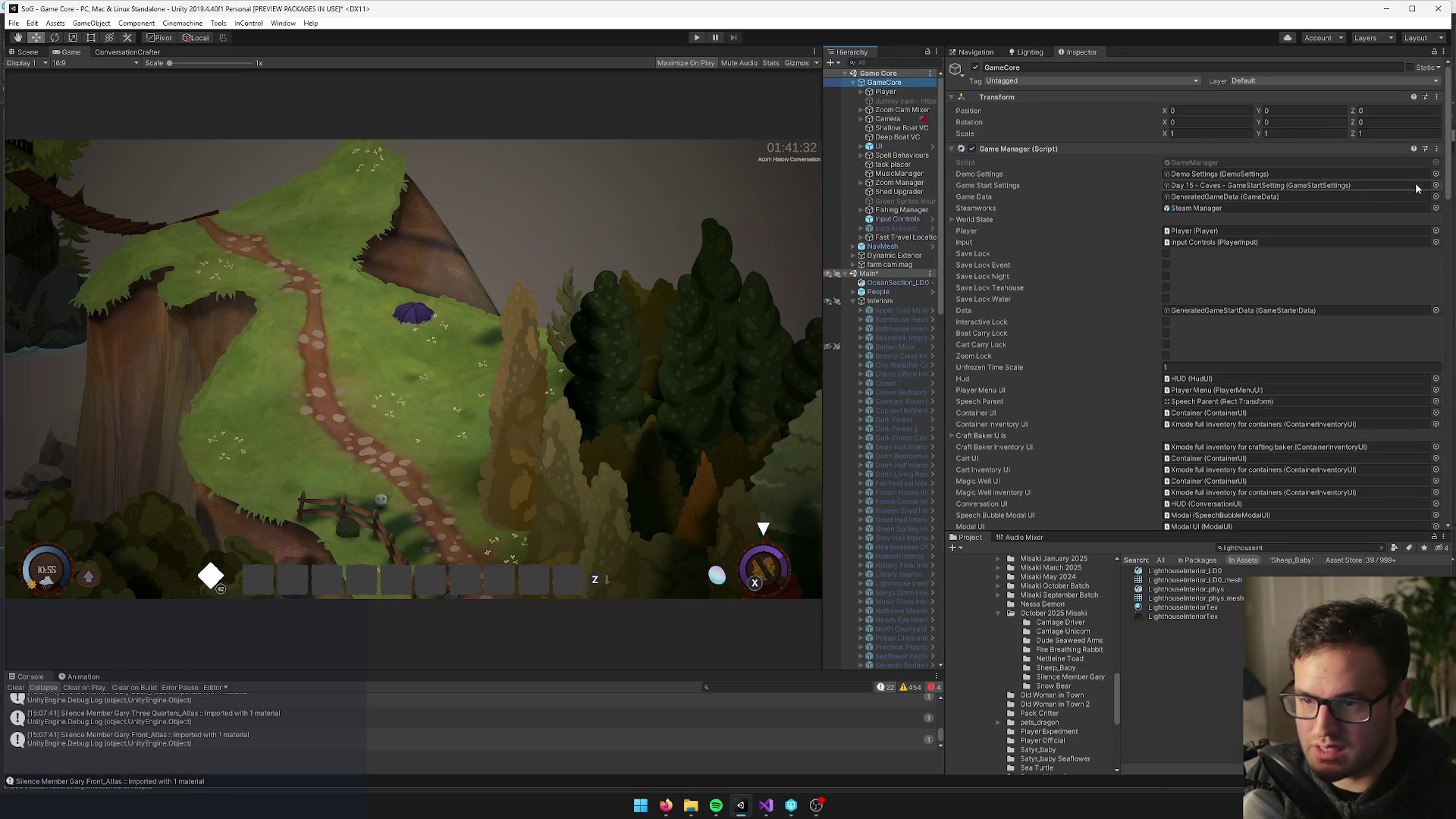
Set GameCore's Game Start Settings to Developer Start Settings, then select Player in the Scene view
{"action": "left_click", "coordinate": [1436, 187]}
{"action": "type", "text": "deve"}
{"action": "left_click", "coordinate": [999, 184]}
{"action": "left_click", "coordinate": [1361, 137]}
{"action": "left_click", "coordinate": [886, 92]}
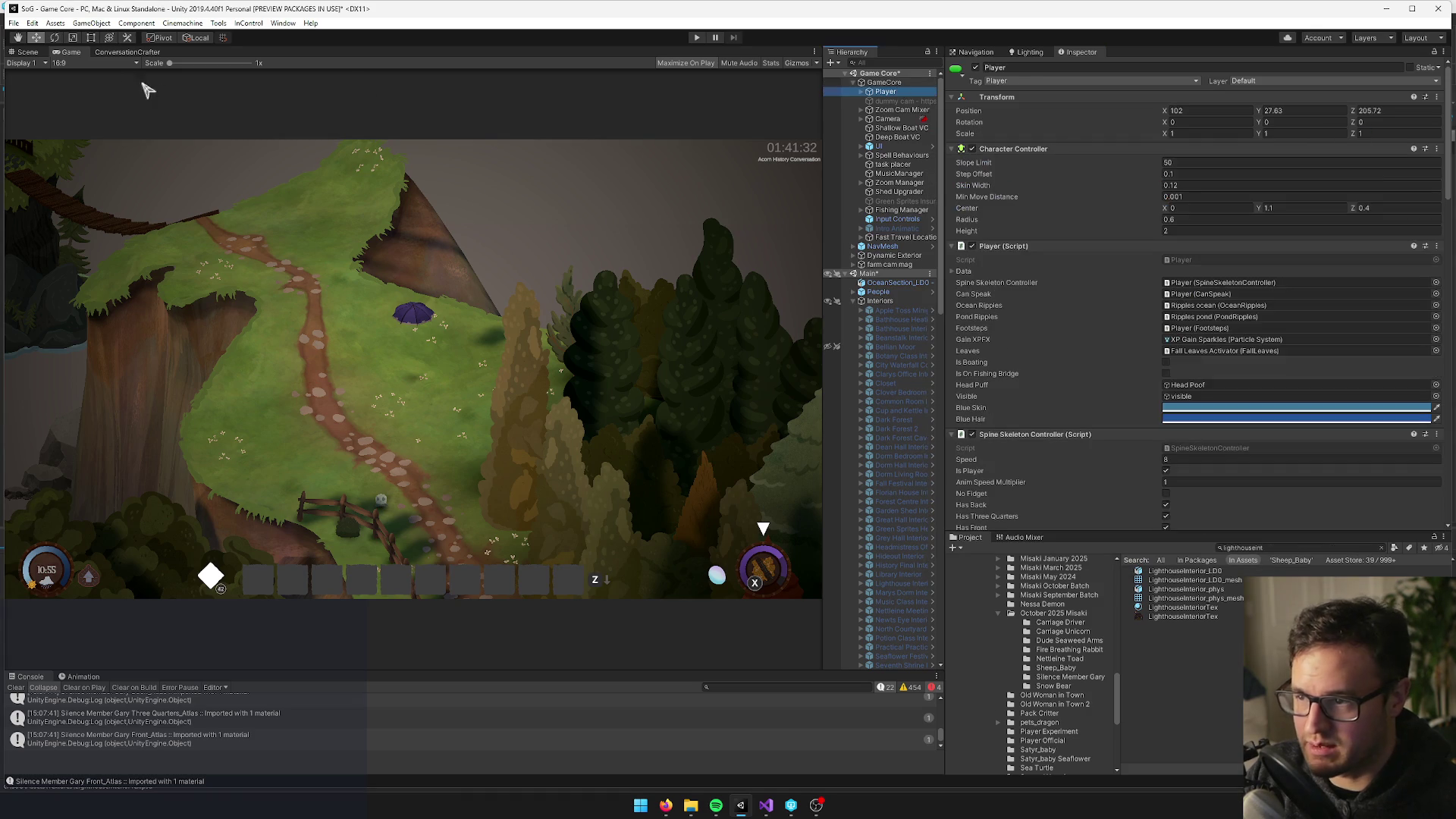
{"action": "left_click", "coordinate": [27, 51]}
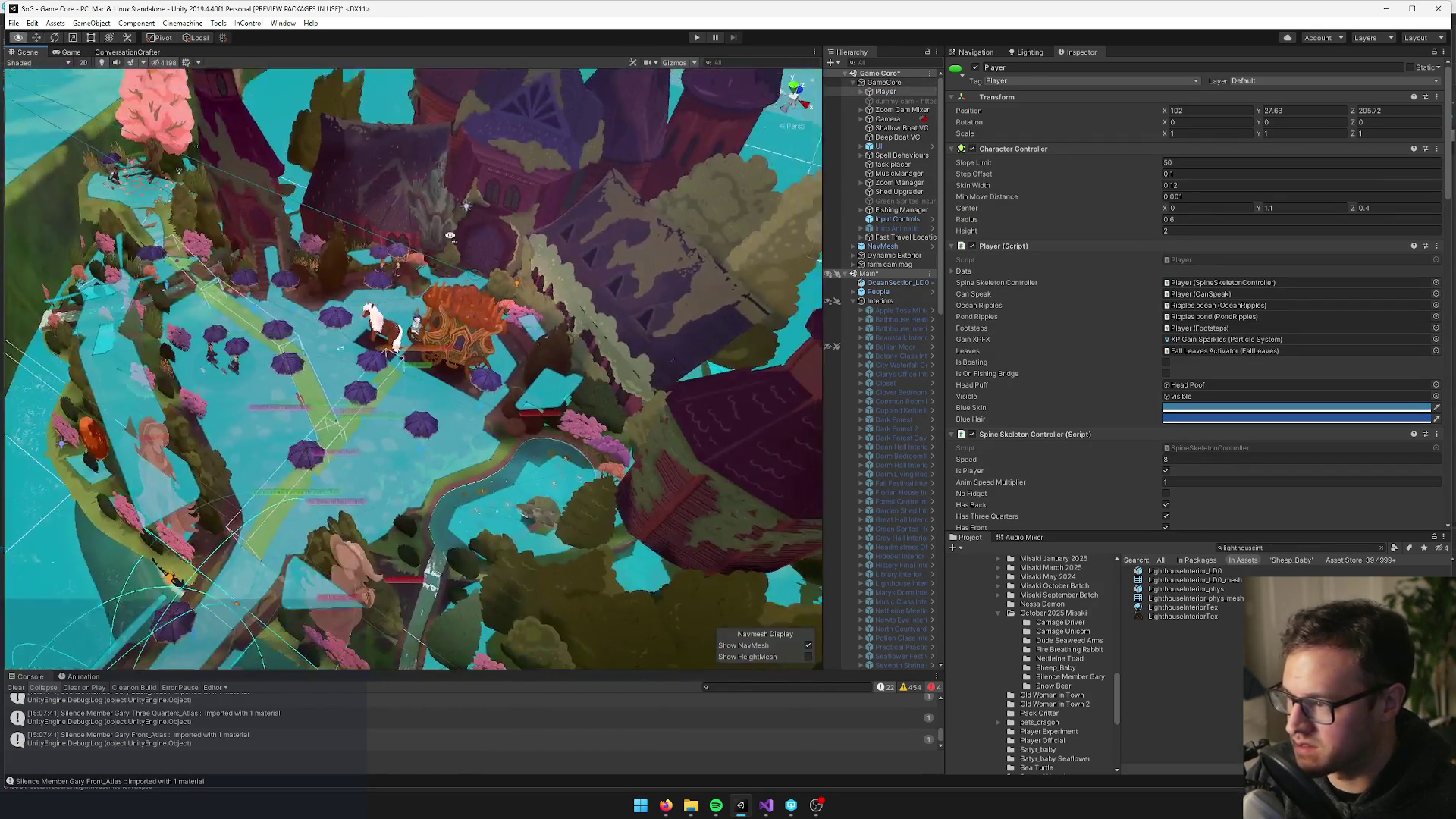
Orbit the Scene view to the cottage with the pink tree and move Player there
{"action": "left_click_drag", "start_coordinate": [450, 236], "coordinate": [680, 163]}
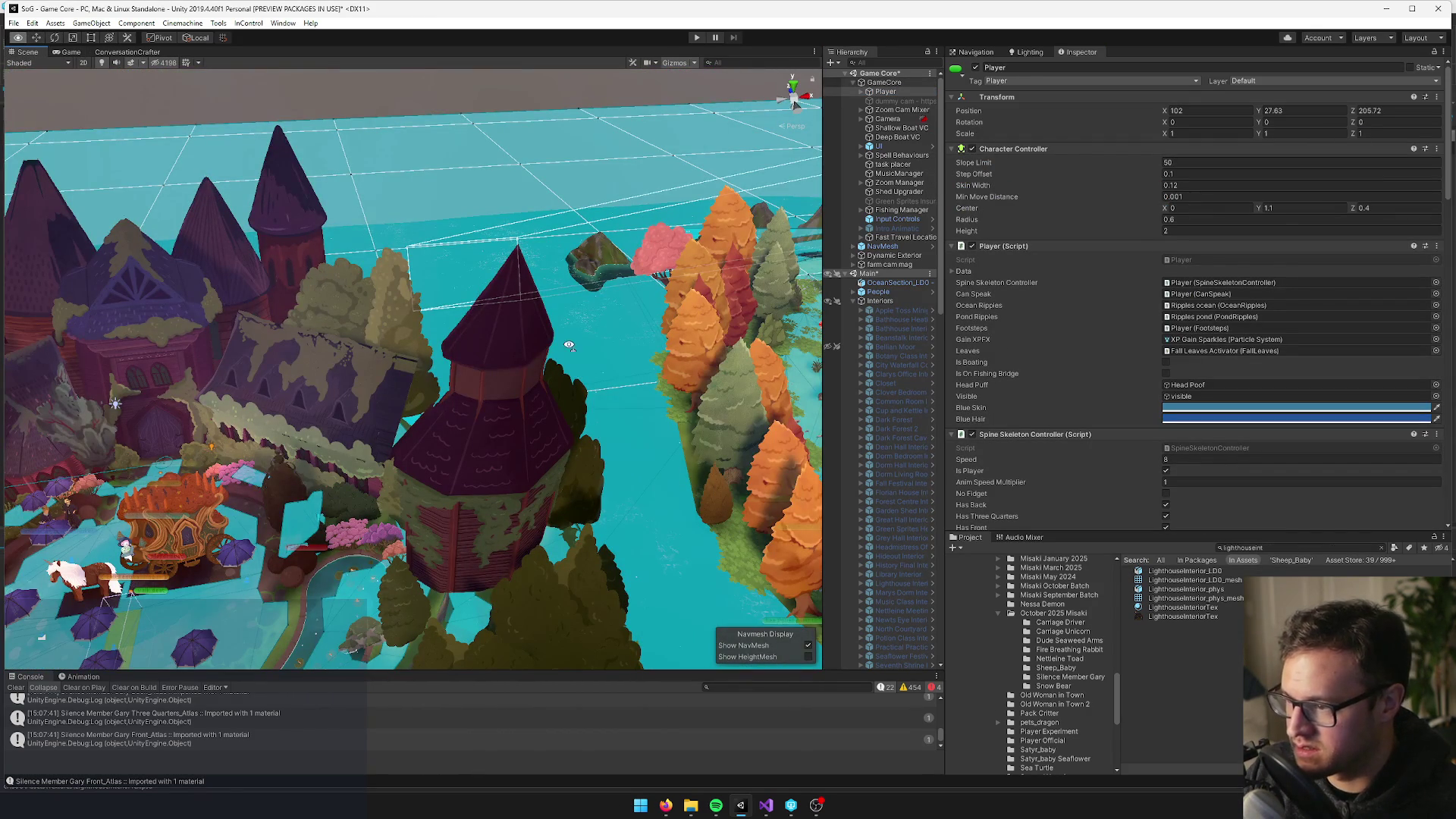
{"action": "left_click_drag", "start_coordinate": [573, 338], "coordinate": [575, 342]}
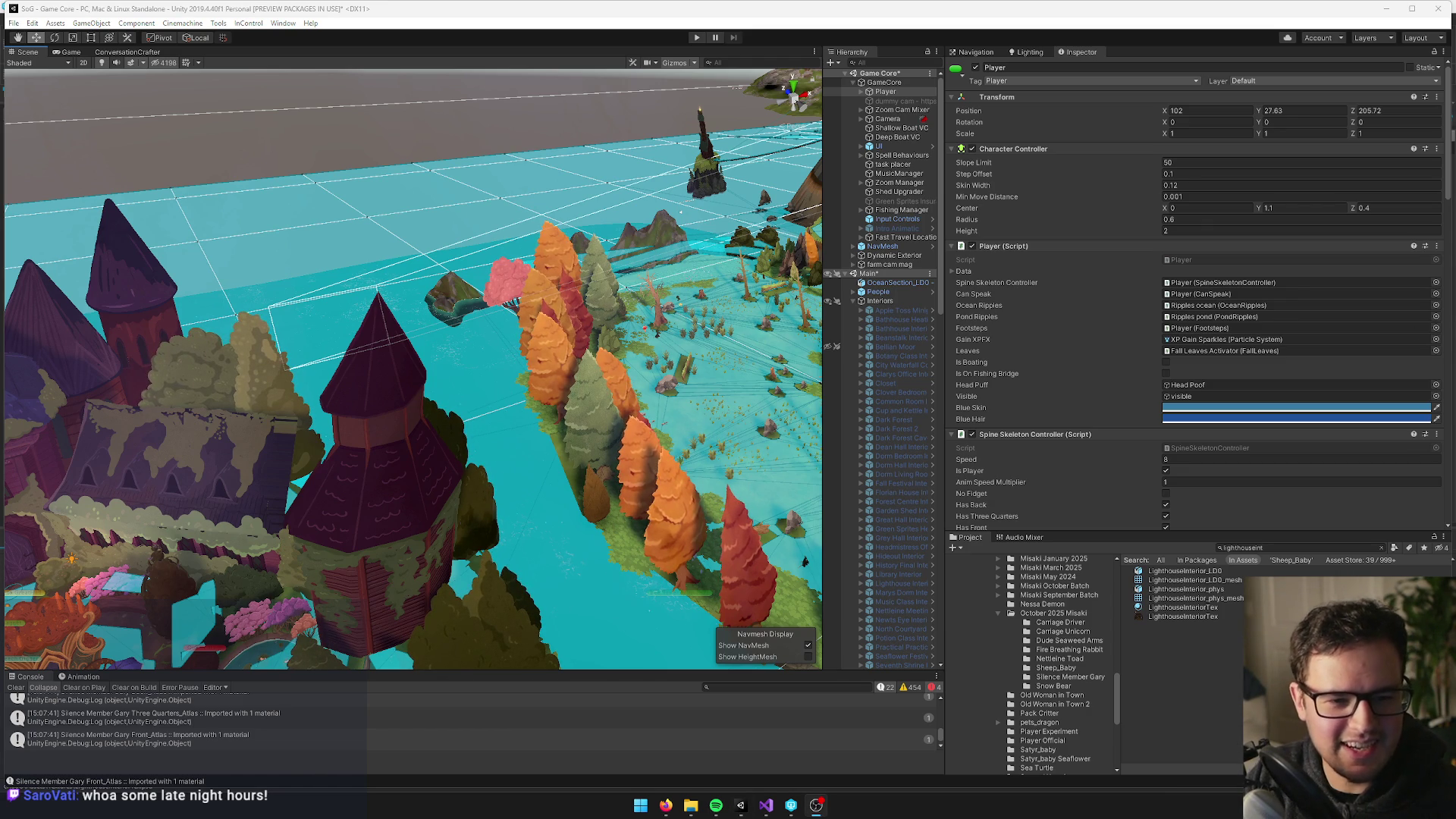
{"action": "mouse_move", "coordinate": [400, 362]}
{"action": "left_mouse_down"}
{"action": "mouse_move", "coordinate": [477, 378]}
{"action": "mouse_move", "coordinate": [614, 360]}
{"action": "left_mouse_up"}
{"action": "mouse_move", "coordinate": [523, 348]}
{"action": "left_mouse_down"}
{"action": "mouse_move", "coordinate": [522, 331]}
{"action": "mouse_move", "coordinate": [413, 368]}
{"action": "mouse_move", "coordinate": [934, 318]}
{"action": "left_mouse_up"}
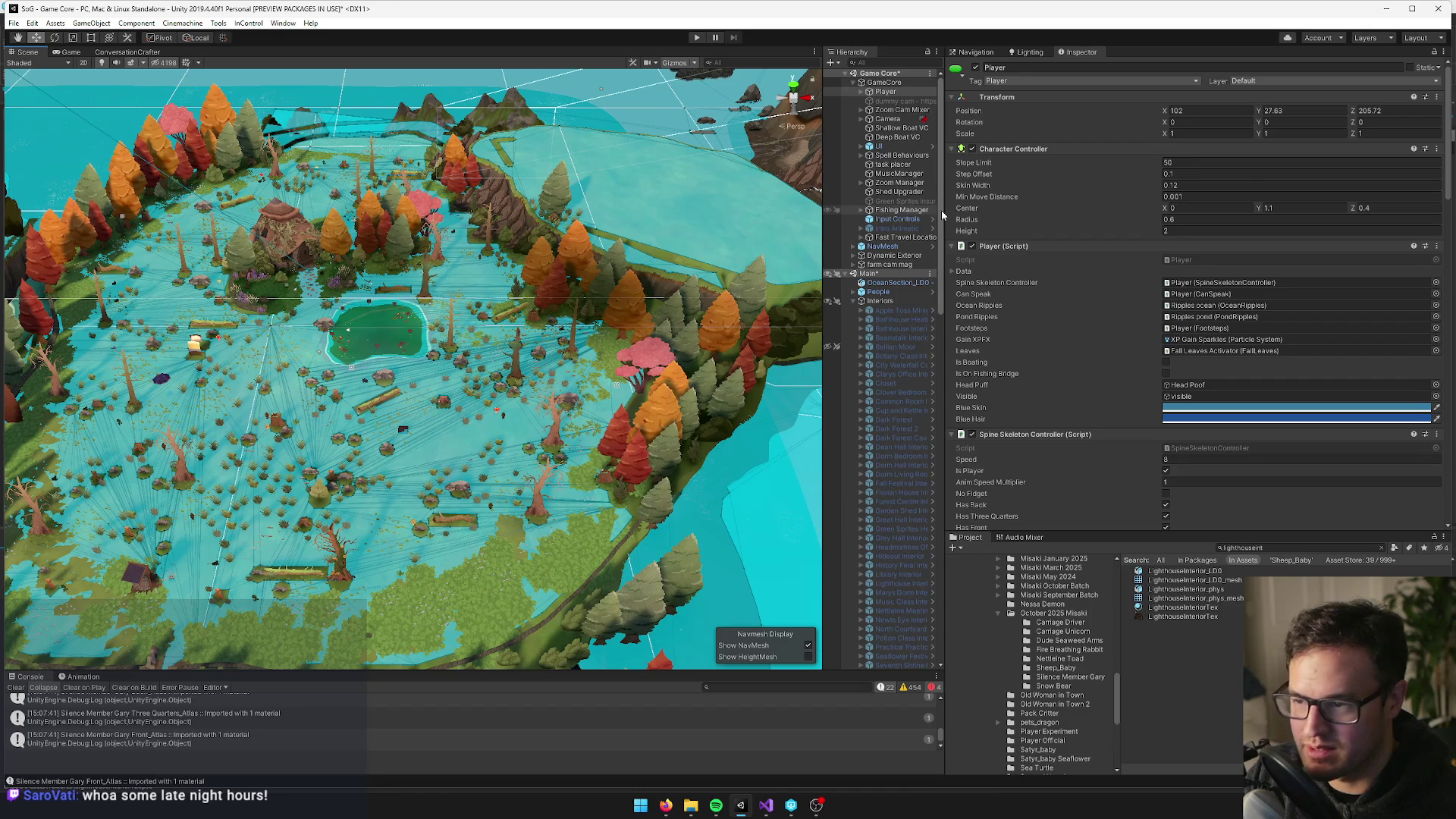
{"action": "left_click", "coordinate": [885, 91]}
{"action": "mouse_move", "coordinate": [531, 303]}
{"action": "left_mouse_down"}
{"action": "mouse_move", "coordinate": [461, 303]}
{"action": "mouse_move", "coordinate": [497, 201]}
{"action": "mouse_move", "coordinate": [396, 185]}
{"action": "mouse_move", "coordinate": [504, 185]}
{"action": "mouse_move", "coordinate": [455, 205]}
{"action": "mouse_move", "coordinate": [817, 127]}
{"action": "left_mouse_up"}
{"action": "left_click", "coordinate": [885, 91]}
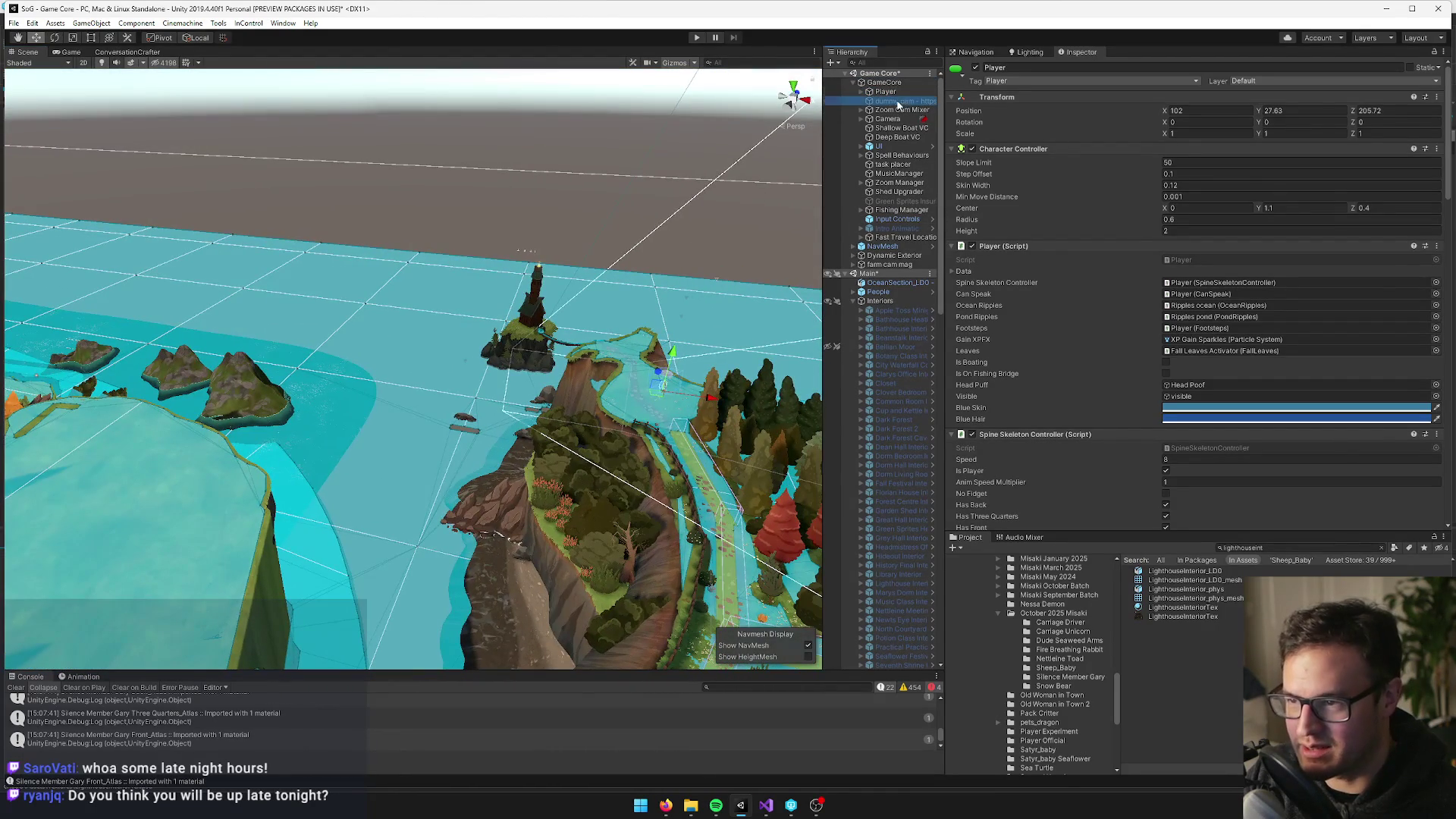
{"action": "mouse_move", "coordinate": [341, 344]}
{"action": "left_mouse_down"}
{"action": "mouse_move", "coordinate": [604, 339]}
{"action": "mouse_move", "coordinate": [598, 300]}
{"action": "mouse_move", "coordinate": [497, 247]}
{"action": "mouse_move", "coordinate": [500, 262]}
{"action": "mouse_move", "coordinate": [803, 313]}
{"action": "mouse_move", "coordinate": [485, 323]}
{"action": "mouse_move", "coordinate": [668, 432]}
{"action": "mouse_move", "coordinate": [703, 523]}
{"action": "left_mouse_up"}
{"action": "key", "text": "w"}
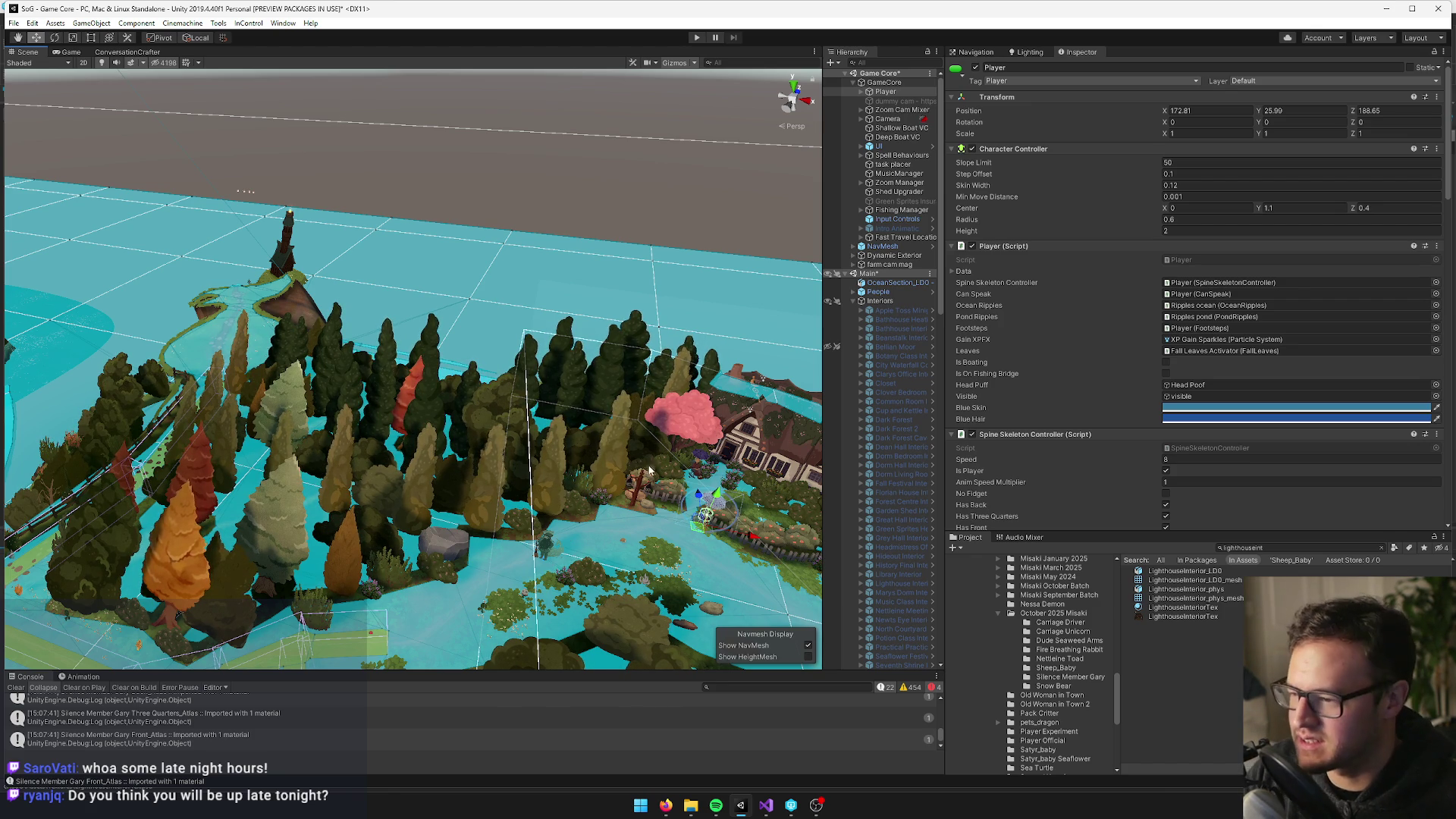
Select GameCore, orbit closer around the cottage, and collapse the Interiors group
{"action": "scroll", "coordinate": [648, 470], "scroll_direction": "up", "scroll_amount": 8}
{"action": "scroll", "coordinate": [505, 537], "scroll_direction": "up", "scroll_amount": 5}
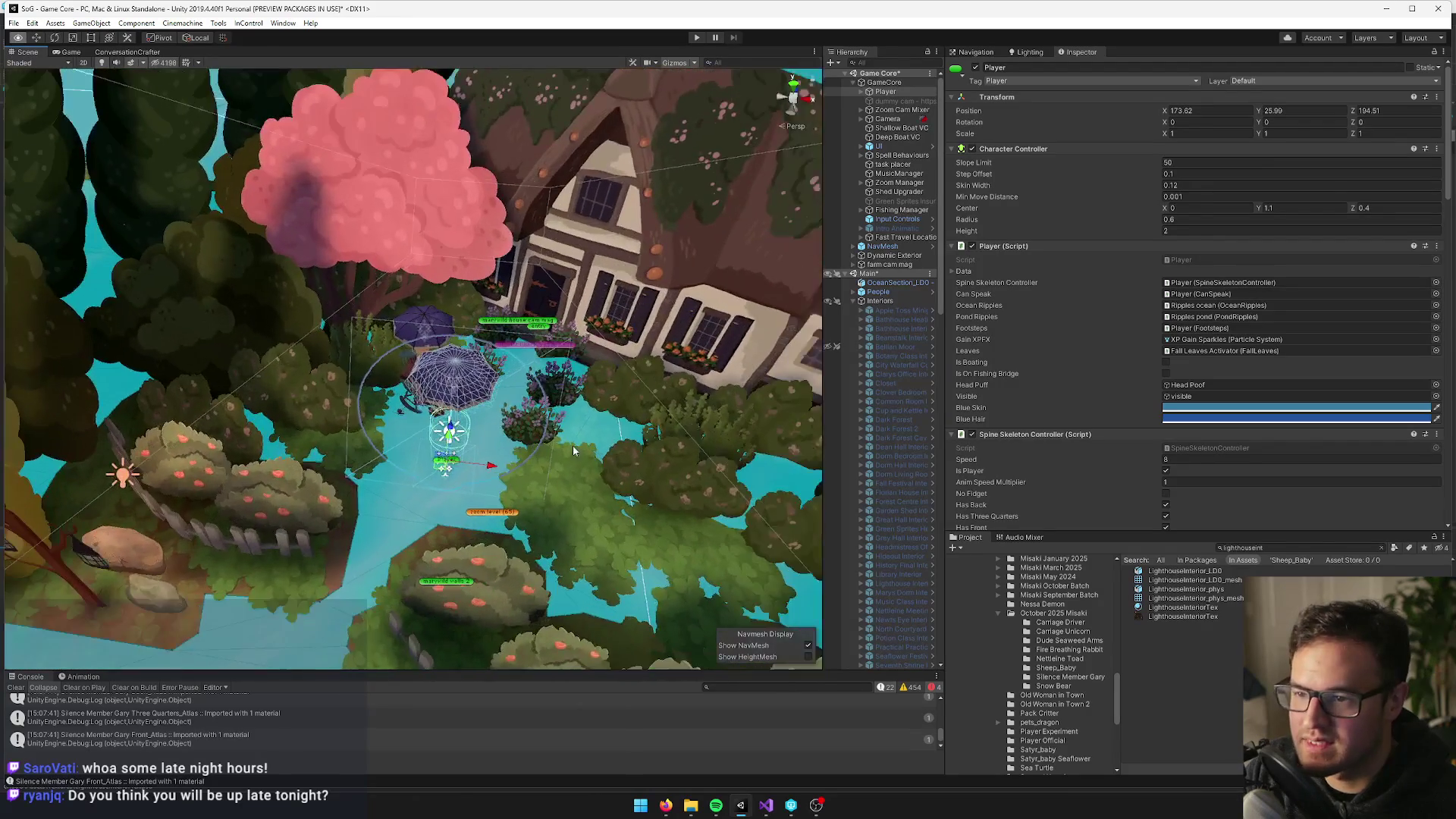
{"action": "left_click", "coordinate": [884, 82]}
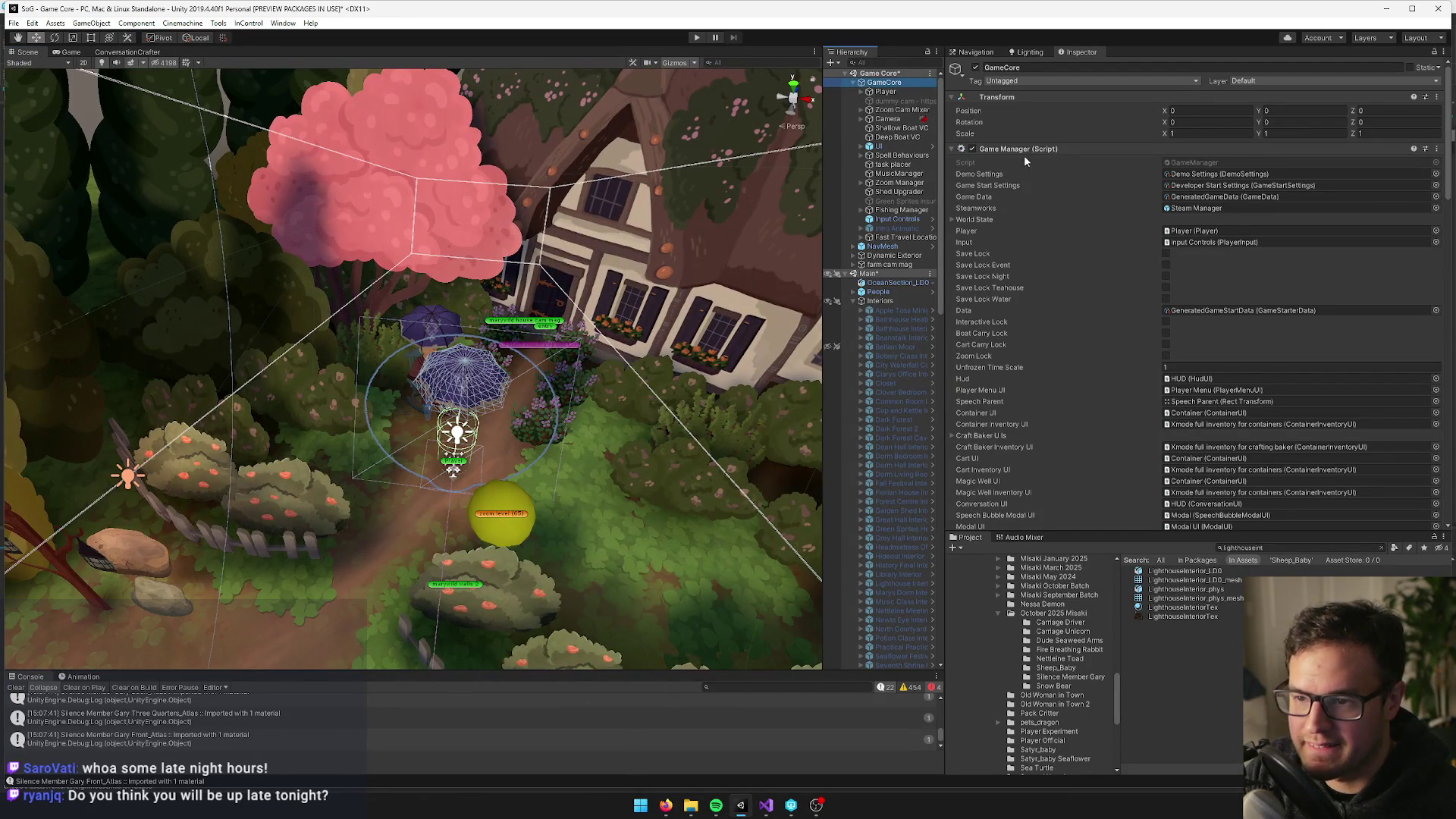
{"action": "left_click_drag", "start_coordinate": [789, 157], "coordinate": [528, 245]}
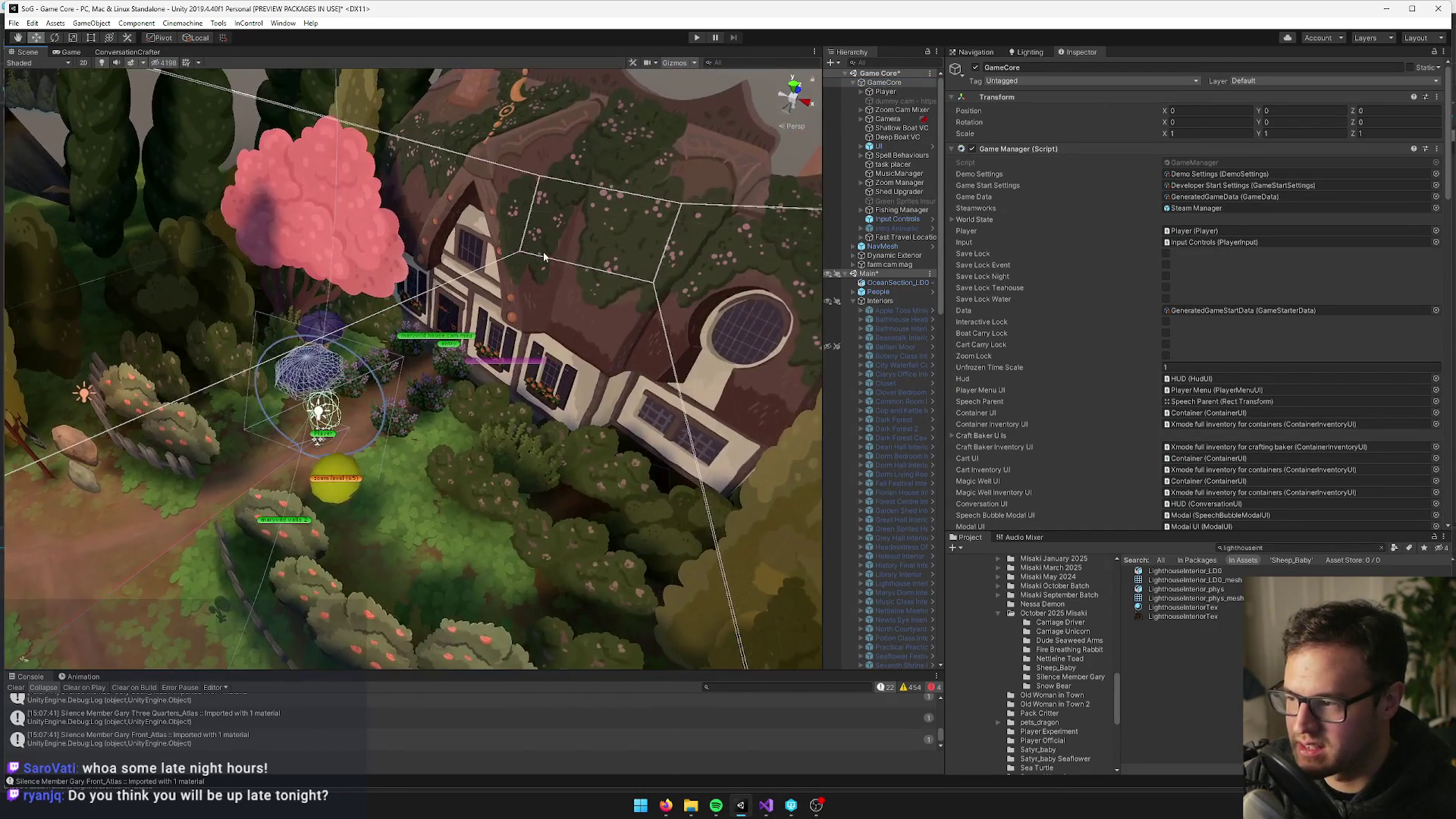
{"action": "scroll", "coordinate": [528, 245], "scroll_direction": "up", "scroll_amount": 5}
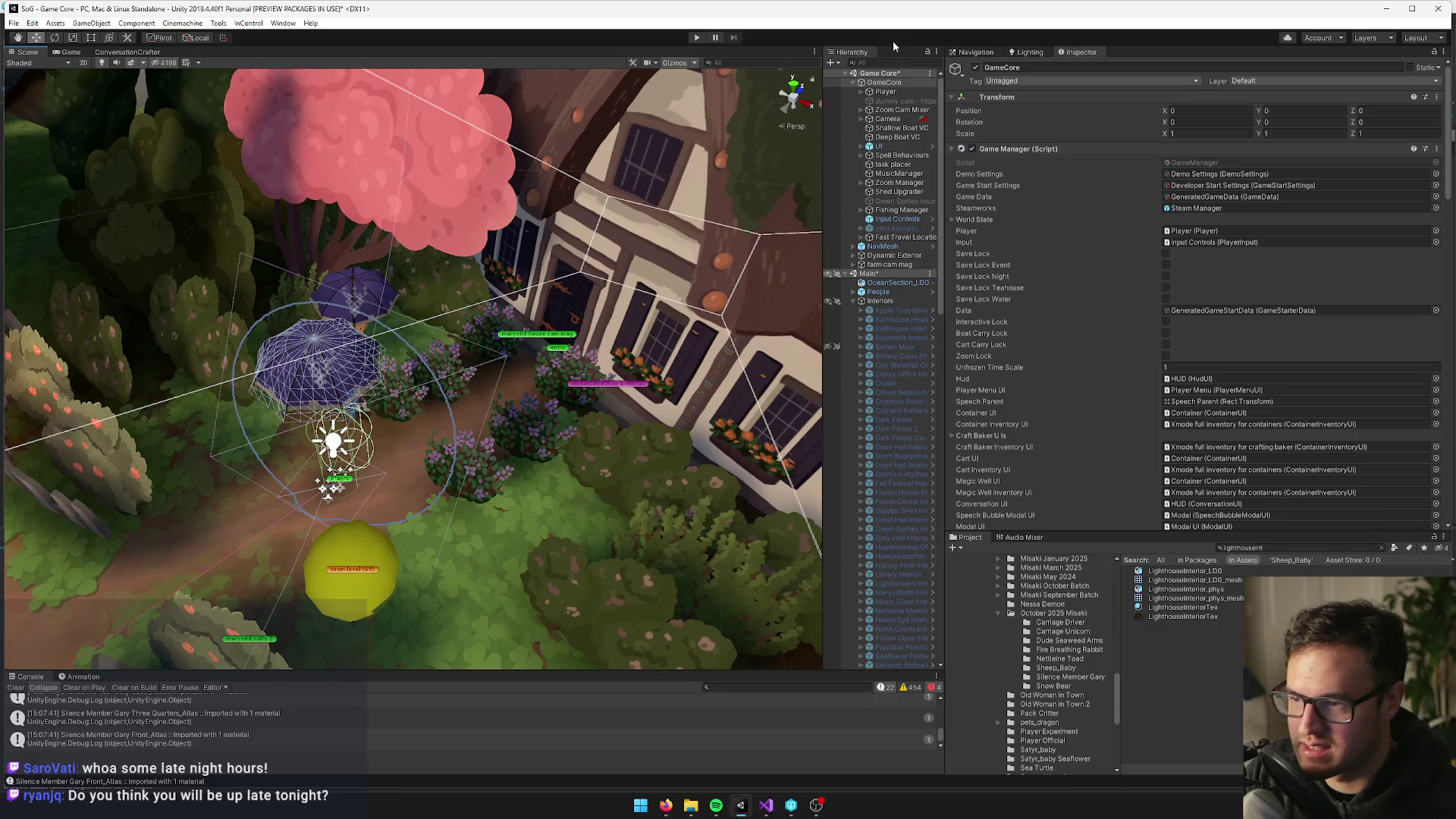
{"action": "left_click", "coordinate": [854, 301]}
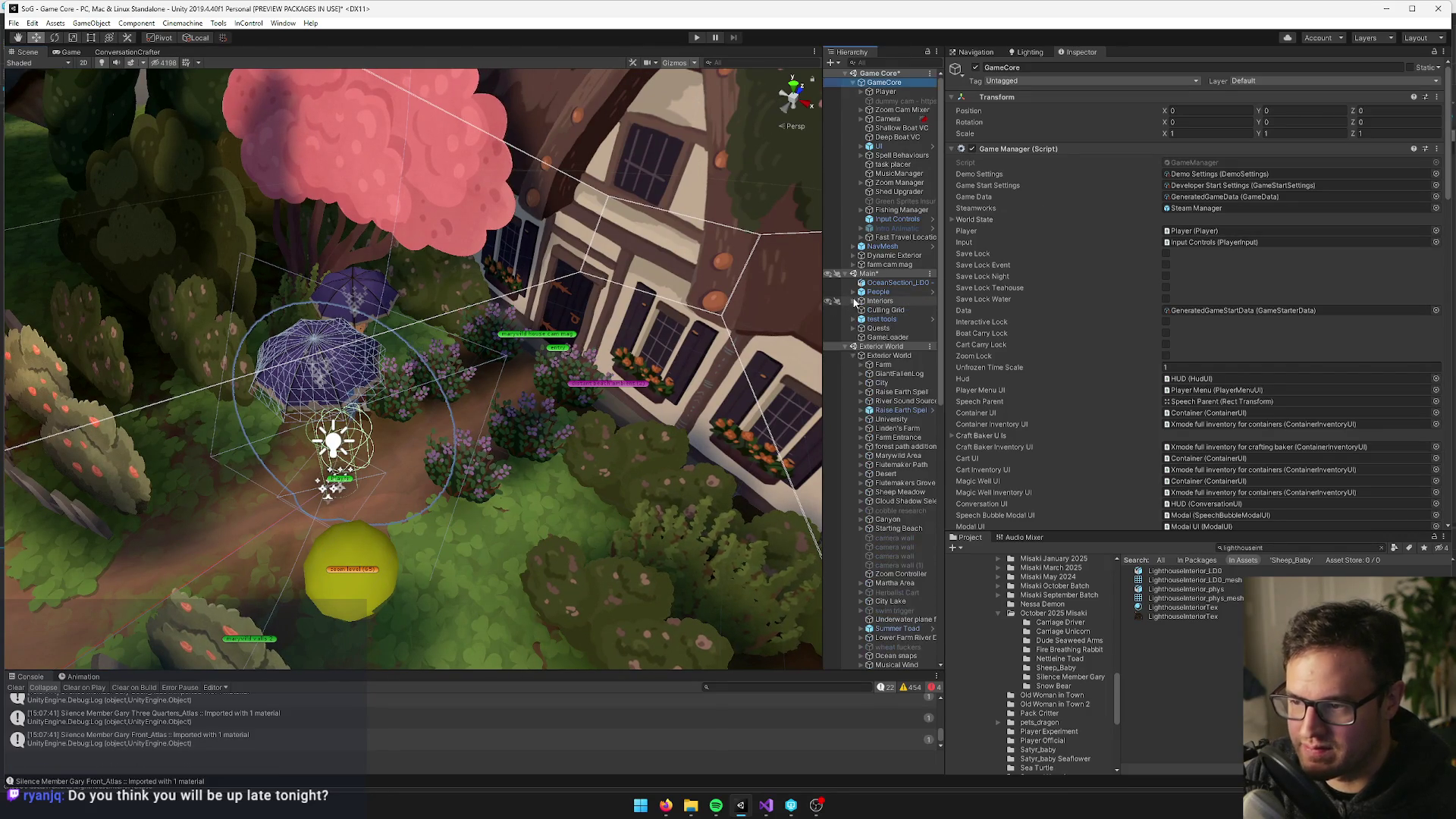
Change the entry object's To World Name from 'Dark Forest Cave' to 'Dark Forest', then show the Game view
{"action": "left_click", "coordinate": [562, 345]}
{"action": "scroll", "coordinate": [564, 347], "scroll_direction": "up", "scroll_amount": 4}
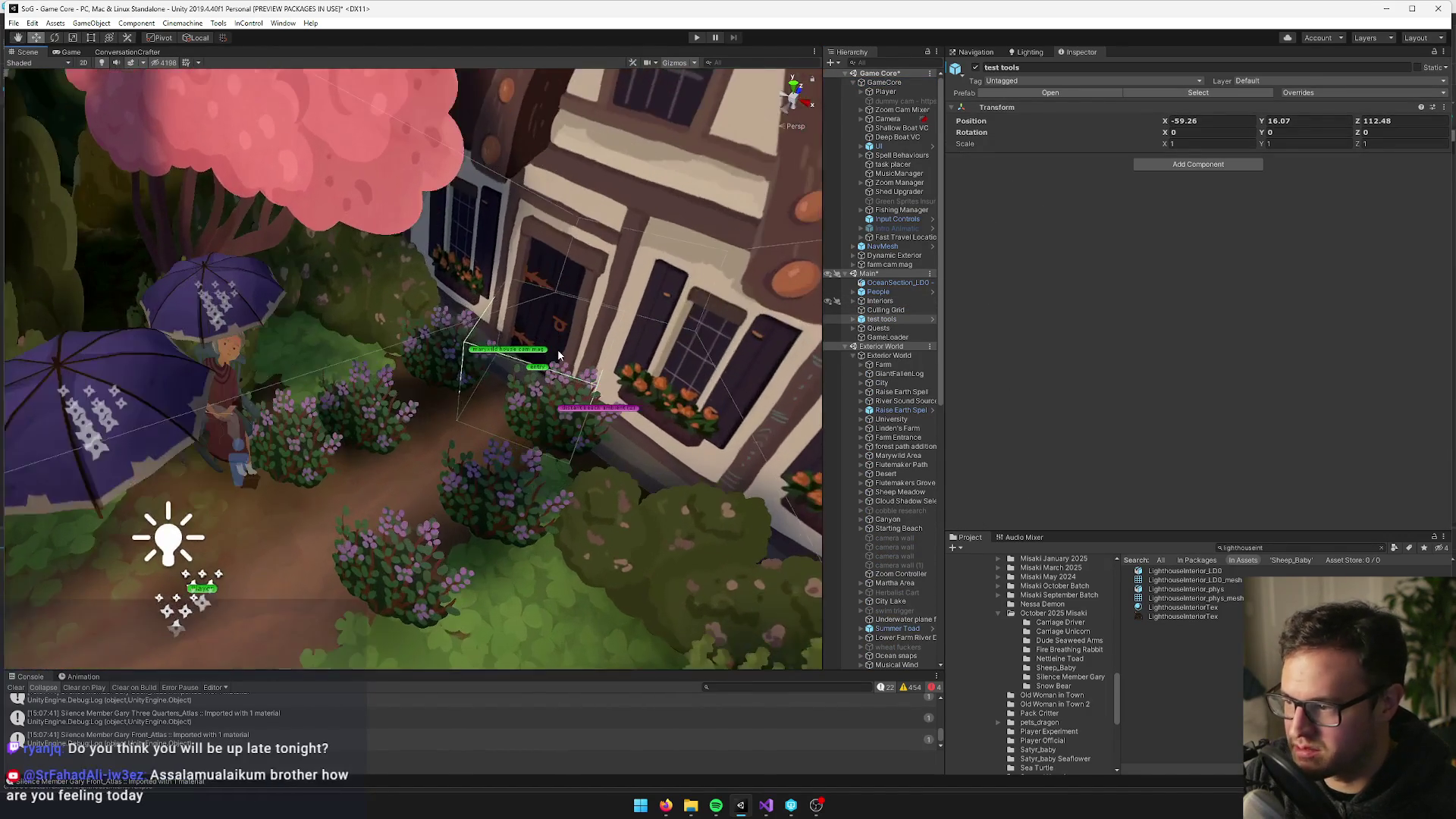
{"action": "left_click", "coordinate": [562, 347]}
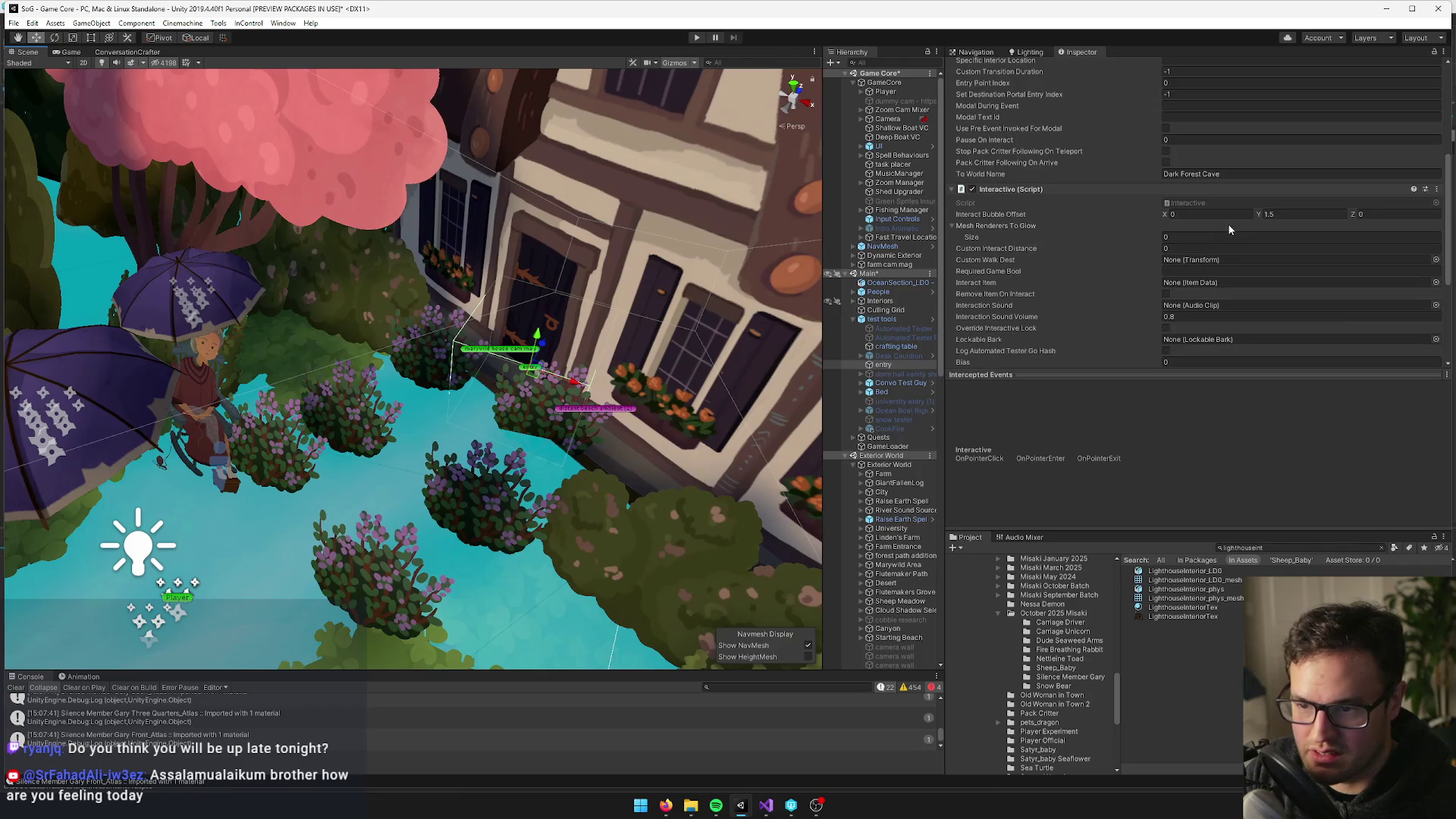
{"action": "left_click", "coordinate": [1240, 173]}
{"action": "left_click", "coordinate": [1240, 173]}
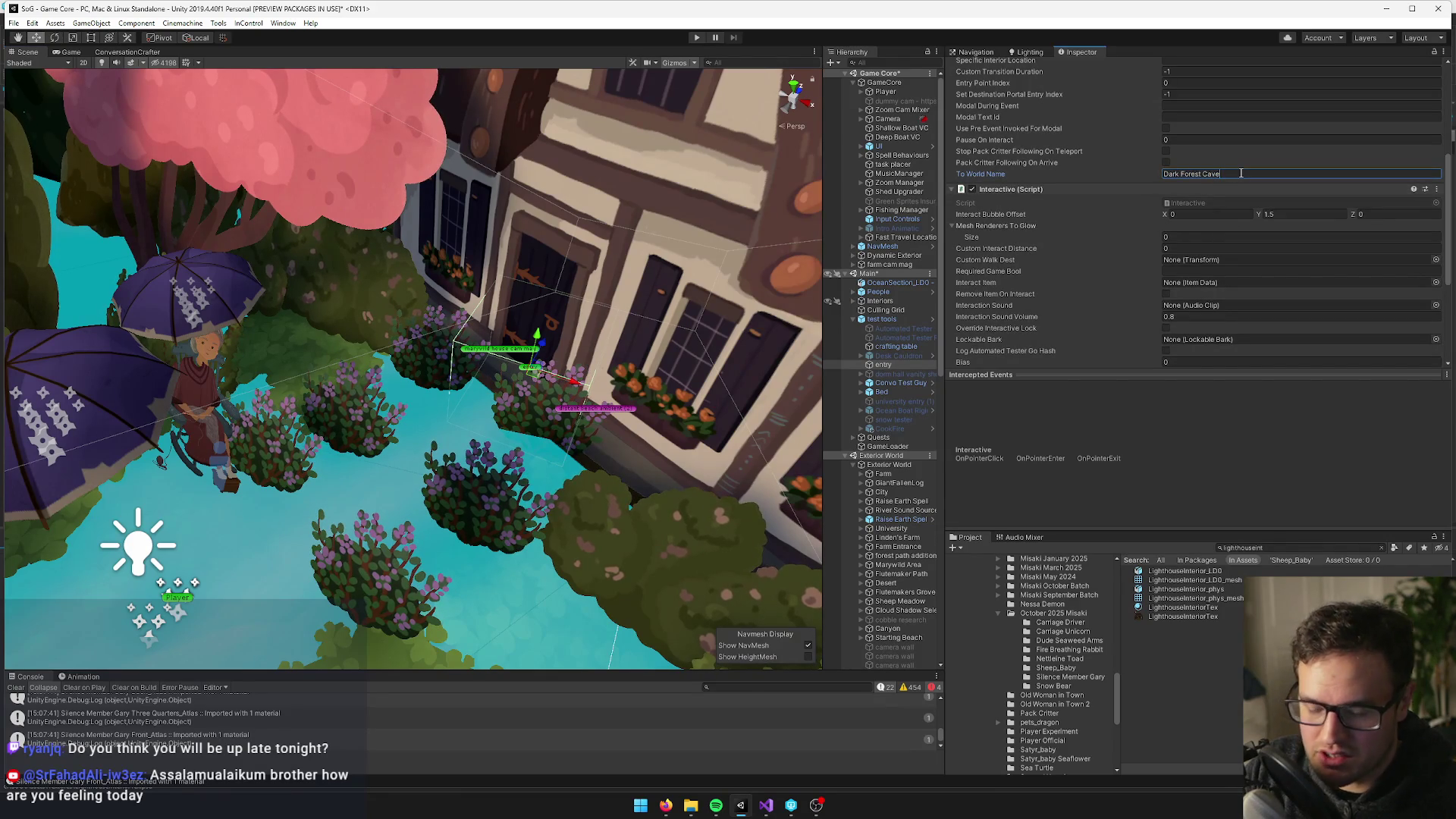
{"action": "key", "text": "BackSpace"}
{"action": "key", "text": "BackSpace"}
{"action": "key", "text": "BackSpace"}
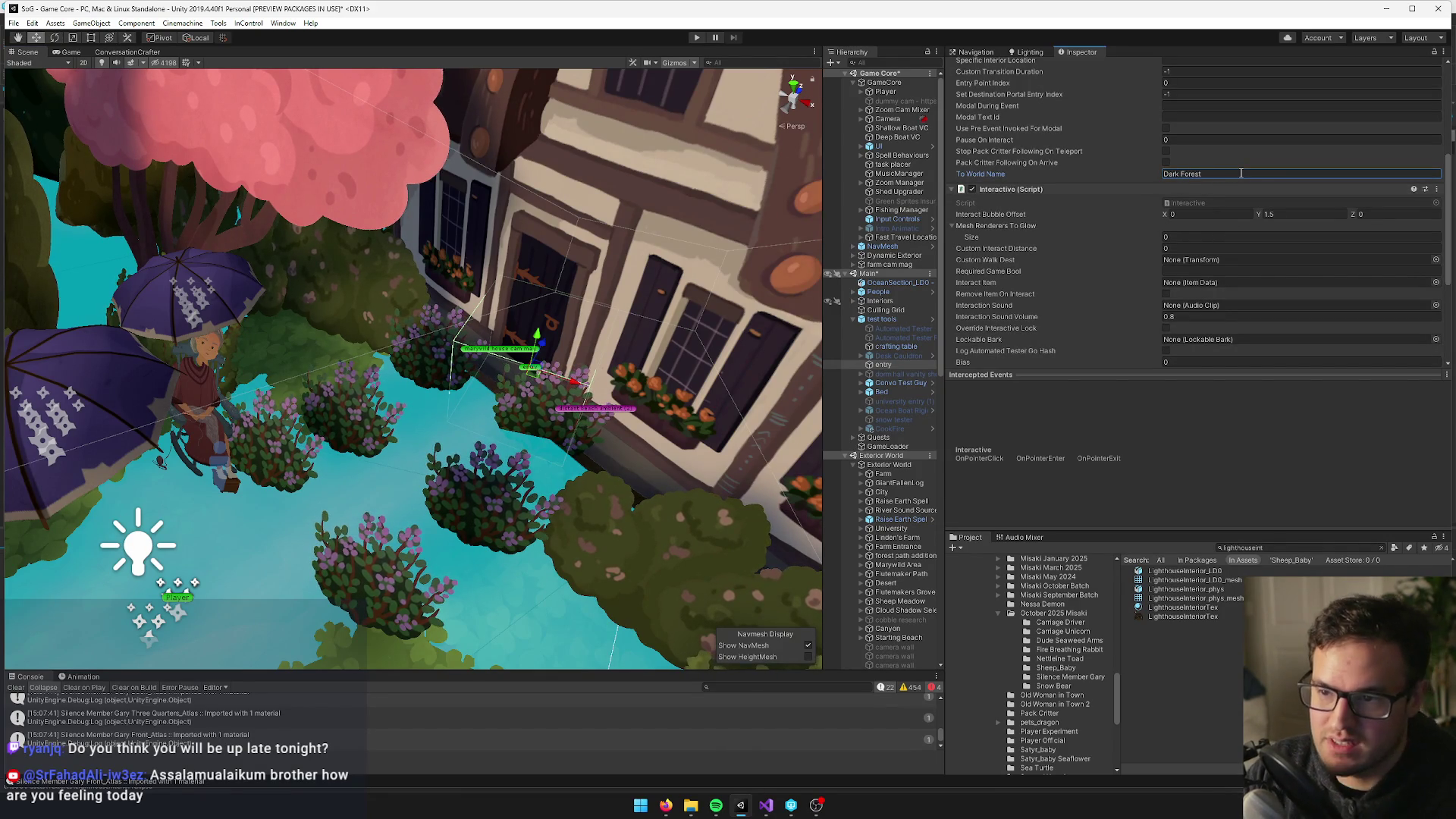
{"action": "mouse_move", "coordinate": [675, 172]}
{"action": "left_mouse_down"}
{"action": "mouse_move", "coordinate": [657, 182]}
{"action": "mouse_move", "coordinate": [661, 201]}
{"action": "mouse_move", "coordinate": [591, 231]}
{"action": "left_mouse_up"}
{"action": "left_click", "coordinate": [71, 51]}
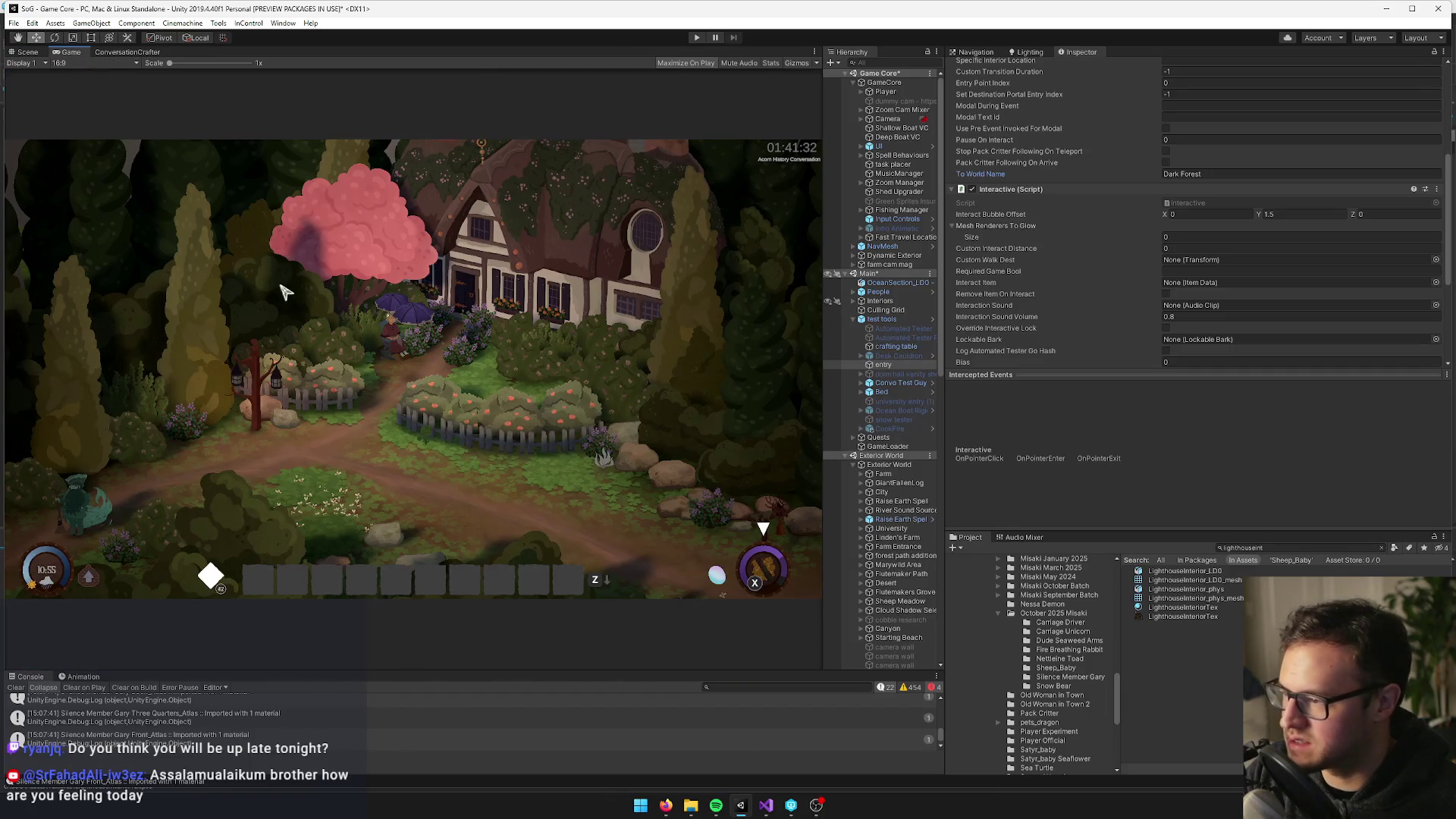
Play the game and walk the character through the cottage door up the forest path
{"action": "left_click", "coordinate": [697, 37]}
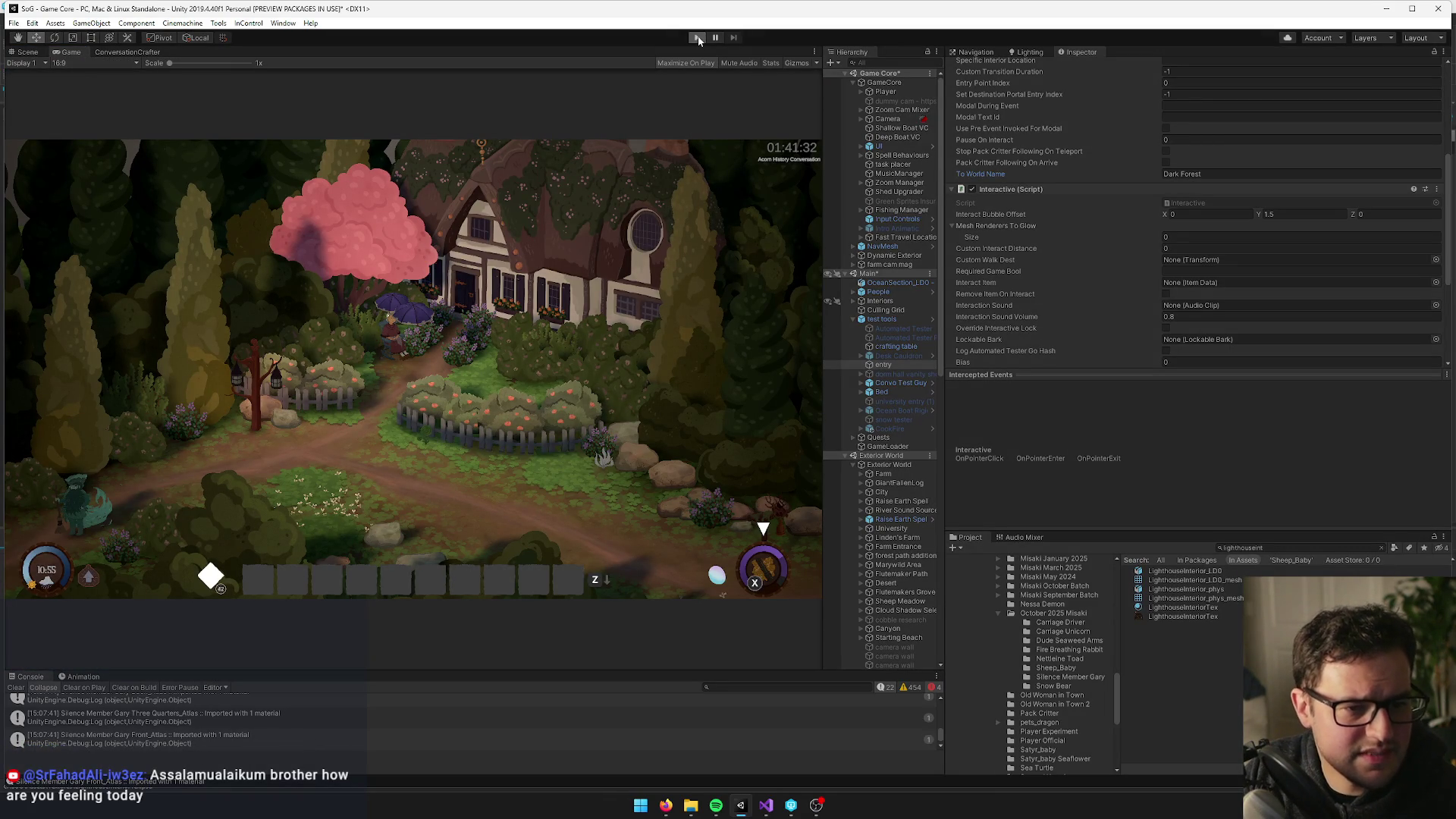
{"action": "left_click", "coordinate": [698, 38]}
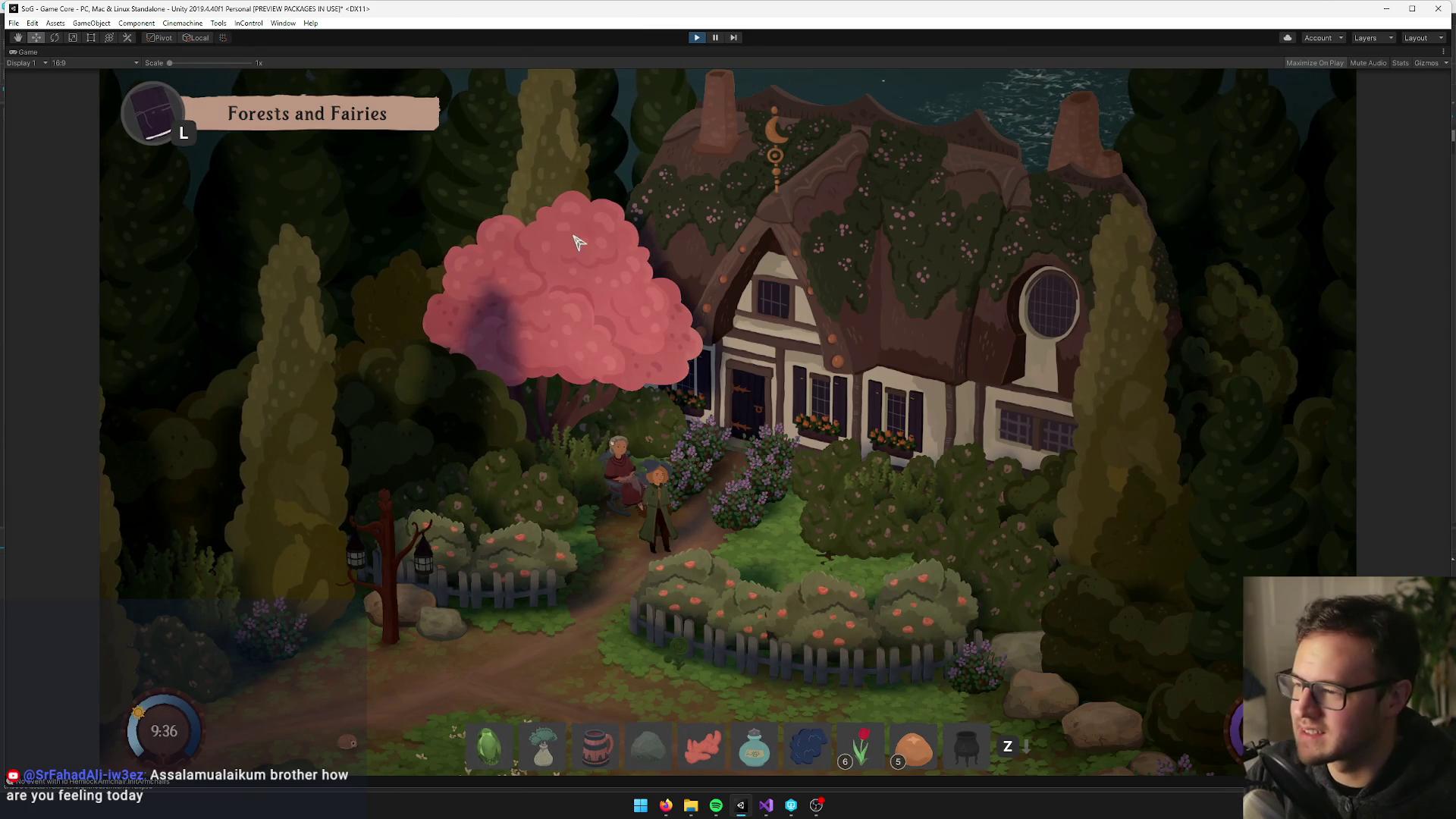
{"action": "key", "text": "w"}
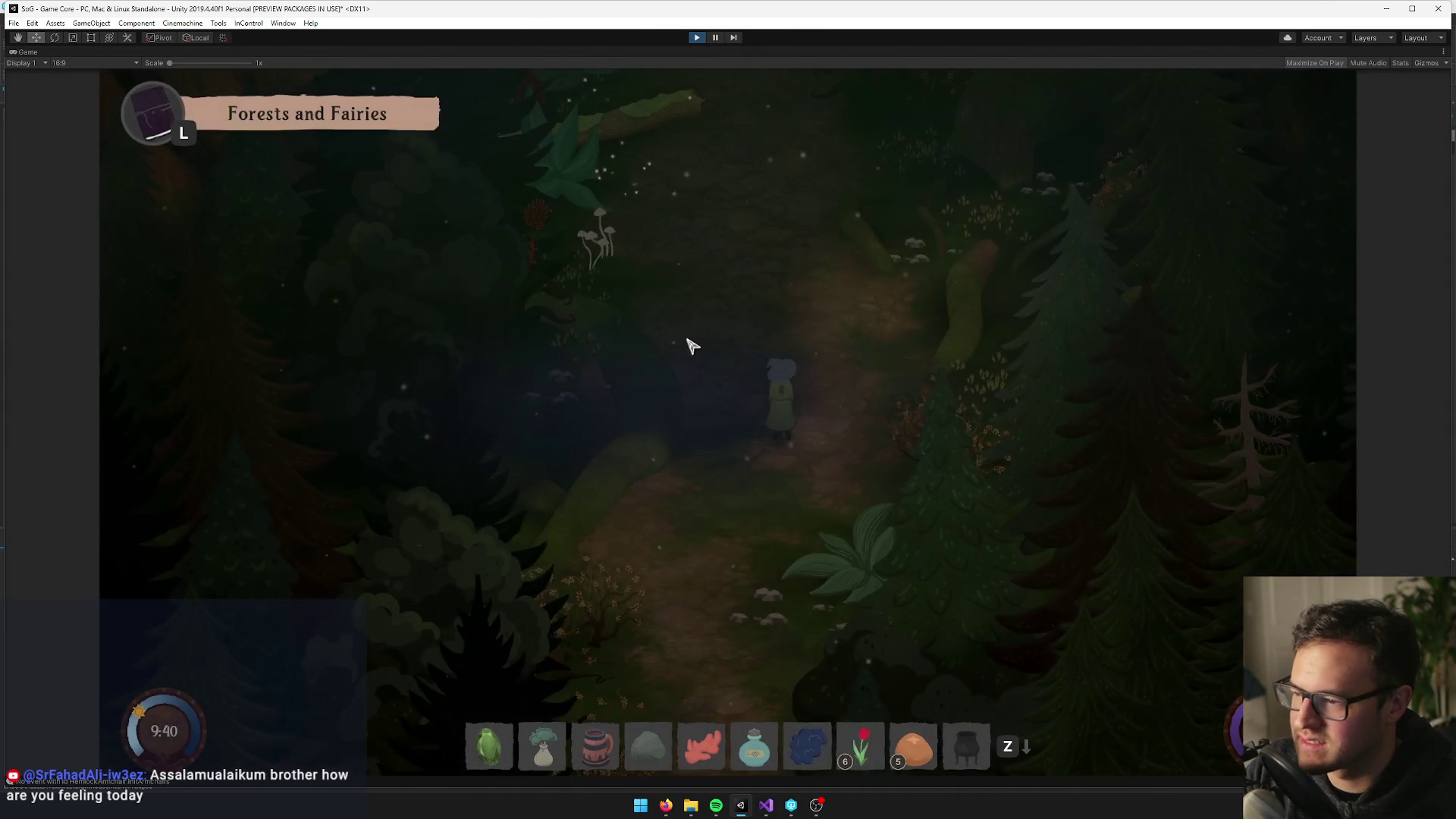
{"action": "key", "text": "w"}
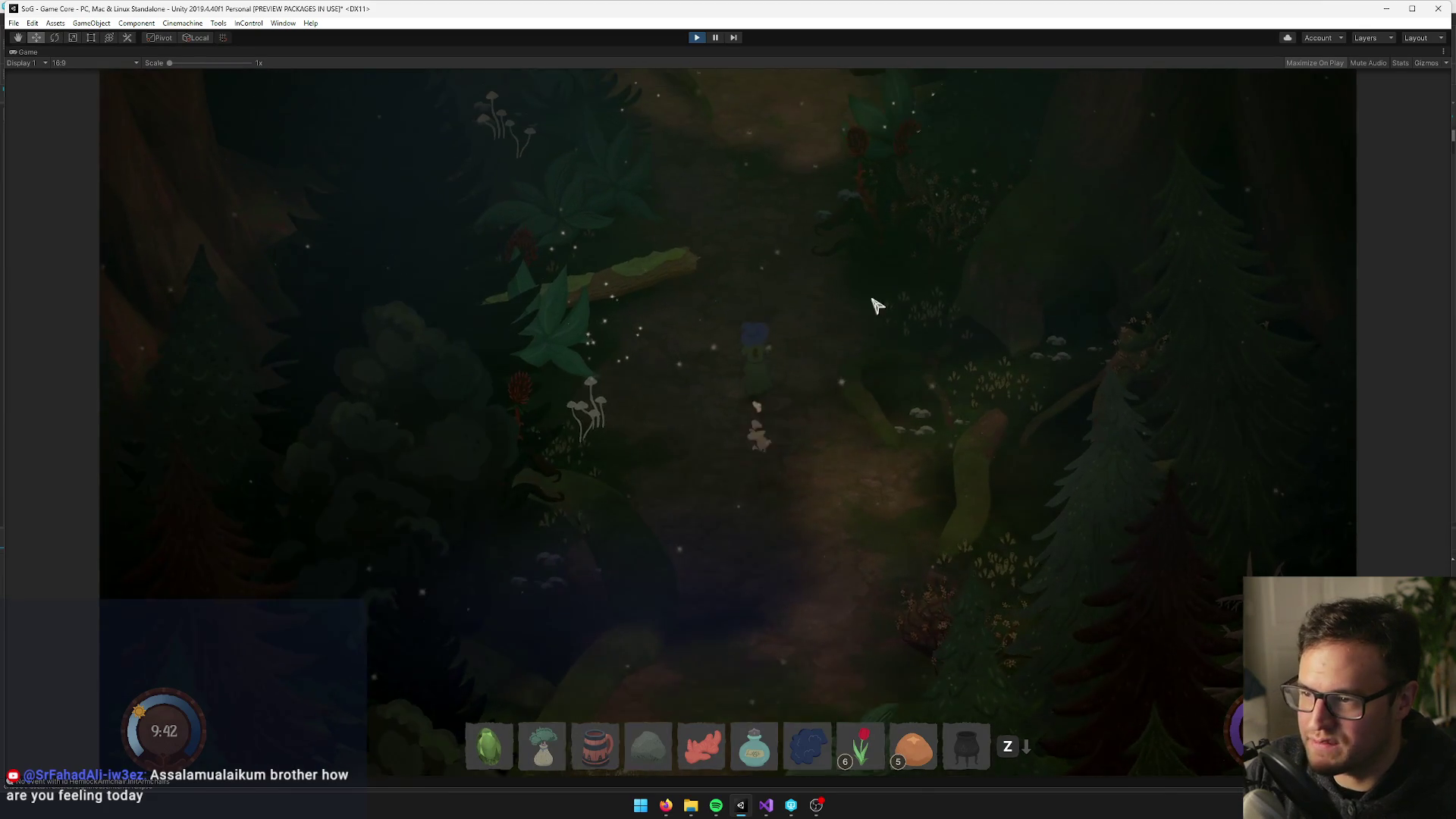
Switch to Firefox and reopen the Jac Nov/Dec Playtest spreadsheet with Ctrl+Shift+T
{"action": "mouse_move", "coordinate": [666, 803]}
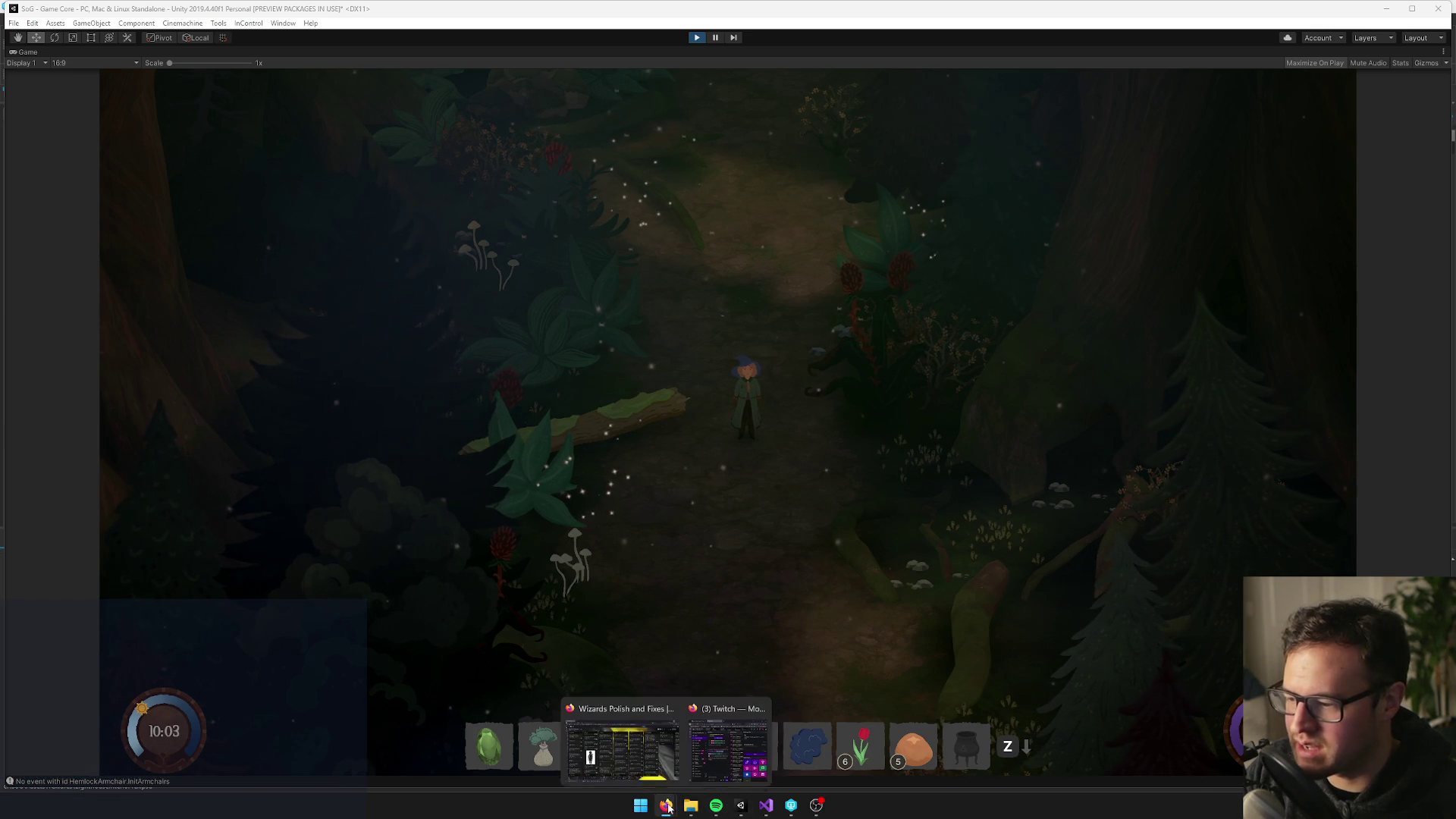
{"action": "left_click", "coordinate": [603, 763]}
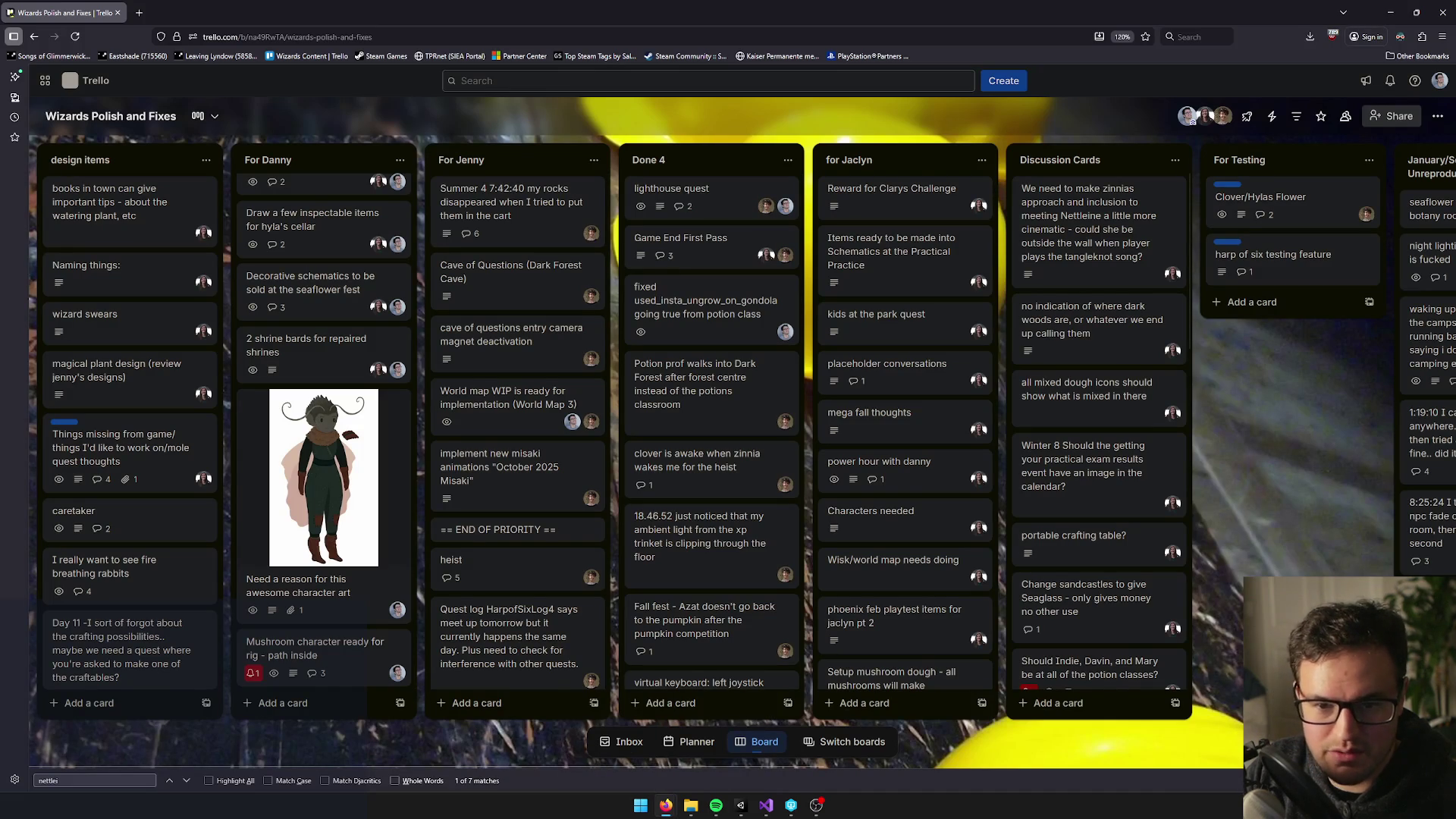
{"action": "key", "text": "ctrl+shift+t"}
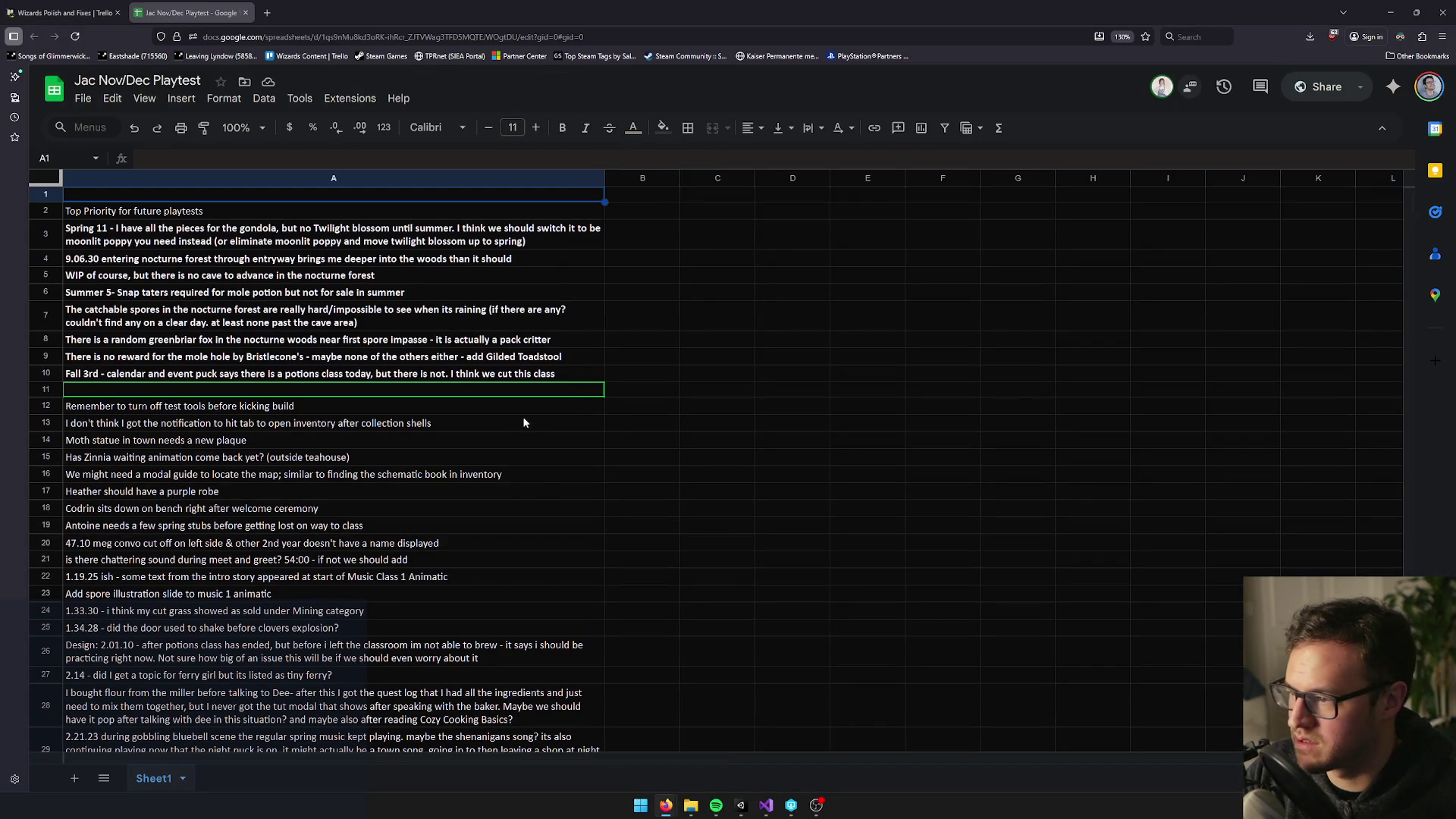
Read the Spring 11, greenbriar fox and catchable spores notes in A3, A8 and A7
{"action": "left_click", "coordinate": [74, 222]}
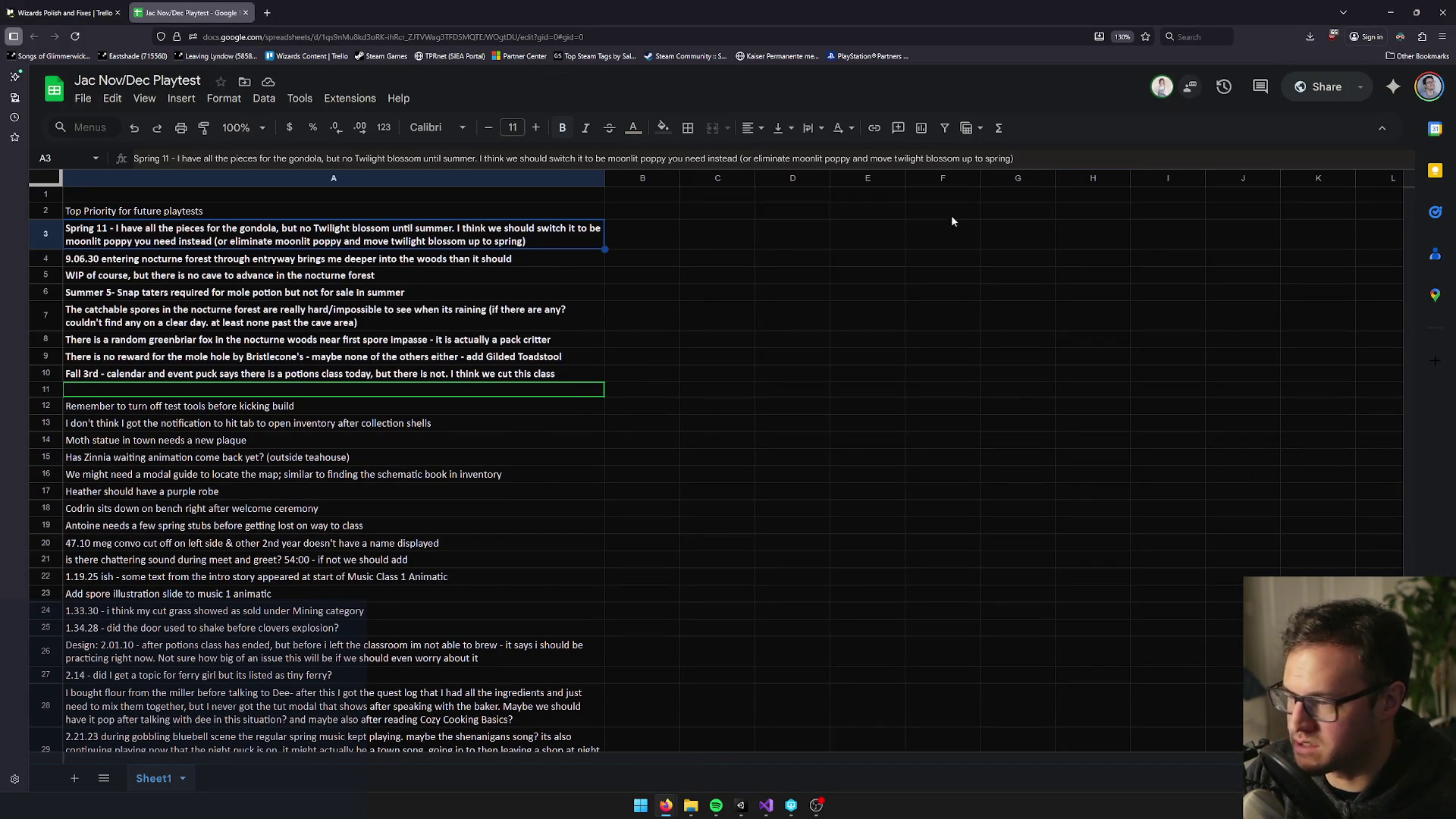
{"action": "left_click", "coordinate": [436, 196]}
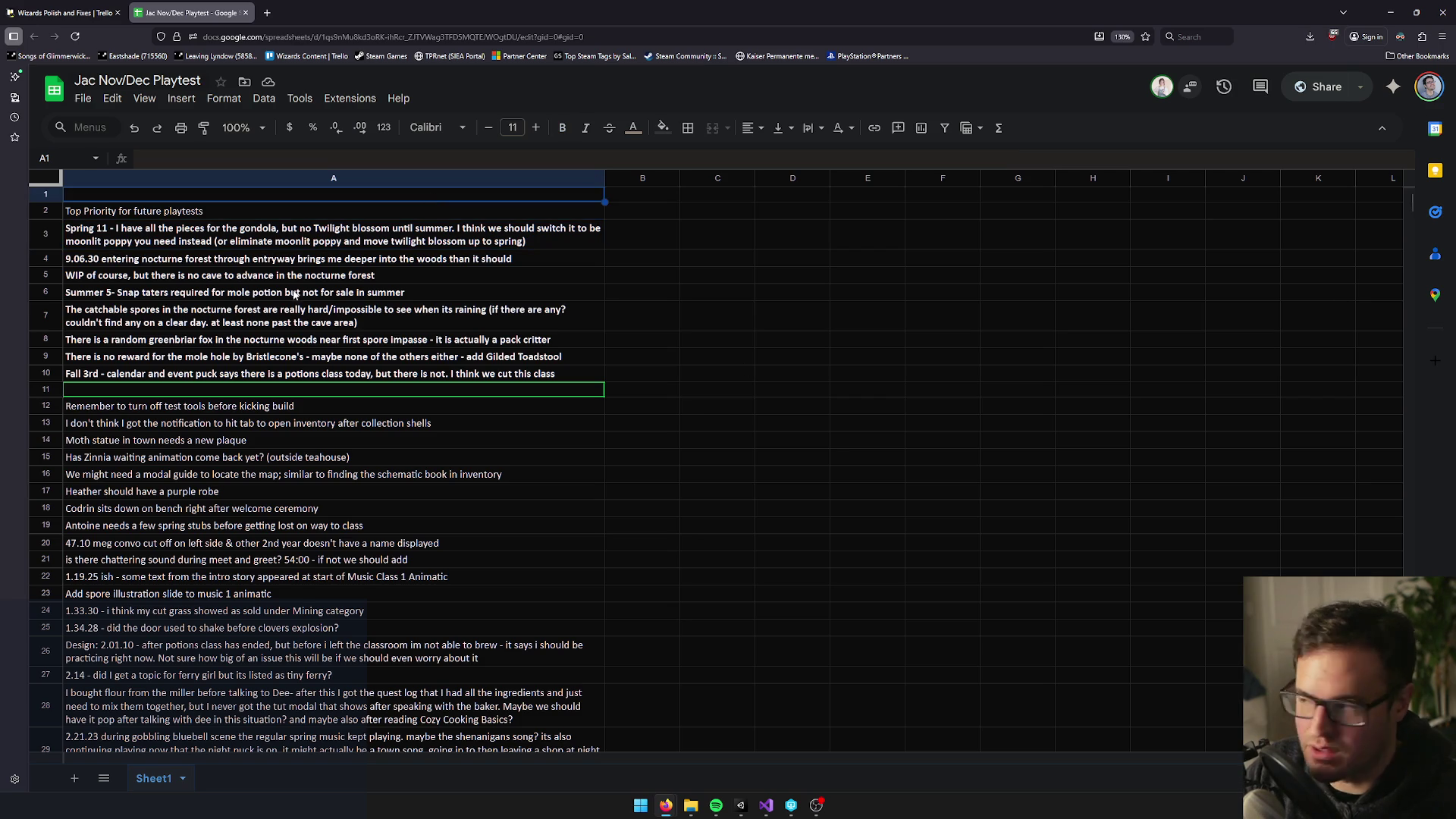
{"action": "left_click", "coordinate": [91, 345]}
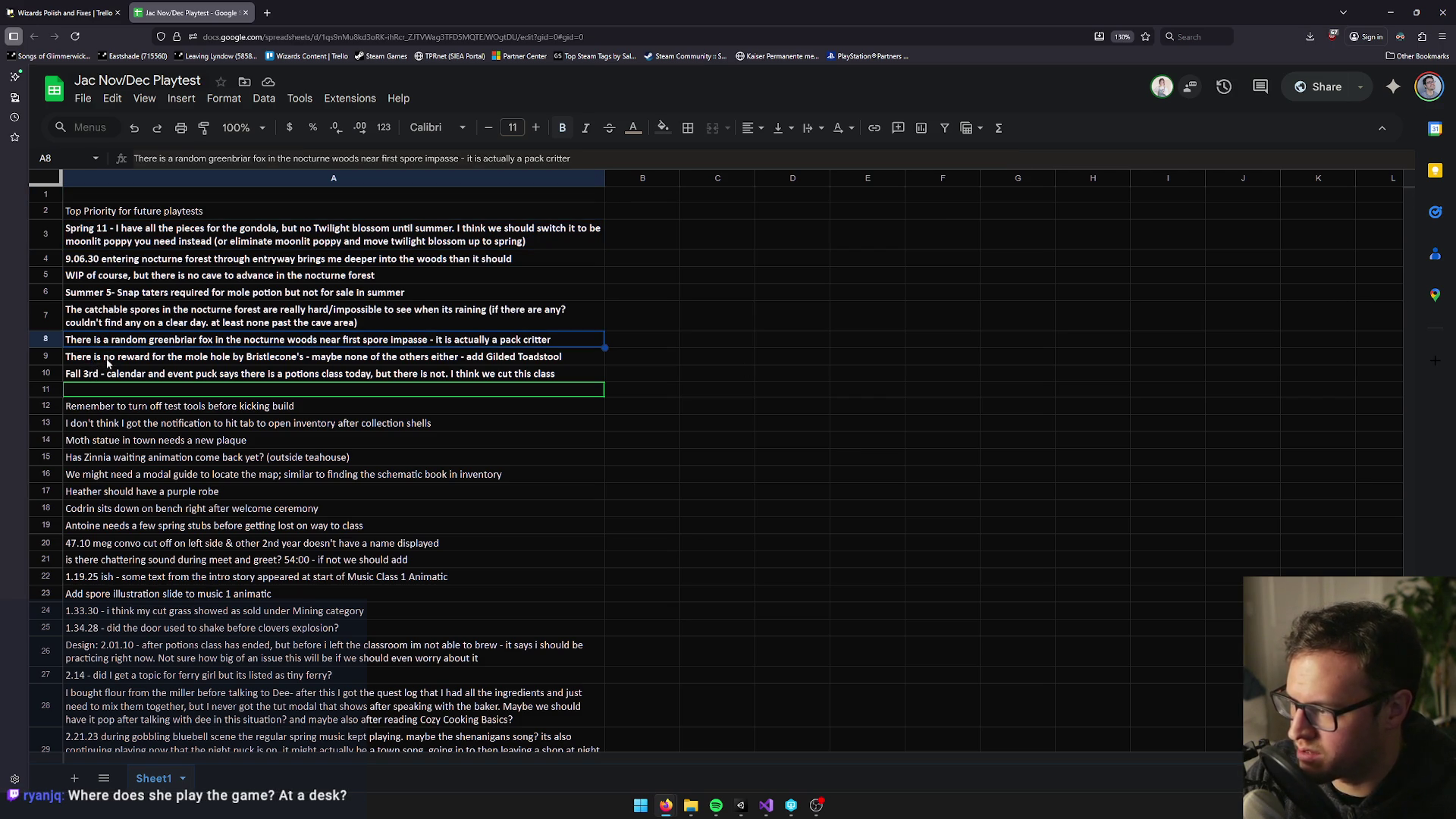
{"action": "left_click", "coordinate": [112, 324]}
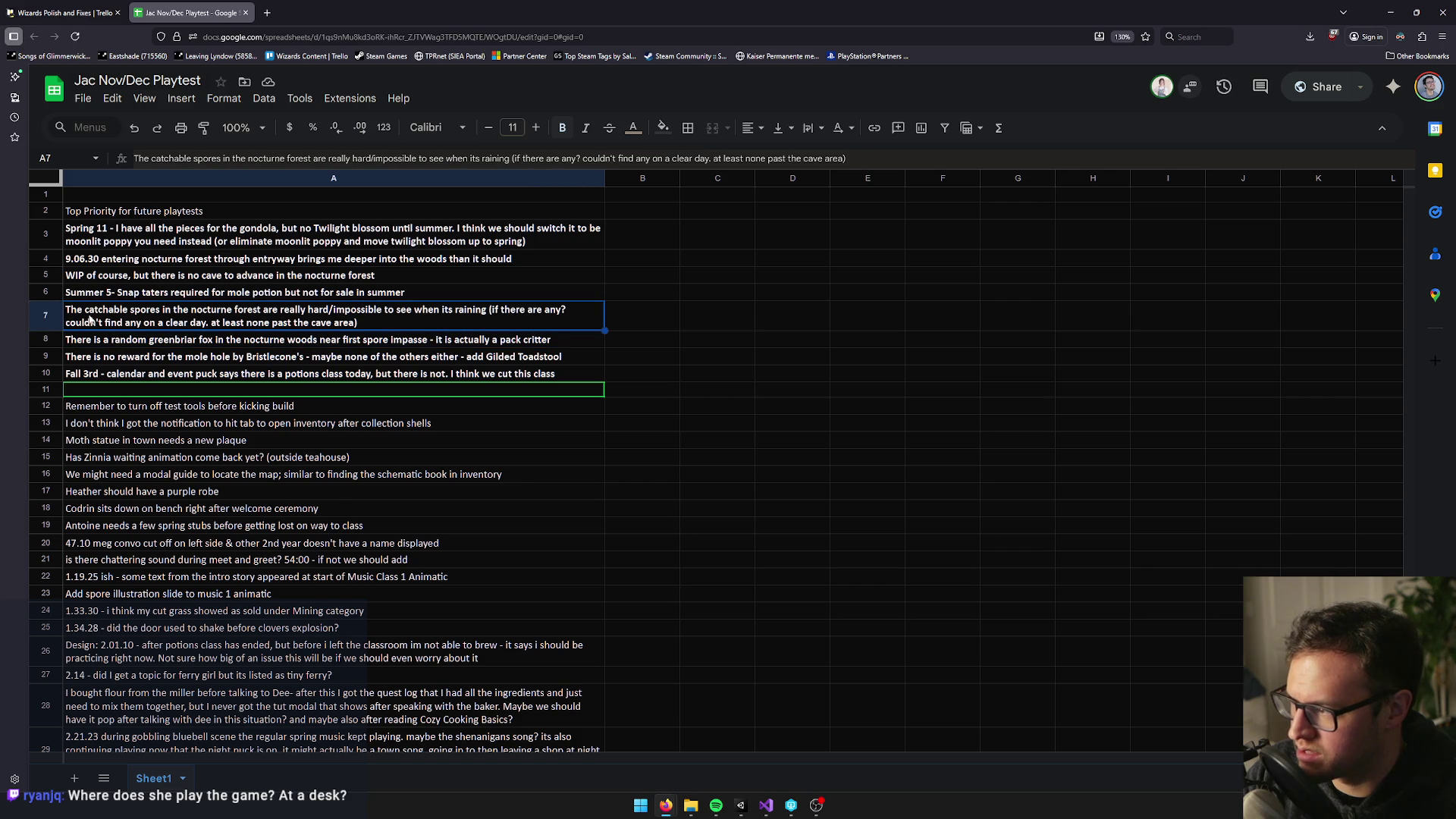
Read the WIP cave note in A5 and nocturne forest entryway note in A4, then resume walking in-game
{"action": "left_click", "coordinate": [99, 294]}
{"action": "left_click", "coordinate": [98, 280]}
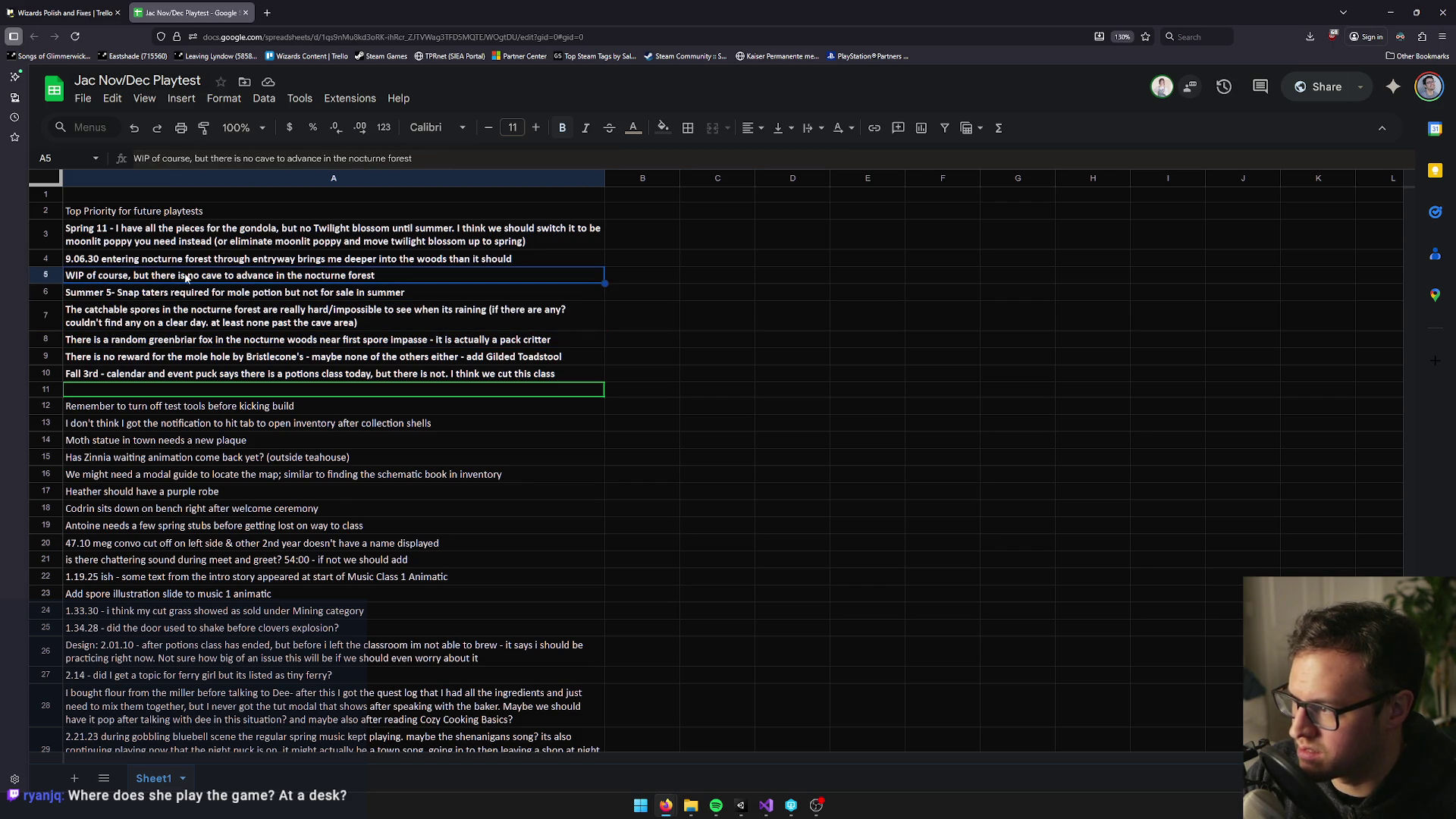
{"action": "left_click", "coordinate": [241, 290]}
{"action": "left_click", "coordinate": [250, 277]}
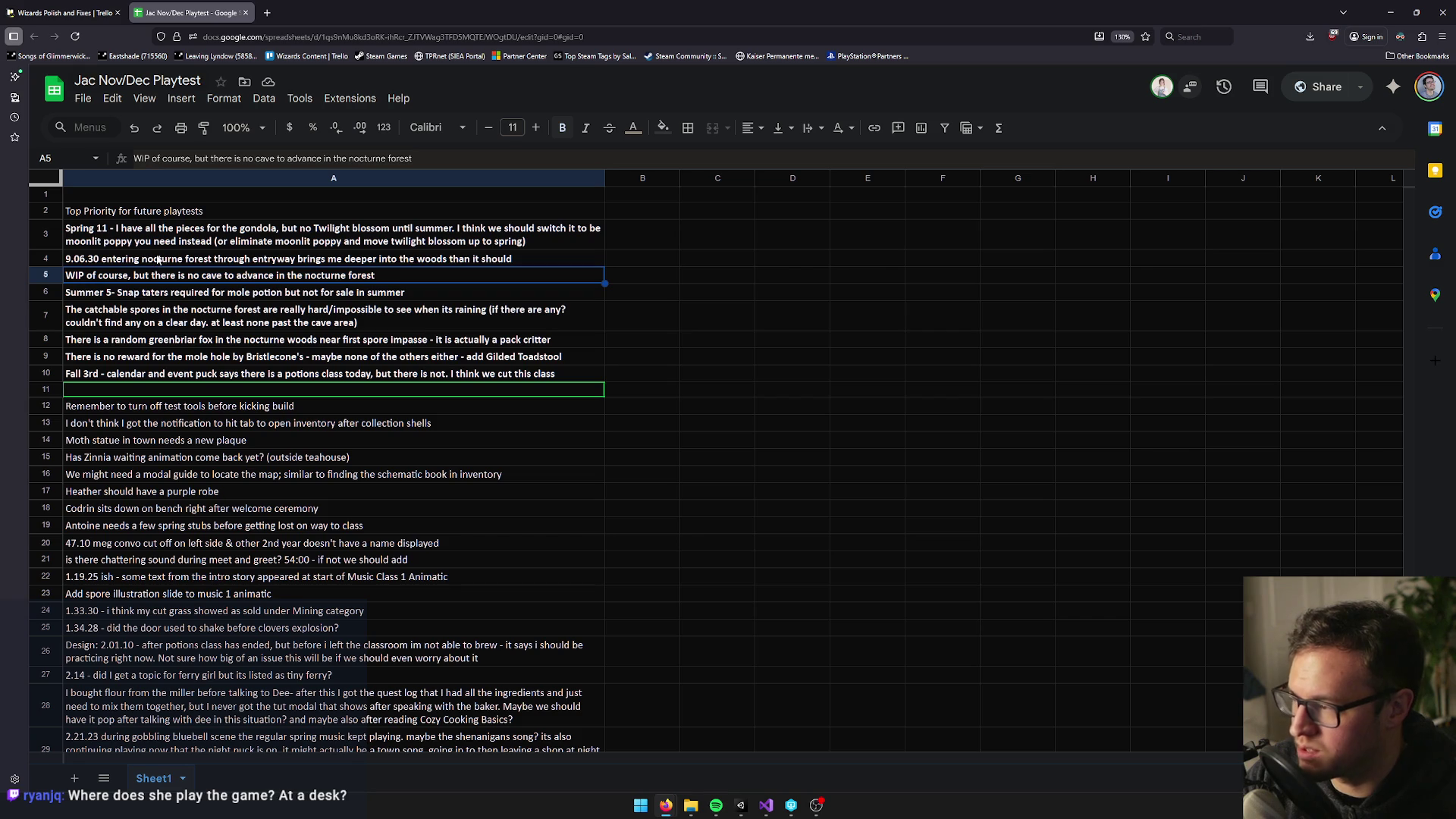
{"action": "left_click", "coordinate": [158, 260]}
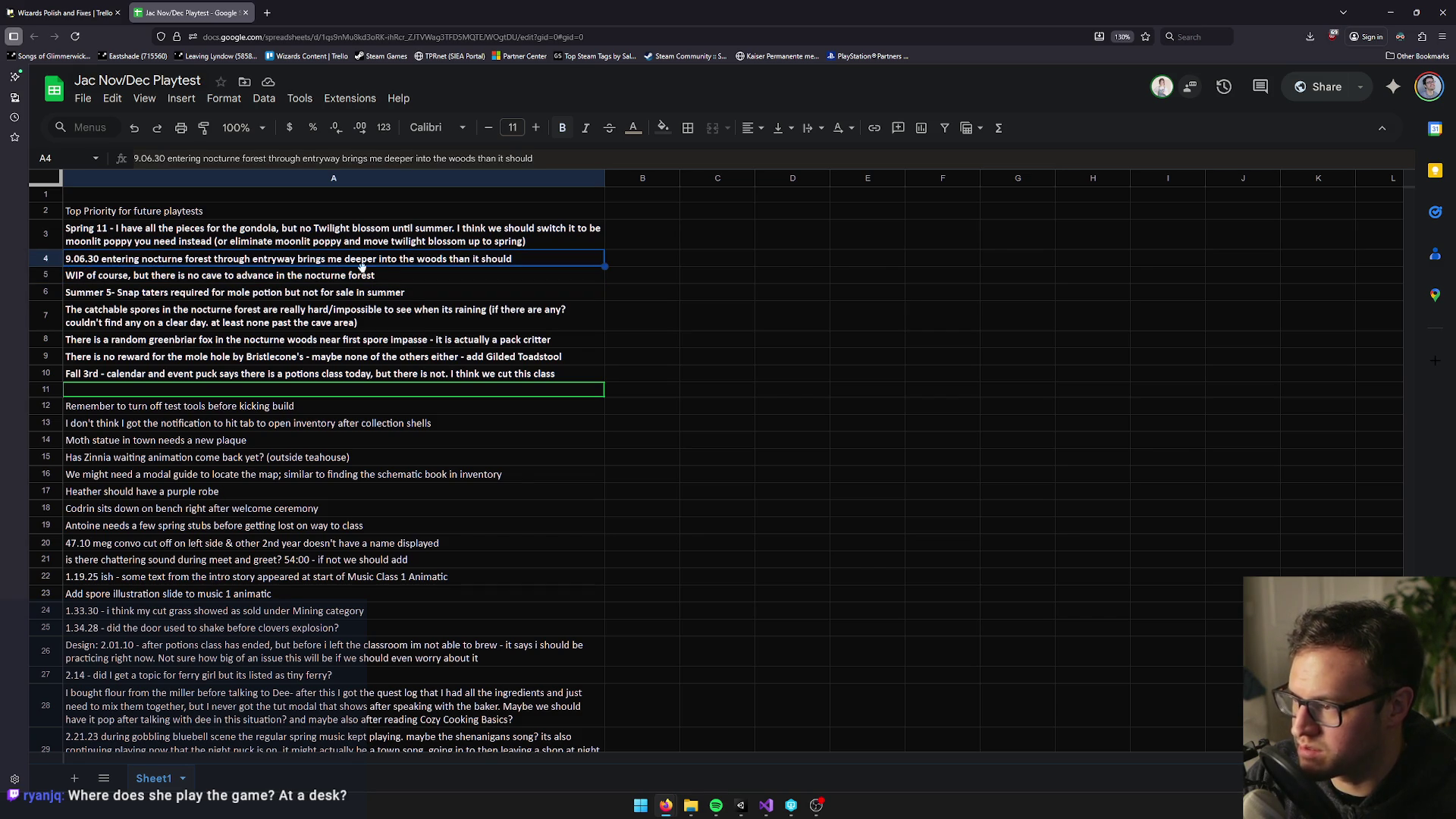
{"action": "key", "text": "w"}
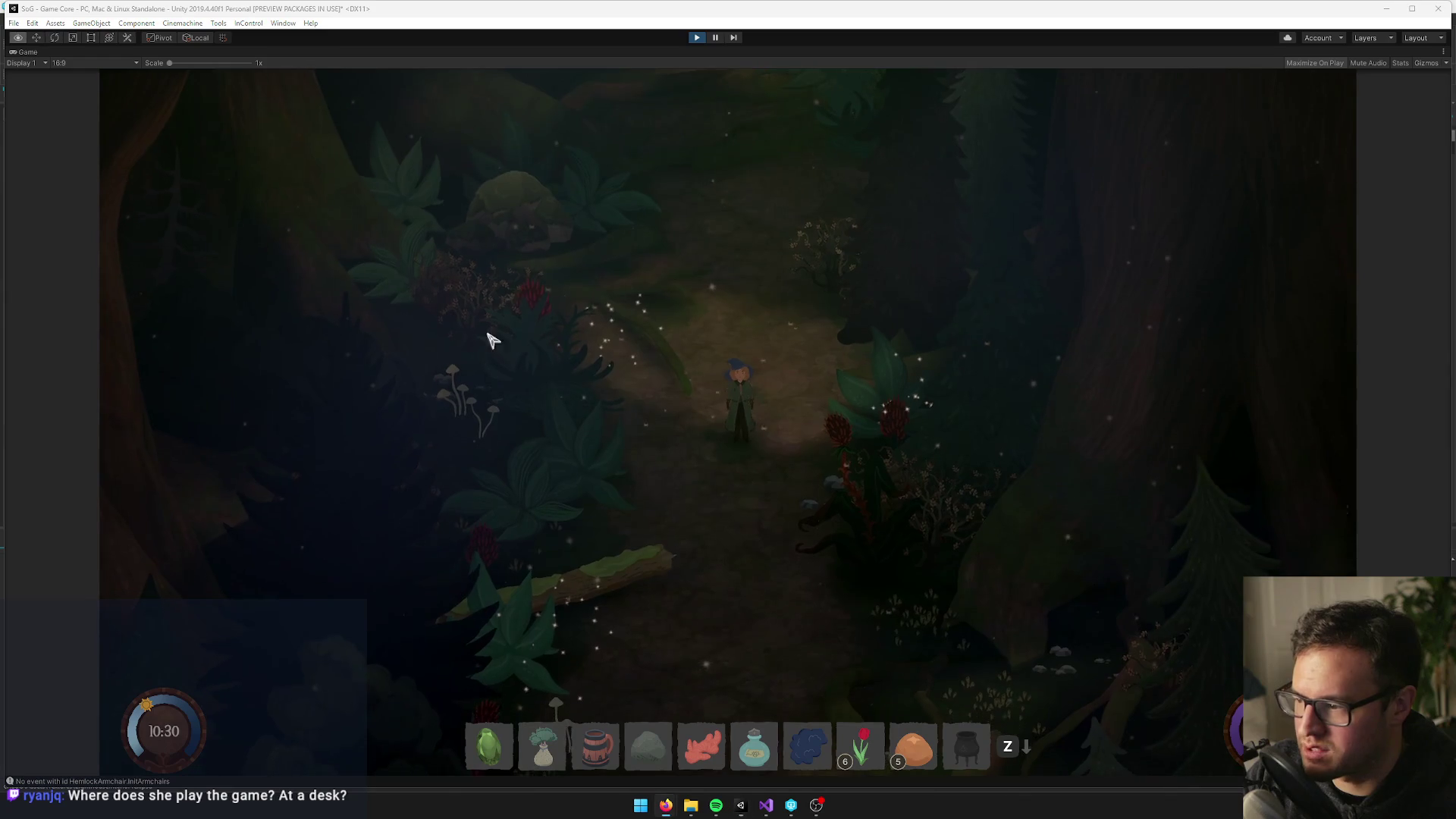
Walk the character back and forth, then up and right along the nocturne forest path to a clearing
{"action": "key", "text": "s"}
{"action": "key", "text": "s"}
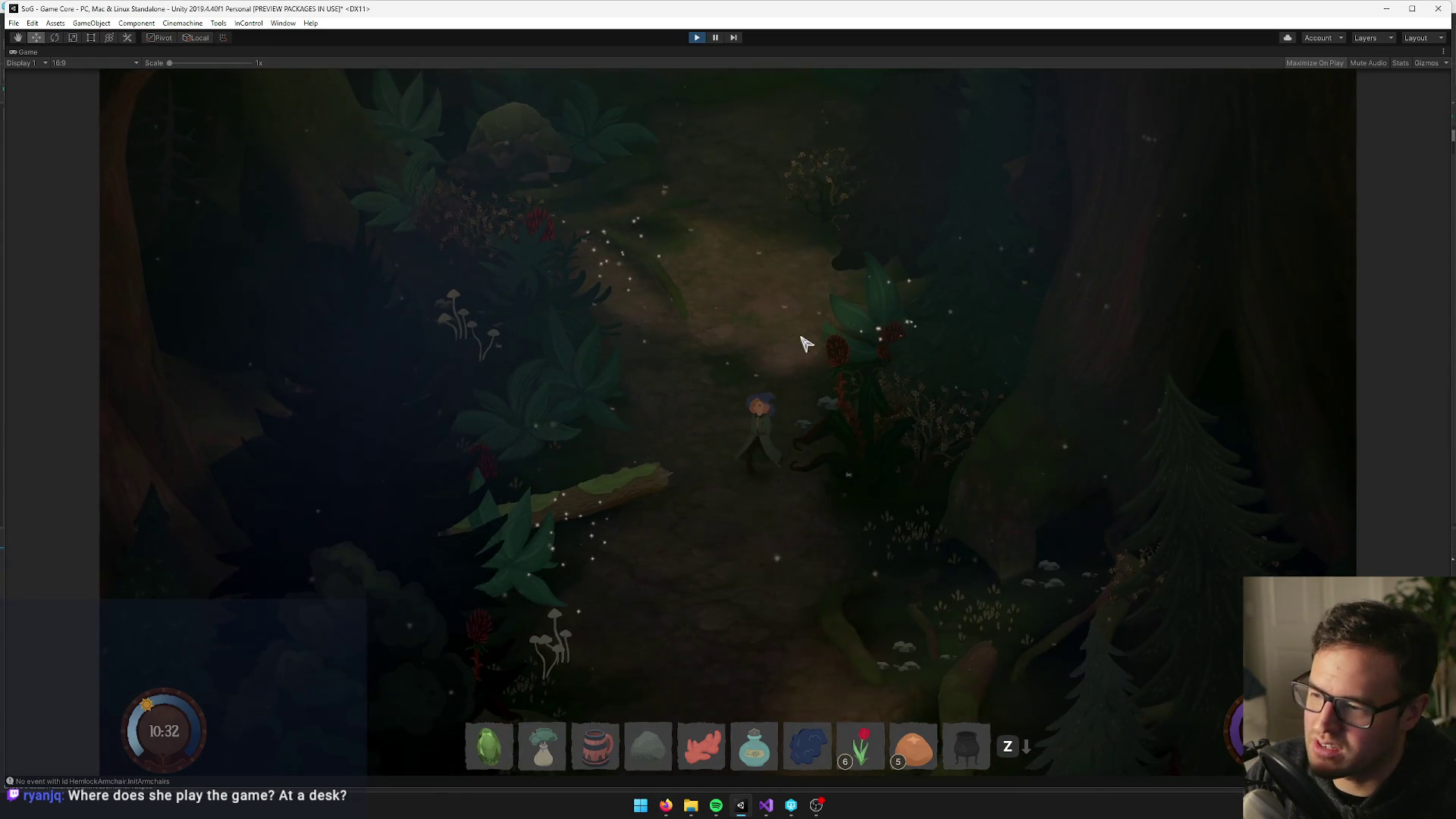
{"action": "key", "text": "a"}
{"action": "key", "text": "w"}
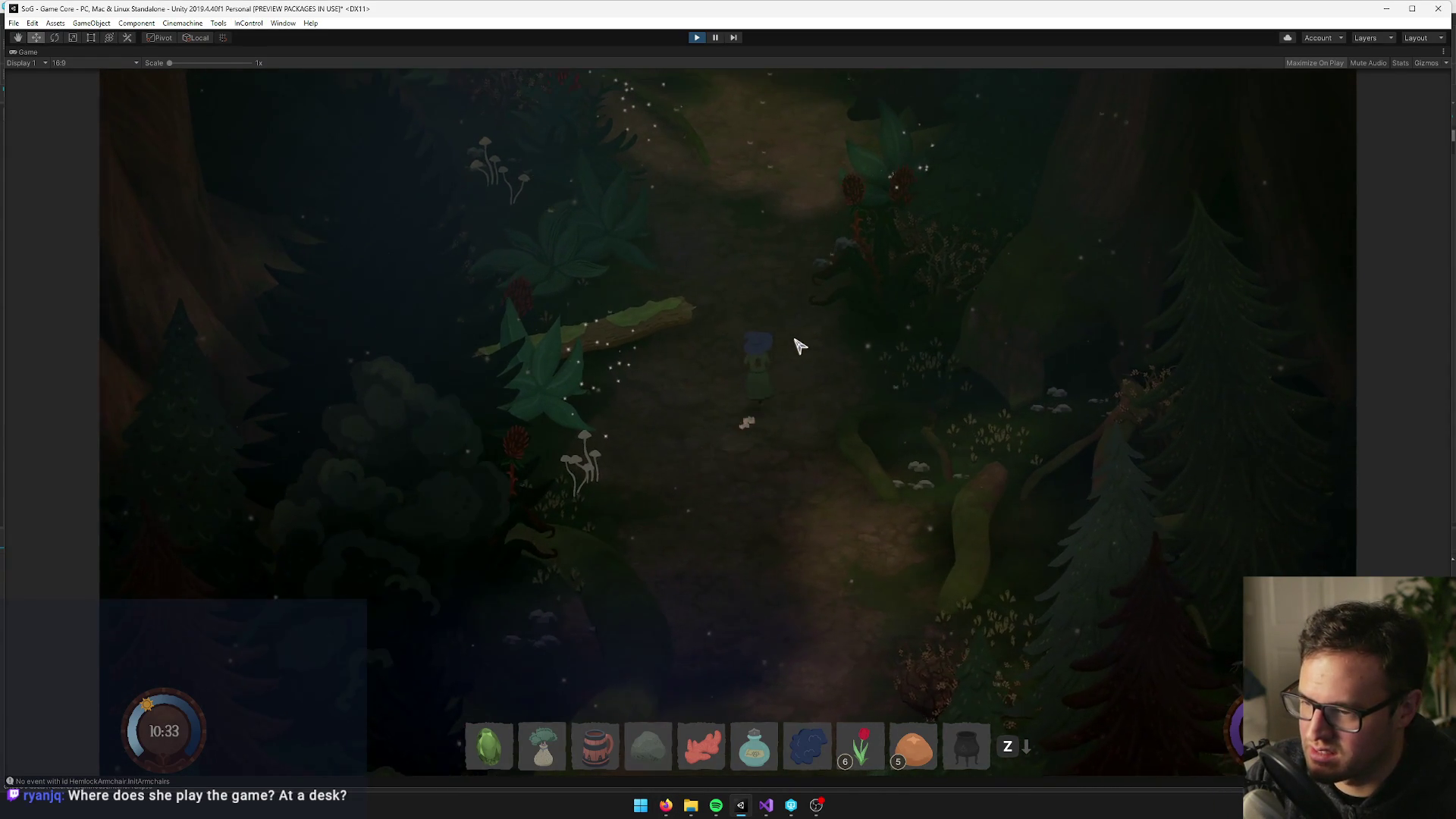
{"action": "key", "text": "s"}
{"action": "key", "text": "s"}
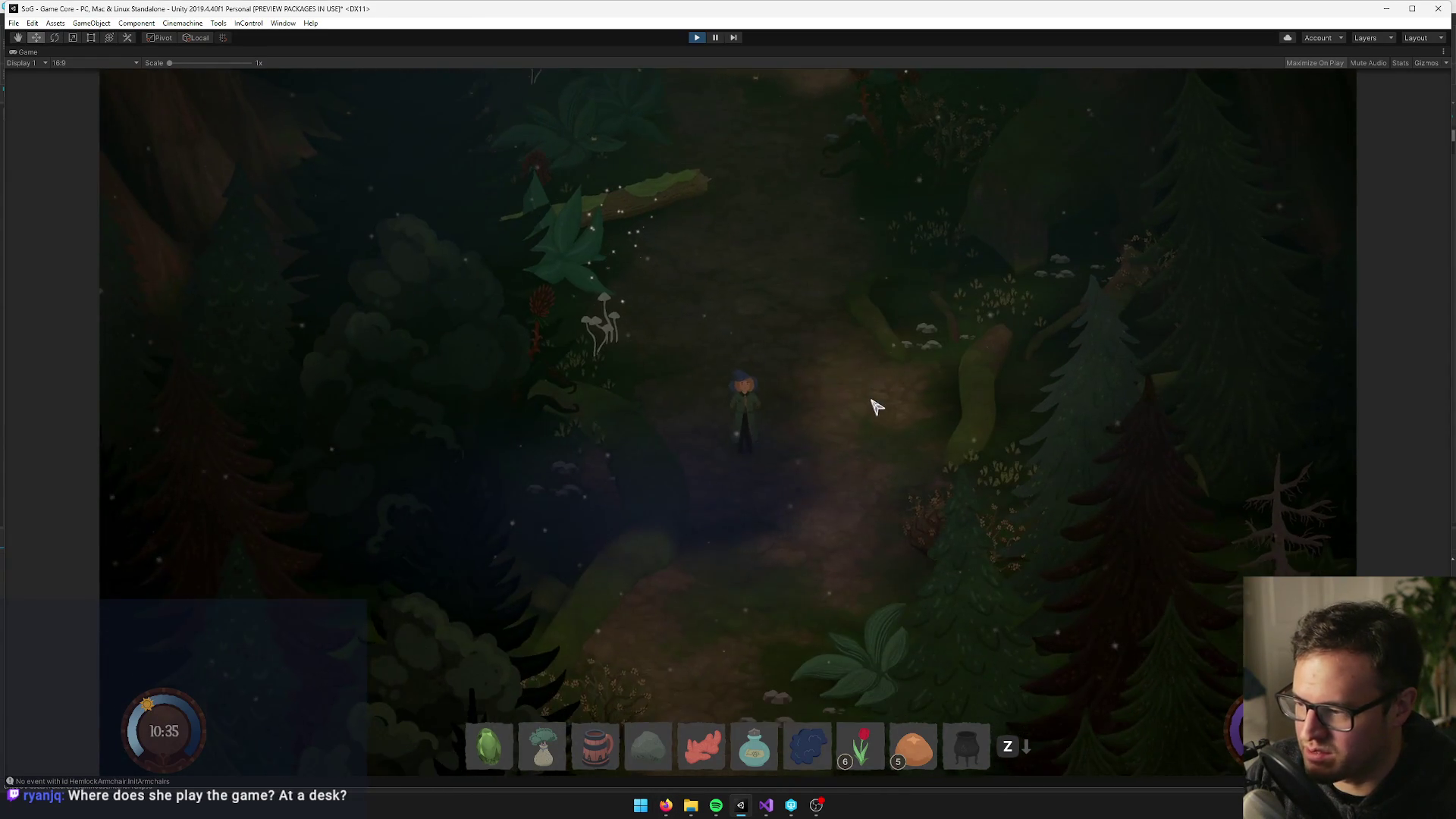
{"action": "key", "text": "d"}
{"action": "key", "text": "w"}
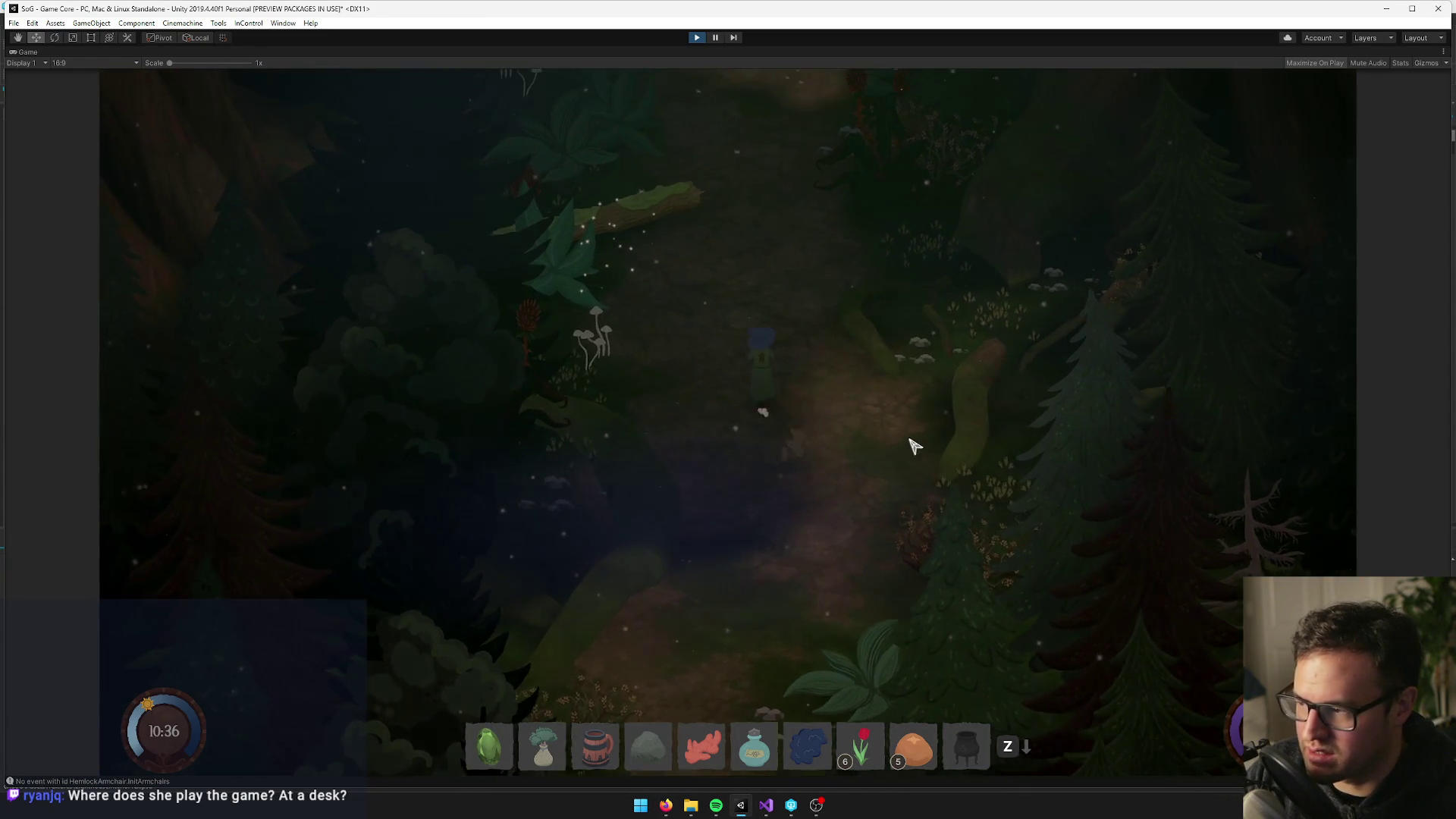
{"action": "key", "text": "w"}
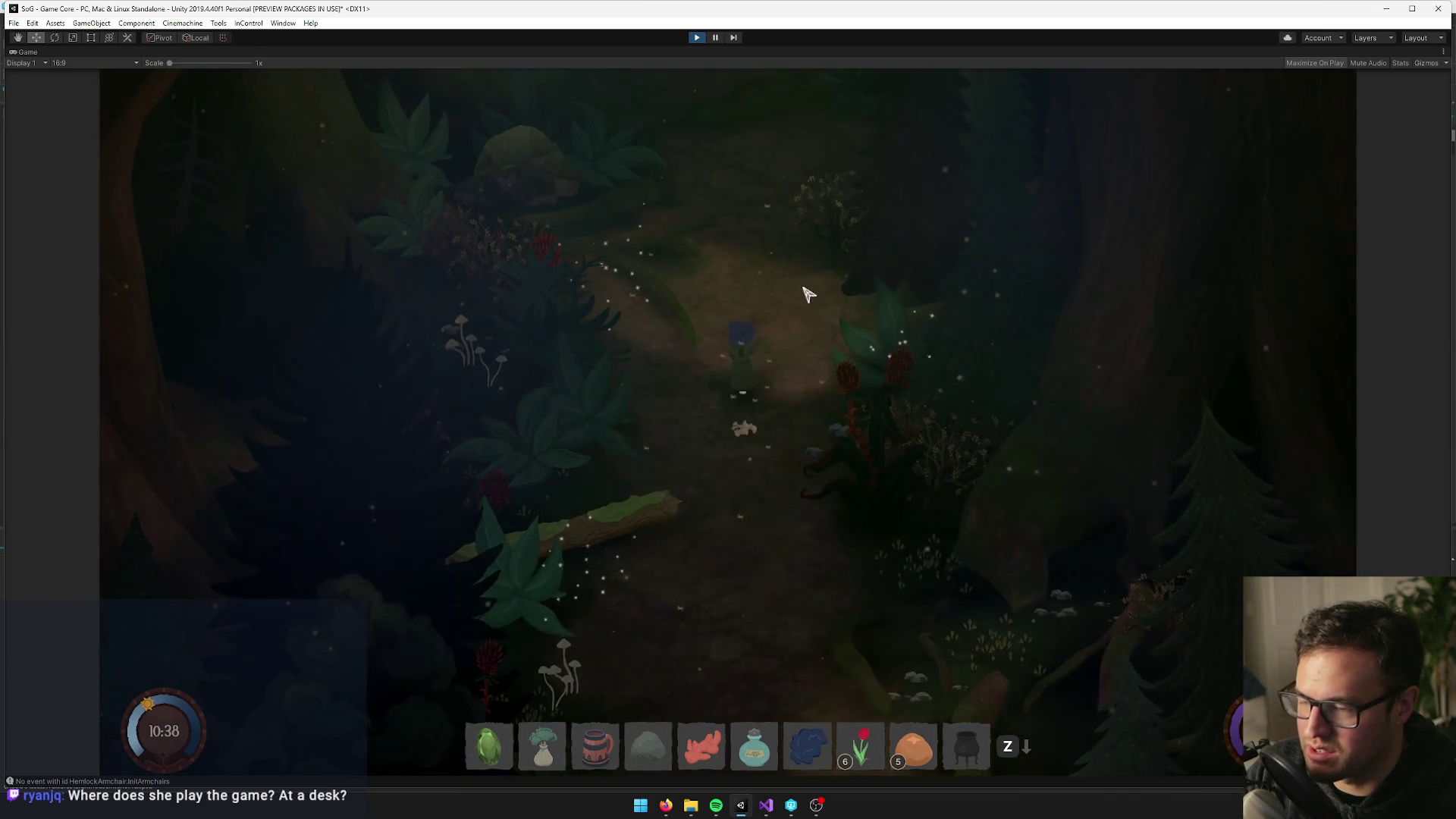
{"action": "key", "text": "w"}
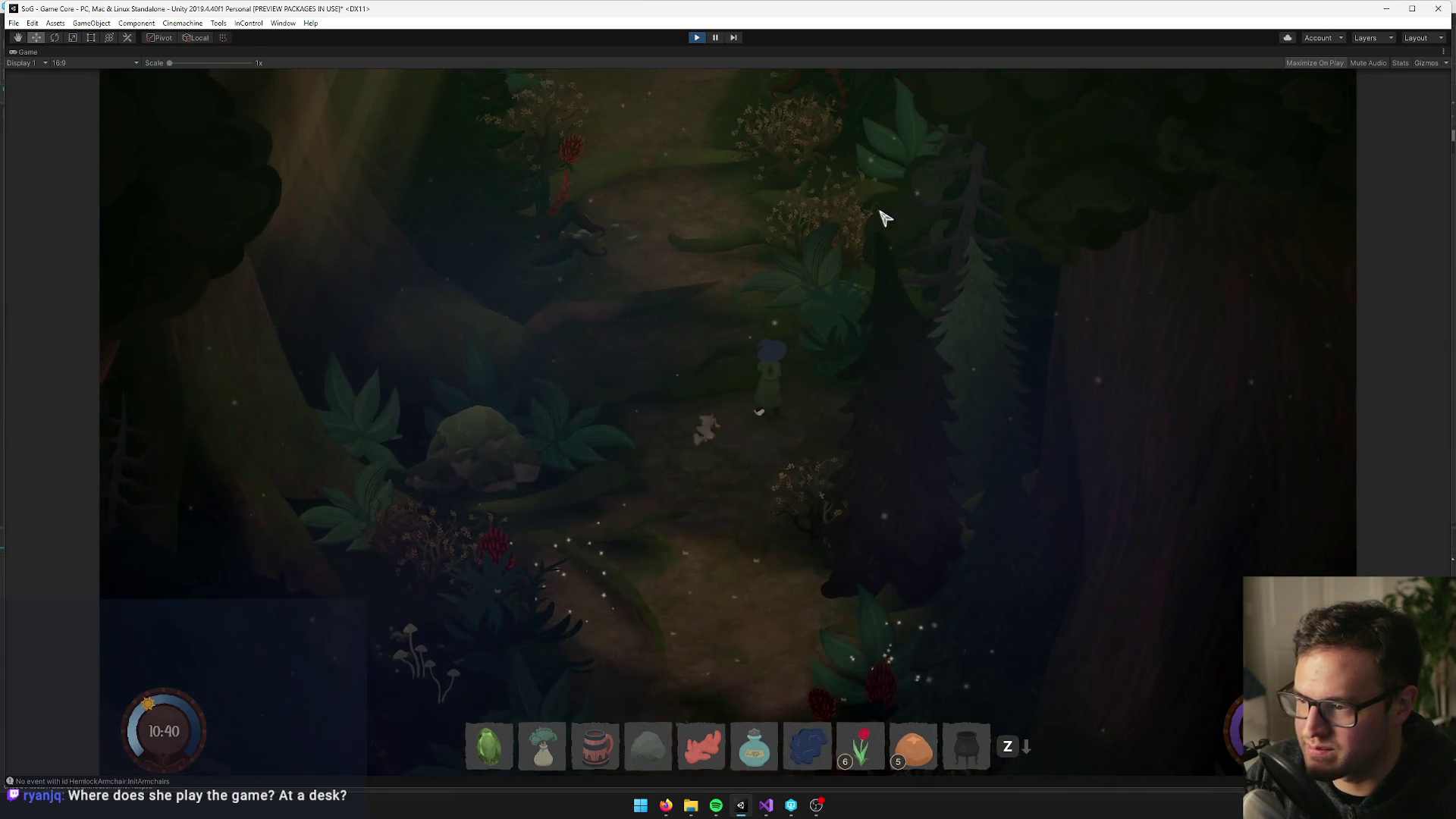
{"action": "key", "text": "w"}
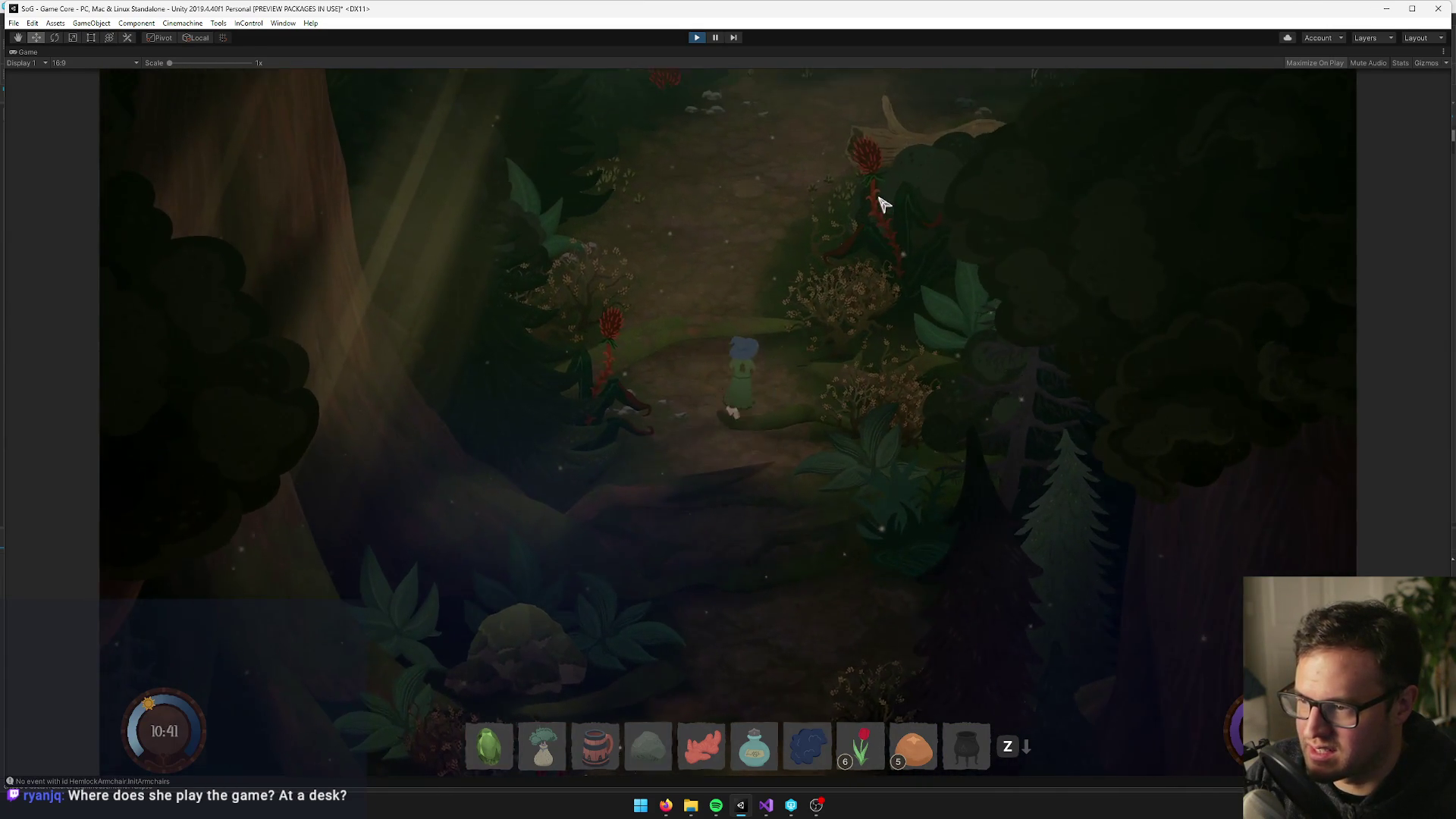
{"action": "key", "text": "w"}
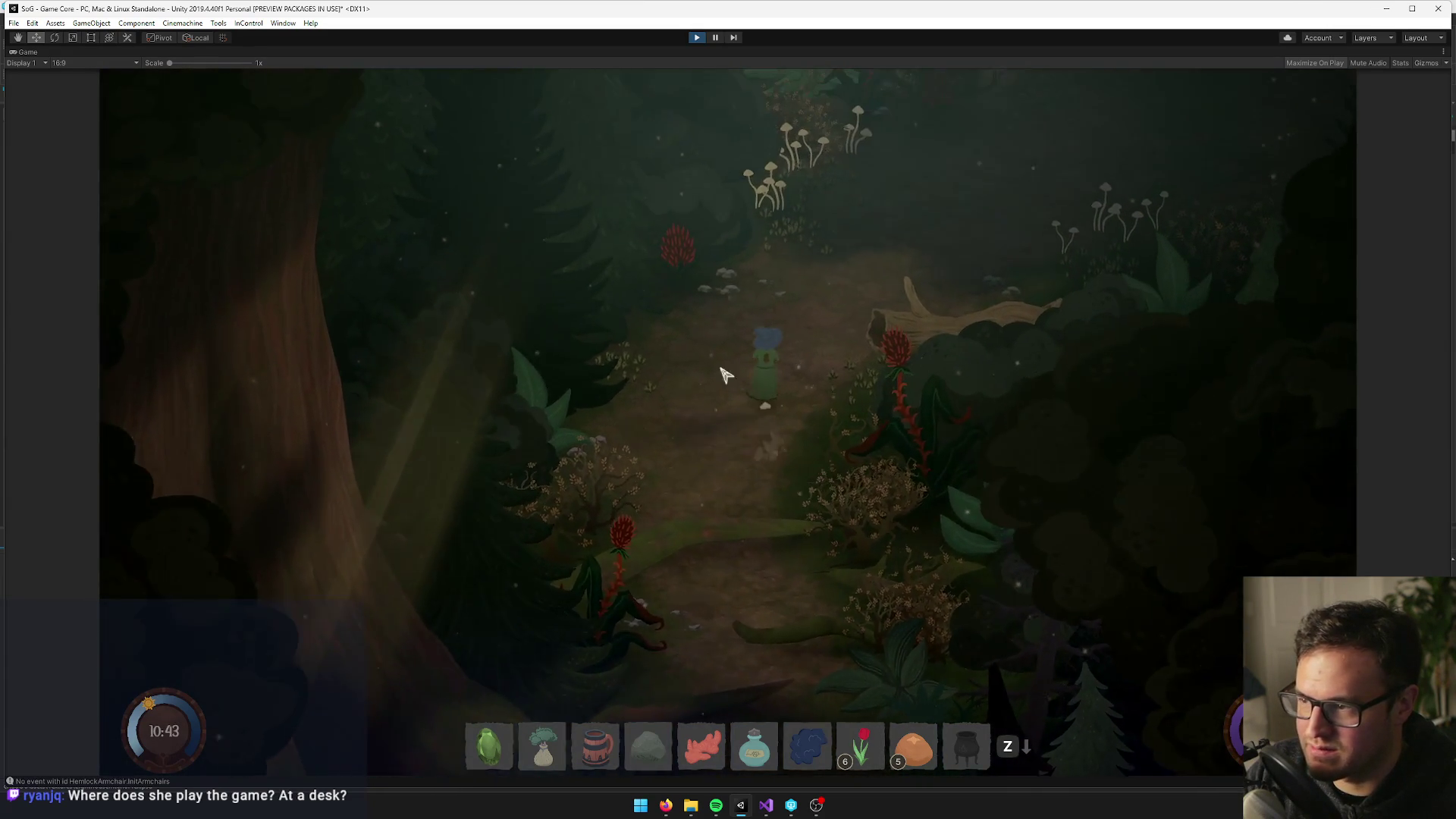
{"action": "key", "text": "w"}
{"action": "key", "text": "d"}
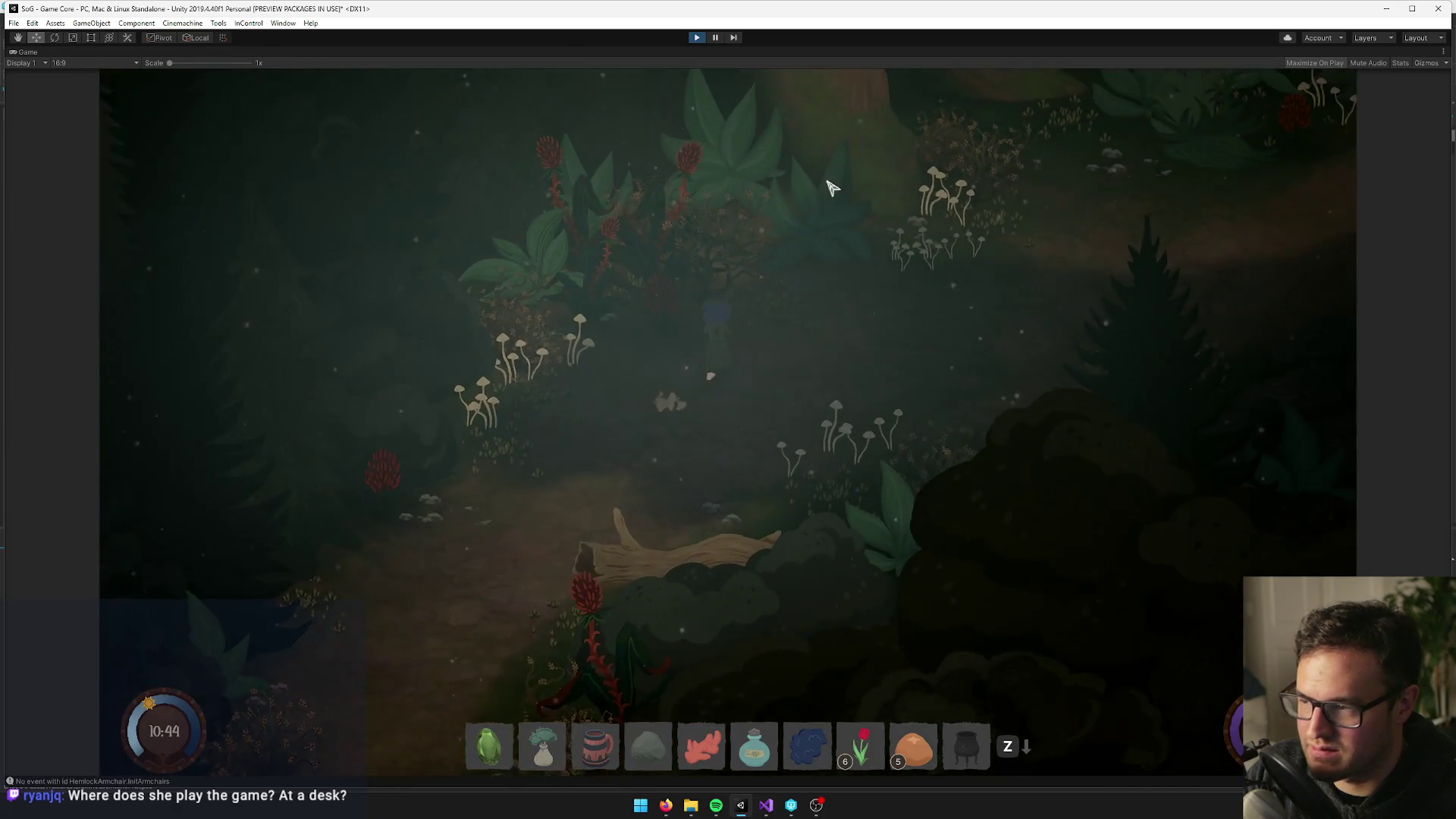
{"action": "key", "text": "w"}
{"action": "key", "text": "d"}
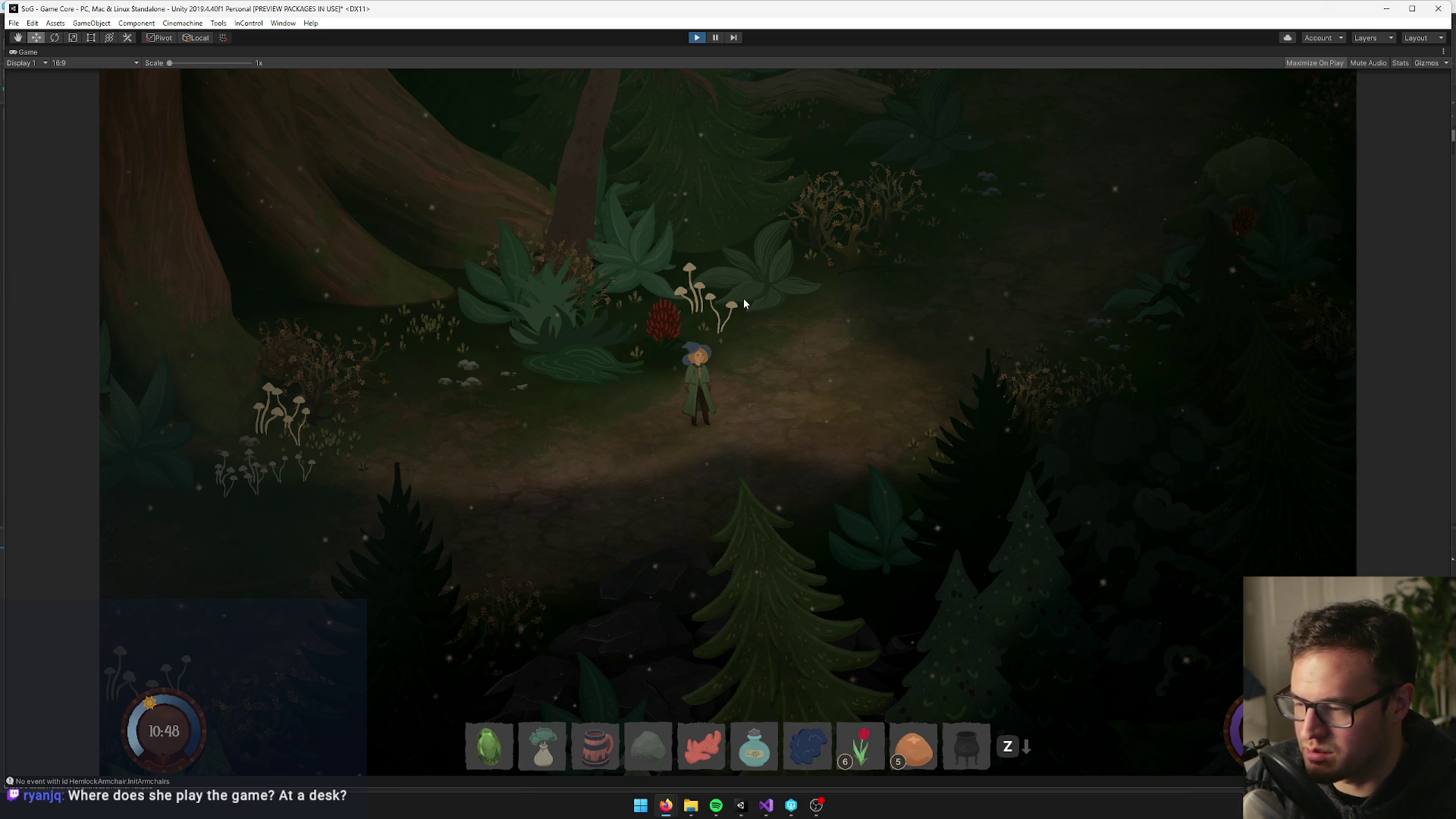
Bring the playtest sheet forward and fill cell A4 with dark green
{"action": "mouse_move", "coordinate": [666, 805]}
{"action": "left_click", "coordinate": [612, 758]}
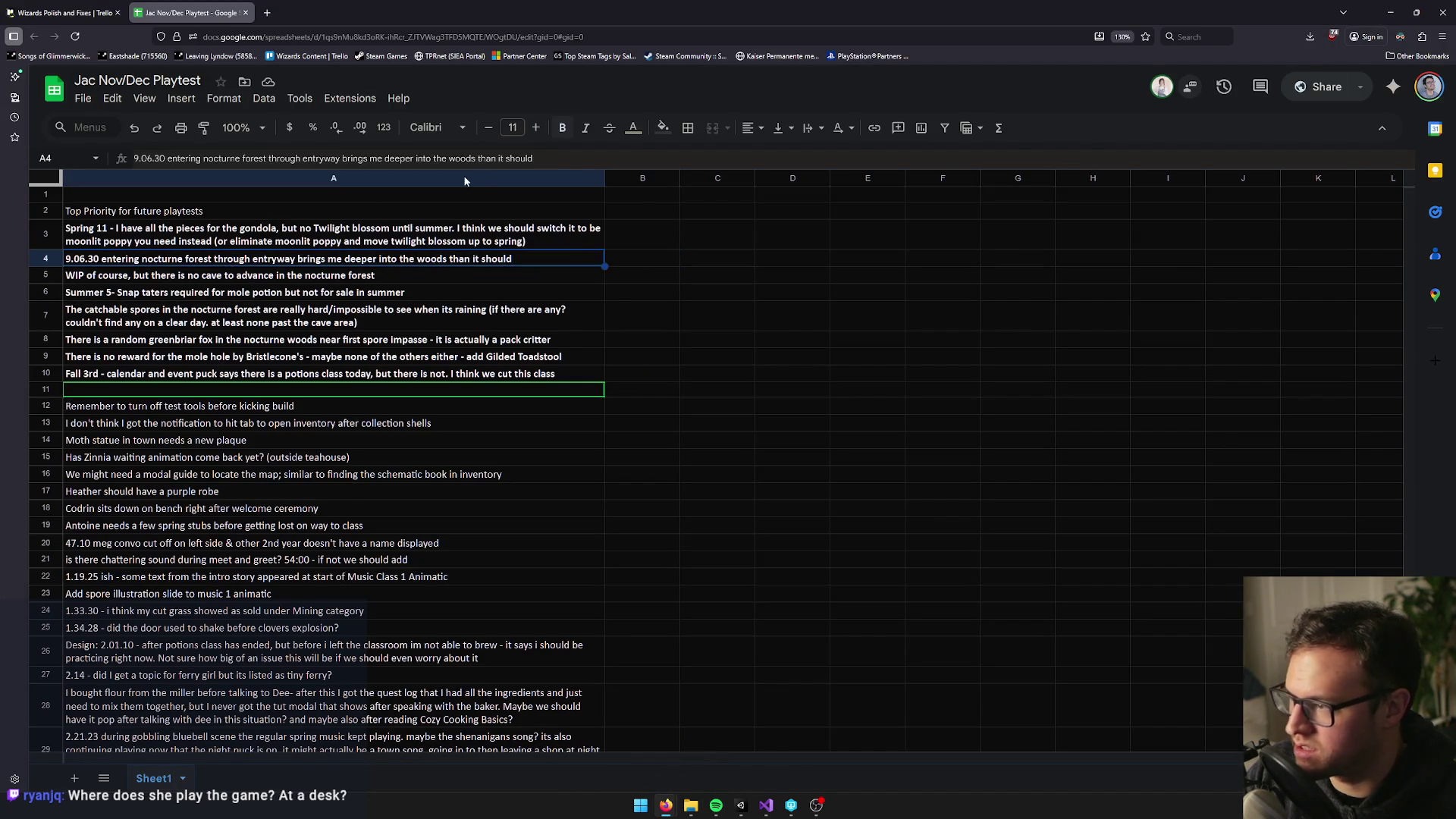
{"action": "left_click", "coordinate": [662, 128]}
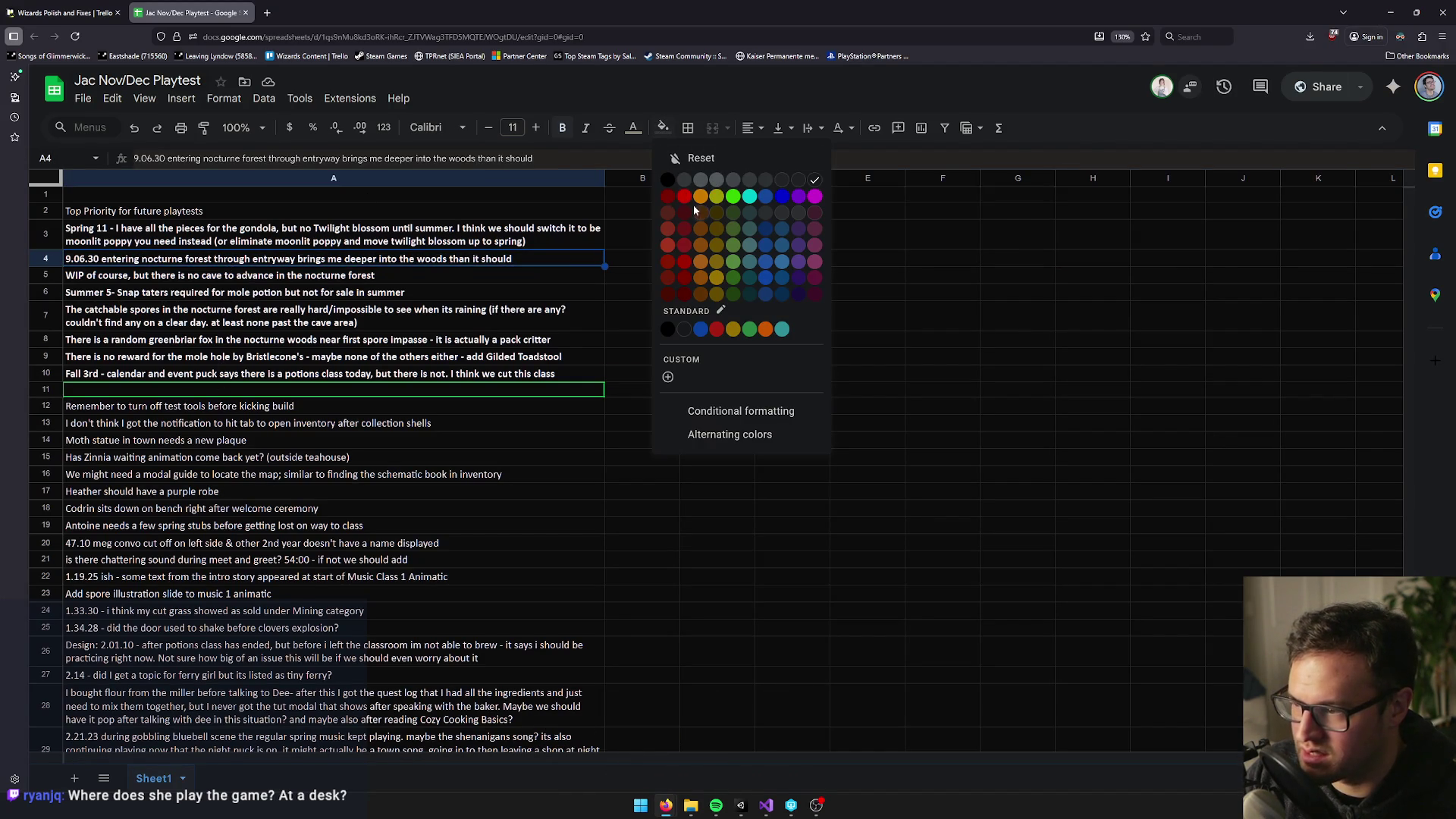
{"action": "left_click", "coordinate": [734, 230]}
Select the A5 and A7 notes, then minimize the browser to return to Unity
{"action": "left_click", "coordinate": [230, 281]}
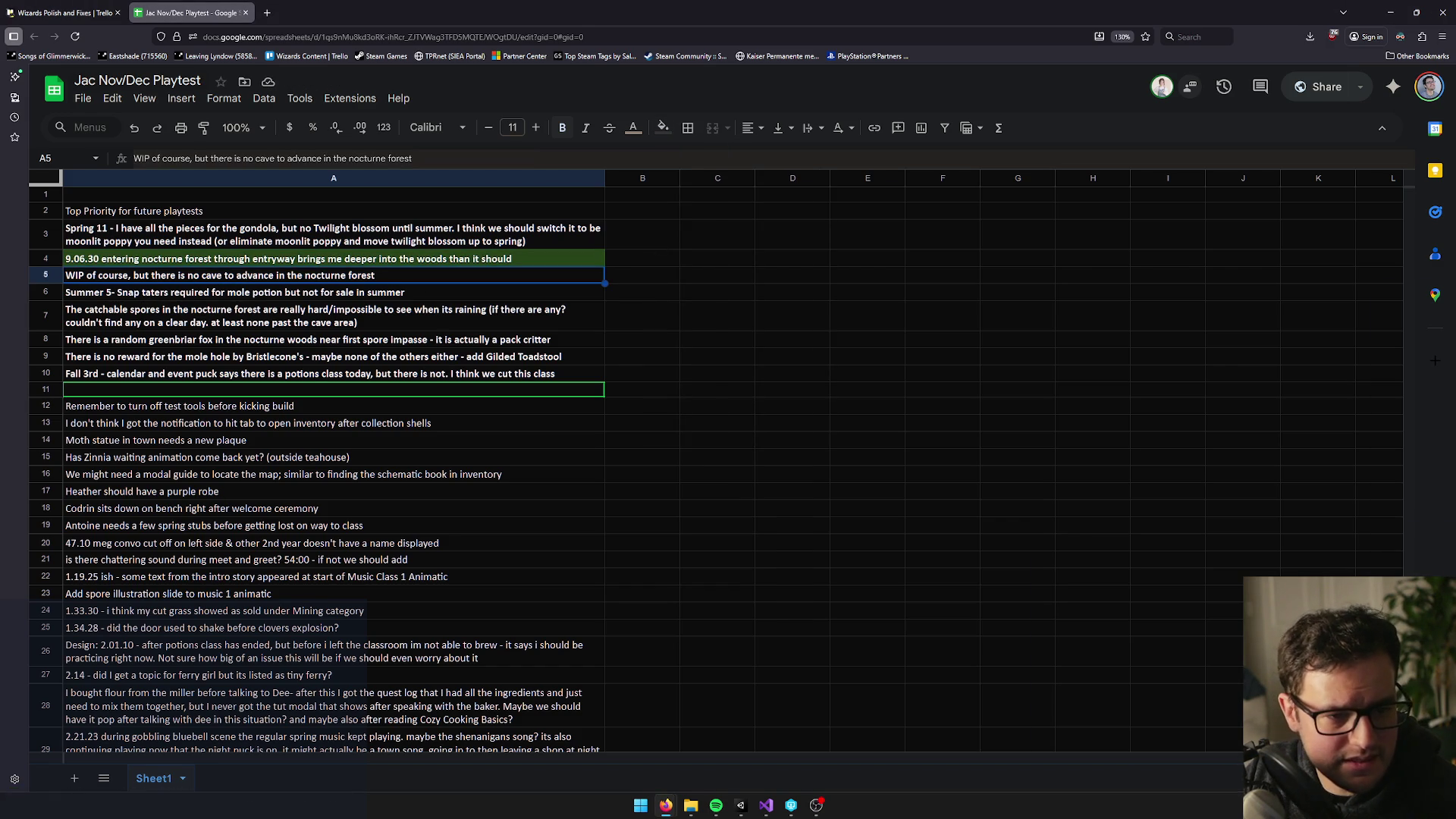
{"action": "key", "text": "alt+Tab"}
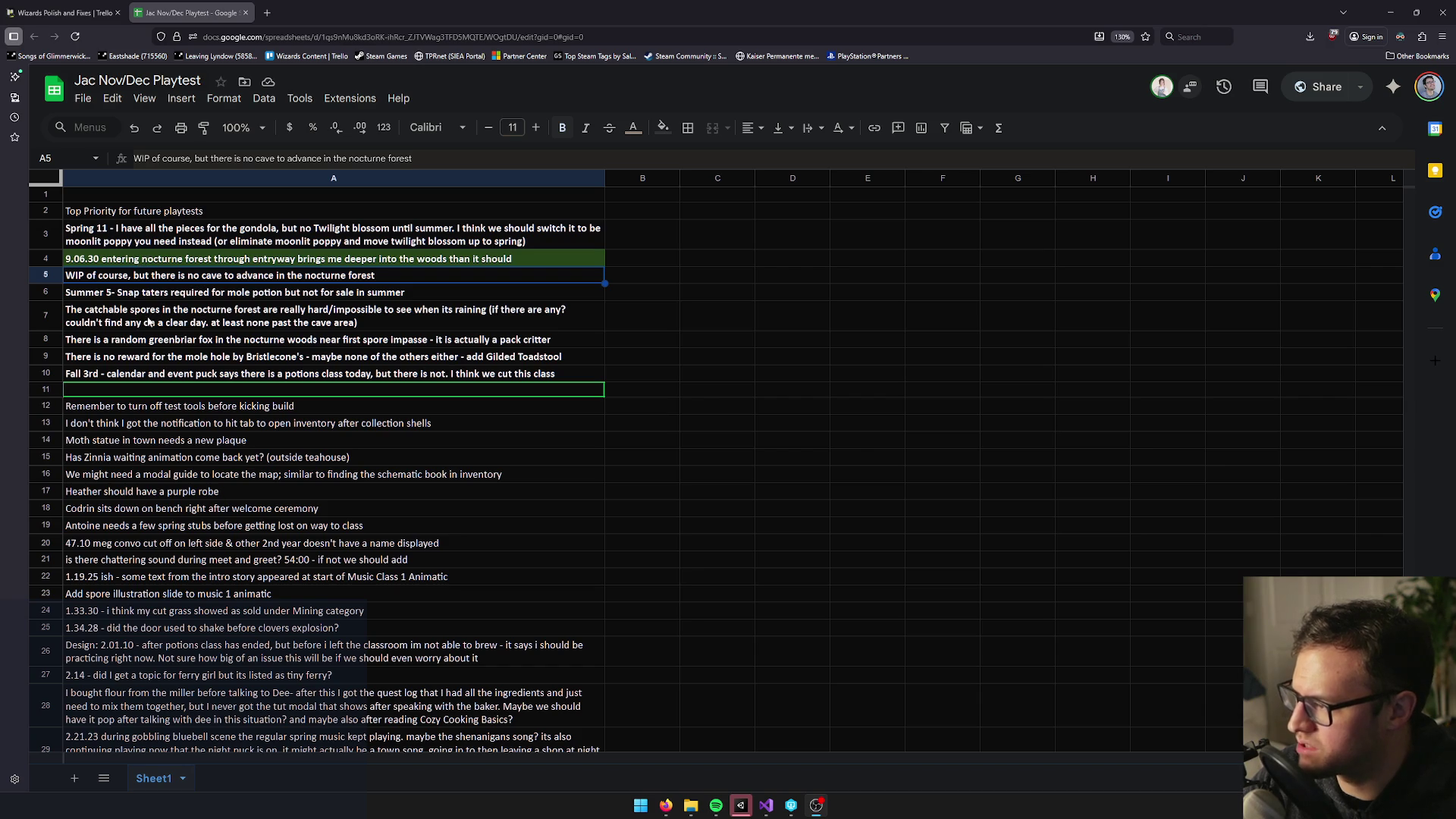
{"action": "left_click", "coordinate": [282, 326]}
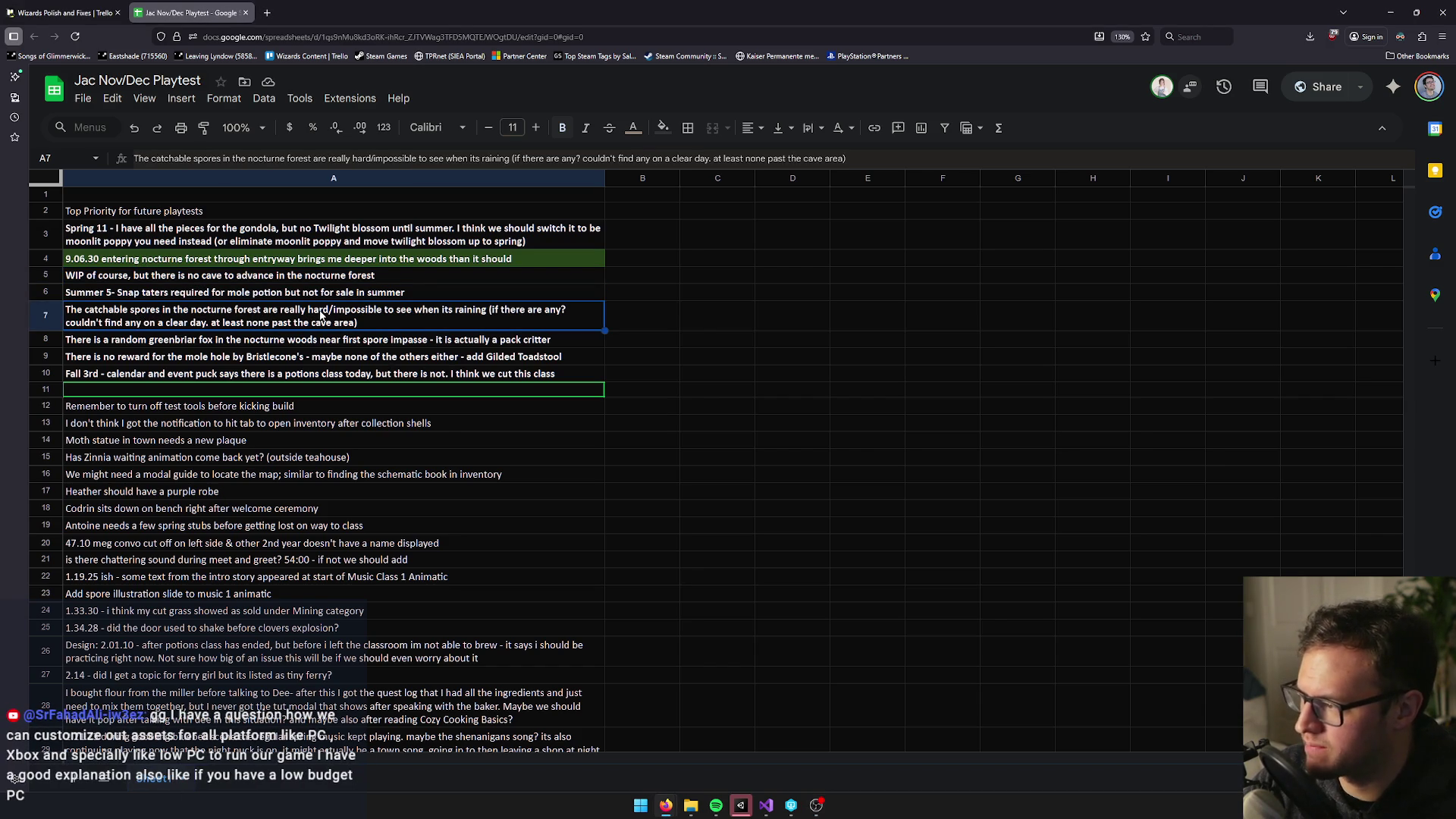
{"action": "left_click", "coordinate": [1390, 12]}
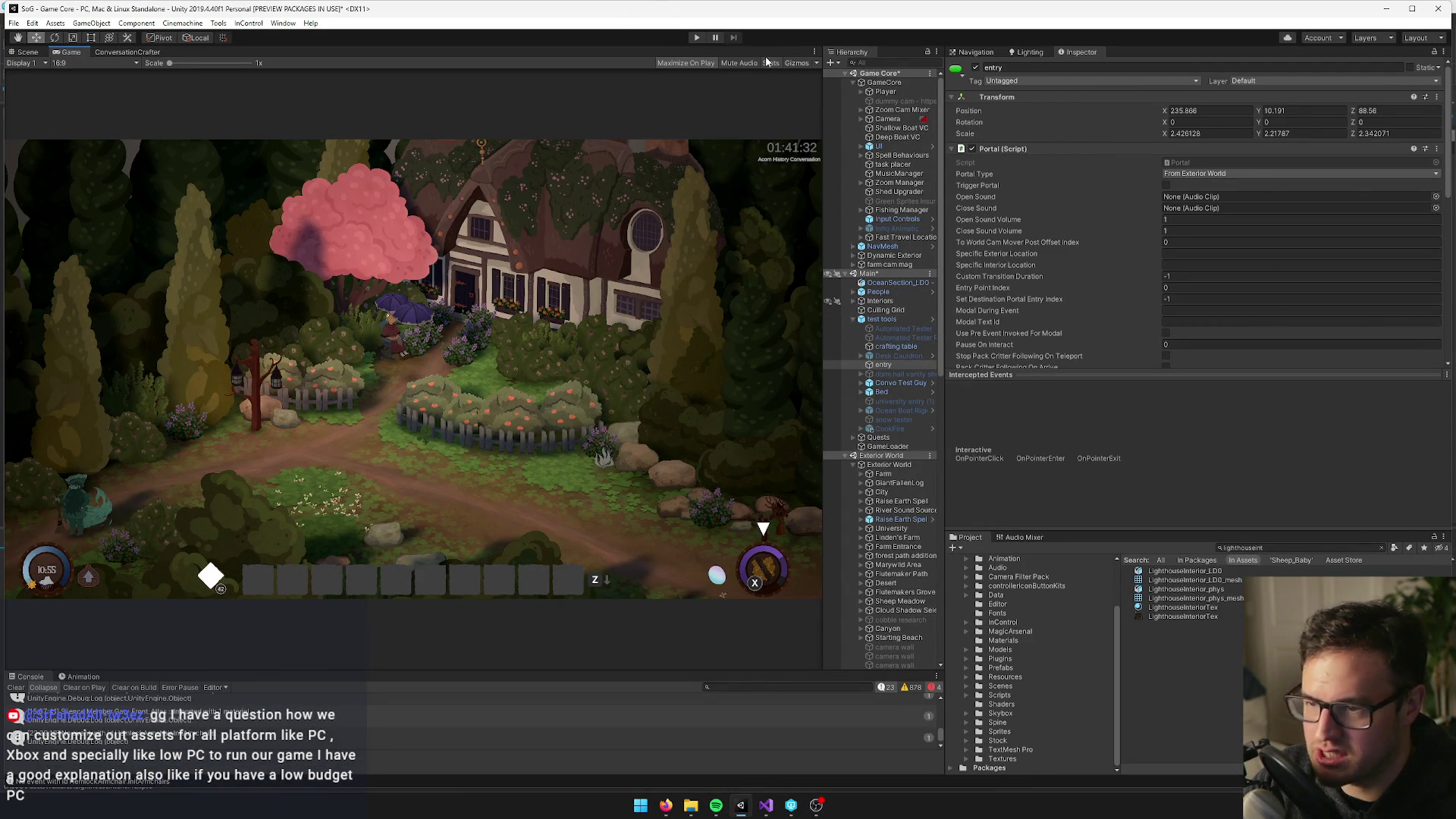
Run the game in Play mode and let it load into the nocturne forest
{"action": "left_click", "coordinate": [695, 39]}
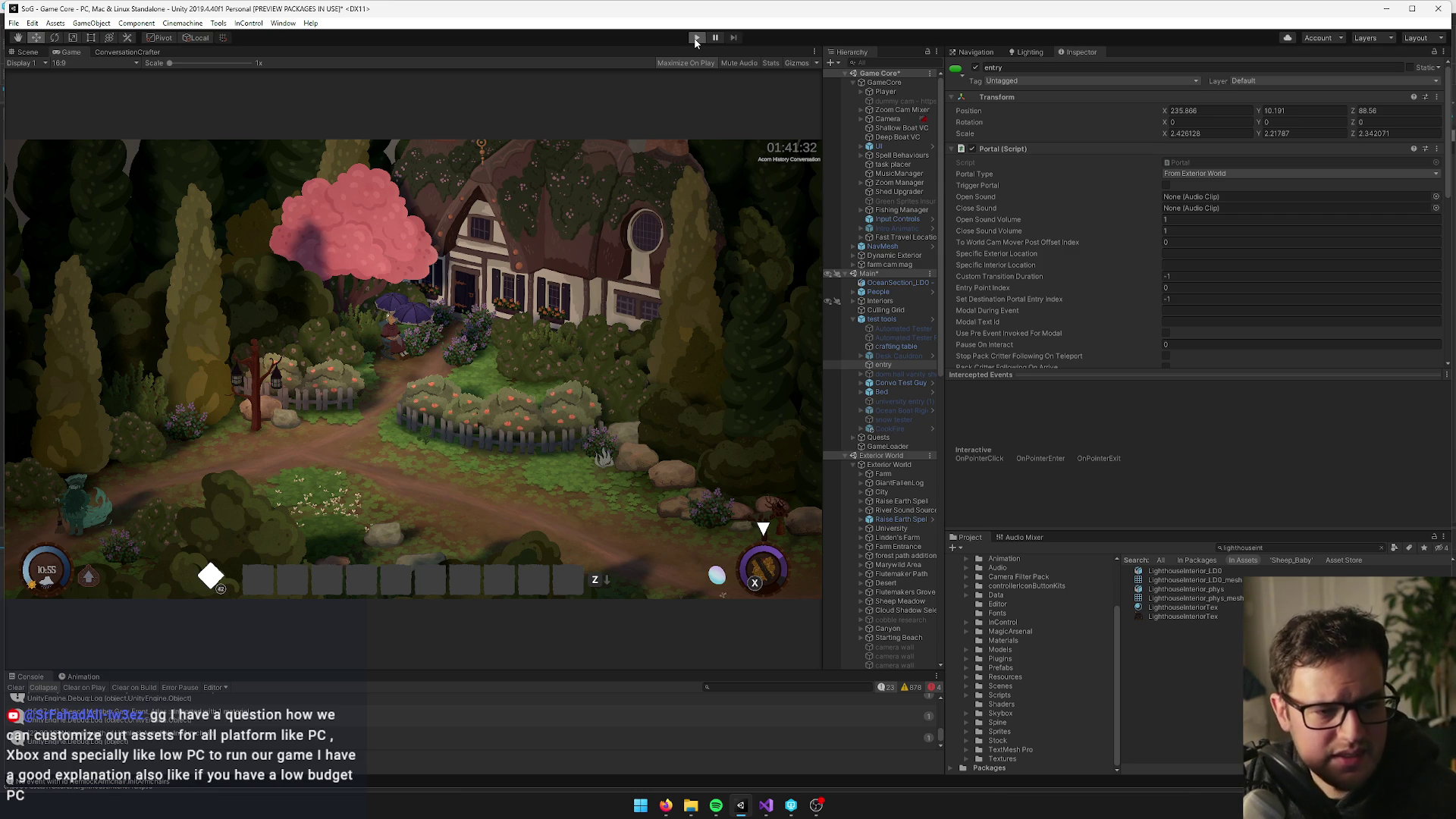
{"action": "left_click", "coordinate": [695, 39]}
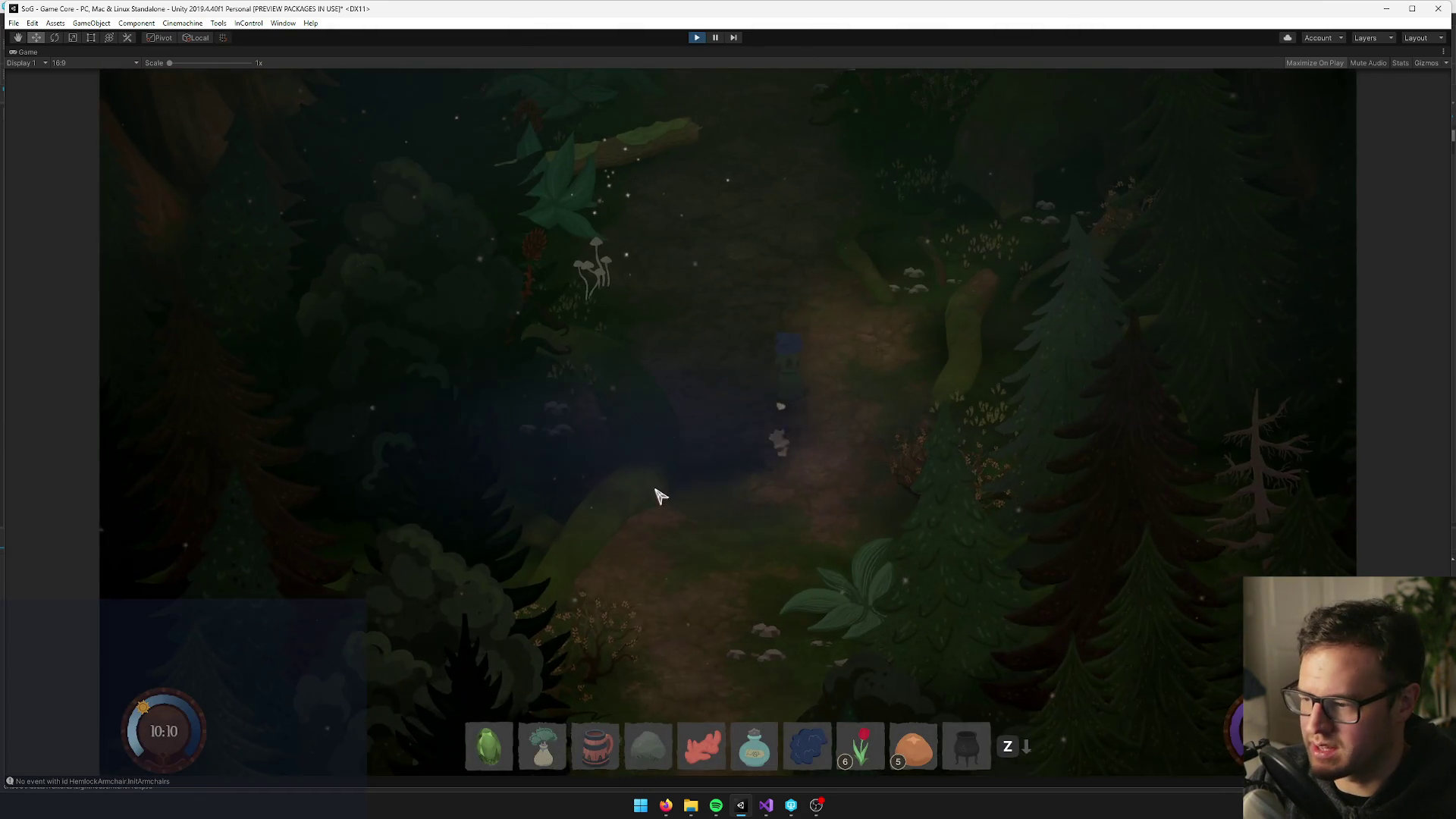
Walk the character north through the forest and cycle the hotbar item rows
{"action": "key", "text": "w"}
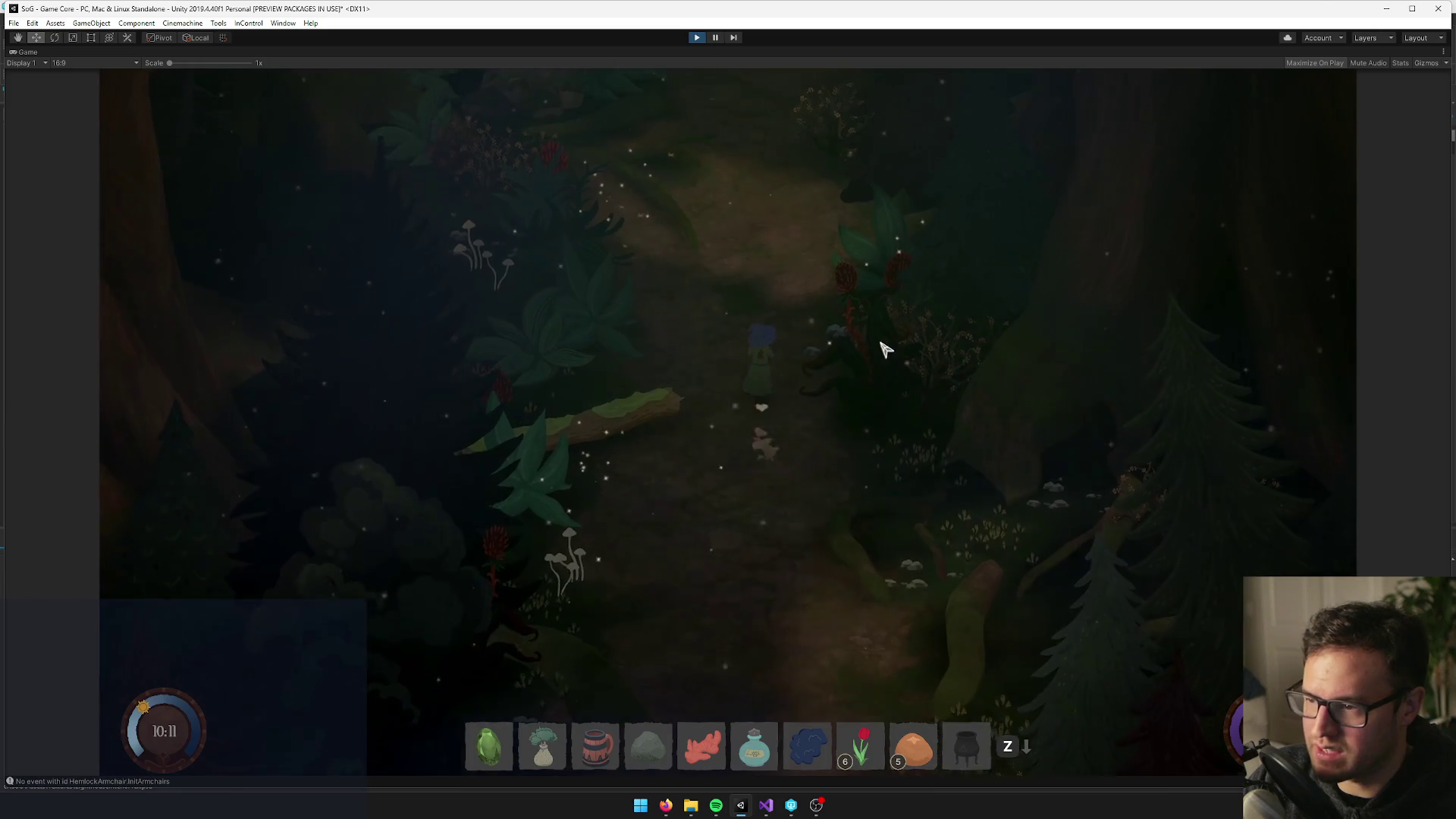
{"action": "key", "text": "w"}
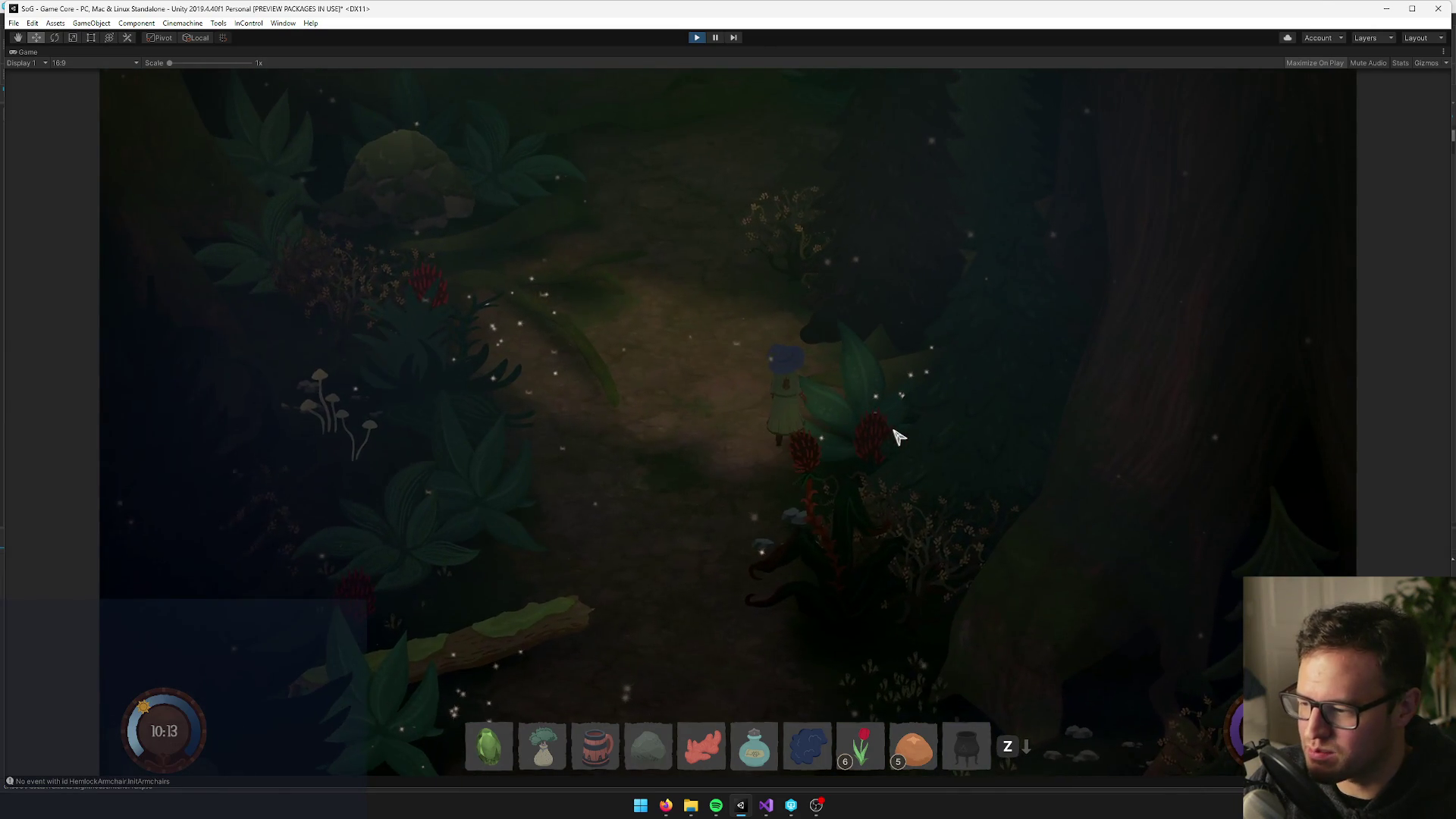
{"action": "key", "text": "z"}
{"action": "key", "text": "z"}
{"action": "key", "text": "z"}
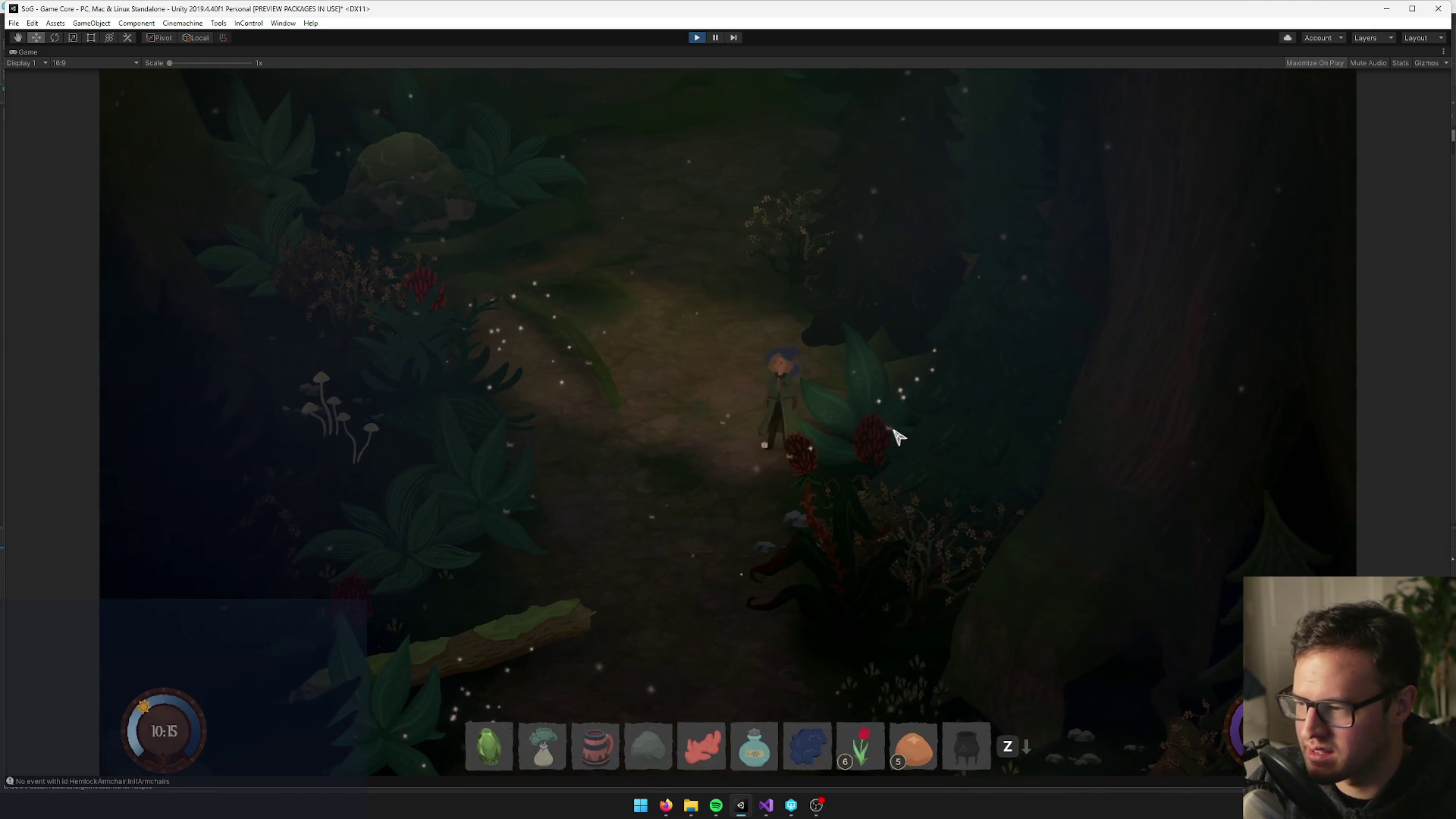
{"action": "key", "text": "w"}
{"action": "key", "text": "a"}
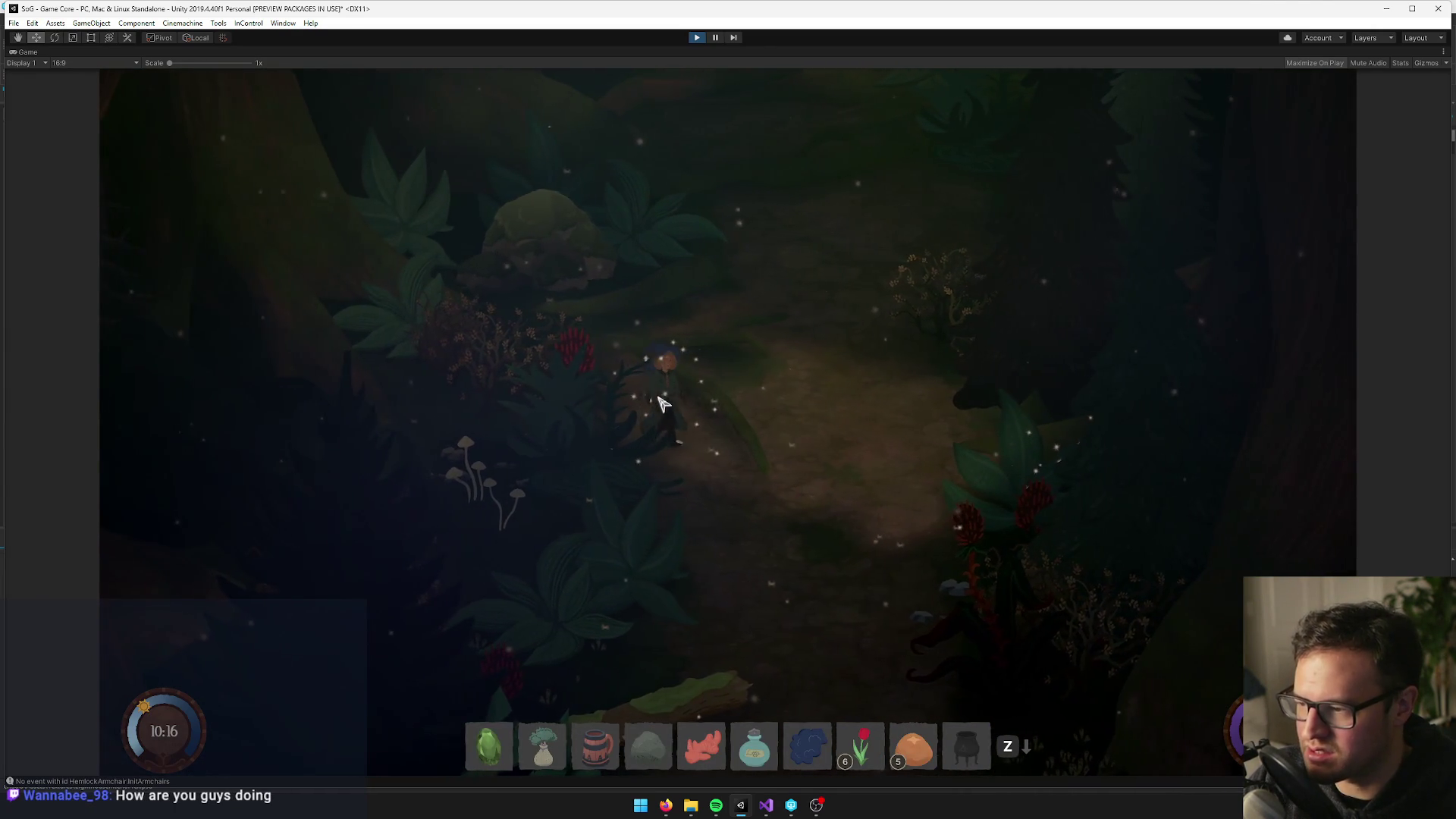
Walk back down-right, then stop the game and restore the full editor layout
{"action": "key", "text": "s"}
{"action": "key", "text": "d"}
{"action": "left_click", "coordinate": [698, 38]}
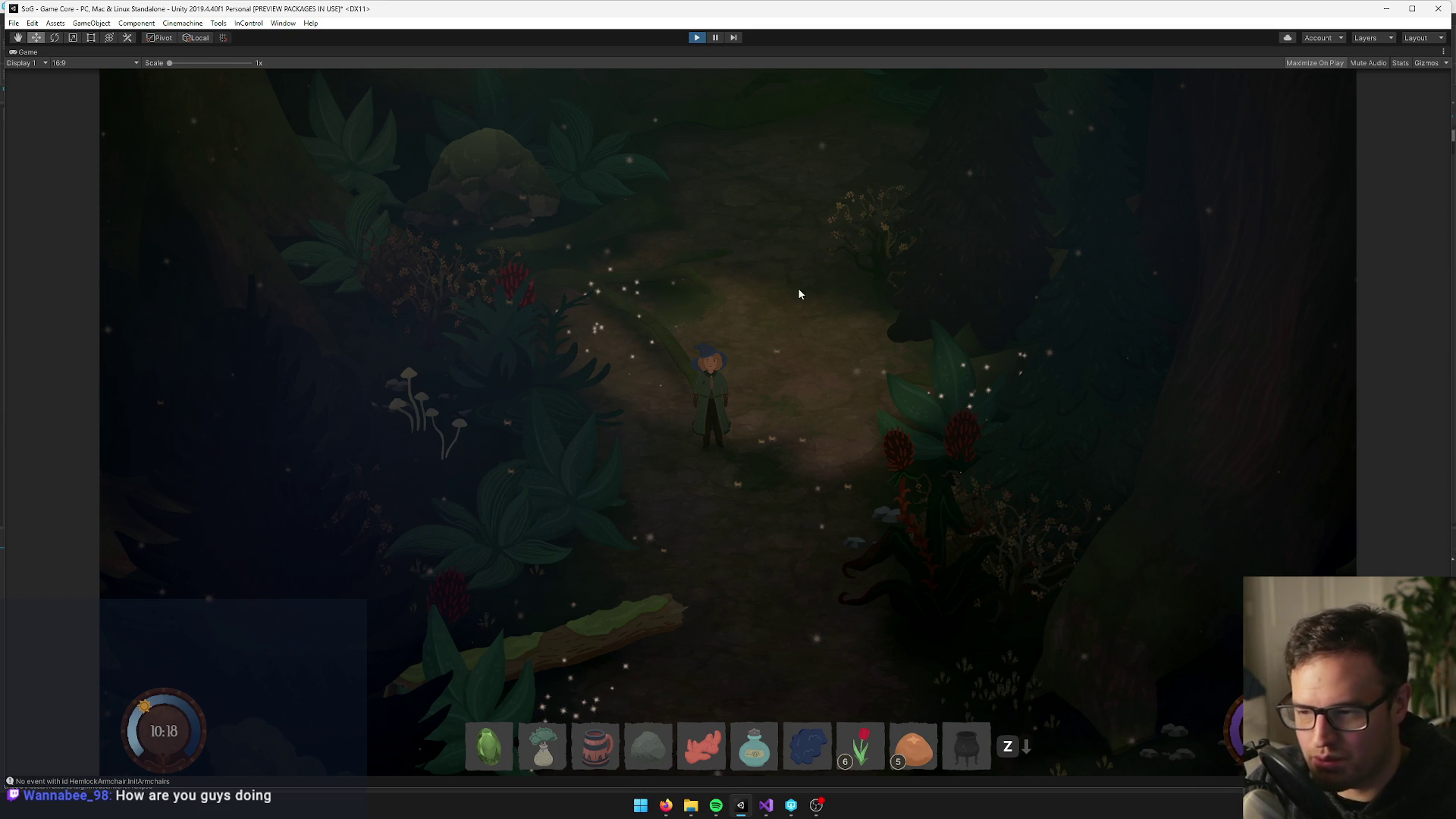
{"action": "key", "text": "ctrl+p"}
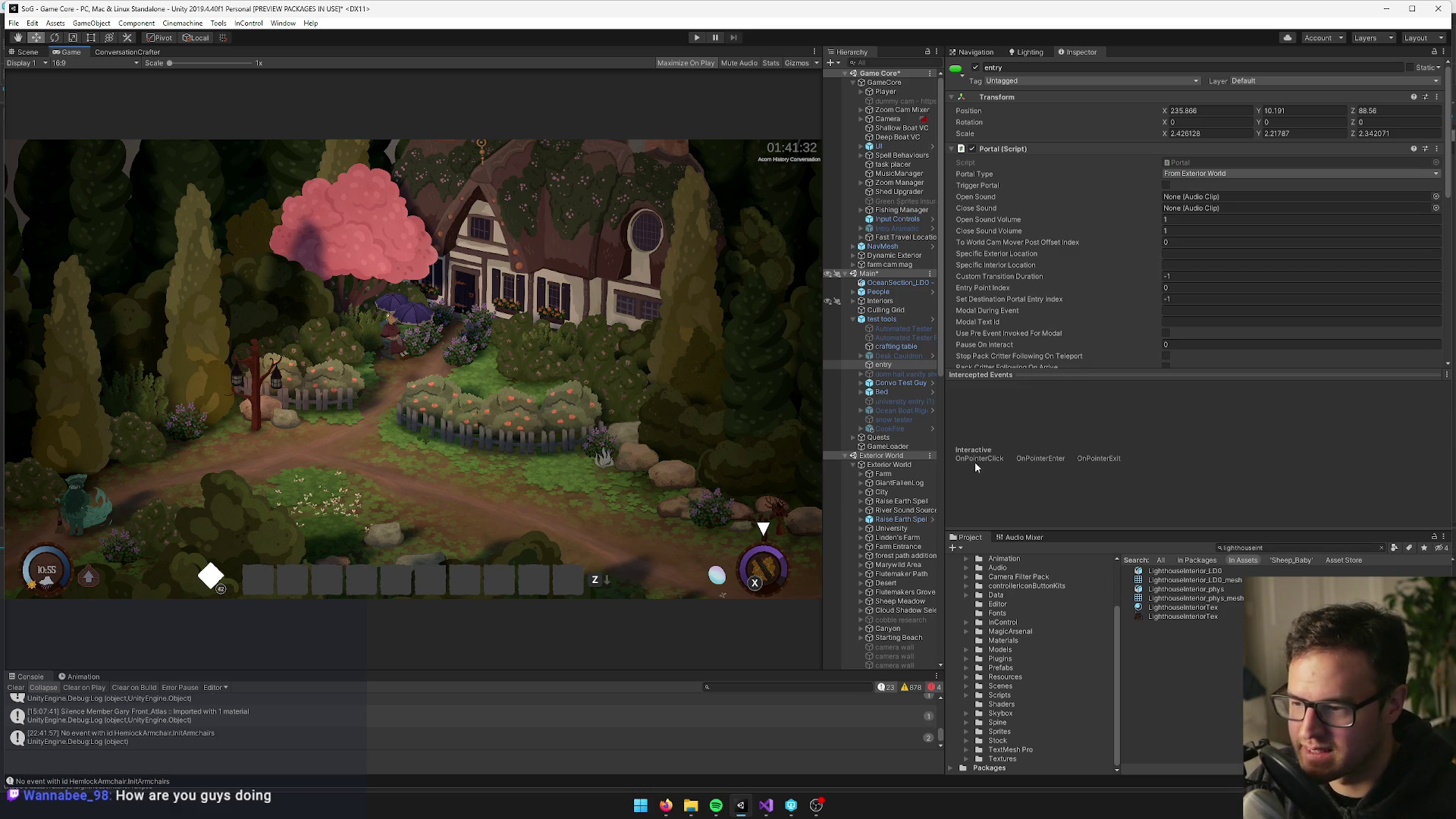
Set GameCore's Game Start Settings to Dark Forest Spore catcher Start Settings and start Play mode
{"action": "left_click", "coordinate": [884, 82]}
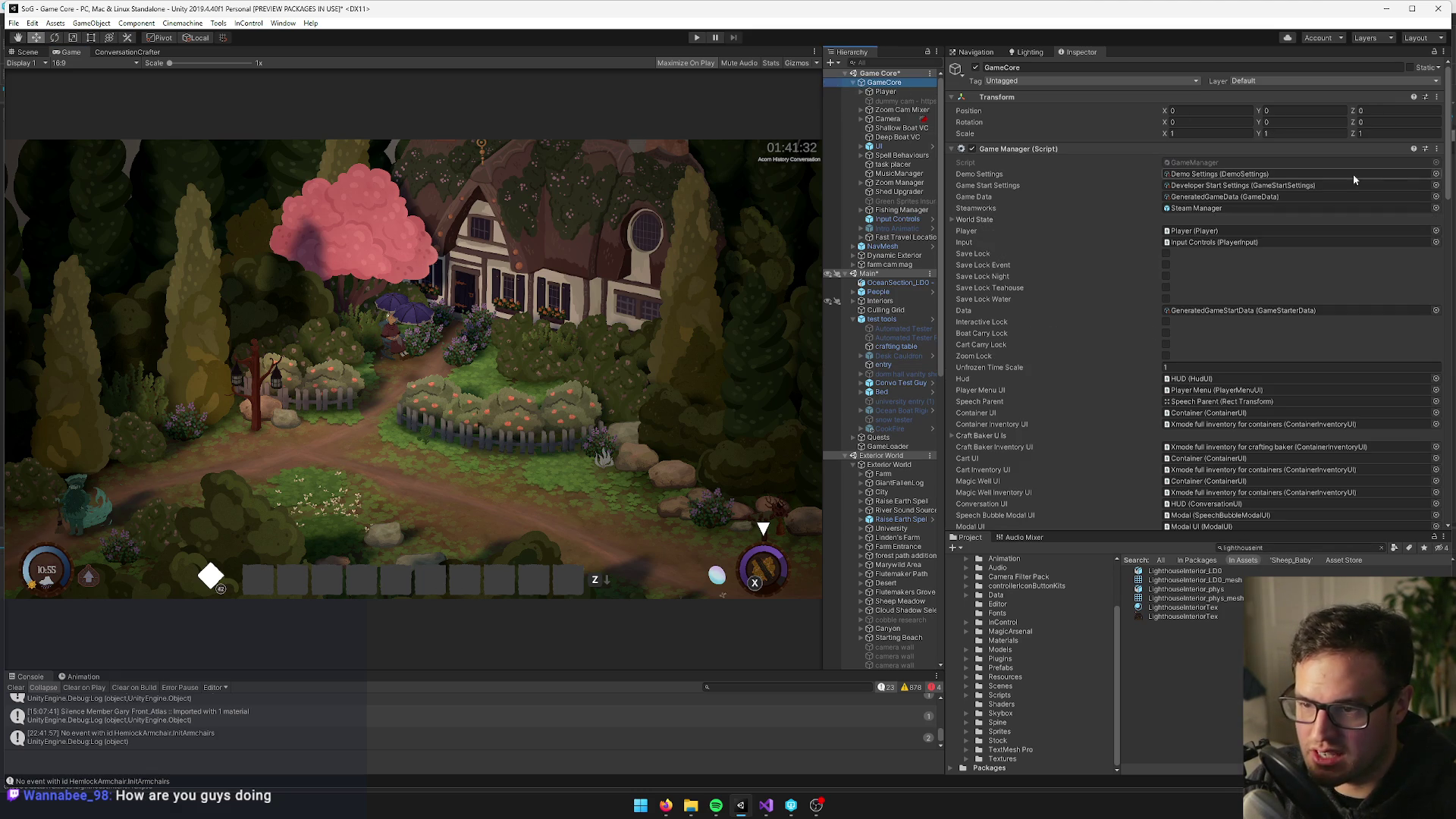
{"action": "left_click", "coordinate": [1434, 185]}
{"action": "type", "text": "spor"}
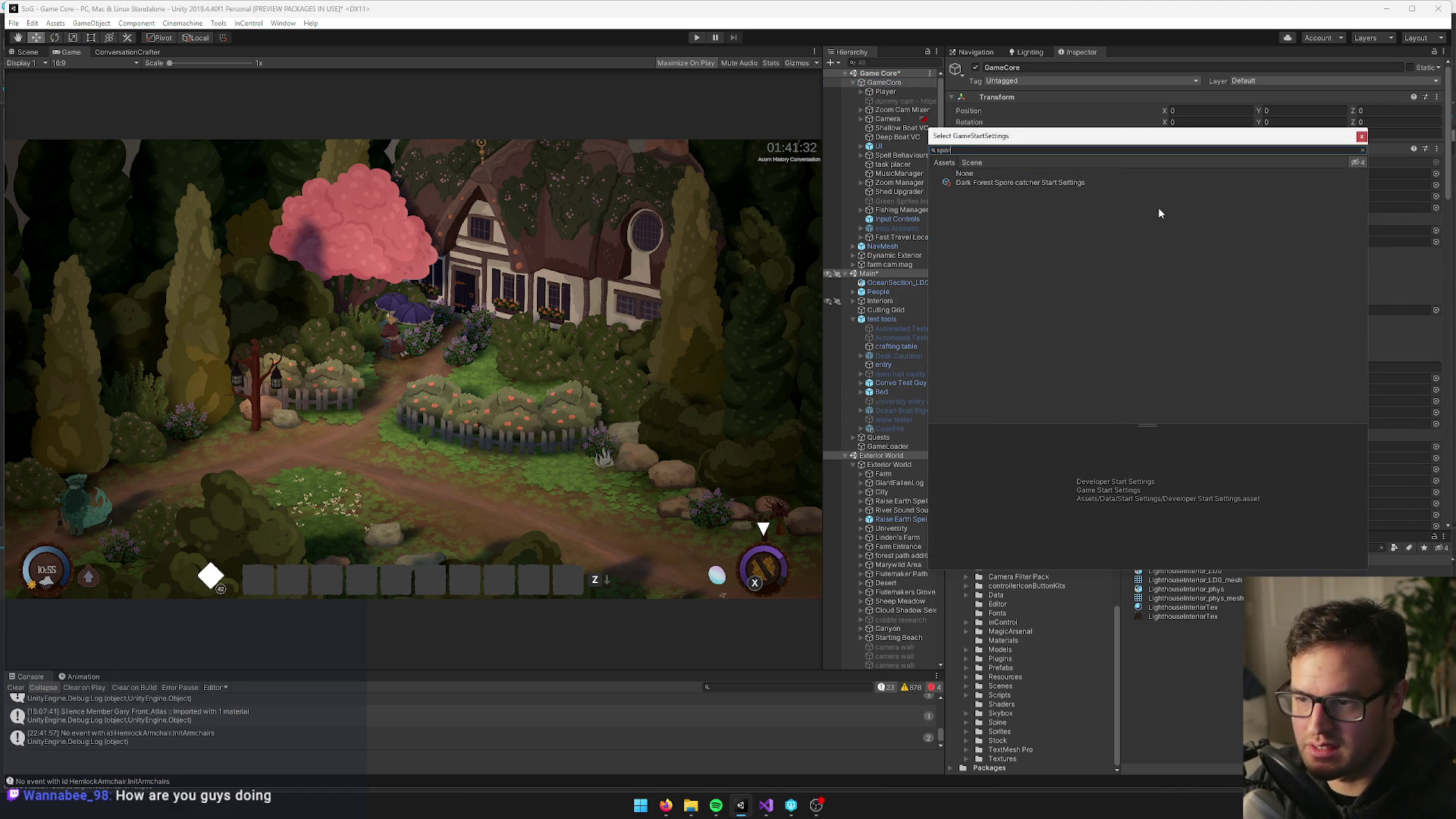
{"action": "left_click", "coordinate": [1099, 183]}
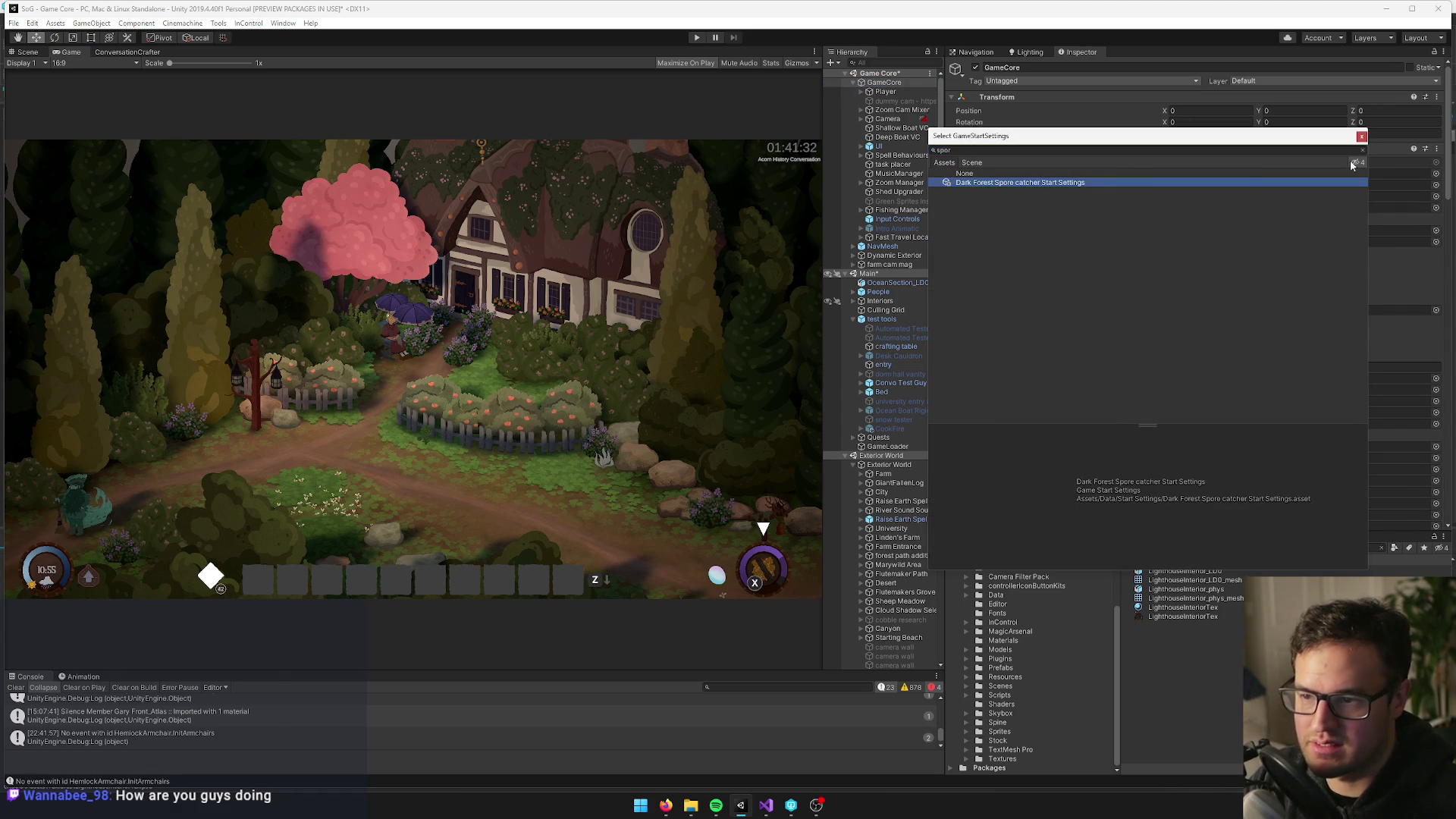
{"action": "left_click", "coordinate": [1362, 137]}
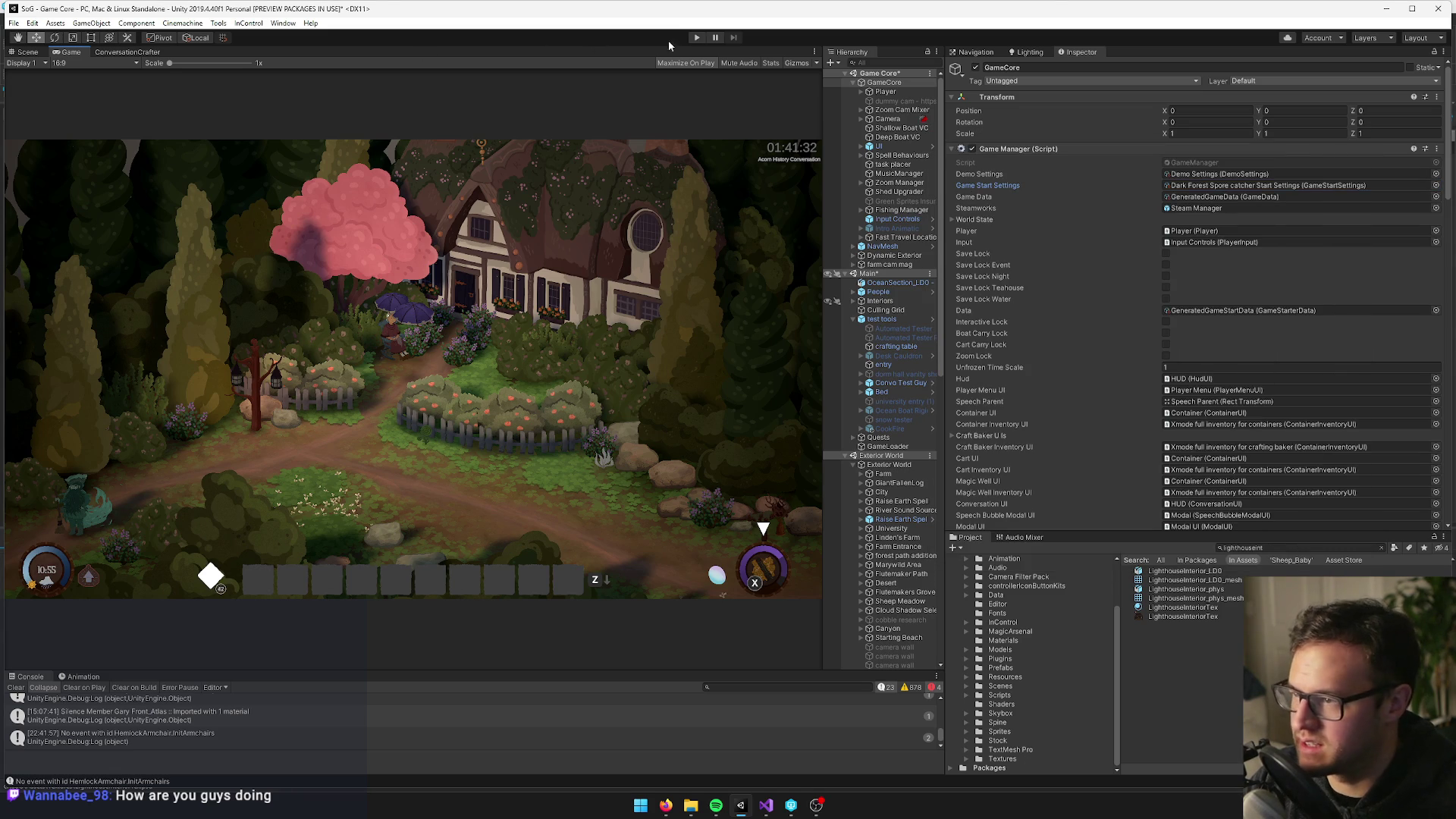
{"action": "left_click", "coordinate": [693, 38]}
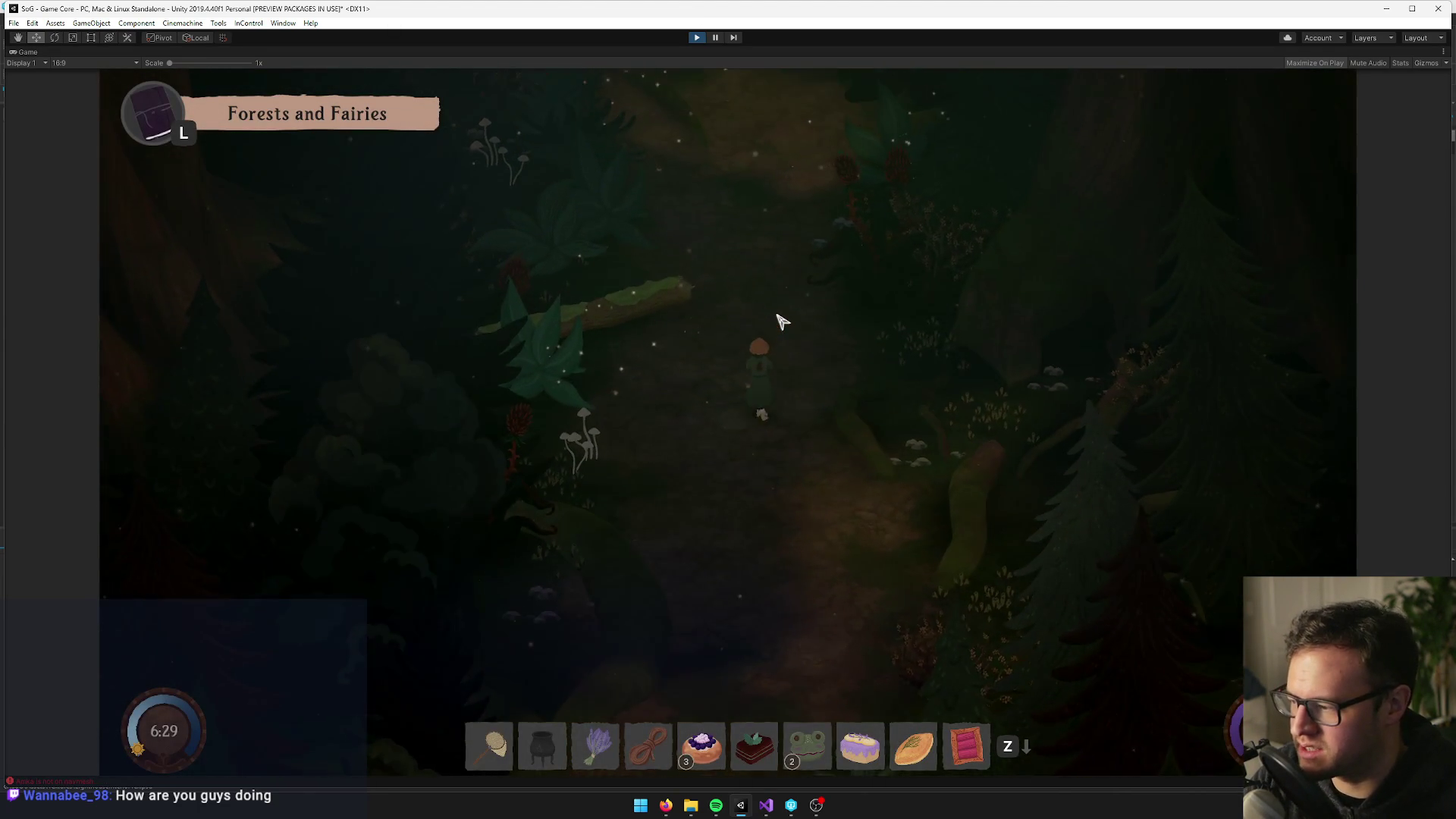
Run the ForceStorm console command to start rain, then walk around the dark forest
{"action": "key", "text": "grave"}
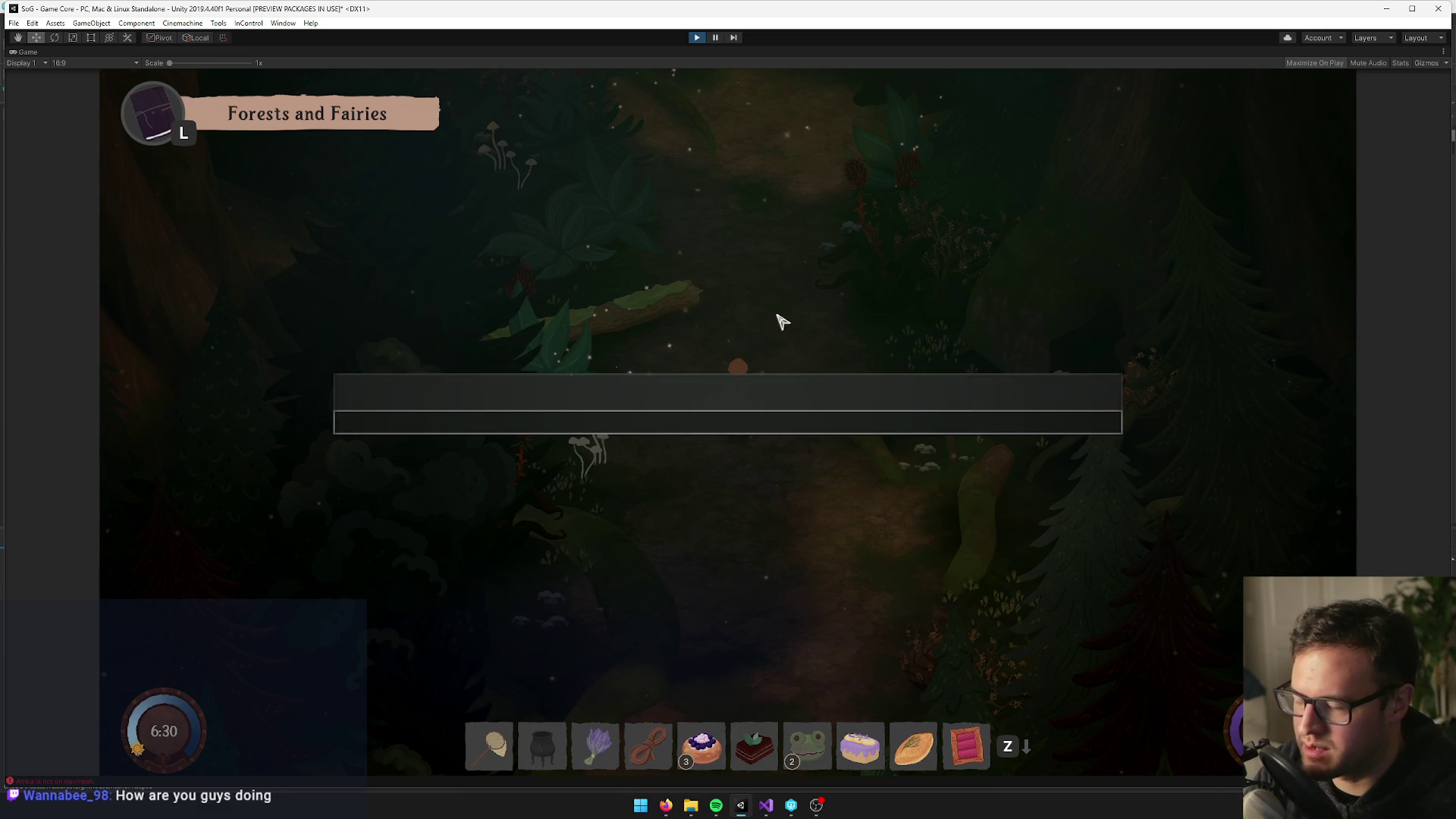
{"action": "type", "text": "for"}
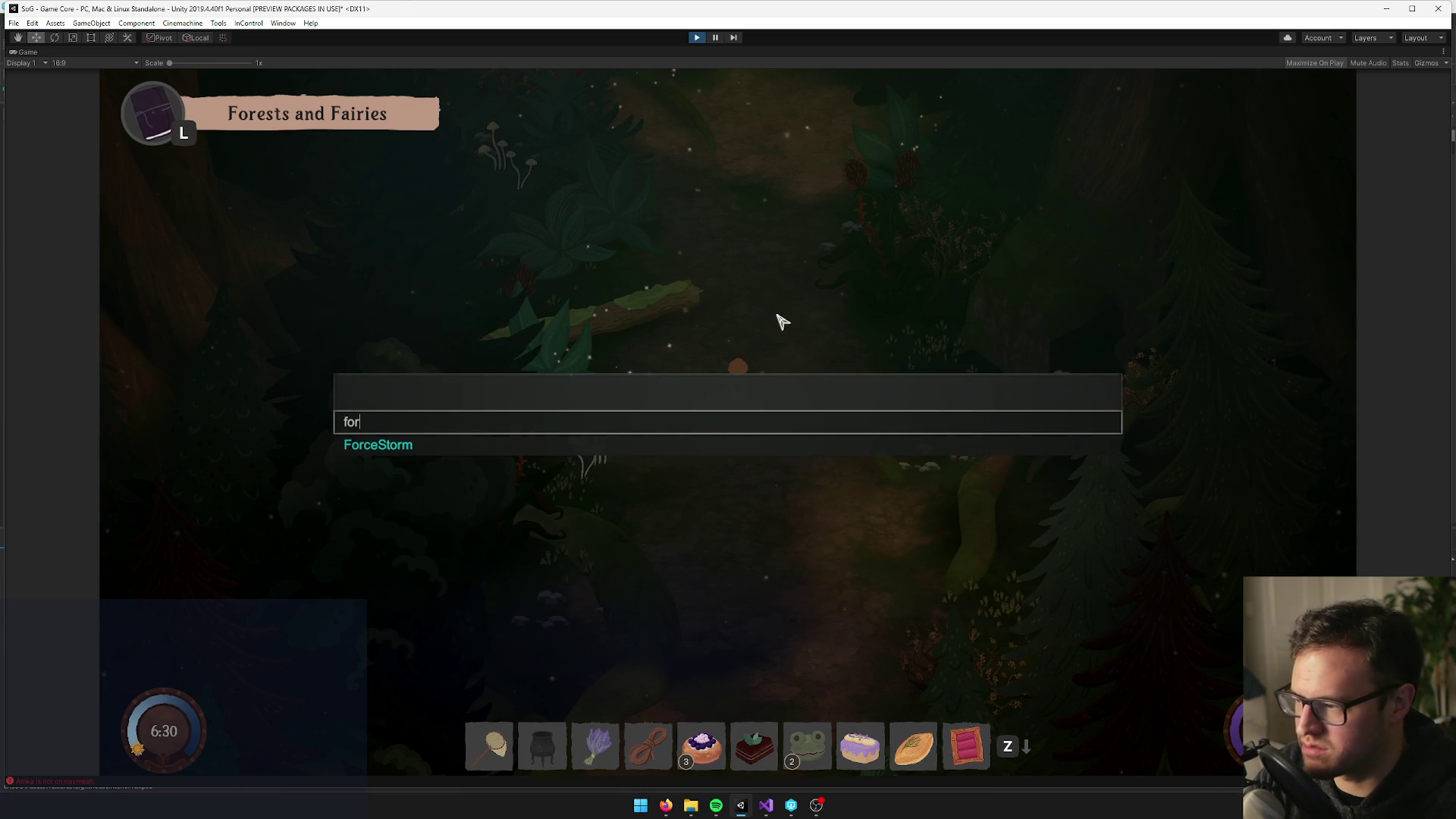
{"action": "key", "text": "Return"}
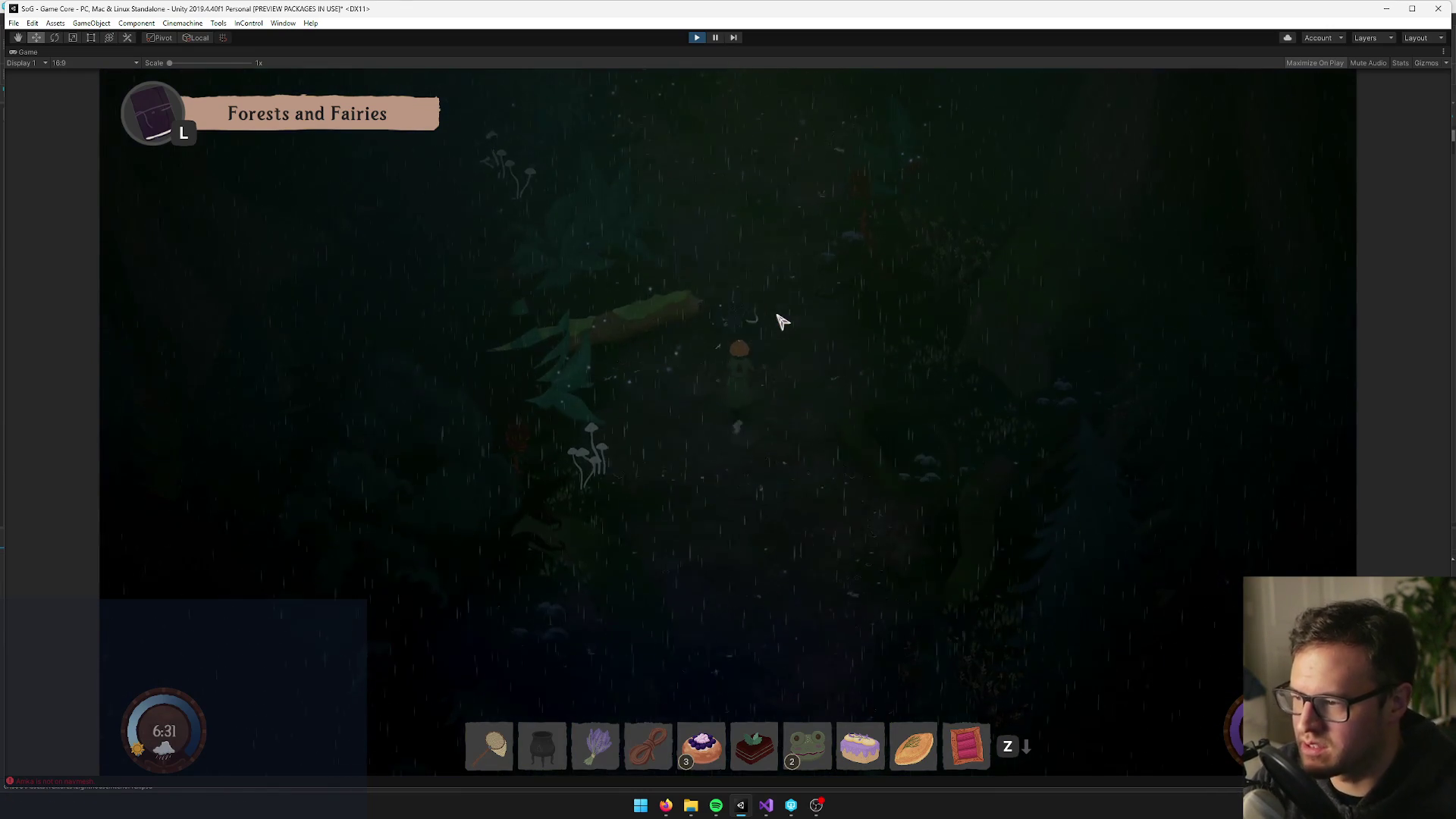
{"action": "key", "text": "s"}
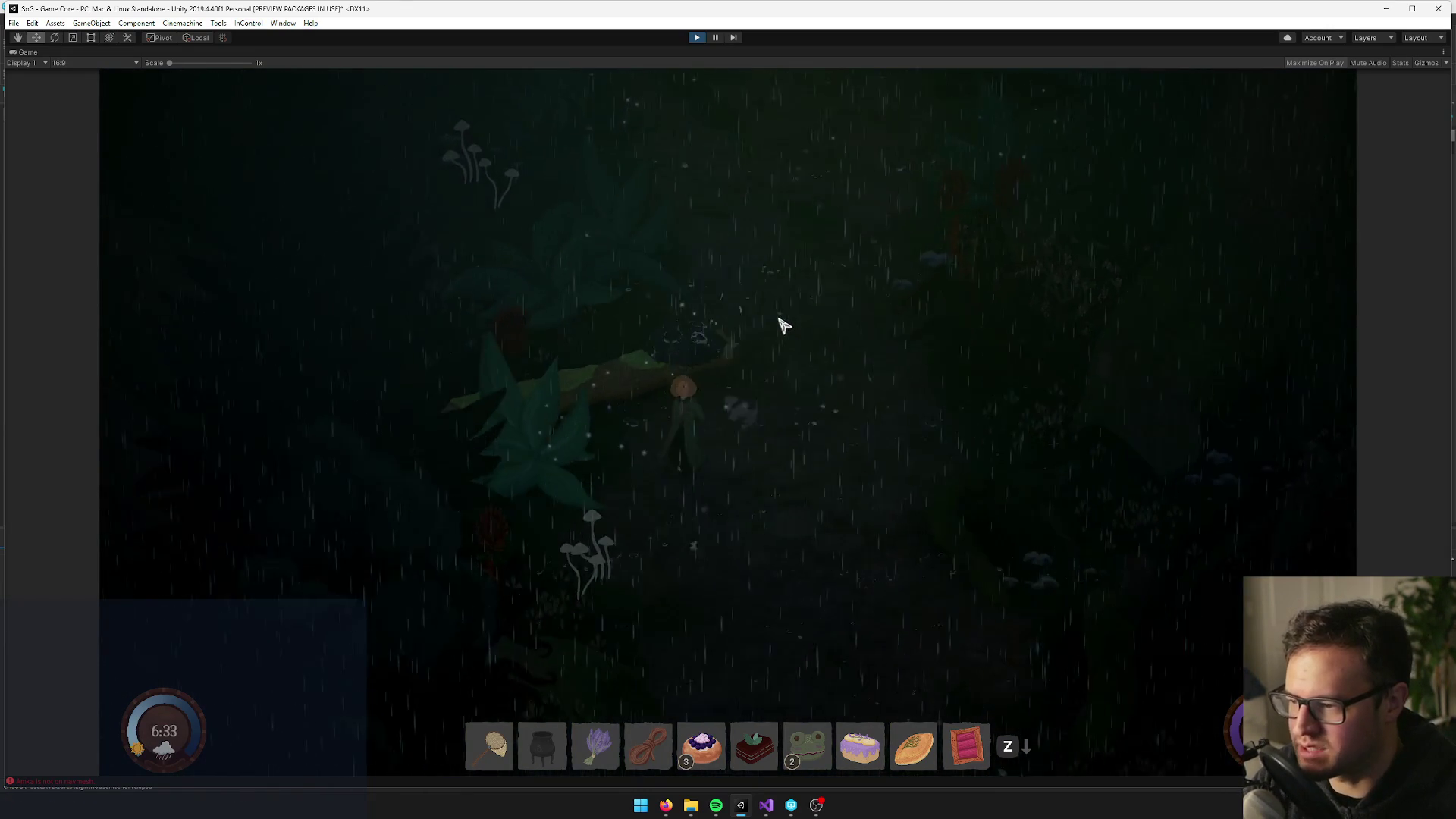
{"action": "key", "text": "d"}
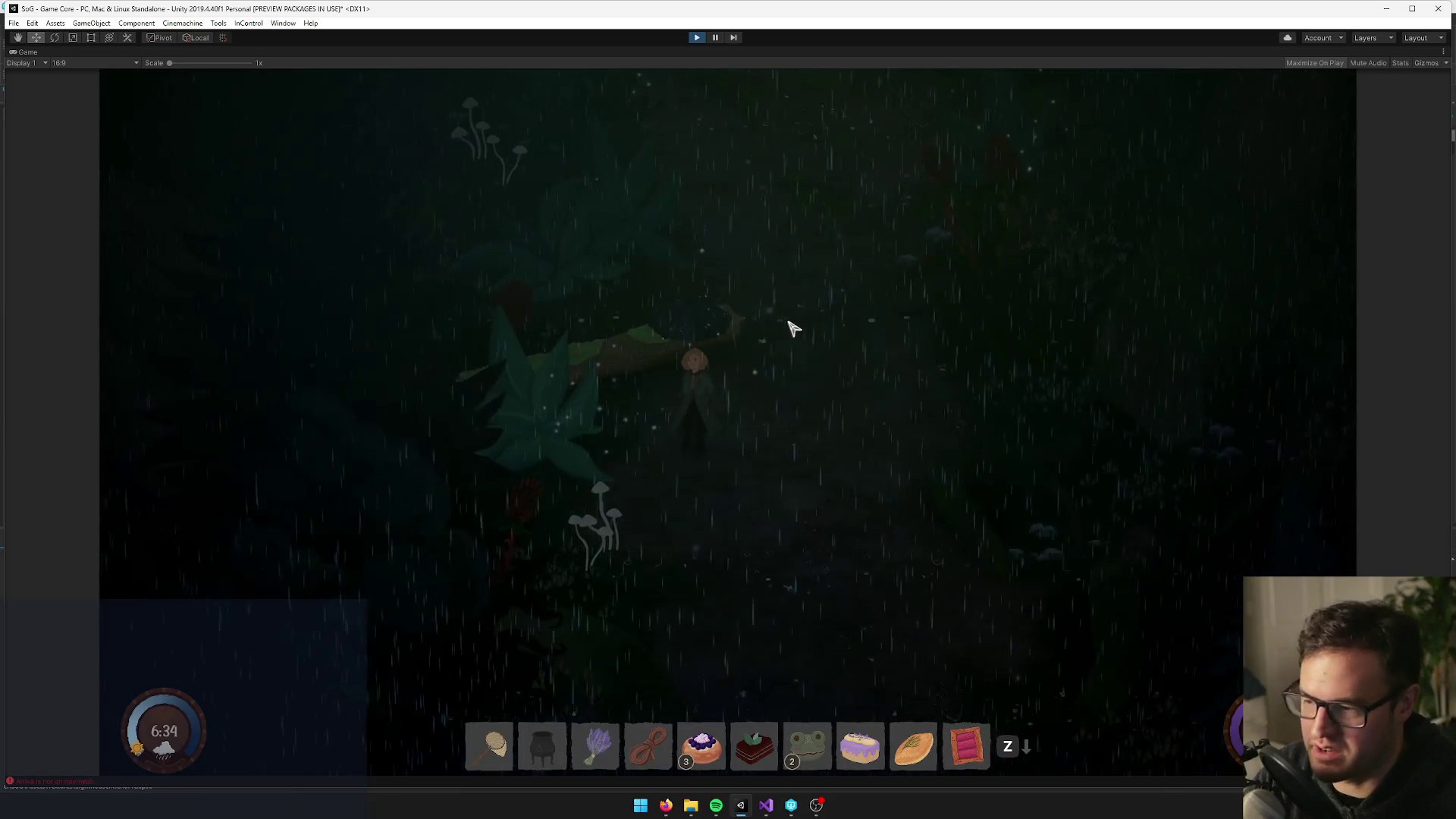
{"action": "key", "text": "d"}
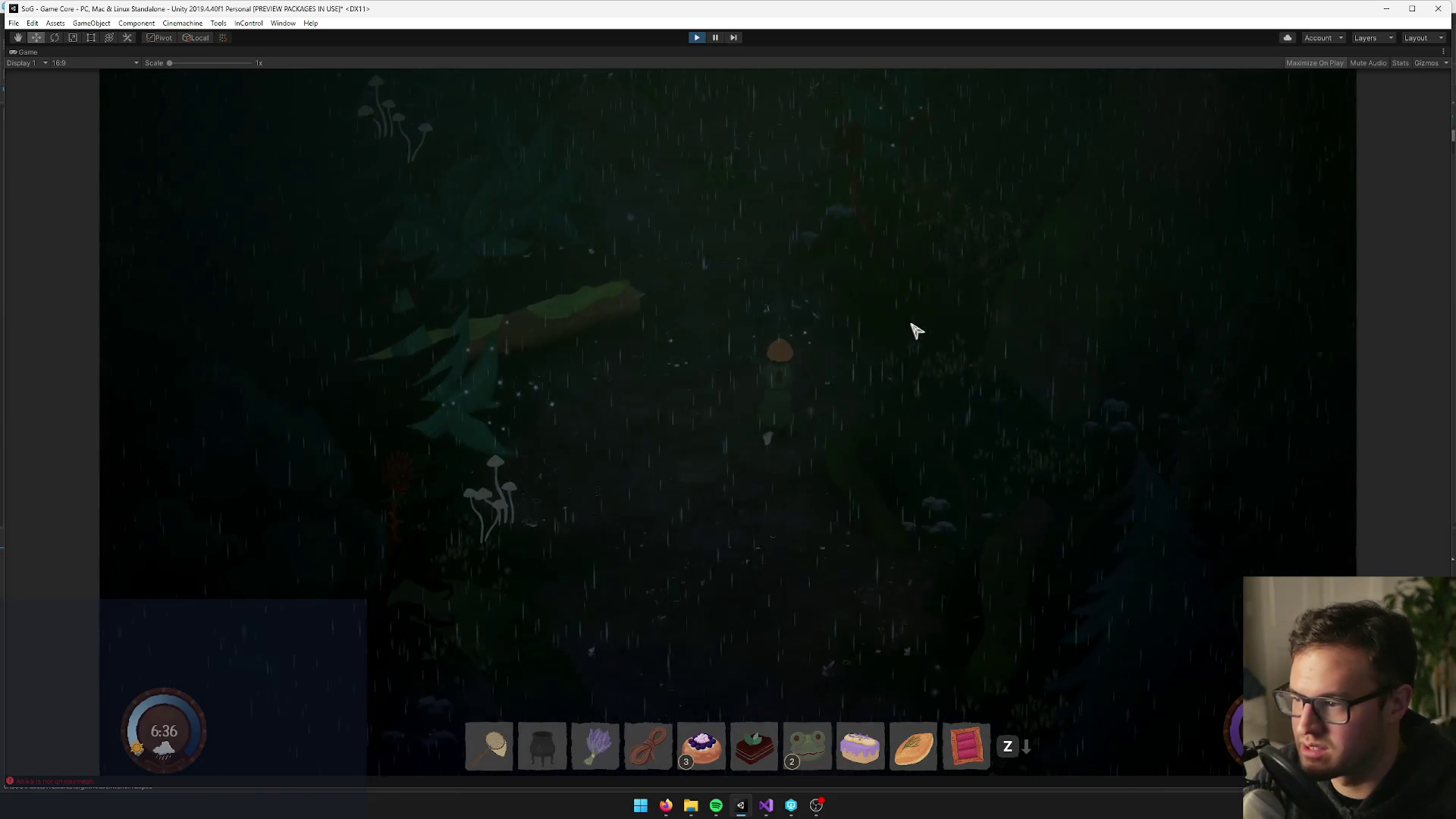
{"action": "key", "text": "w"}
{"action": "key", "text": "a"}
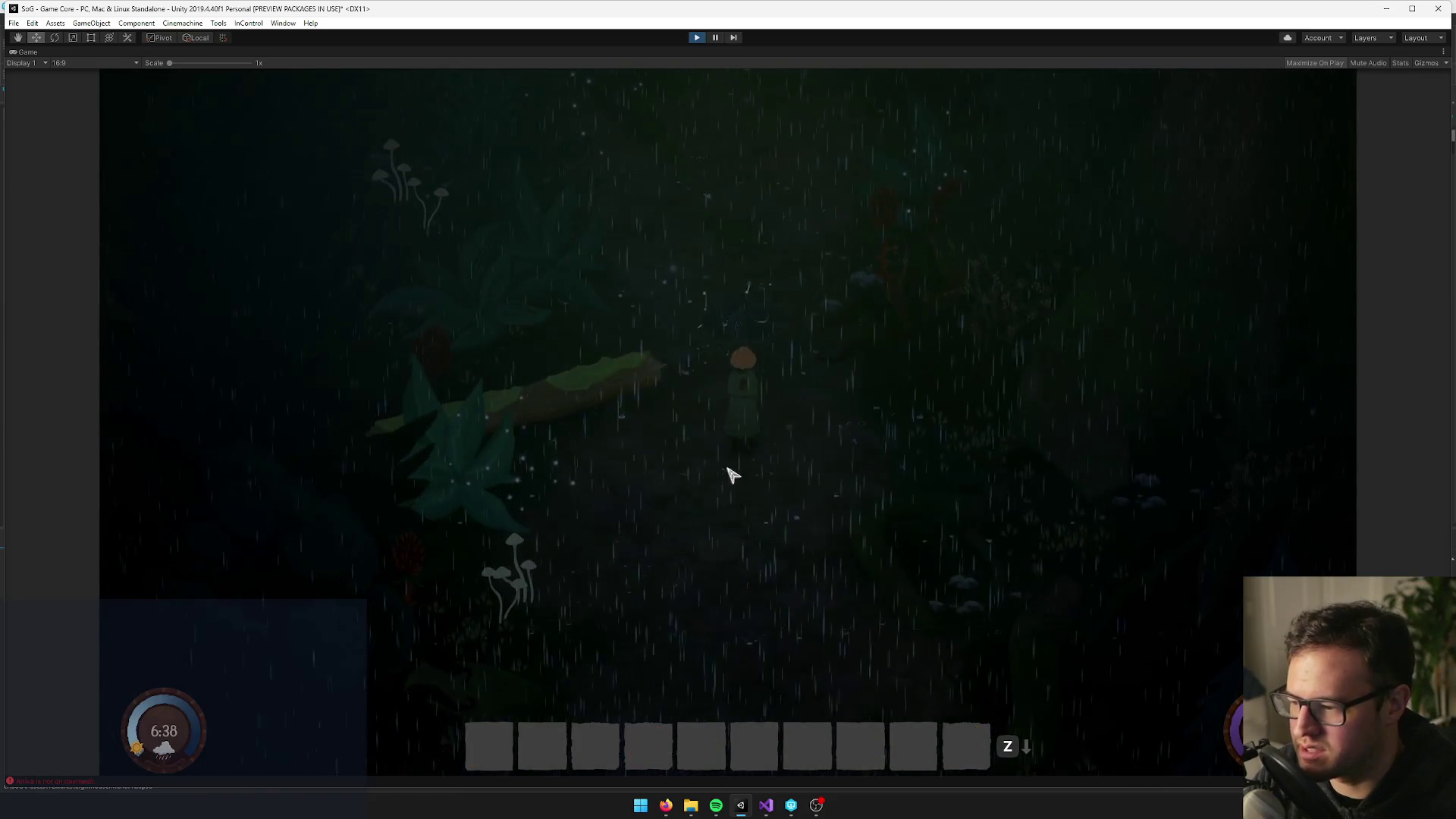
Switch to the first hotbar item and walk around gathering Toxic Spores
{"action": "key", "text": "1"}
{"action": "key", "text": "a"}
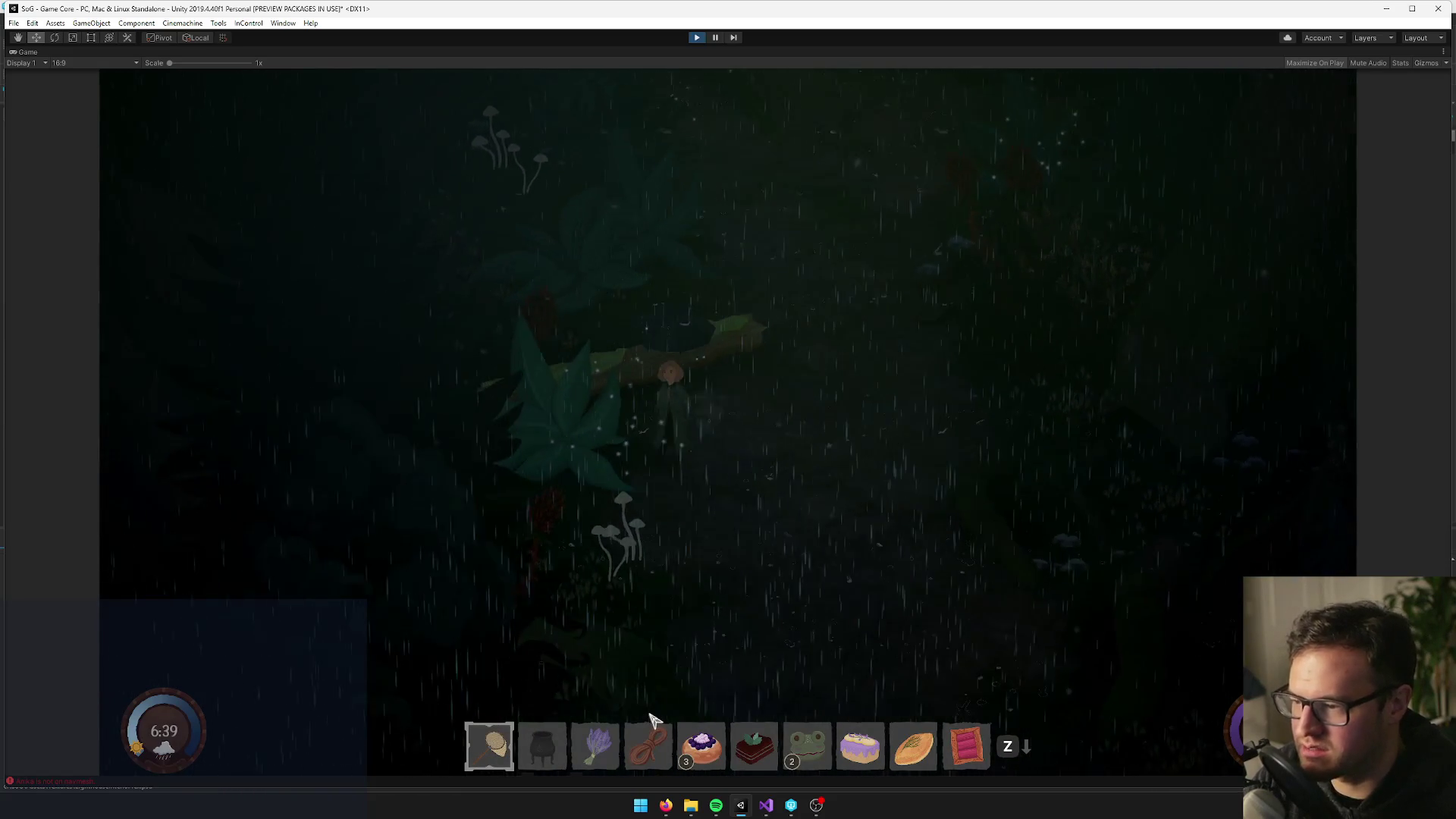
{"action": "key", "text": "w"}
{"action": "key", "text": "d"}
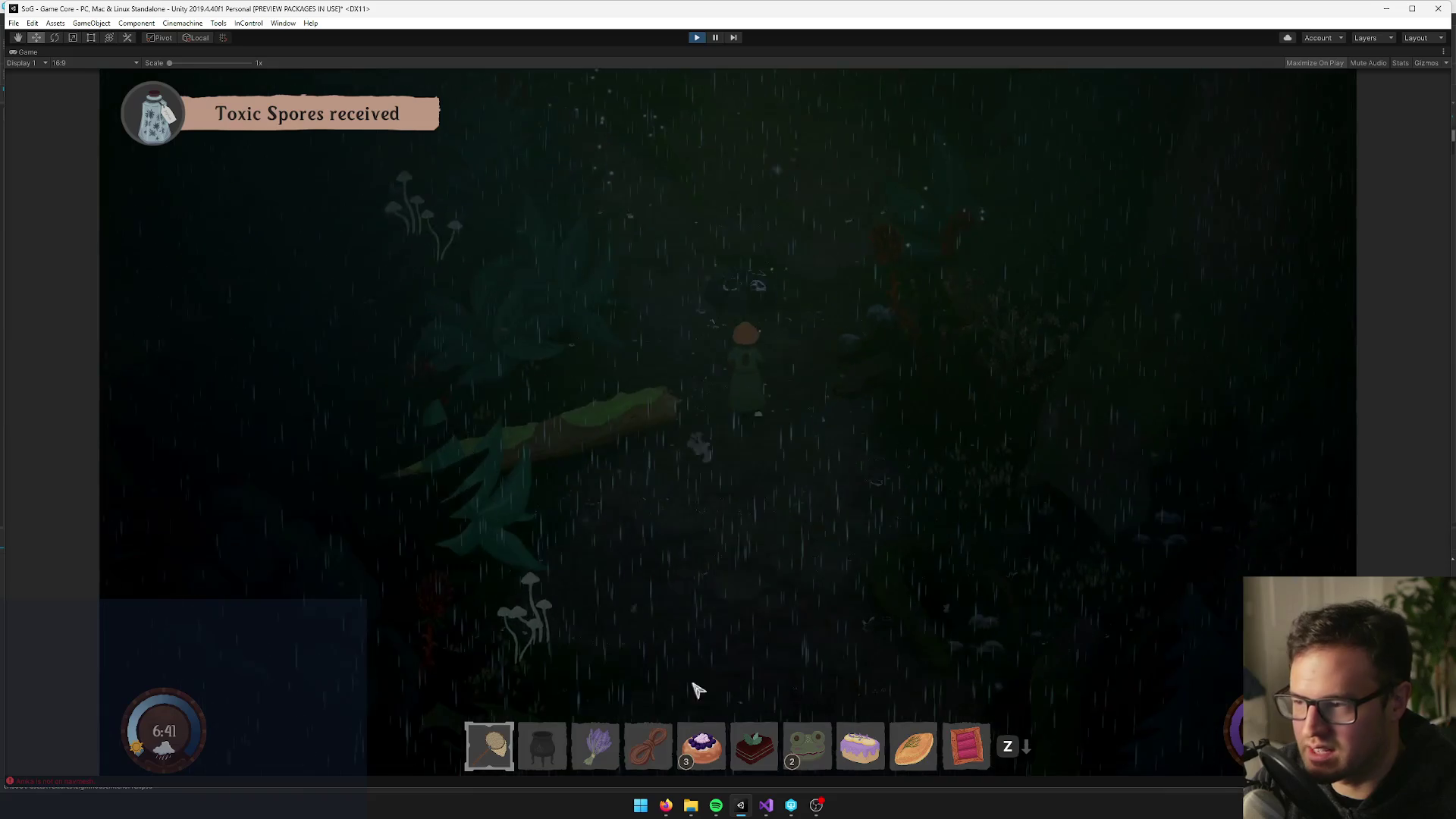
{"action": "key", "text": "w"}
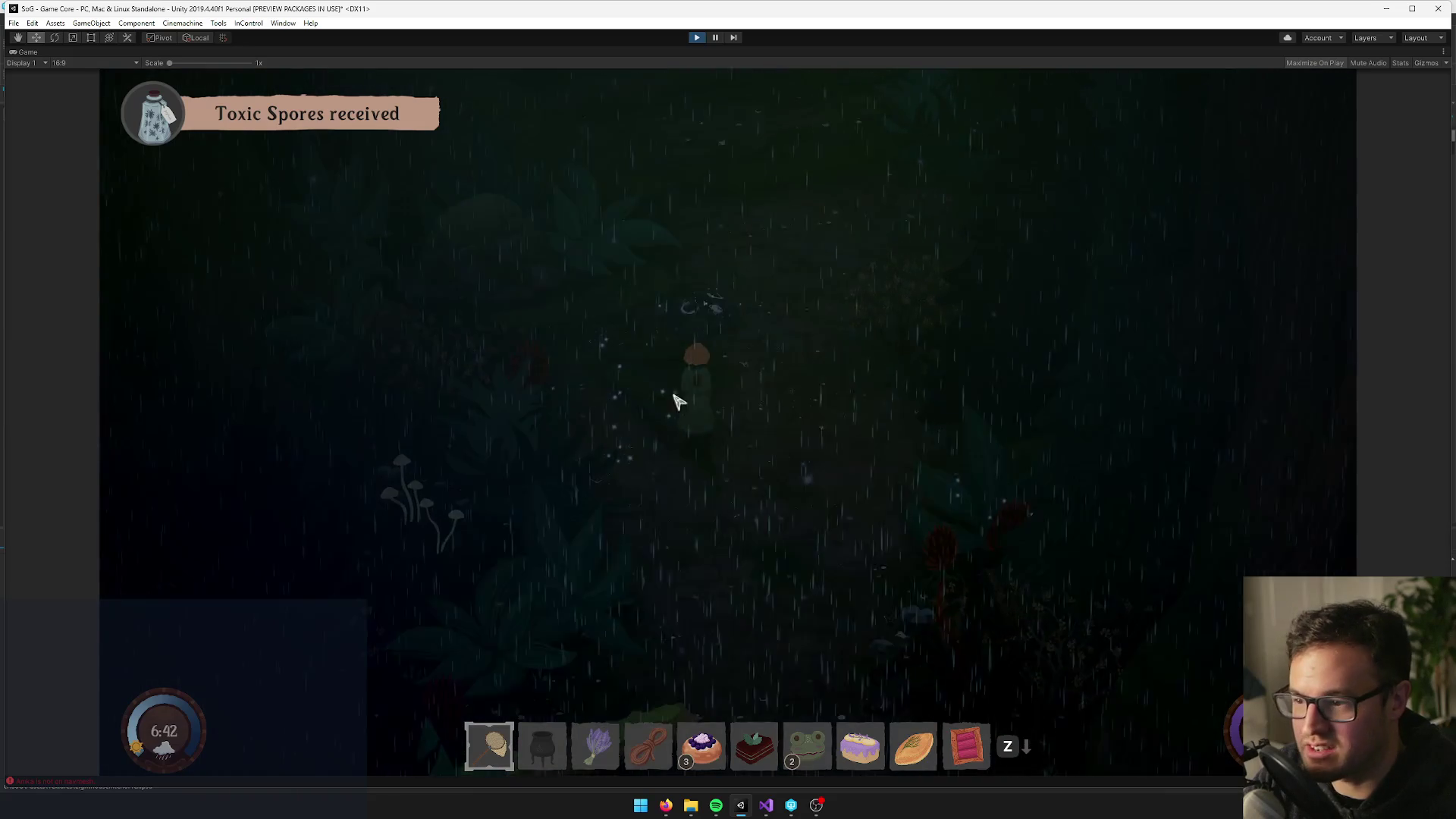
{"action": "key", "text": "s"}
{"action": "key", "text": "a"}
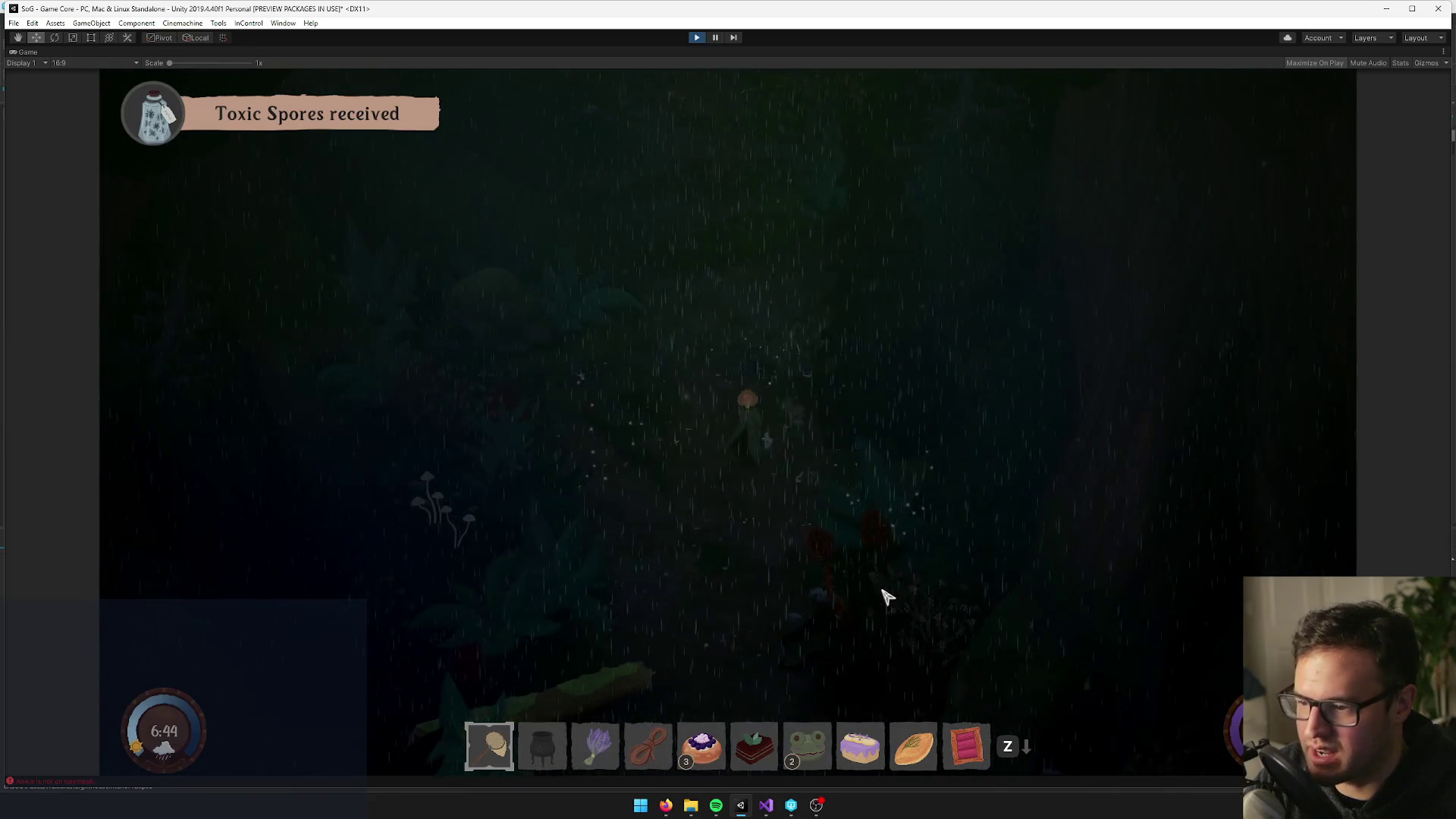
{"action": "key", "text": "d"}
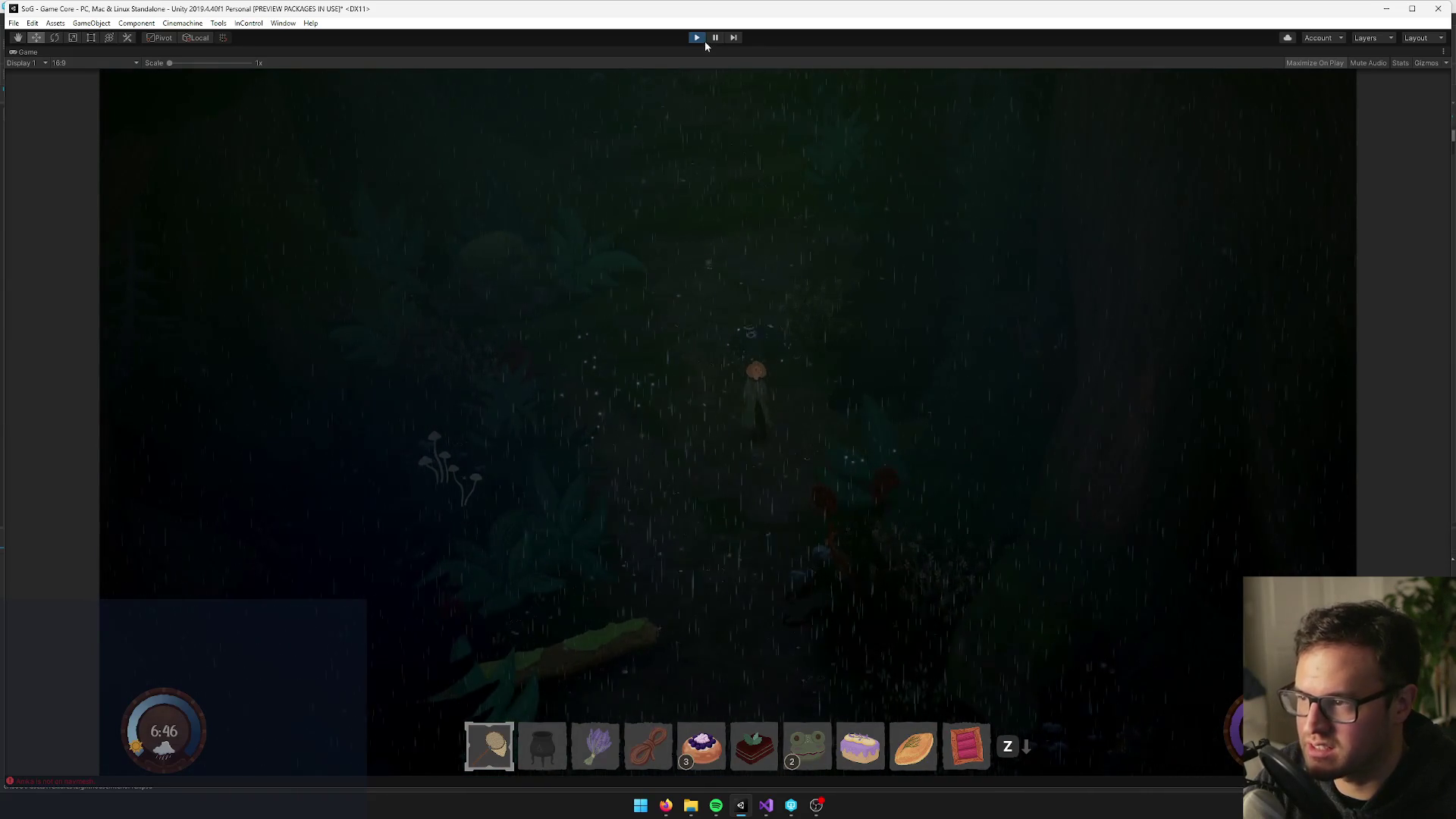
{"action": "key", "text": "a"}
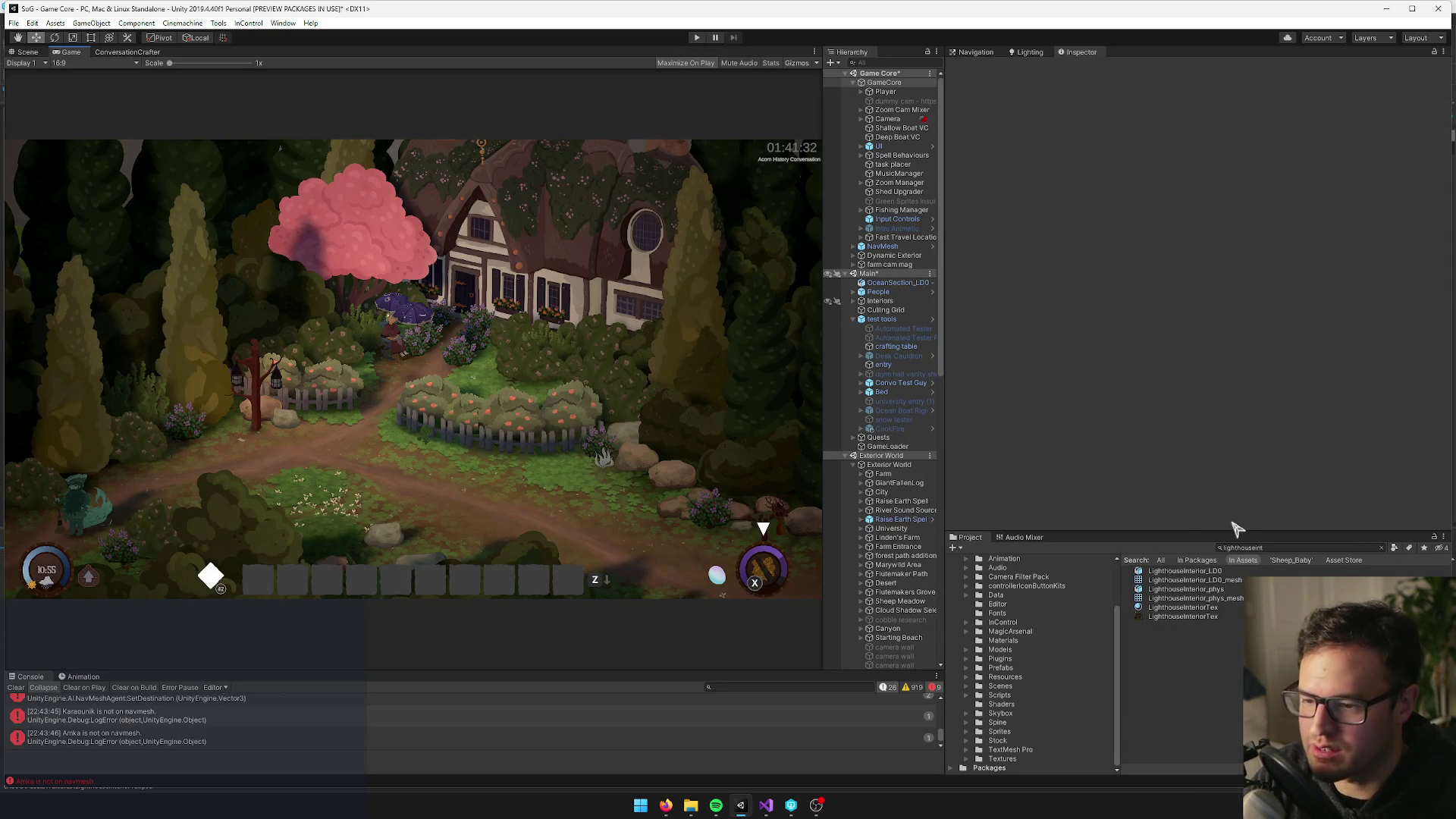
Find the Dark Forest prefab via a 'dark fore' search, check it out, and open its Interior LUT picker
{"action": "left_click", "coordinate": [1269, 549]}
{"action": "type", "text": "dark fore"}
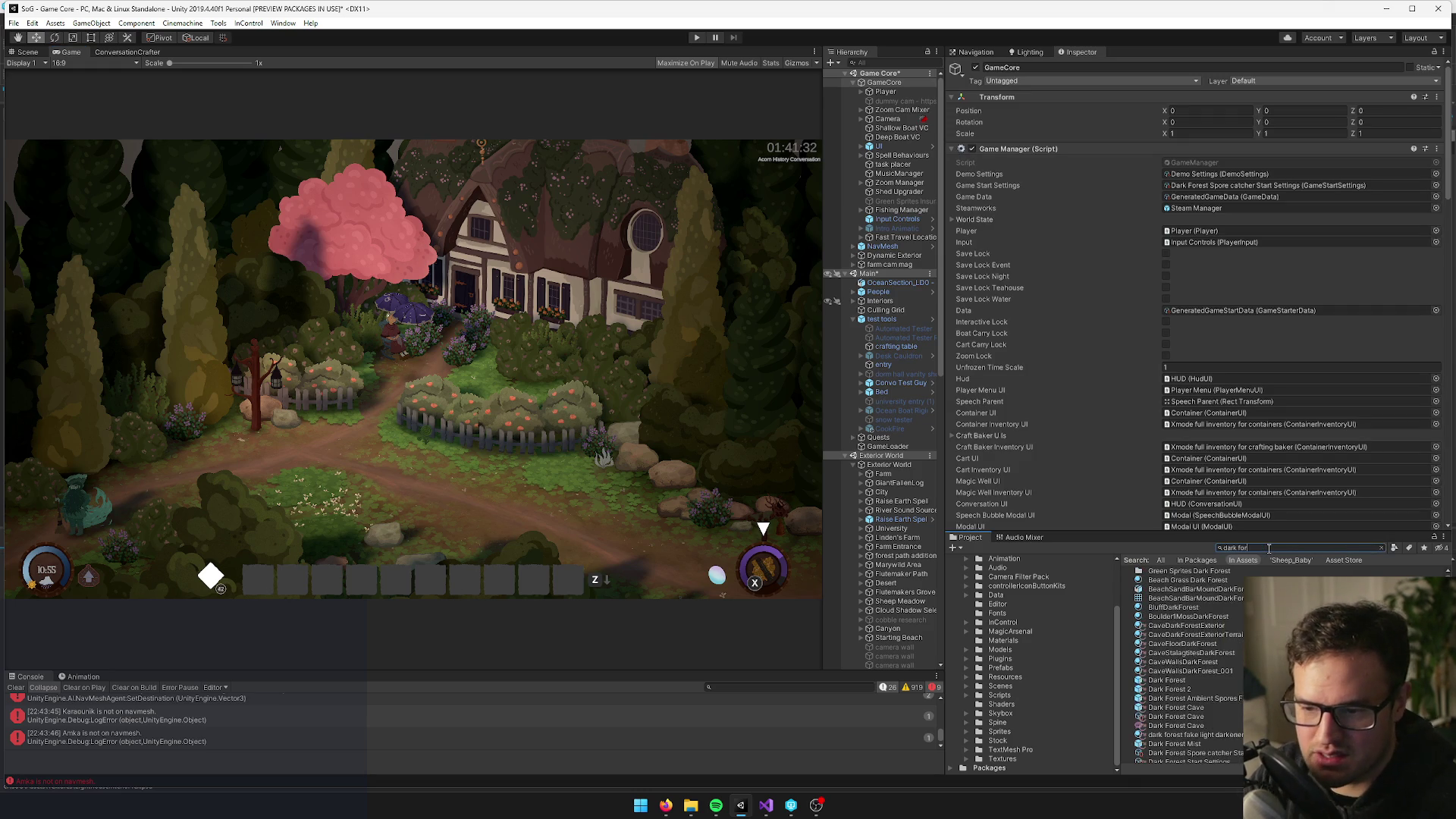
{"action": "left_click", "coordinate": [1168, 681]}
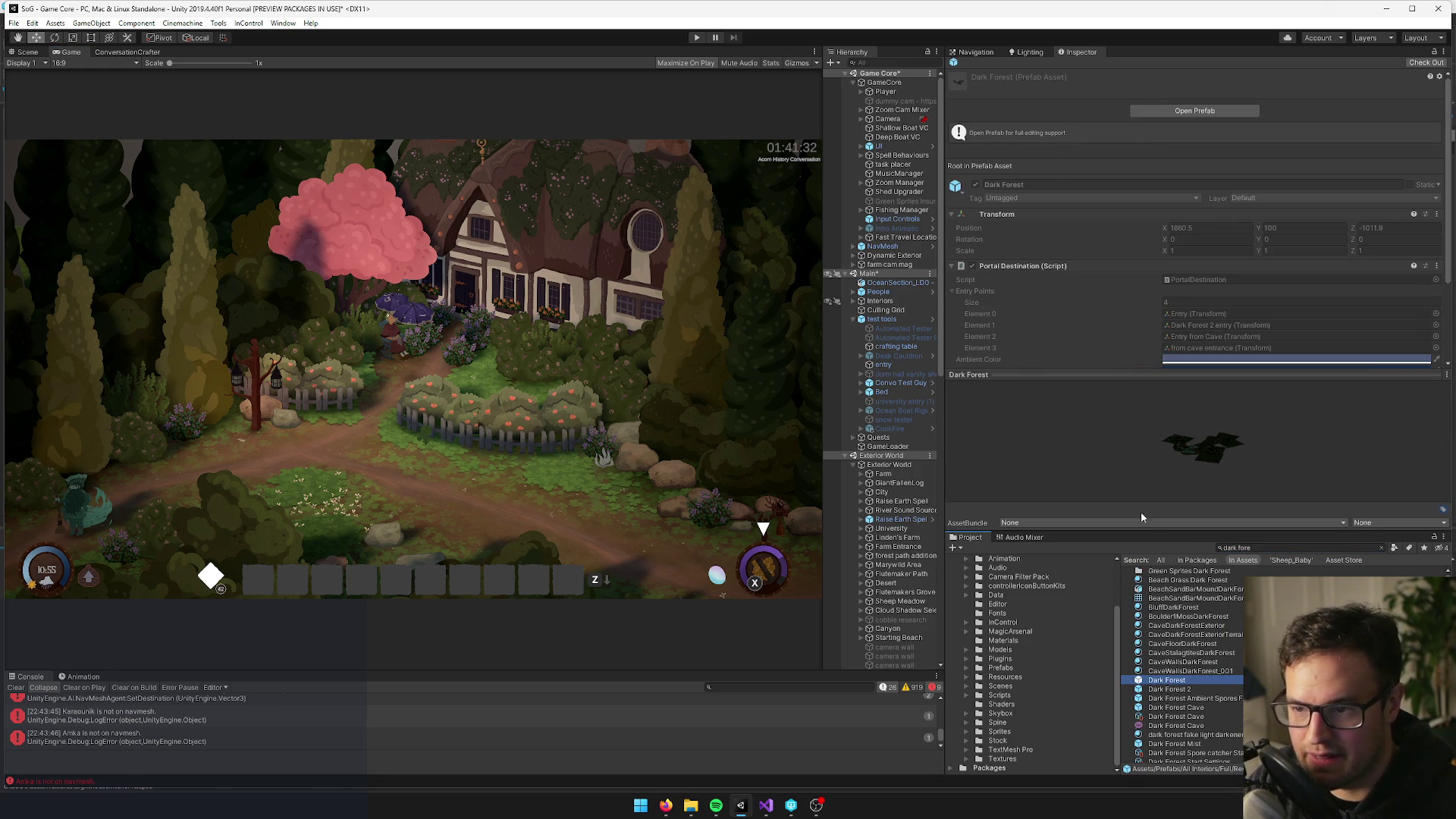
{"action": "scroll", "coordinate": [1091, 218], "scroll_direction": "down", "scroll_amount": 3}
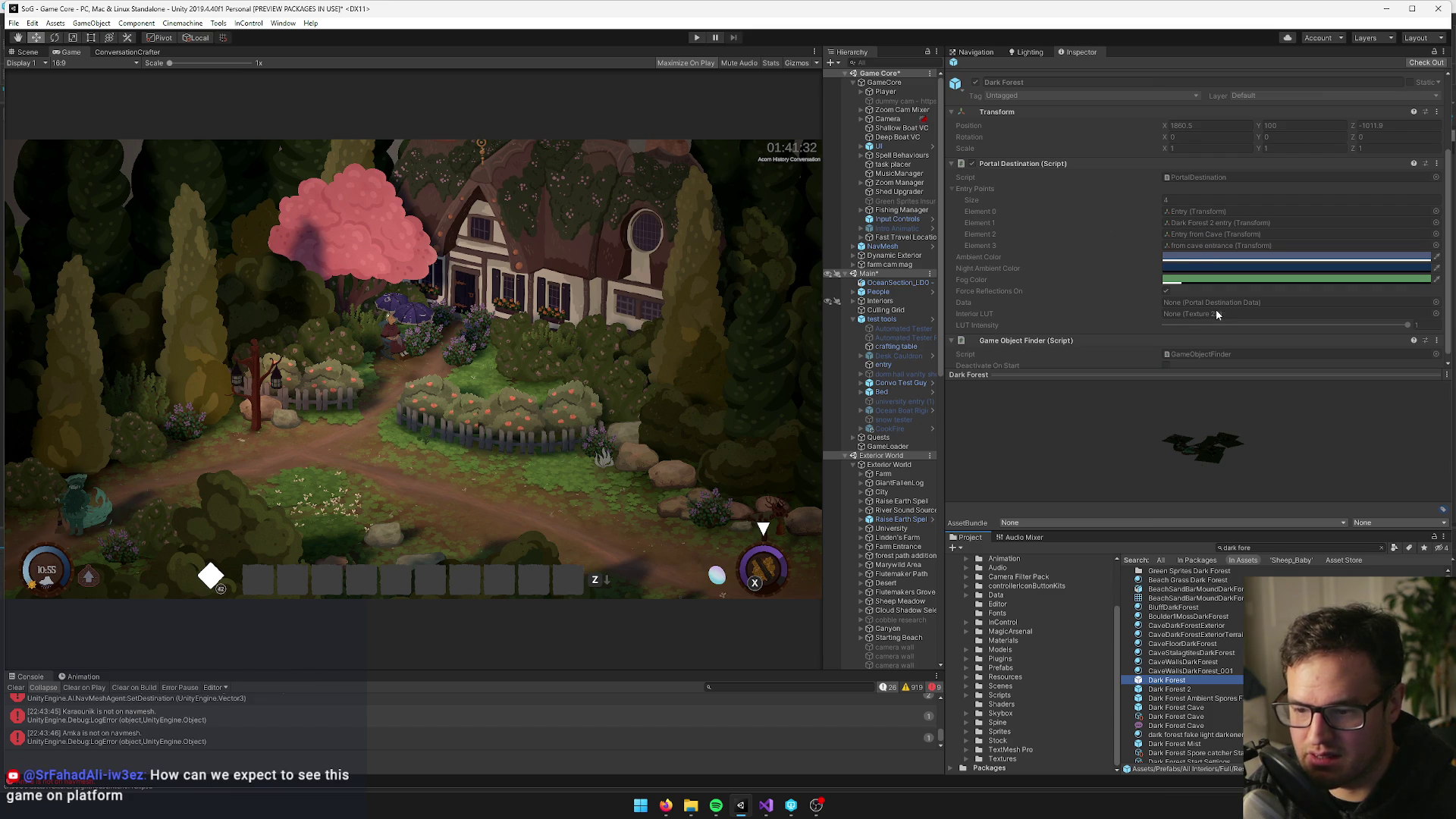
{"action": "left_click", "coordinate": [1425, 62]}
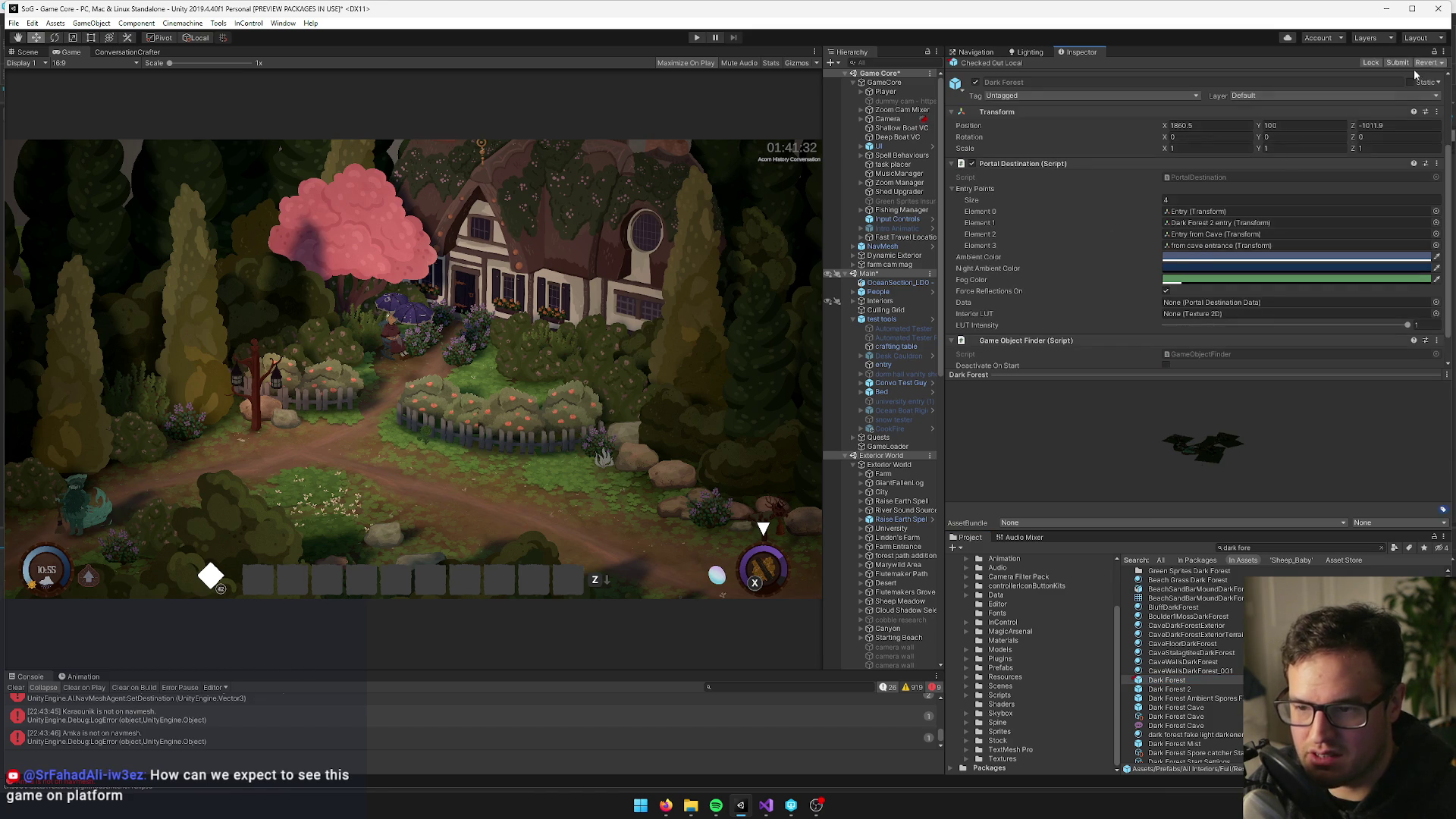
{"action": "left_click", "coordinate": [1435, 313]}
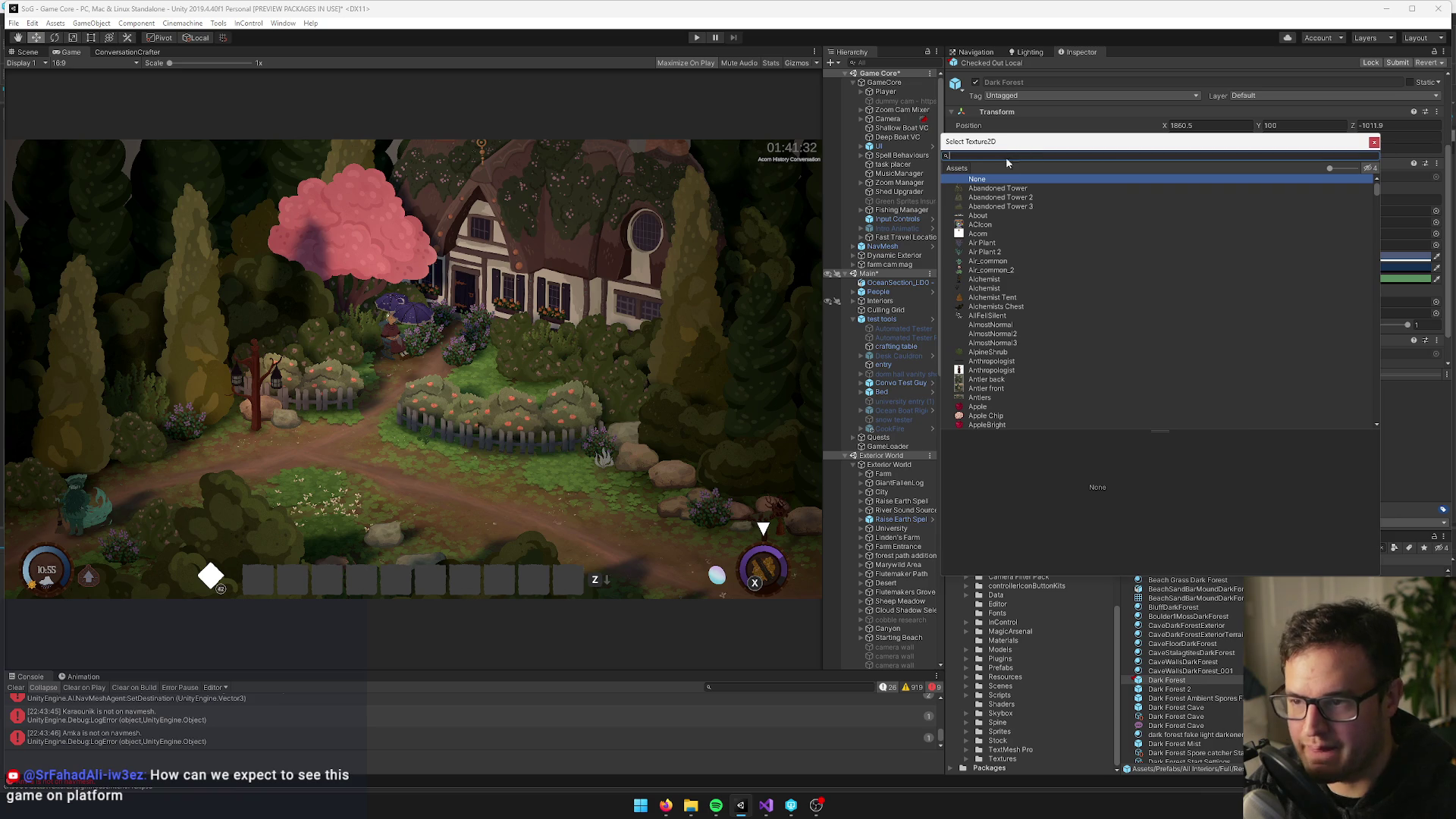
Filter textures by 'lut', keep LUT_AmelieSaturate as the Interior LUT, and start Play mode
{"action": "type", "text": "lut"}
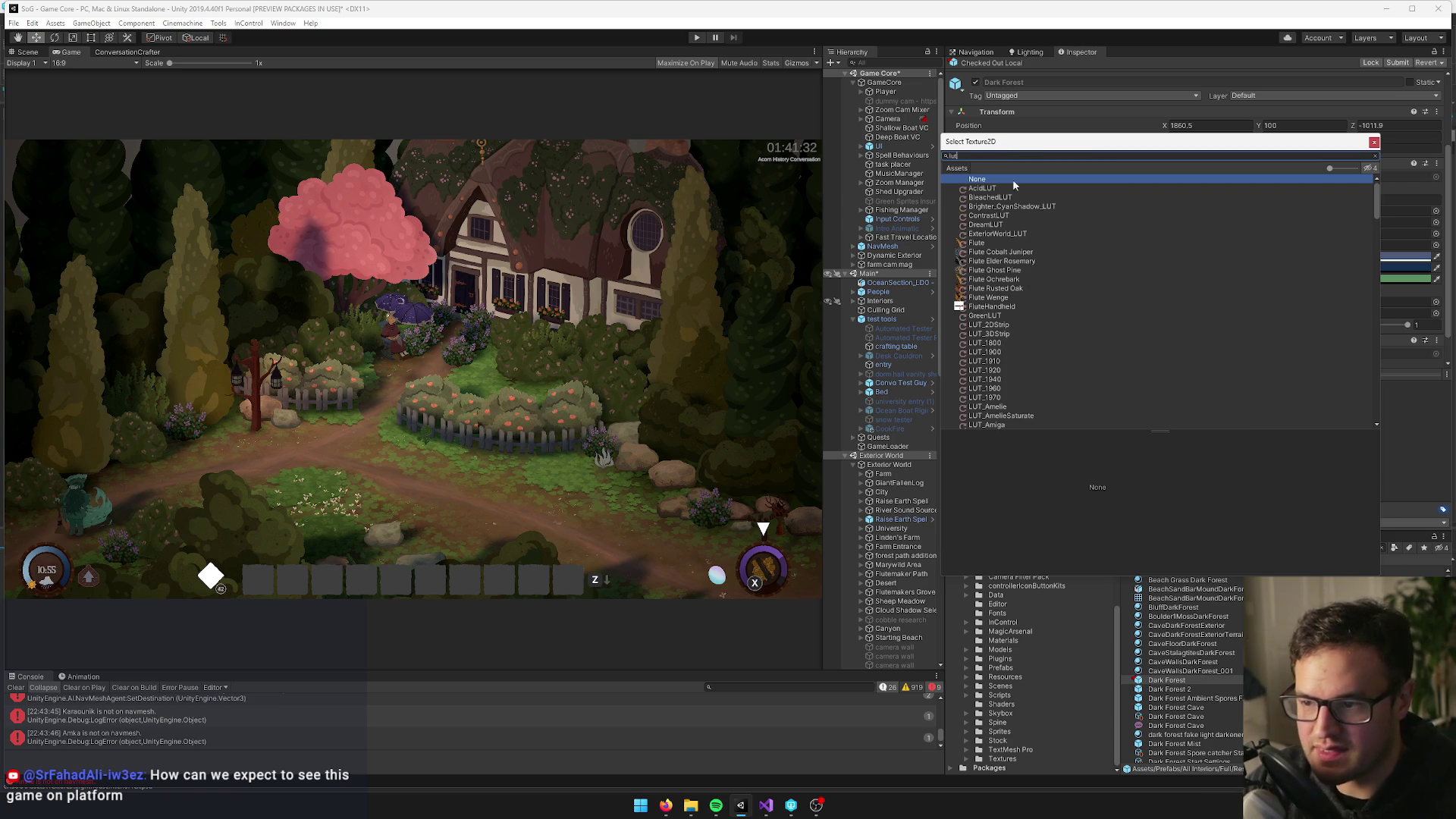
{"action": "scroll", "coordinate": [1039, 235], "scroll_direction": "down", "scroll_amount": 5}
{"action": "scroll", "coordinate": [1056, 265], "scroll_direction": "up", "scroll_amount": 3}
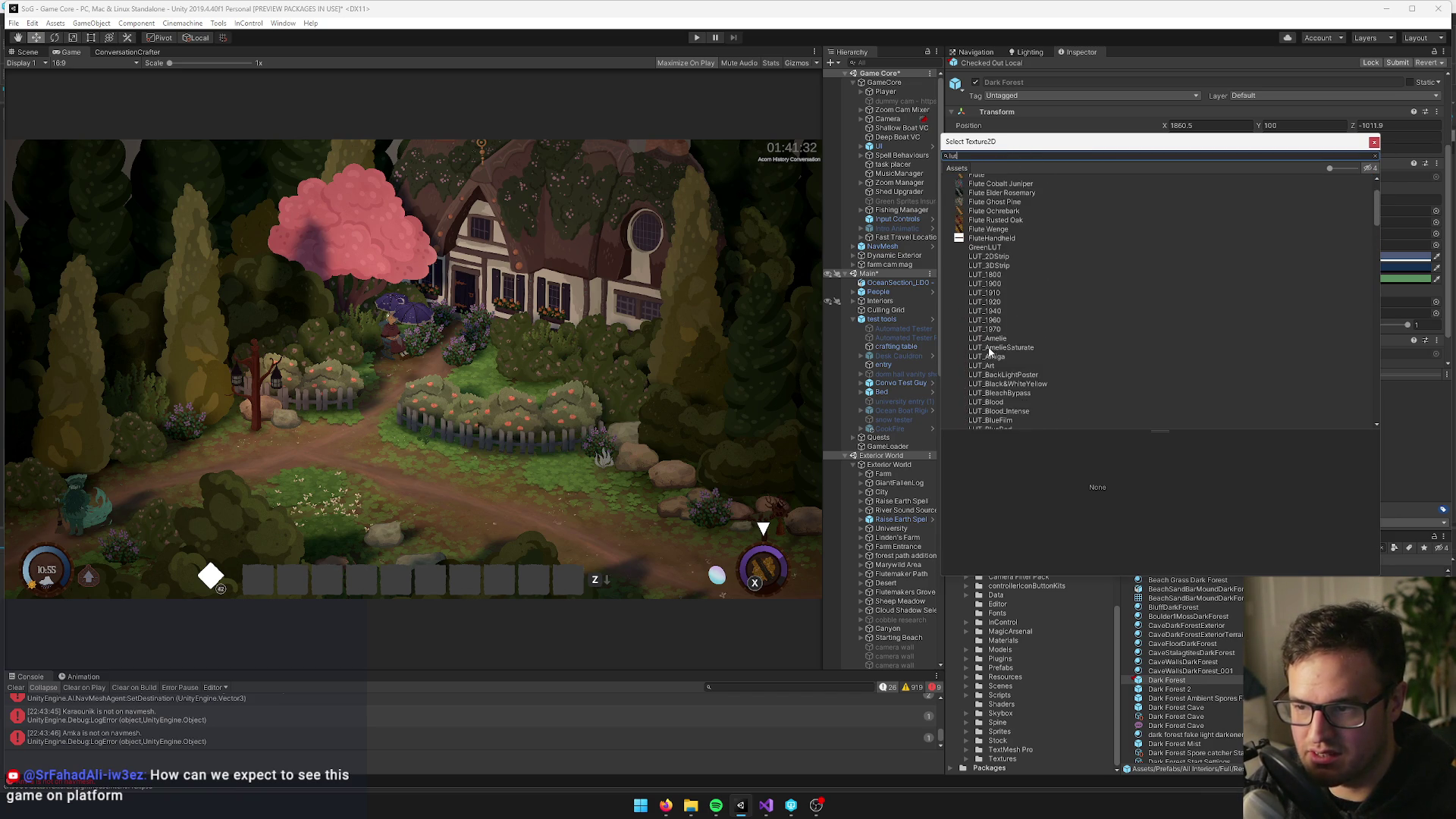
{"action": "left_click", "coordinate": [989, 348]}
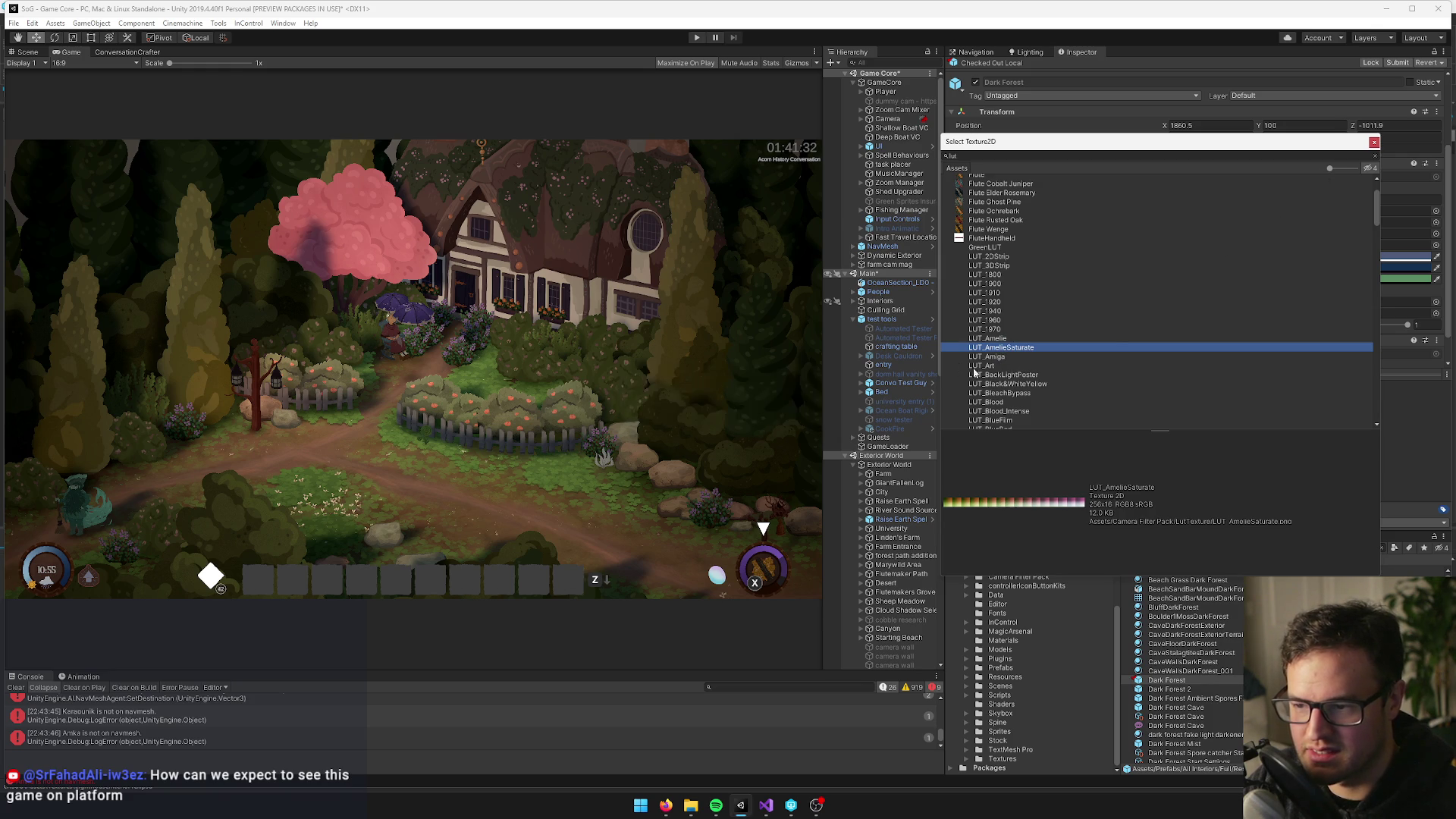
{"action": "key", "text": "Up"}
{"action": "key", "text": "Up"}
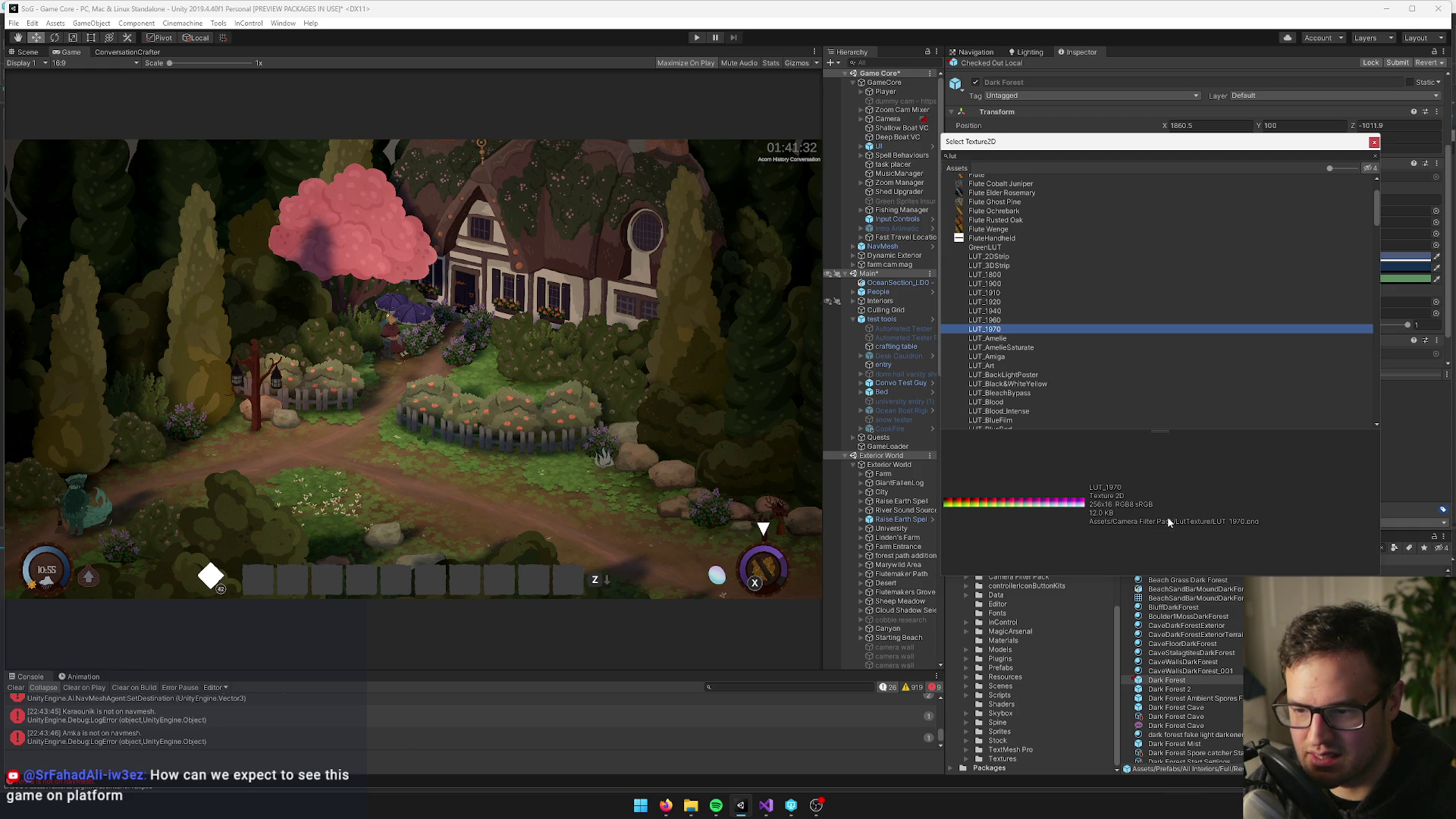
{"action": "left_click", "coordinate": [1373, 141]}
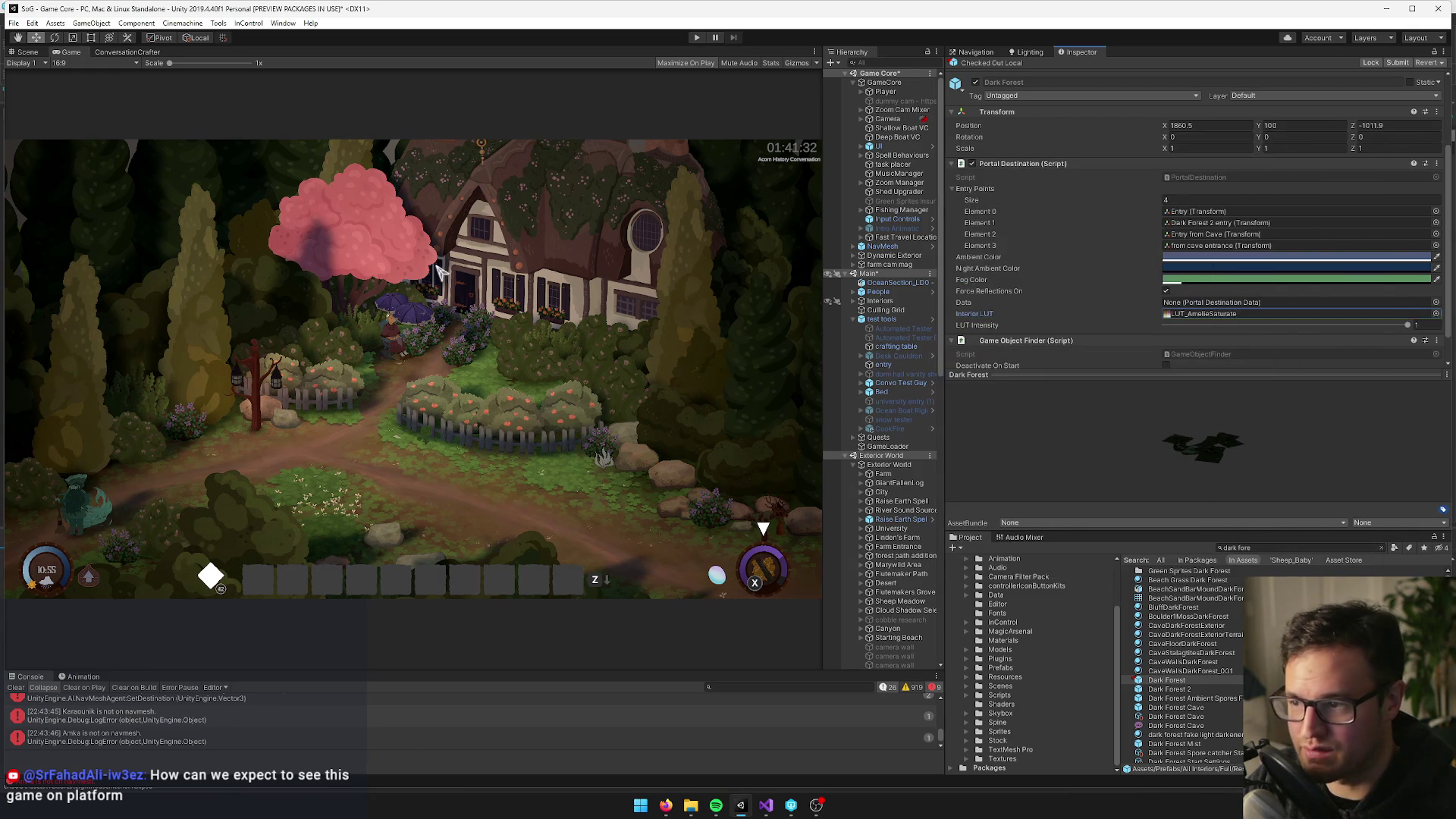
{"action": "left_click", "coordinate": [696, 38]}
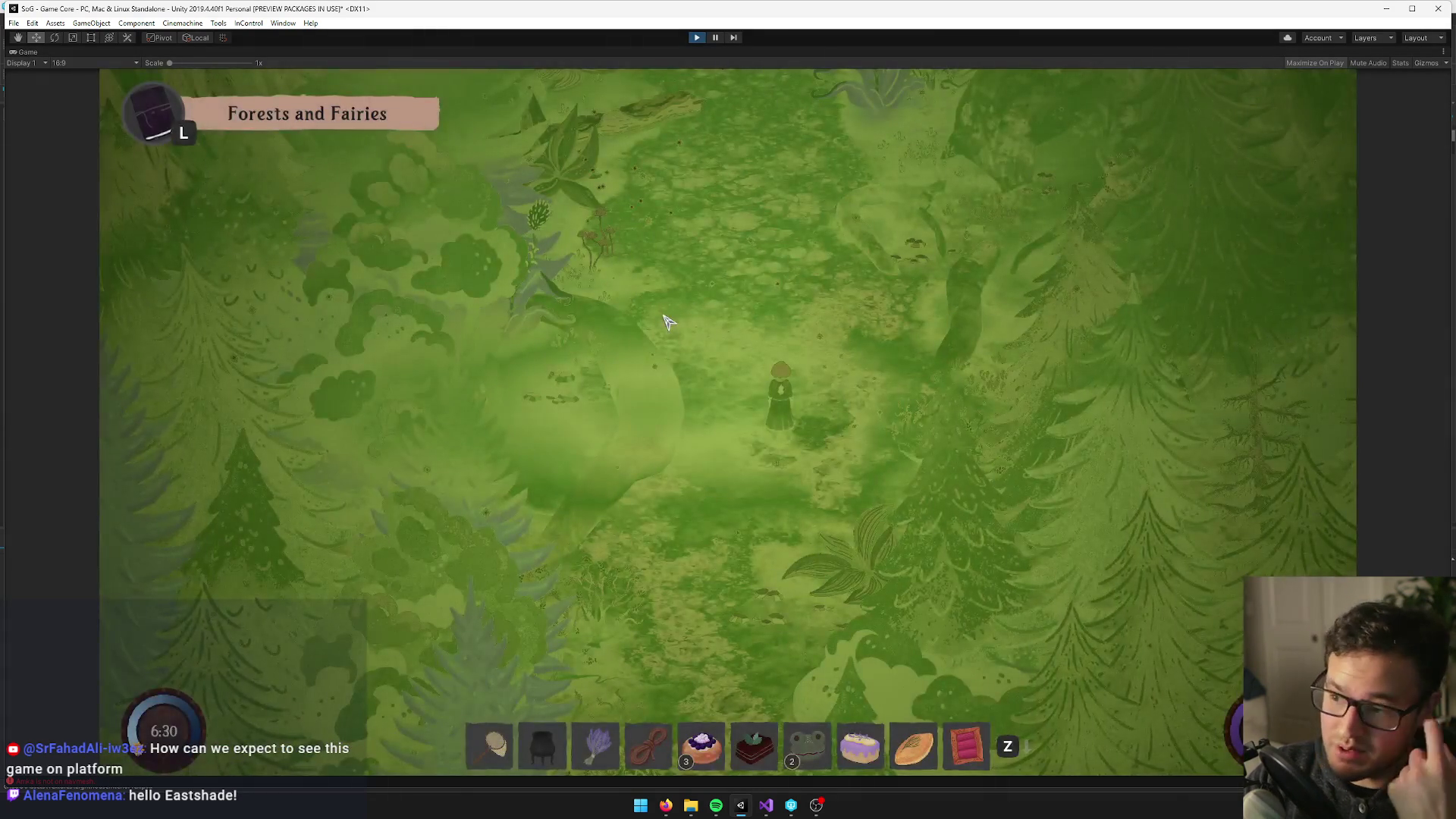
Walk the character around the green-tinted forest, then restore the full editor layout from the Game view menu
{"action": "key", "text": "w"}
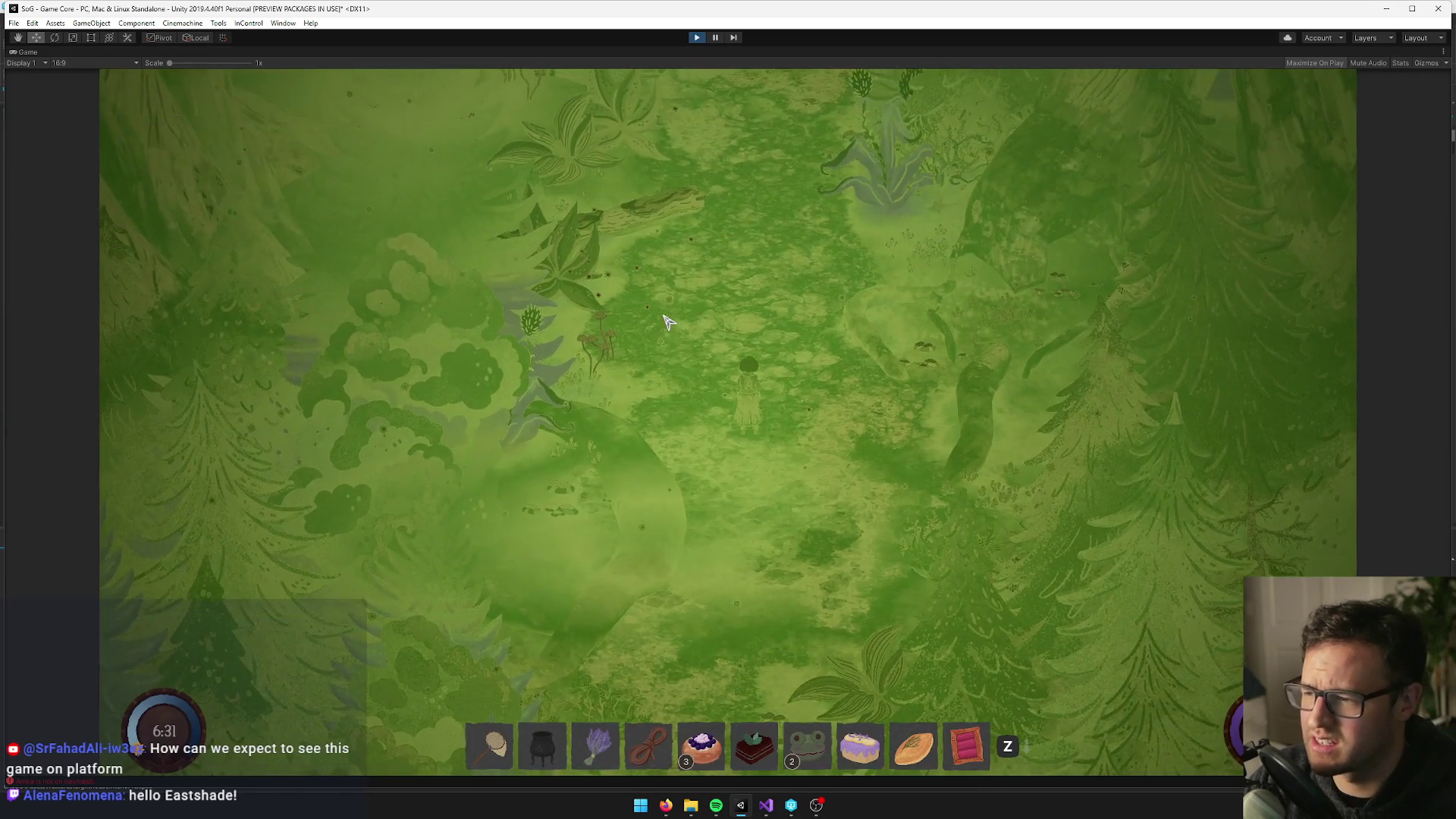
{"action": "key", "text": "w"}
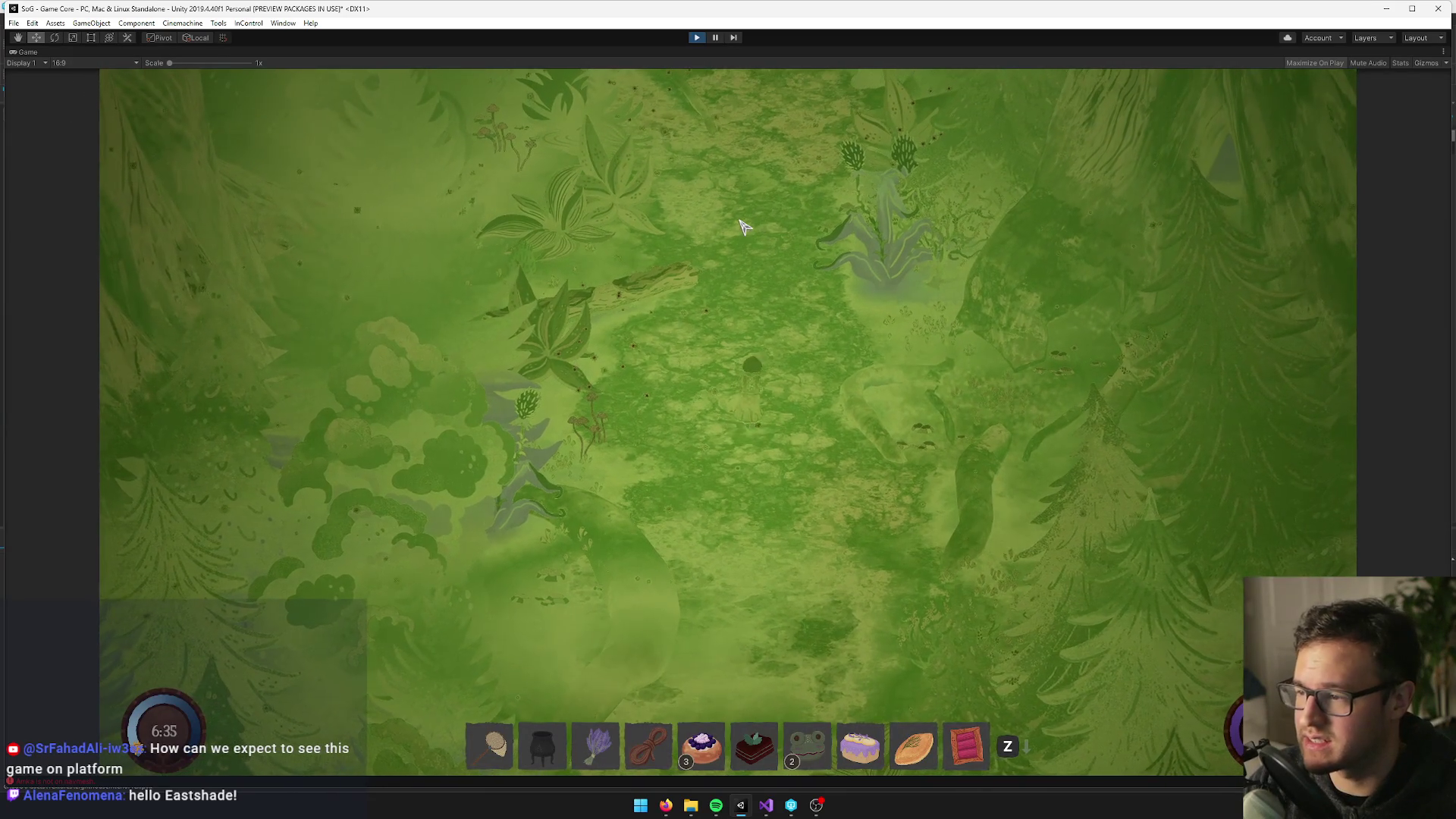
{"action": "key", "text": "w"}
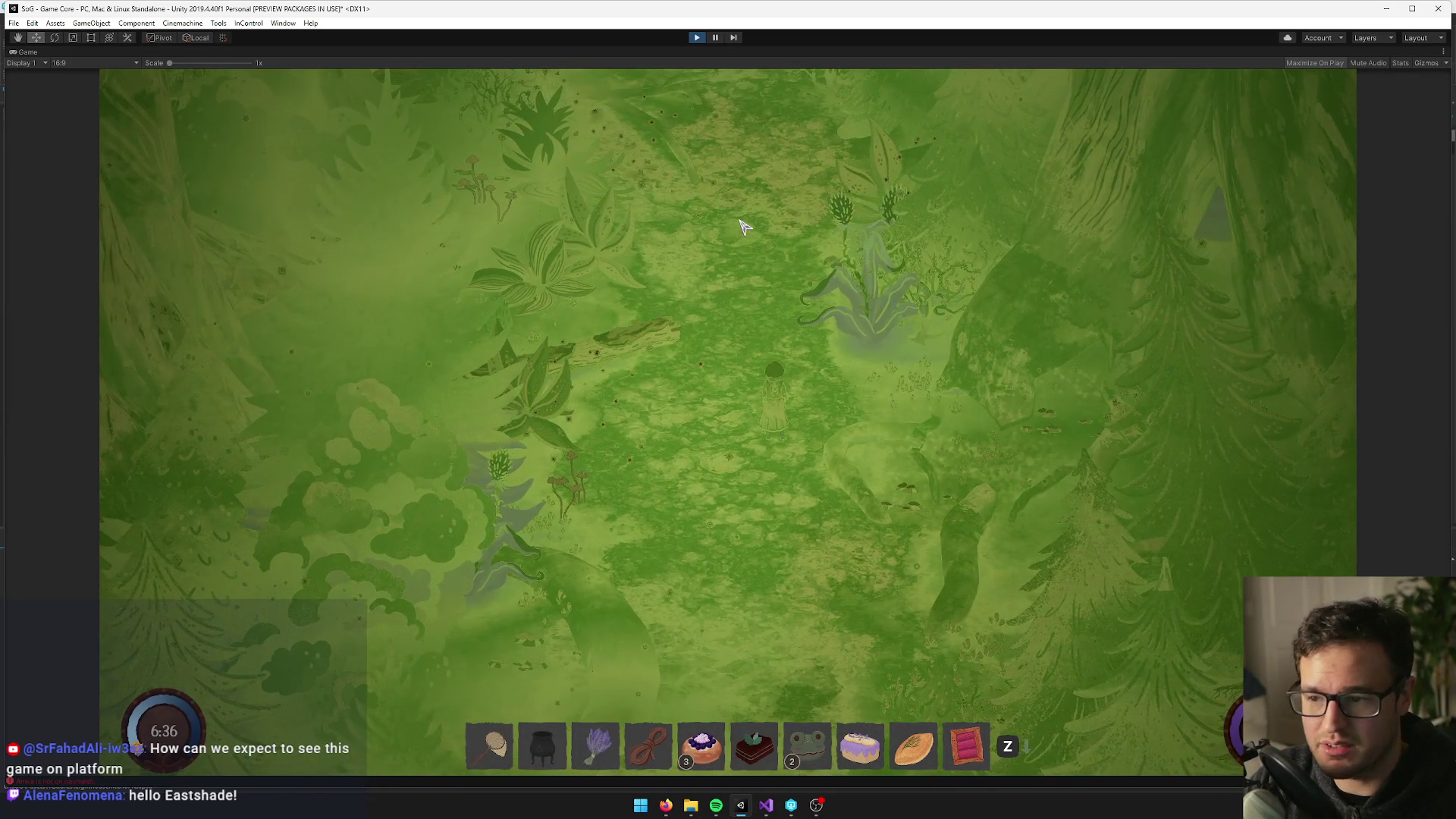
{"action": "key", "text": "w"}
{"action": "key", "text": "a"}
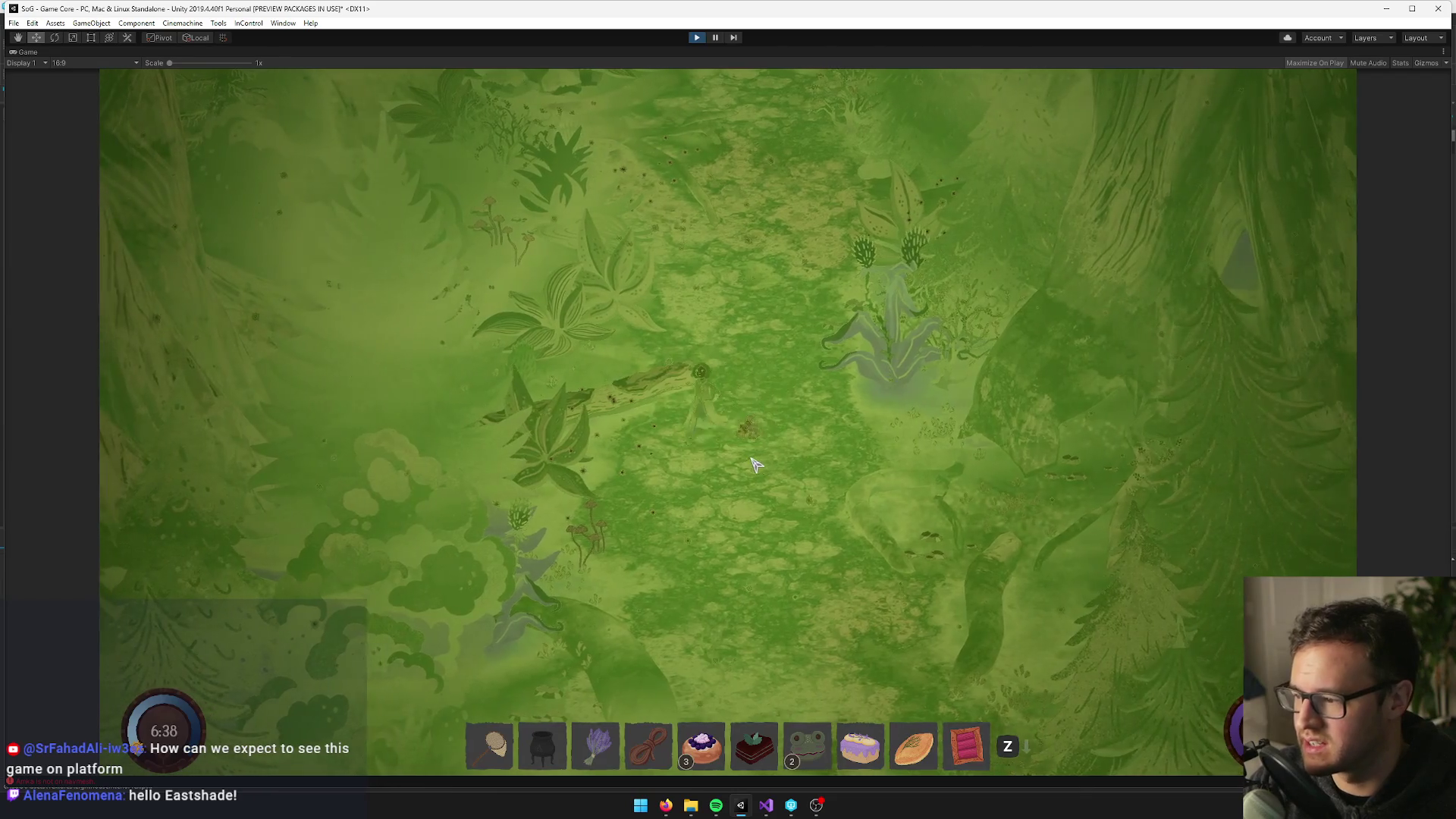
{"action": "key", "text": "s"}
{"action": "key", "text": "a"}
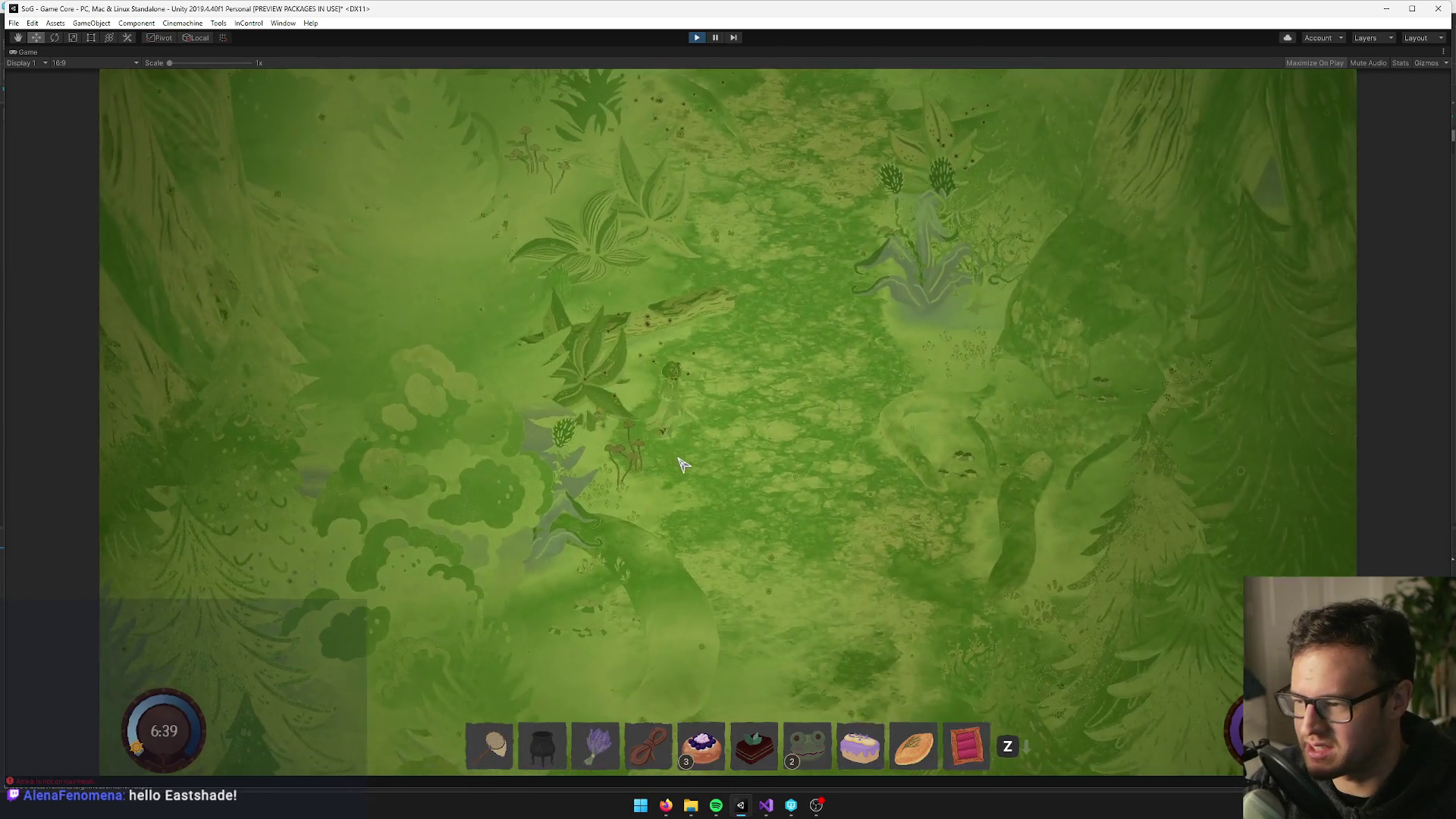
{"action": "key", "text": "d"}
{"action": "key", "text": "w"}
{"action": "right_click", "coordinate": [16, 56]}
{"action": "left_click", "coordinate": [45, 71]}
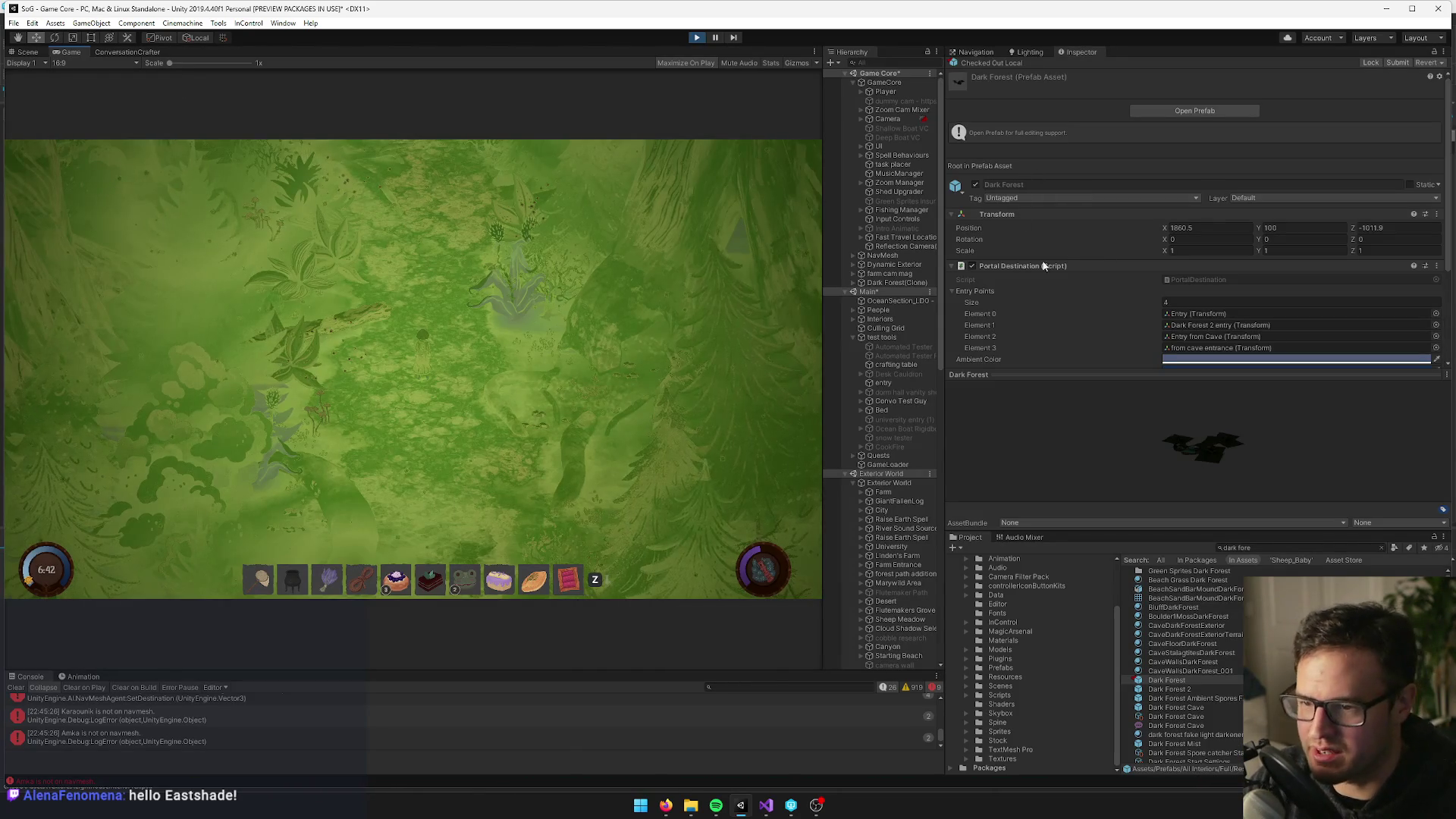
Change the Dark Forest Interior LUT to LUT_Amiga and stop Play mode
{"action": "scroll", "coordinate": [1024, 243], "scroll_direction": "down", "scroll_amount": 3}
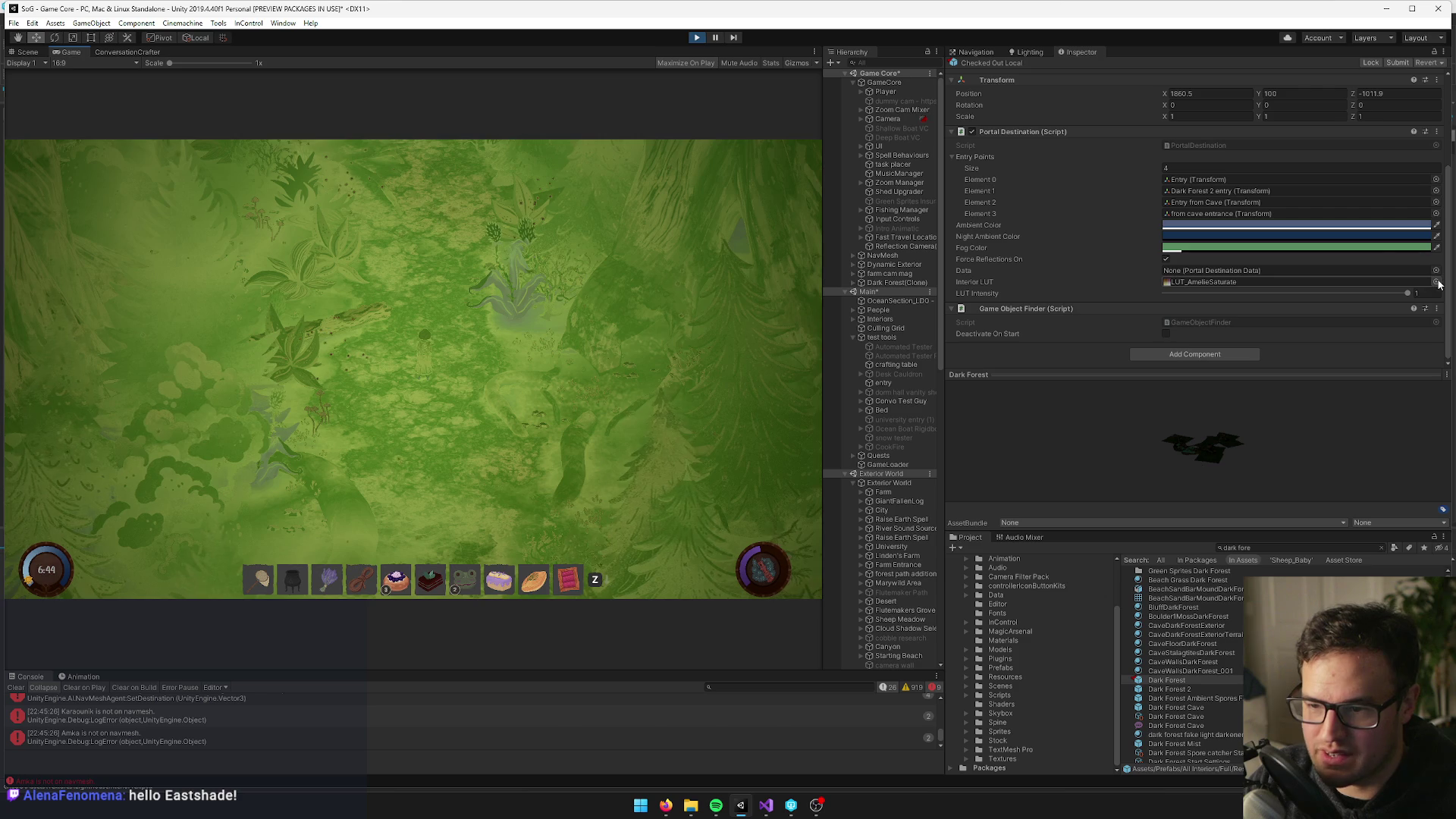
{"action": "left_click", "coordinate": [1435, 281]}
{"action": "left_click", "coordinate": [1005, 312]}
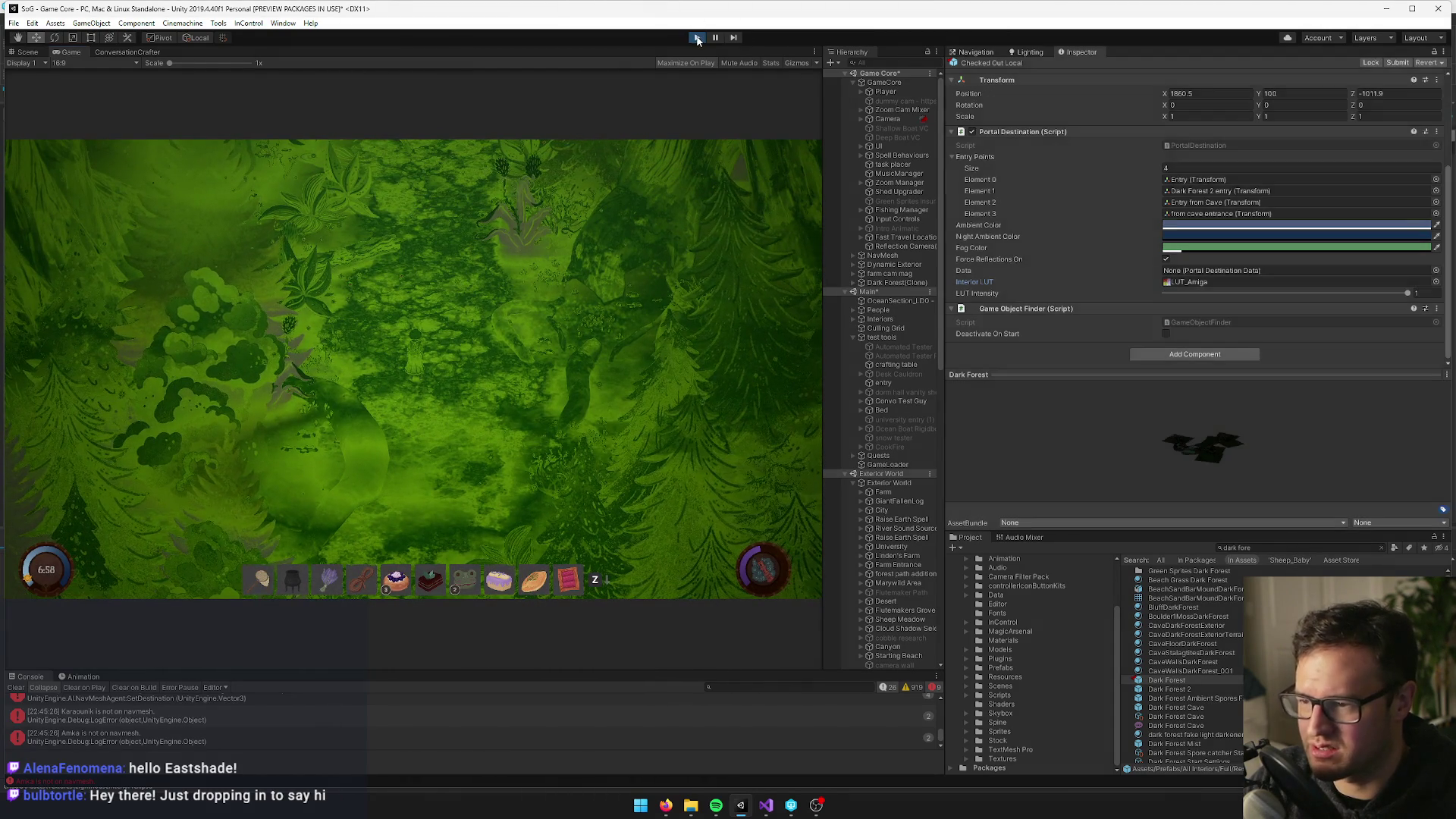
{"action": "left_click", "coordinate": [697, 38]}
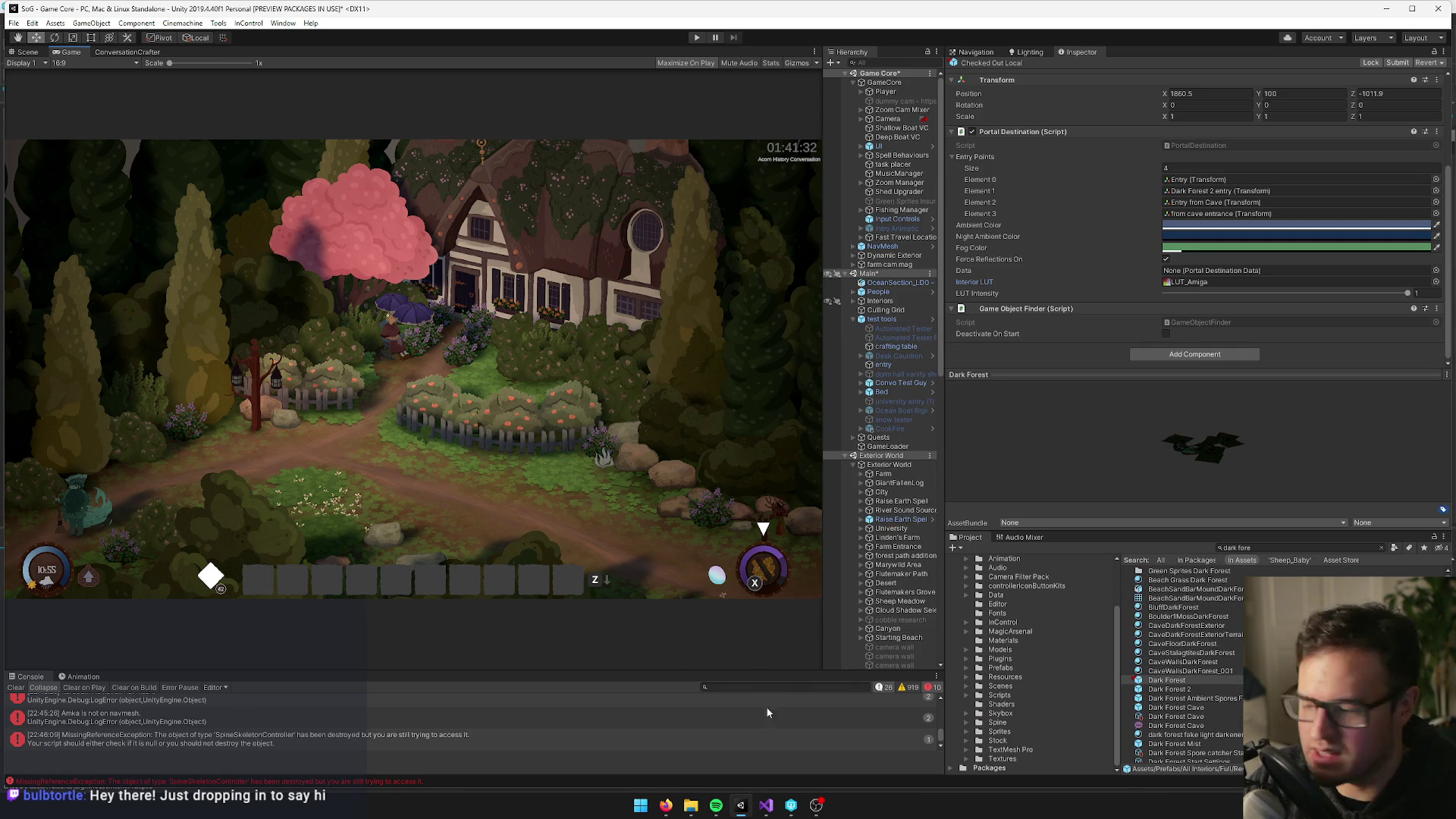
{"action": "mouse_move", "coordinate": [666, 805]}
{"action": "left_click", "coordinate": [566, 745]}
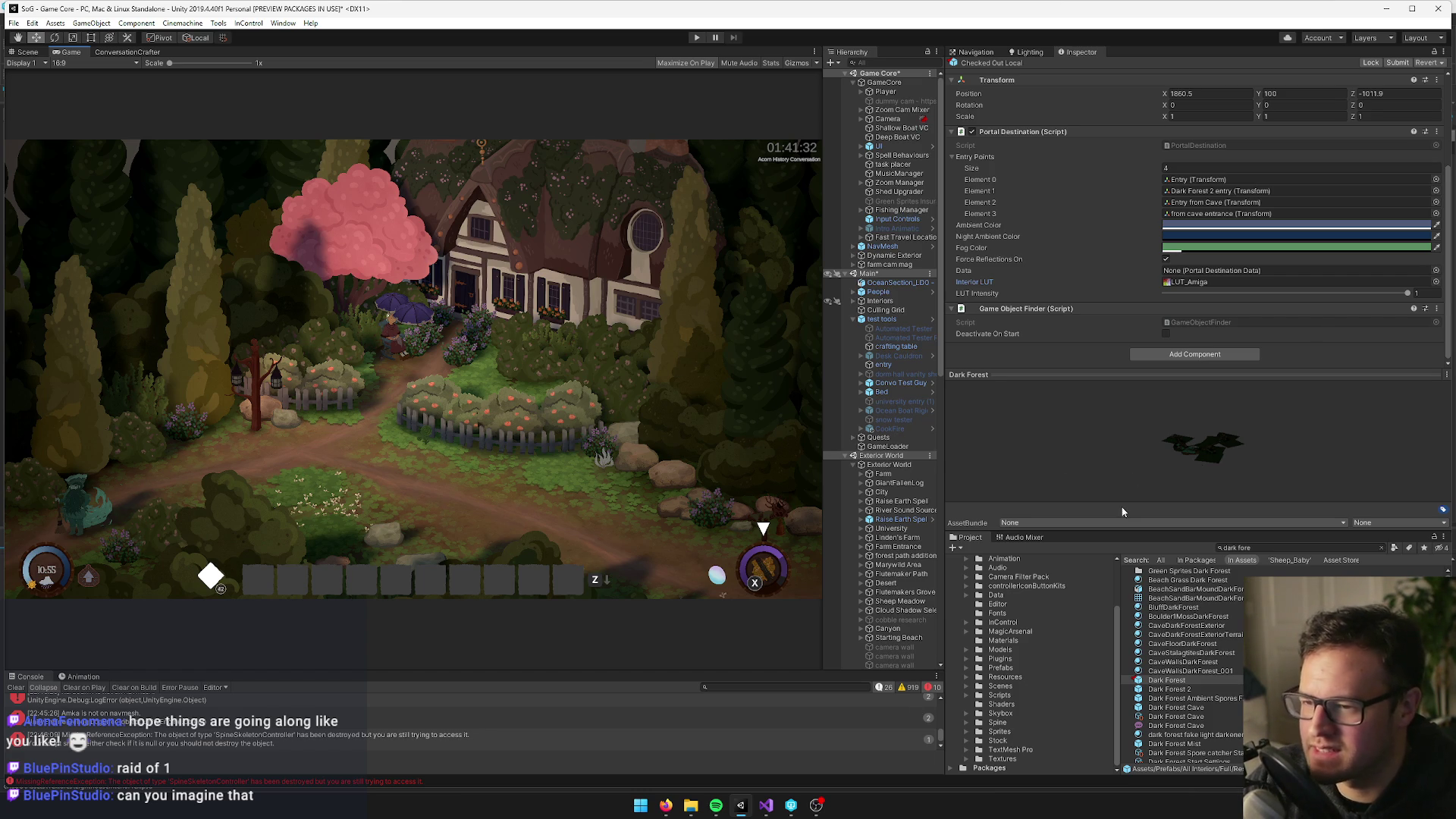
{"action": "left_click", "coordinate": [666, 804]}
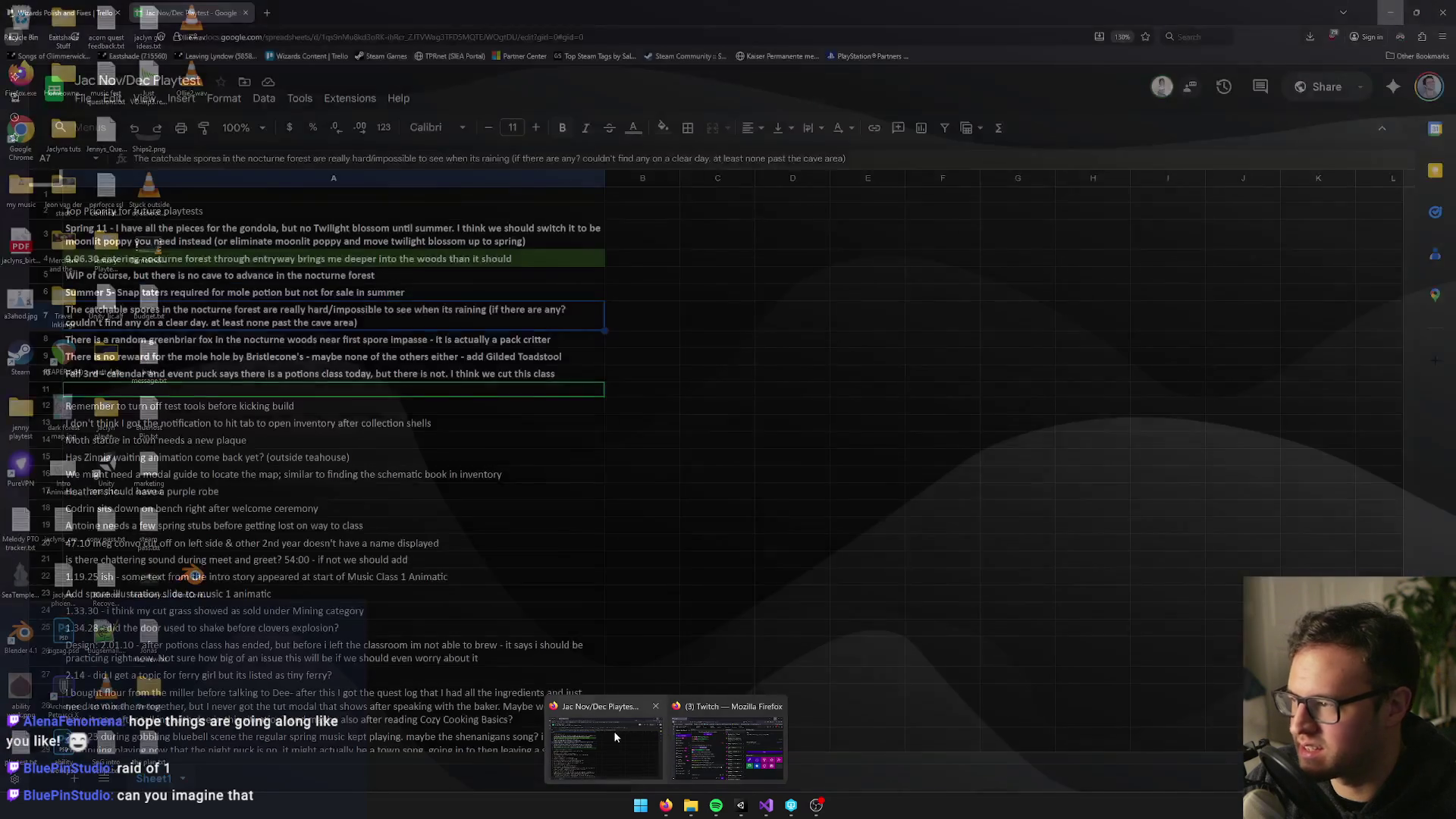
Switch to the Trello tab and step through 'lut' search matches to the rainy-weather card
{"action": "left_click", "coordinate": [625, 730]}
{"action": "key", "text": "ctrl+Tab"}
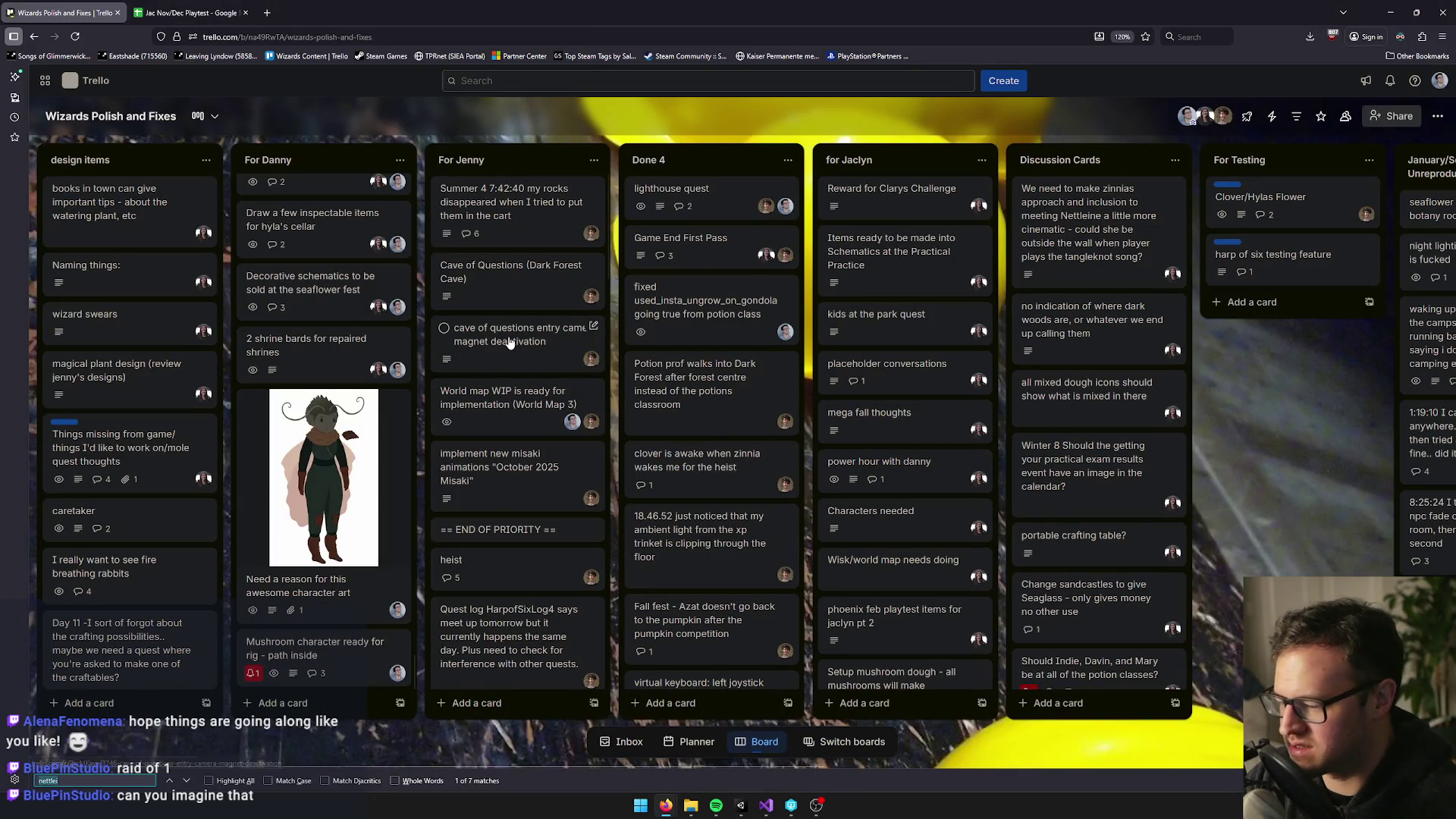
{"action": "type", "text": "lut"}
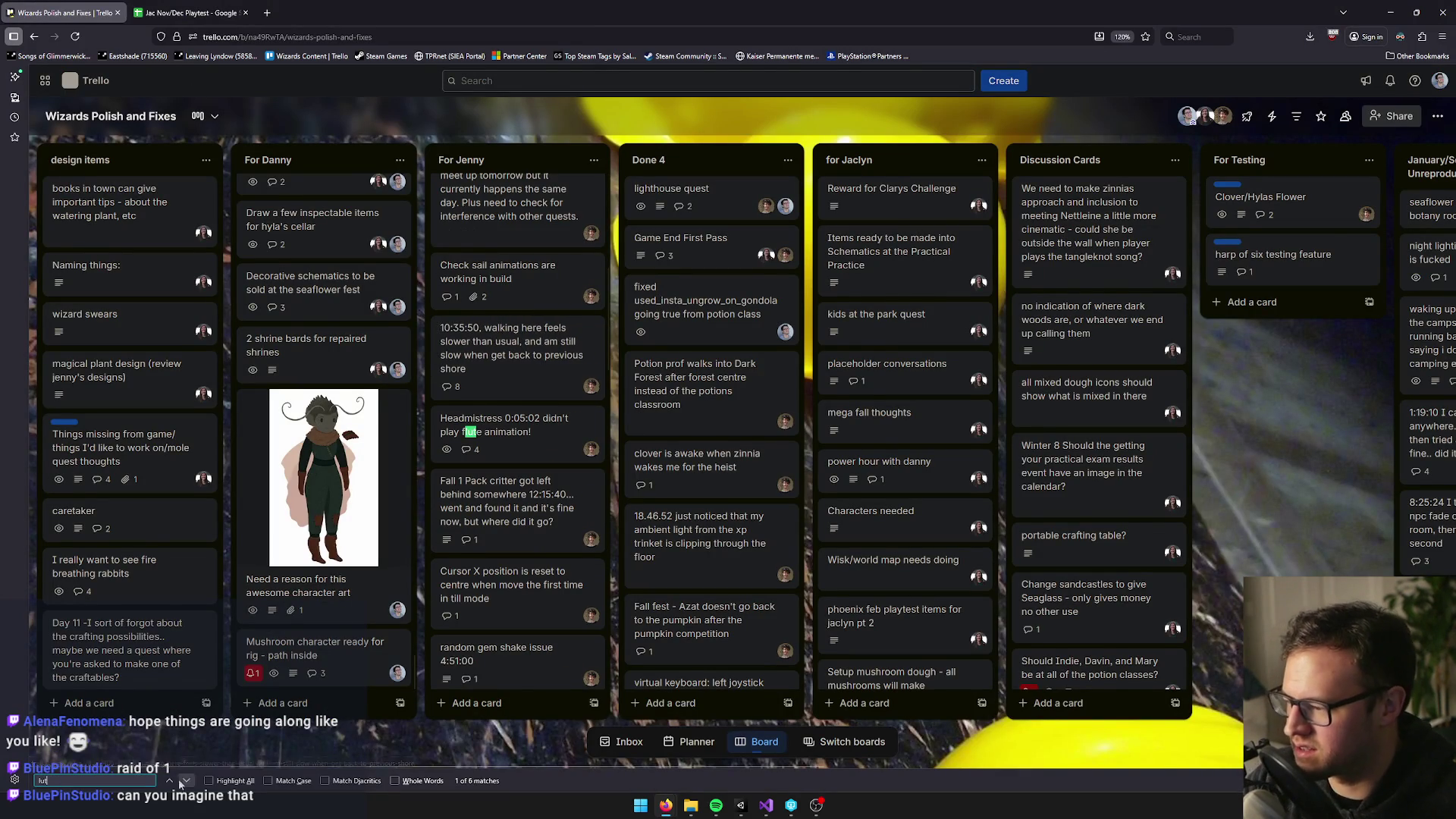
{"action": "left_click", "coordinate": [170, 781]}
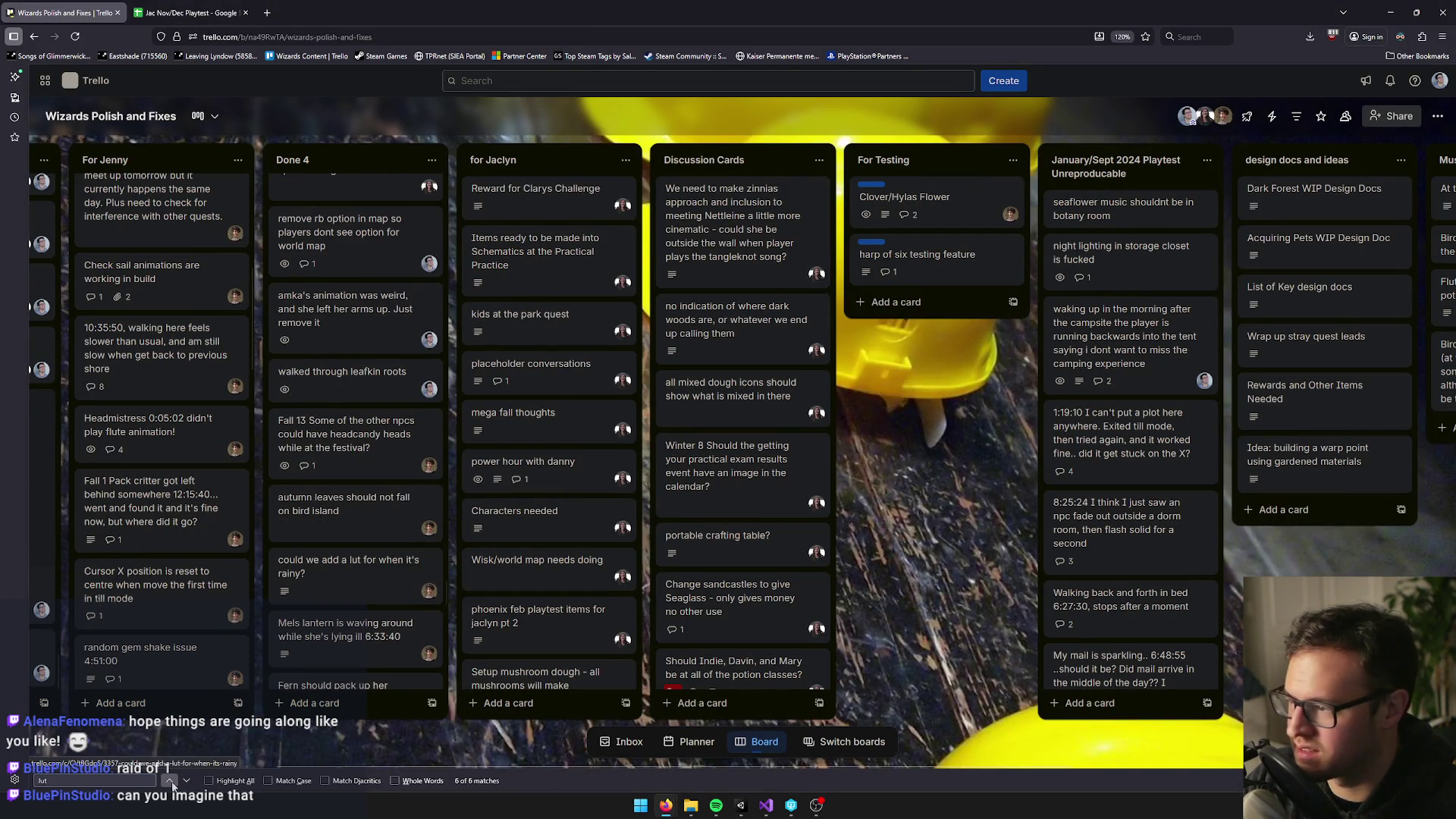
{"action": "double_click", "coordinate": [171, 781]}
{"action": "double_click", "coordinate": [186, 781]}
{"action": "left_click", "coordinate": [172, 781]}
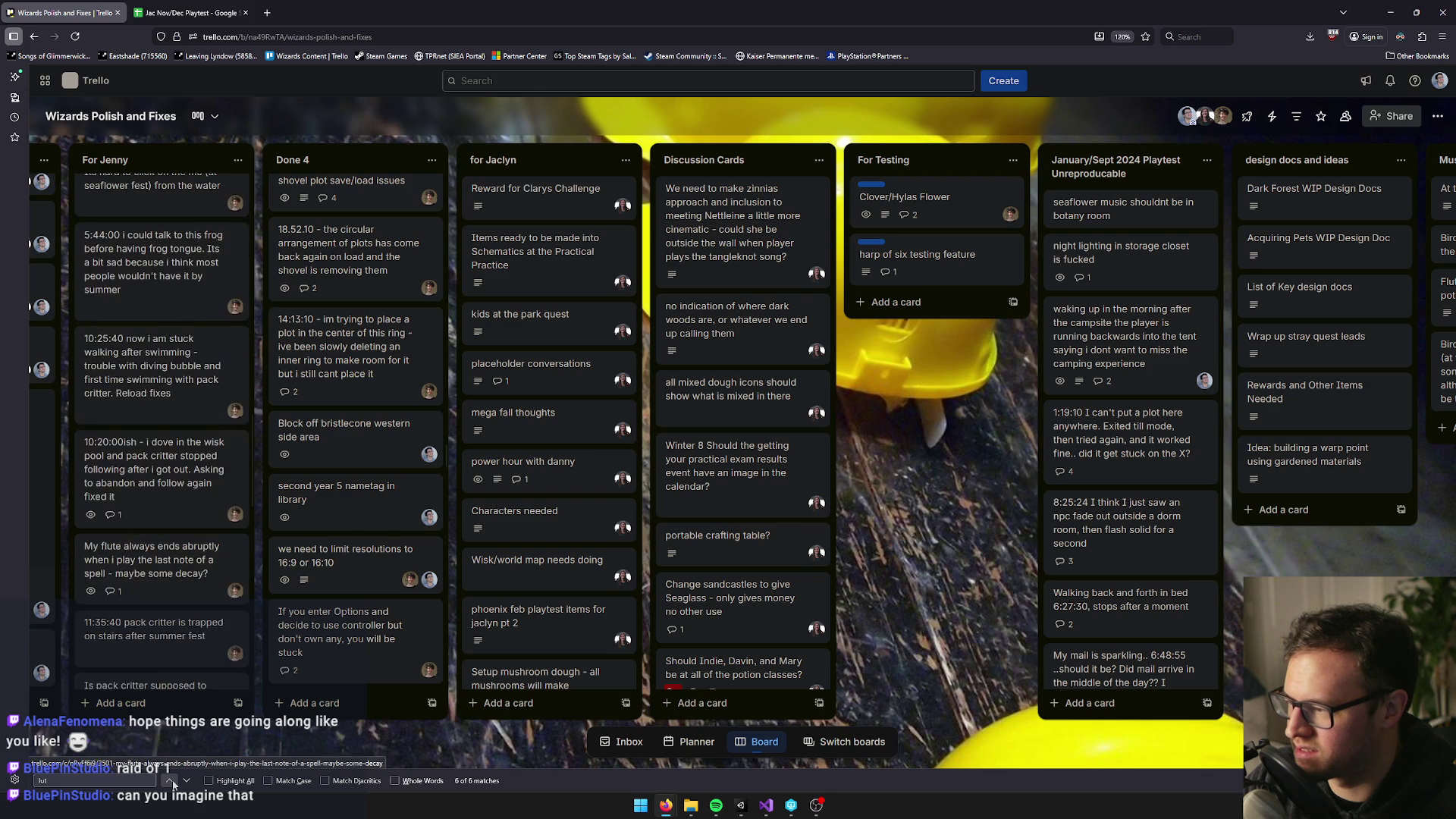
{"action": "left_click", "coordinate": [171, 782]}
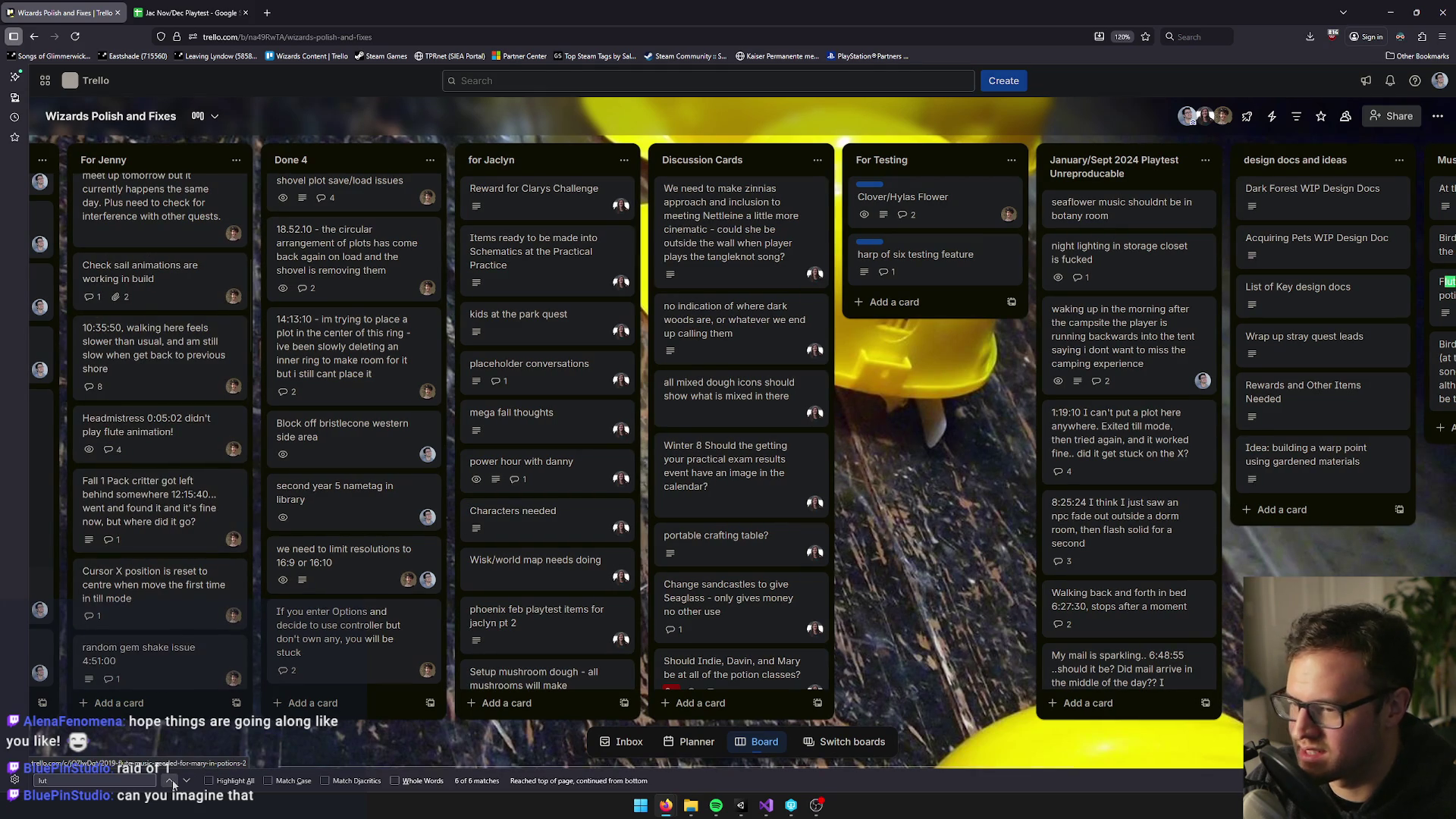
{"action": "left_click", "coordinate": [172, 782]}
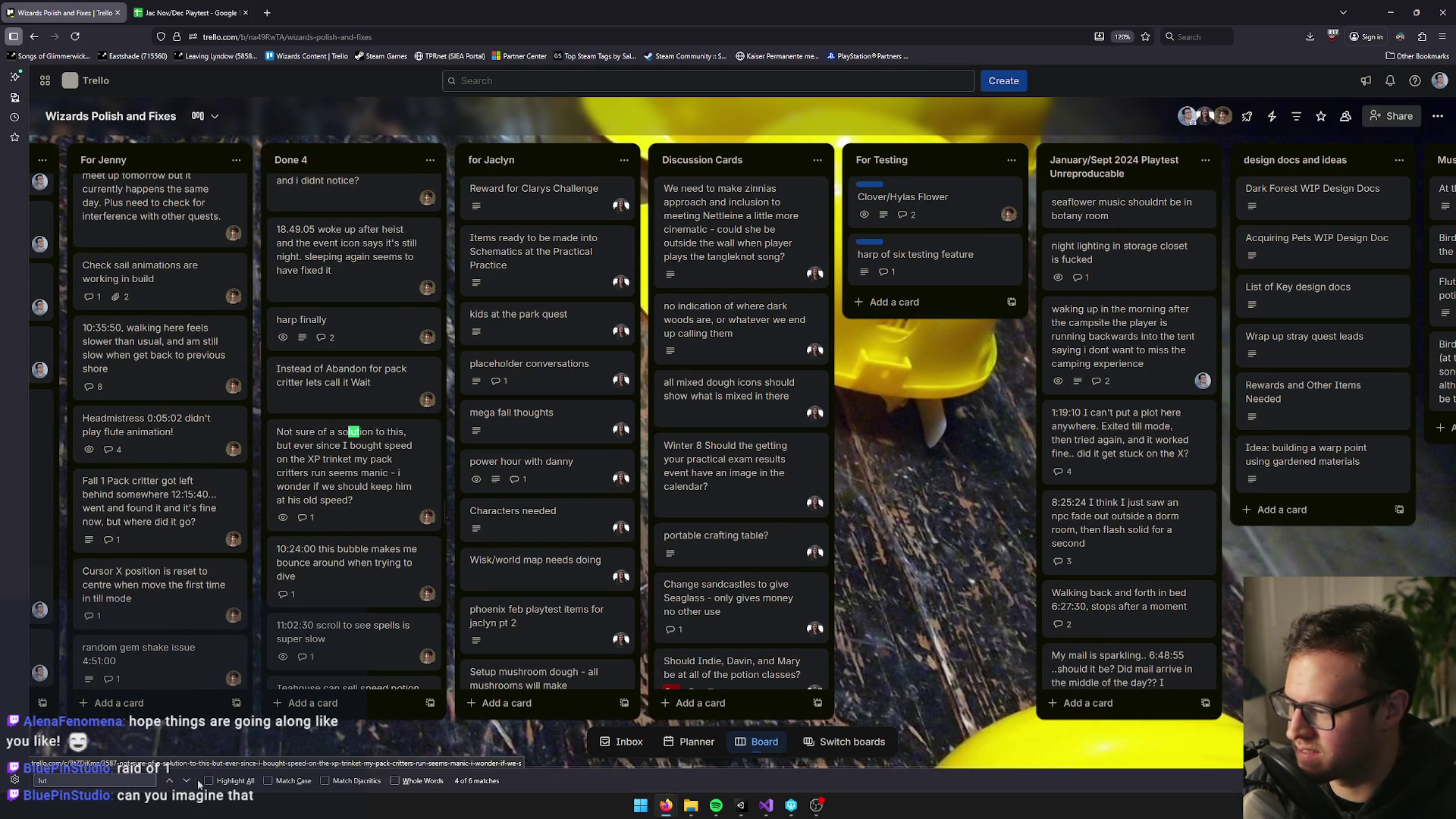
{"action": "key", "text": "Escape"}
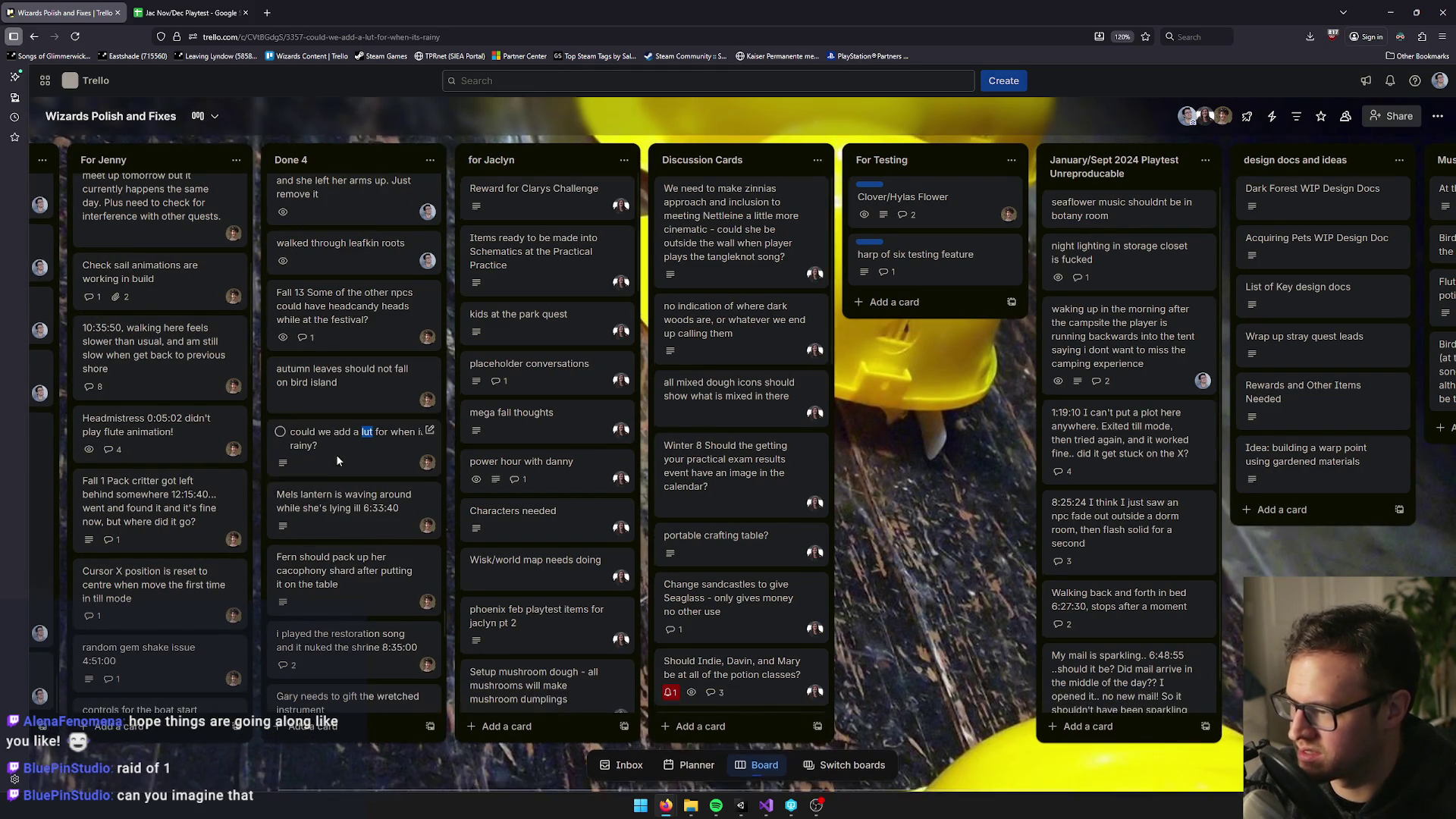
Read the 'could we add a lut for when it's rainy?' card, close it, and return to Unity
{"action": "left_click", "coordinate": [335, 453]}
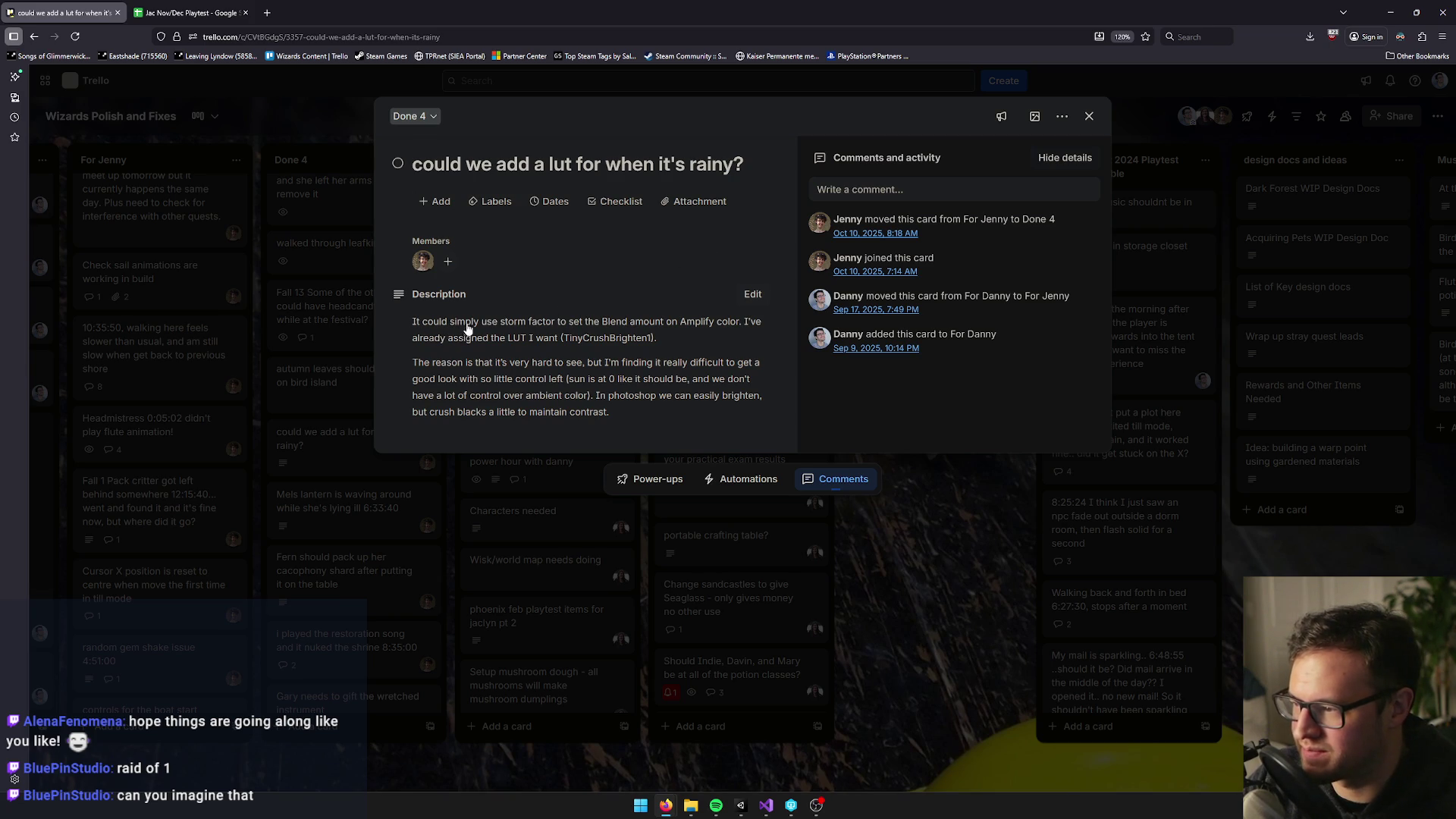
{"action": "left_click", "coordinate": [1087, 116]}
{"action": "scroll", "coordinate": [333, 776], "scroll_direction": "left", "scroll_amount": 2}
{"action": "left_click_drag", "start_coordinate": [334, 776], "coordinate": [181, 769]}
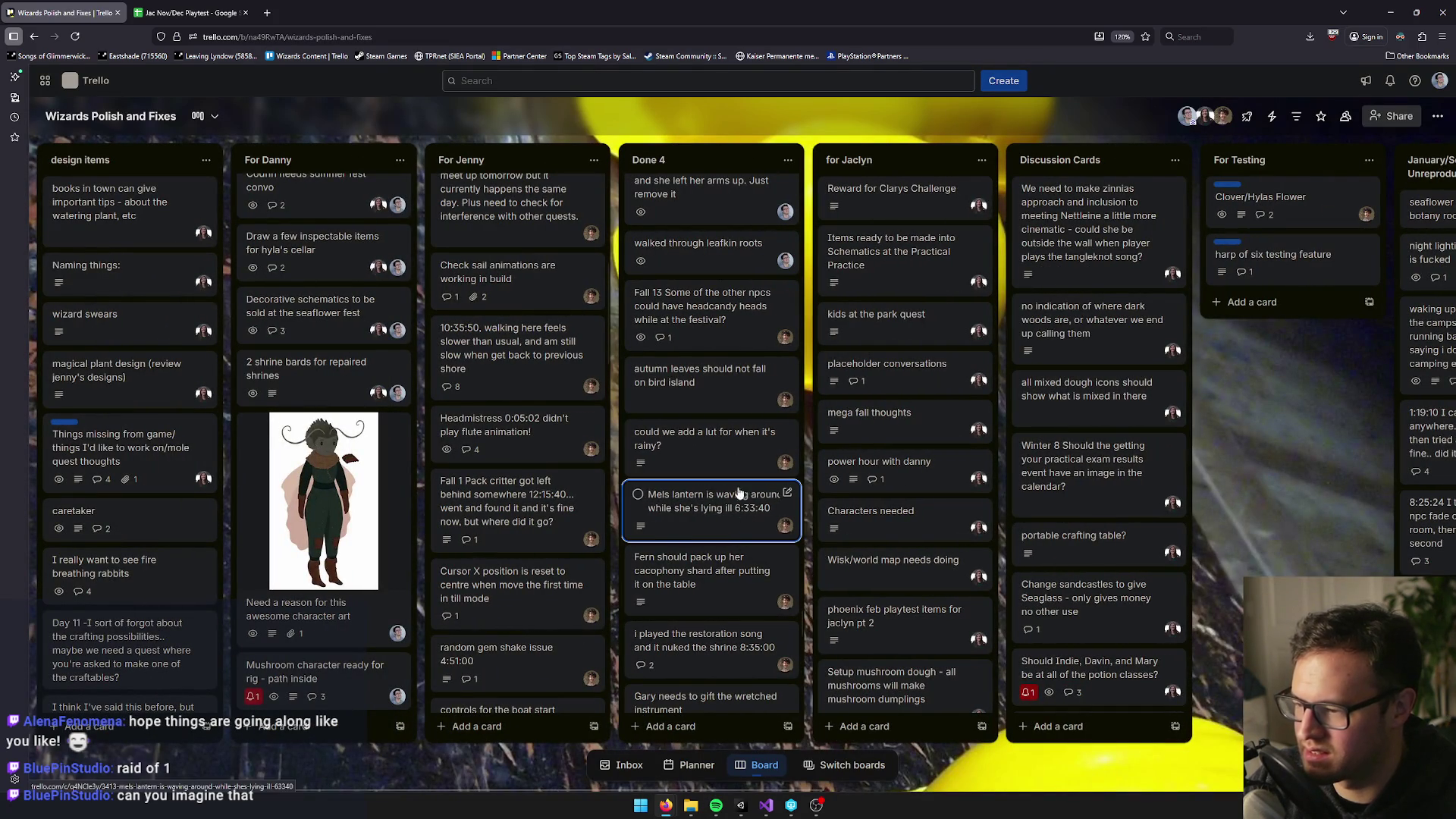
{"action": "left_click", "coordinate": [728, 442]}
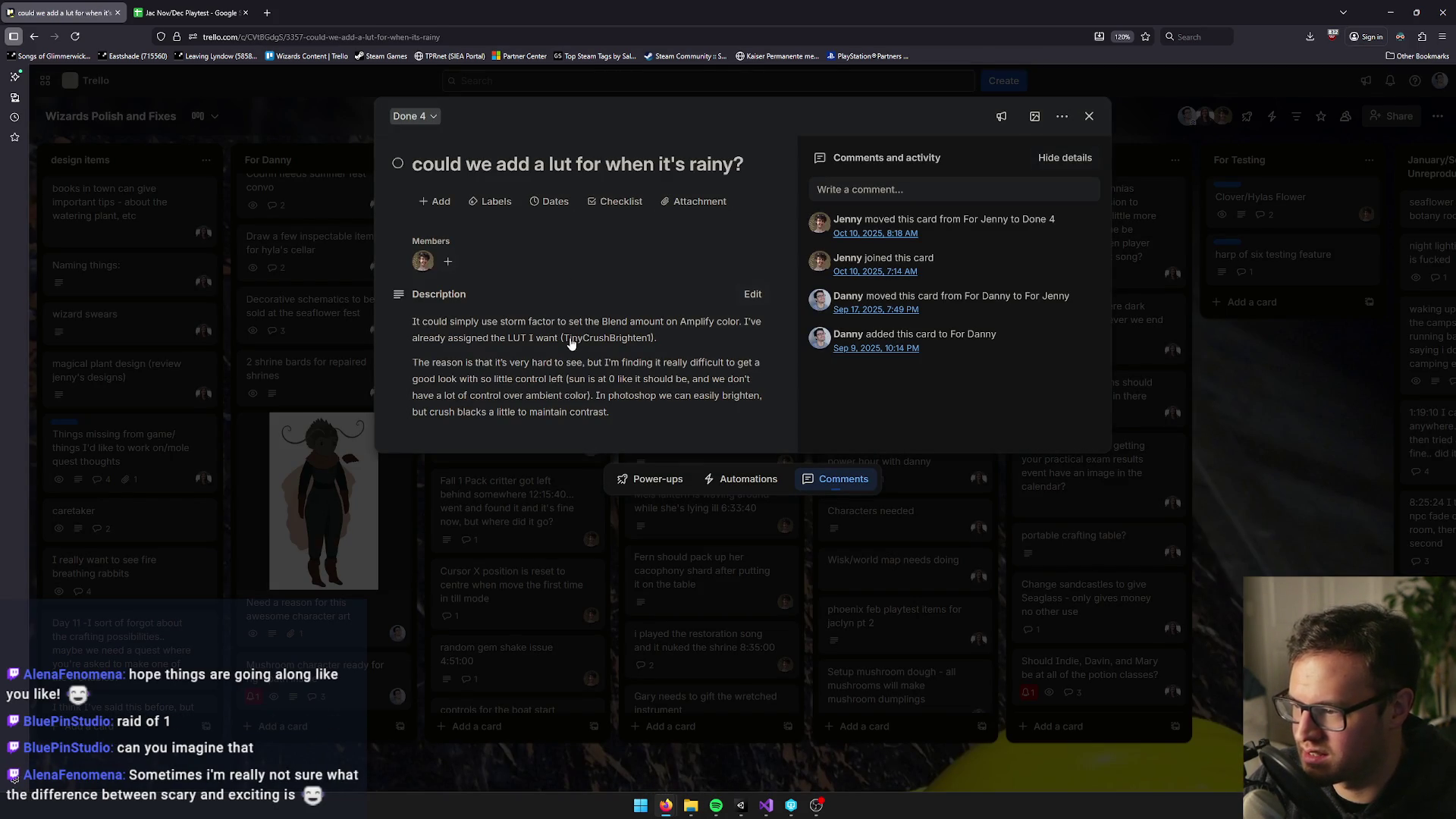
{"action": "left_click", "coordinate": [1089, 116]}
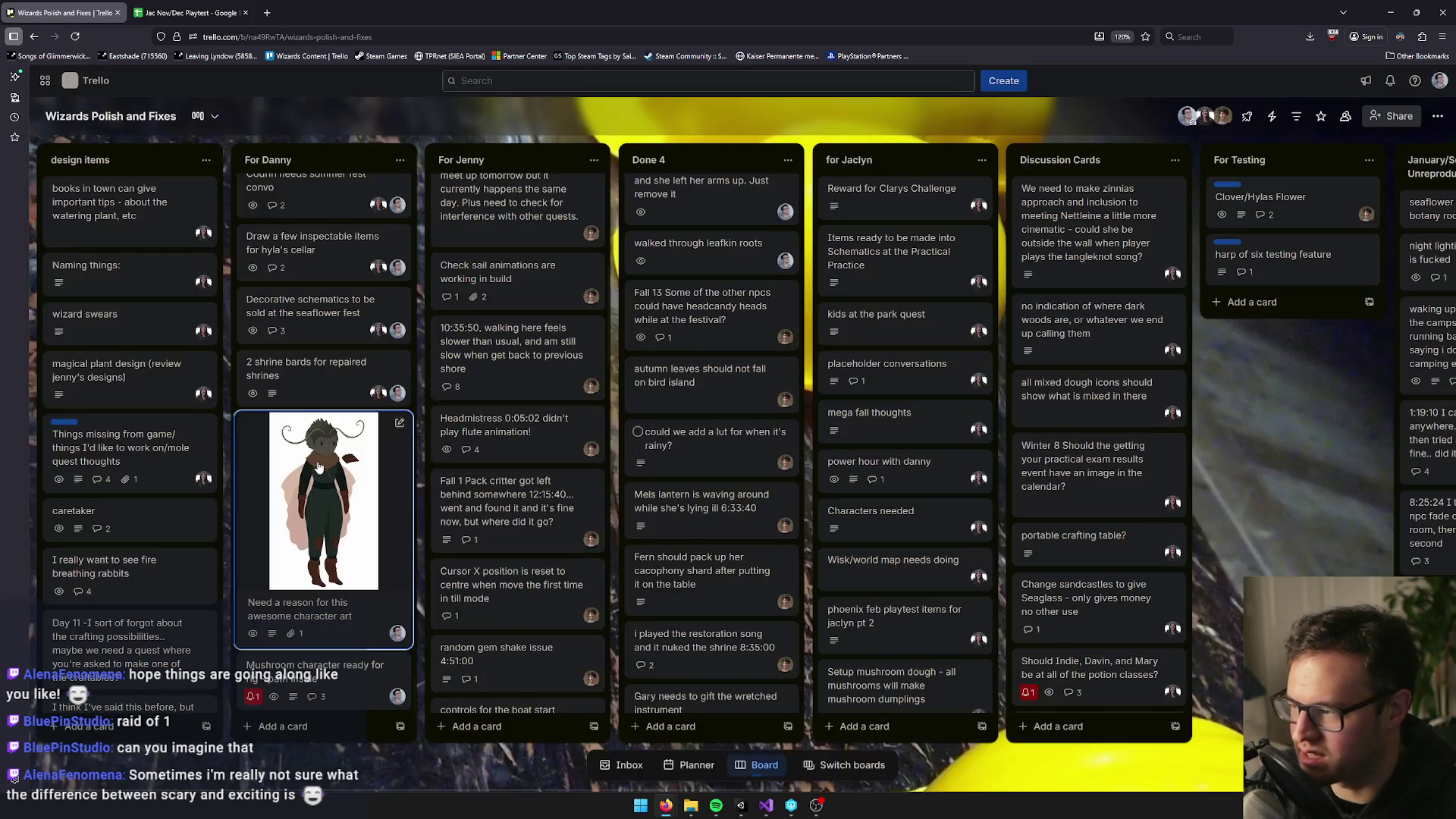
{"action": "key", "text": "alt+Tab"}
Search the project for 'tinycrushb' and inspect TinyCrushBrighten1 in its containing LUT folder
{"action": "left_click", "coordinate": [1276, 548]}
{"action": "type", "text": "tinycrushb"}
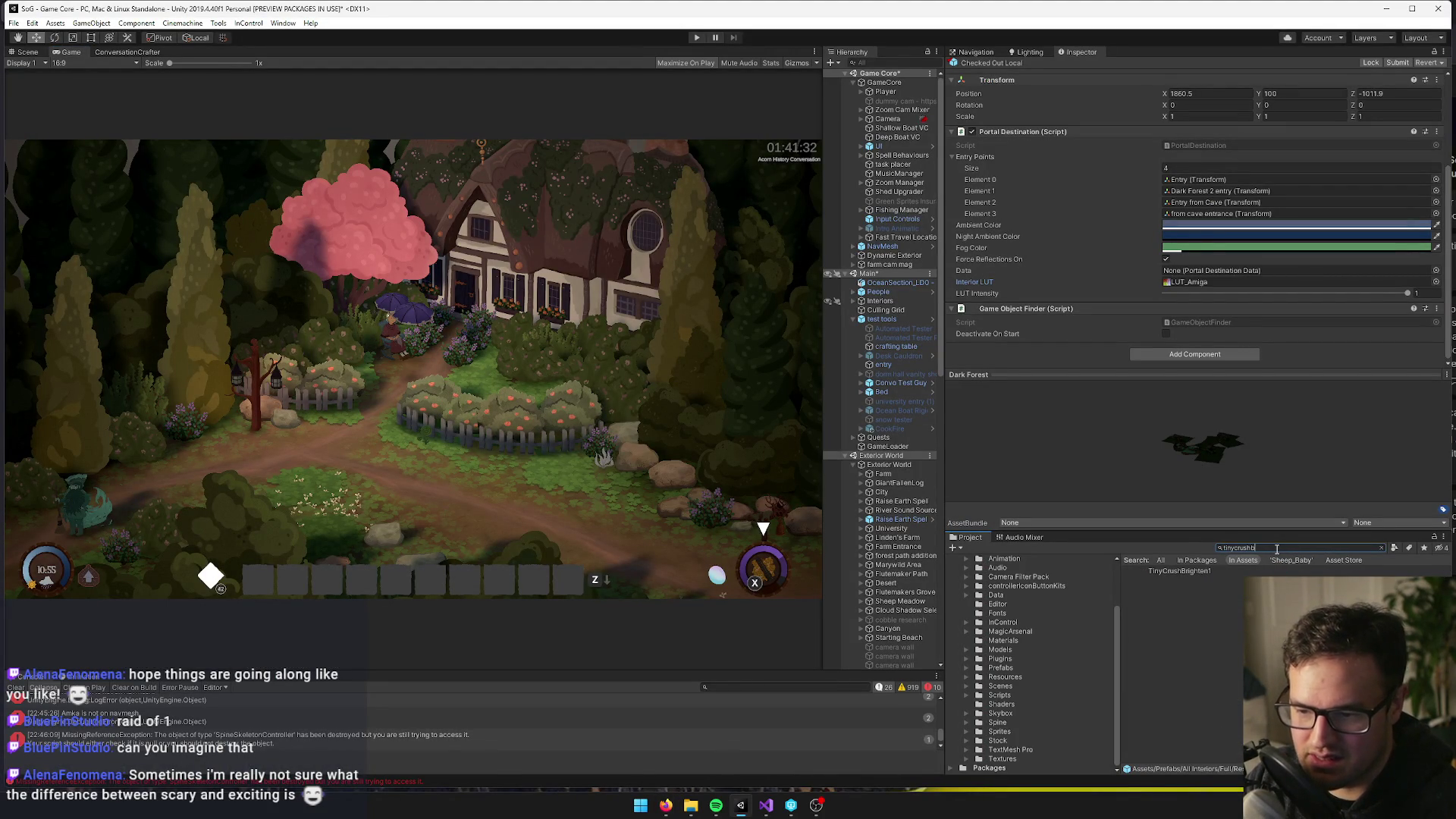
{"action": "left_click", "coordinate": [1197, 573]}
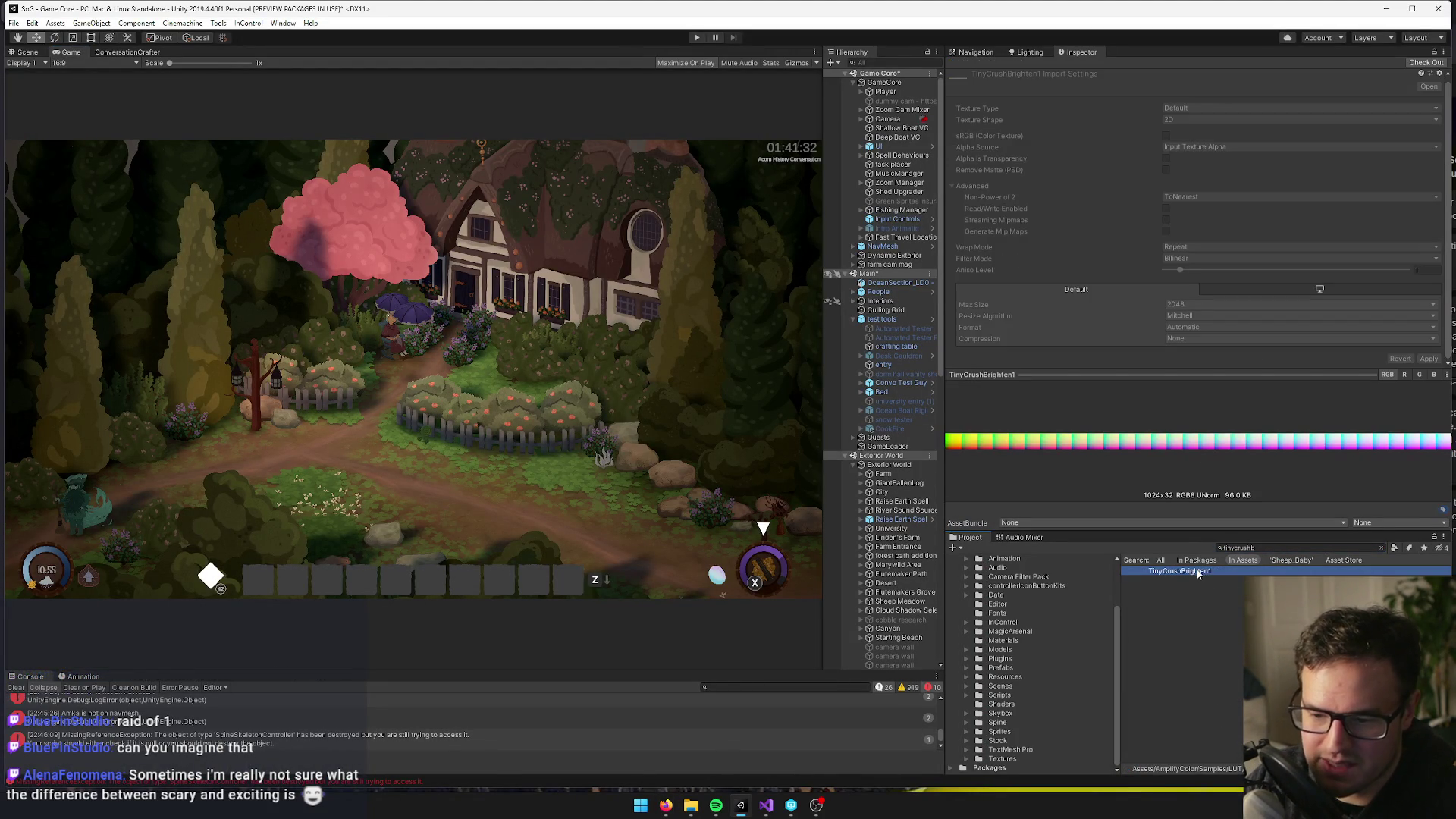
{"action": "left_click", "coordinate": [1380, 548]}
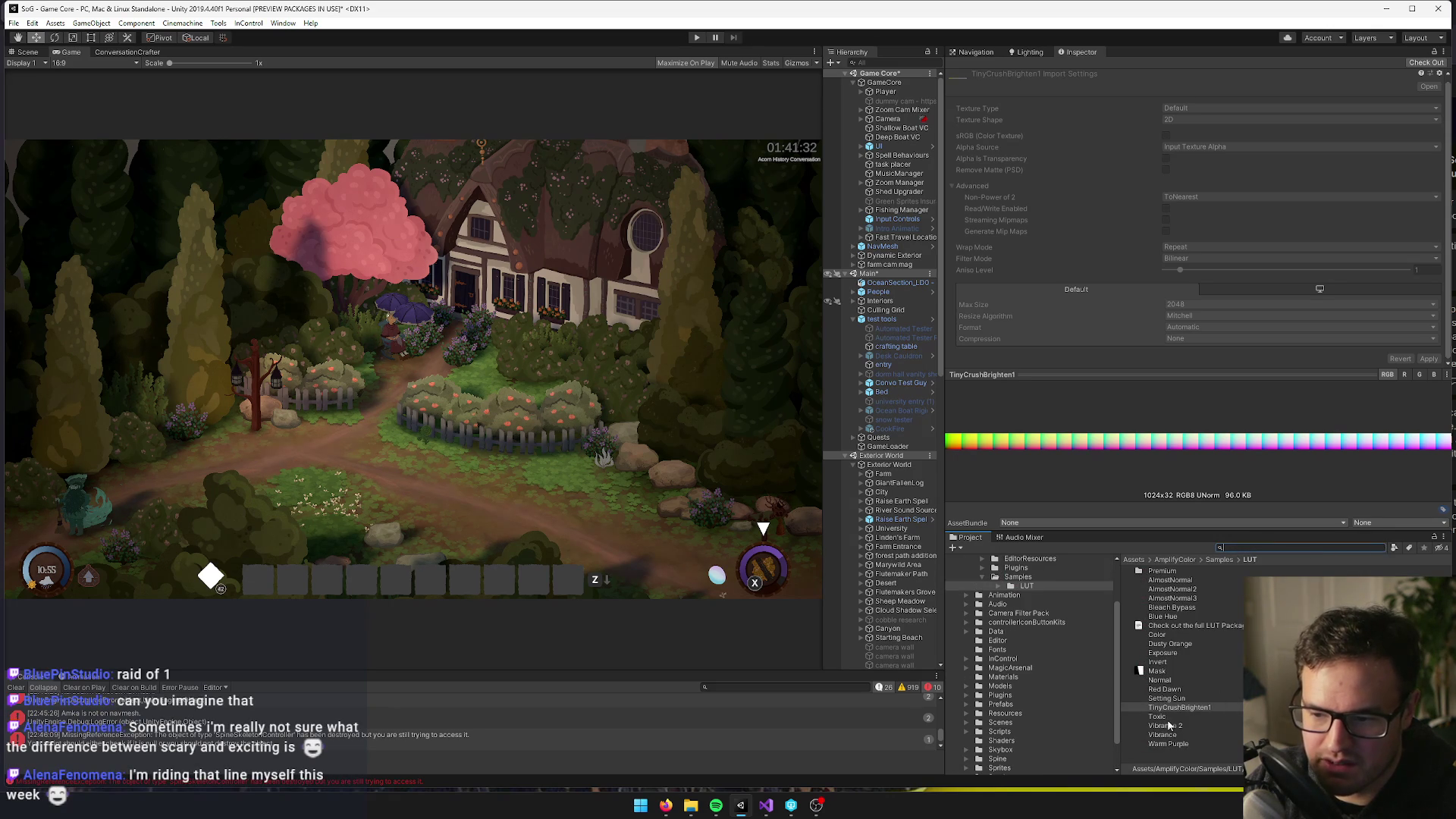
{"action": "left_click", "coordinate": [1162, 716]}
{"action": "left_click", "coordinate": [1165, 708]}
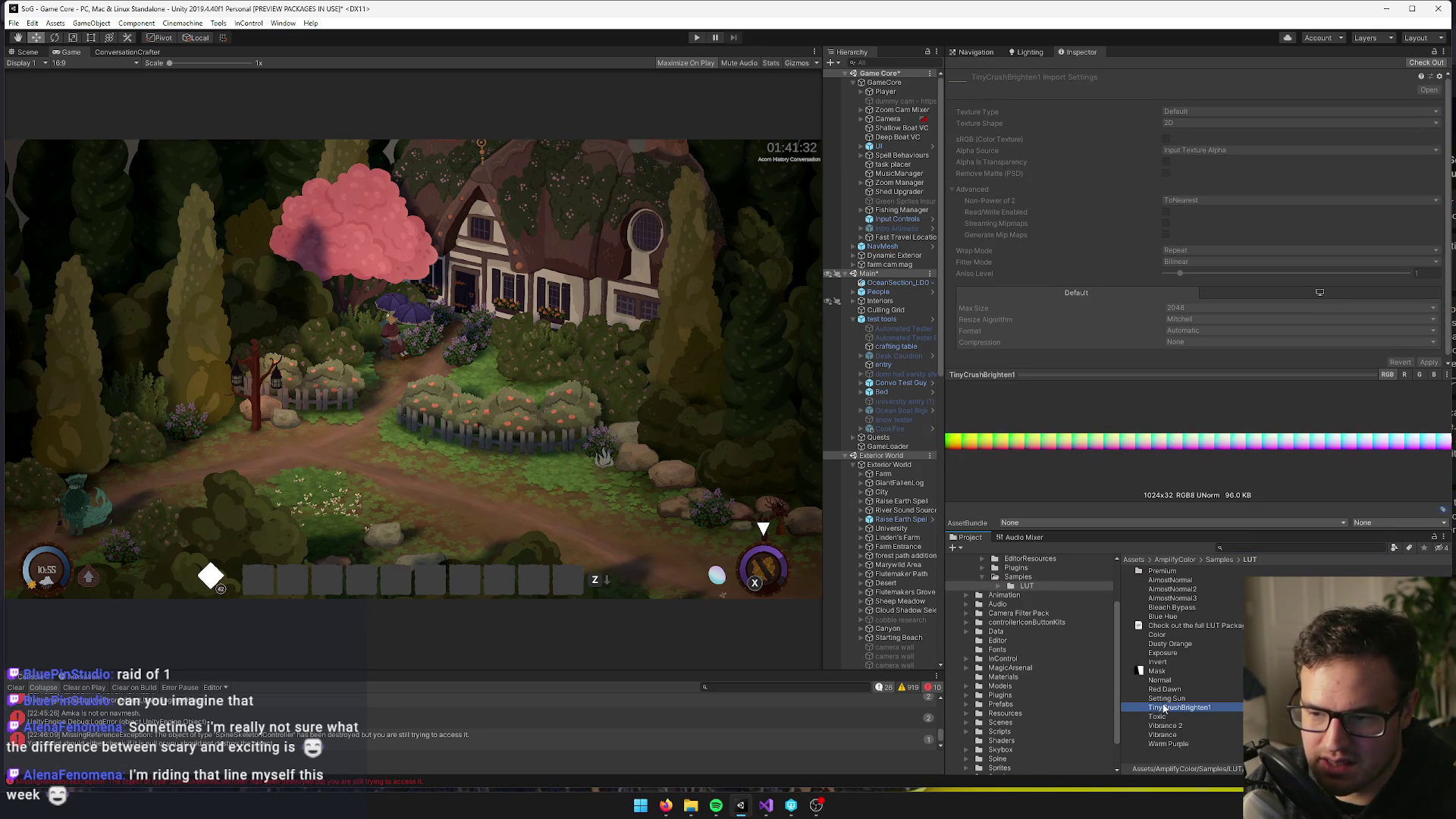
Compare the Color, AlmostNormal2, AlmostNormal3, Setting Sun, Toxic and TinyCrushBrighten1 LUT previews
{"action": "left_click", "coordinate": [1165, 635]}
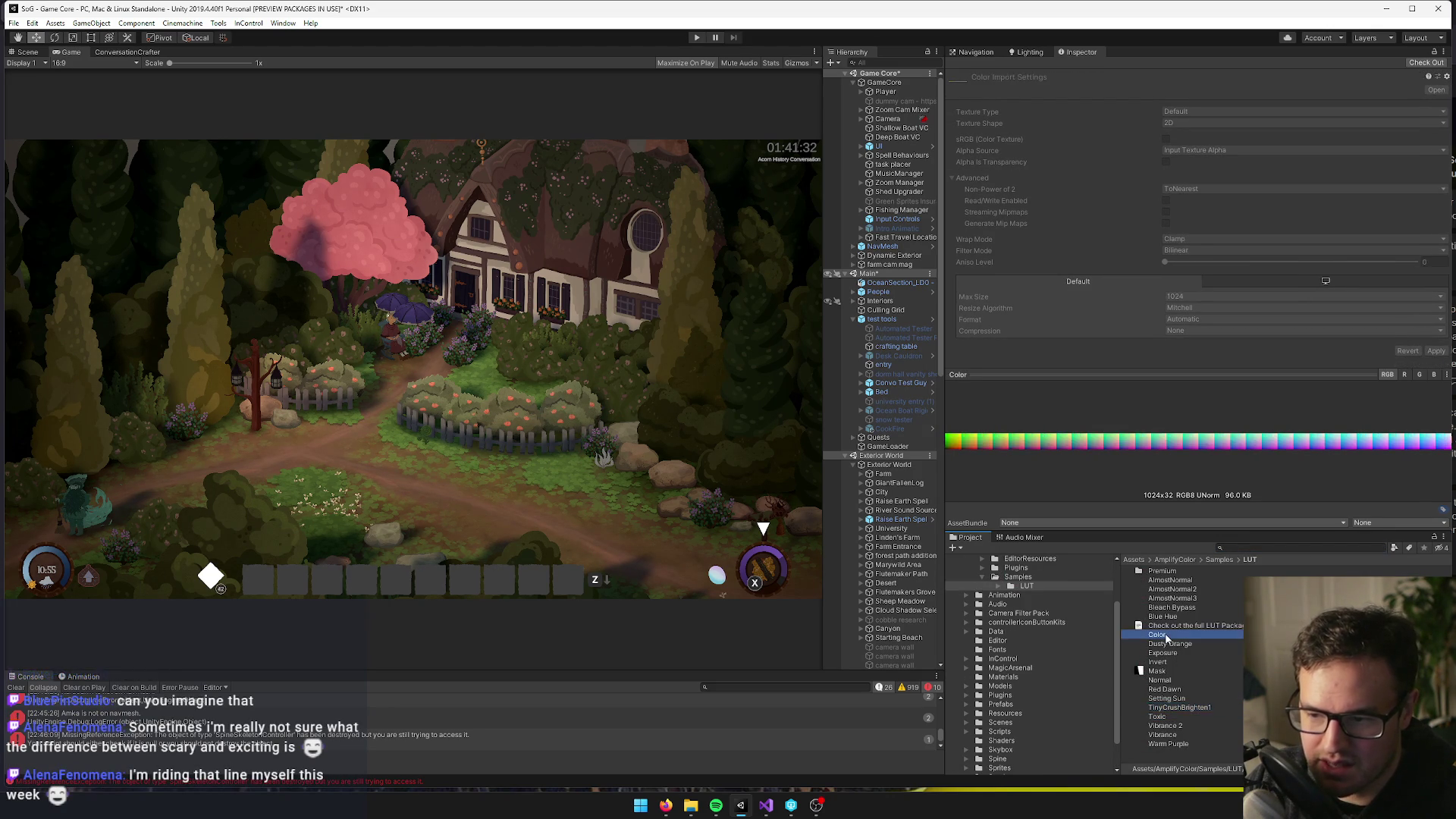
{"action": "left_click", "coordinate": [1172, 590]}
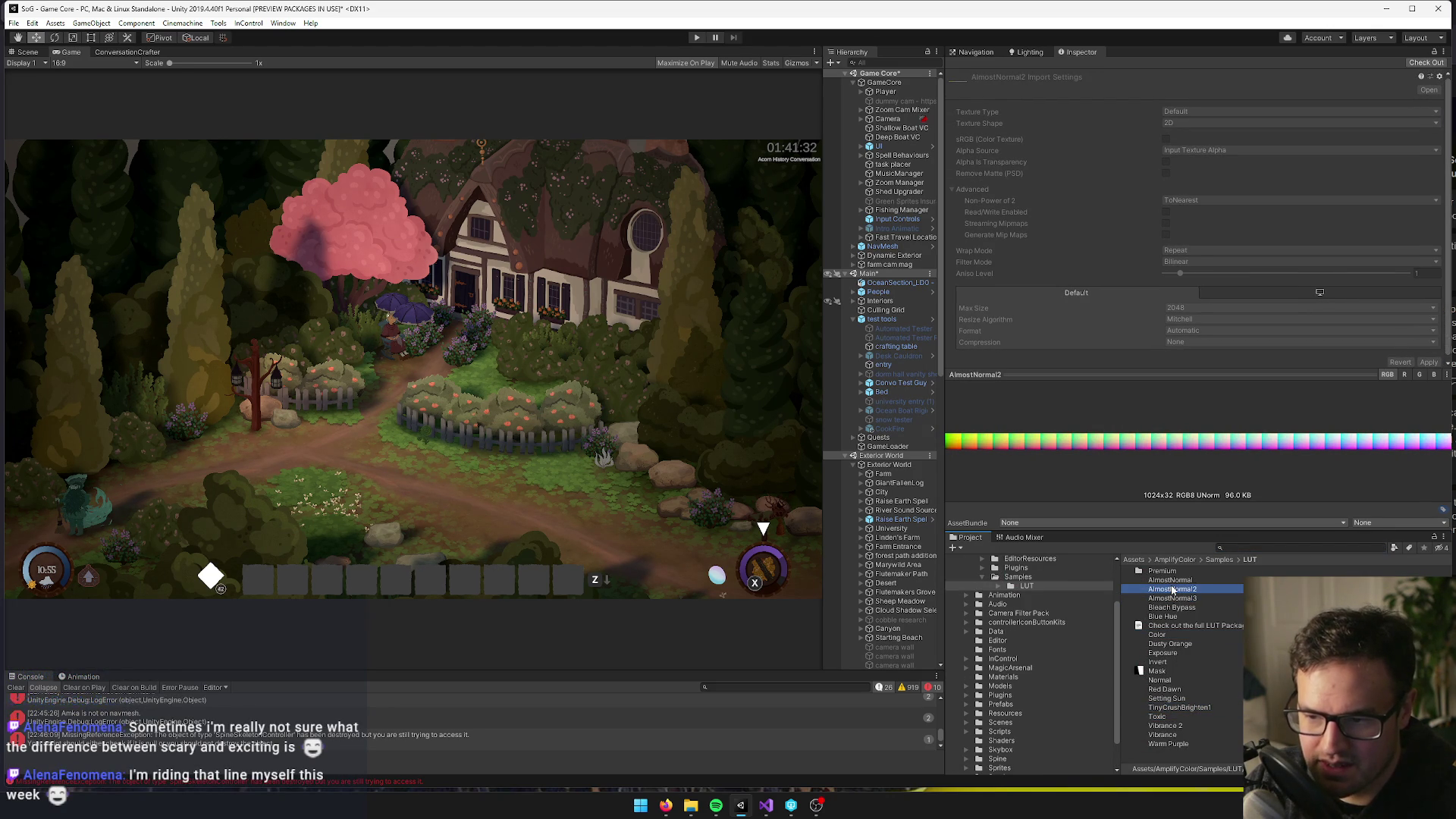
{"action": "left_click", "coordinate": [1170, 581]}
{"action": "left_click", "coordinate": [1172, 589]}
{"action": "left_click", "coordinate": [1169, 599]}
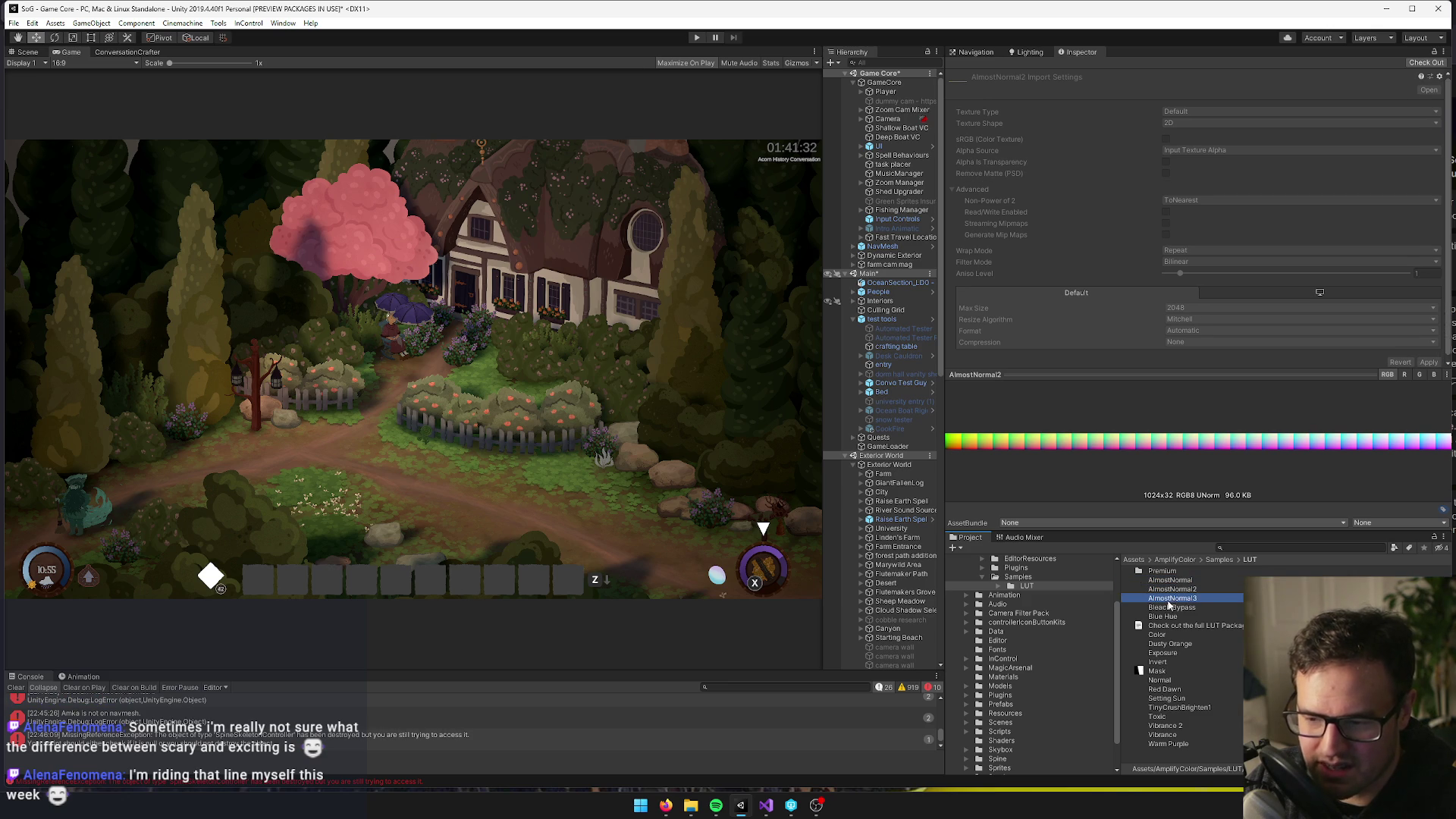
{"action": "left_click", "coordinate": [1167, 698]}
{"action": "left_click", "coordinate": [1168, 708]}
{"action": "left_click", "coordinate": [1169, 717]}
{"action": "left_click", "coordinate": [1177, 707]}
Preview the Warm Purple, AlmostNormal and Exposure LUTs, then select the Dark Forest prefab
{"action": "left_click", "coordinate": [1180, 698]}
{"action": "left_click", "coordinate": [1192, 717]}
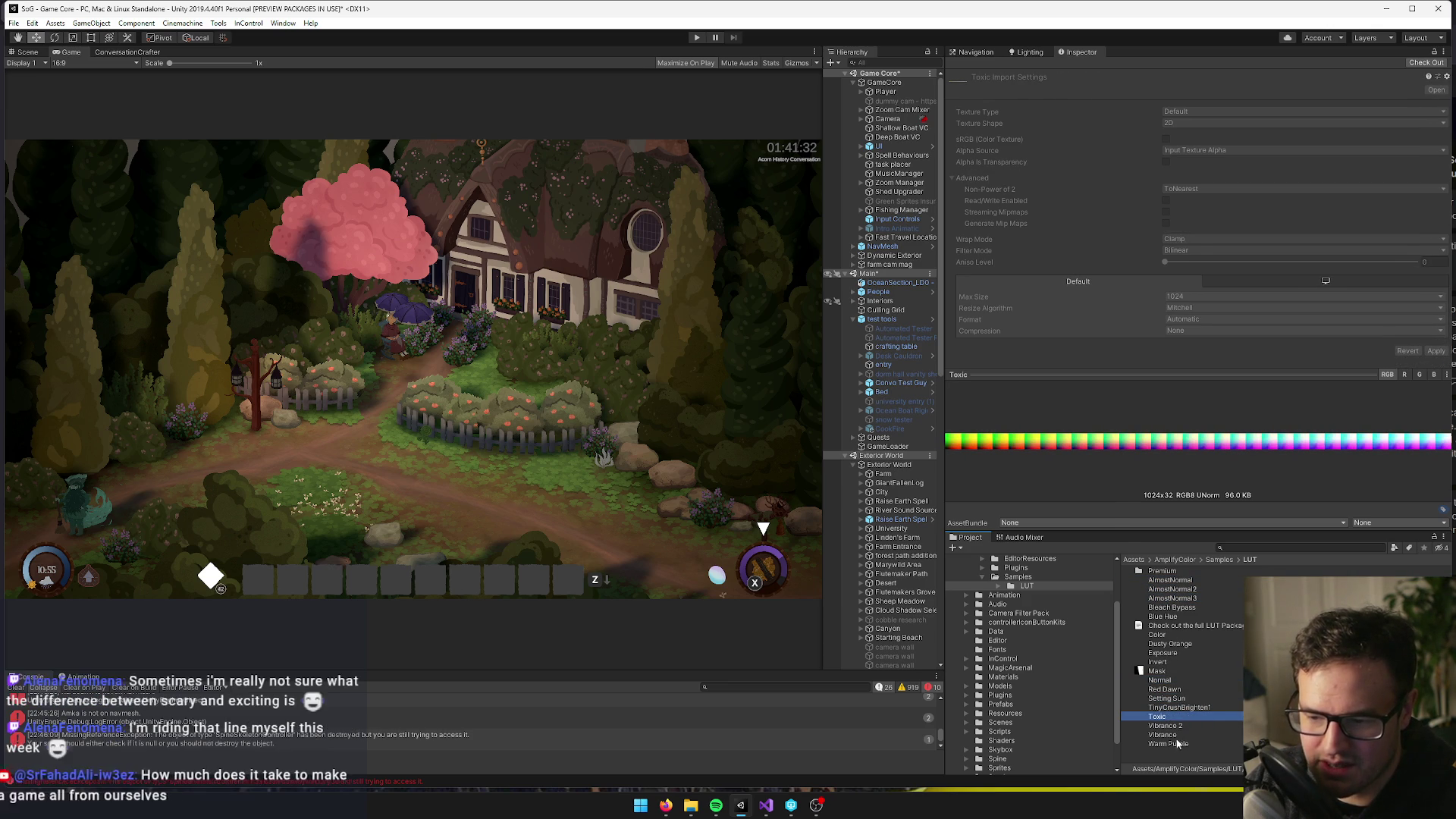
{"action": "left_click", "coordinate": [1177, 744]}
{"action": "left_click", "coordinate": [1173, 635]}
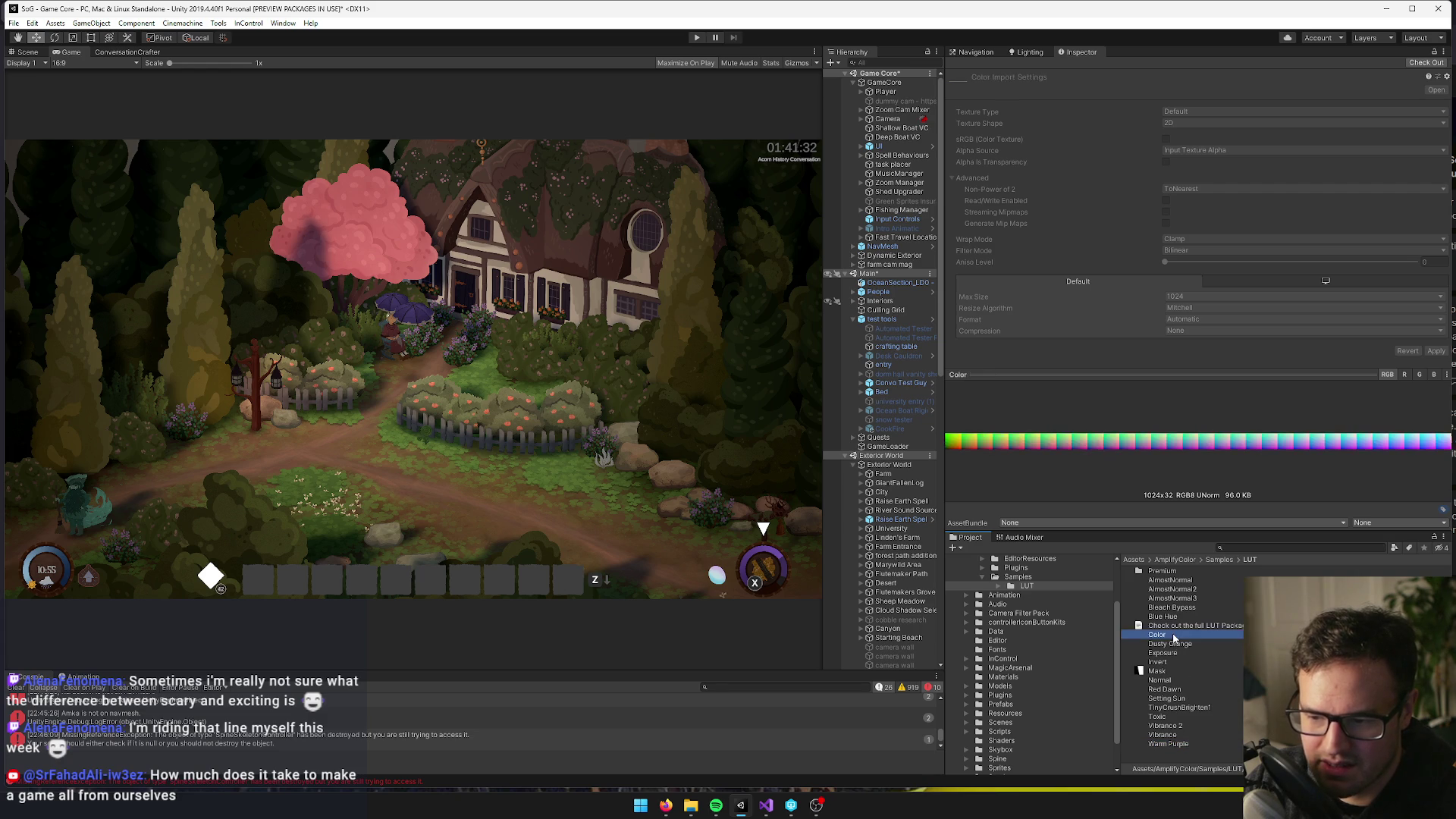
{"action": "left_click", "coordinate": [1198, 581]}
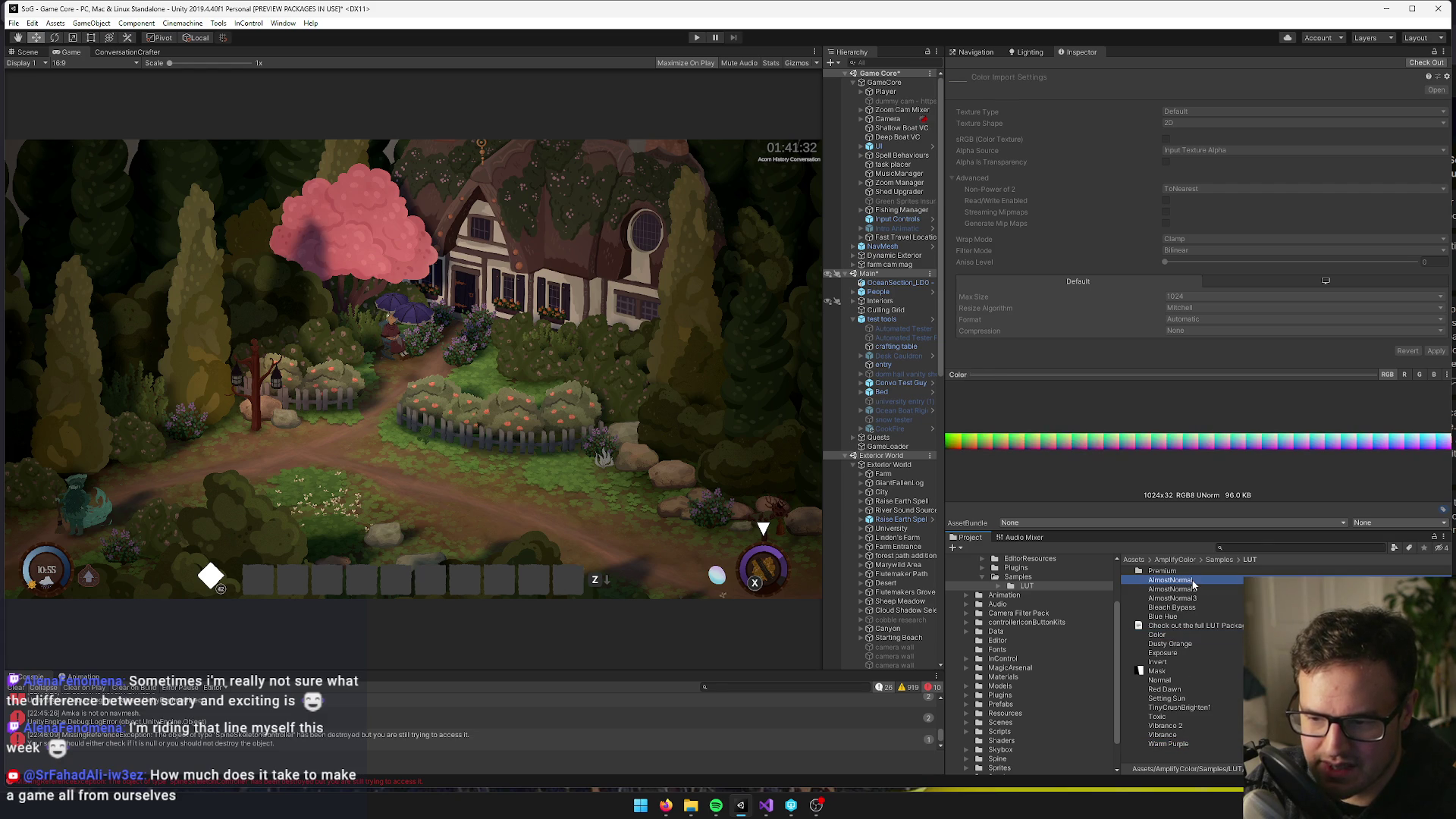
{"action": "left_click", "coordinate": [1177, 652]}
{"action": "left_click", "coordinate": [1177, 707]}
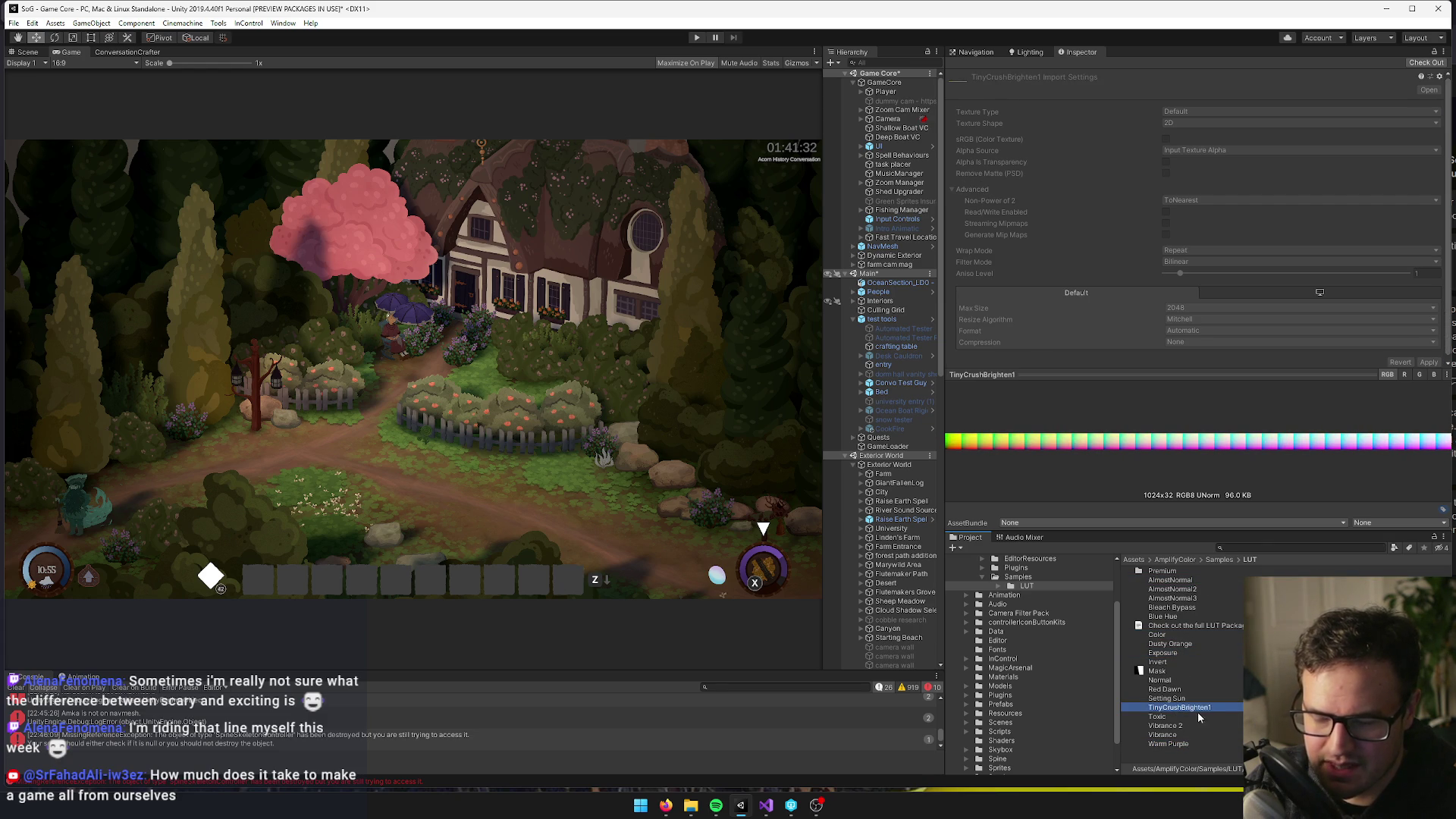
{"action": "key", "text": "ctrl+f"}
{"action": "type", "text": "dark forest"}
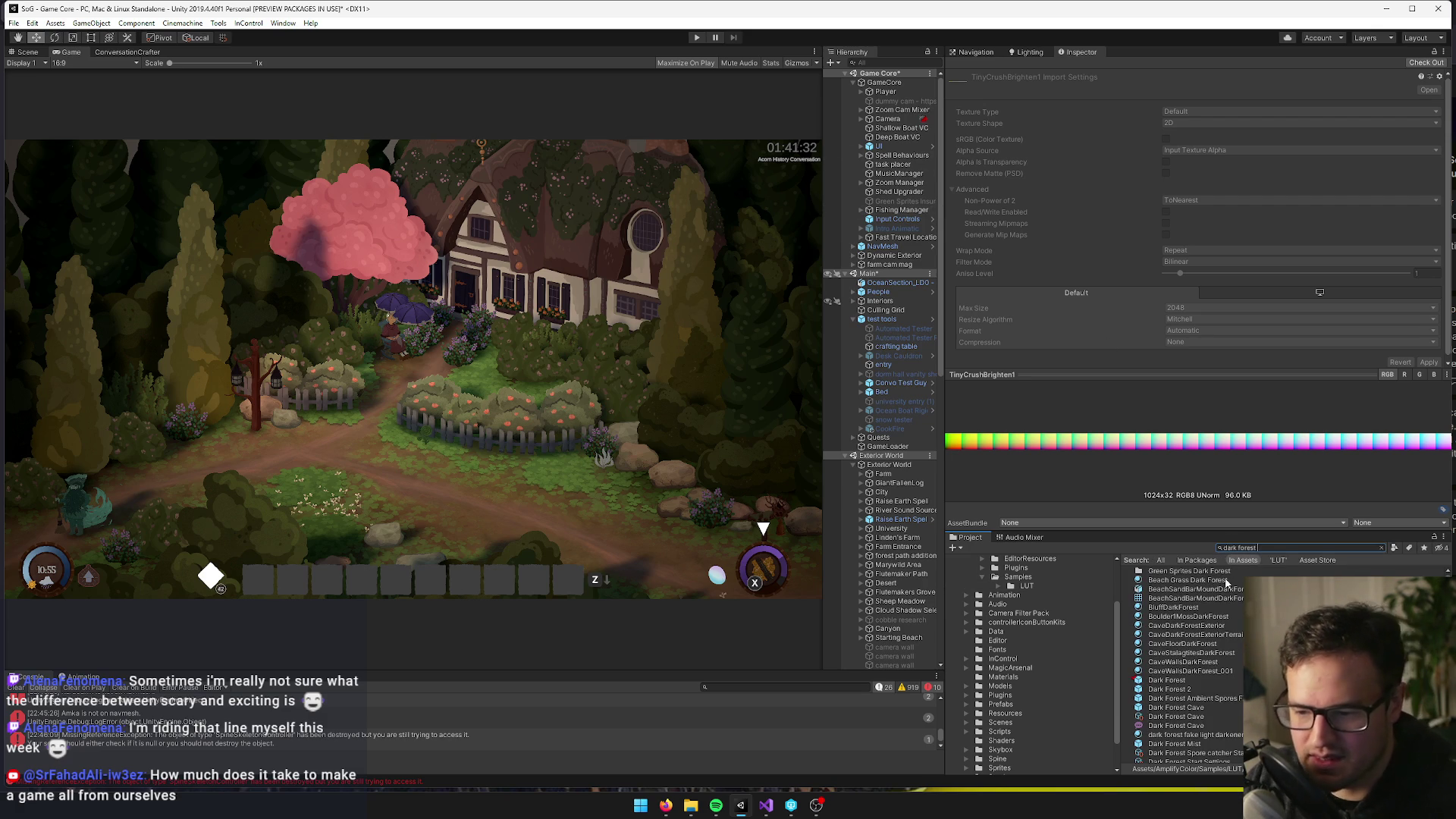
{"action": "left_click", "coordinate": [1160, 681]}
Replace the Dark Forest Interior LUT LUT_Amiga with TinyCrushBrighten1 in the texture picker
{"action": "scroll", "coordinate": [1207, 267], "scroll_direction": "down", "scroll_amount": 1}
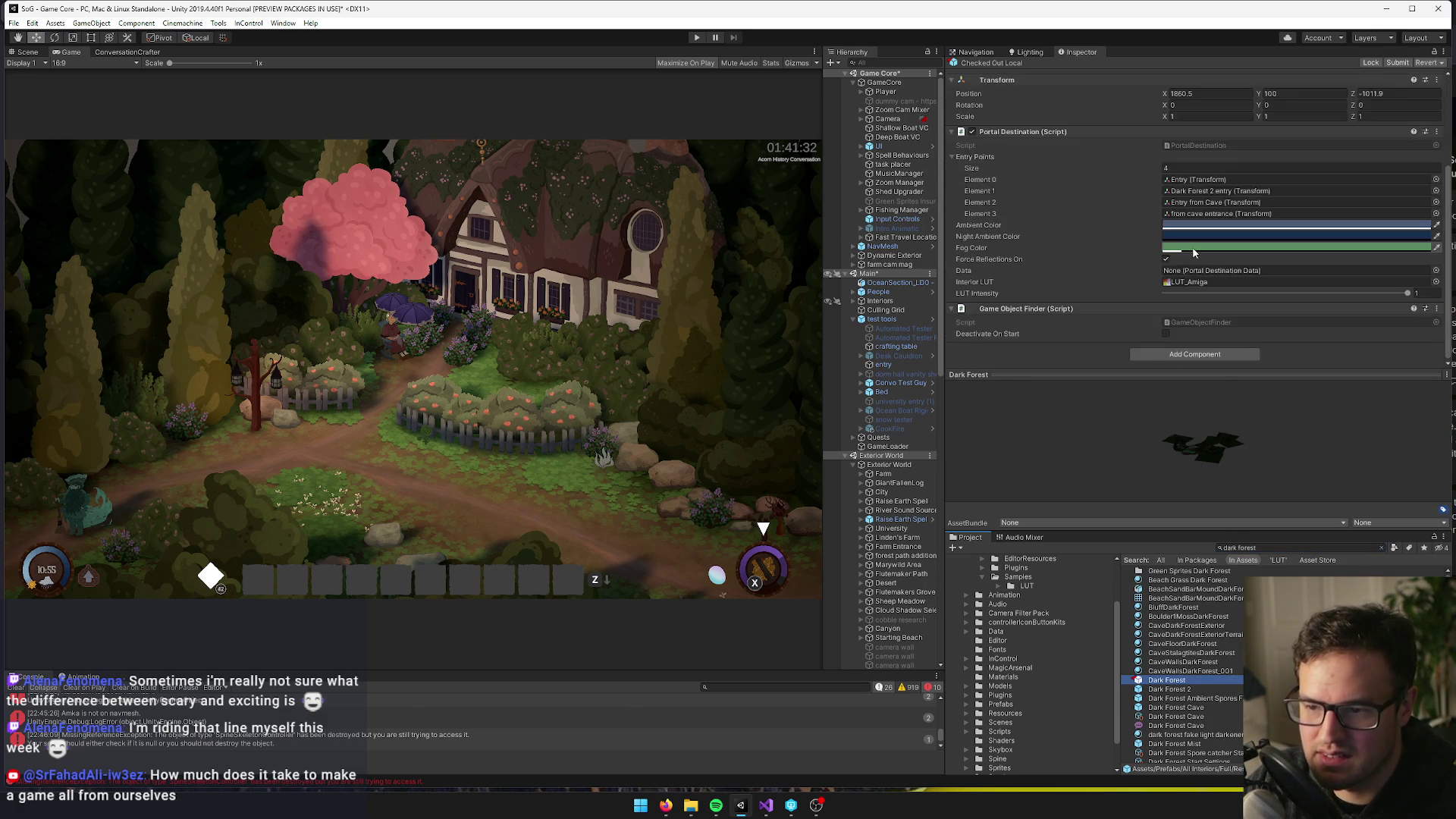
{"action": "left_click", "coordinate": [1435, 282]}
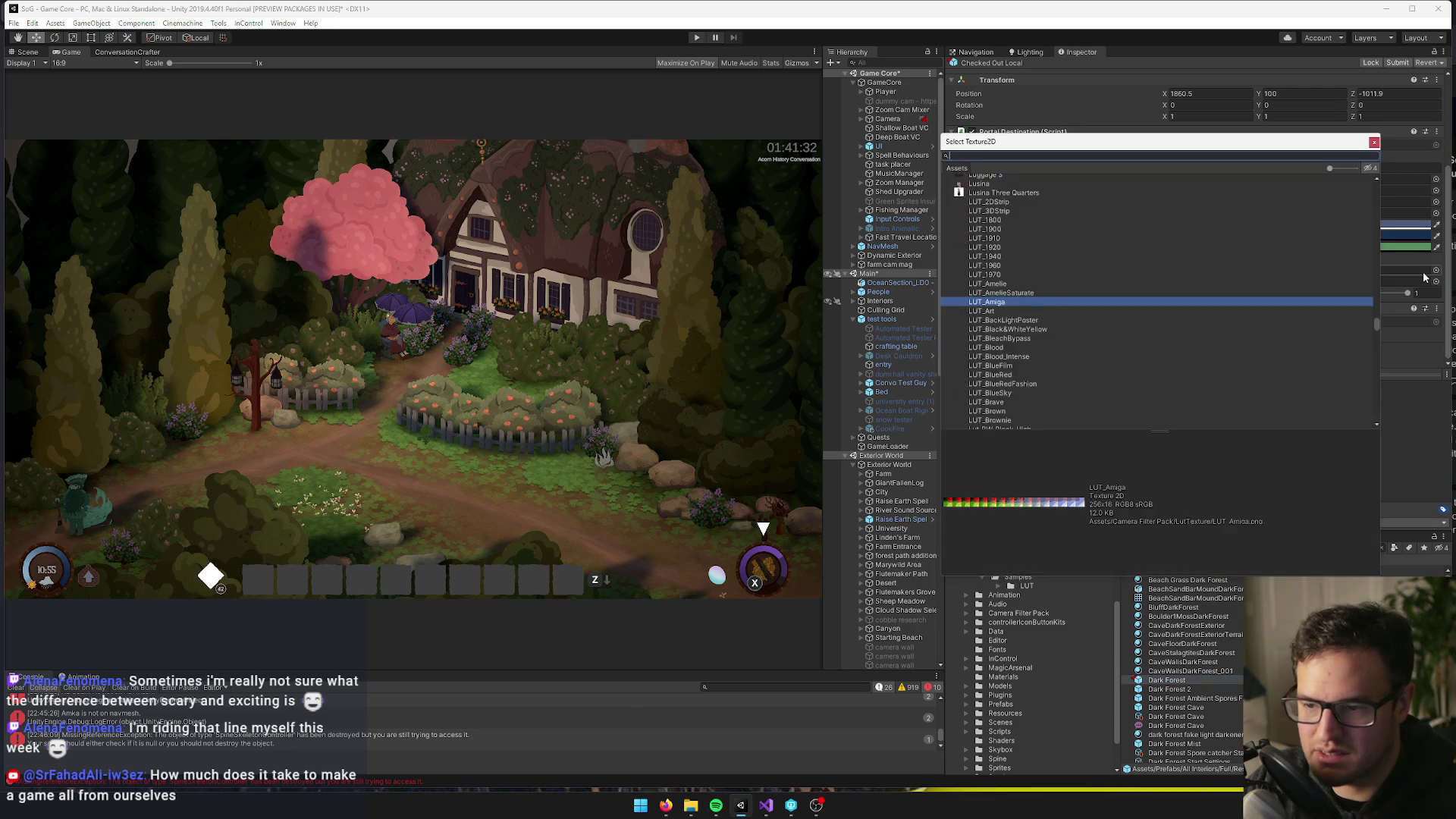
{"action": "type", "text": "tinycru"}
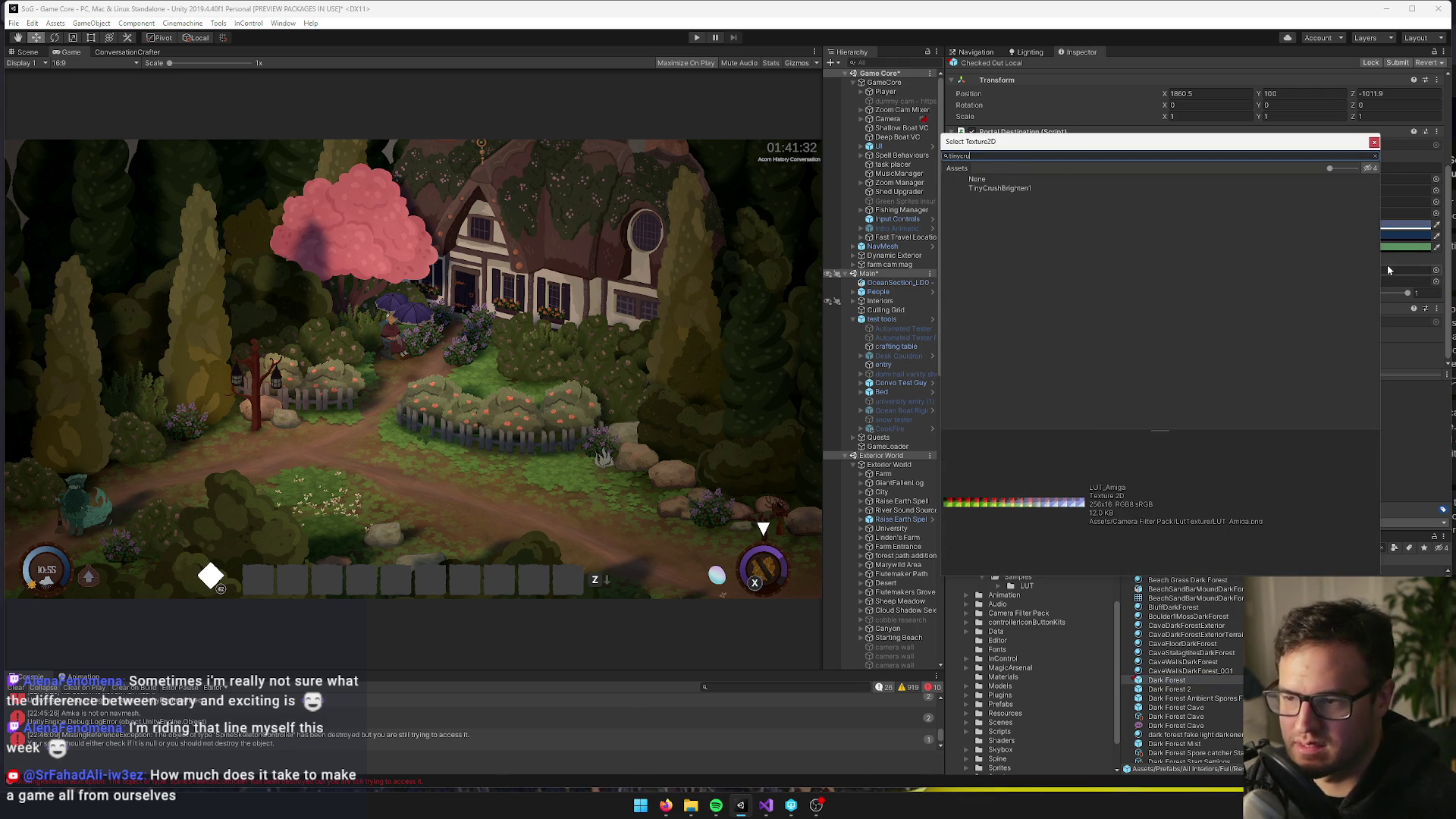
{"action": "left_click", "coordinate": [1057, 188]}
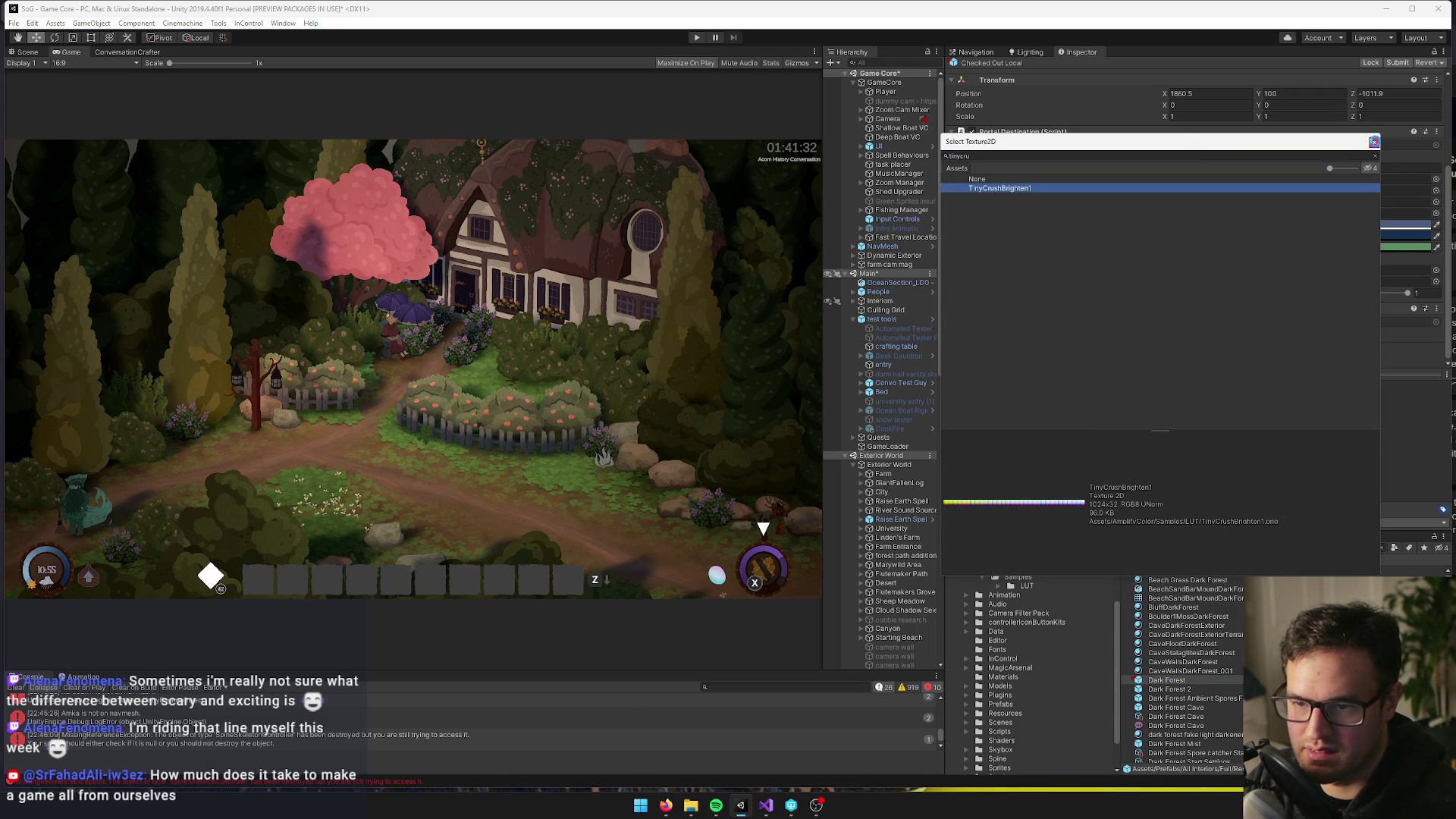
{"action": "left_click", "coordinate": [1372, 142]}
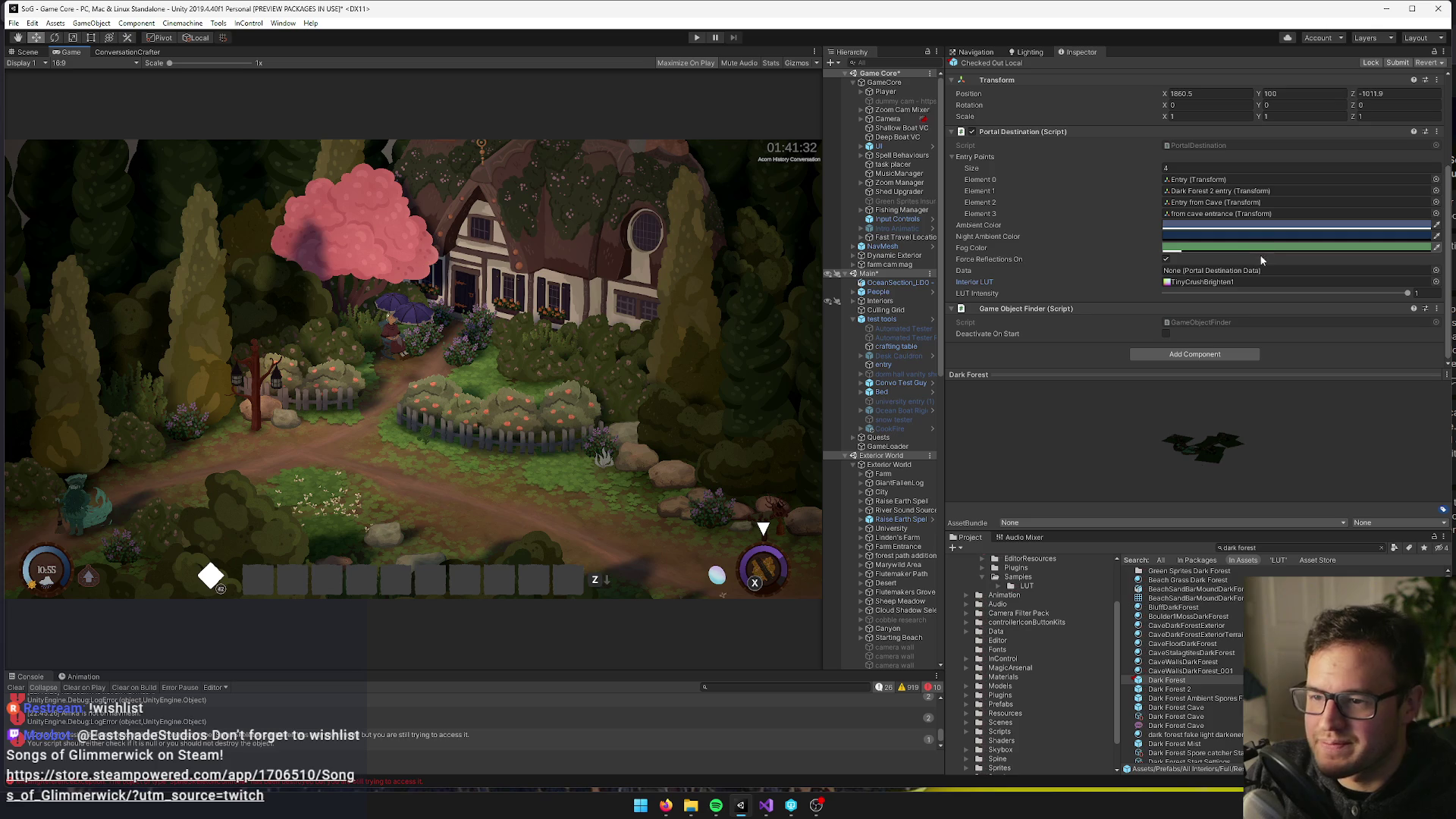
Enter Play mode and walk the character up the forest path, then back down
{"action": "left_click", "coordinate": [698, 41]}
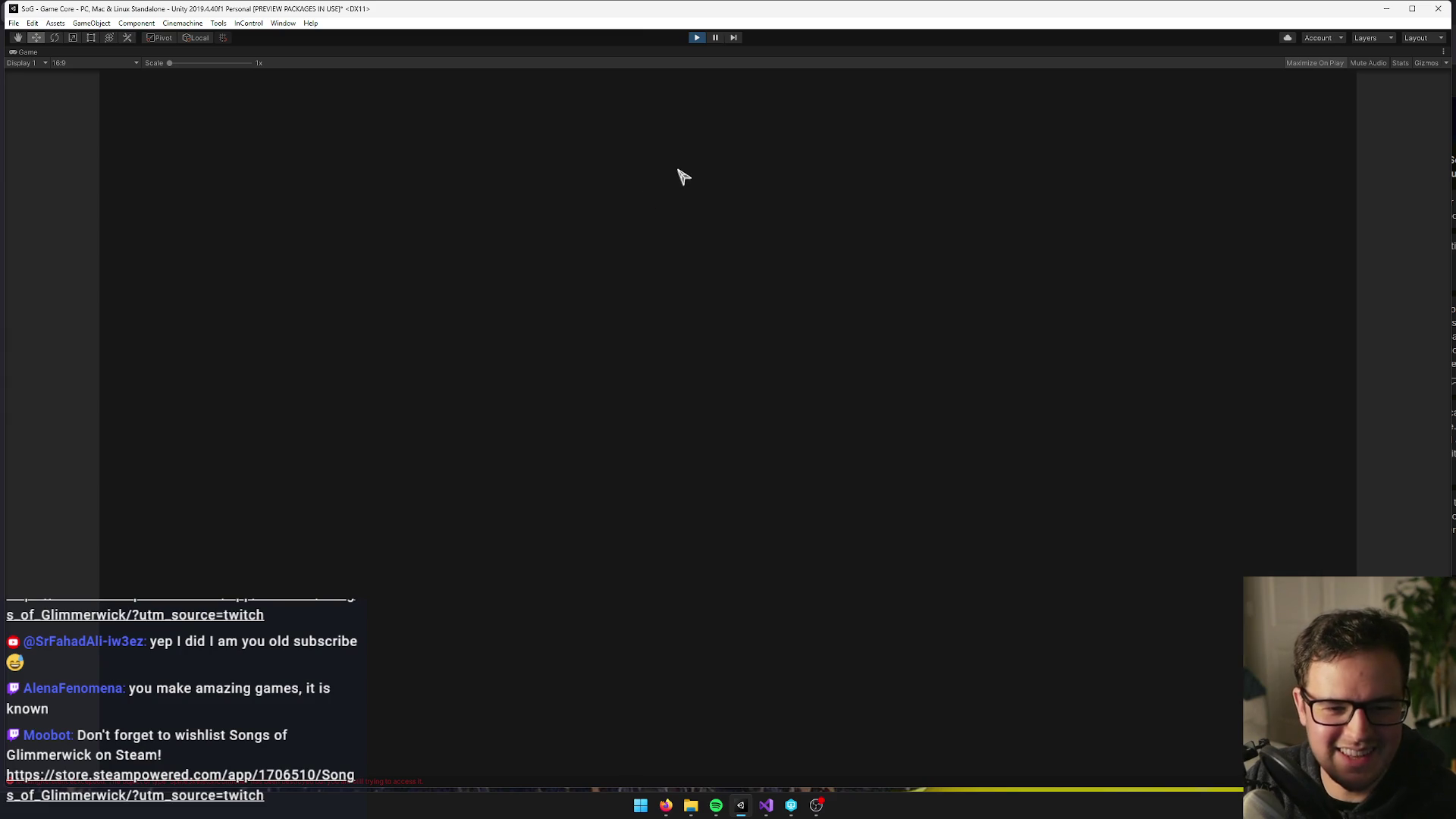
{"action": "key", "text": "w"}
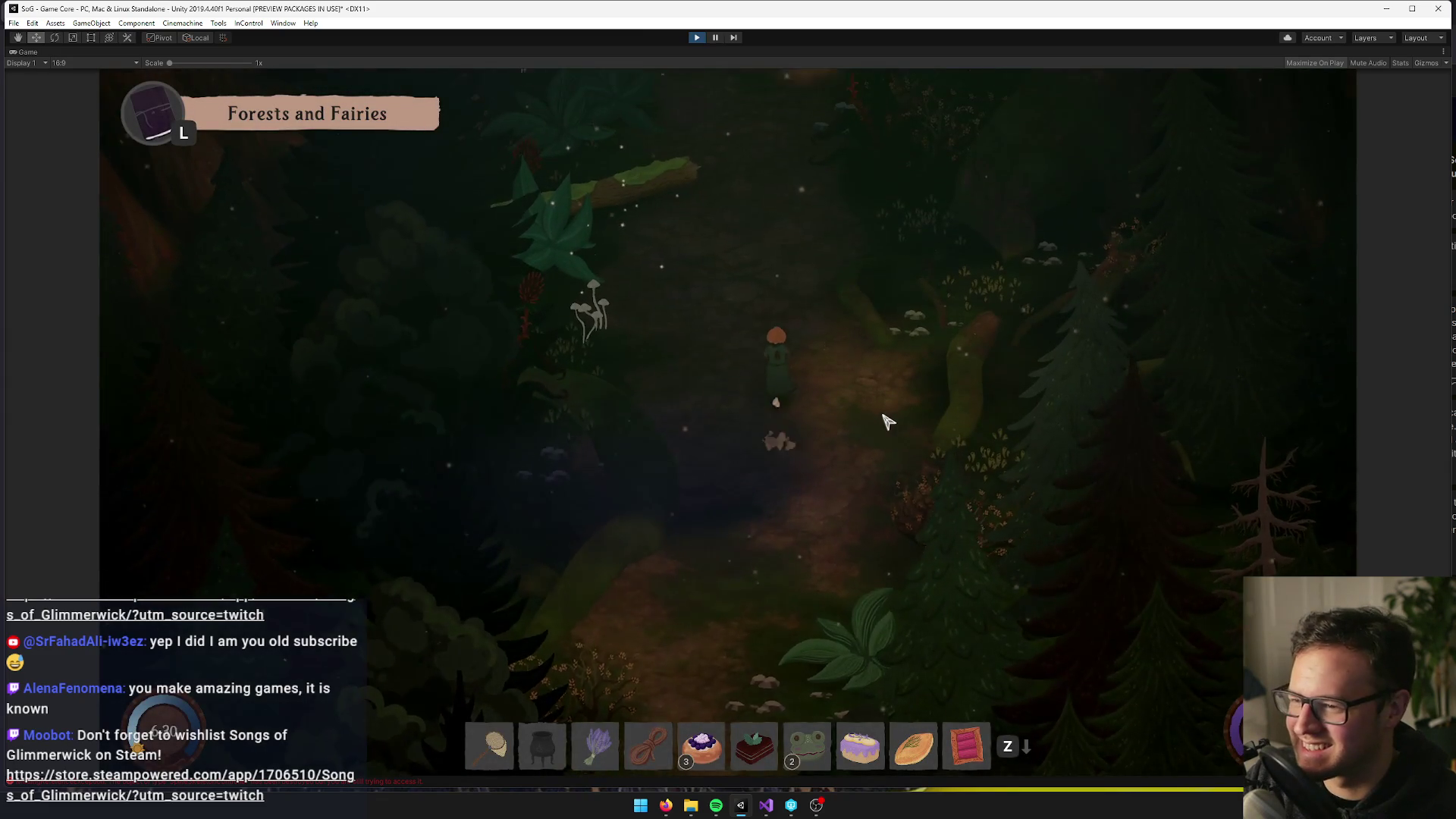
{"action": "key", "text": "w"}
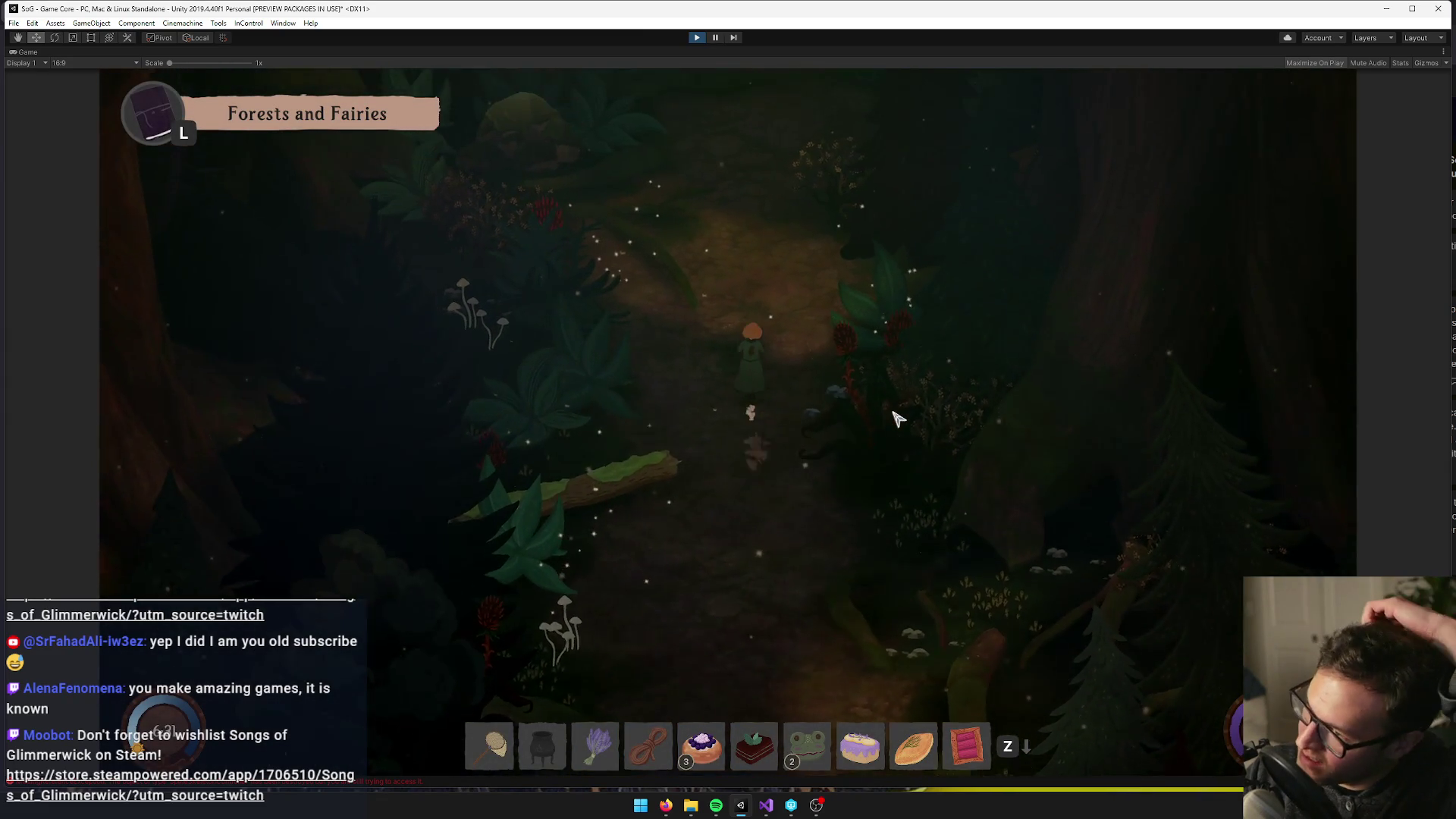
{"action": "key", "text": "w"}
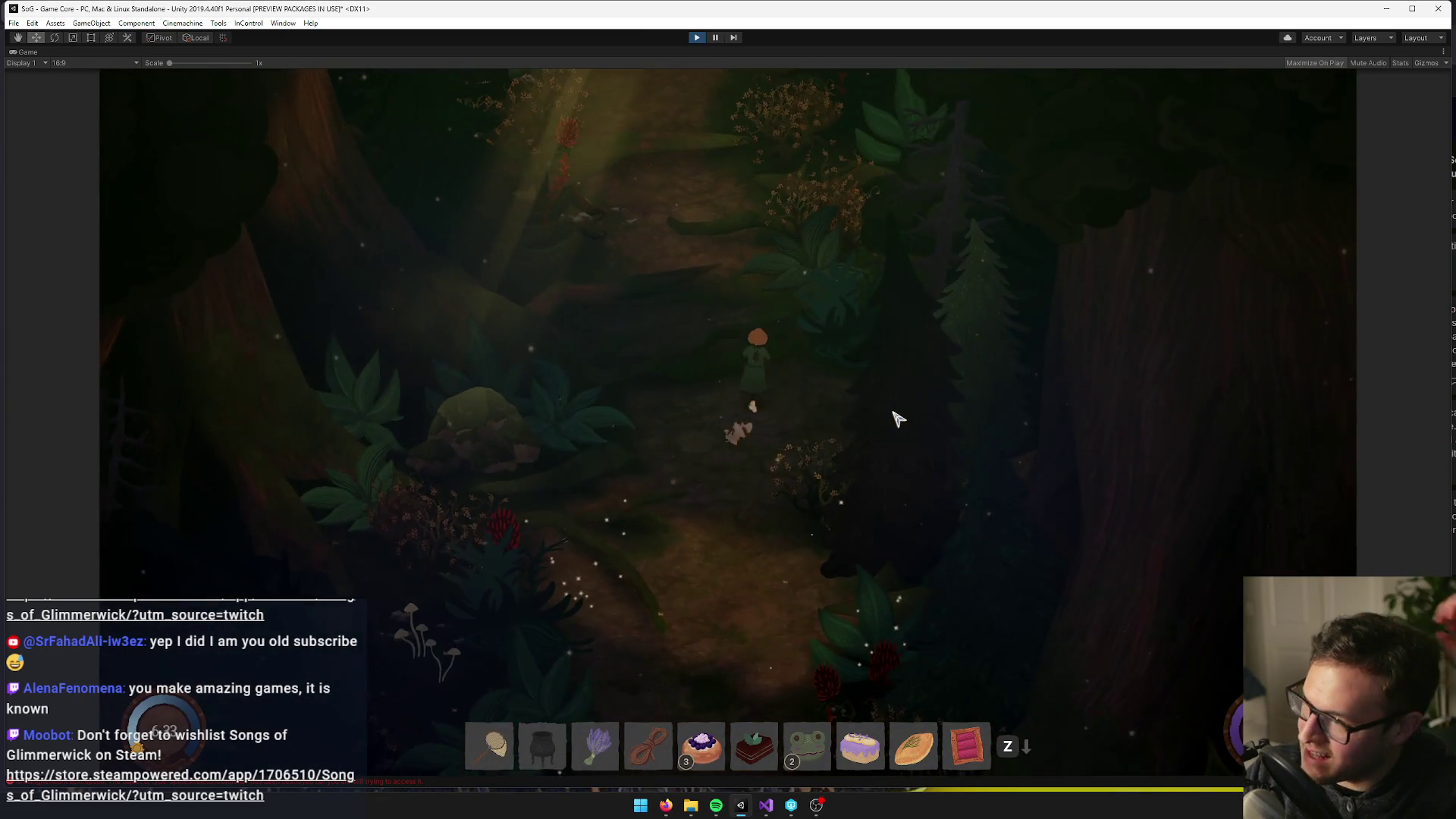
{"action": "key", "text": "w"}
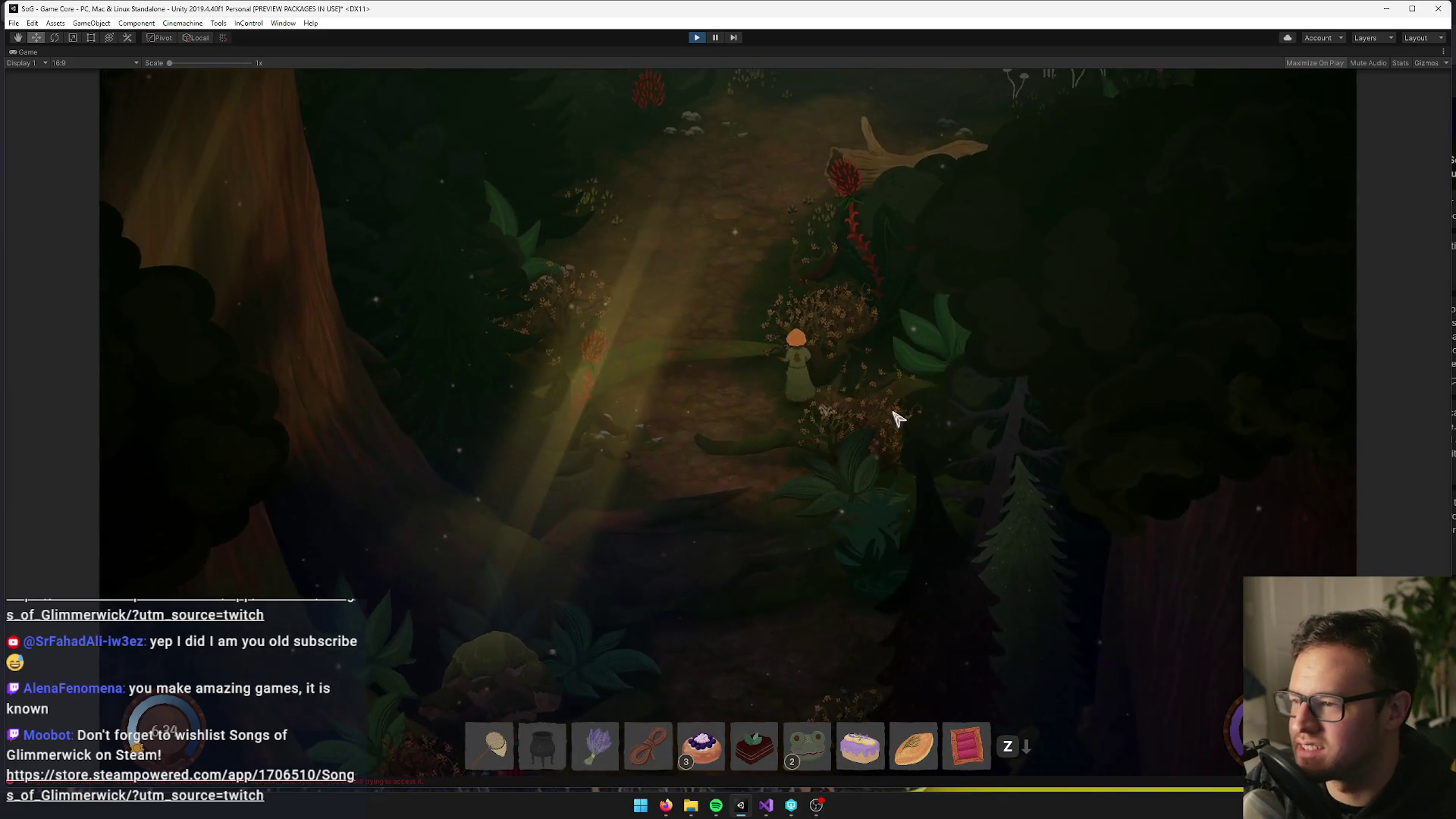
{"action": "key", "text": "s"}
{"action": "key", "text": "d"}
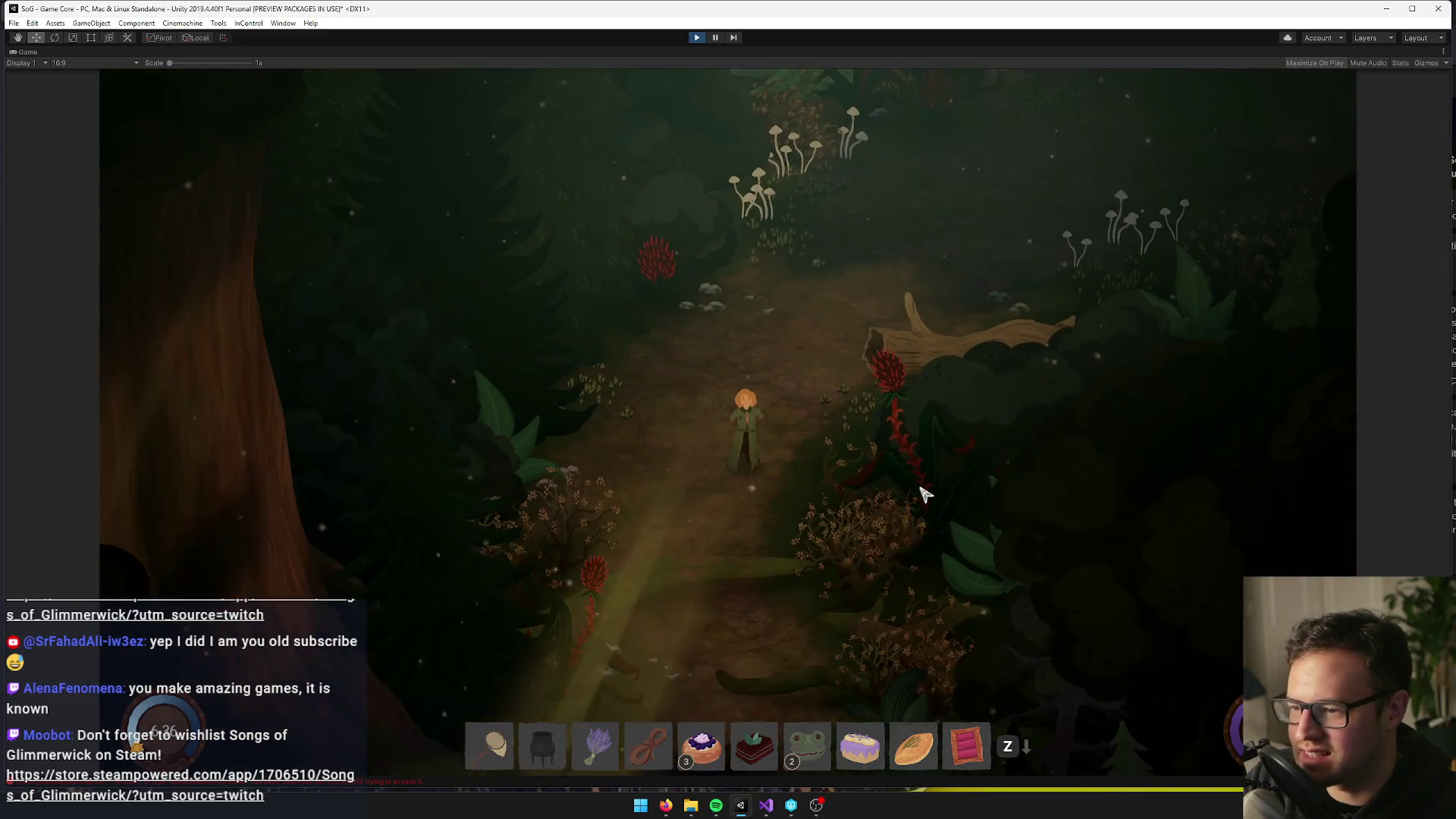
{"action": "key", "text": "s"}
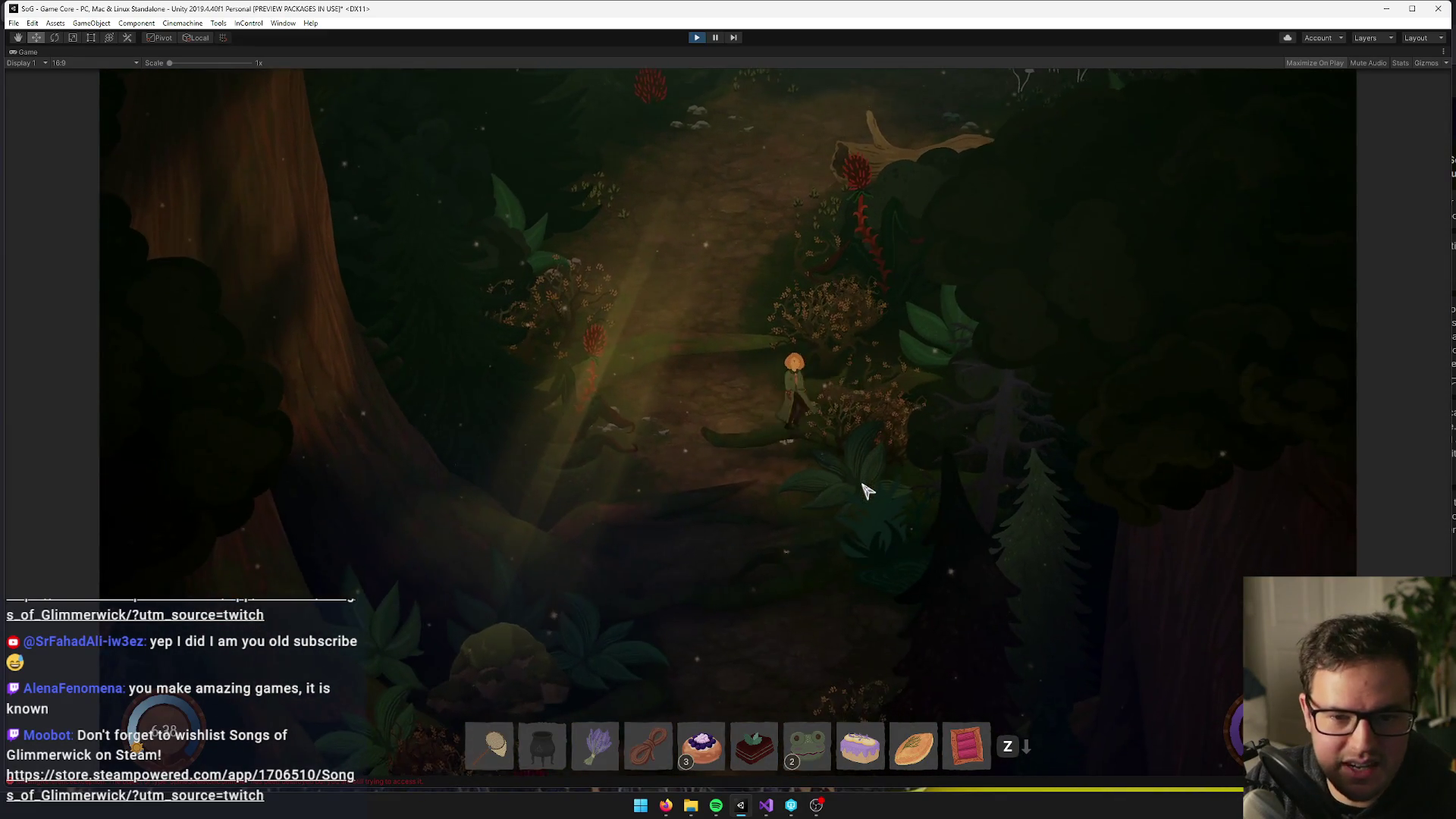
{"action": "key", "text": "s"}
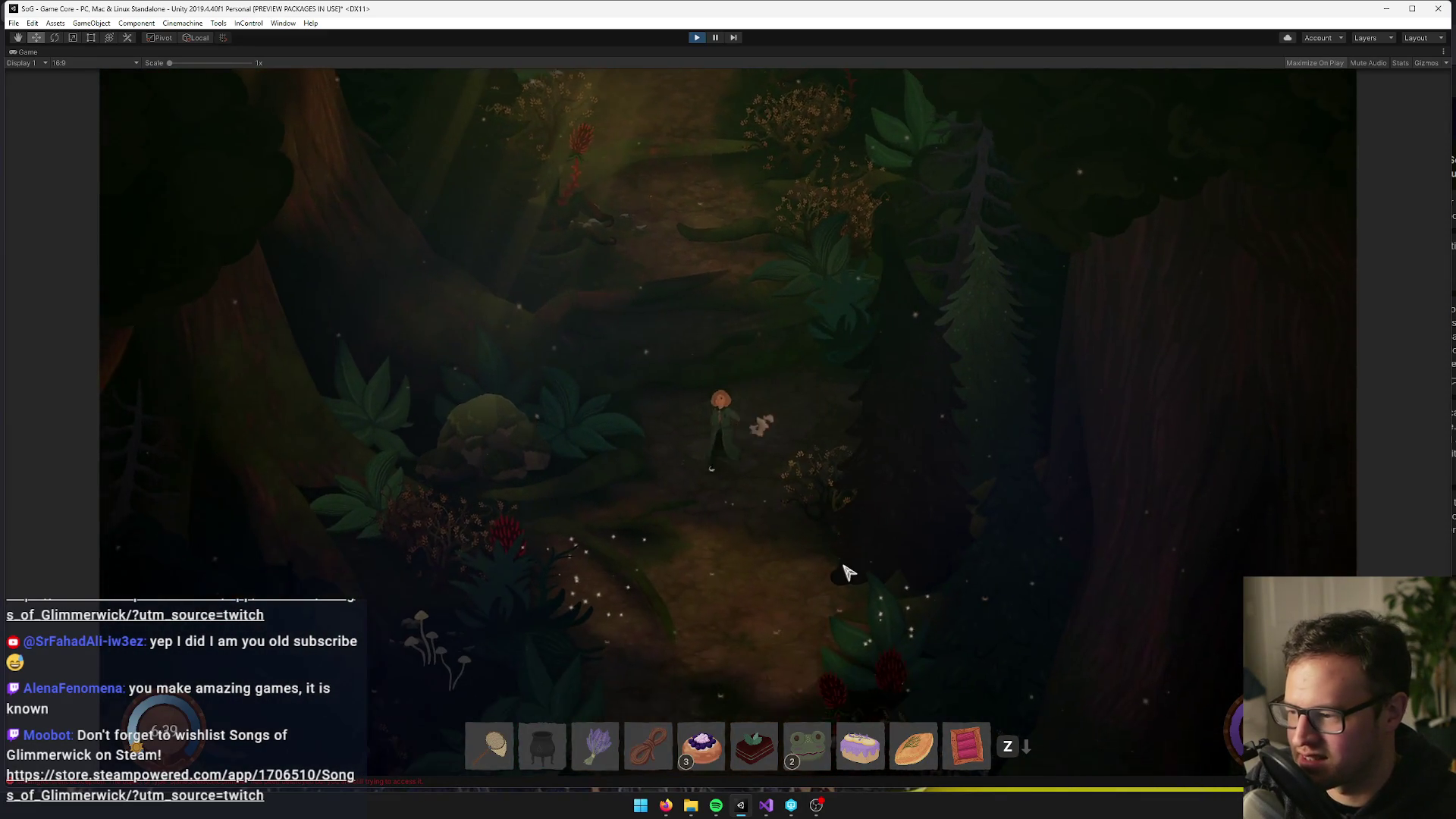
{"action": "key", "text": "s"}
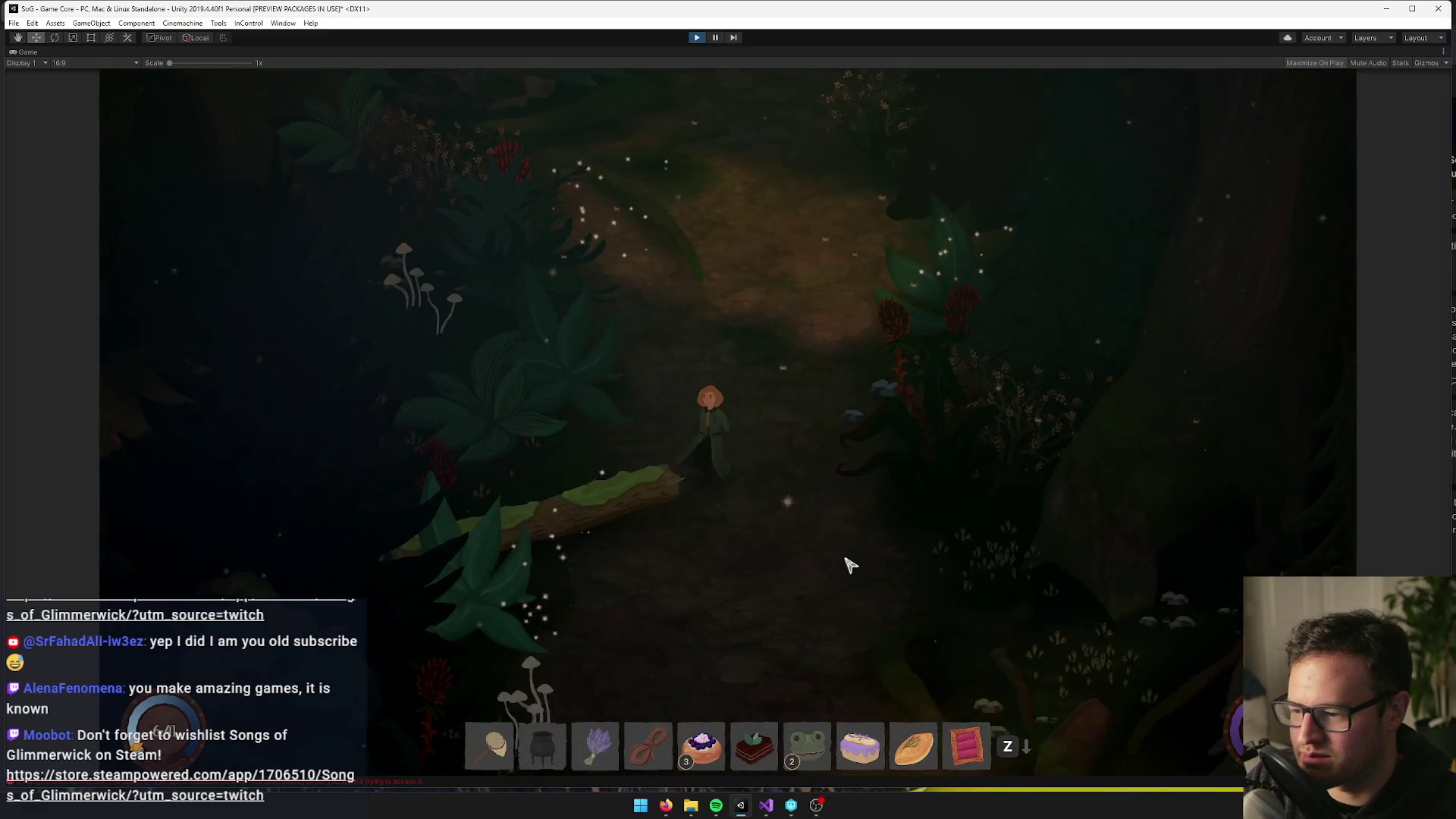
{"action": "key", "text": "s"}
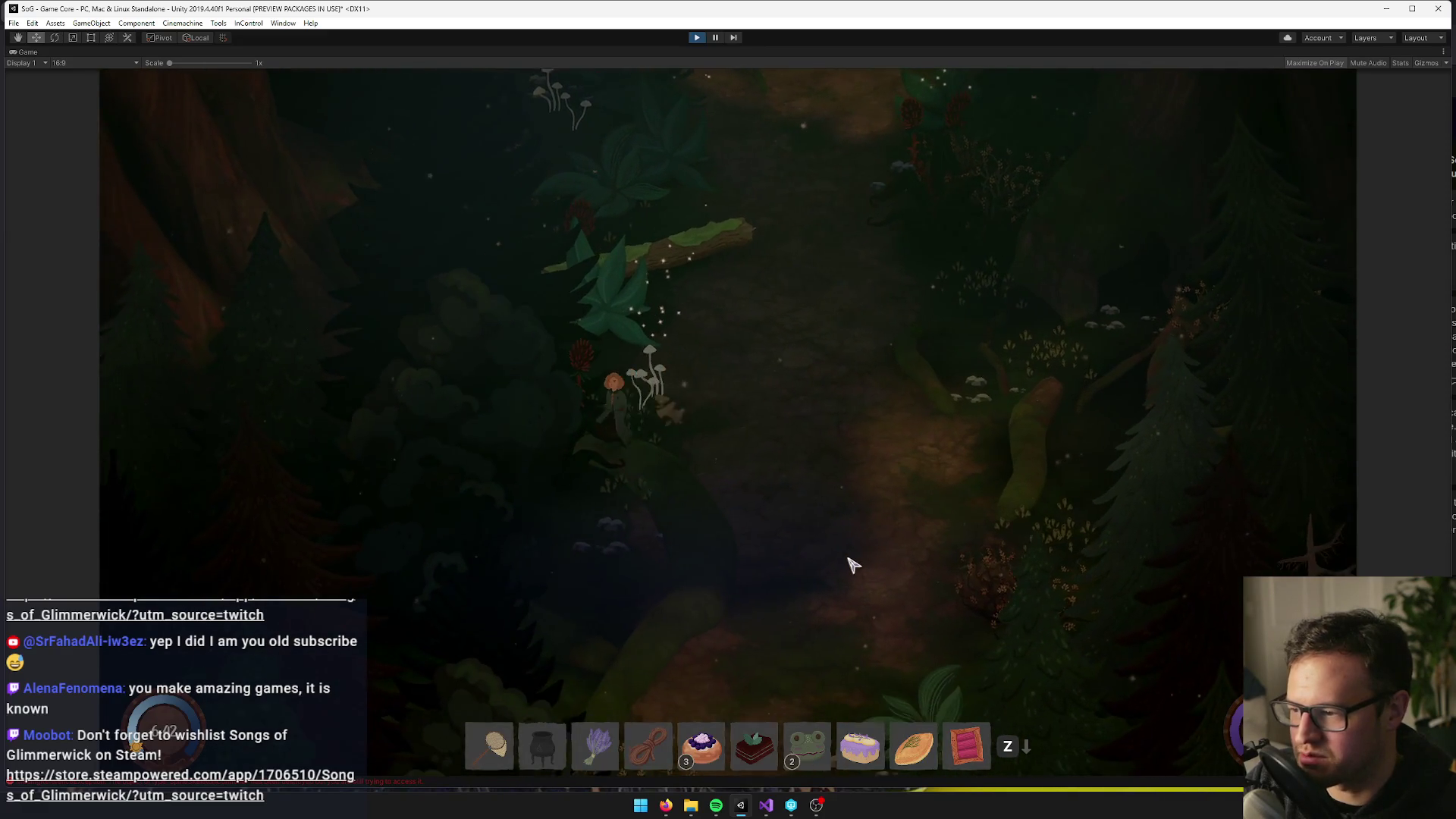
Walk the character up the path and then up and to the right through the Dark Forest
{"action": "key", "text": "w"}
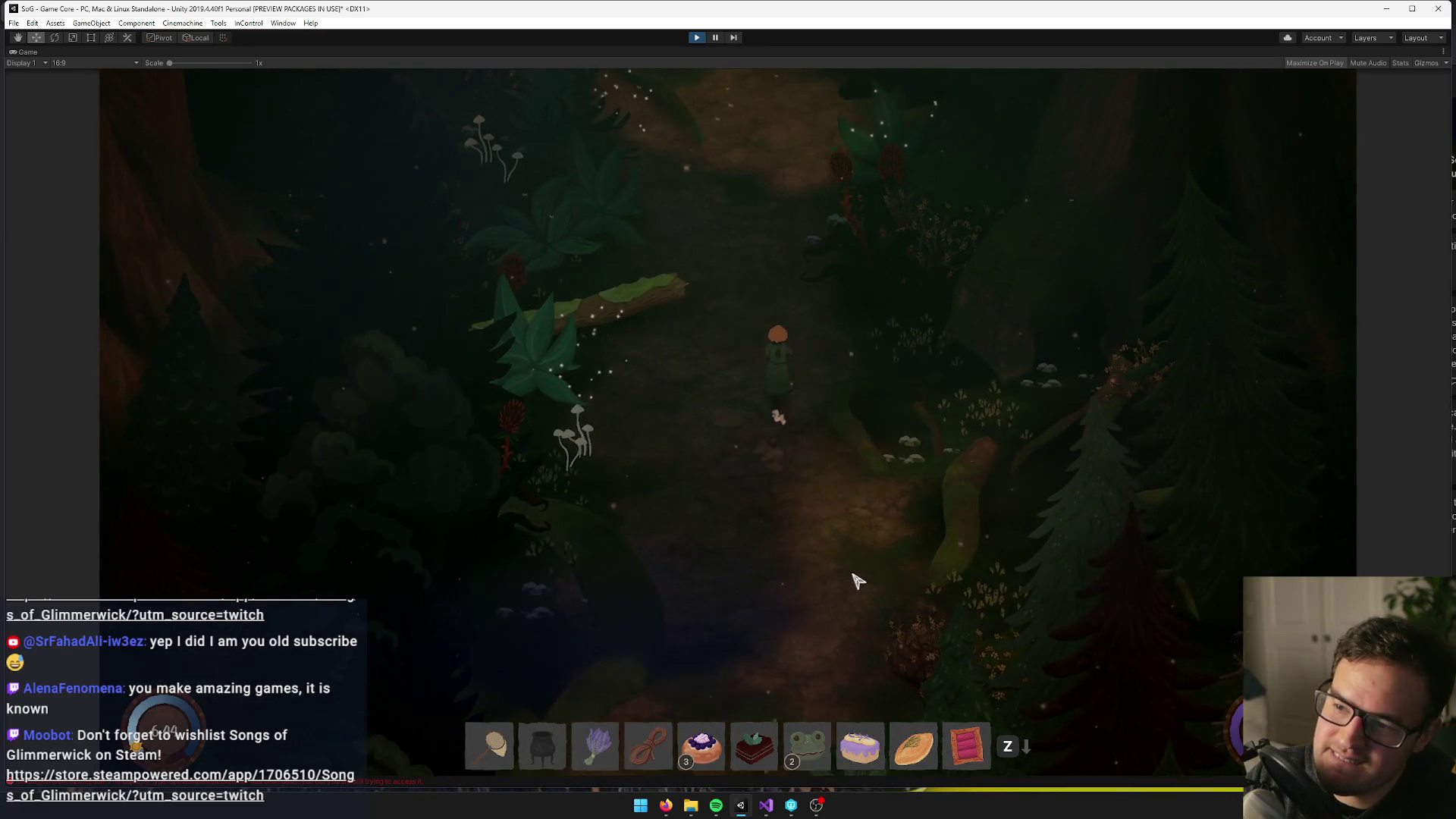
{"action": "key", "text": "w"}
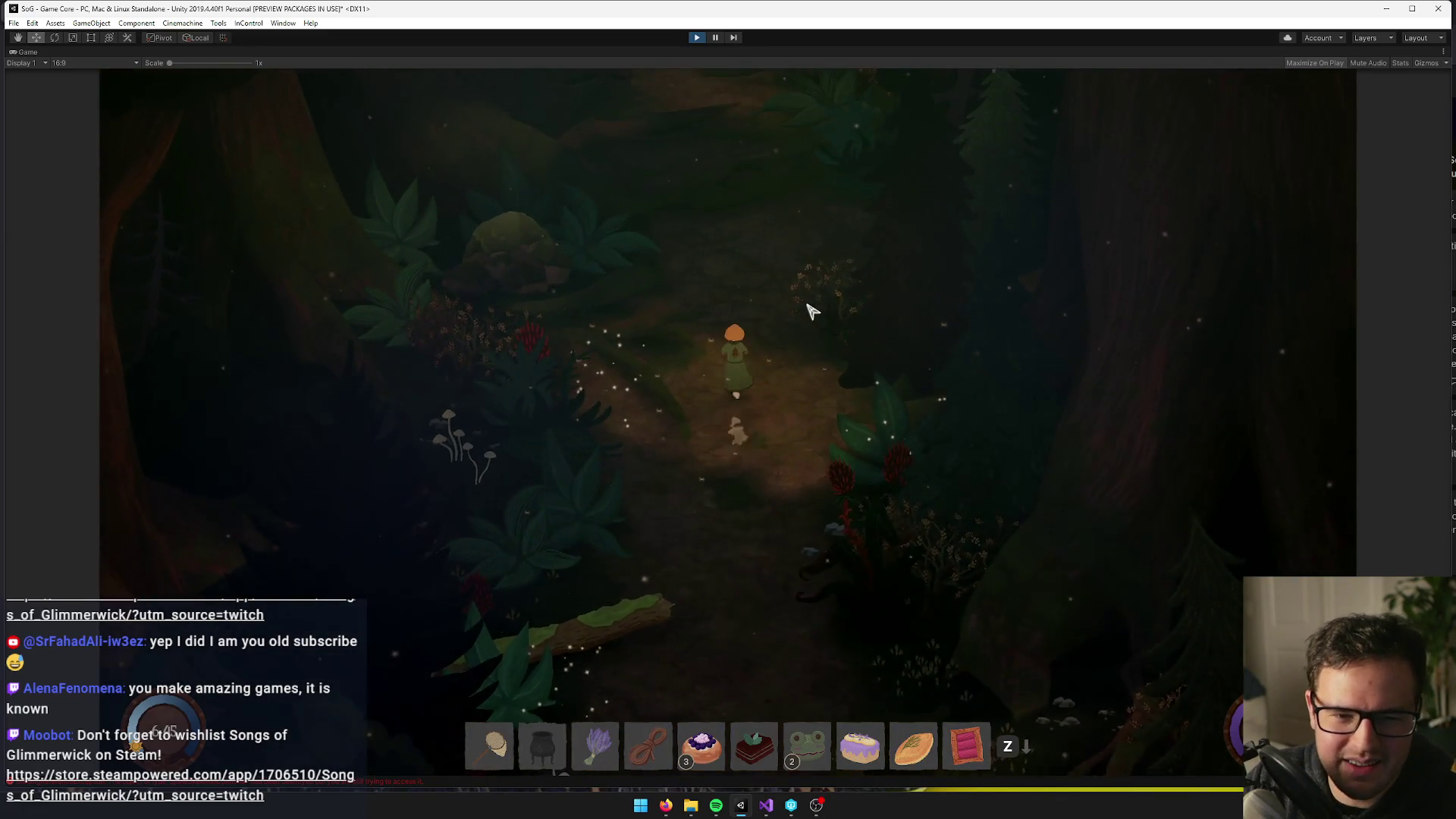
{"action": "key", "text": "w"}
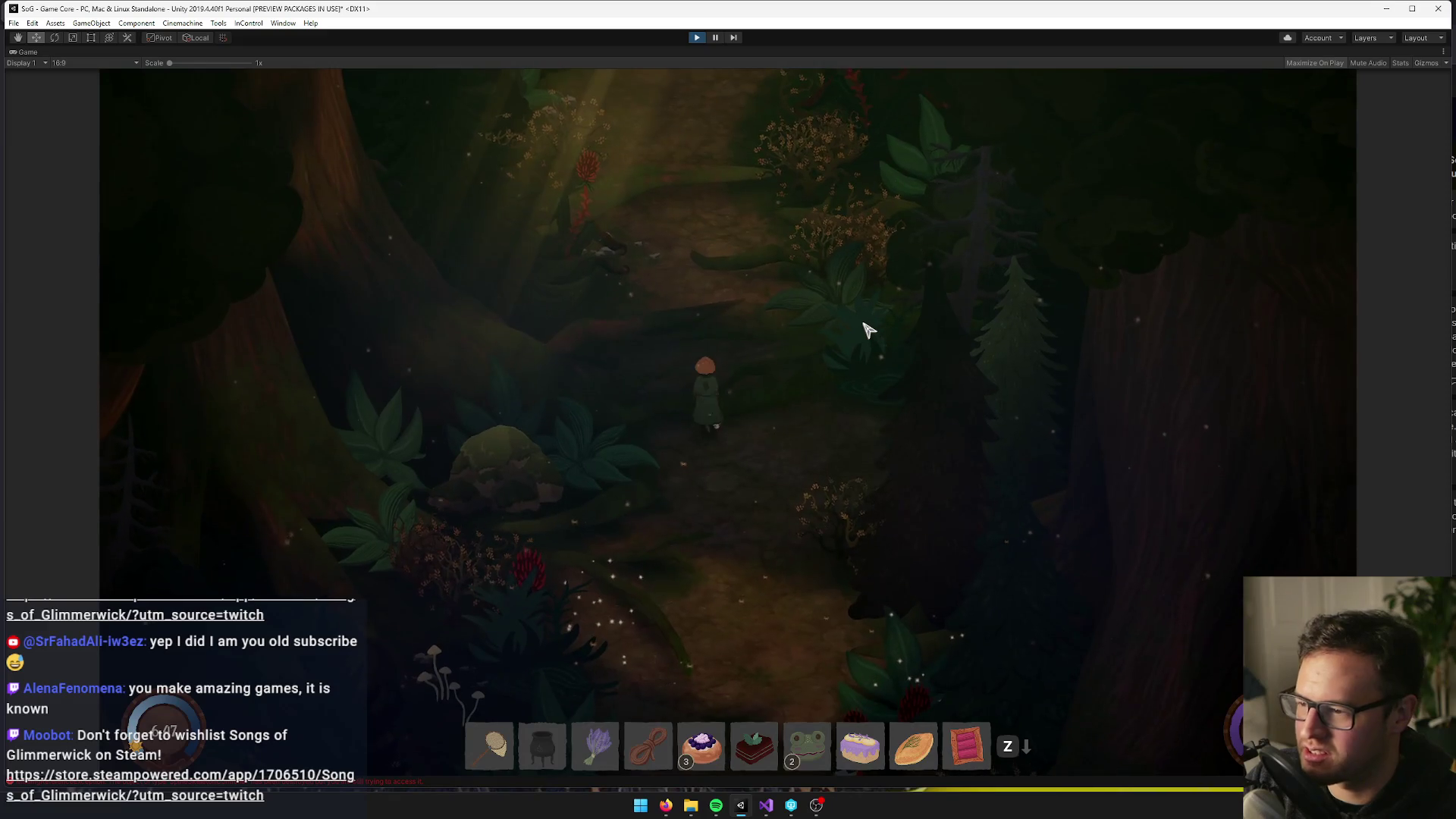
{"action": "key", "text": "w"}
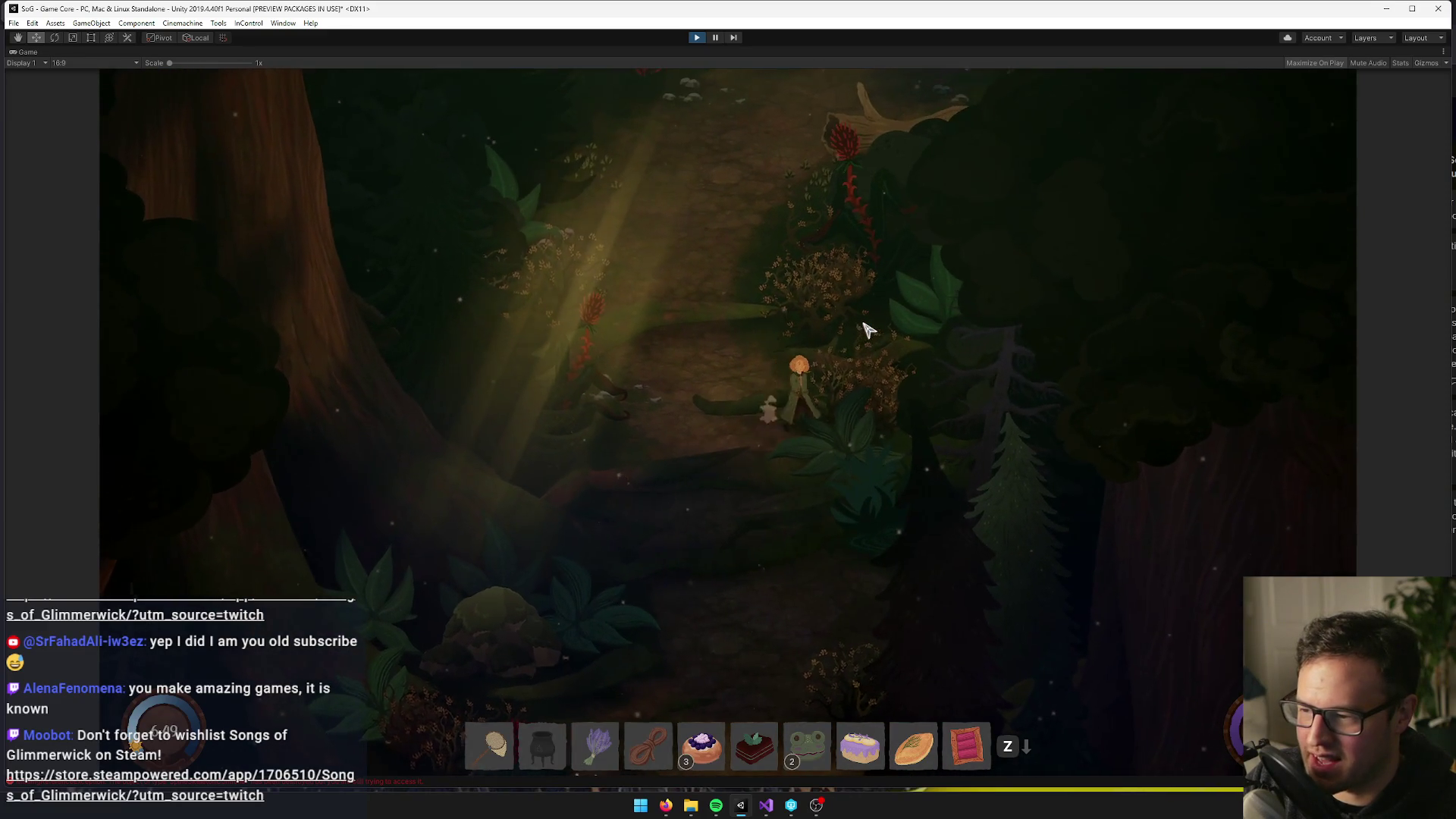
{"action": "key", "text": "w"}
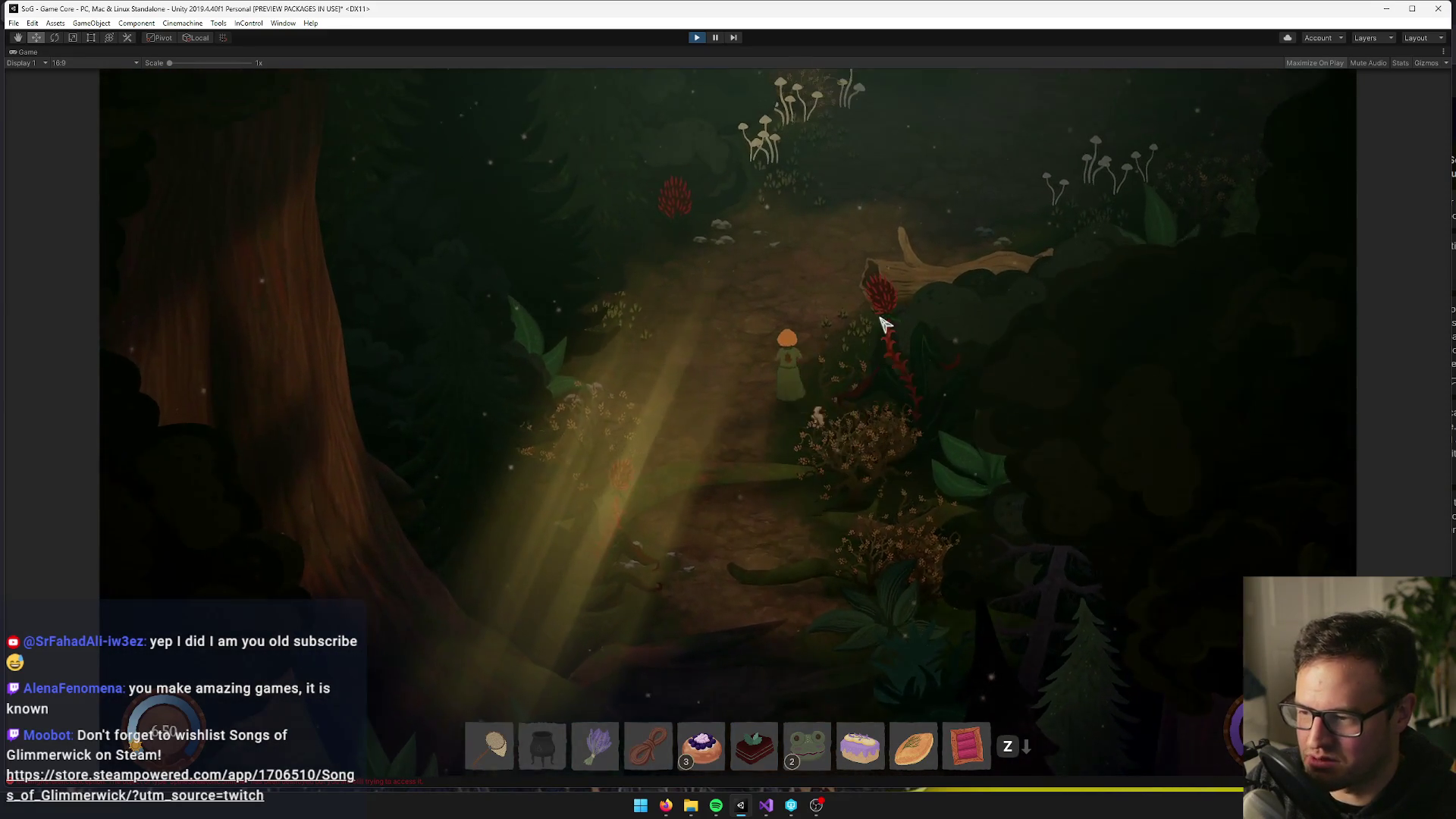
{"action": "key", "text": "w"}
{"action": "key", "text": "d"}
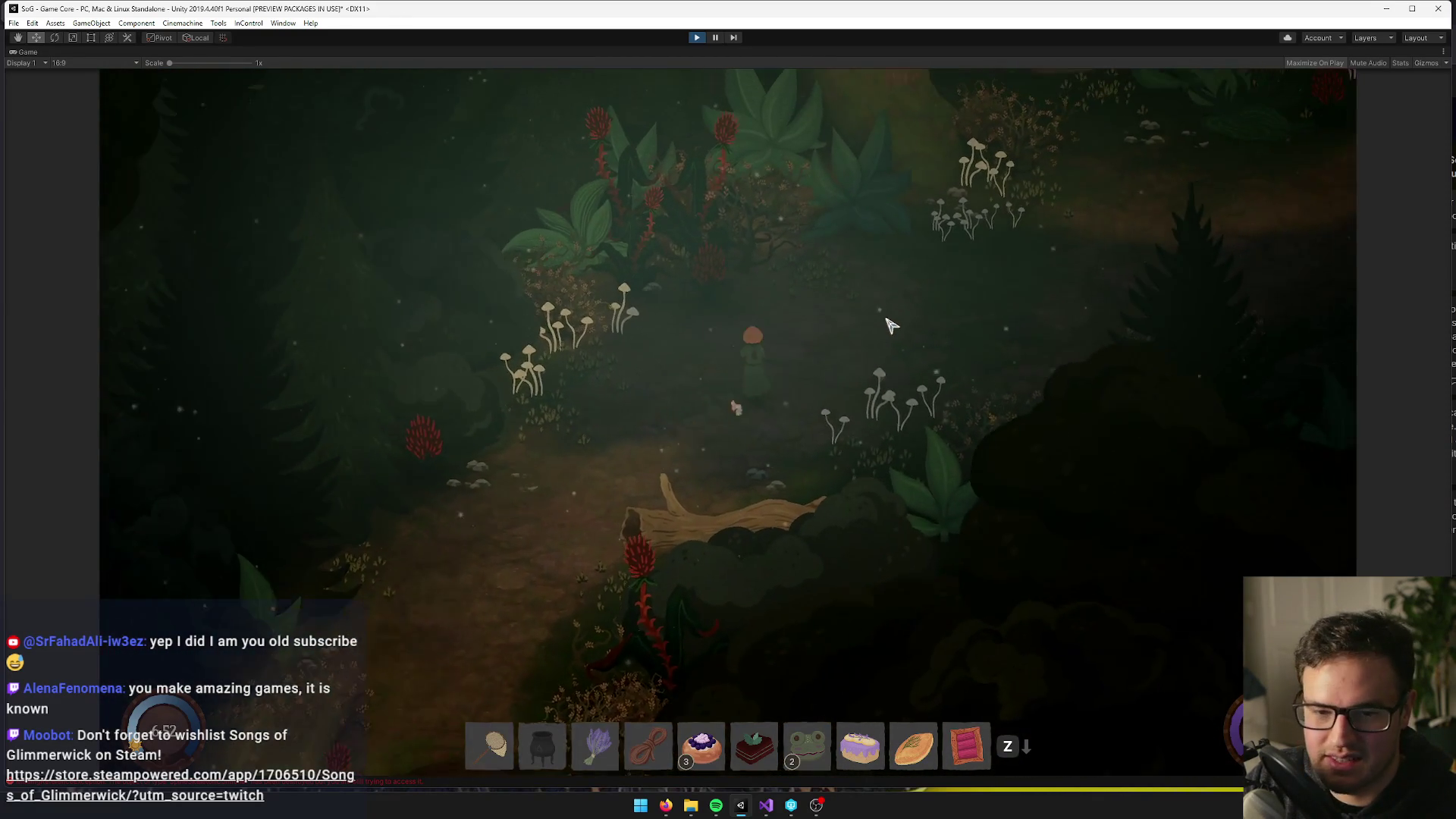
{"action": "key", "text": "w"}
{"action": "key", "text": "d"}
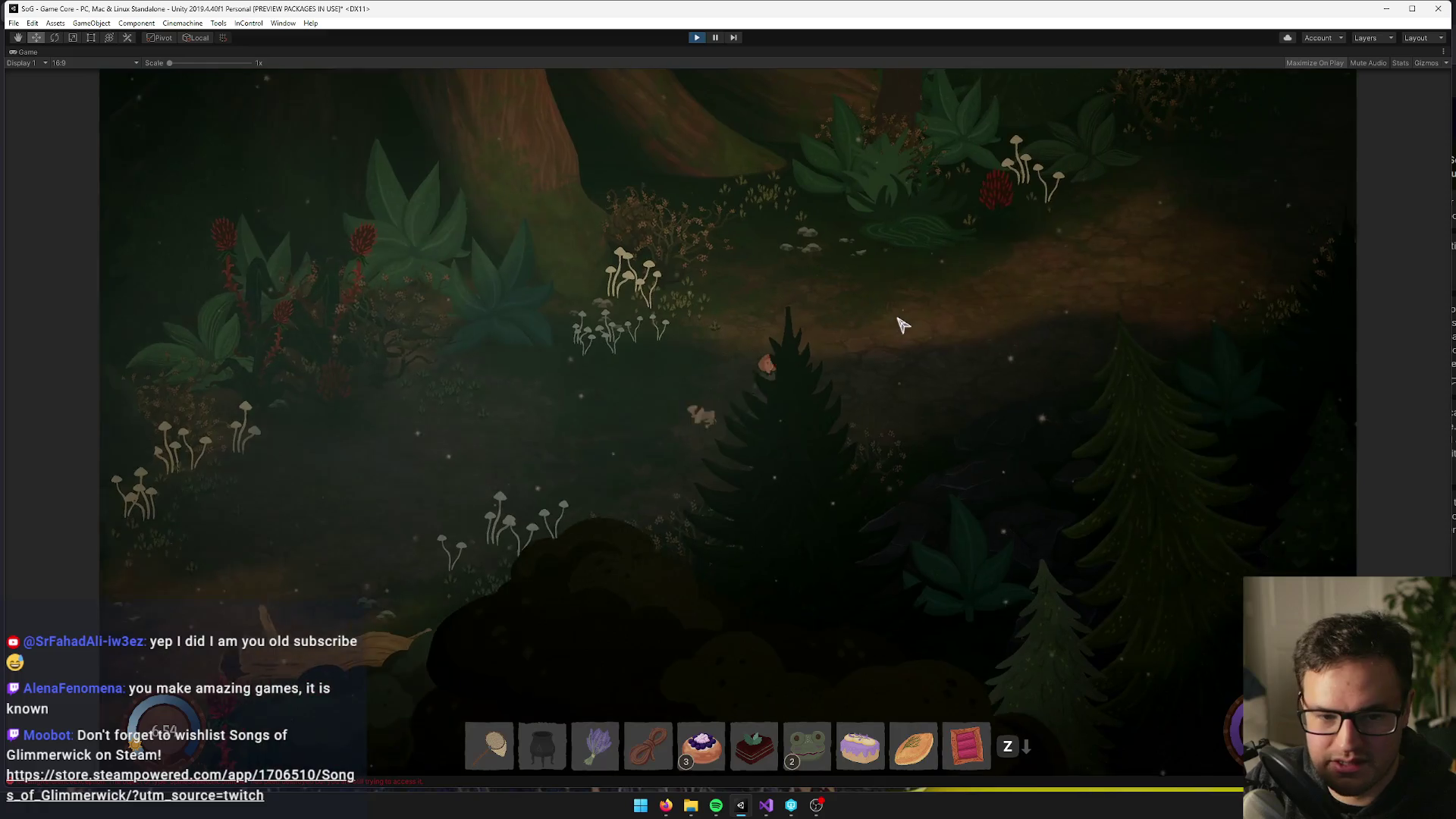
{"action": "key", "text": "w"}
{"action": "key", "text": "d"}
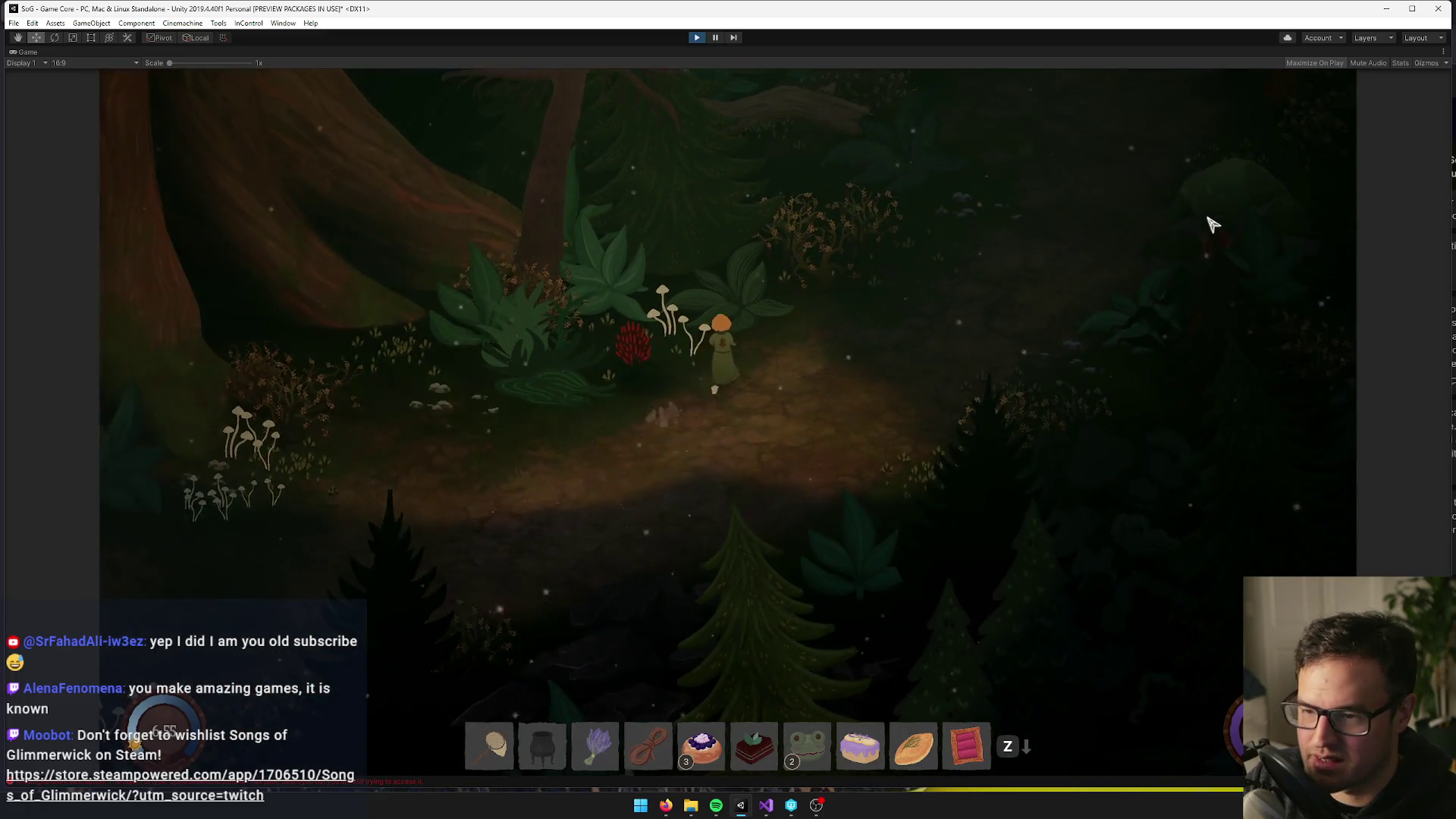
{"action": "key", "text": "w"}
{"action": "key", "text": "d"}
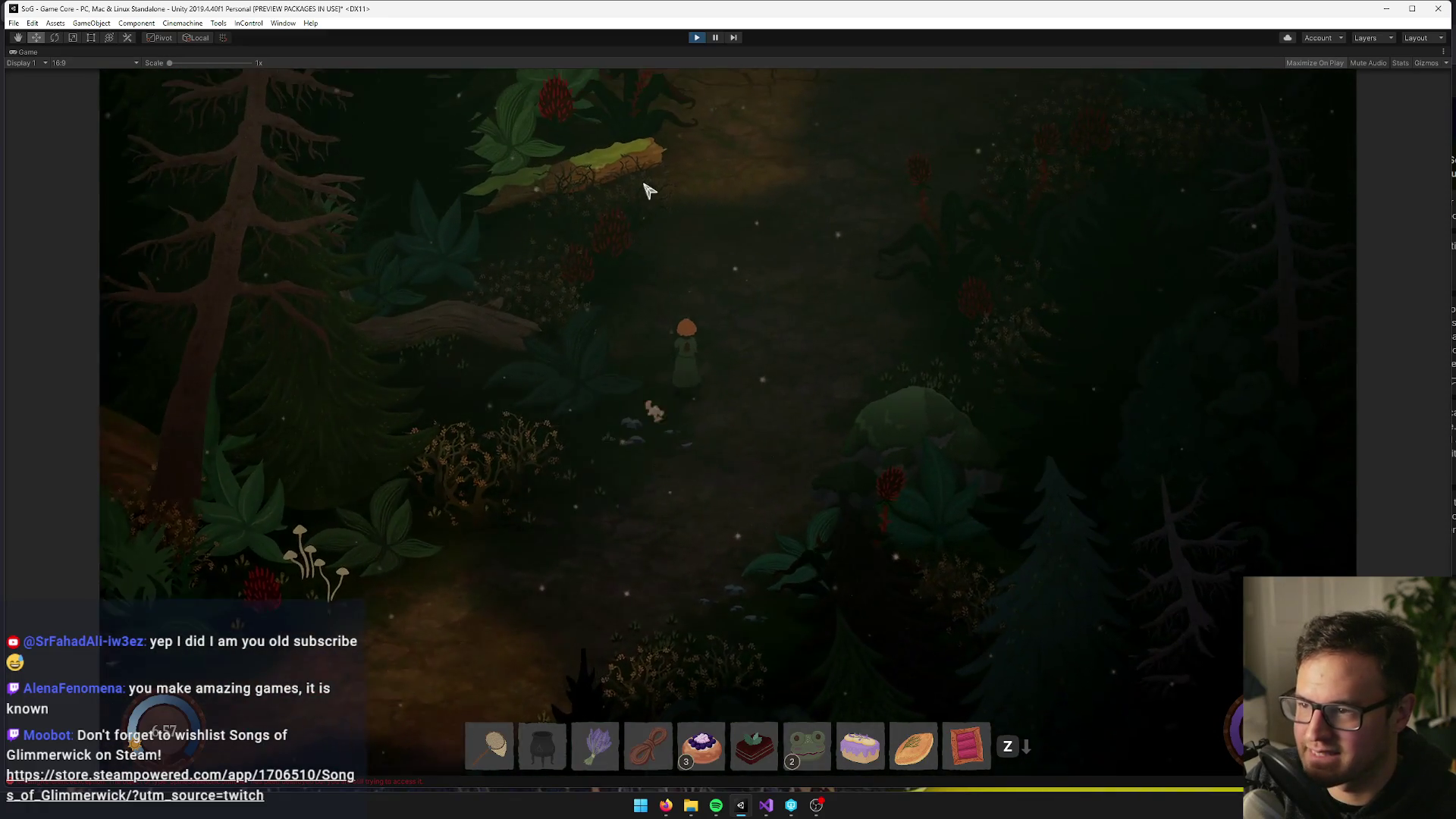
{"action": "key", "text": "w"}
{"action": "key", "text": "d"}
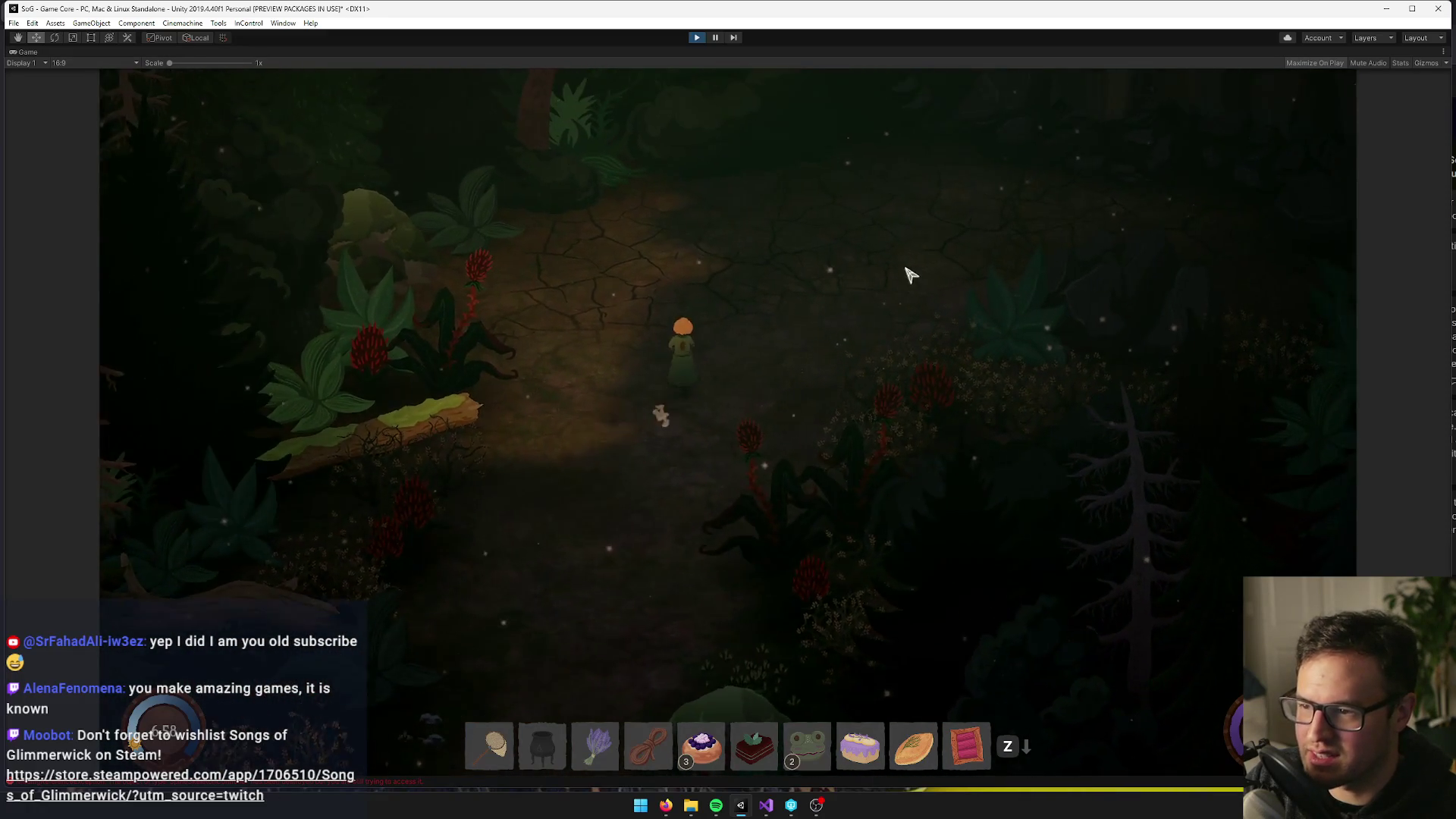
Walk down and left, then down and right, out of the Dark Forest toward the cottage
{"action": "key", "text": "s"}
{"action": "key", "text": "a"}
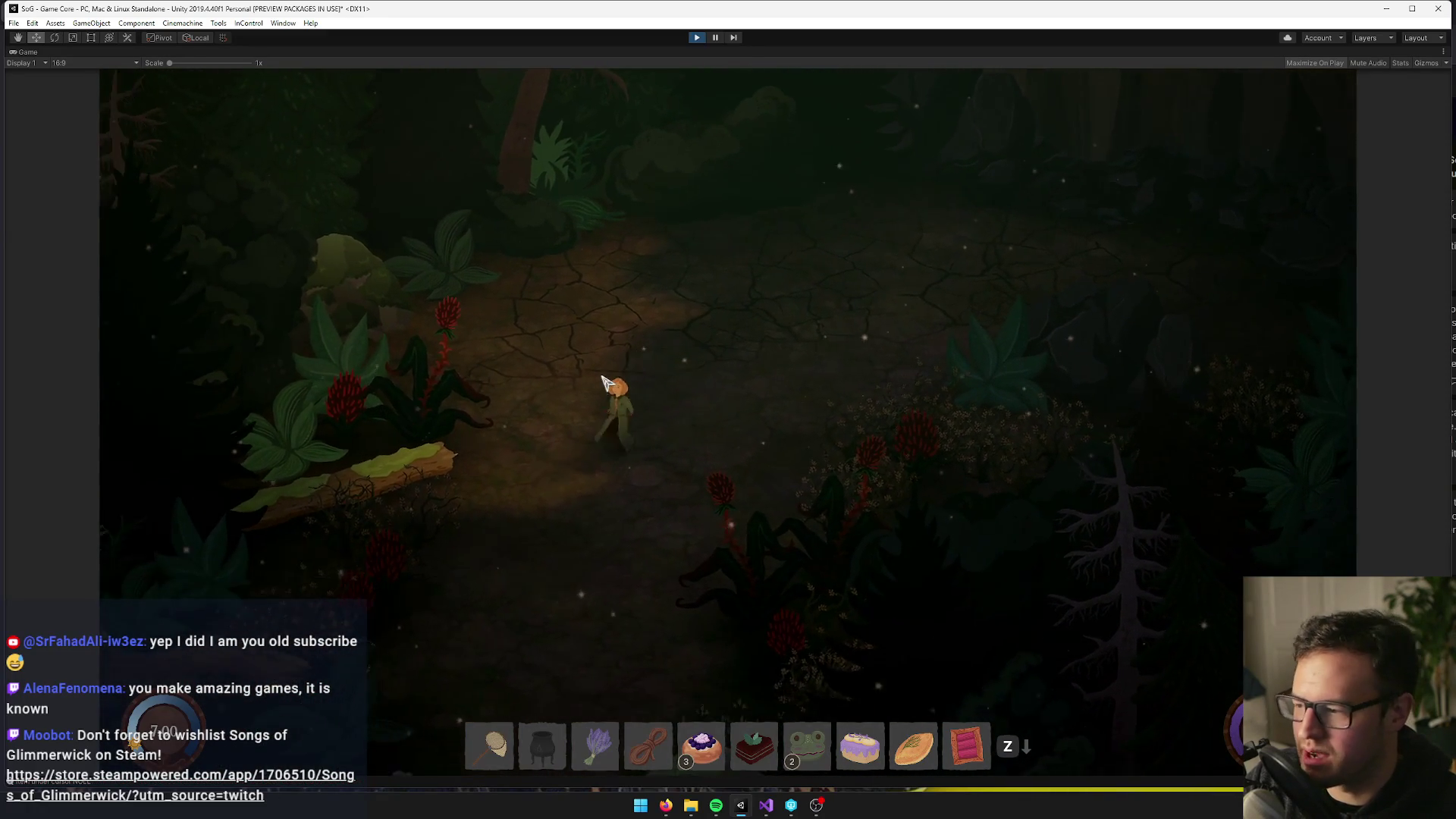
{"action": "key", "text": "s"}
{"action": "key", "text": "a"}
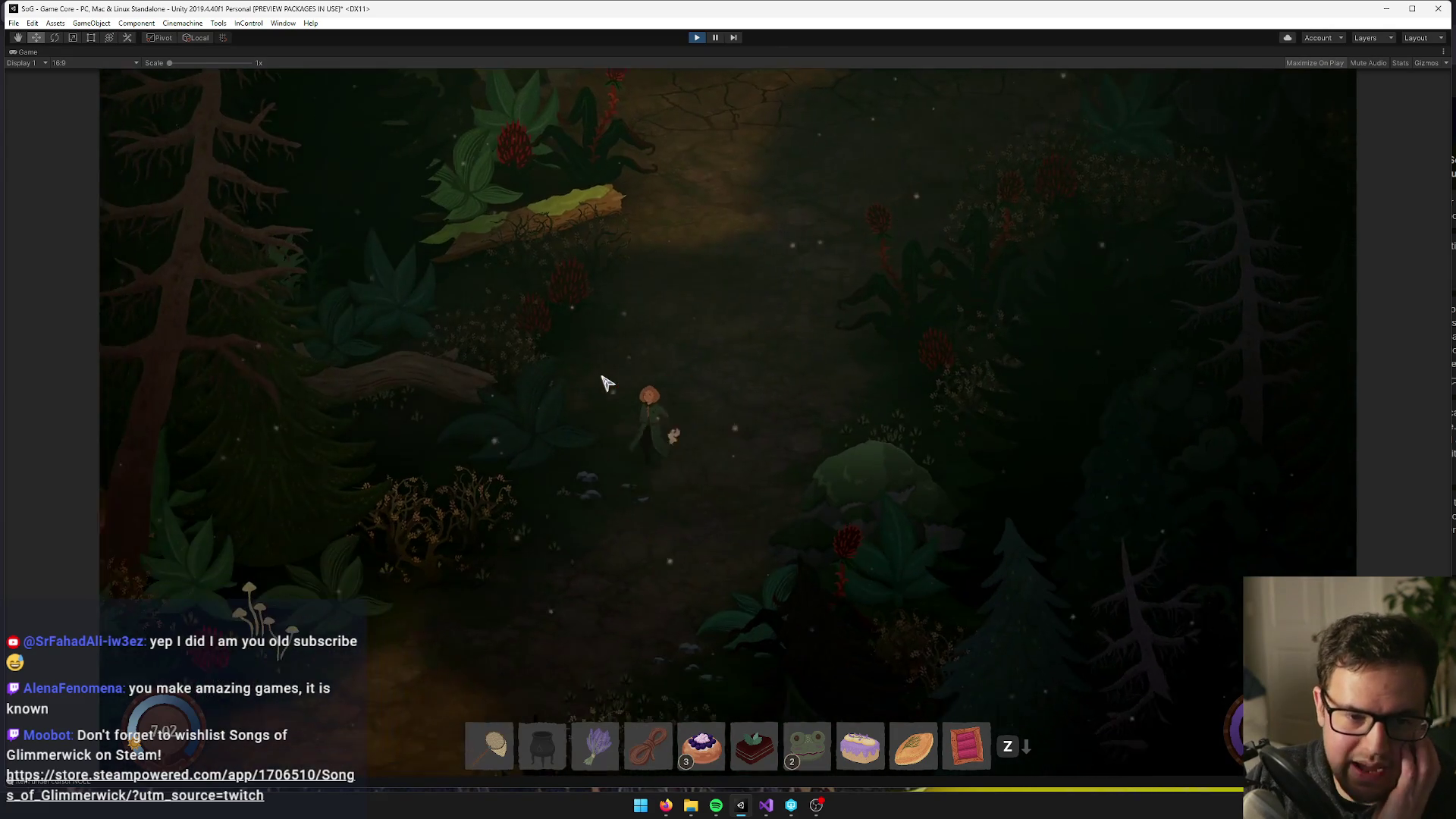
{"action": "key", "text": "s"}
{"action": "key", "text": "a"}
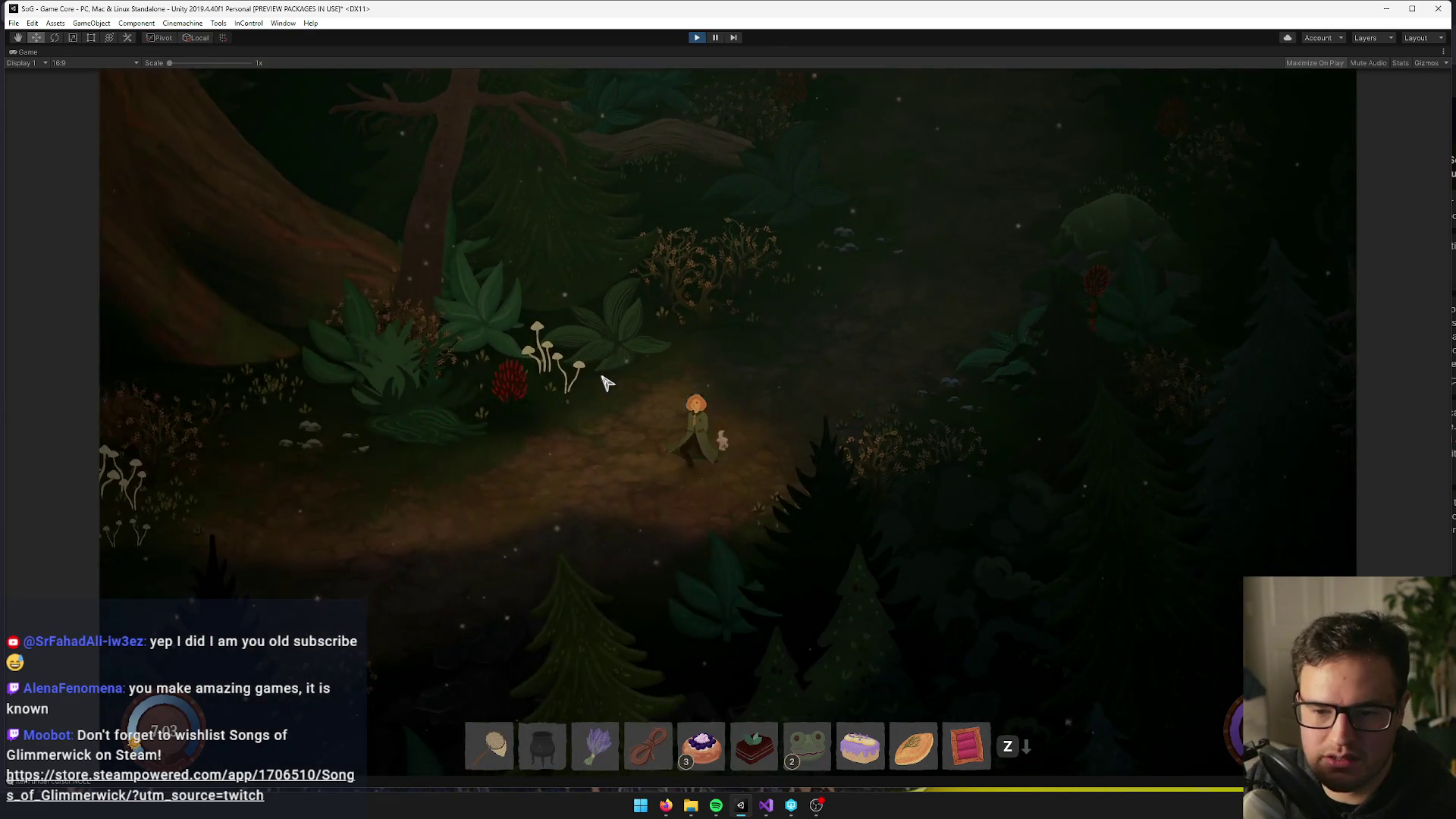
{"action": "key", "text": "s"}
{"action": "key", "text": "a"}
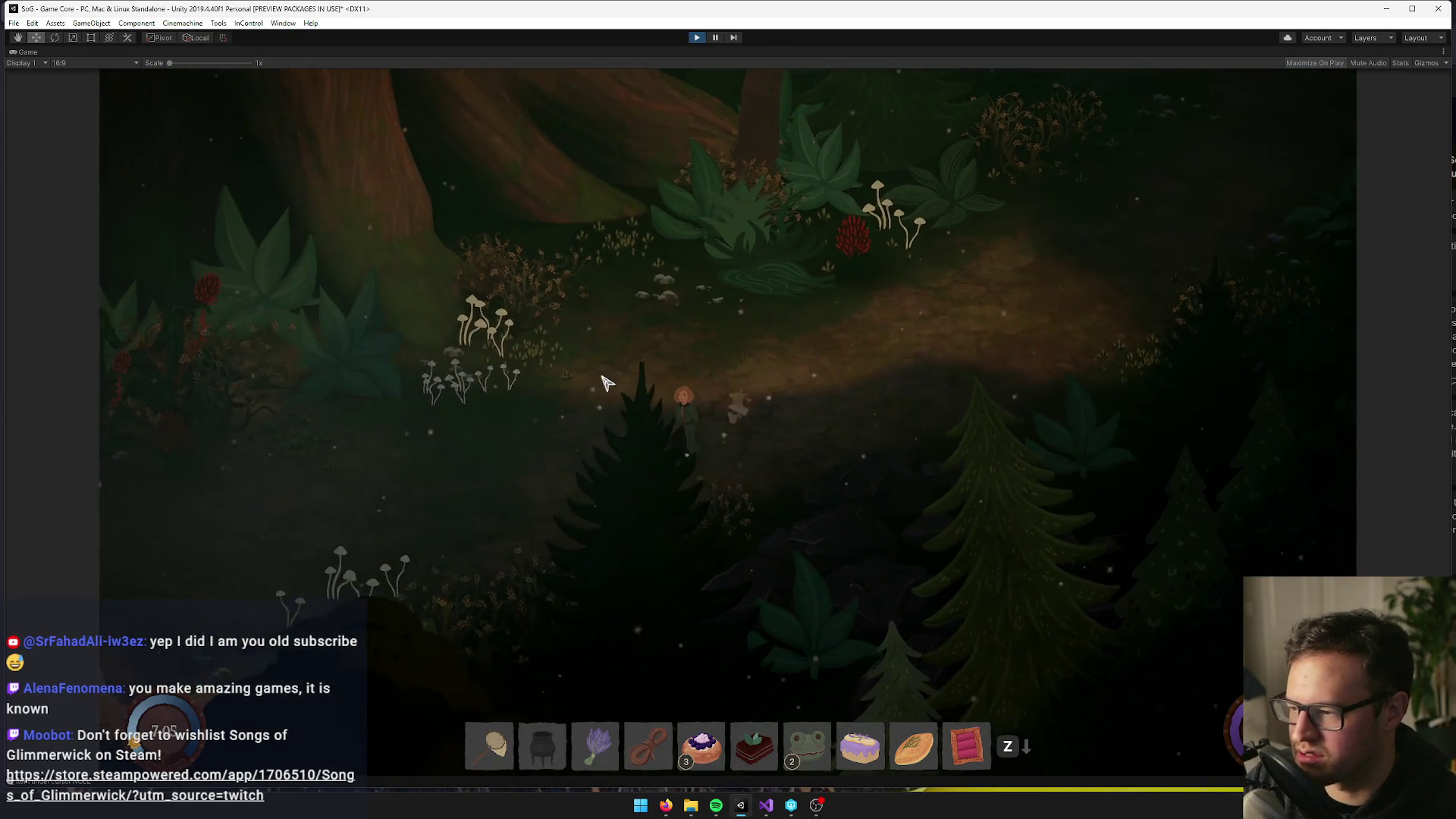
{"action": "key", "text": "s"}
{"action": "key", "text": "a"}
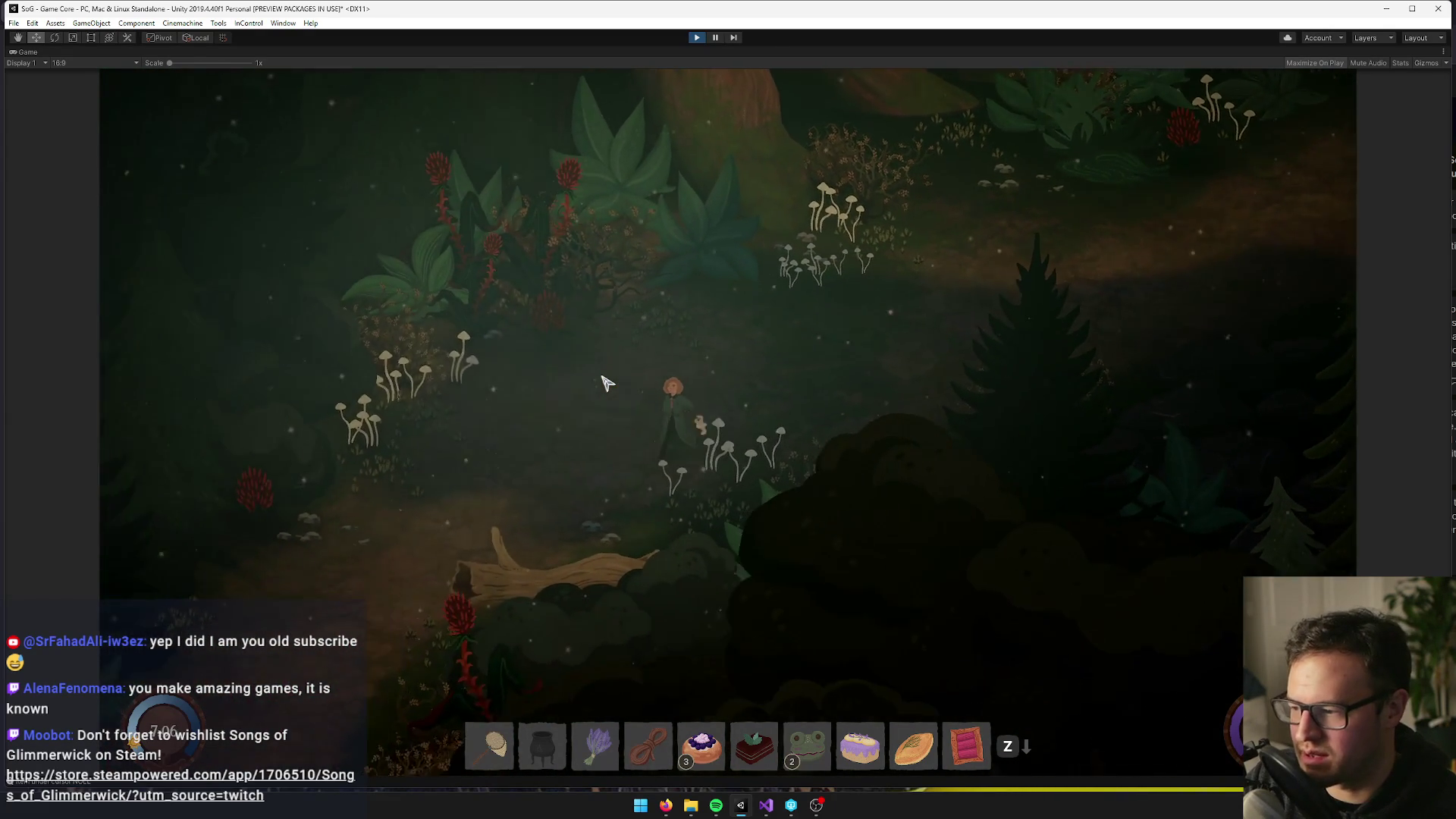
{"action": "key", "text": "s"}
{"action": "key", "text": "a"}
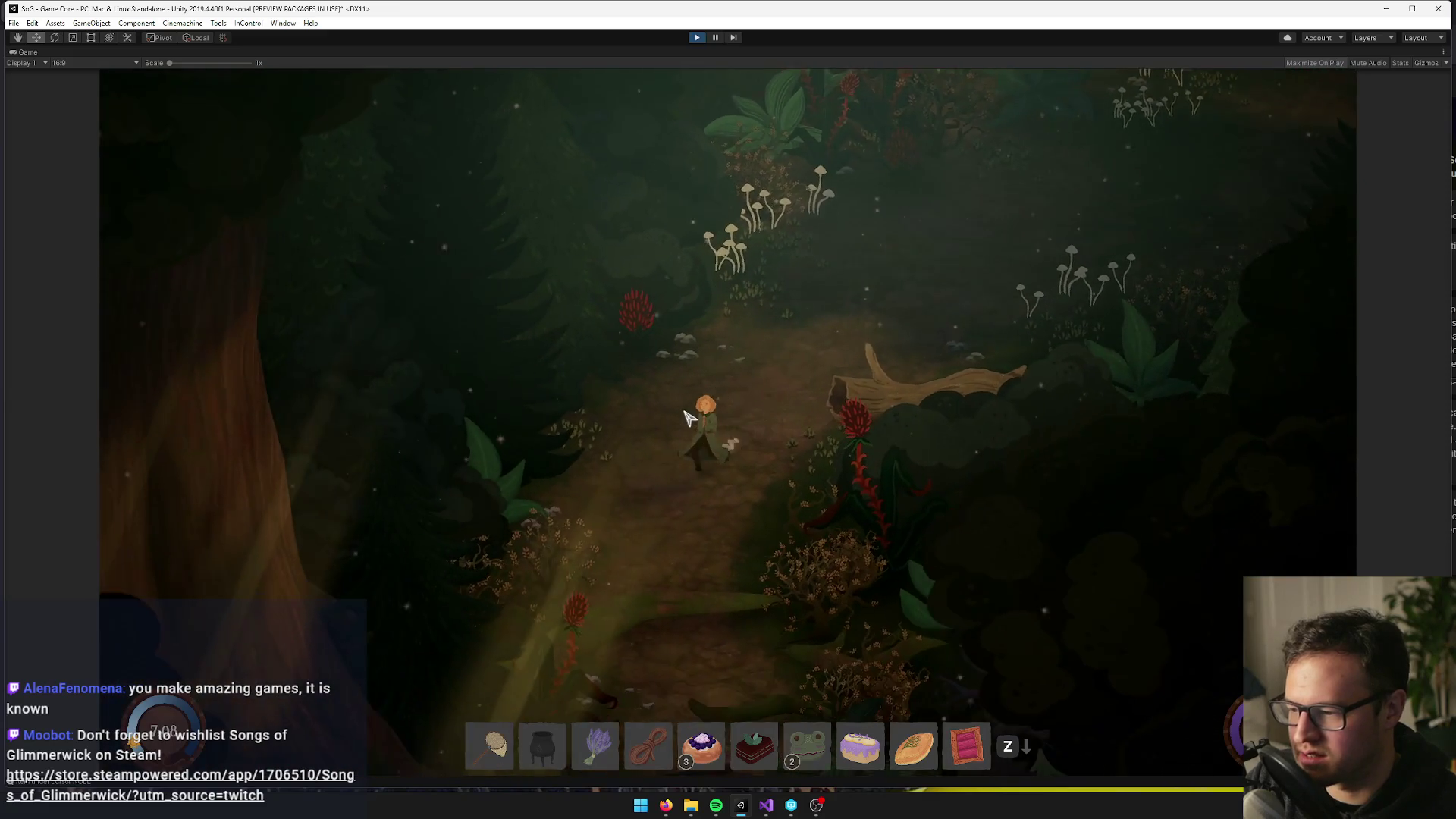
{"action": "key", "text": "s"}
{"action": "key", "text": "d"}
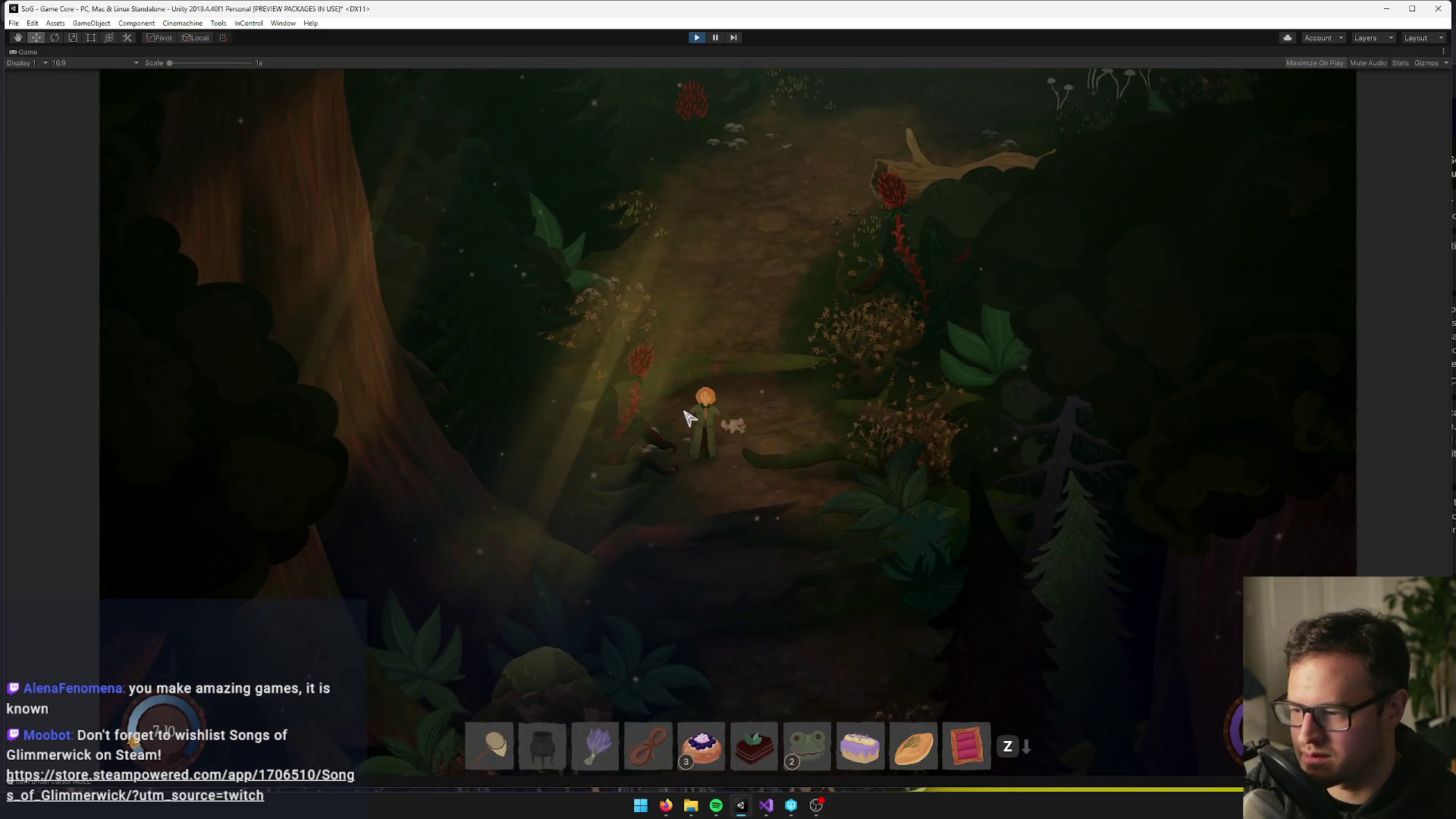
{"action": "key", "text": "s"}
{"action": "key", "text": "d"}
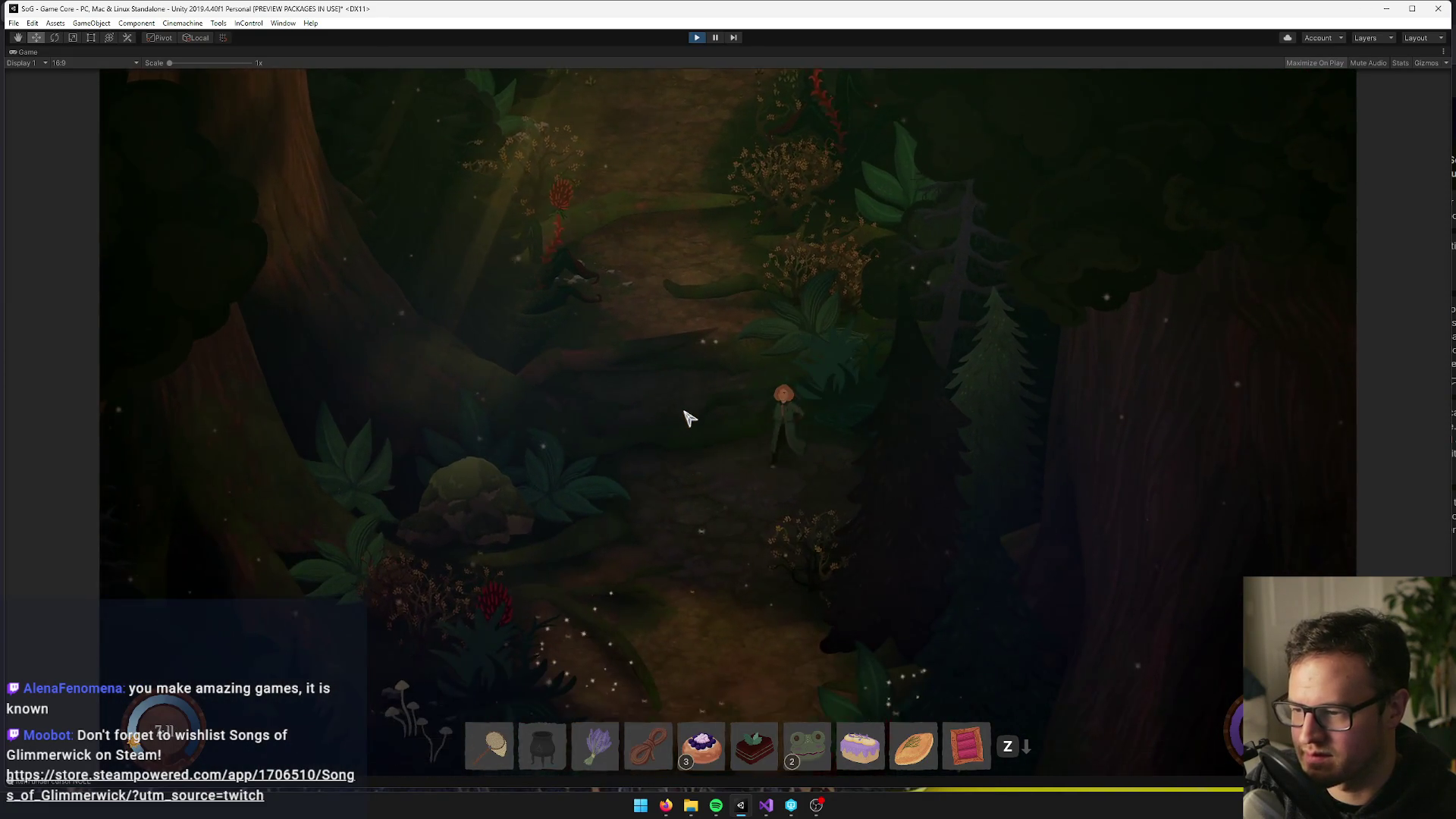
{"action": "key", "text": "s"}
{"action": "key", "text": "d"}
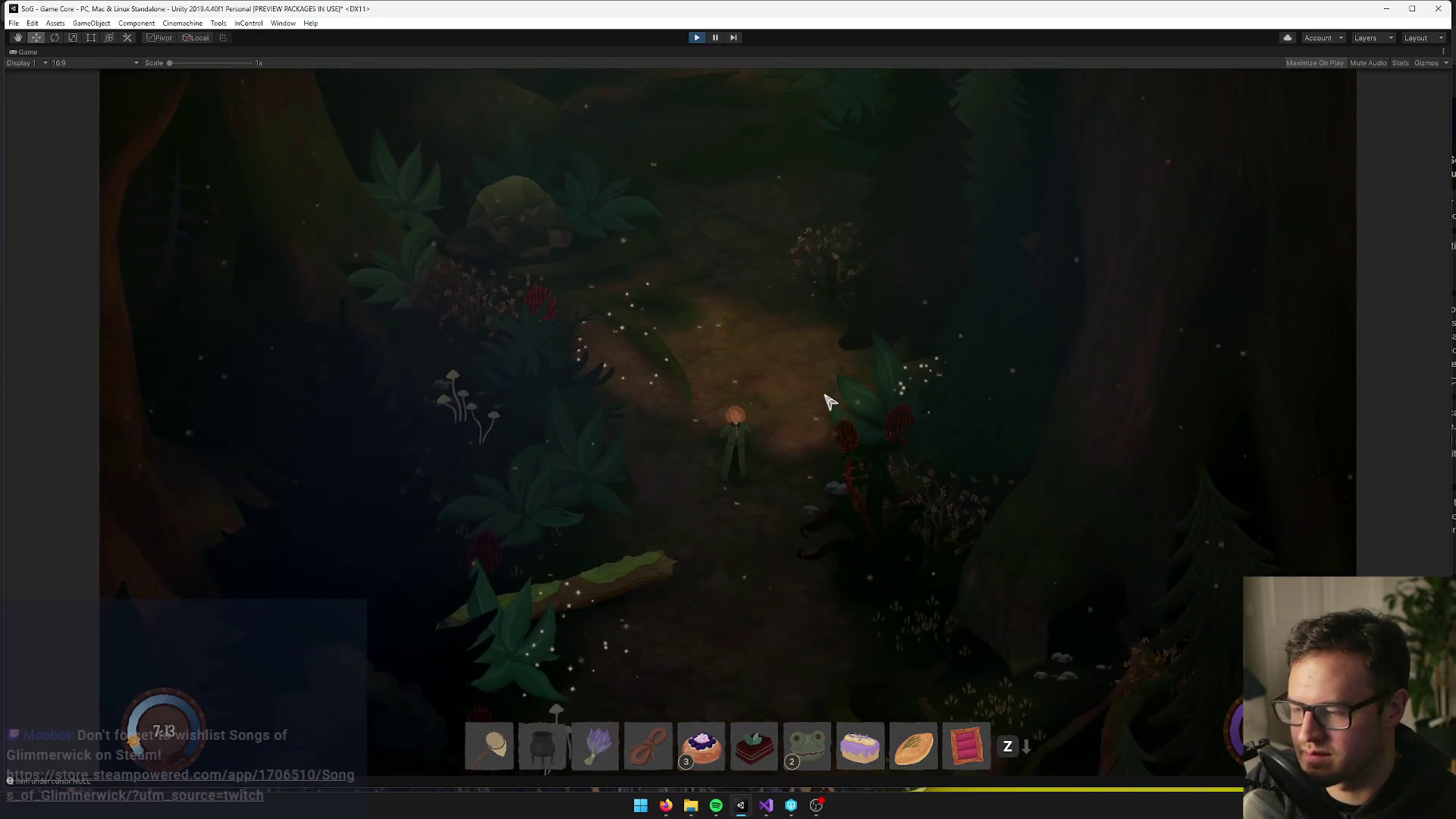
{"action": "key", "text": "s"}
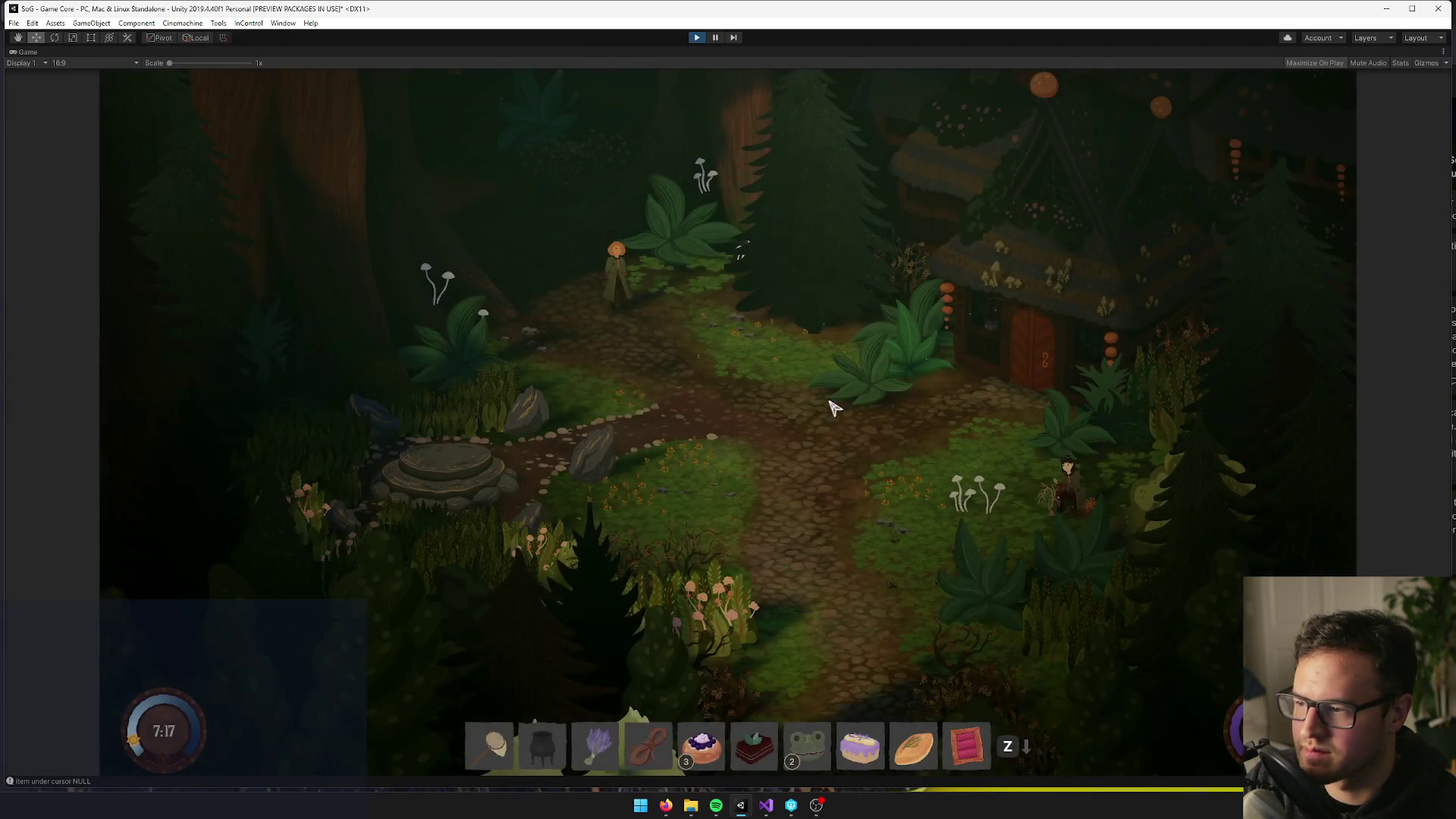
Walk the character onto the cobblestone courtyard path west of the cottage, then click beside Play
{"action": "key", "text": "s"}
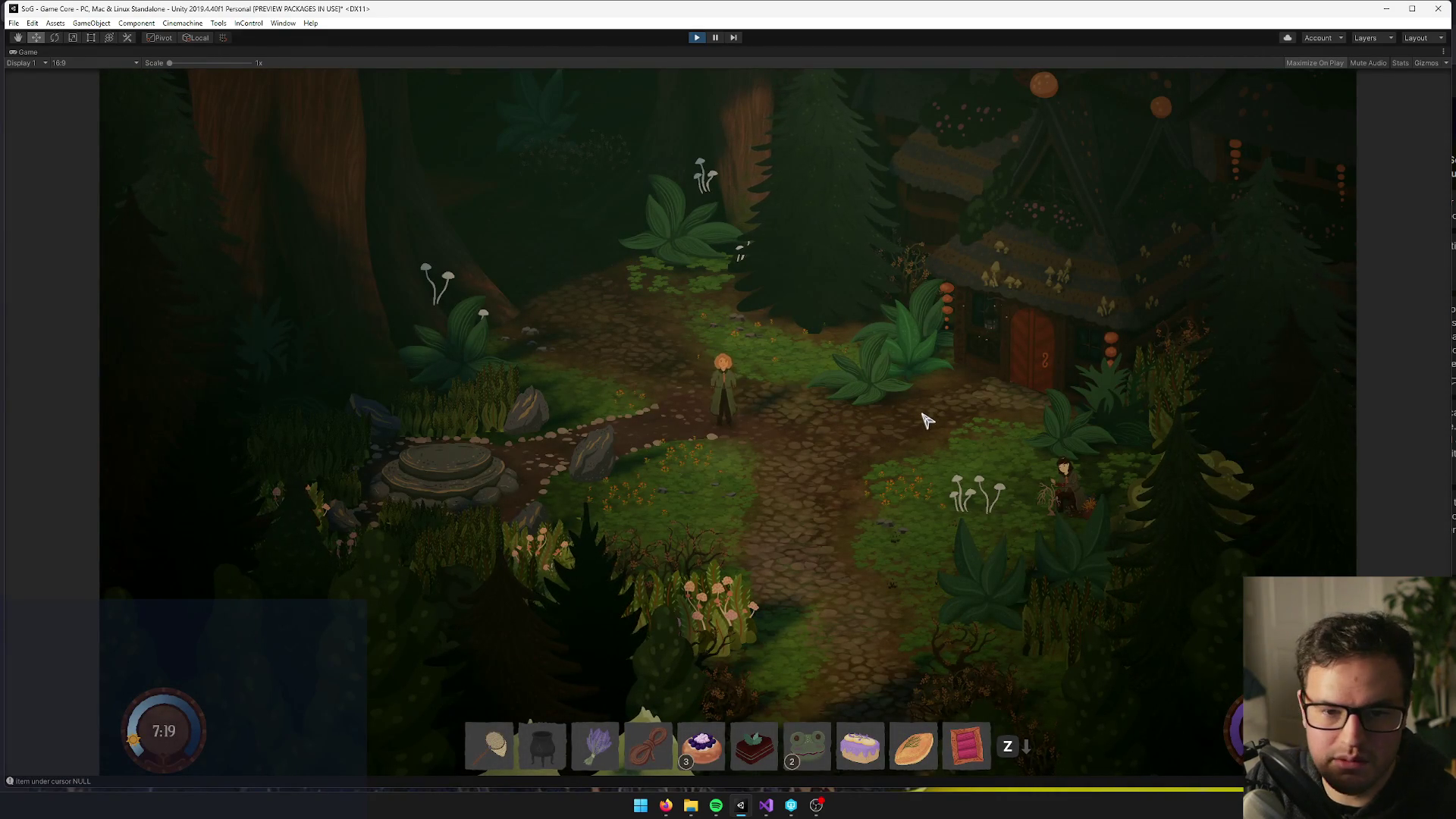
{"action": "key", "text": "w"}
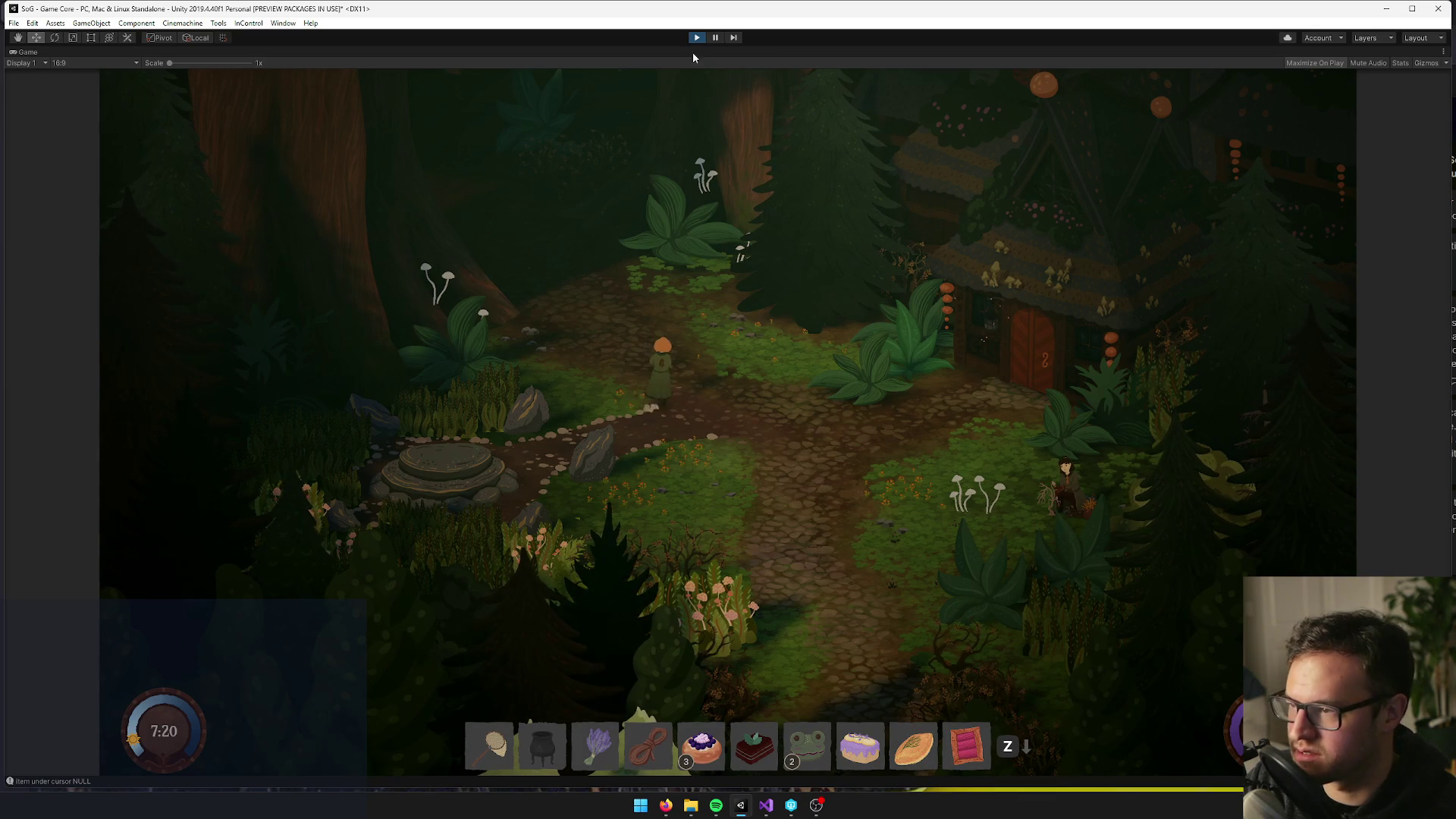
{"action": "left_click", "coordinate": [698, 37]}
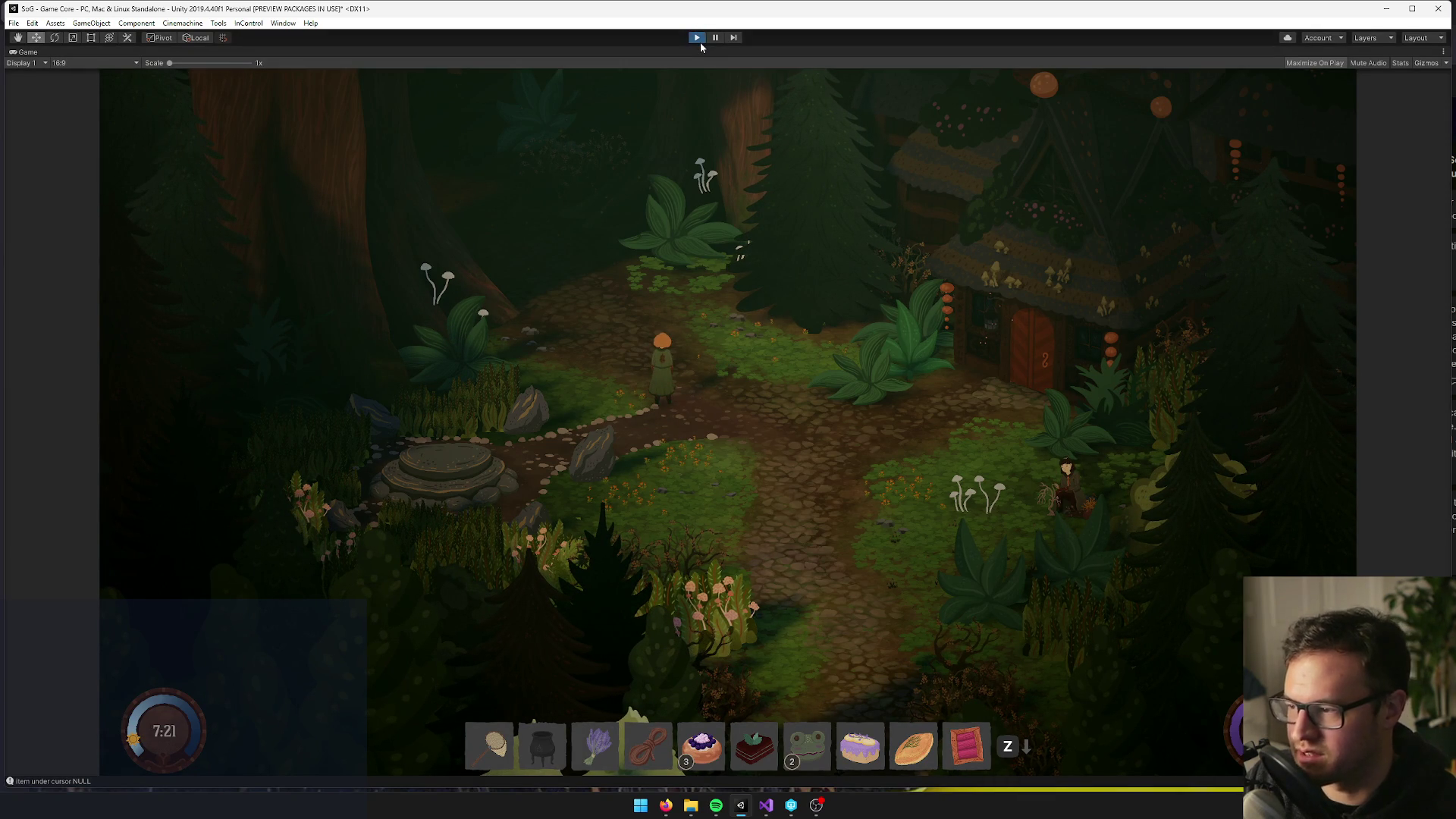
Add a card 'interior luts don't go away when leaving the interior' to the For Jenny list
{"action": "mouse_move", "coordinate": [665, 805]}
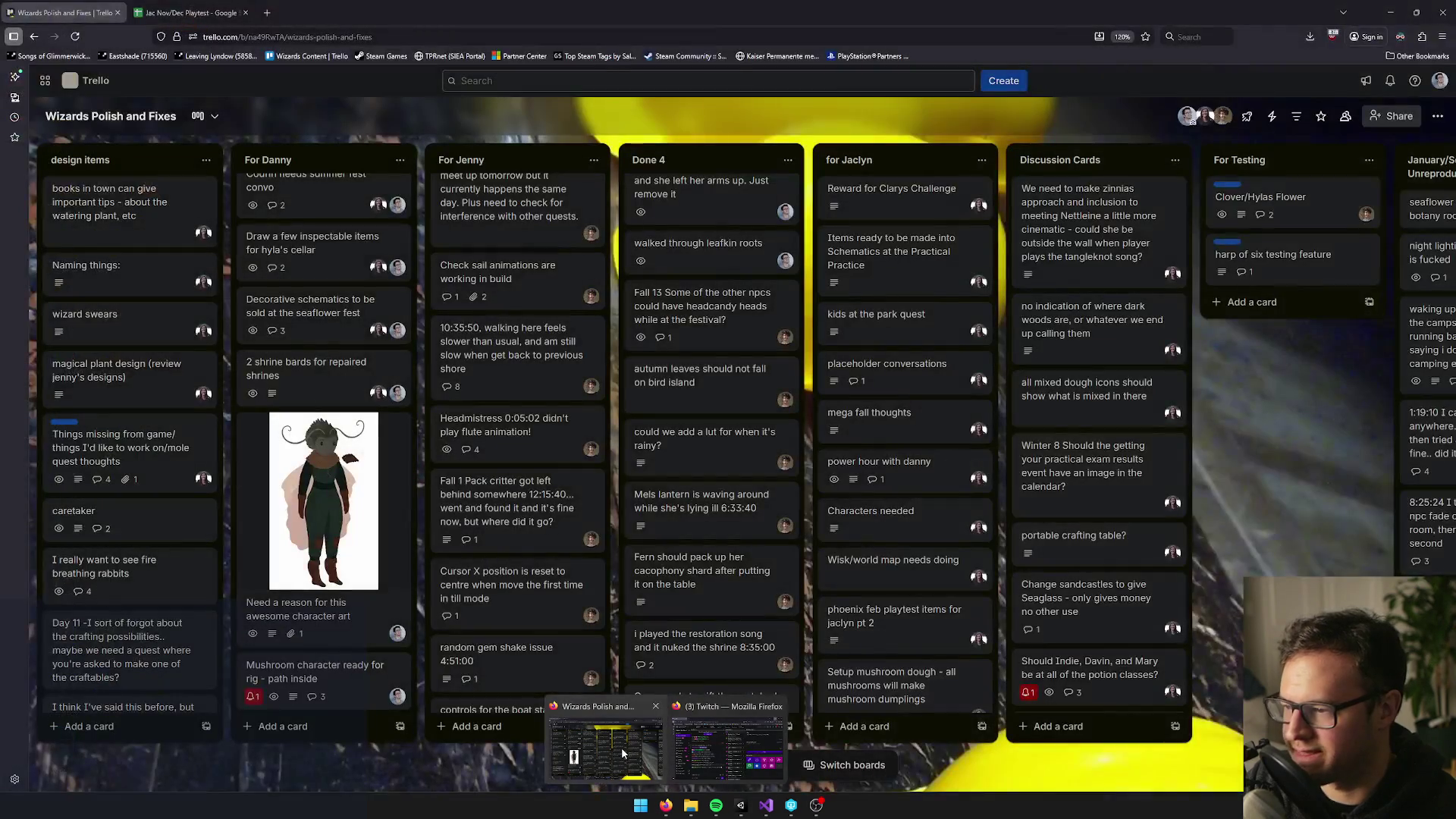
{"action": "left_click", "coordinate": [621, 748]}
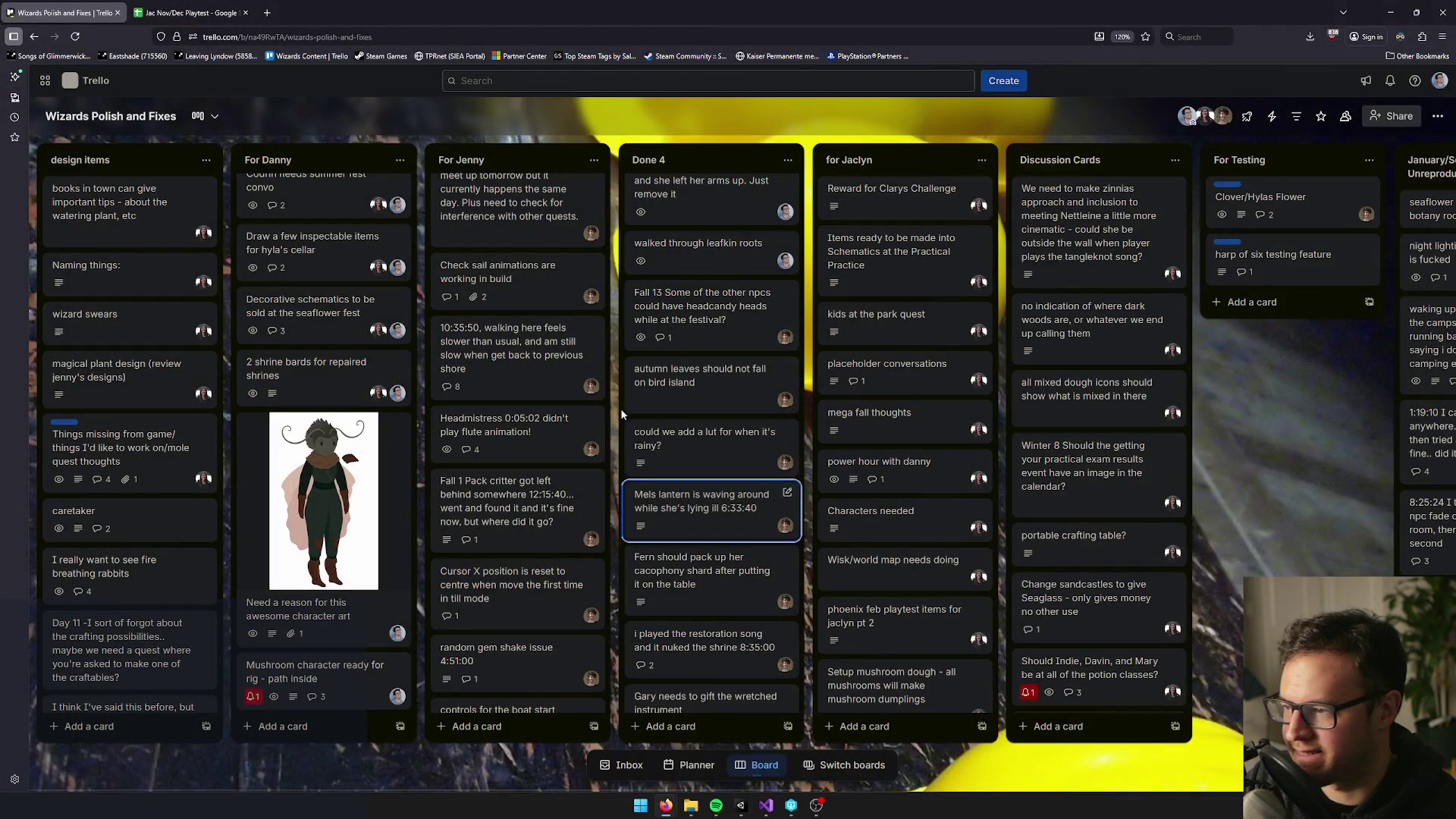
{"action": "scroll", "coordinate": [485, 260], "scroll_direction": "down", "scroll_amount": 1}
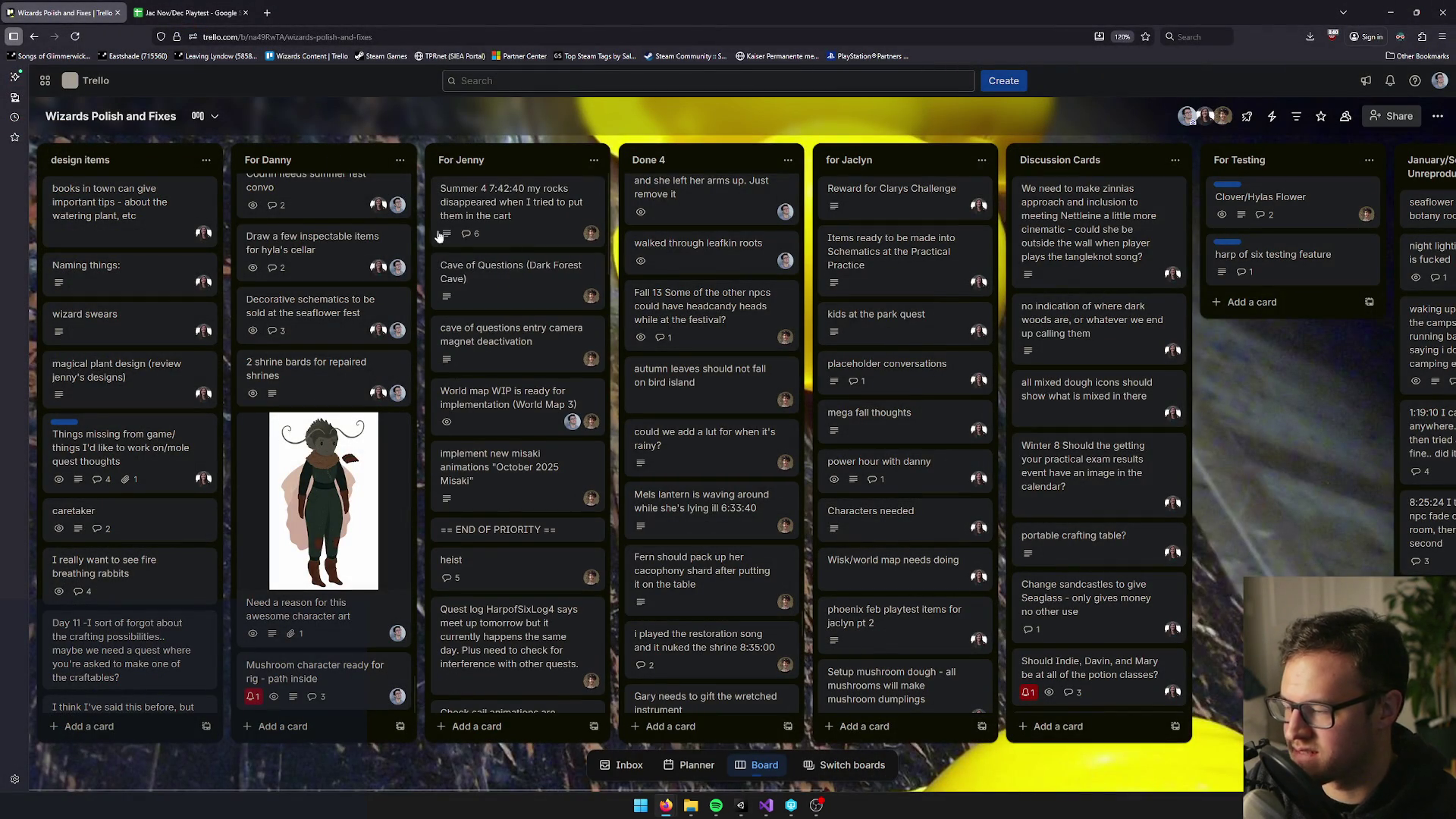
{"action": "scroll", "coordinate": [519, 350], "scroll_direction": "up", "scroll_amount": 6}
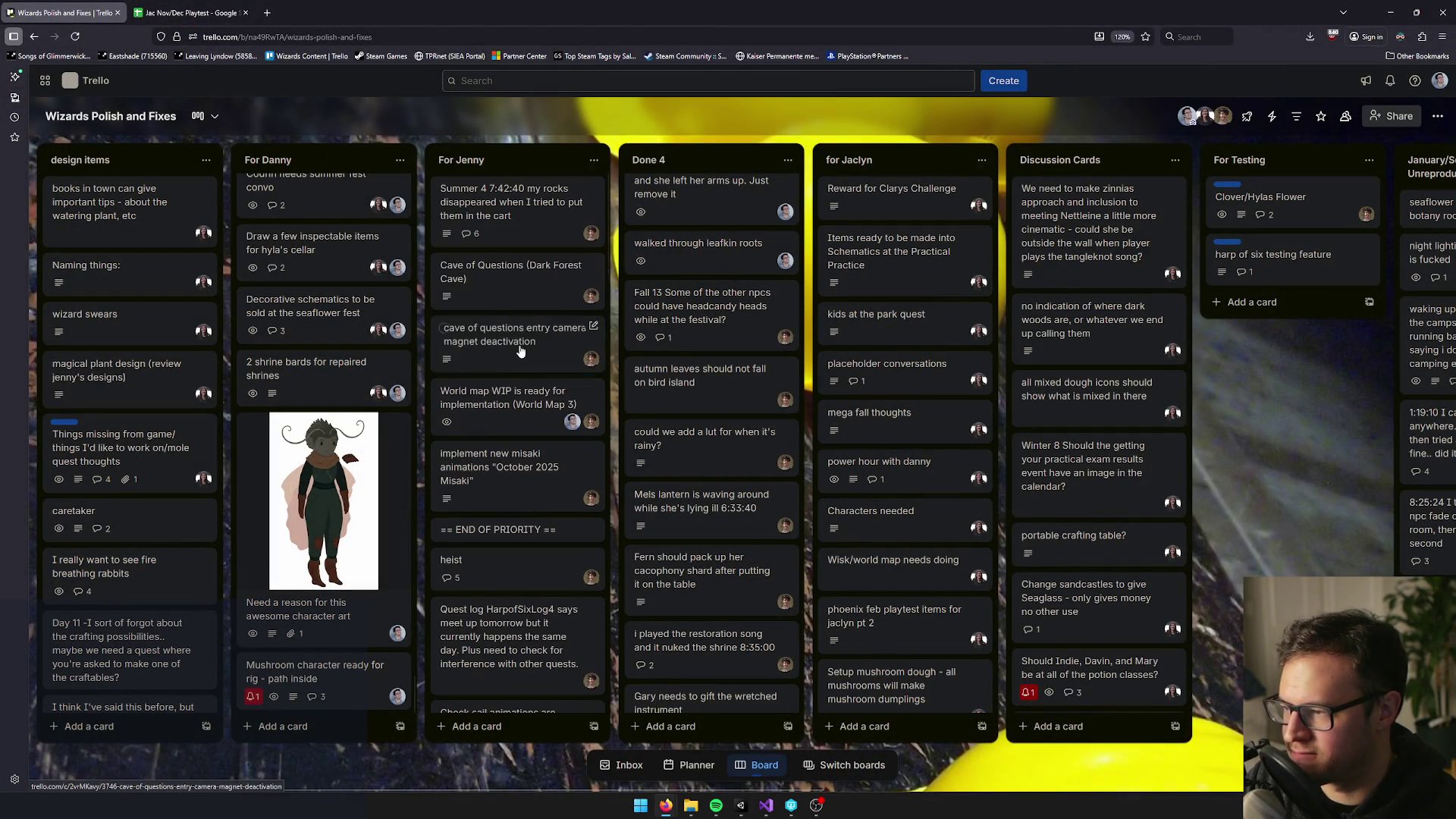
{"action": "left_click", "coordinate": [508, 521]}
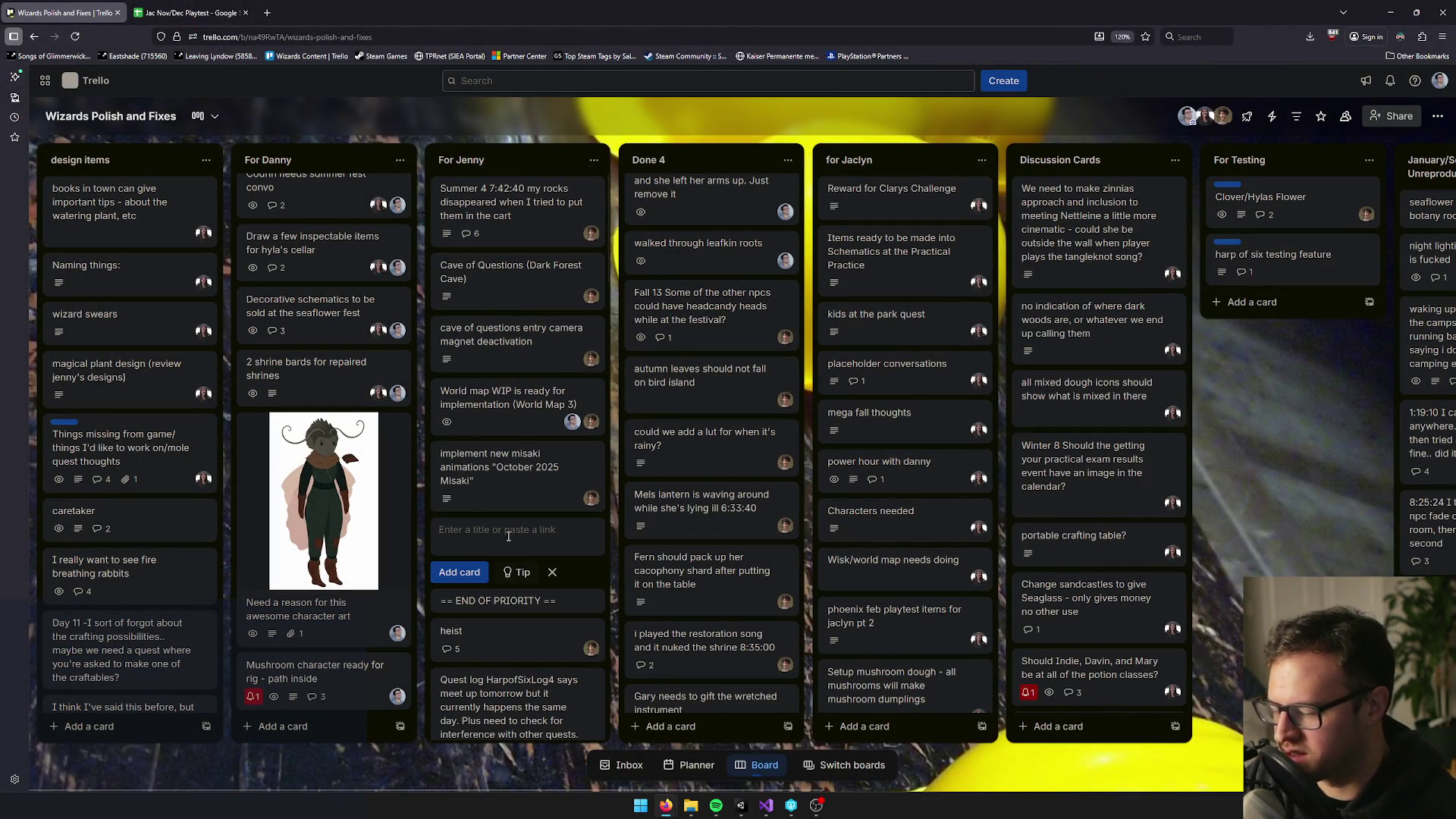
{"action": "type", "text": "interior luts don't "}
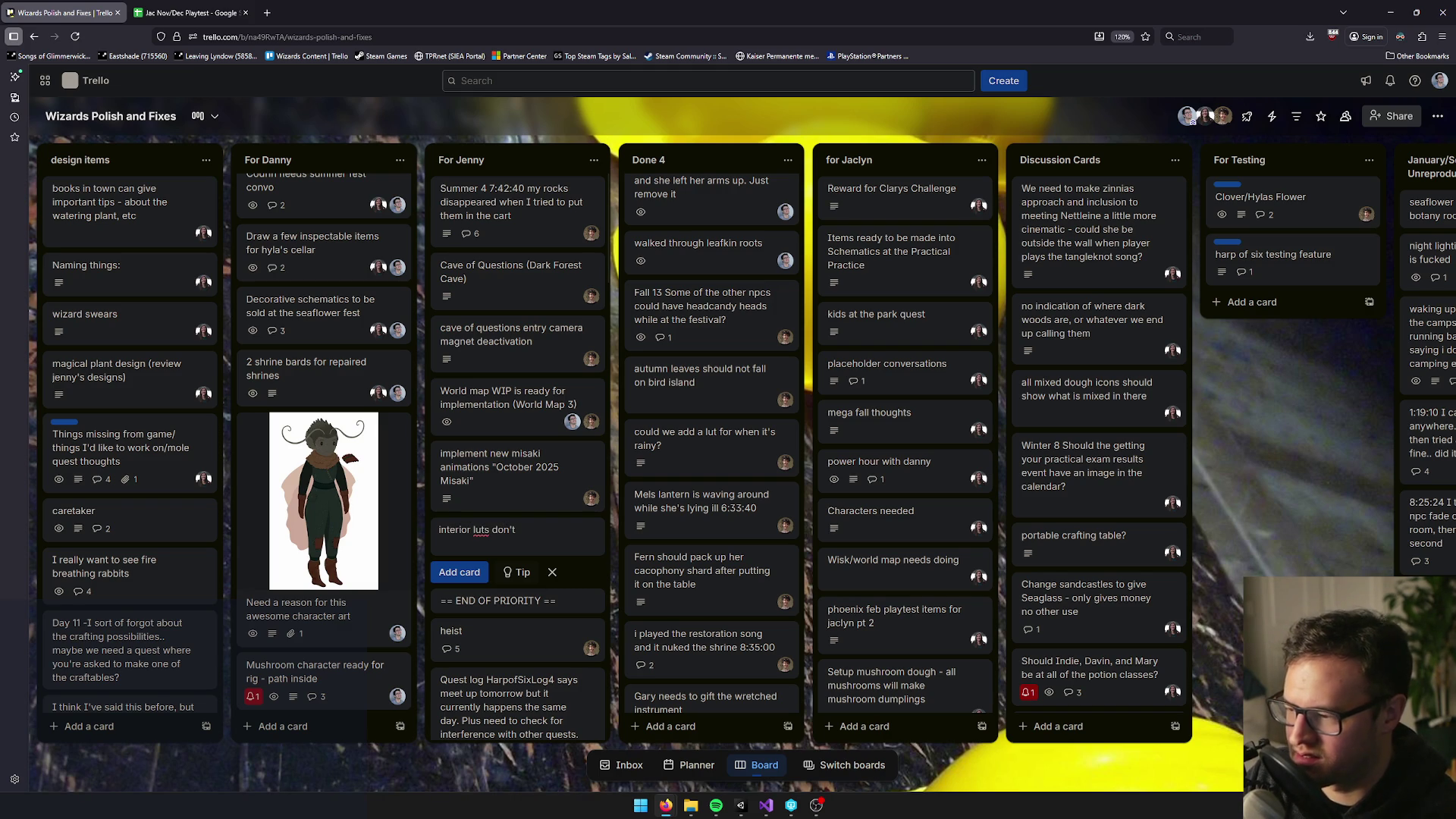
{"action": "type", "text": "go away when le"}
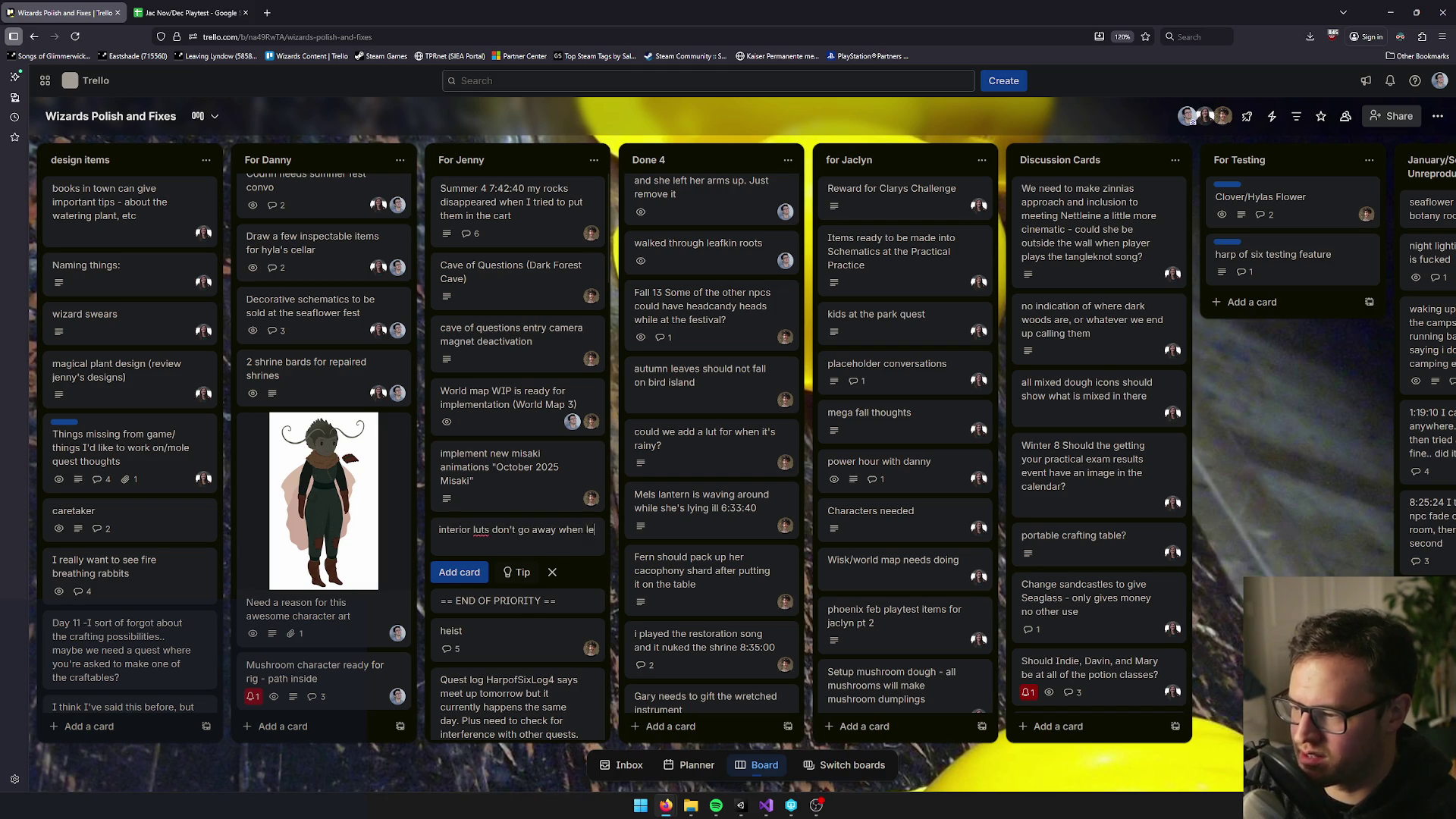
{"action": "type", "text": "aving the interior"}
{"action": "key", "text": "Return"}
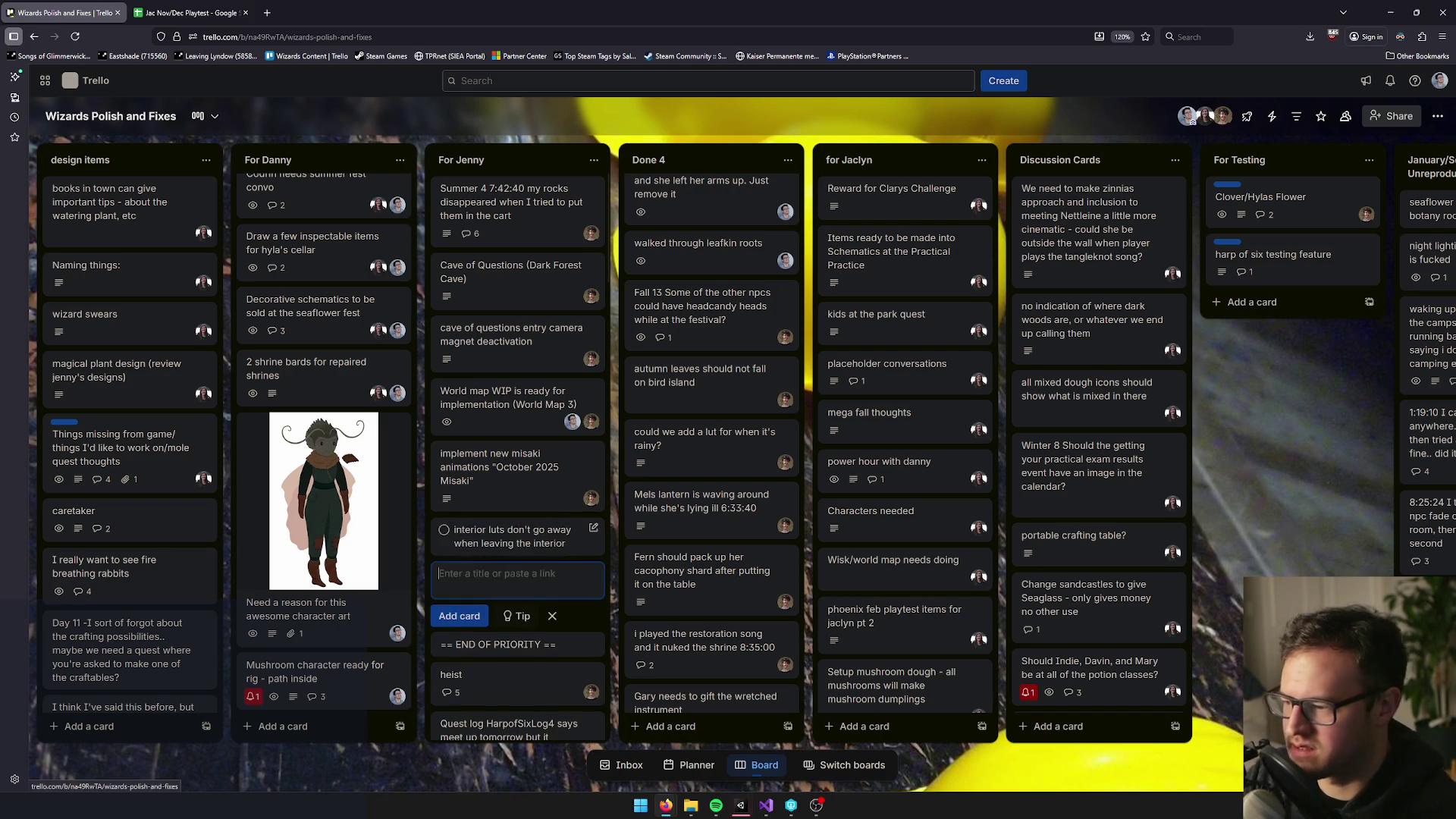
Write numbered repro steps: start from Dark Forest Spore catcher Start Settings, enter Dark Forest, return to courtyard
{"action": "left_click", "coordinate": [544, 524]}
{"action": "left_click", "coordinate": [533, 308]}
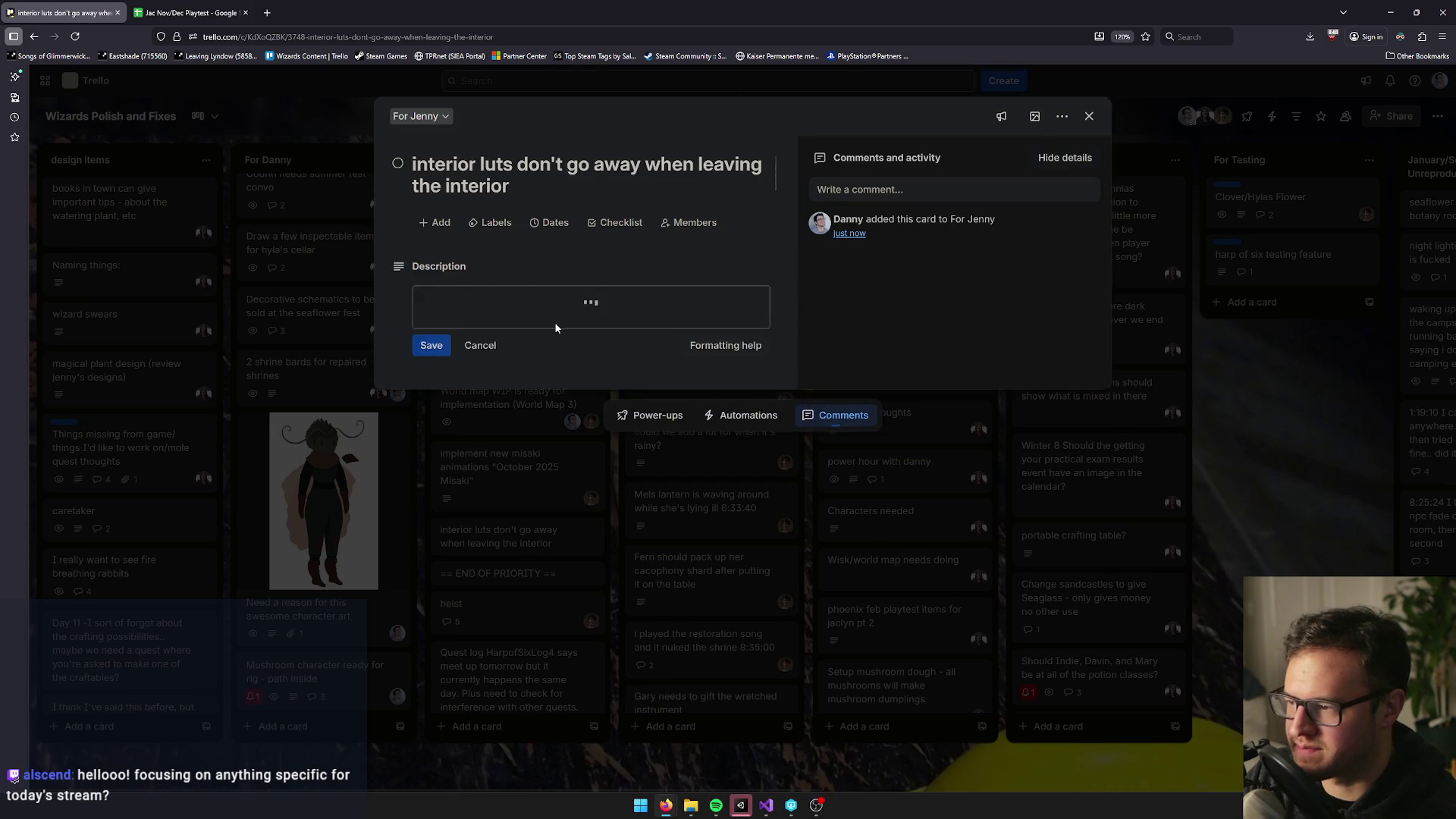
{"action": "left_click", "coordinate": [428, 341]}
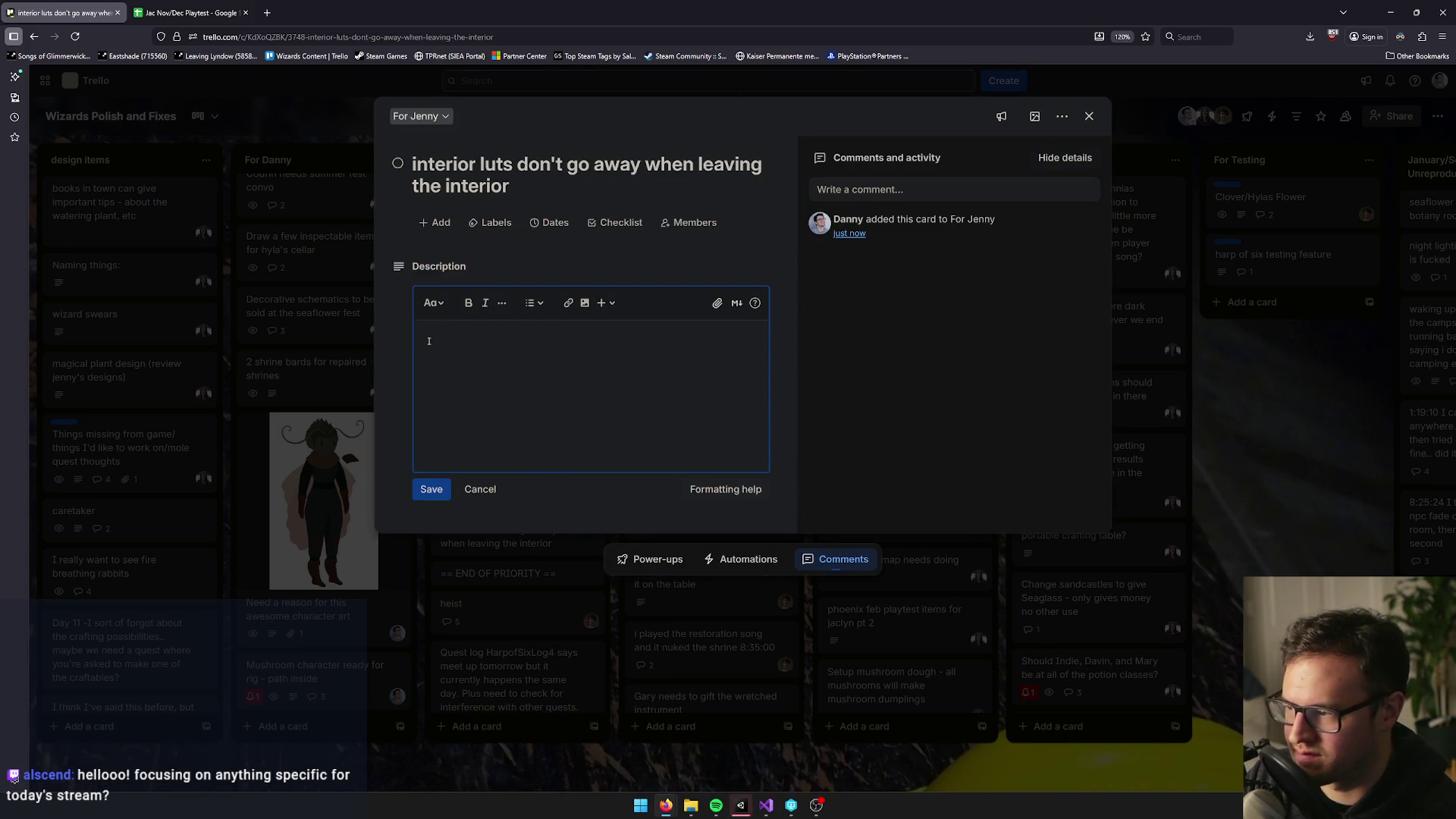
{"action": "type", "text": "reproL:"}
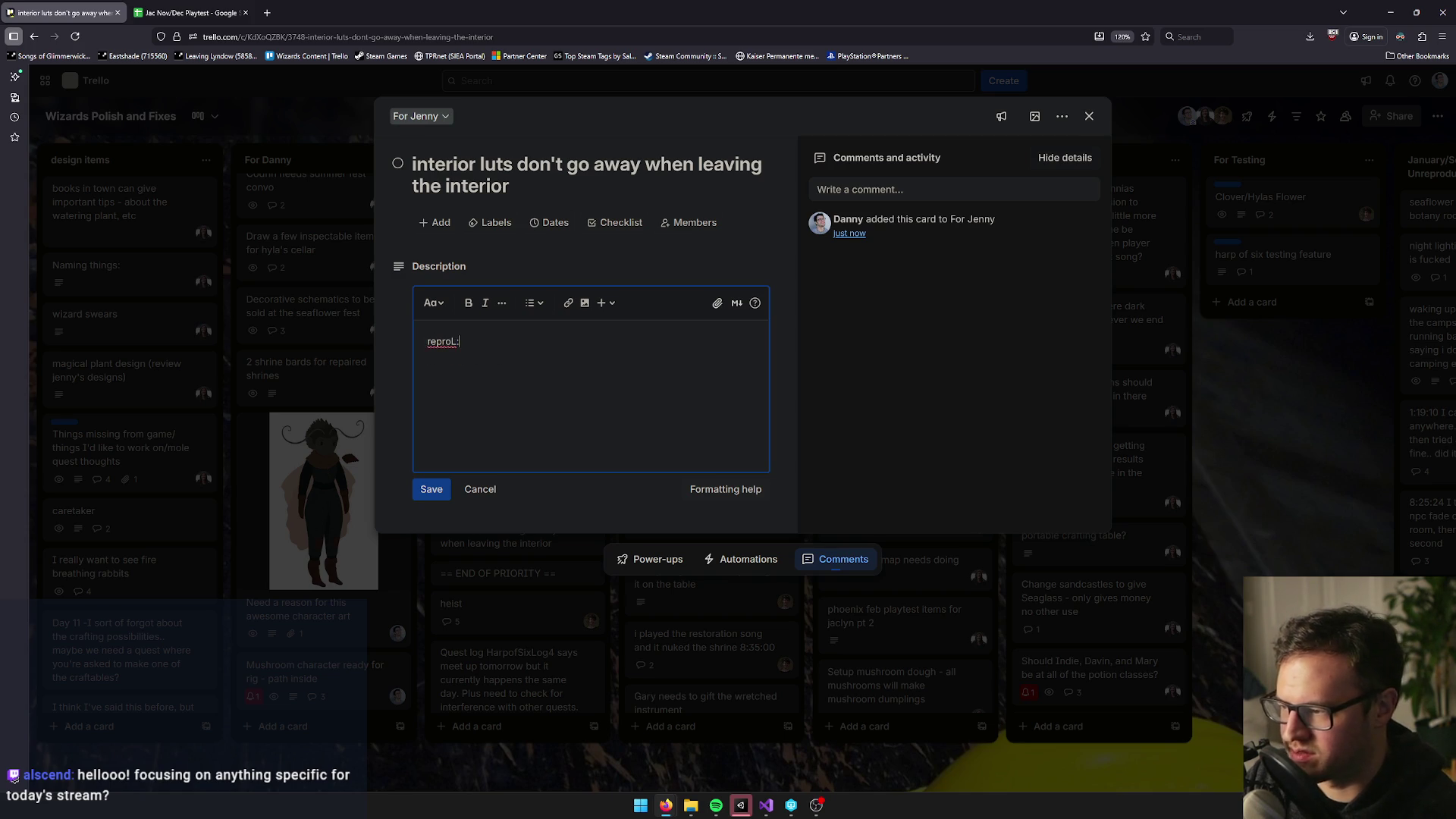
{"action": "key", "text": "Return"}
{"action": "type", "text": "1. start game from “"}
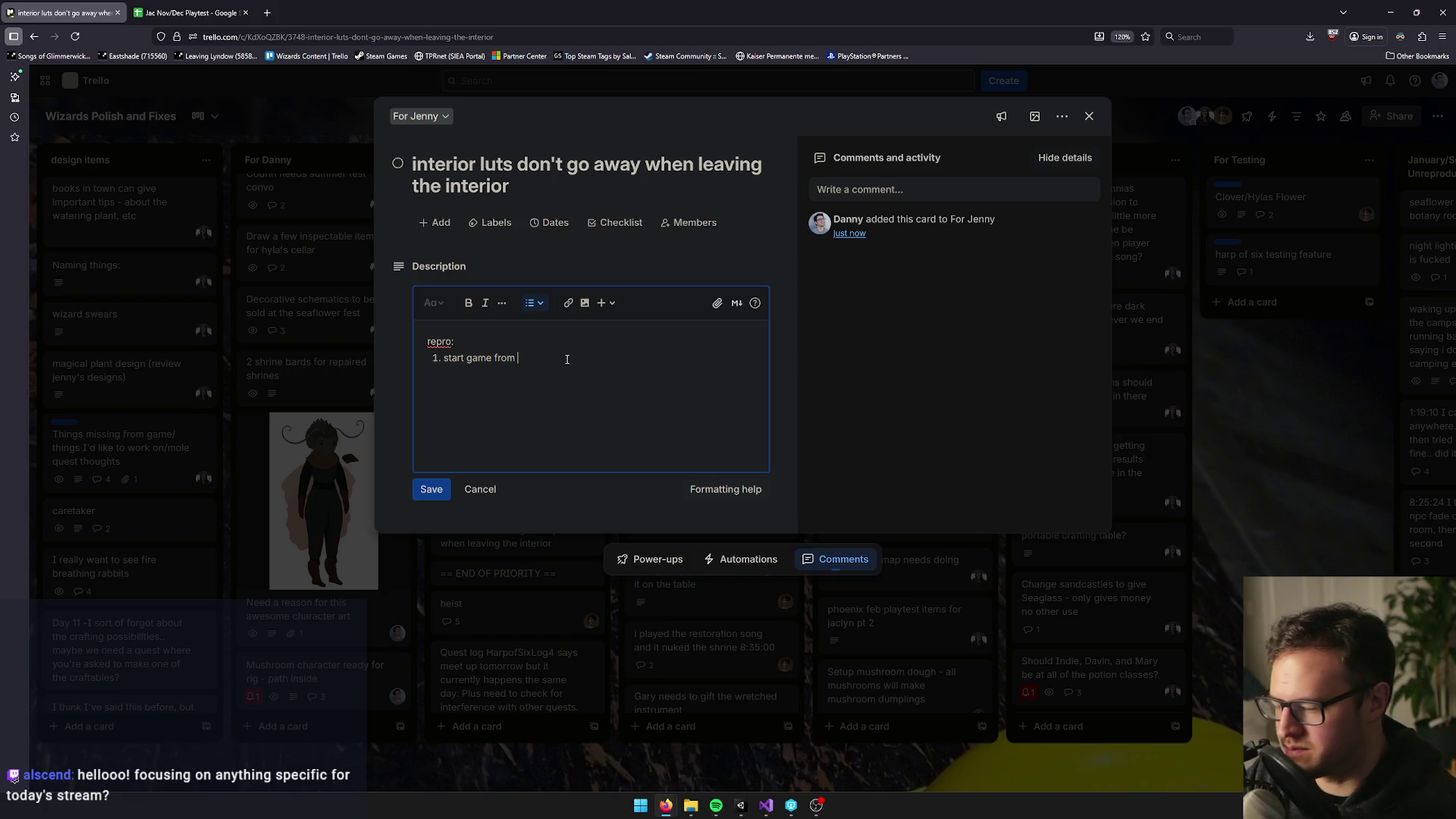
{"action": "type", "text": "Dark Forest Spore catcher Start Settings”"}
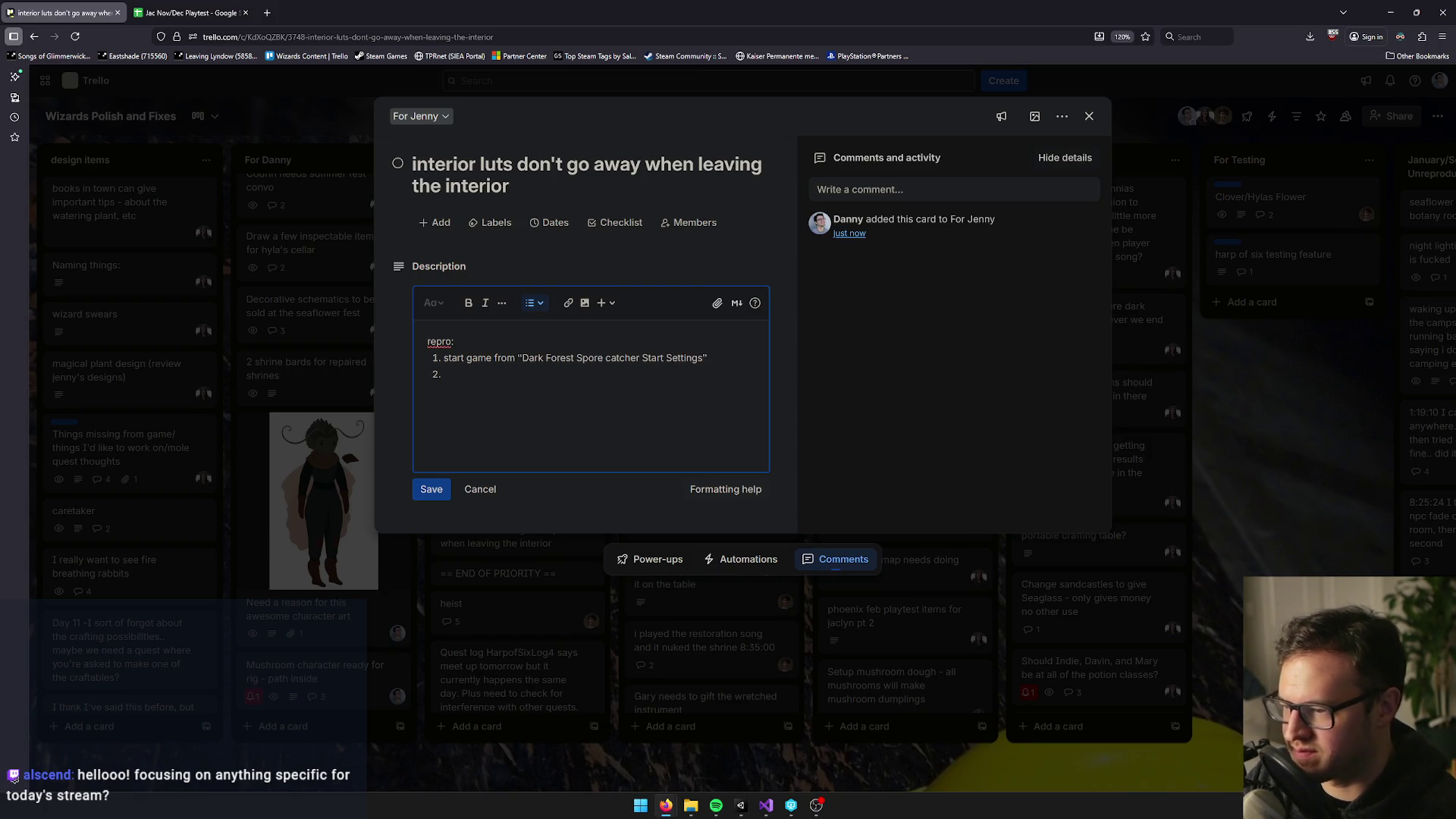
{"action": "type", "text": " 2. enter into d"}
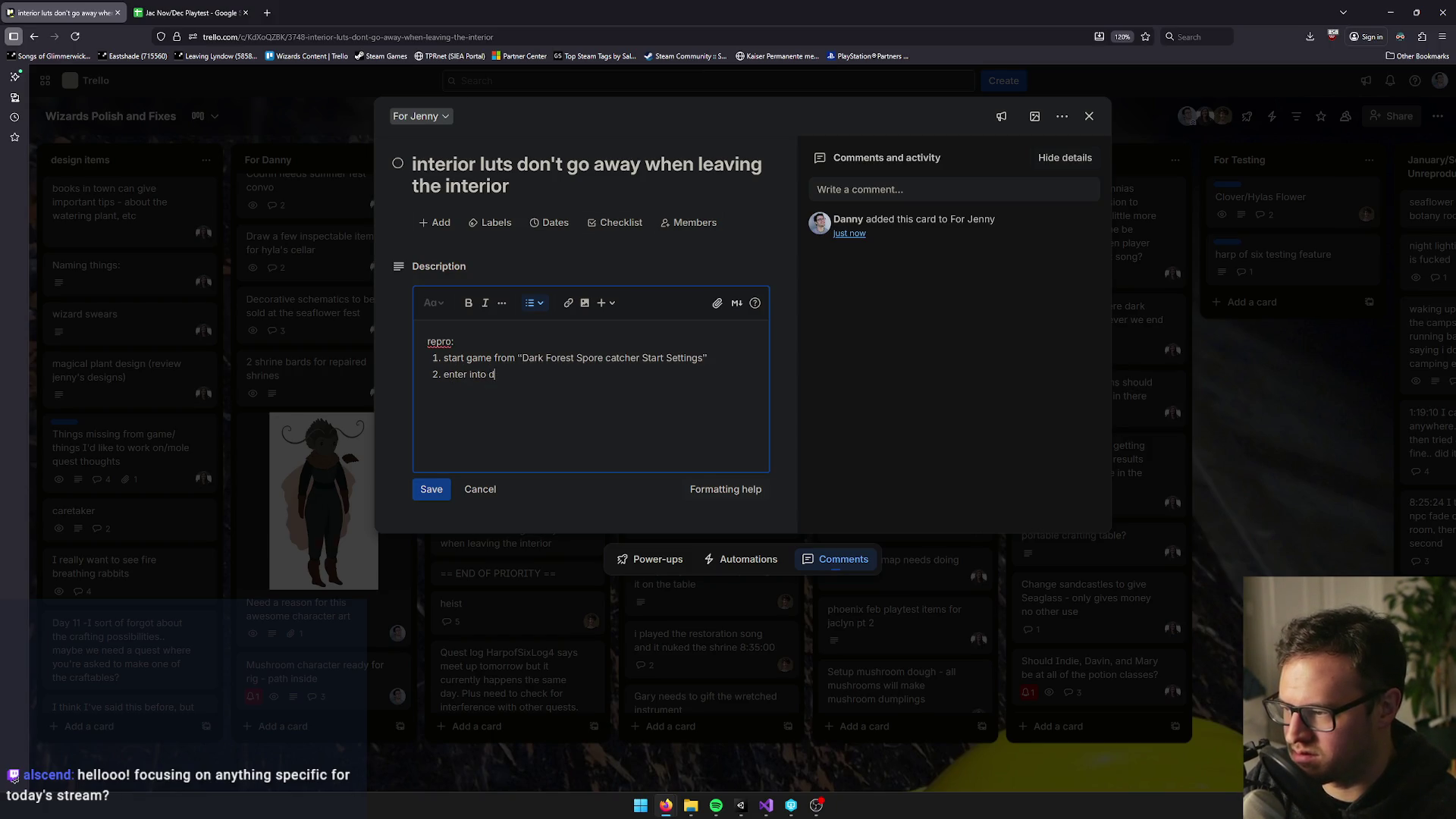
{"action": "key", "text": "BackSpace"}
{"action": "type", "text": "Dark Forest"}
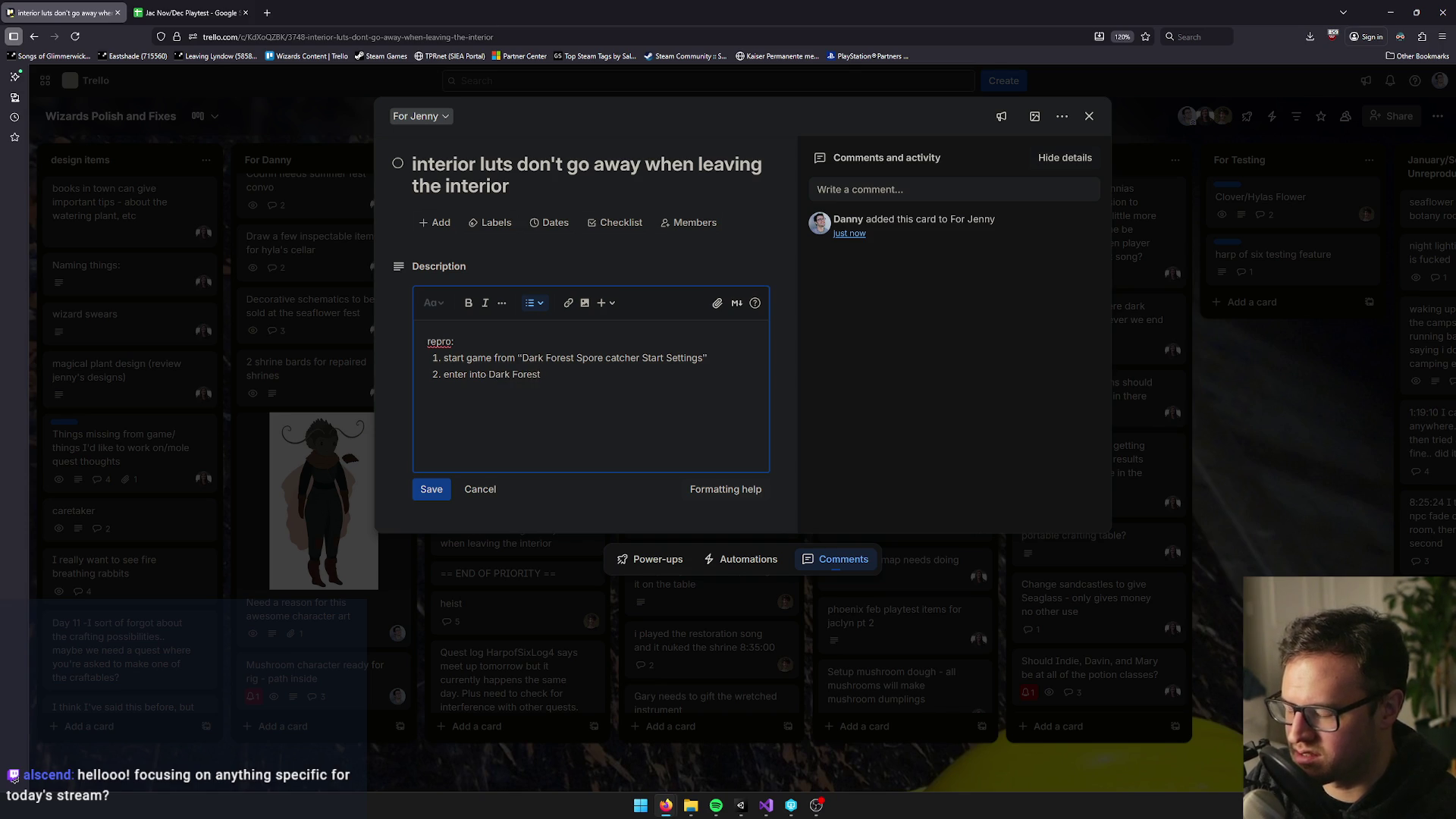
{"action": "type", "text": " which has a lut 3. l"}
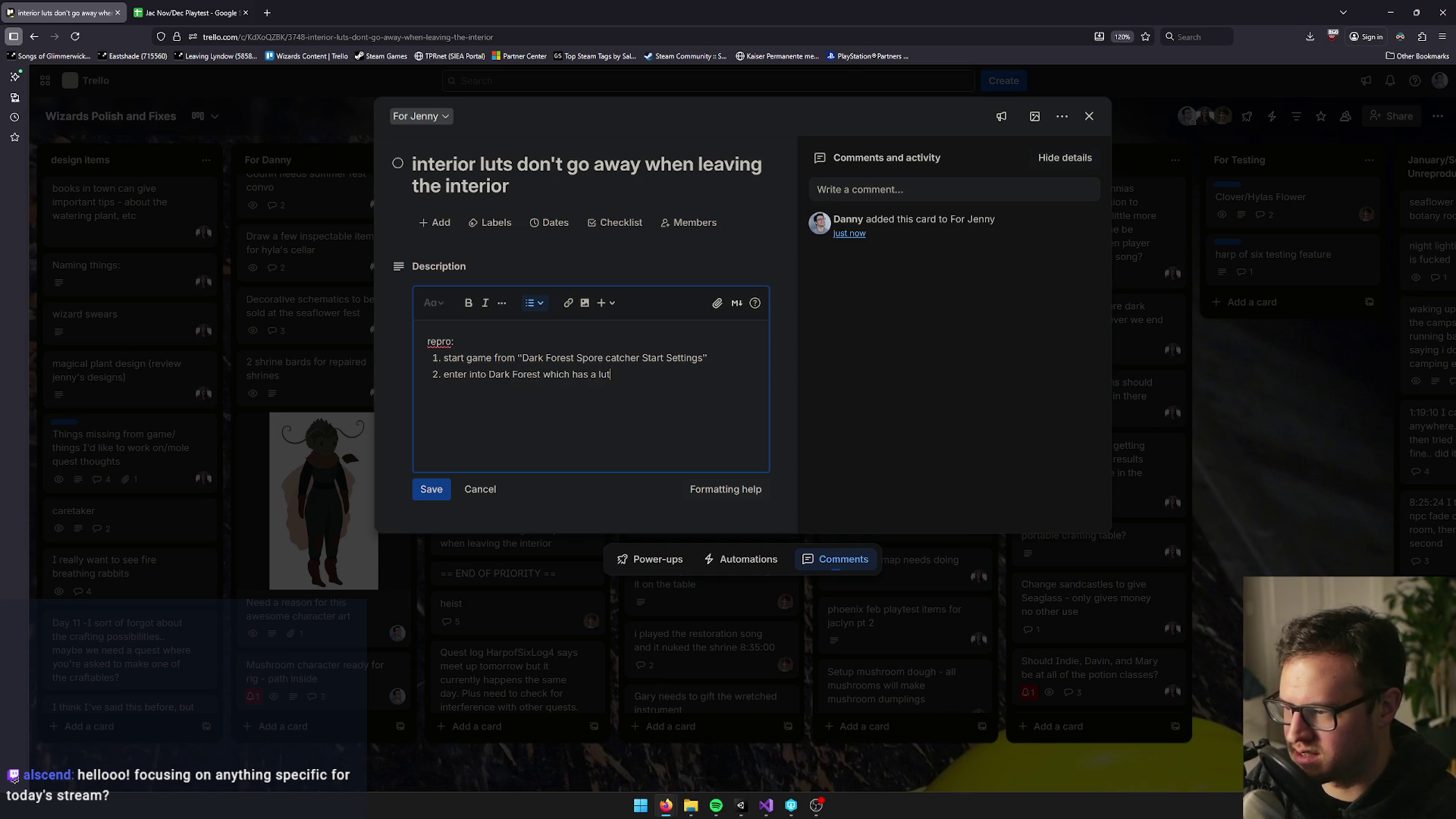
{"action": "type", "text": "eave back b"}
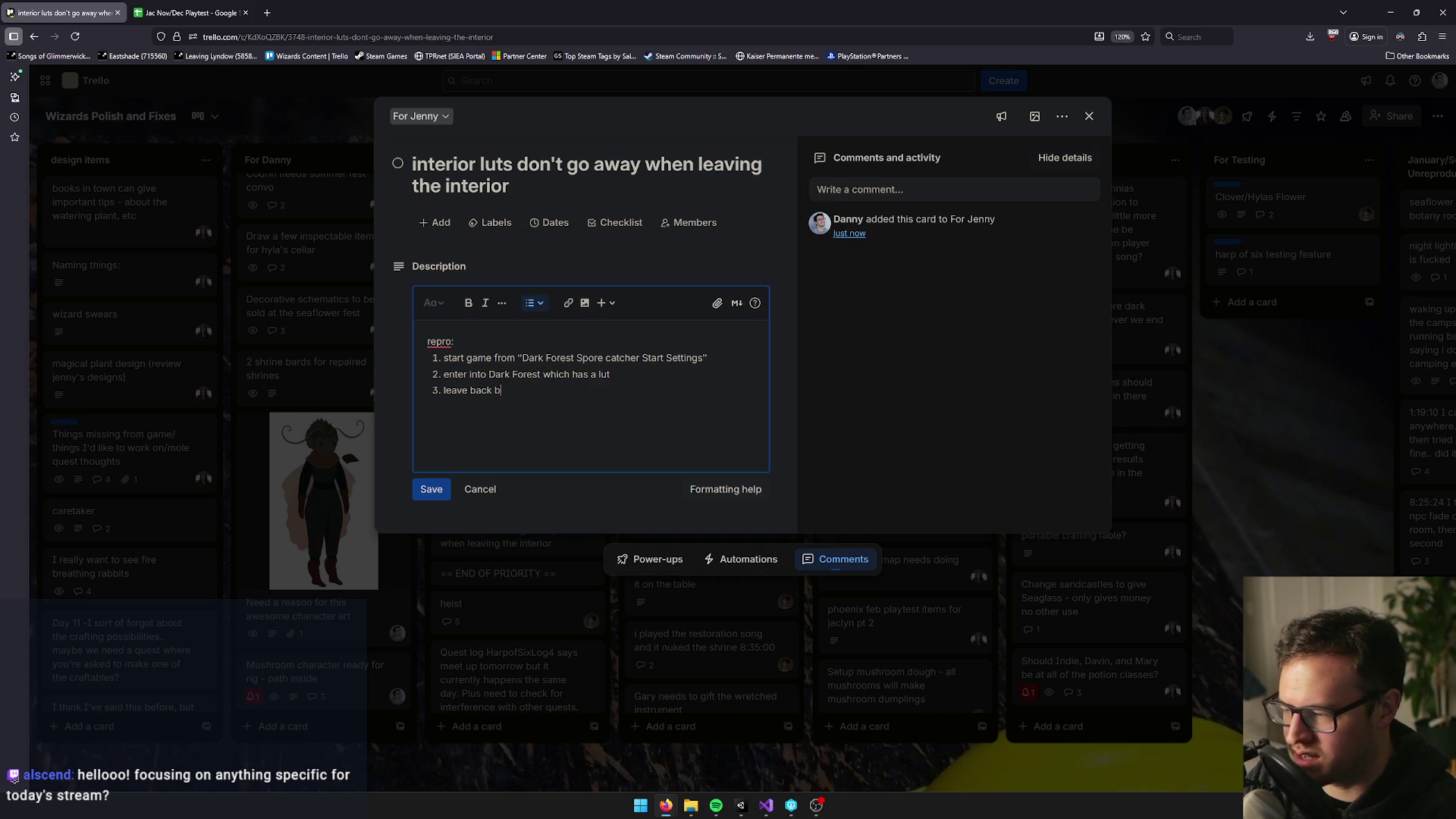
{"action": "key", "text": "BackSpace"}
{"action": "type", "text": "to the"}
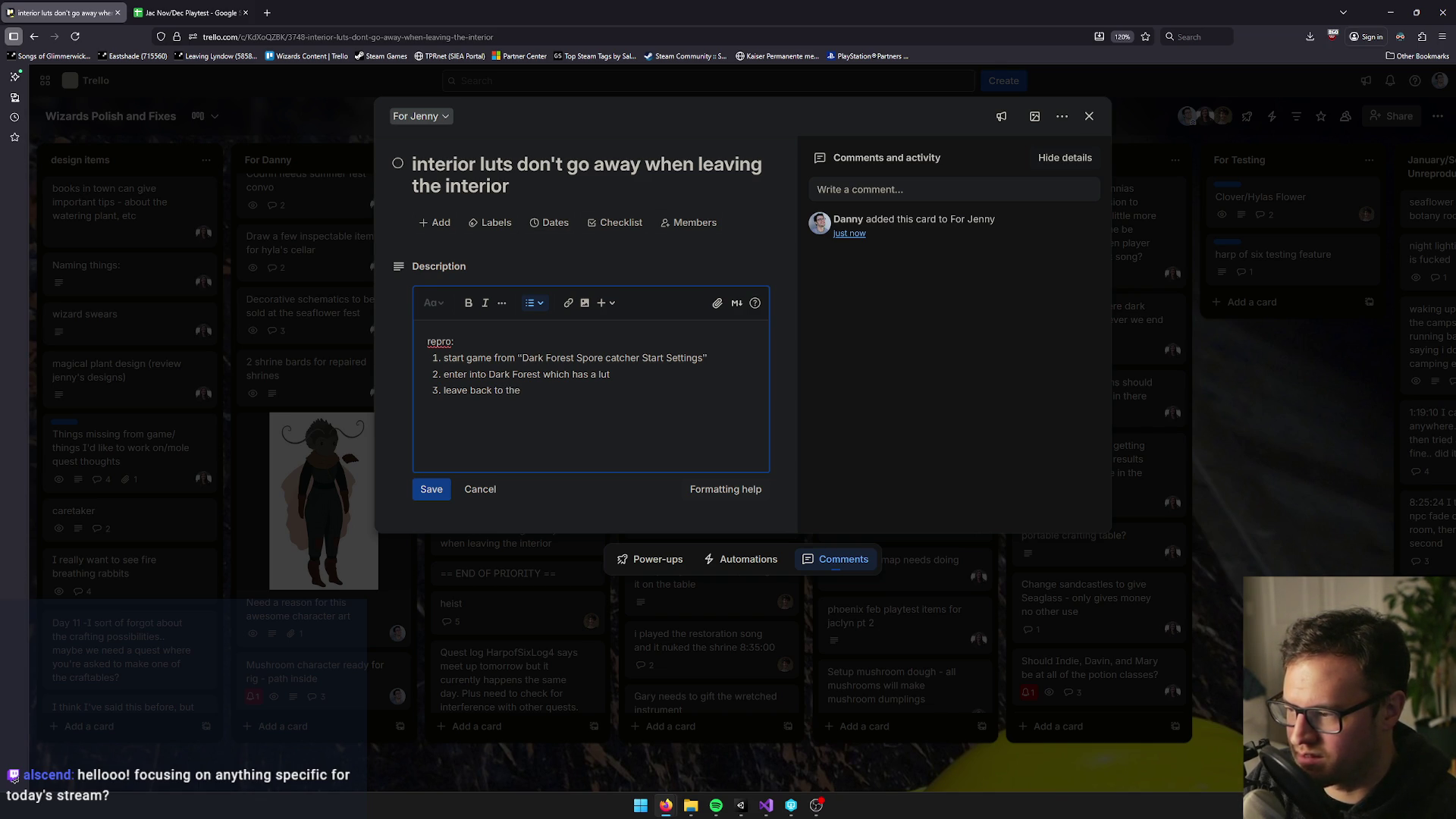
{"action": "key", "text": "BackSpace"}
{"action": "key", "text": "BackSpace"}
{"action": "key", "text": "BackSpace"}
{"action": "type", "text": "north courtyard"}
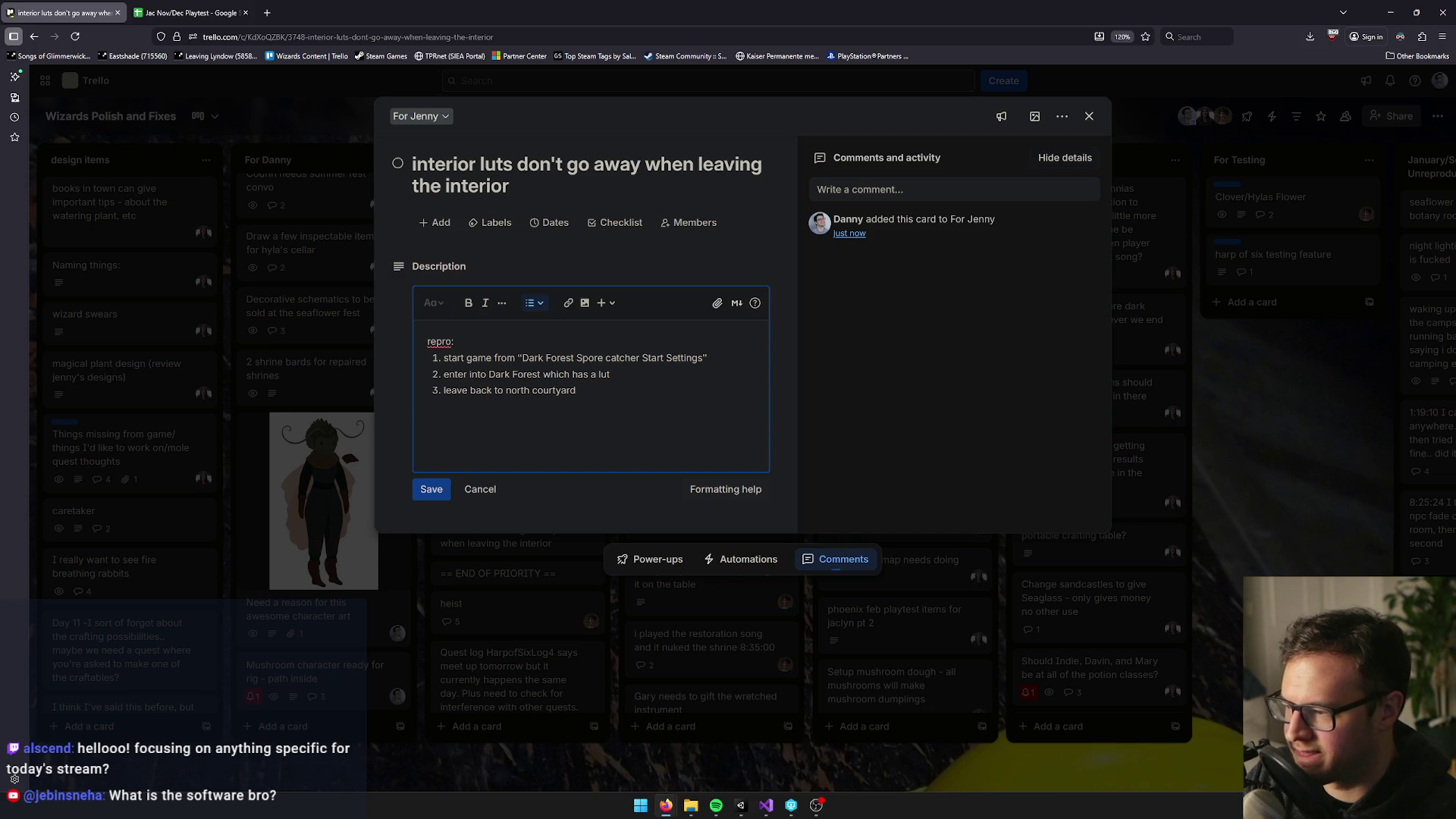
Add a 'LUT is still applied' result line and a '(you can give it a crazy one' note to step 2
{"action": "key", "text": "Return"}
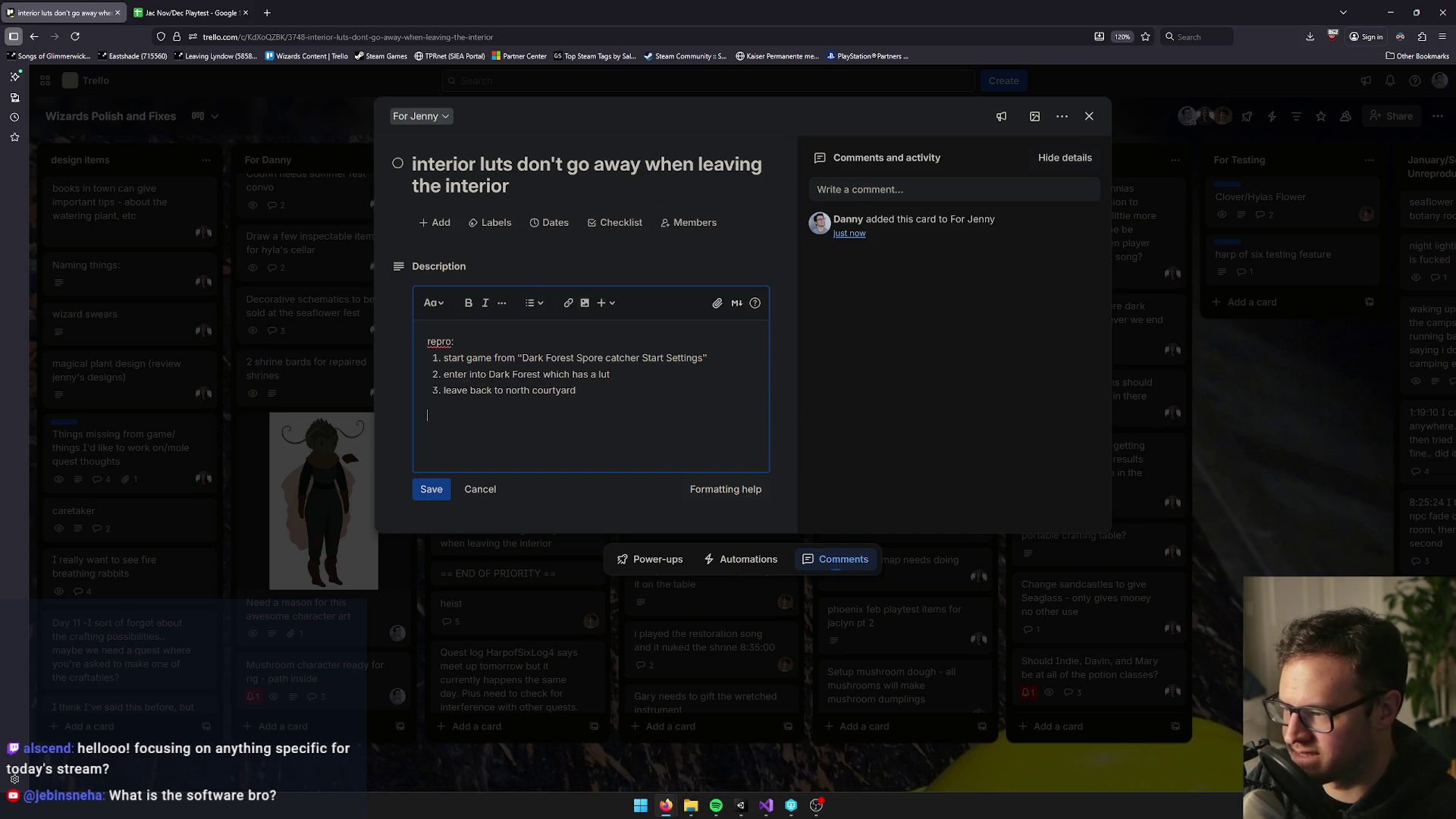
{"action": "type", "text": "LUT is still applied"}
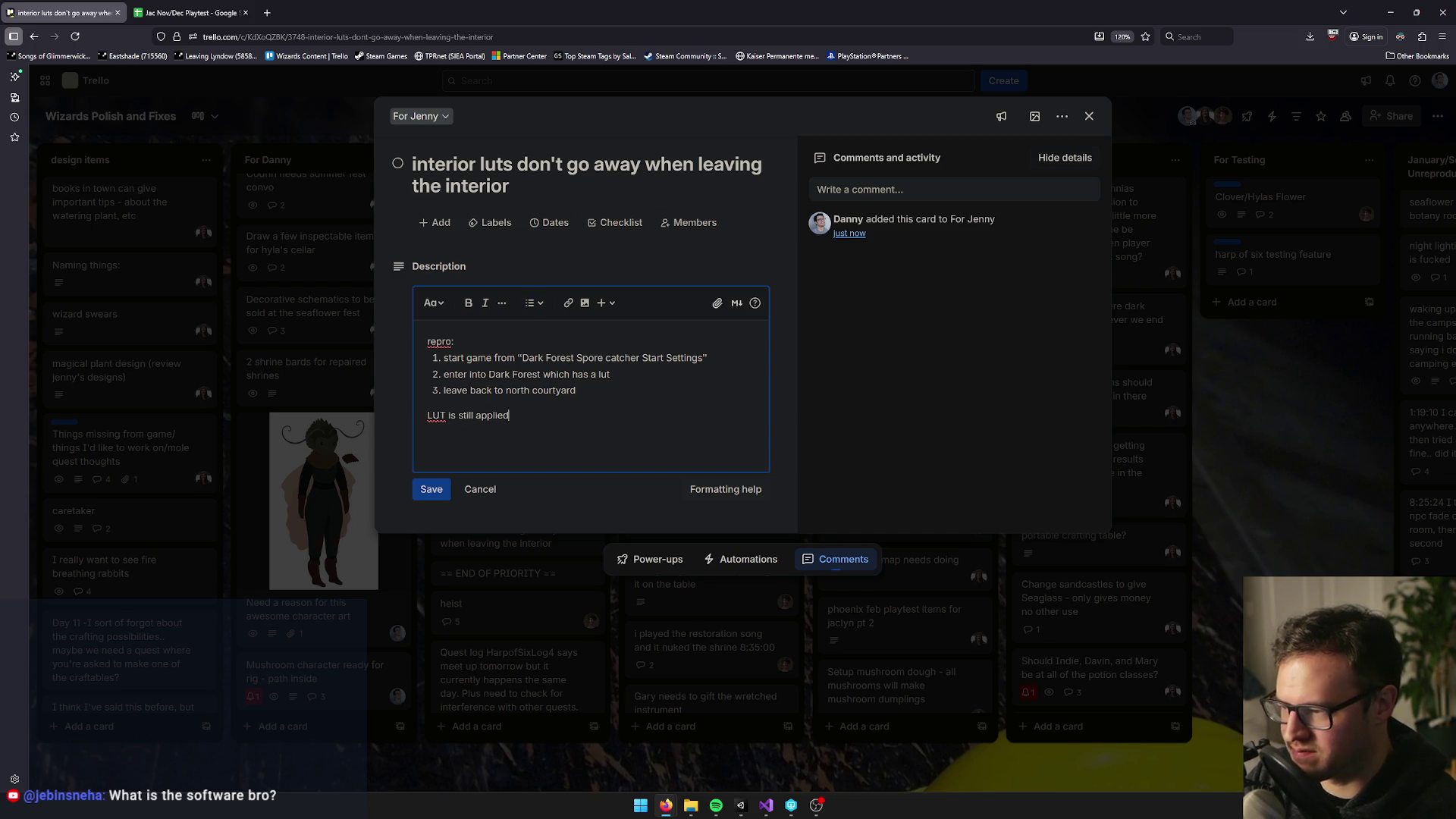
{"action": "left_click", "coordinate": [611, 374]}
{"action": "type", "text": "(you can give it "}
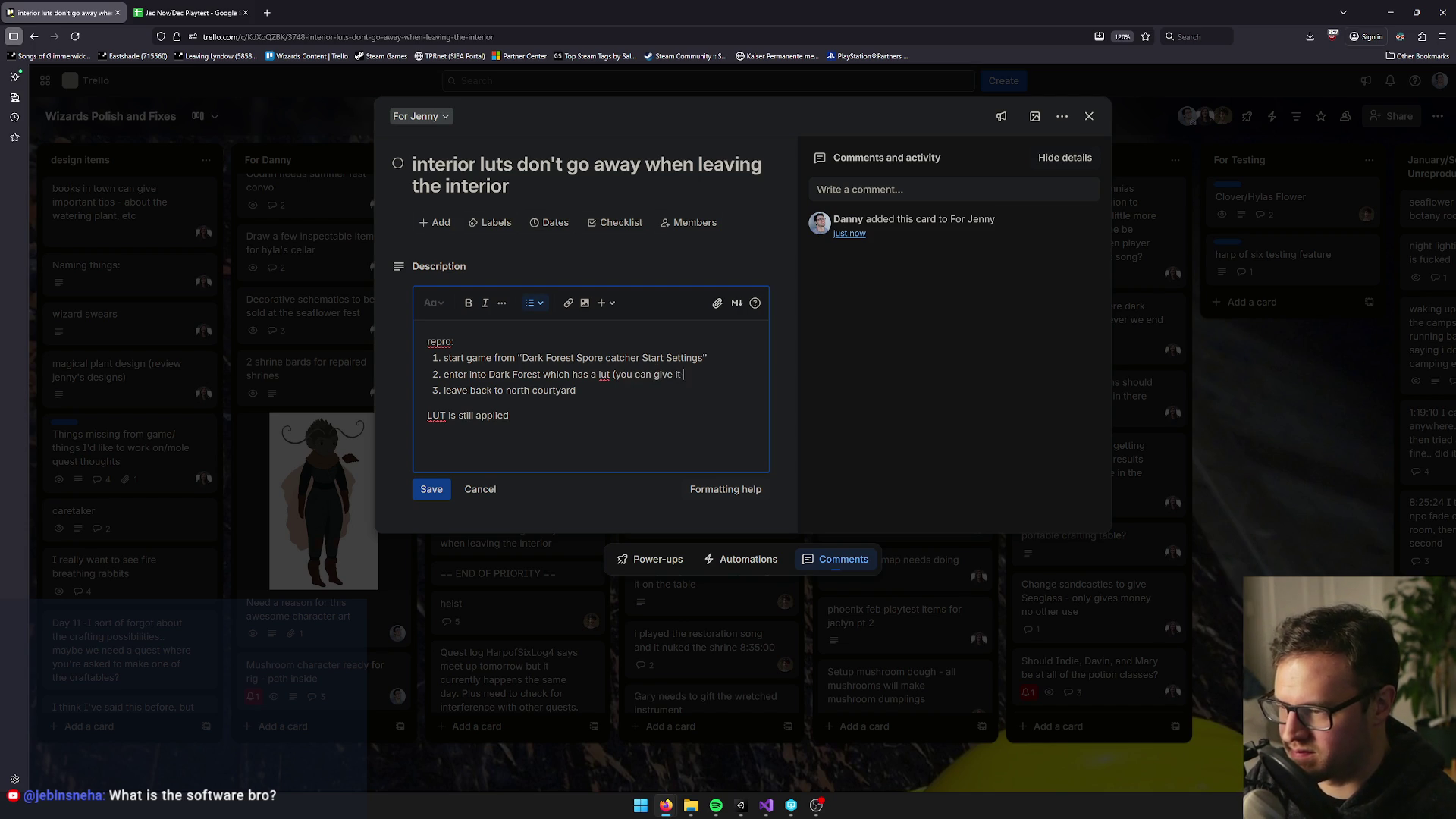
{"action": "type", "text": "a crazy one to"}
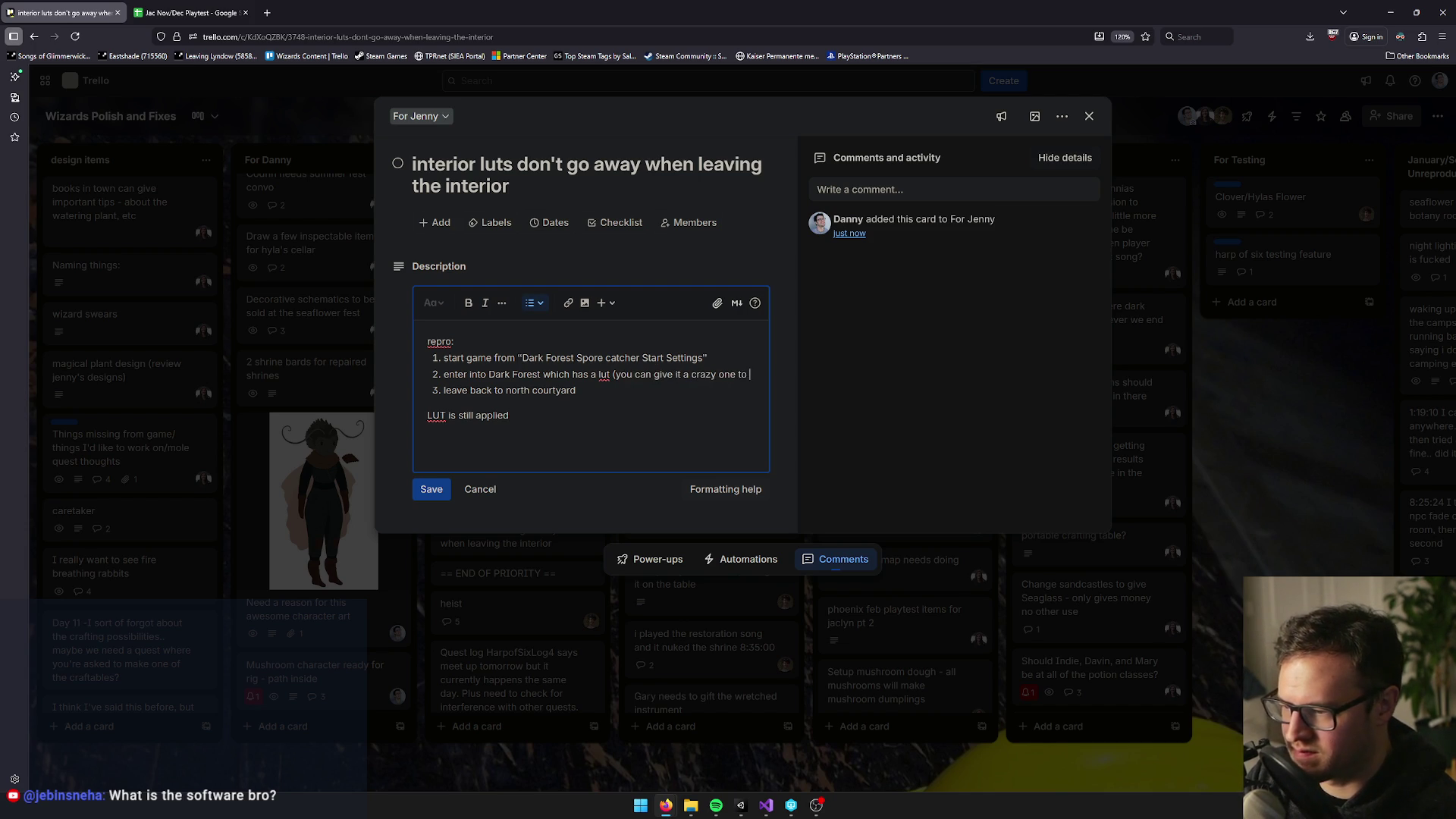
{"action": "left_click", "coordinate": [740, 805]}
Search the Project panel for 'scr' and inspect the SlightCrush LUT texture
{"action": "left_click", "coordinate": [1266, 547]}
{"action": "type", "text": "slightcru"}
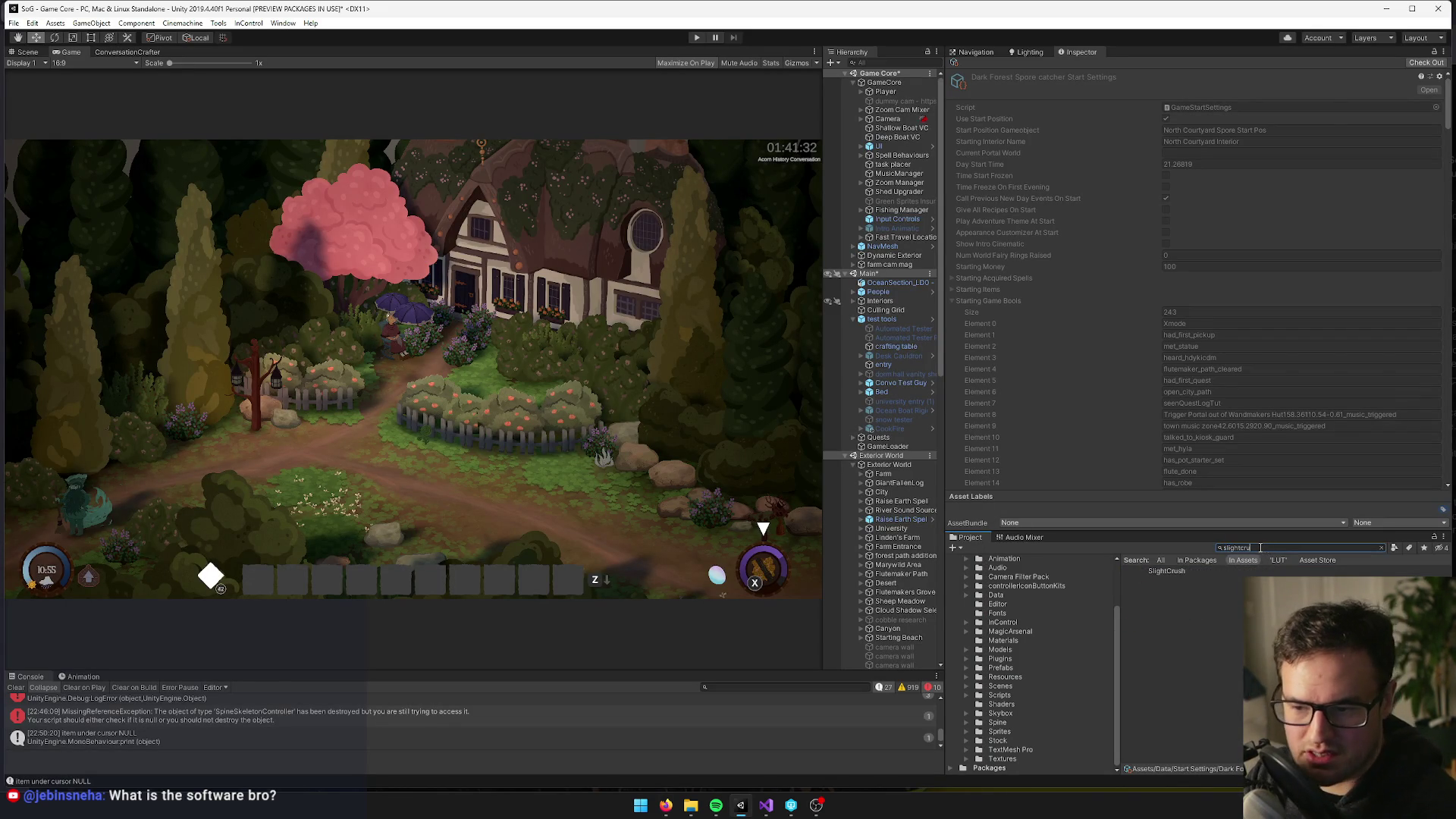
{"action": "left_click", "coordinate": [1168, 571]}
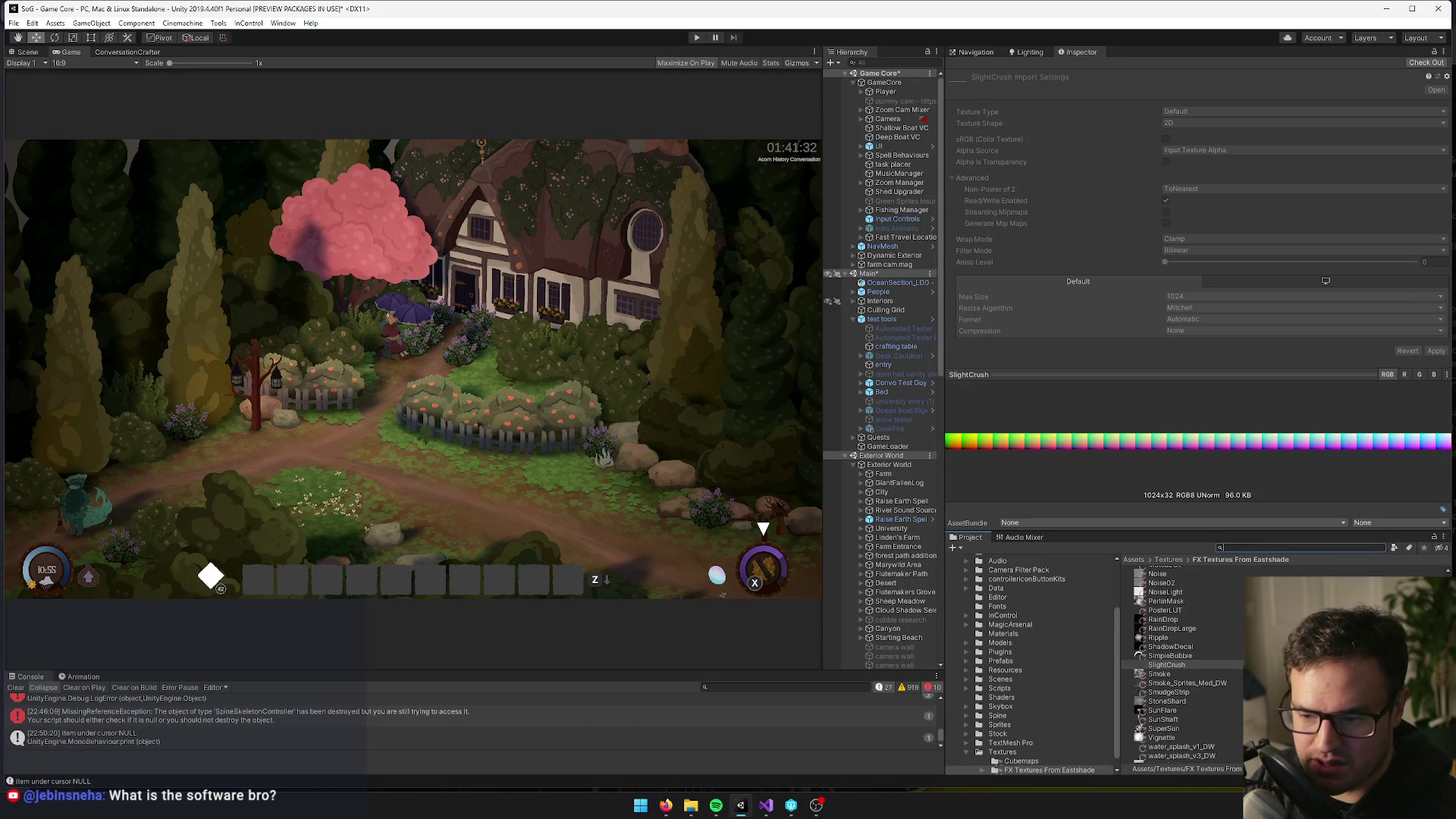
{"action": "scroll", "coordinate": [1194, 697], "scroll_direction": "down", "scroll_amount": 2}
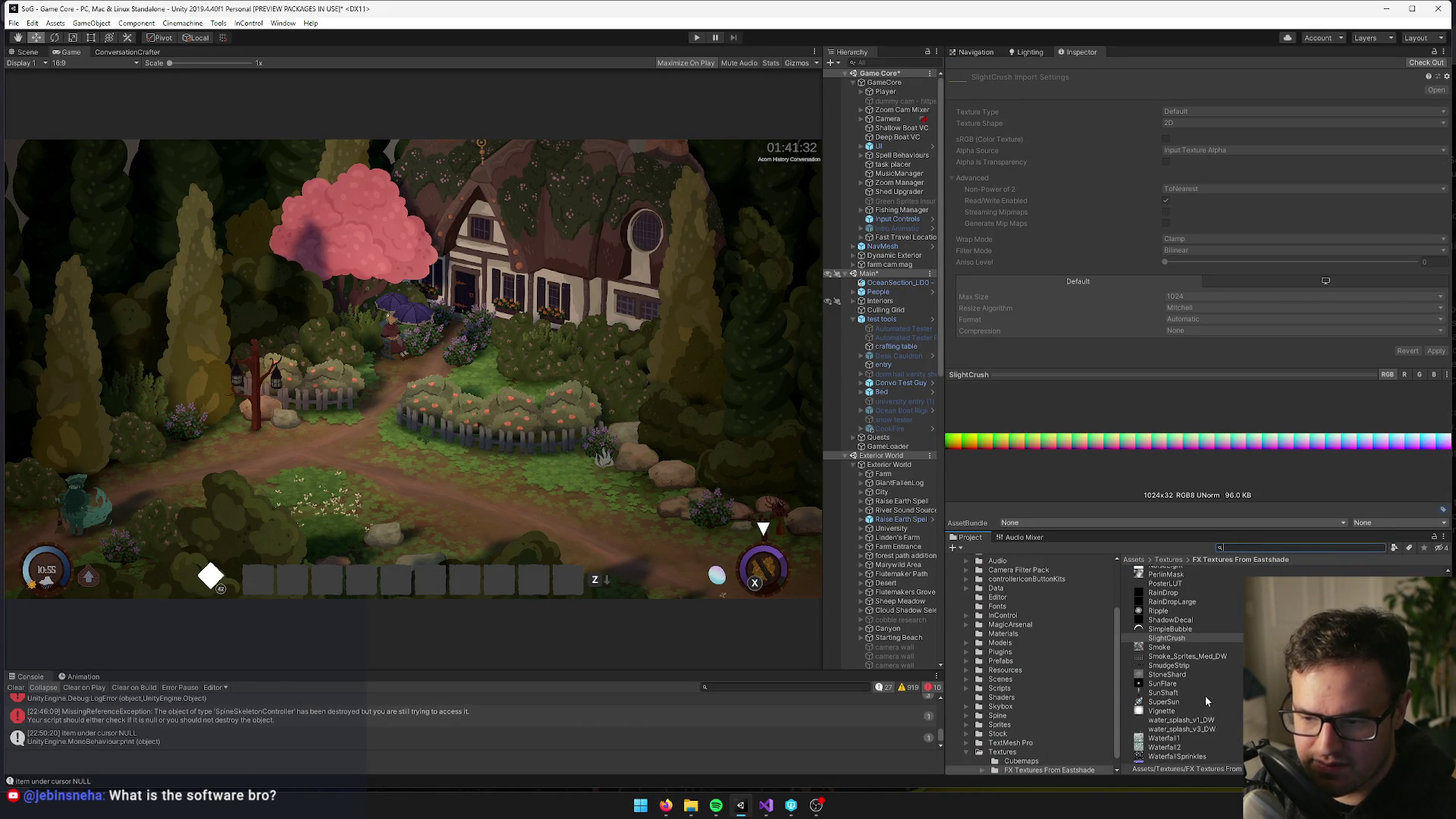
{"action": "scroll", "coordinate": [1205, 691], "scroll_direction": "up", "scroll_amount": 2}
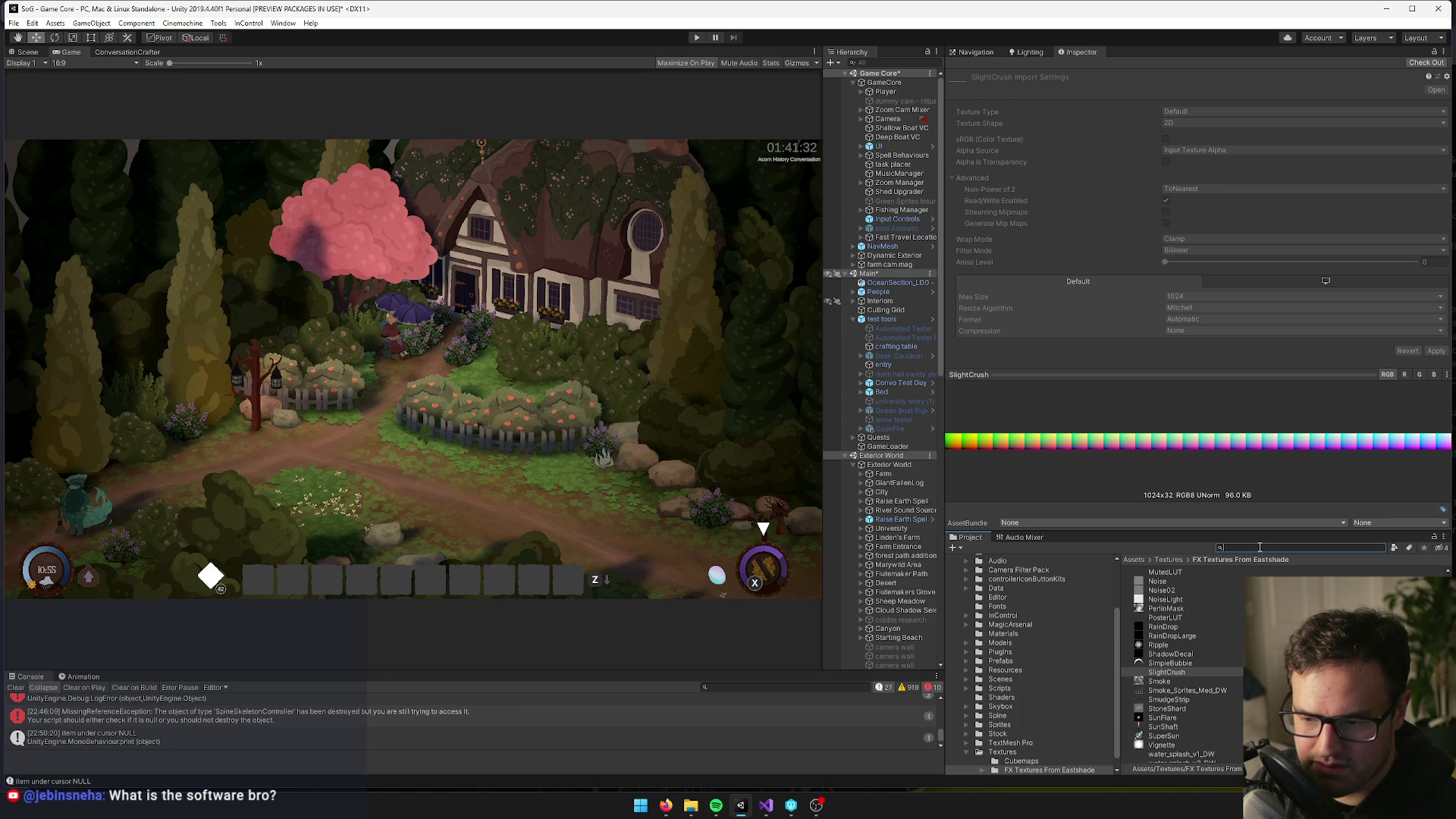
{"action": "scroll", "coordinate": [1182, 667], "scroll_direction": "down", "scroll_amount": 5}
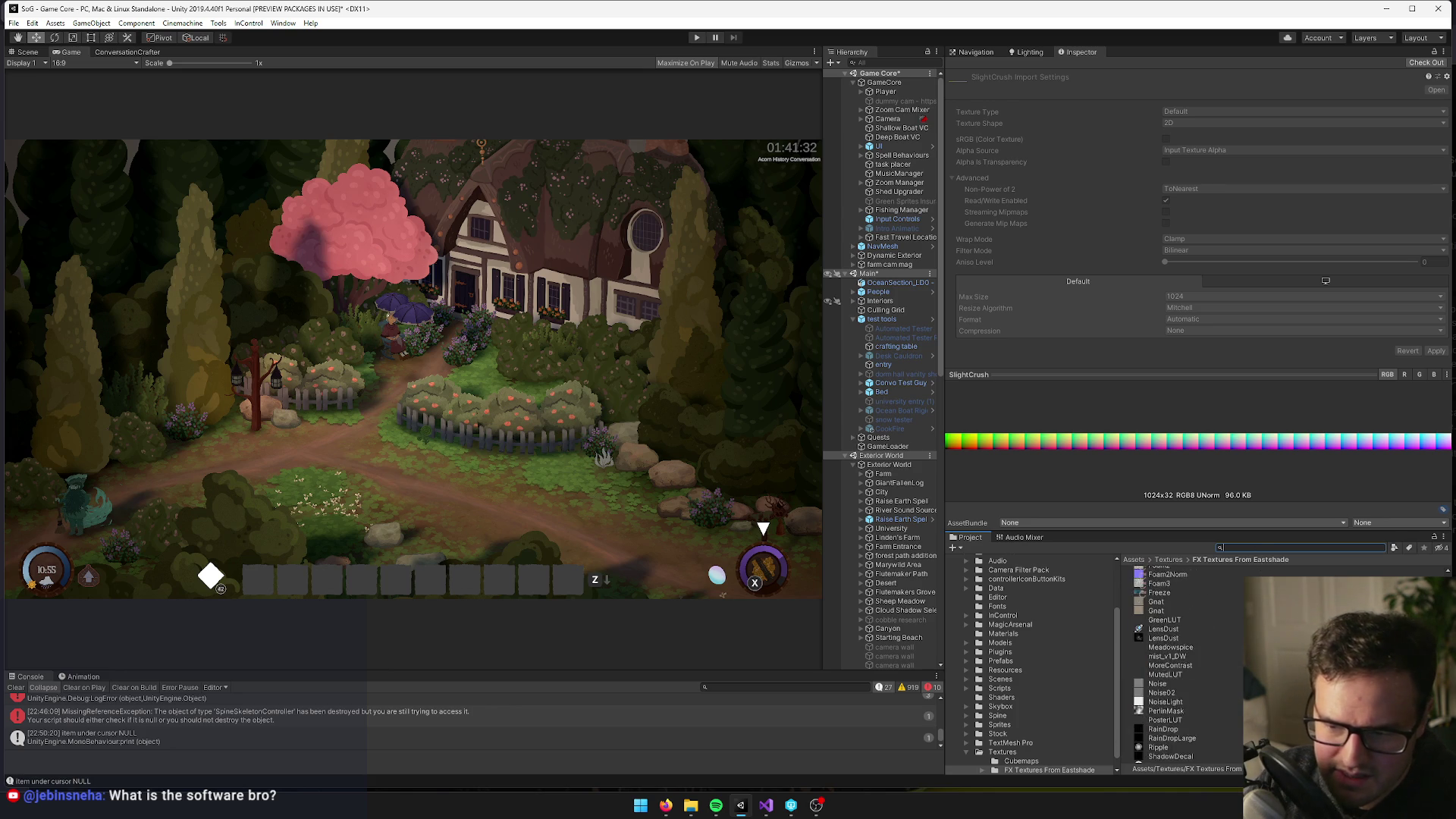
Search for 'crush', select TinyCrushBrighten1, then the Toxic LUT in AmplifyColor/Samples/LUT
{"action": "type", "text": "brighten"}
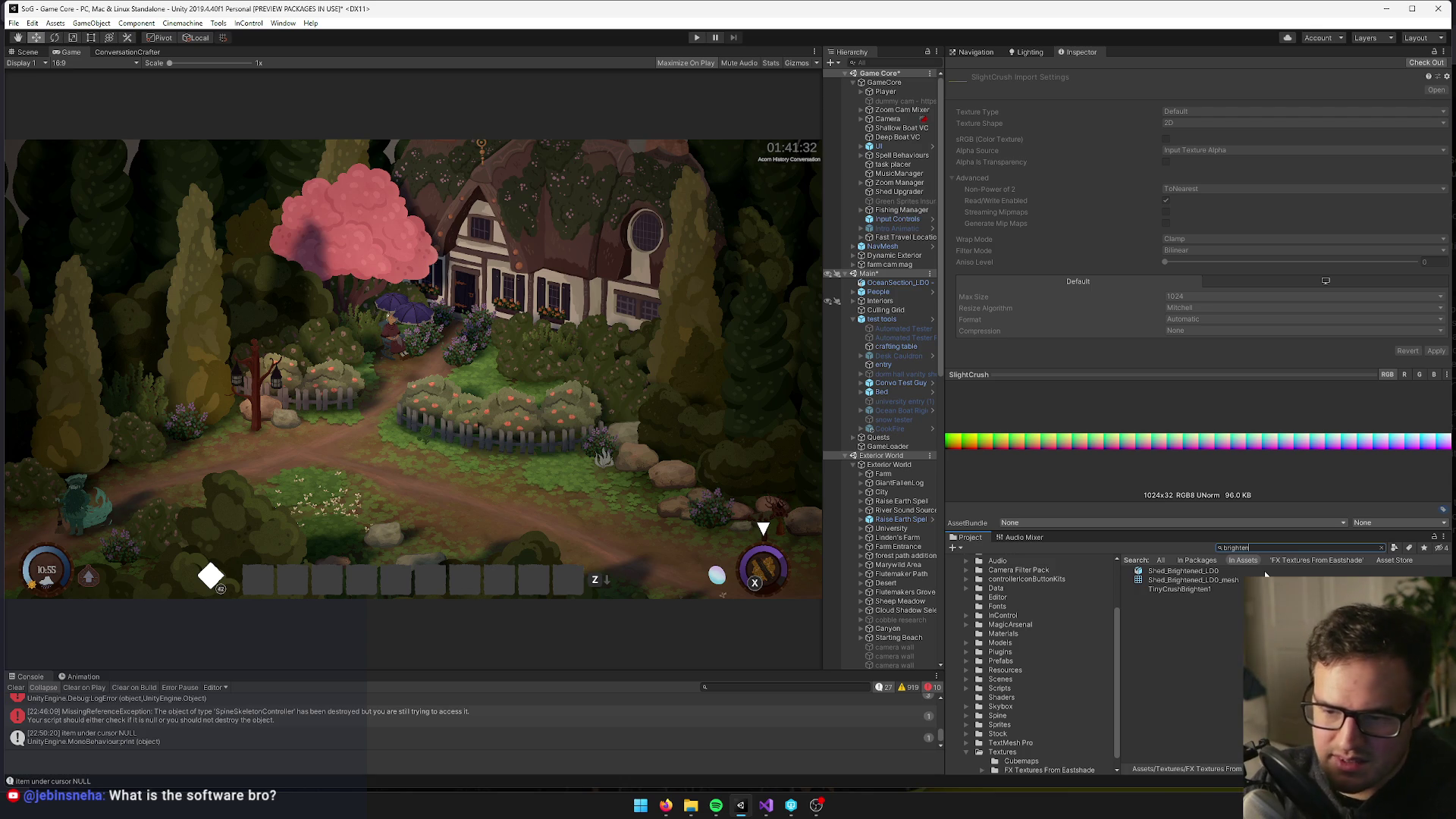
{"action": "key", "text": "BackSpace"}
{"action": "key", "text": "BackSpace"}
{"action": "key", "text": "BackSpace"}
{"action": "type", "text": "crush"}
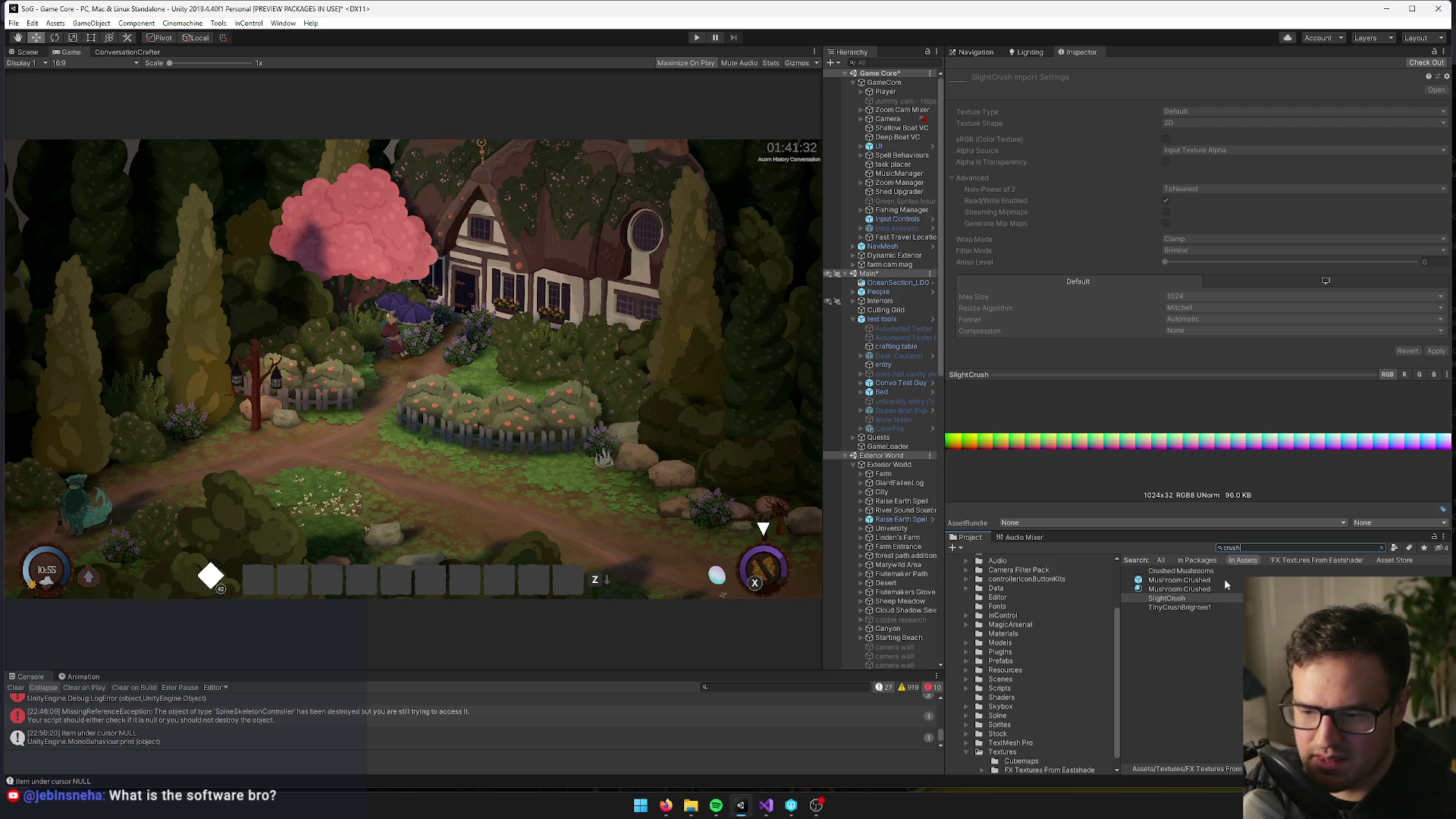
{"action": "left_click", "coordinate": [1196, 608]}
{"action": "left_click", "coordinate": [1381, 547]}
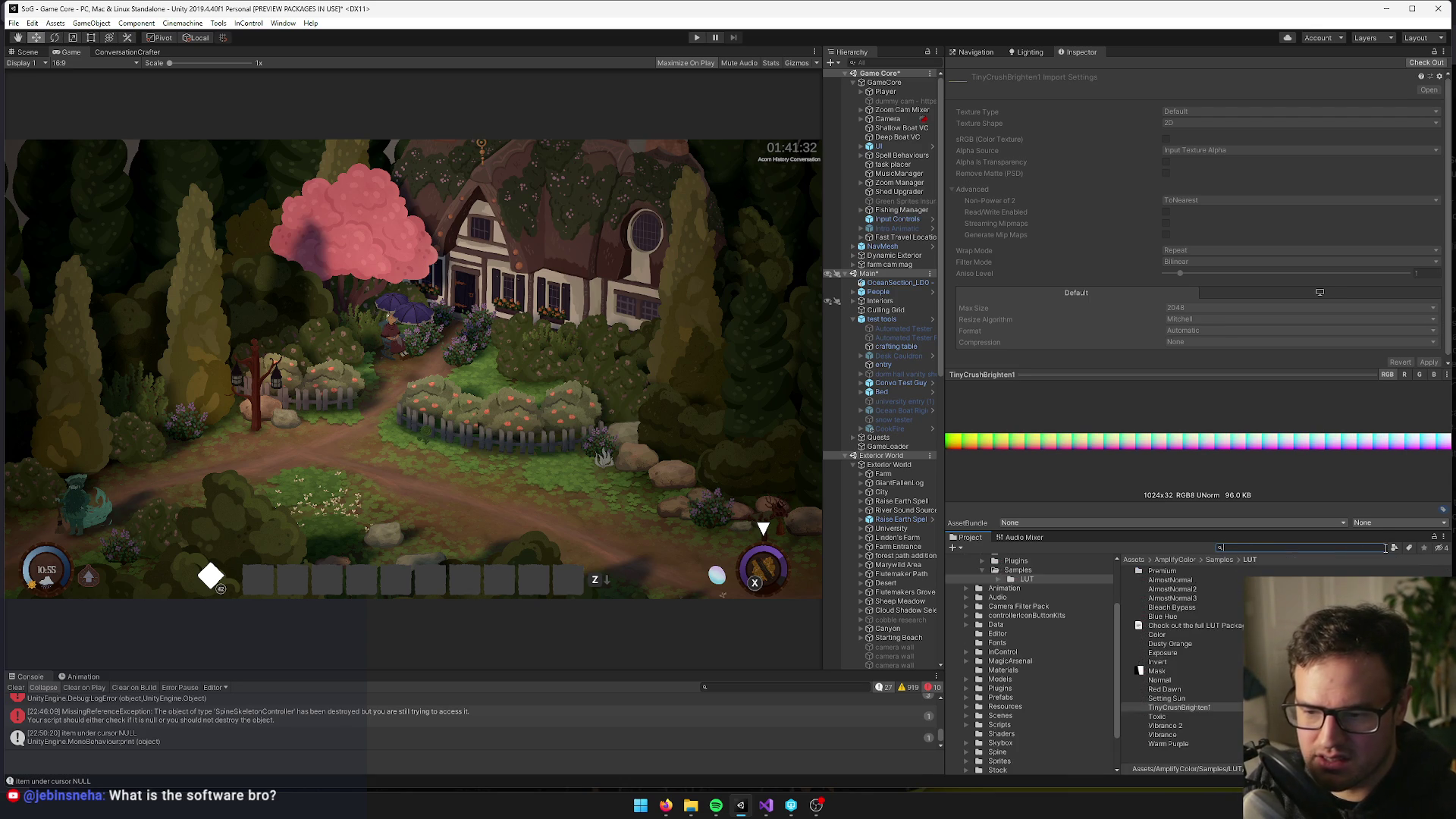
{"action": "left_click", "coordinate": [1208, 717]}
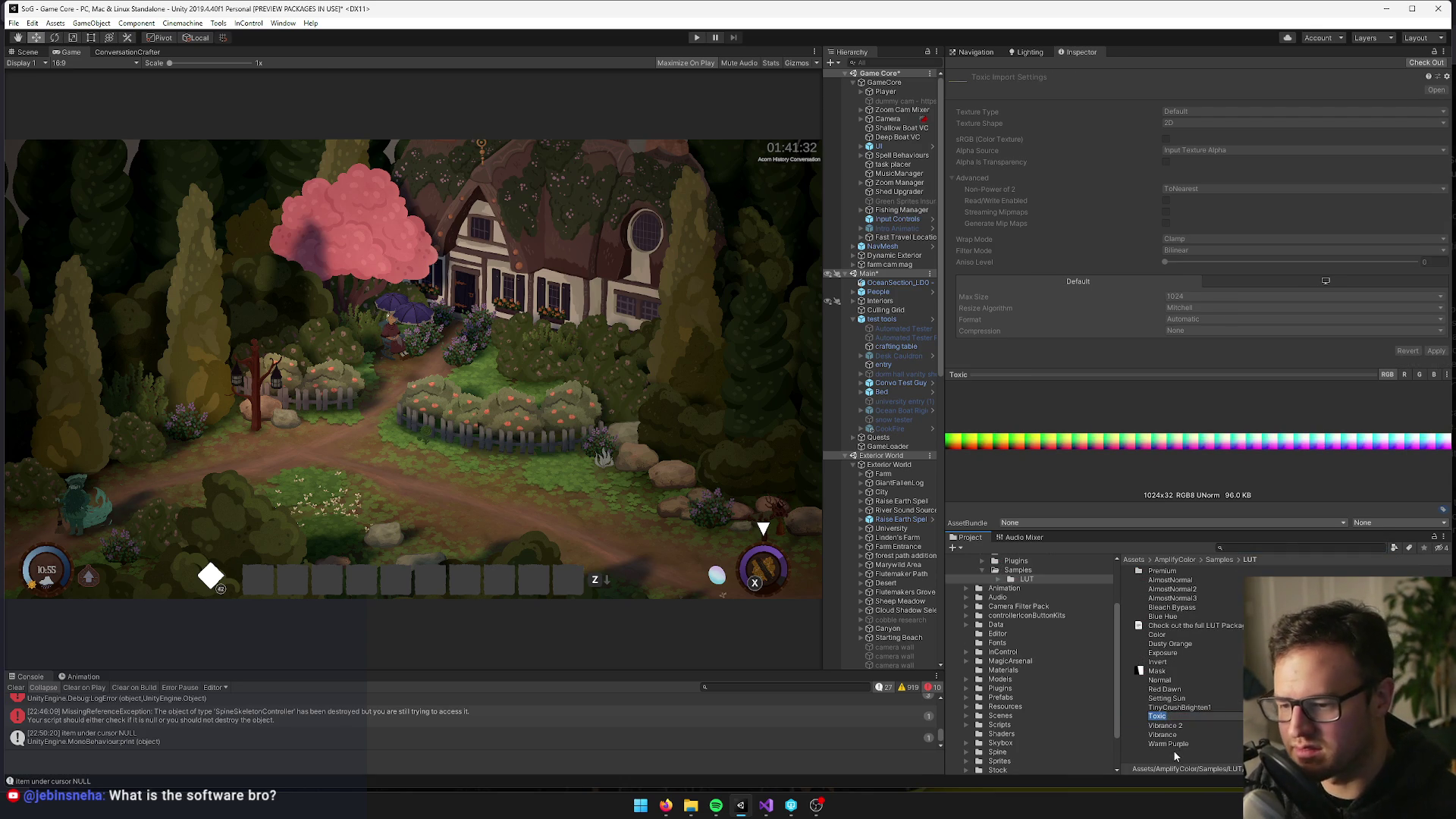
{"action": "key", "text": "alt+Tab"}
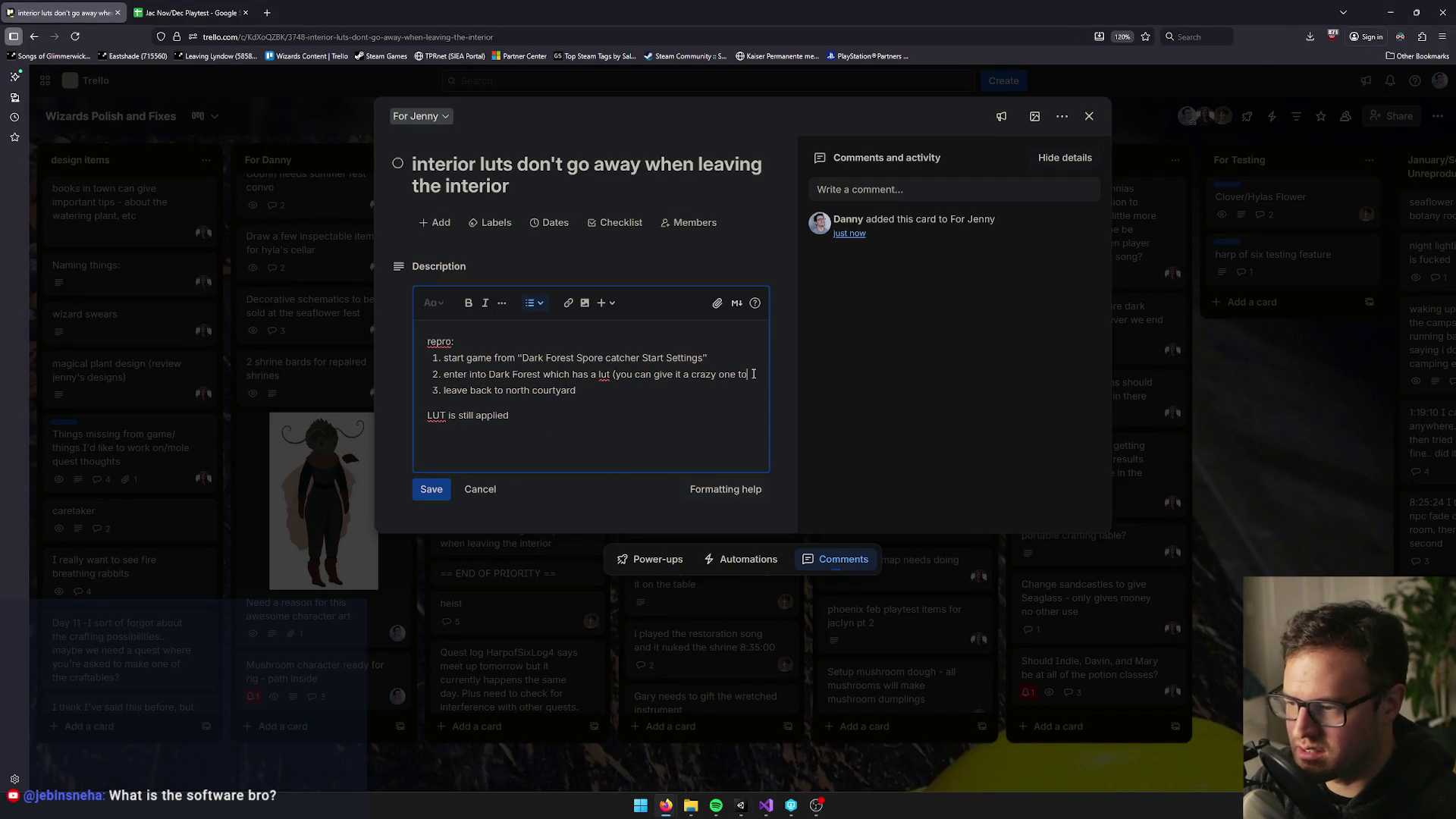
Suggest a Toxic-like LUT in step 2, prefix the result with 'Result:' ending 'north courtyard', and save
{"action": "type", "text": " make the ef"}
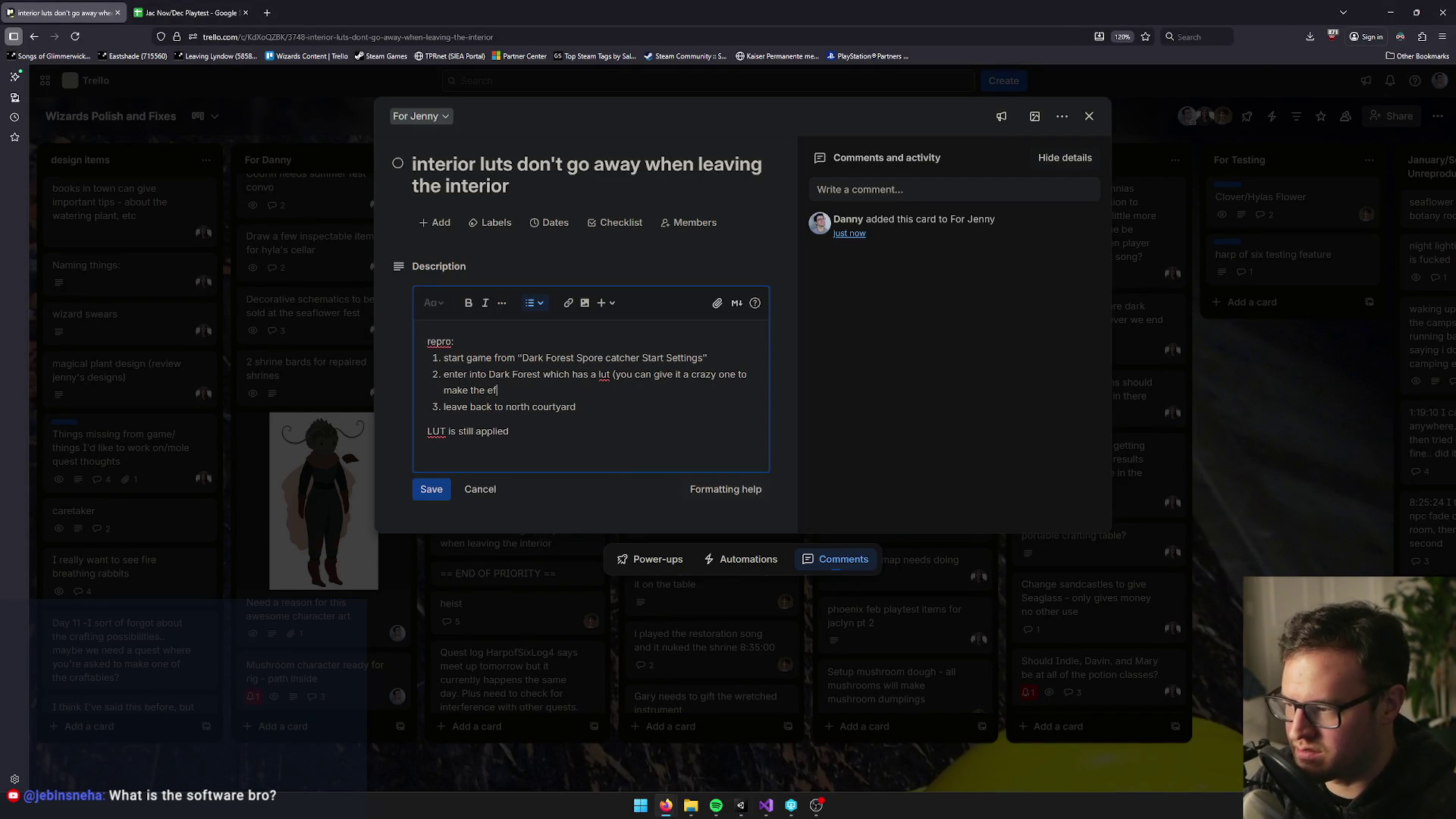
{"action": "type", "text": "fect easy "}
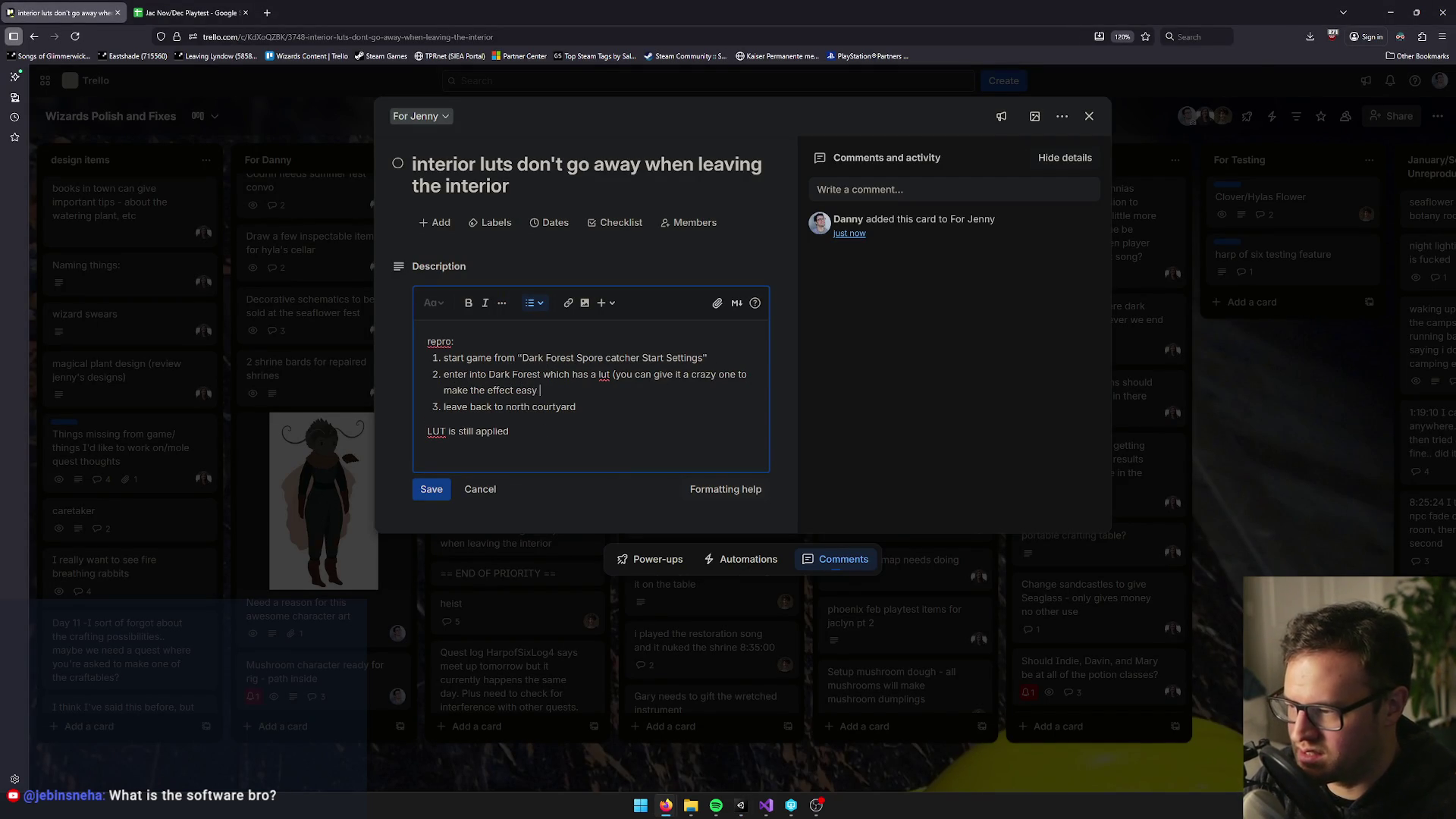
{"action": "type", "text": "to notice like "}
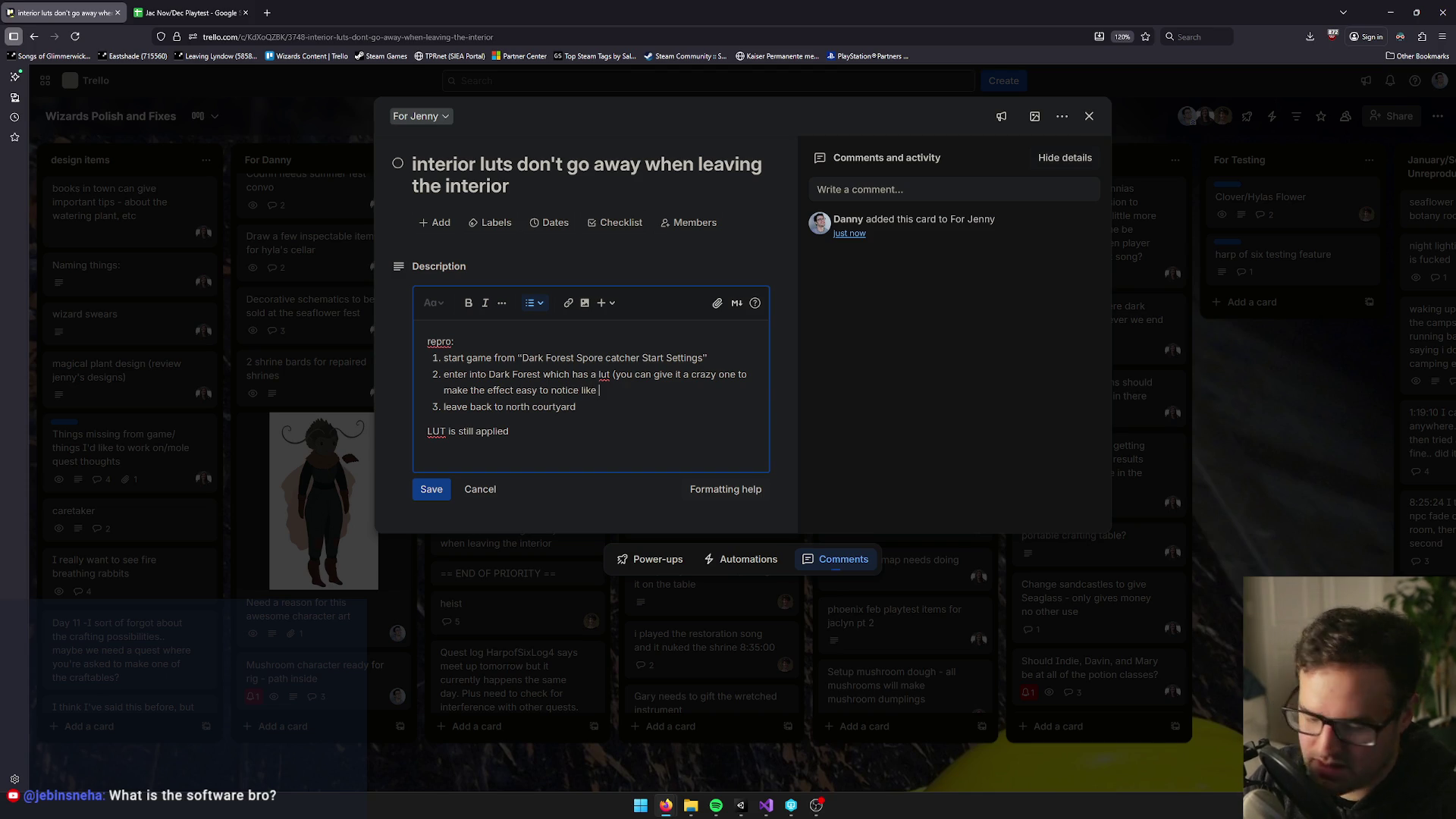
{"action": "type", "text": "“Toxic”"}
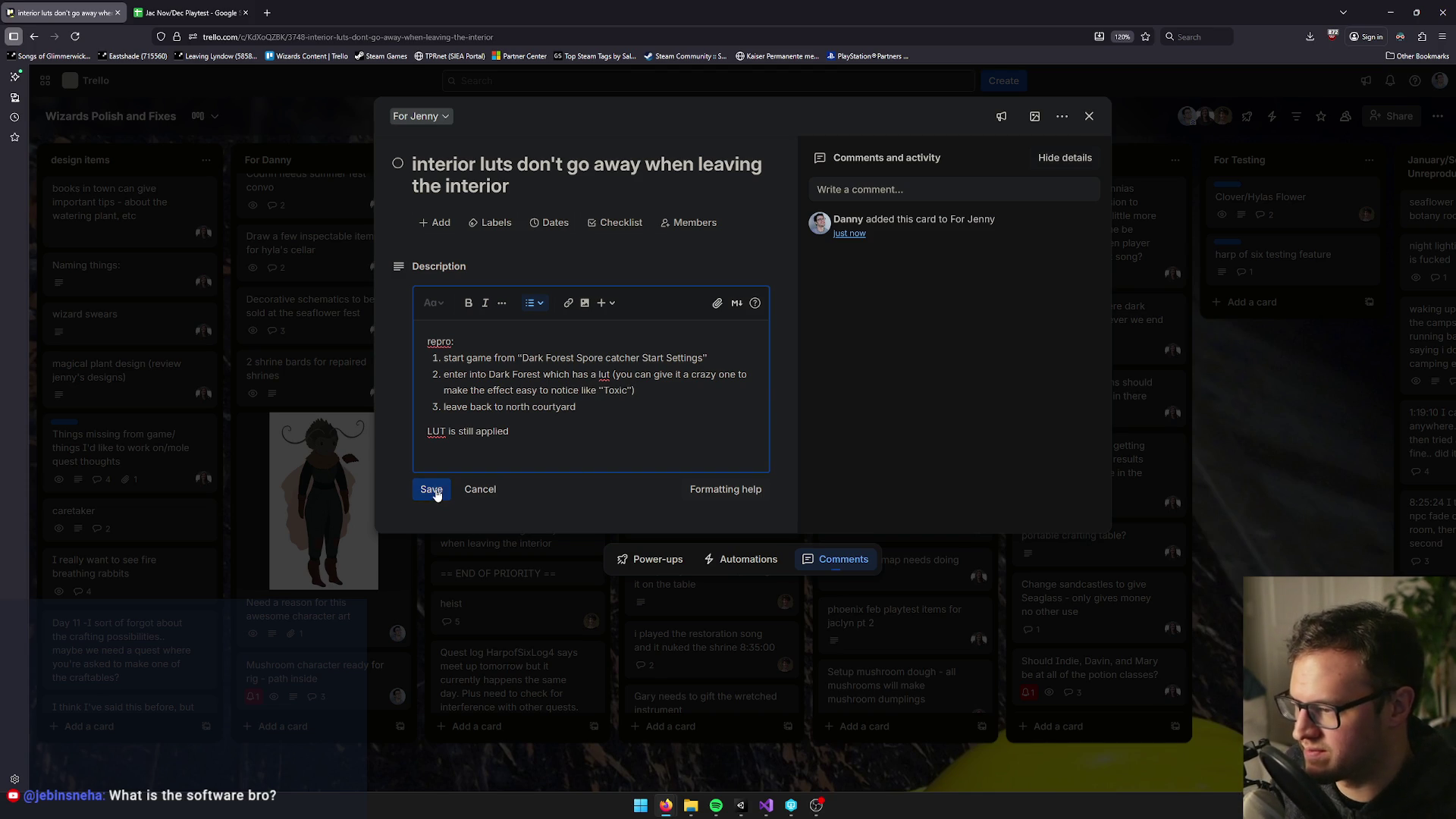
{"action": "left_click", "coordinate": [434, 433]}
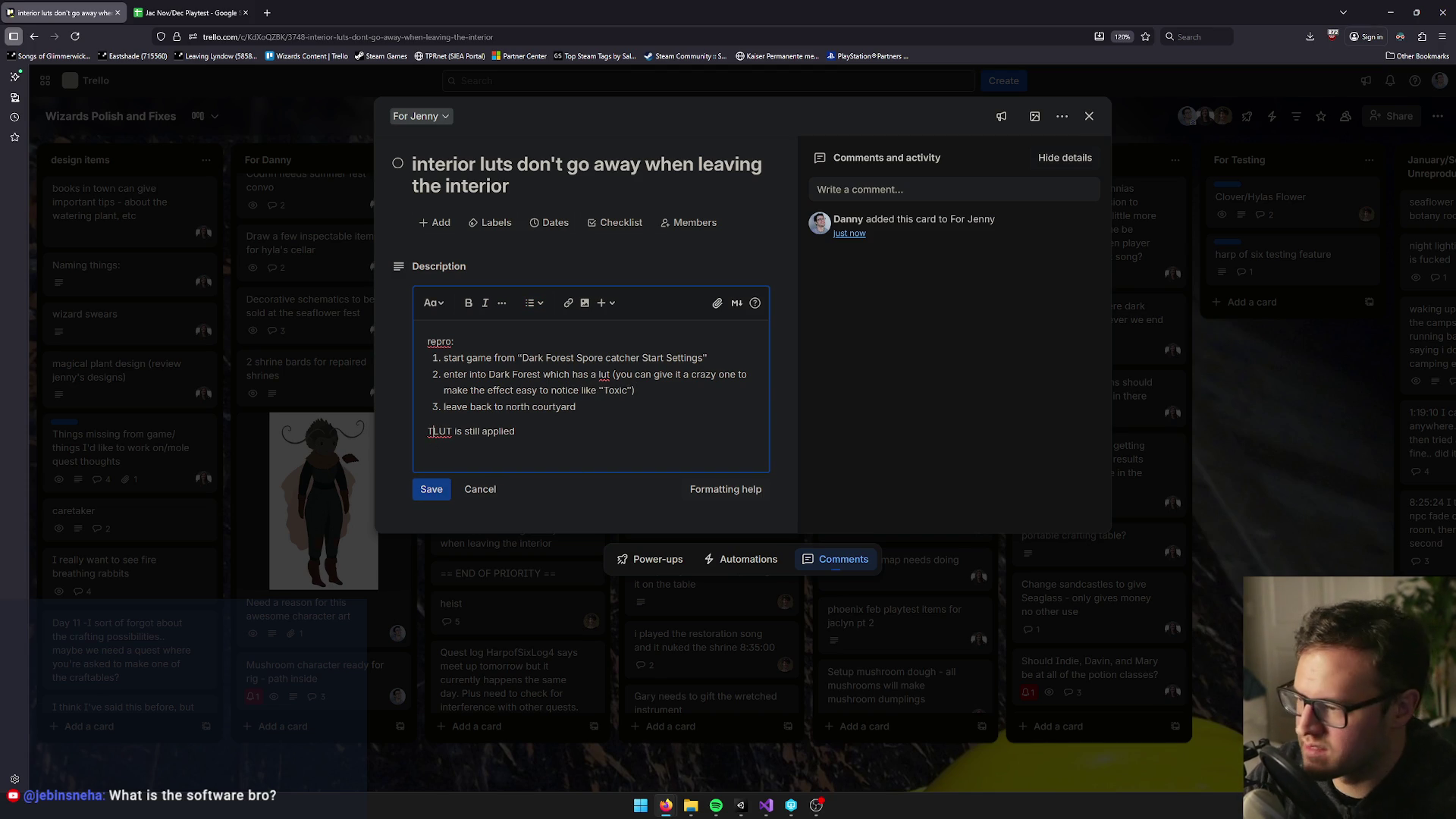
{"action": "type", "text": "Result"}
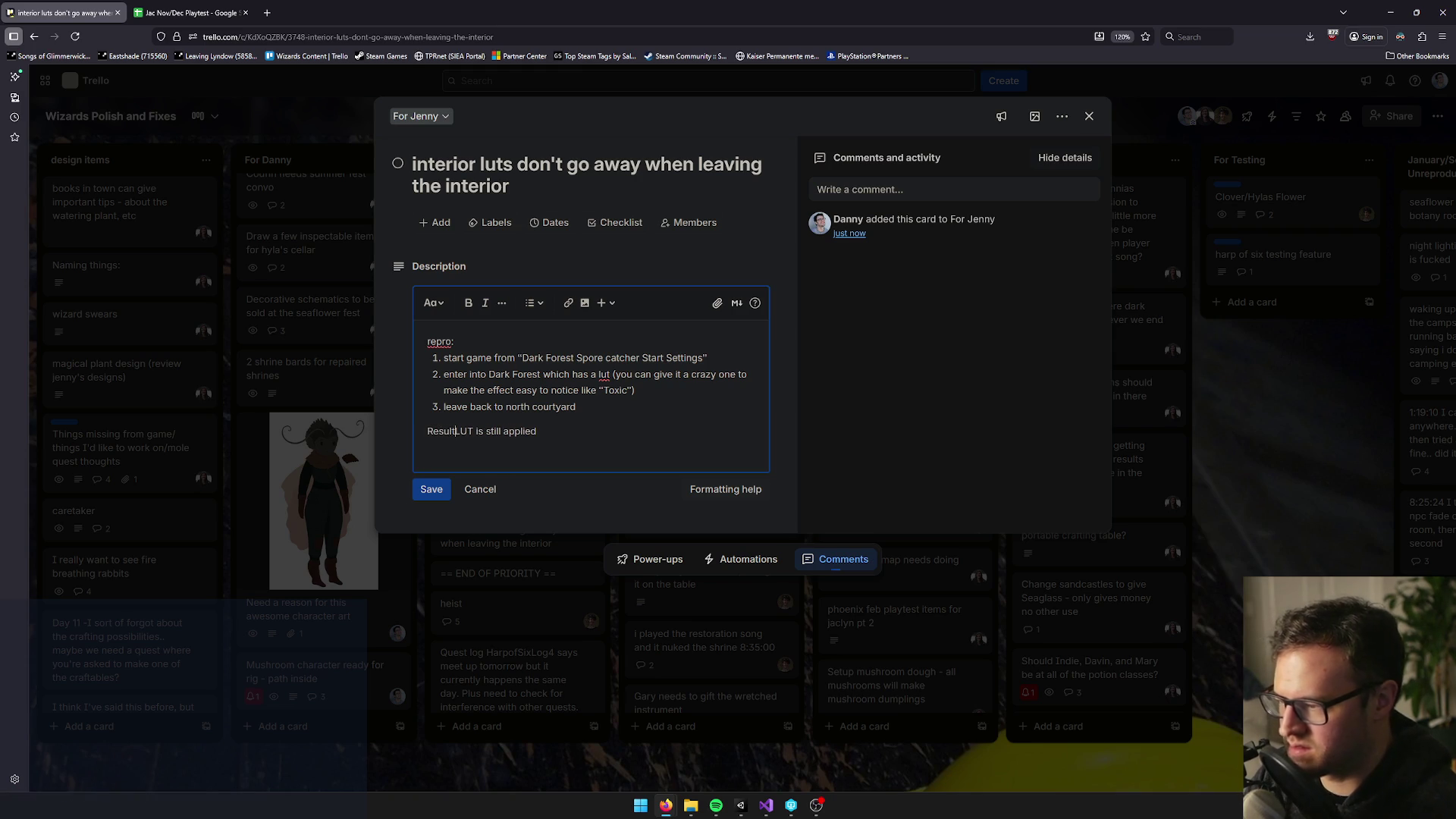
{"action": "type", "text": ": "}
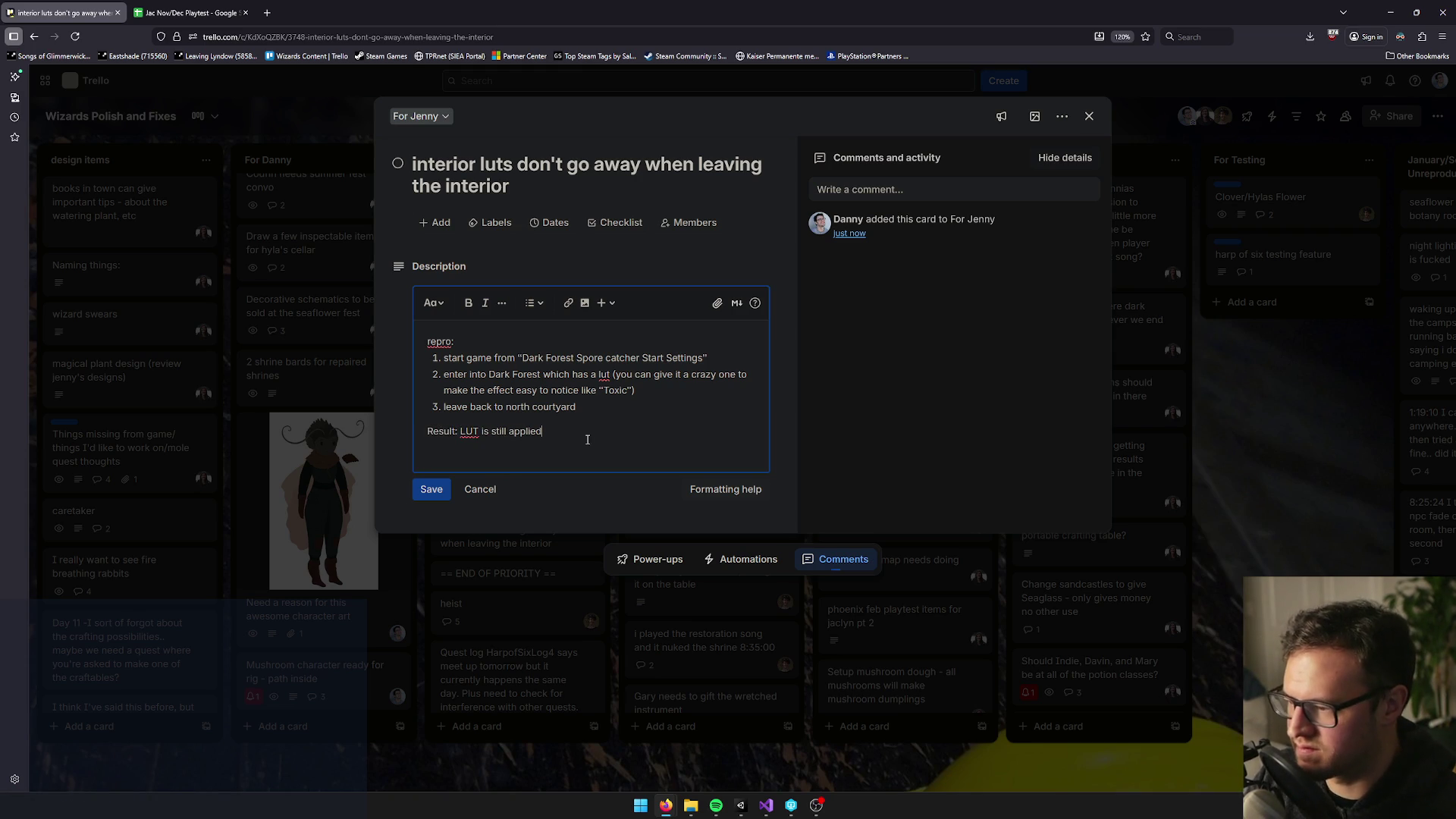
{"action": "type", "text": "ven though "}
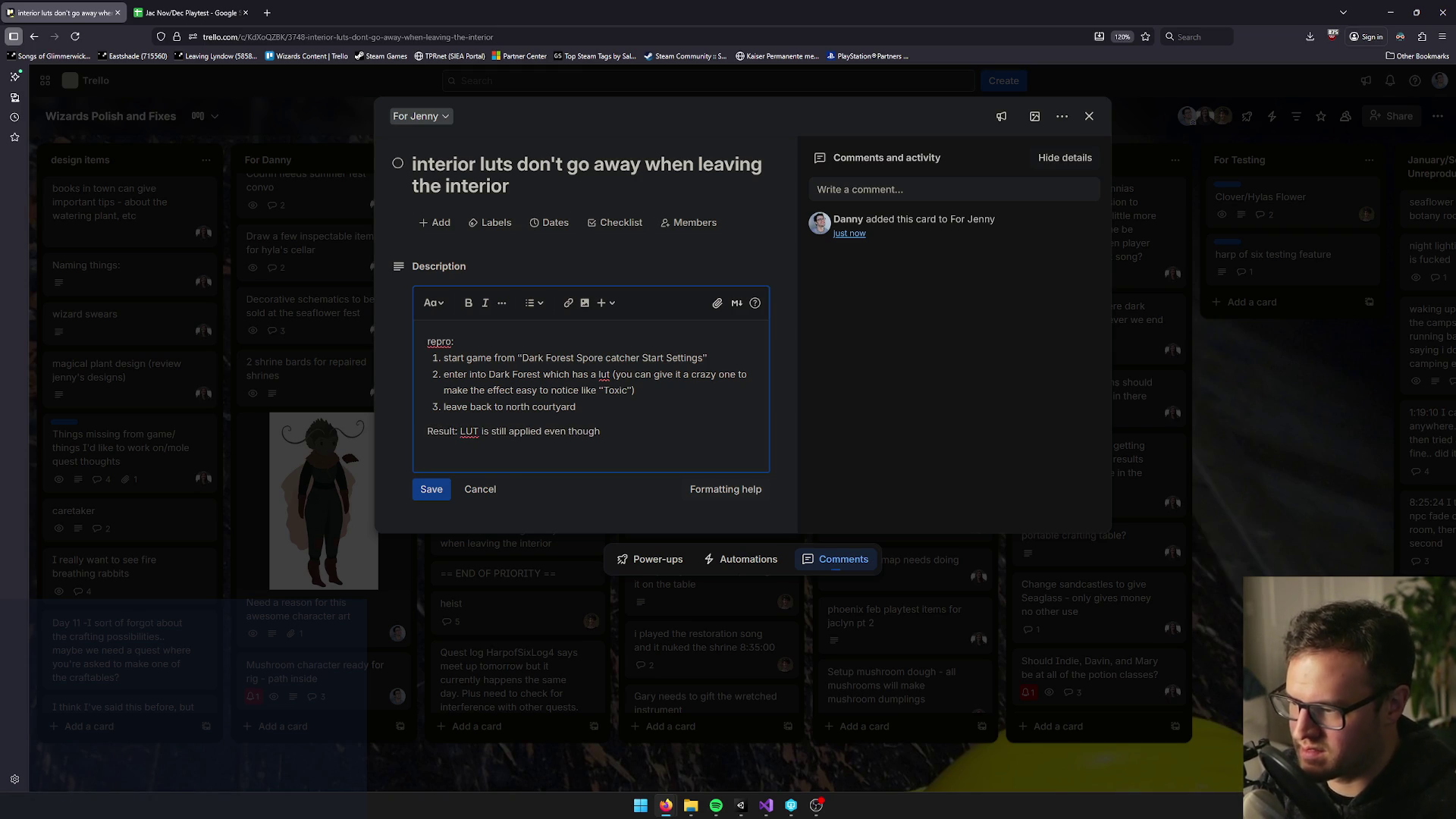
{"action": "type", "text": "north cour"}
{"action": "type", "text": "tyard has no"}
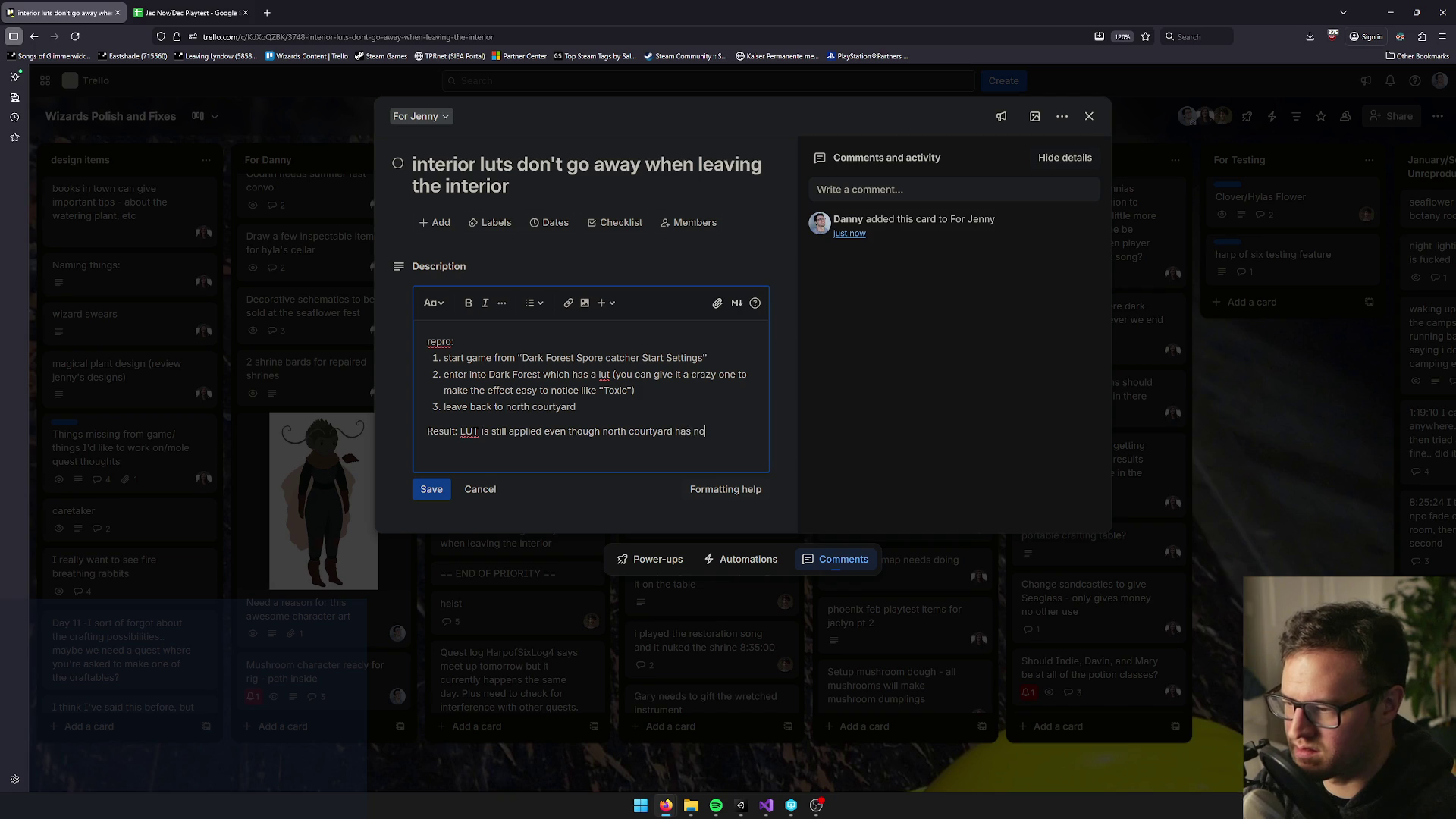
{"action": "key", "text": "ctrl+BackSpace"}
{"action": "key", "text": "ctrl+BackSpace"}
{"action": "key", "text": "ctrl+BackSpace"}
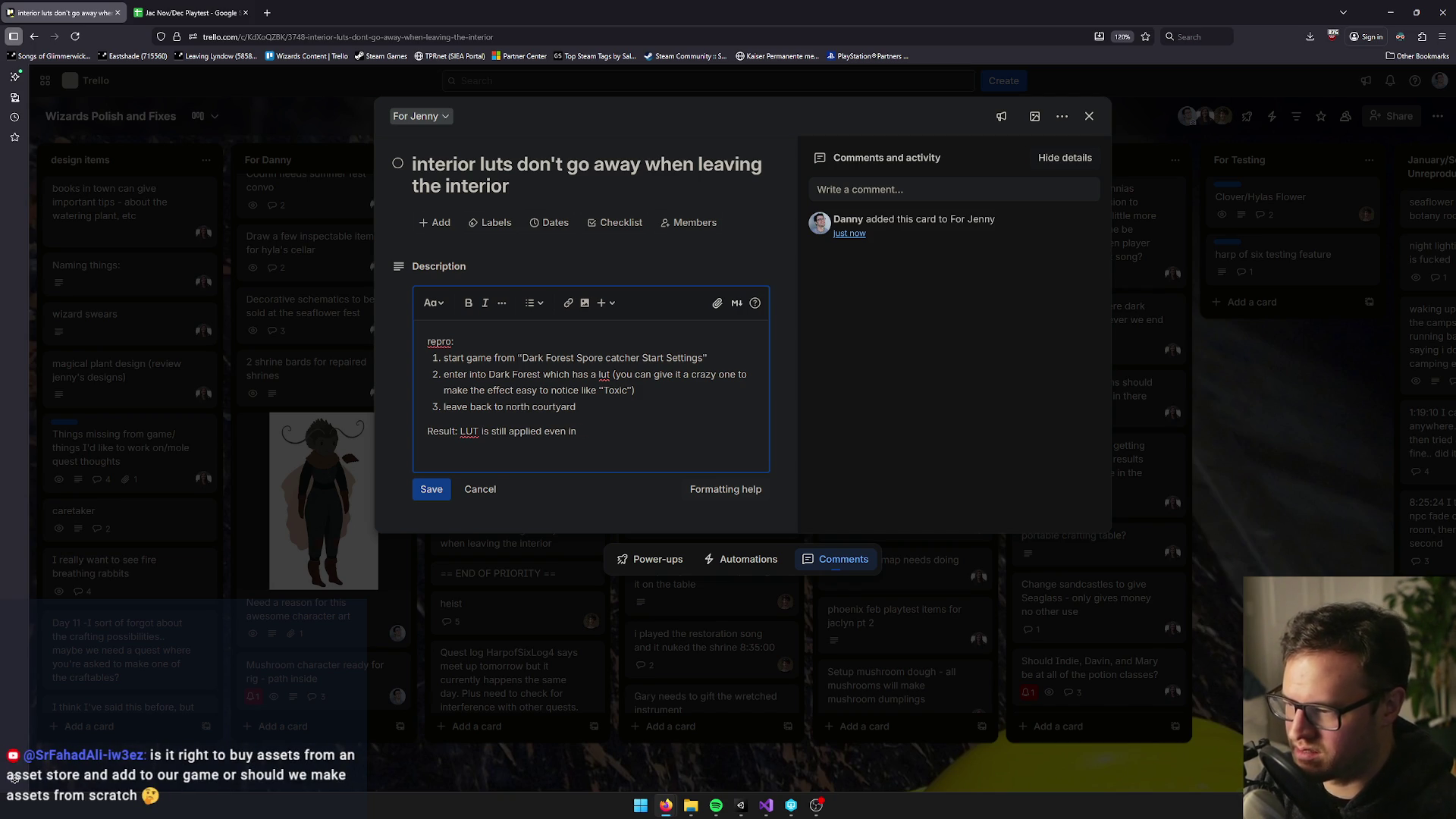
{"action": "type", "text": "north courtyard"}
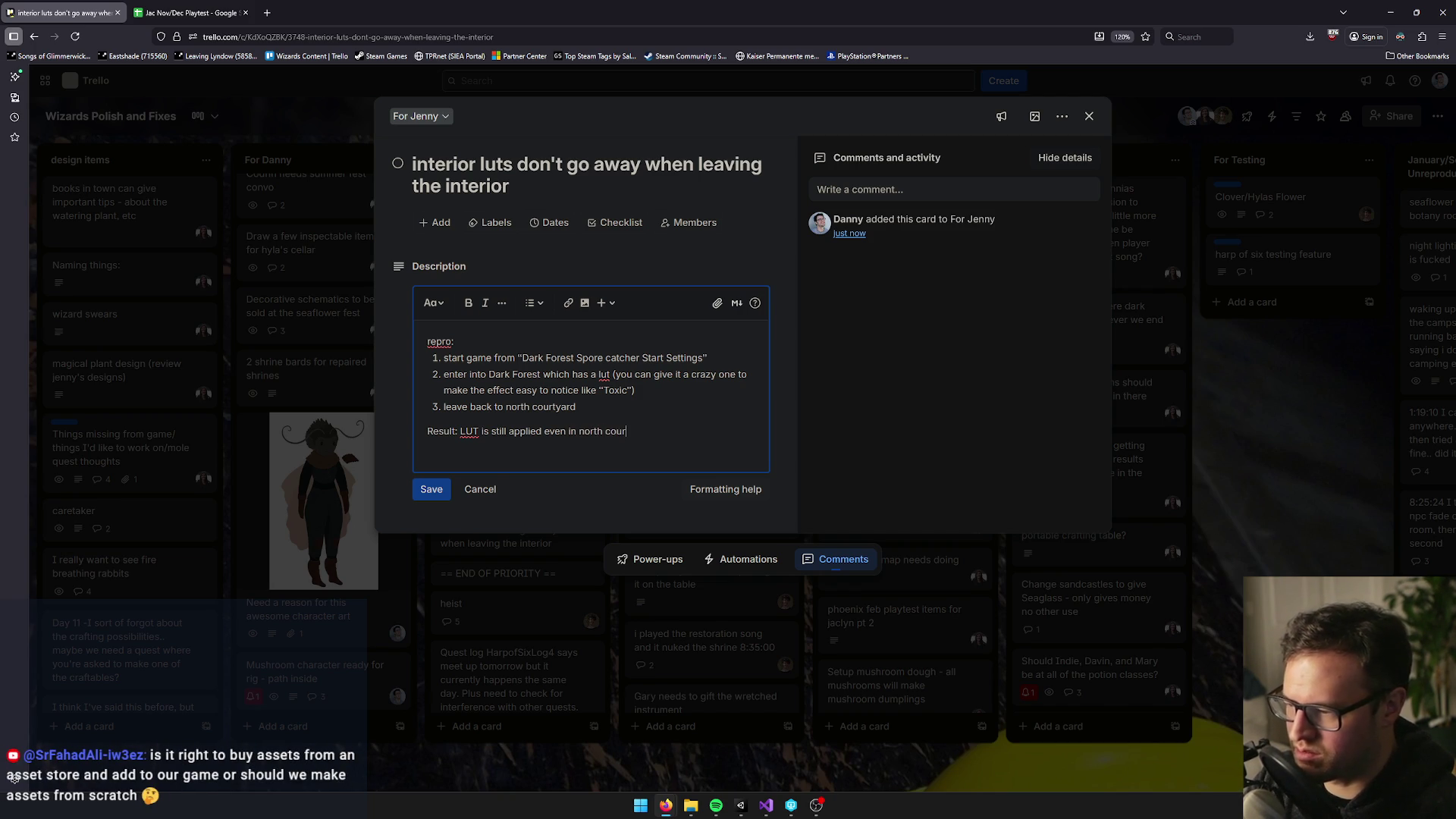
{"action": "left_click", "coordinate": [422, 491]}
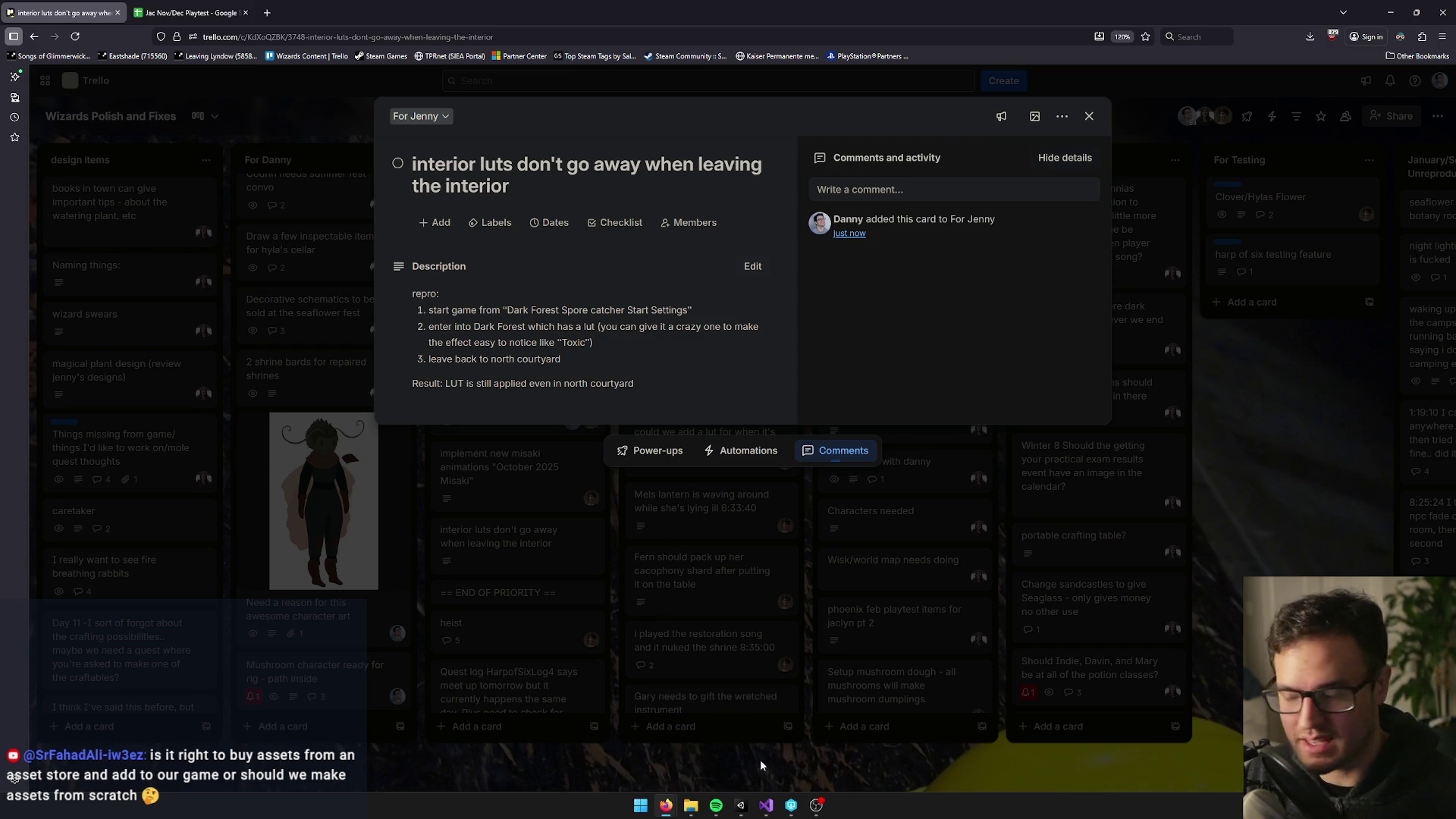
Review the Jac Nov/Dec Playtest top-priority notes in A3:A10 without editing, then return to Unity
{"action": "left_click", "coordinate": [190, 13]}
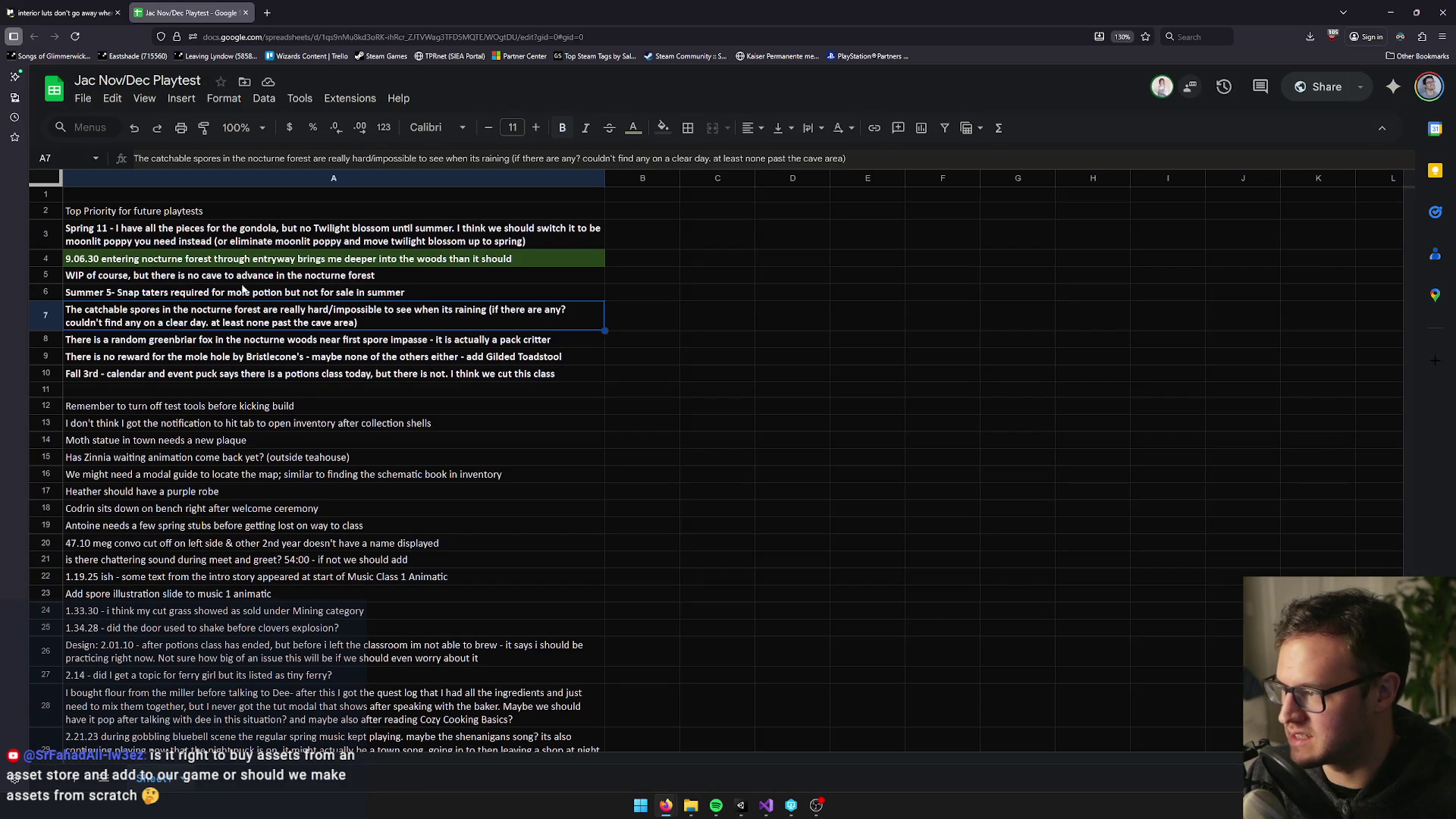
{"action": "left_click", "coordinate": [383, 379]}
{"action": "left_click", "coordinate": [353, 357]}
{"action": "mouse_move", "coordinate": [310, 373]}
{"action": "left_mouse_down"}
{"action": "mouse_move", "coordinate": [318, 235]}
{"action": "mouse_move", "coordinate": [163, 219]}
{"action": "left_mouse_up"}
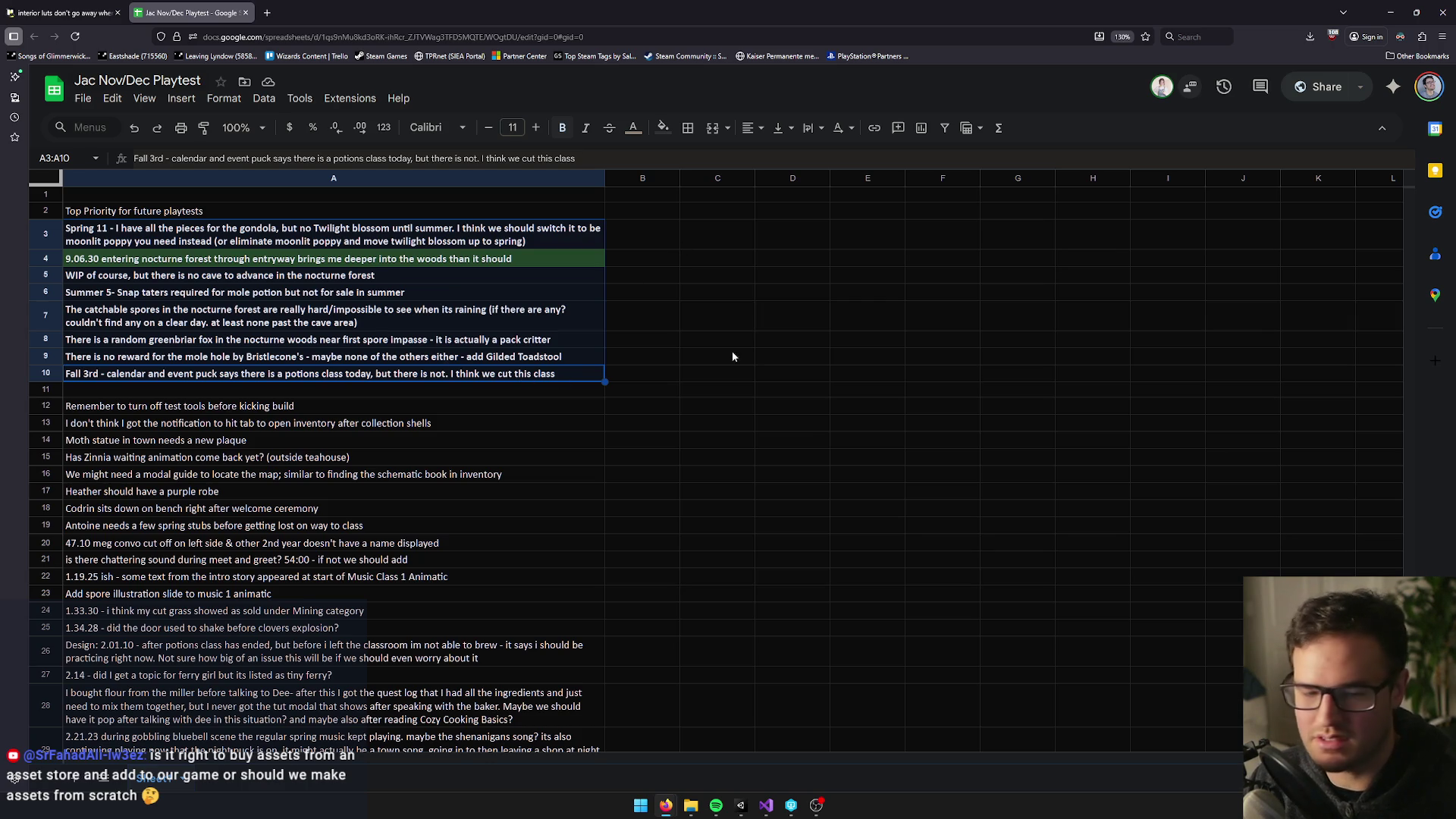
{"action": "key", "text": "Up"}
{"action": "key", "text": "Up"}
{"action": "key", "text": "Up"}
{"action": "key", "text": "Down"}
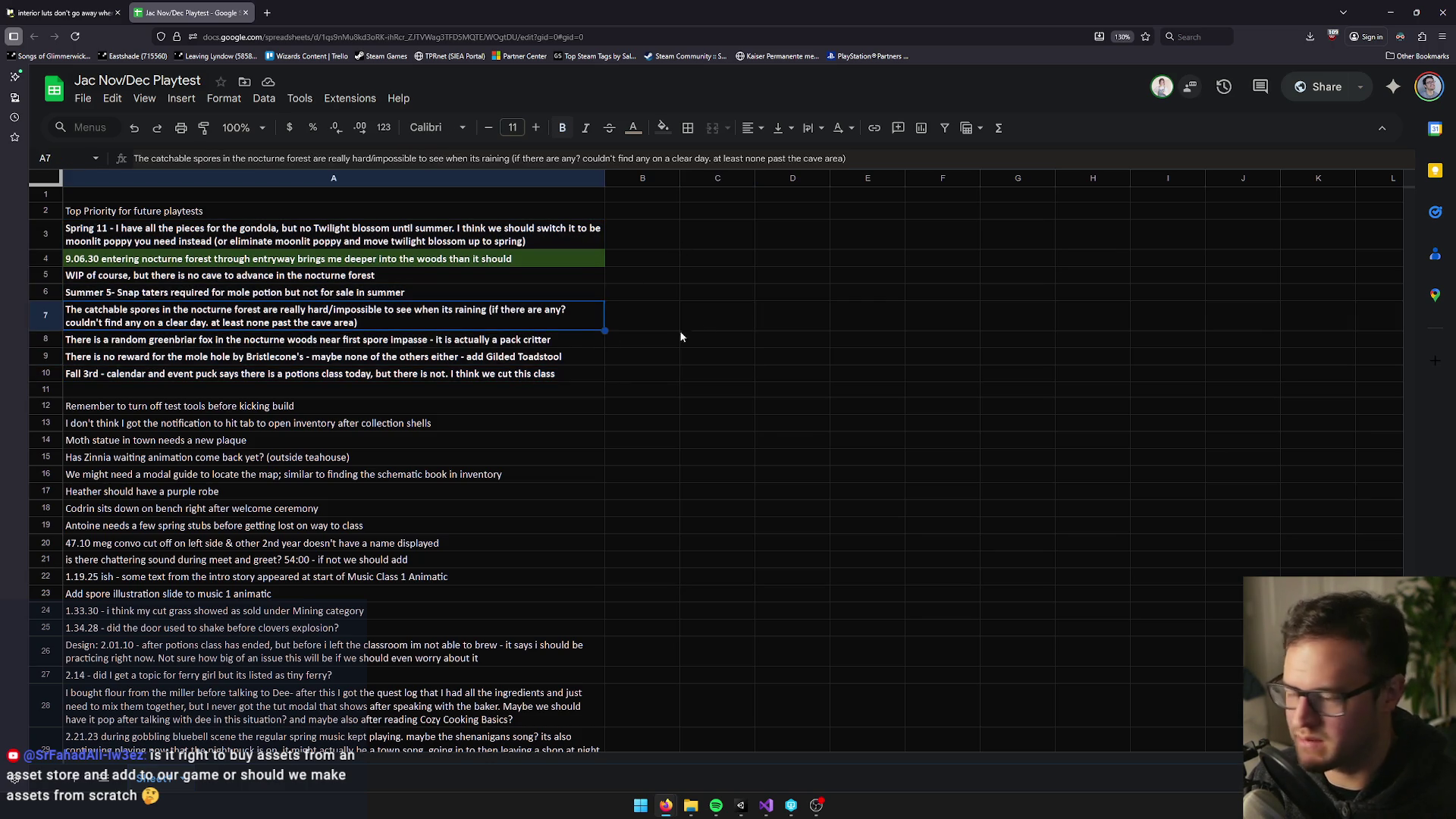
{"action": "left_click", "coordinate": [703, 327]}
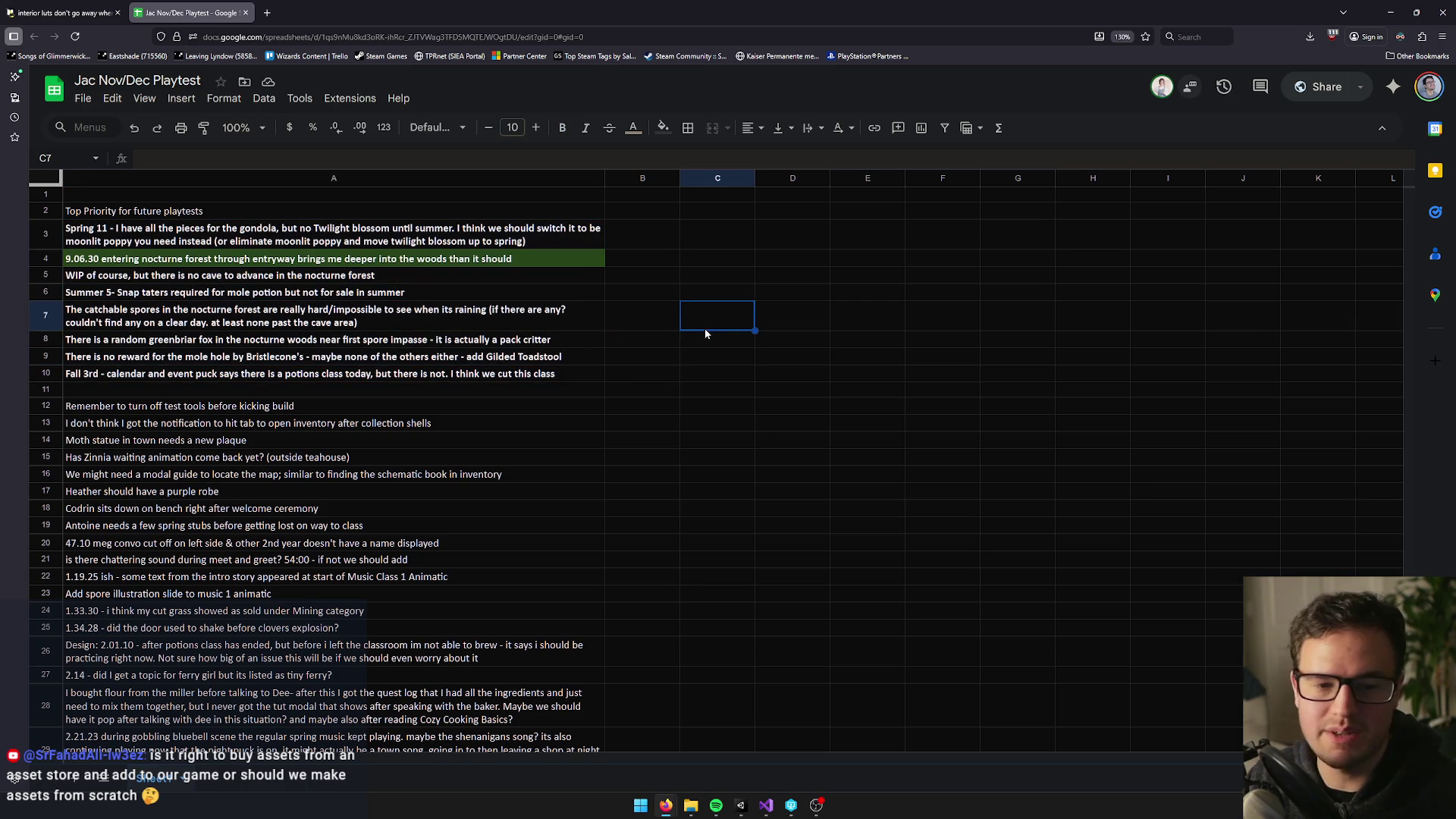
{"action": "key", "text": "alt+Tab"}
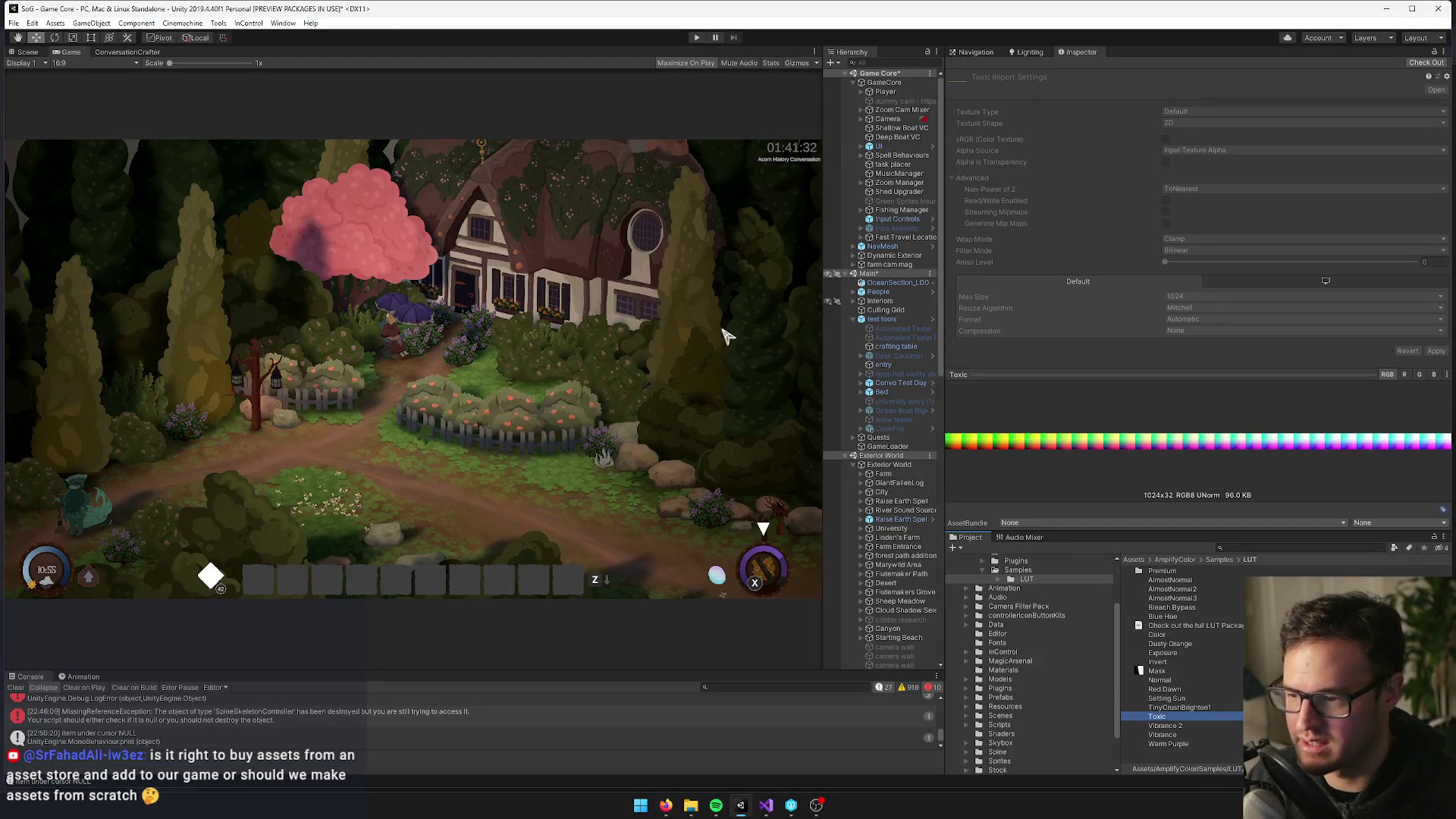
Collapse the test tools group in the Hierarchy and select Quests to view its Miscellaneous Events
{"action": "left_click", "coordinate": [916, 319]}
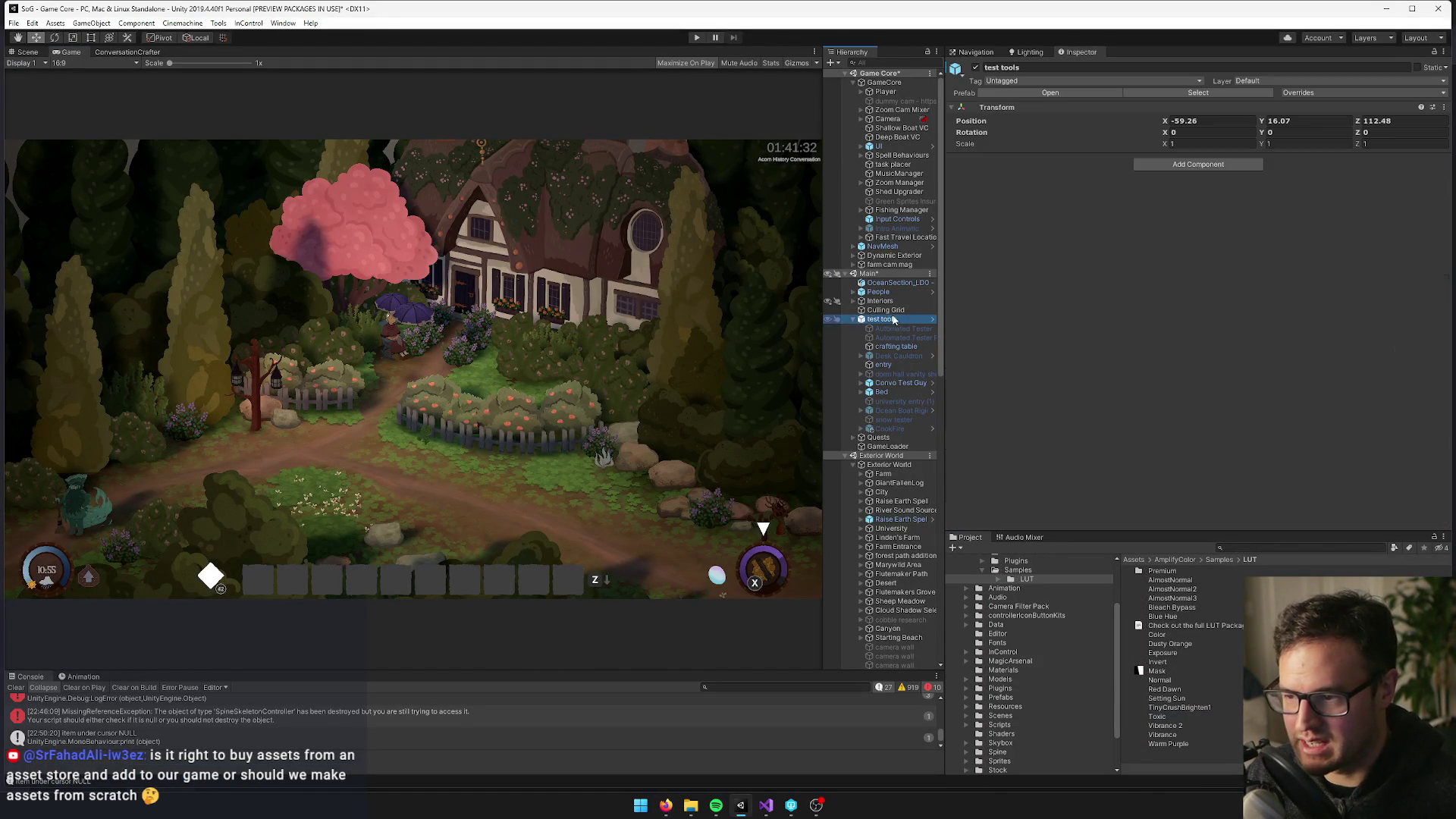
{"action": "left_click", "coordinate": [852, 319]}
{"action": "left_click", "coordinate": [872, 328]}
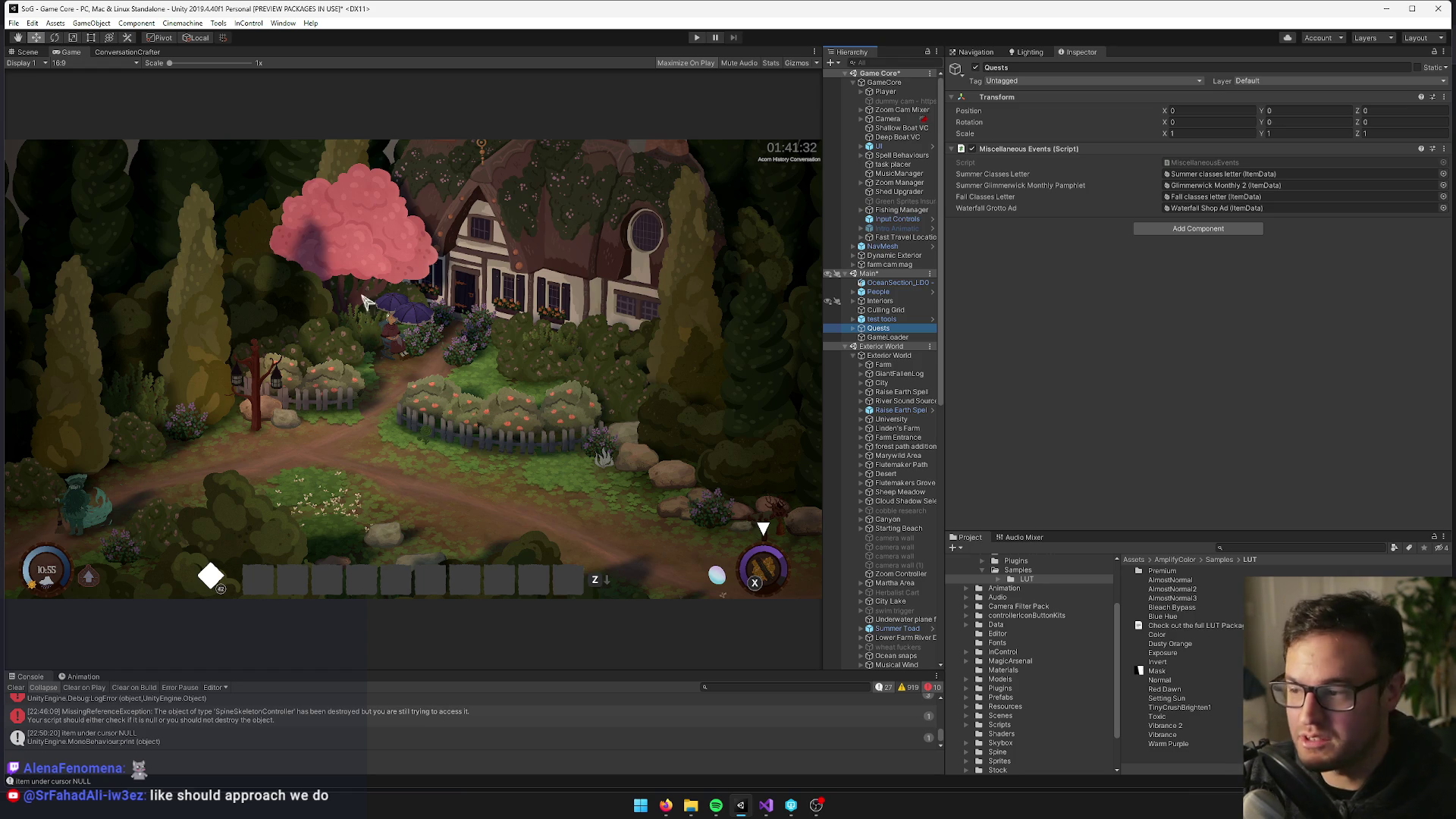
{"action": "key", "text": "alt+Tab"}
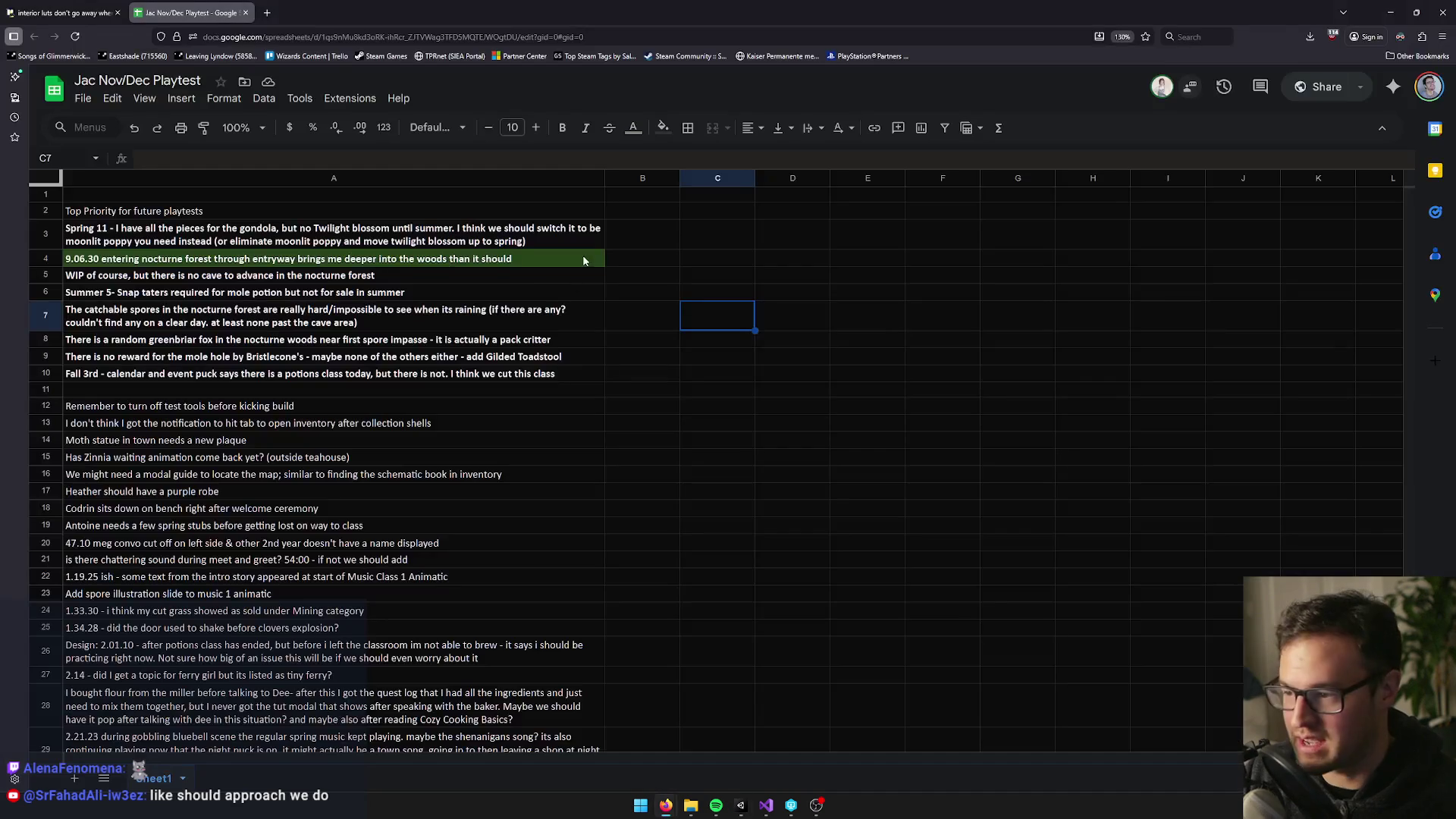
{"action": "key", "text": "alt+Tab"}
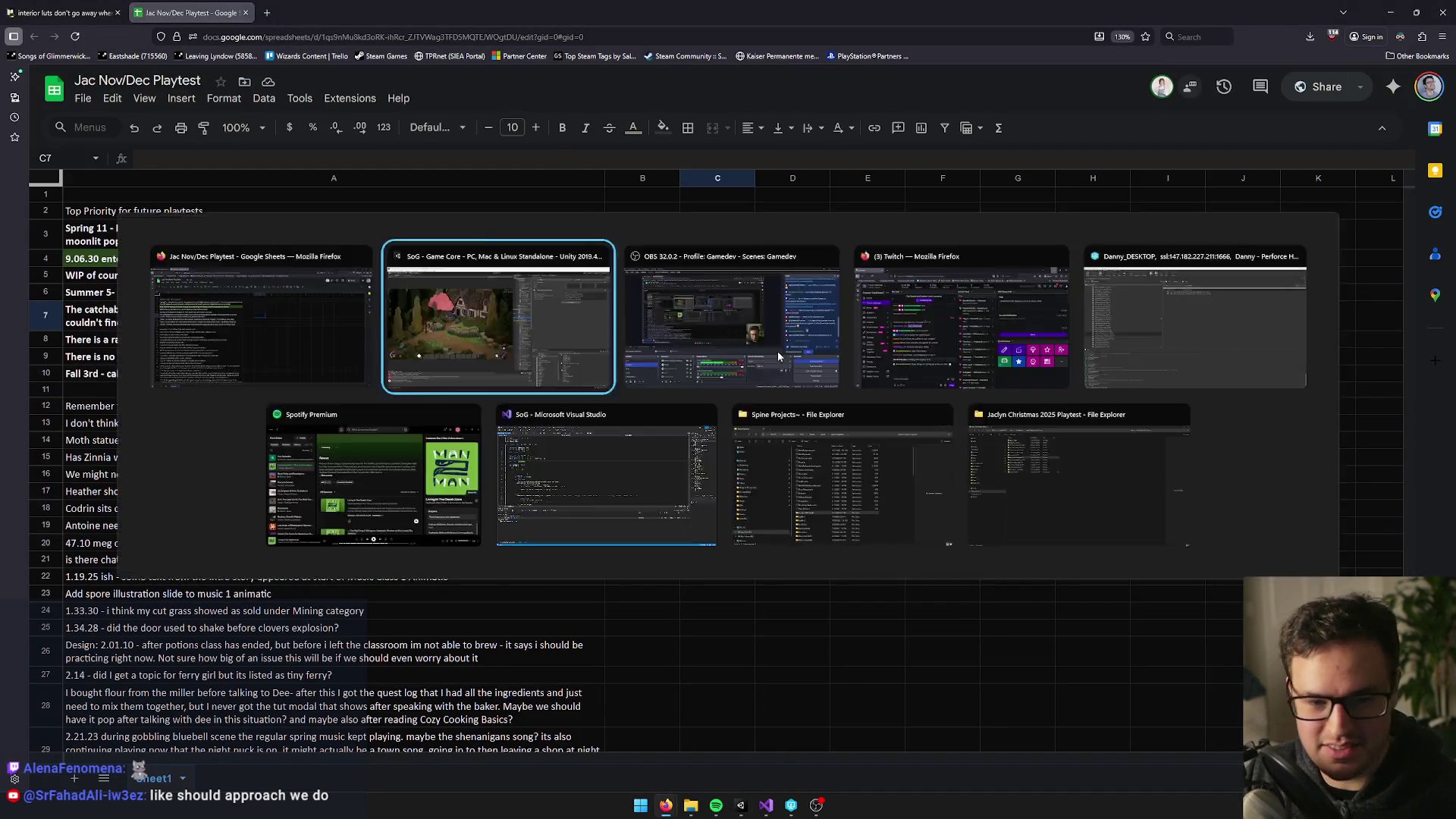
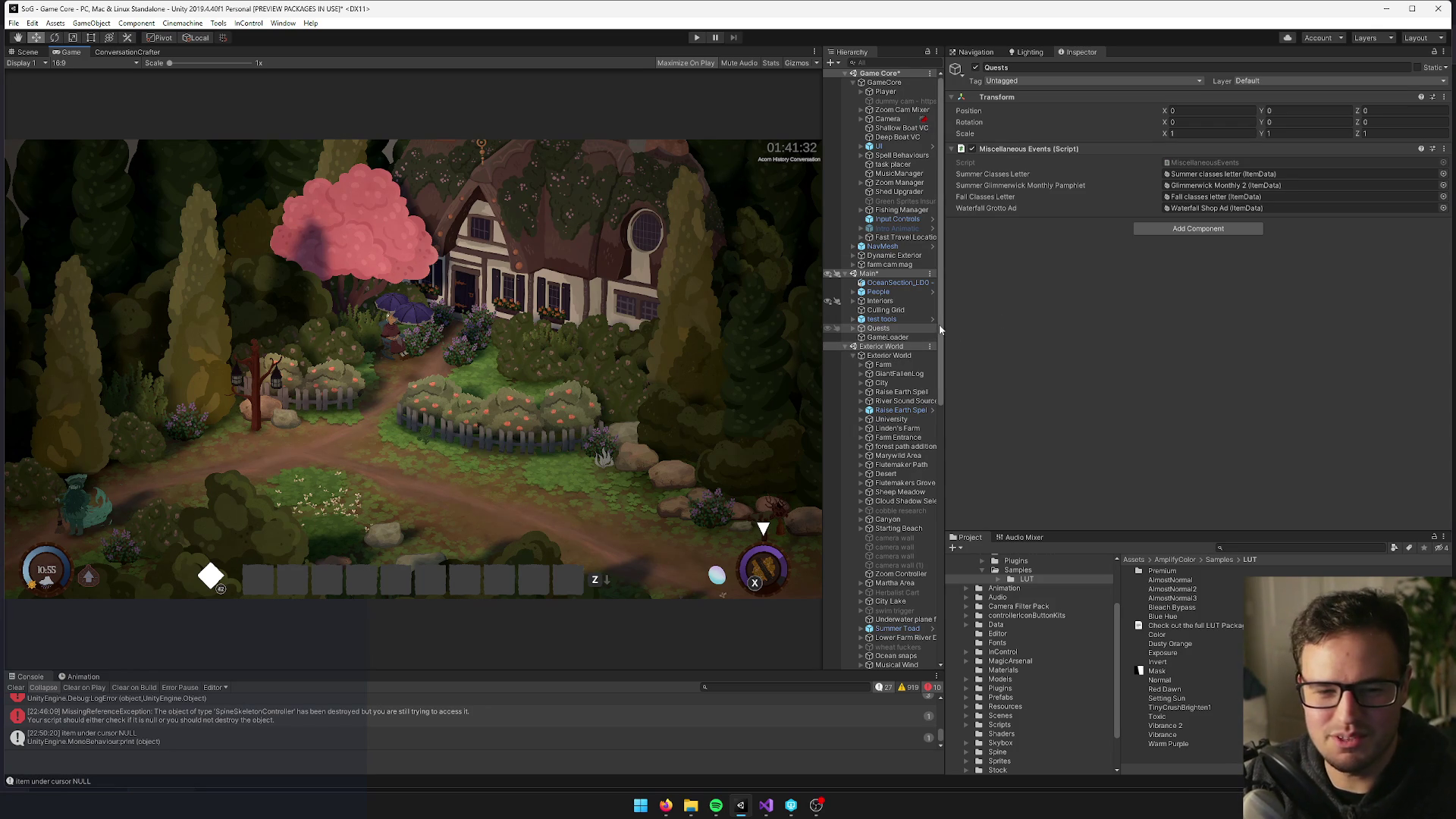
Expand the Exterior World object in the Hierarchy to list its children
{"action": "left_click", "coordinate": [856, 356]}
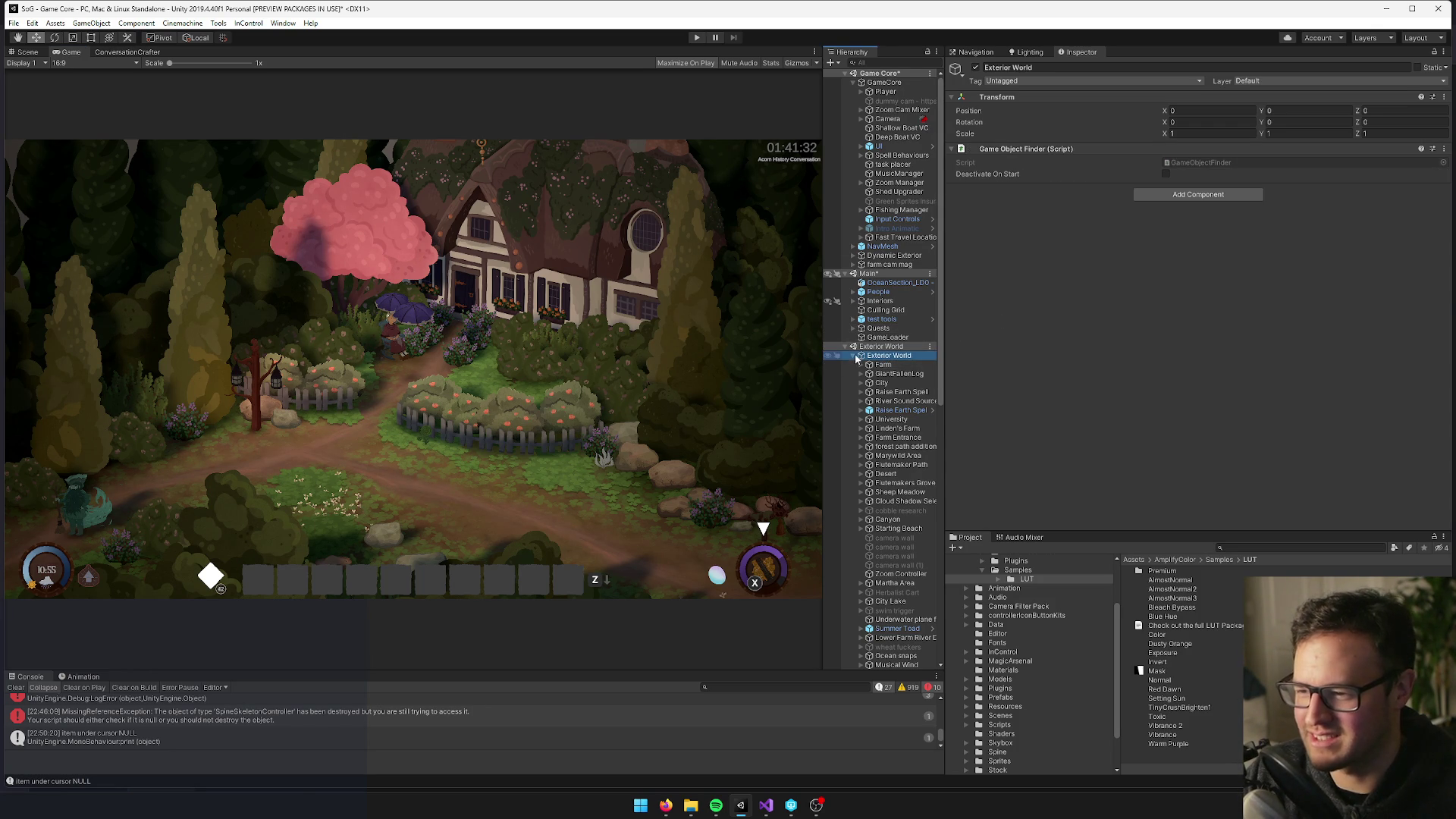
{"action": "left_click", "coordinate": [853, 356]}
{"action": "left_click", "coordinate": [876, 366]}
{"action": "left_click", "coordinate": [884, 358]}
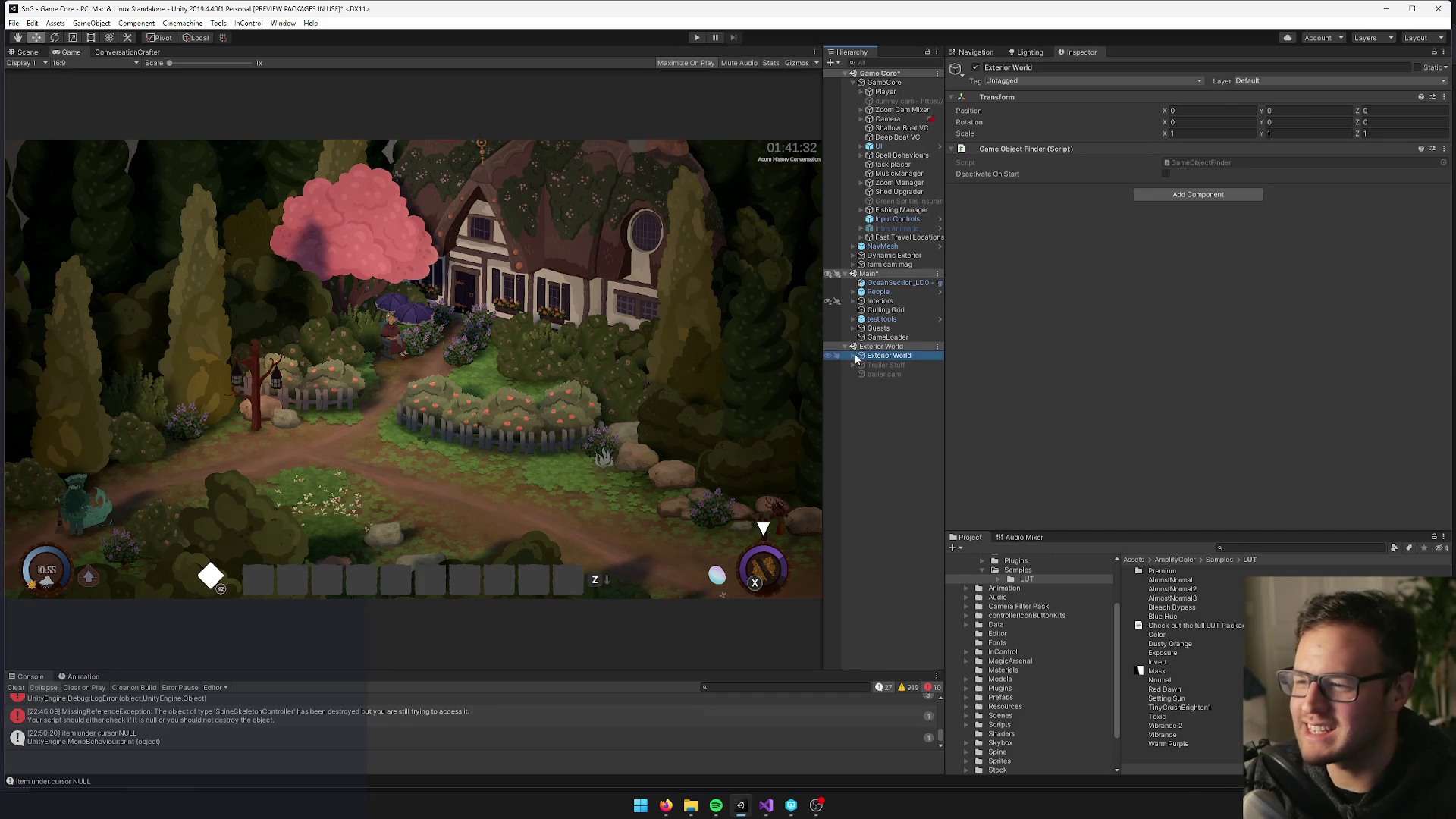
{"action": "left_click", "coordinate": [853, 355]}
Bring up the Nov/Dec playtest notes spreadsheet, read the notes in rows 4–7, then minimize it
{"action": "mouse_move", "coordinate": [666, 805]}
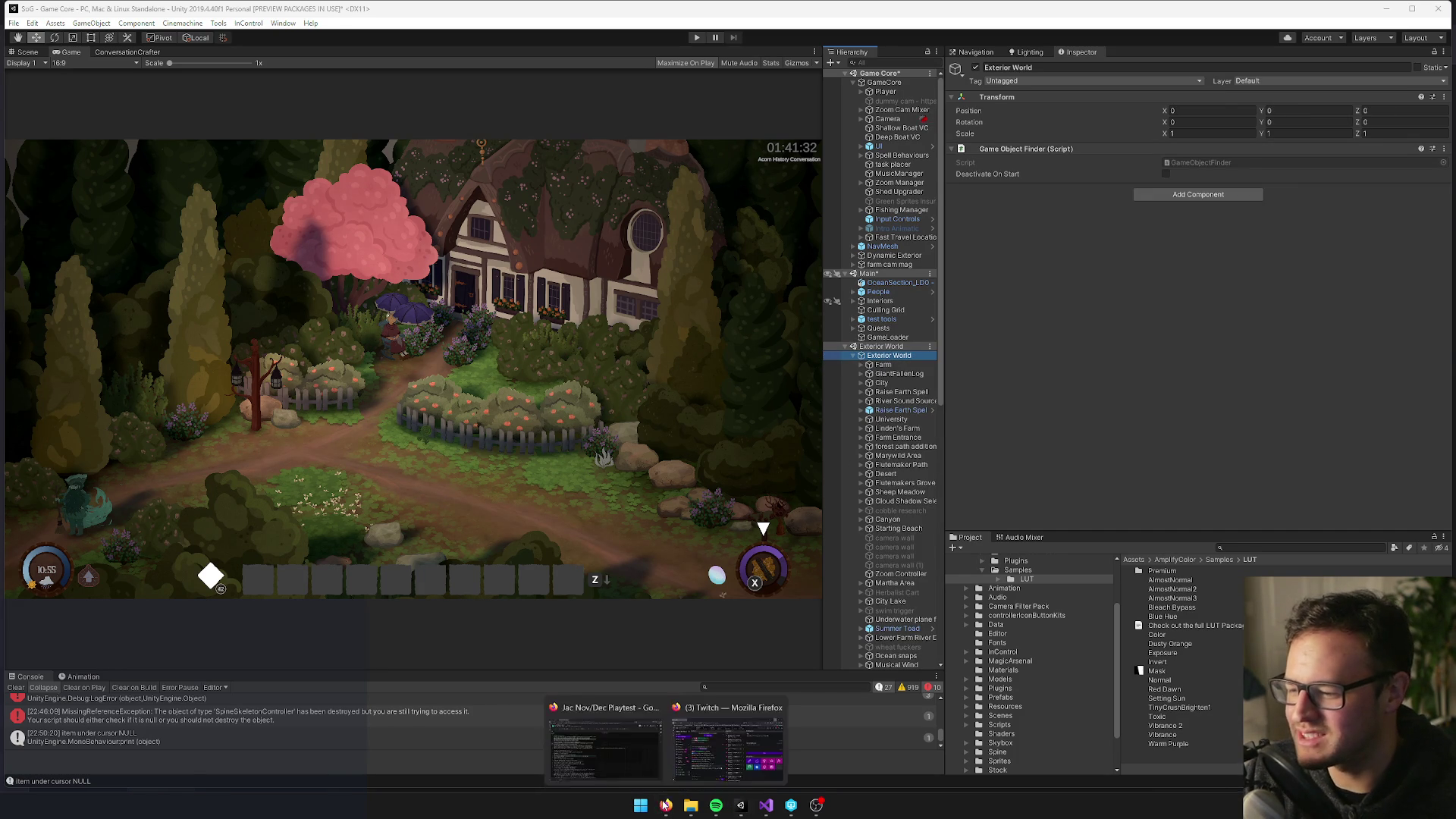
{"action": "left_click", "coordinate": [588, 745]}
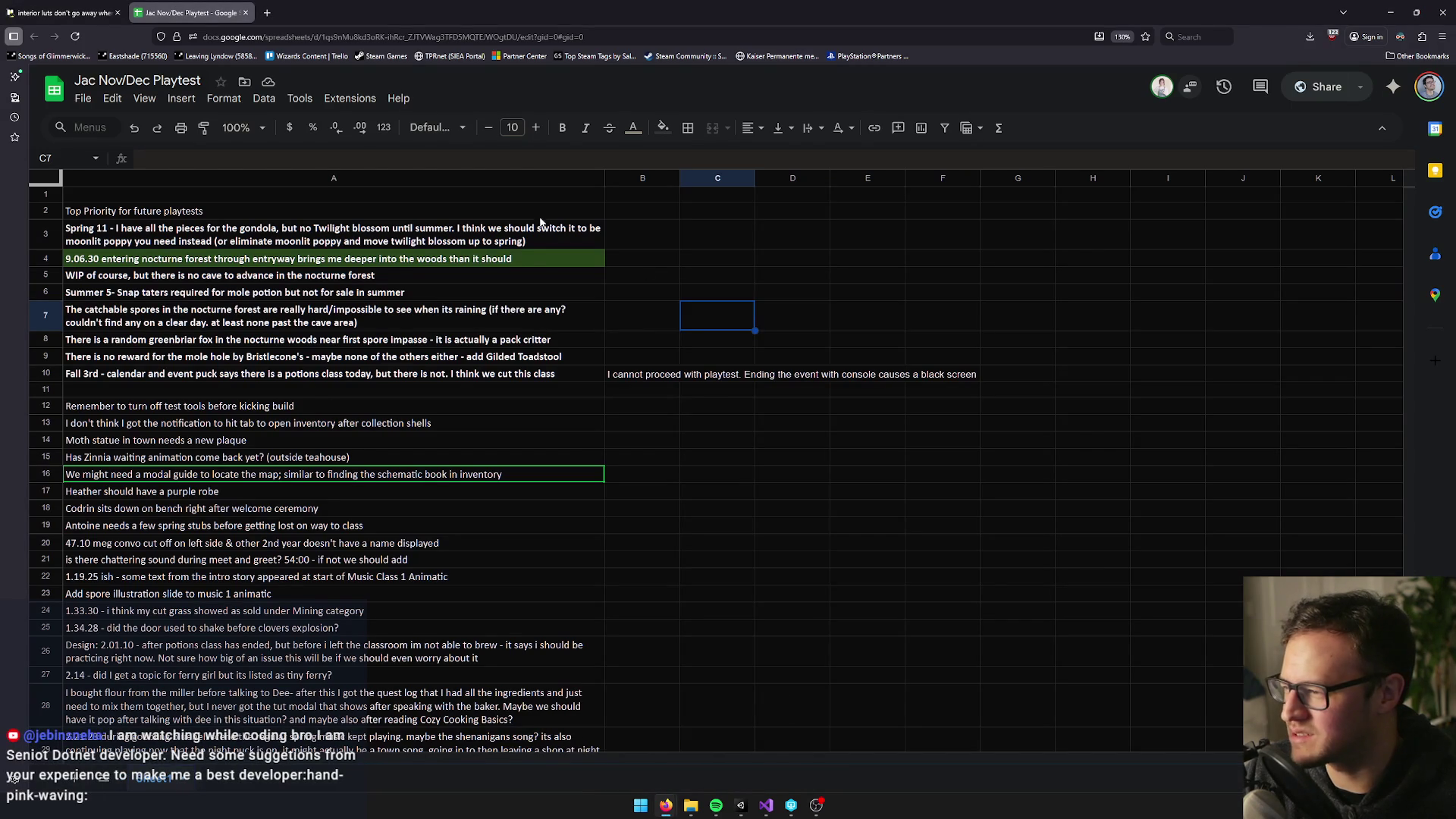
{"action": "left_click", "coordinate": [186, 257]}
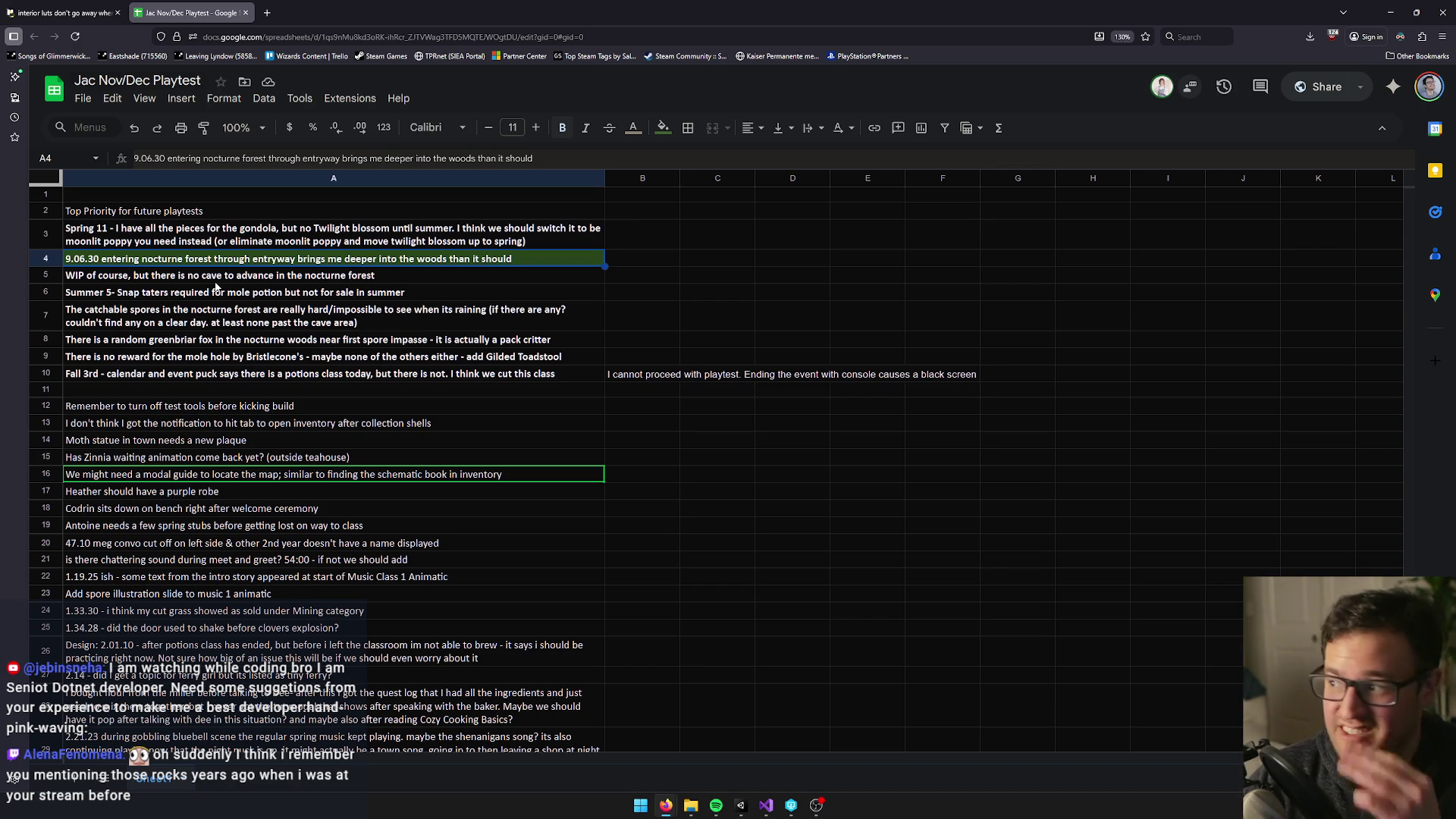
{"action": "left_click", "coordinate": [183, 271]}
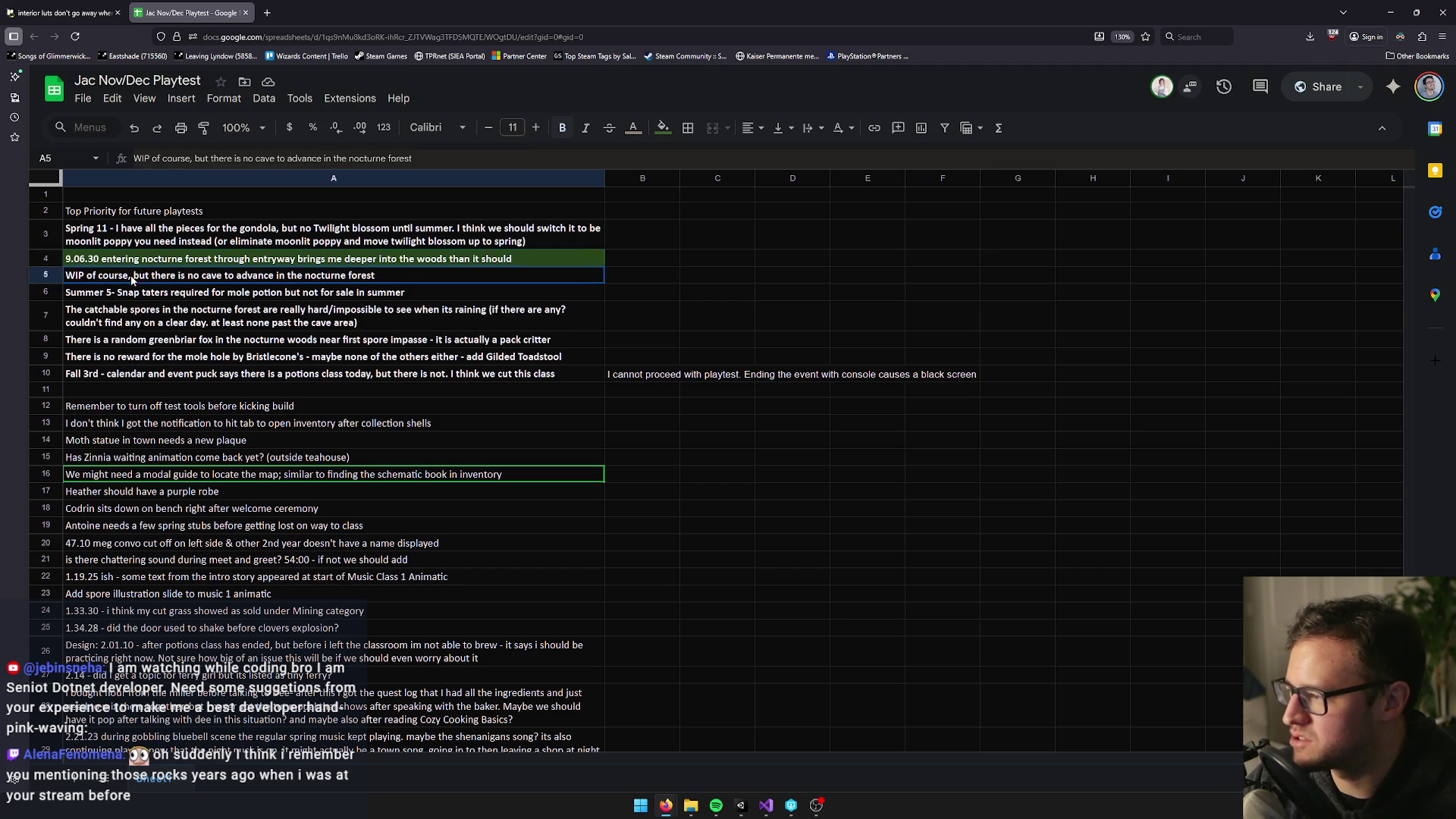
{"action": "left_click", "coordinate": [154, 263]}
{"action": "left_click", "coordinate": [123, 278]}
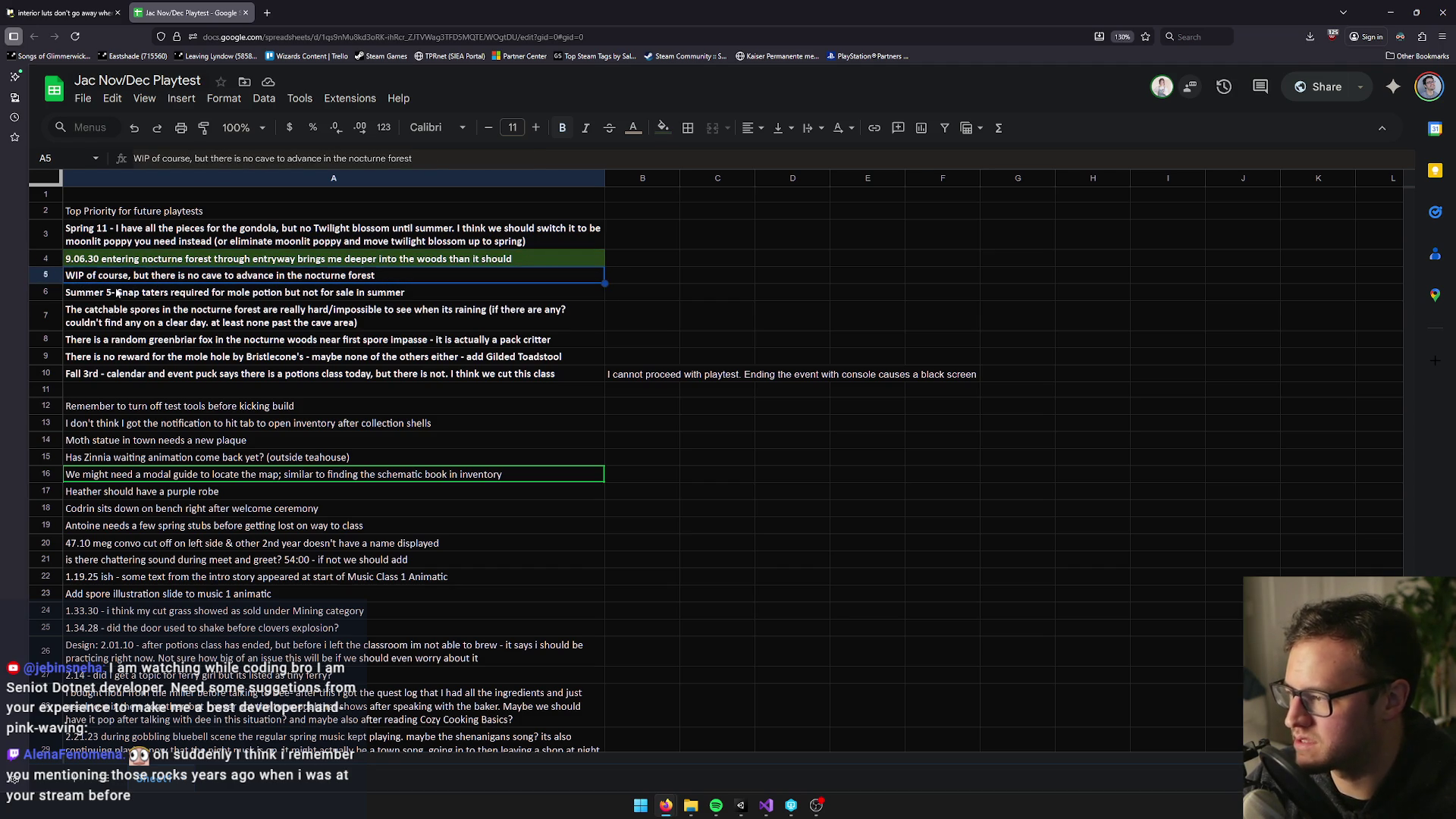
{"action": "left_click", "coordinate": [118, 294]}
{"action": "left_click", "coordinate": [118, 316]}
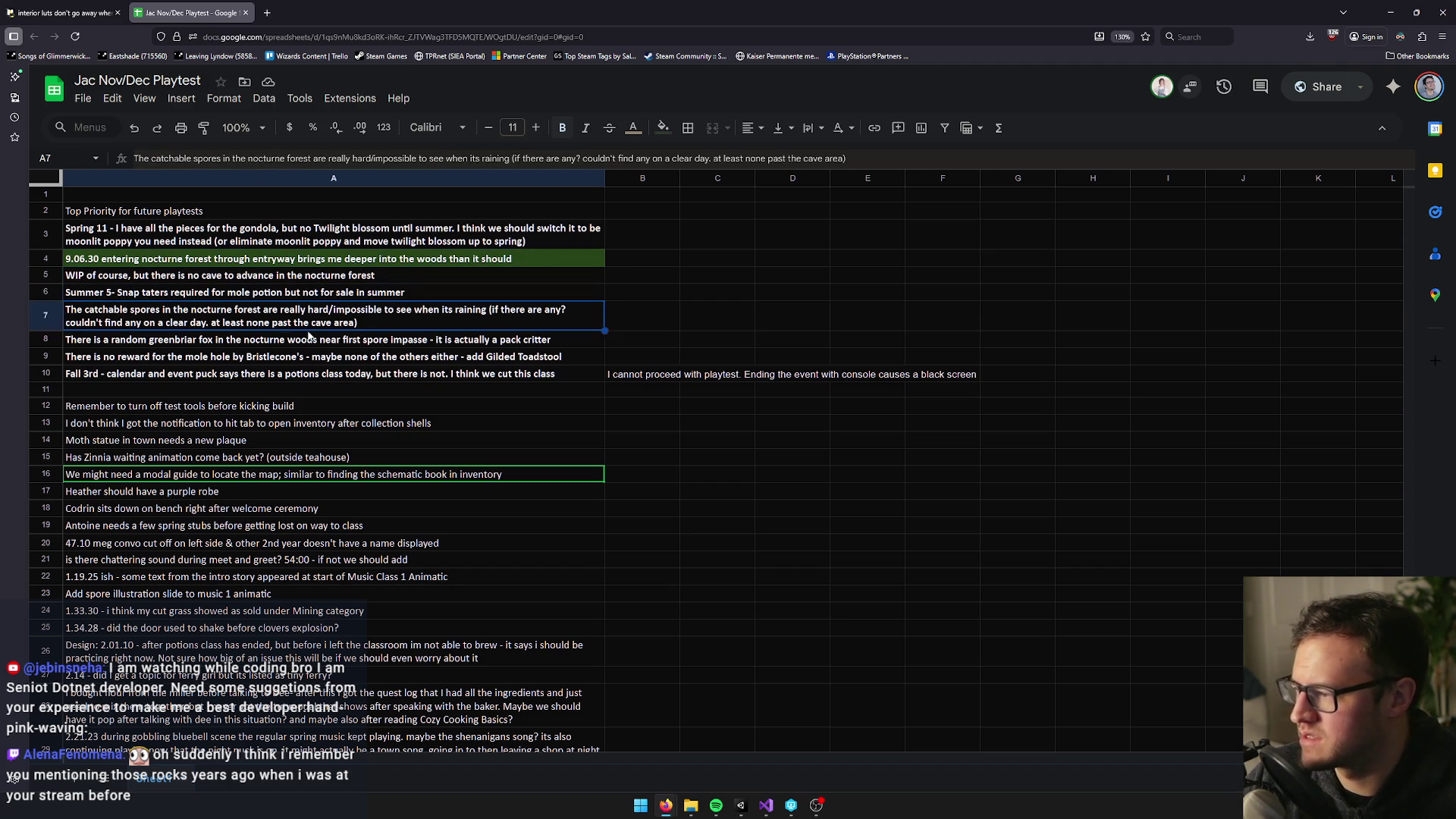
{"action": "left_click", "coordinate": [1389, 13]}
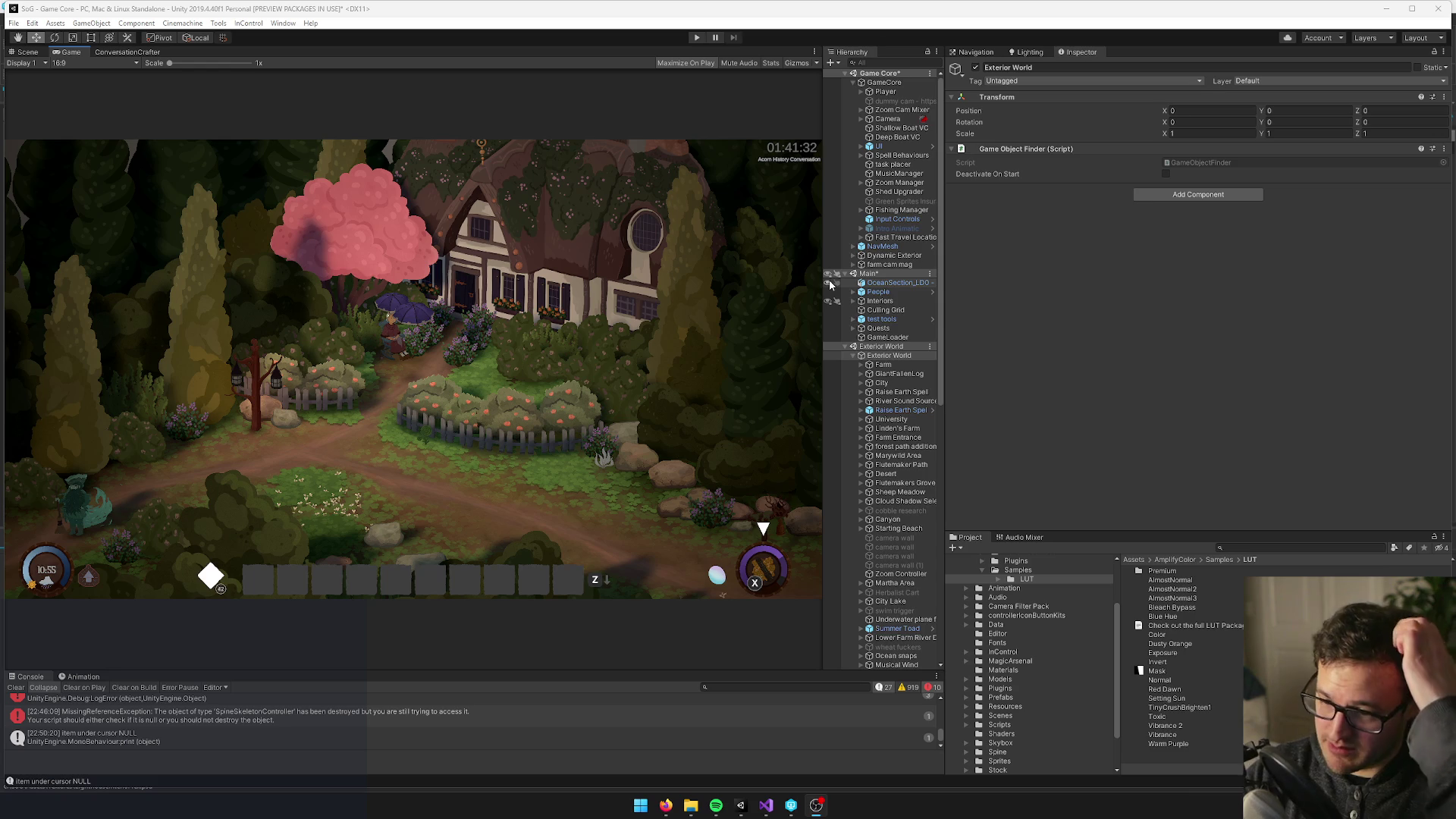
Find the Dark Forest prefab in the Project window and orbit the Scene view to an angled forest view
{"action": "left_click", "coordinate": [1238, 545]}
{"action": "type", "text": "dark forest"}
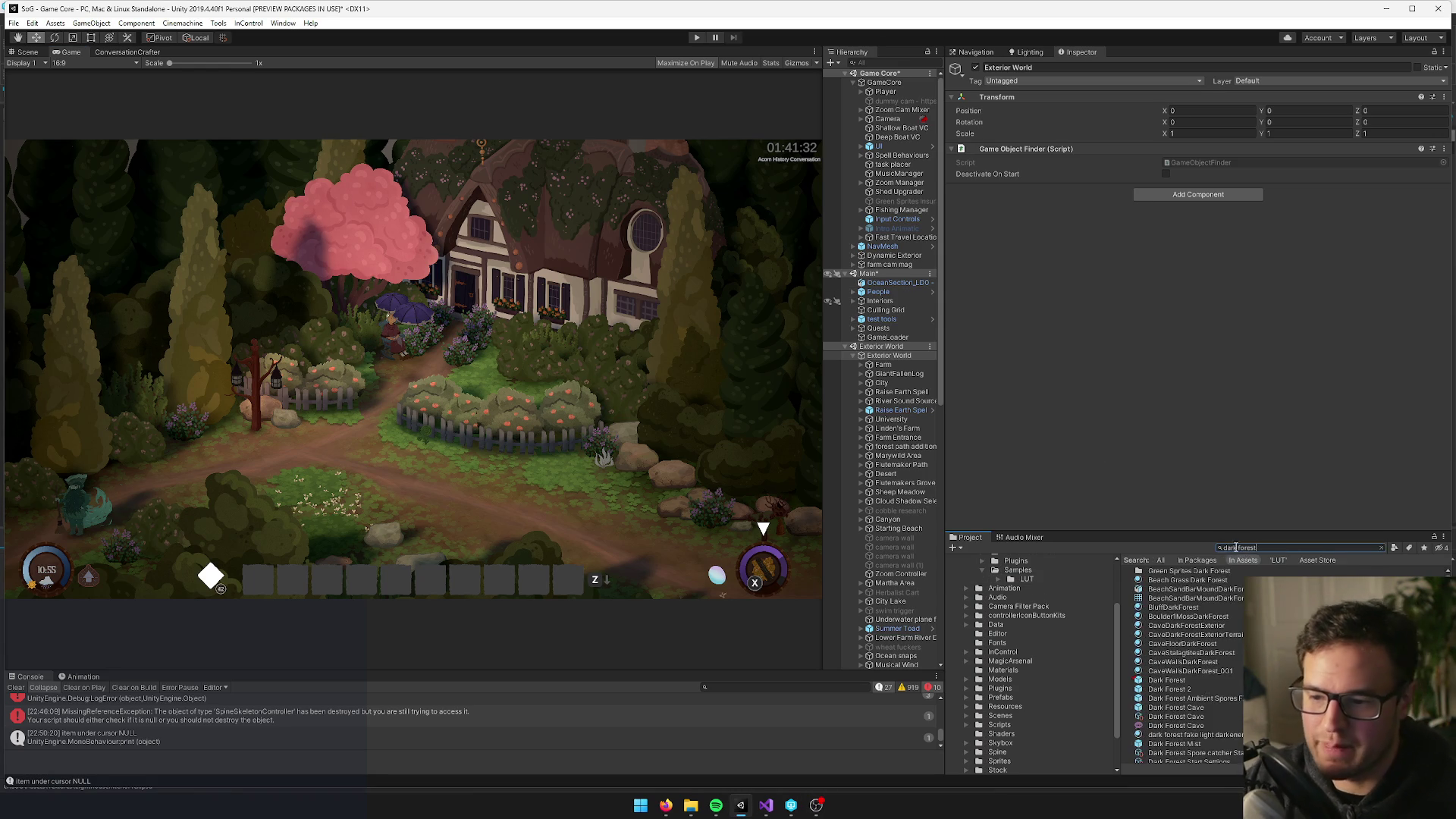
{"action": "left_click", "coordinate": [1167, 680]}
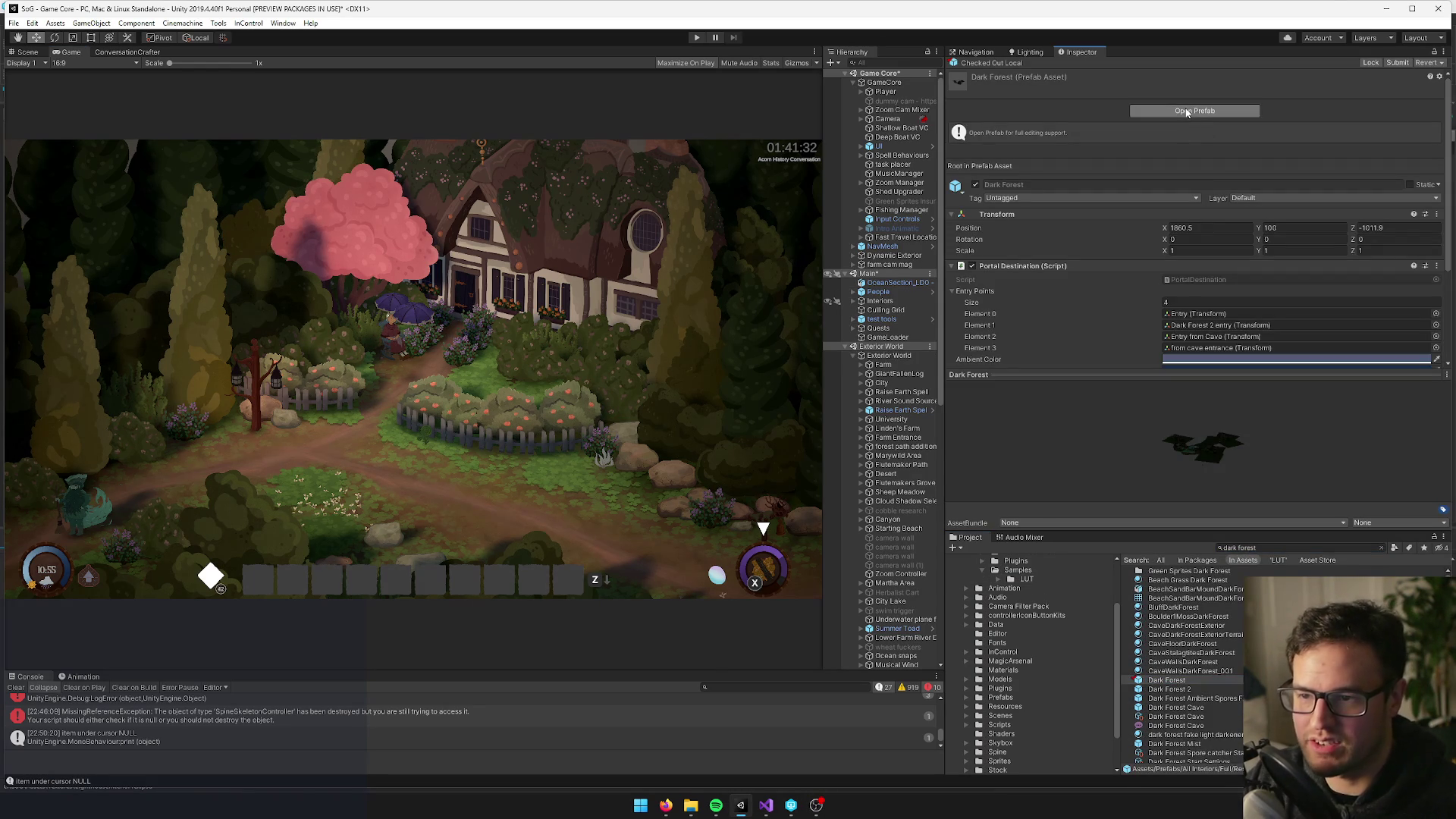
{"action": "left_click", "coordinate": [28, 53]}
{"action": "left_click", "coordinate": [903, 369]}
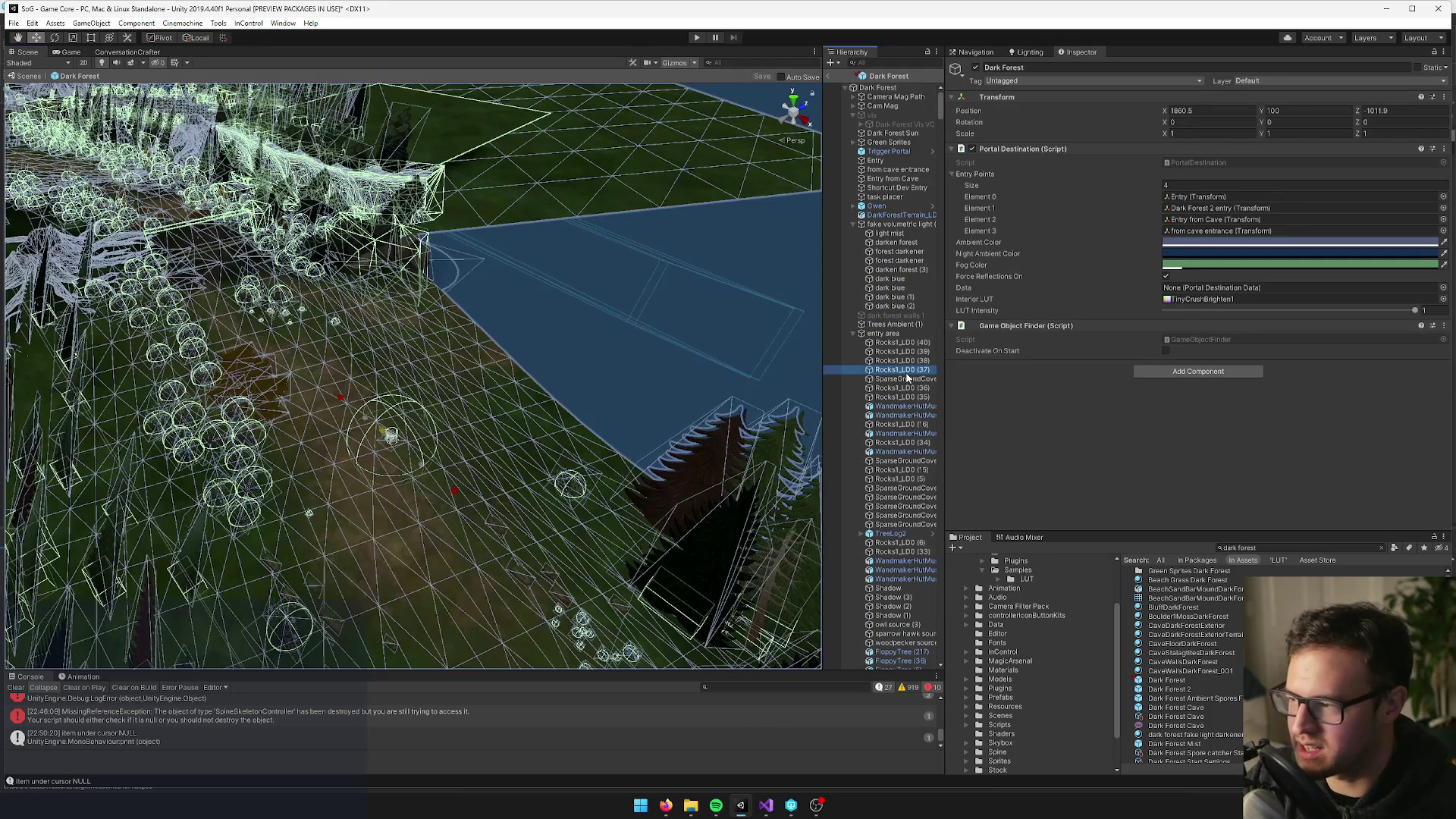
{"action": "mouse_move", "coordinate": [433, 400]}
{"action": "left_mouse_down"}
{"action": "mouse_move", "coordinate": [750, 394]}
{"action": "mouse_move", "coordinate": [844, 358]}
{"action": "mouse_move", "coordinate": [934, 377]}
{"action": "mouse_move", "coordinate": [692, 455]}
{"action": "mouse_move", "coordinate": [286, 478]}
{"action": "mouse_move", "coordinate": [217, 338]}
{"action": "mouse_move", "coordinate": [139, 338]}
{"action": "mouse_move", "coordinate": [181, 407]}
{"action": "mouse_move", "coordinate": [279, 407]}
{"action": "mouse_move", "coordinate": [299, 397]}
{"action": "mouse_move", "coordinate": [302, 364]}
{"action": "mouse_move", "coordinate": [485, 384]}
{"action": "mouse_move", "coordinate": [896, 63]}
{"action": "left_mouse_up"}
Filter the Hierarchy for 'spor', frame the Toxic Spores object and open it
{"action": "type", "text": "spor"}
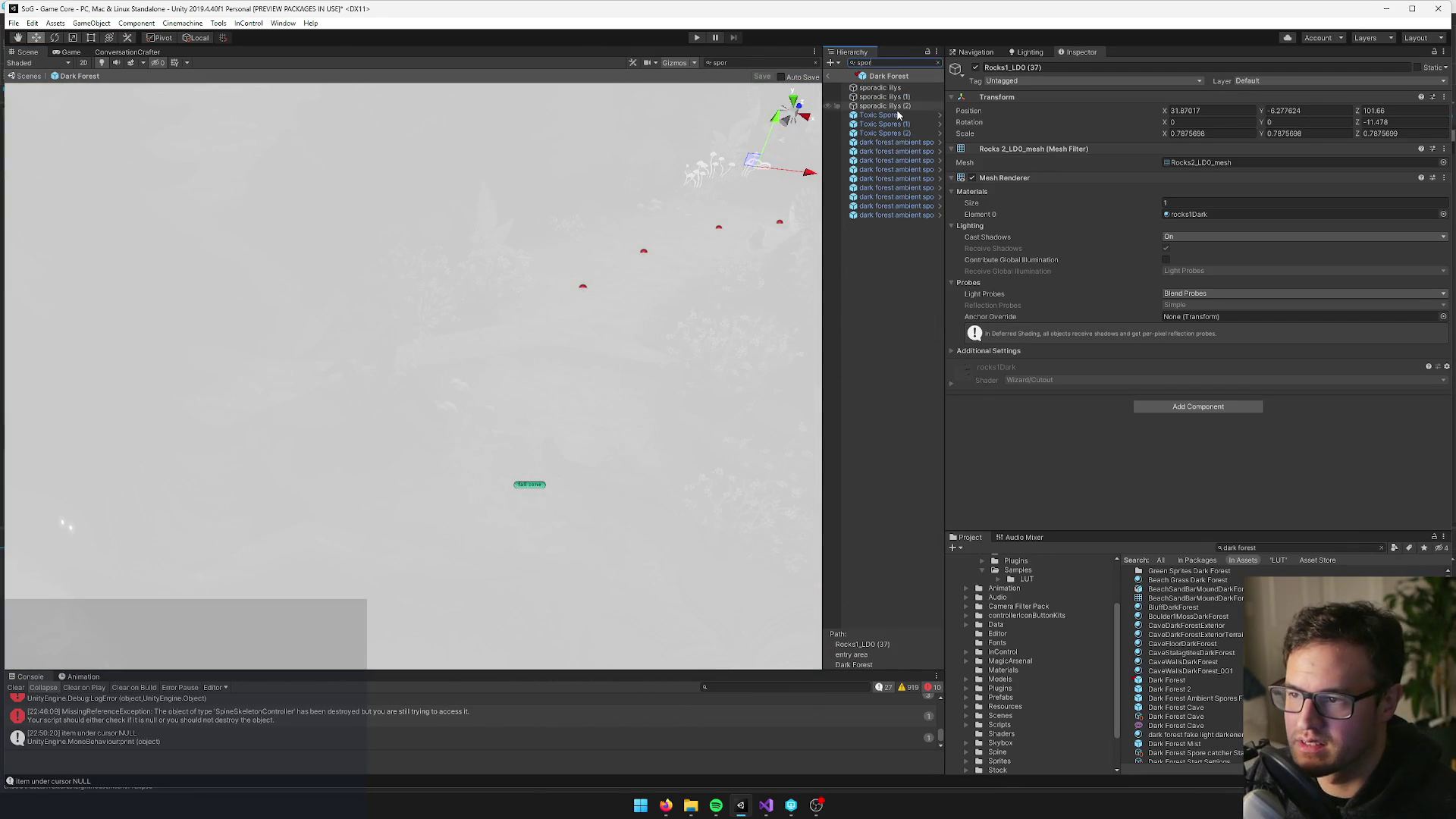
{"action": "left_click", "coordinate": [897, 115]}
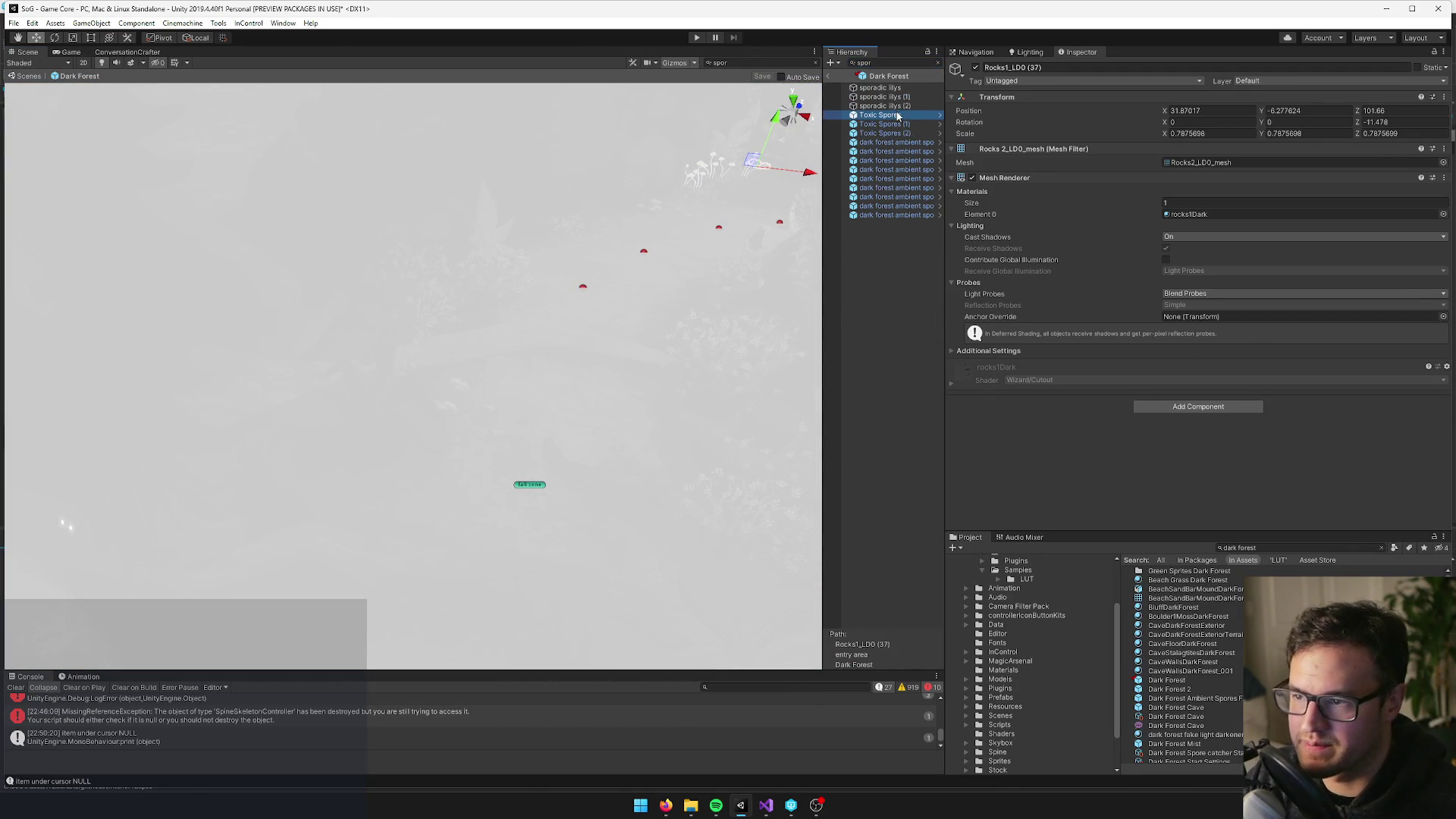
{"action": "left_click", "coordinate": [938, 62]}
{"action": "mouse_move", "coordinate": [470, 434]}
{"action": "left_mouse_down"}
{"action": "mouse_move", "coordinate": [546, 338]}
{"action": "mouse_move", "coordinate": [392, 446]}
{"action": "left_mouse_up"}
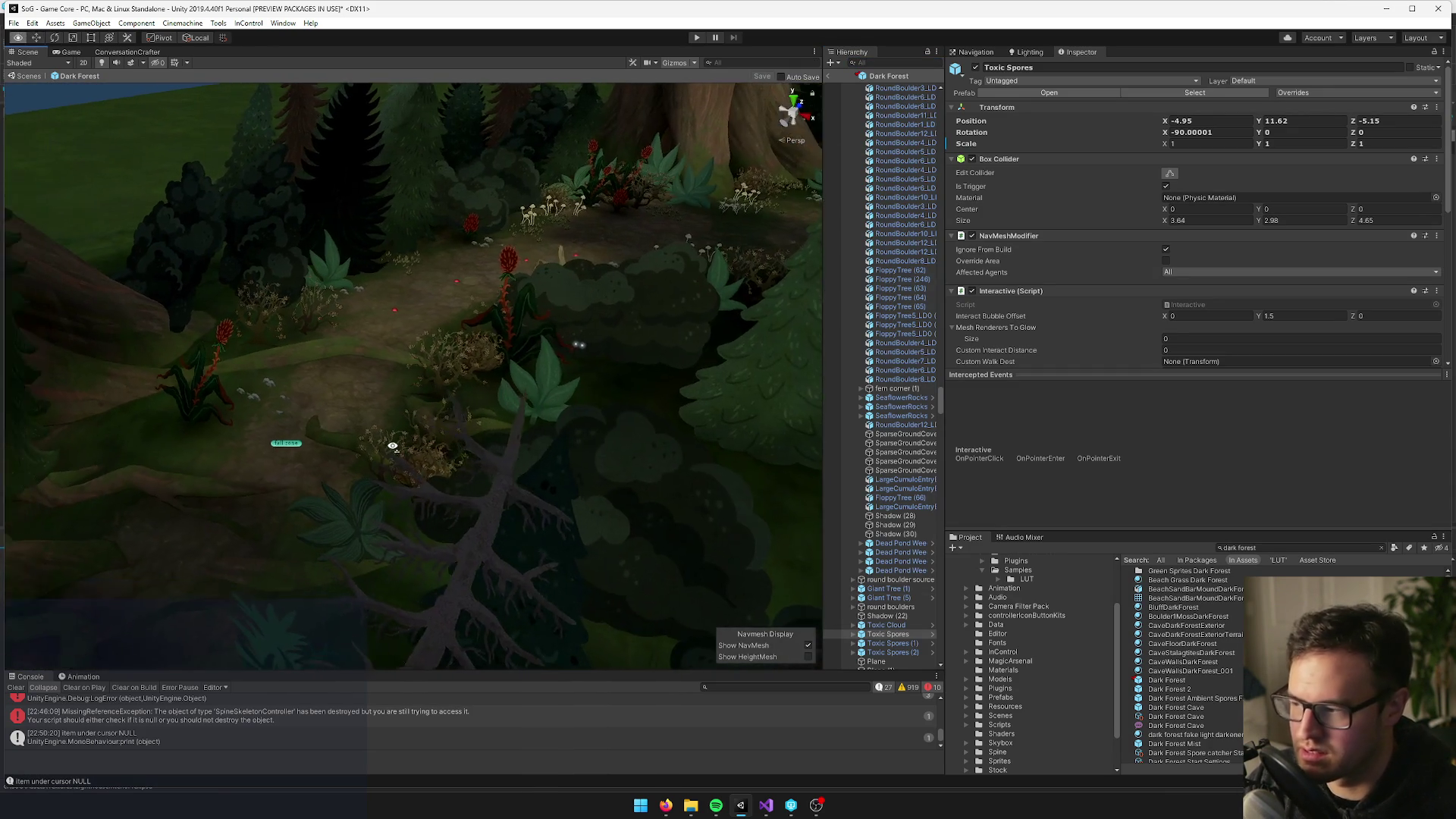
{"action": "key", "text": "f"}
{"action": "left_click", "coordinate": [1067, 91]}
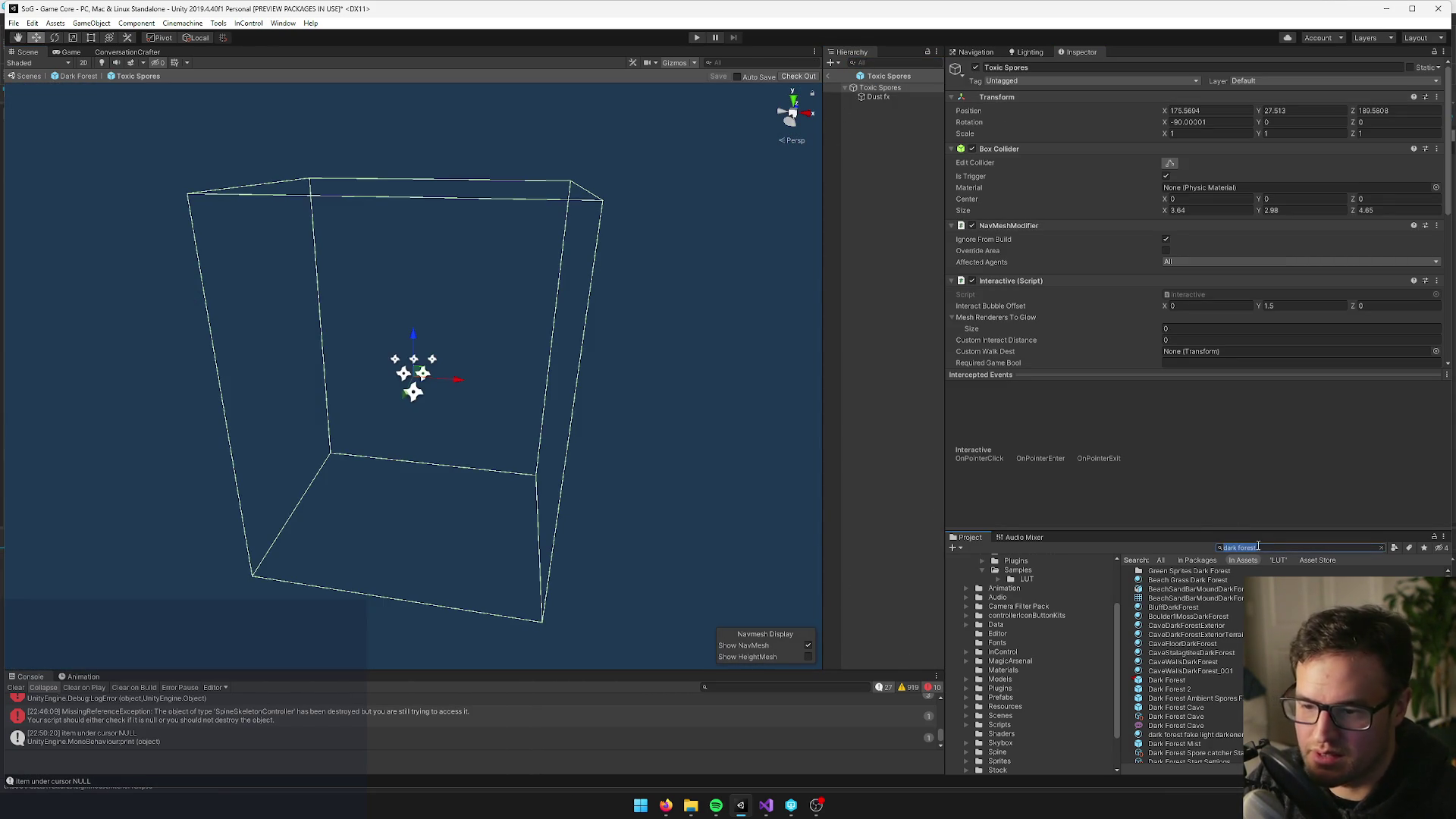
Search the Project for the Toxic Cloud prefab and open it for editing
{"action": "key", "text": "ctrl+a"}
{"action": "type", "text": "toxiic spo"}
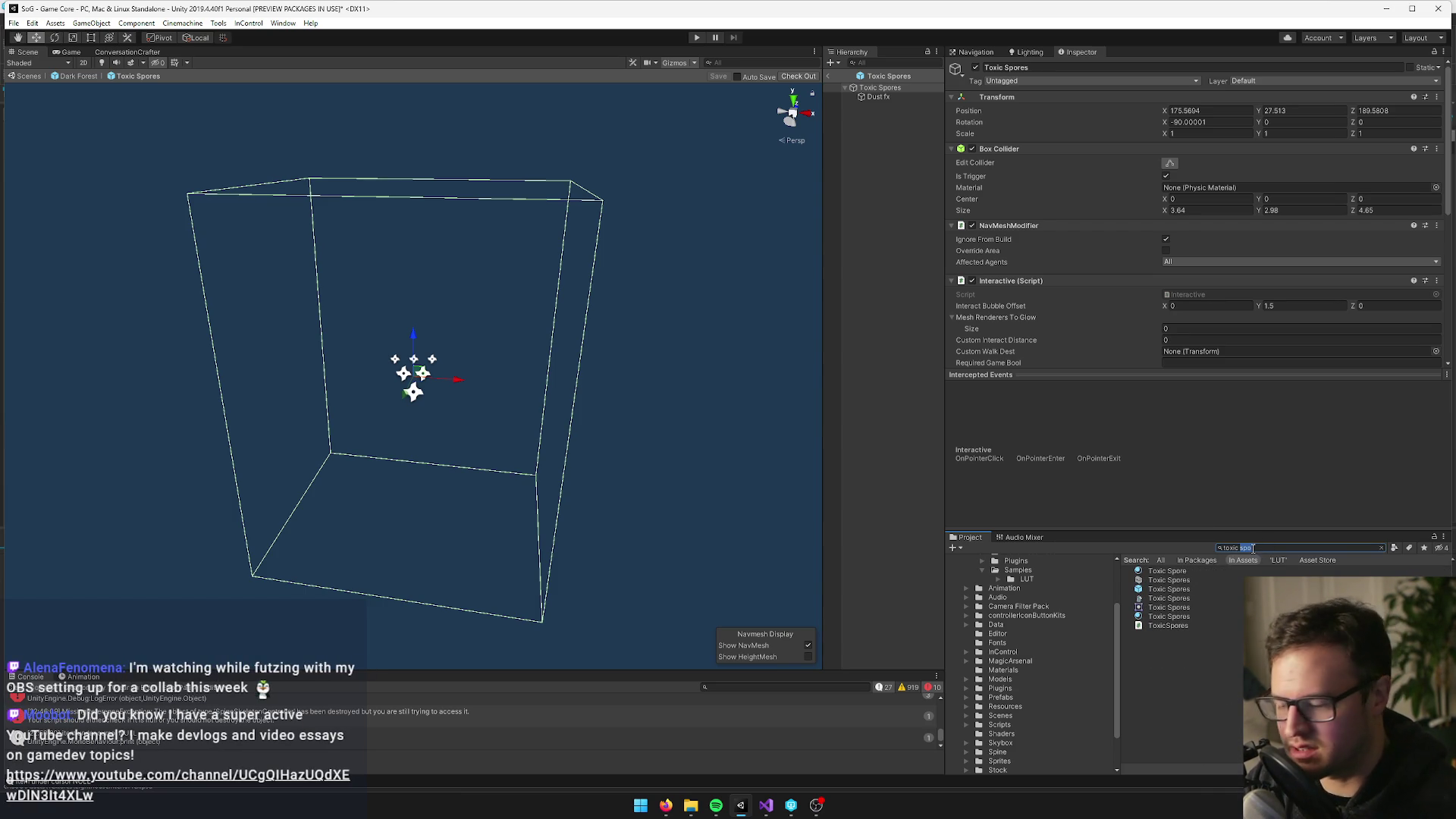
{"action": "type", "text": "clo"}
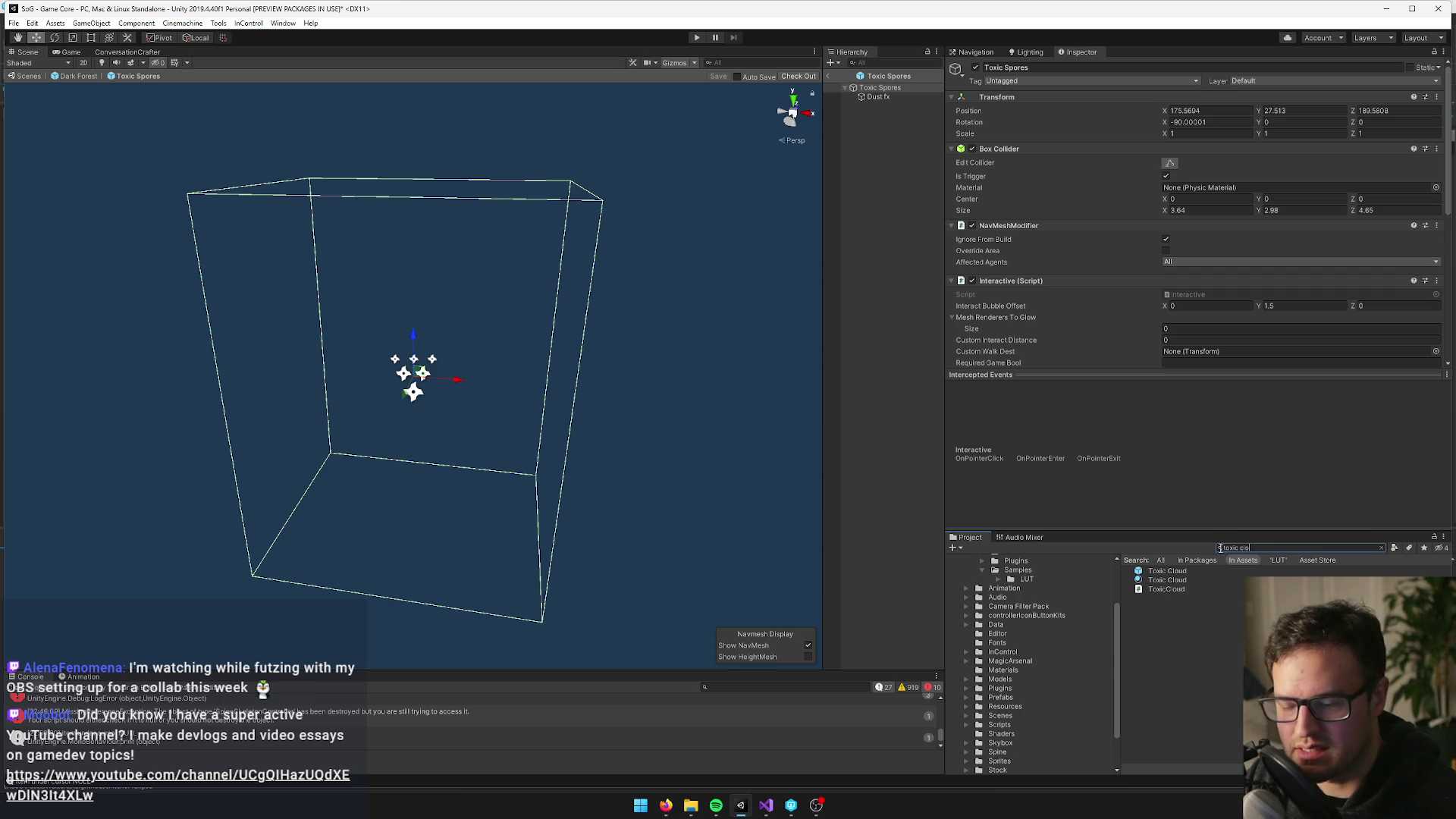
{"action": "left_click", "coordinate": [1187, 571]}
{"action": "left_click", "coordinate": [1213, 111]}
Copy the cloud fx (1) particle system from the Toxic Cloud prefab
{"action": "mouse_move", "coordinate": [409, 318]}
{"action": "left_mouse_down"}
{"action": "mouse_move", "coordinate": [465, 310]}
{"action": "mouse_move", "coordinate": [409, 286]}
{"action": "mouse_move", "coordinate": [424, 282]}
{"action": "left_mouse_up"}
{"action": "left_click", "coordinate": [884, 133]}
{"action": "right_click", "coordinate": [886, 134]}
{"action": "left_click", "coordinate": [913, 142]}
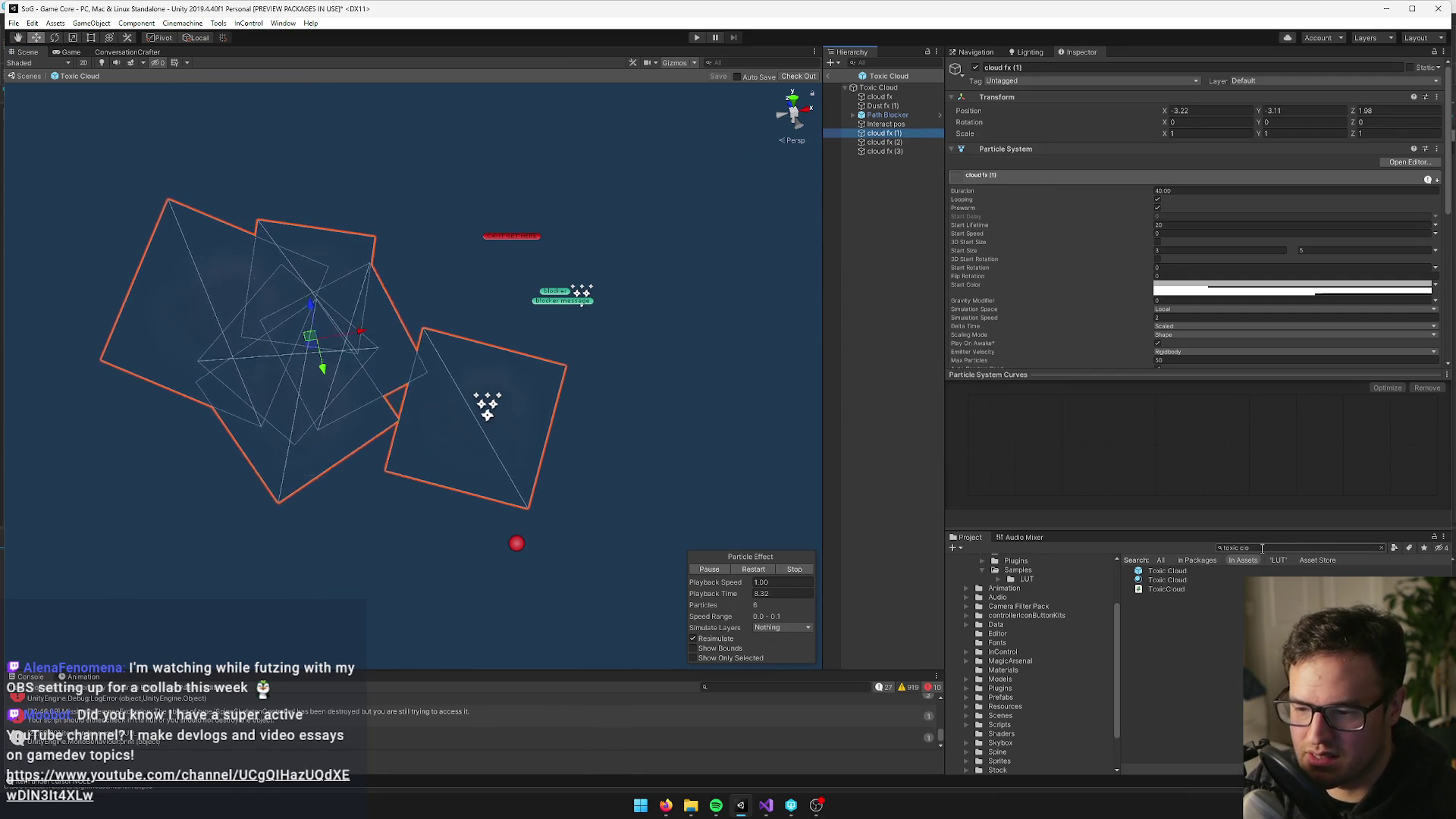
Select Dust fx (1) and open its Toxic Spore renderer material
{"action": "left_click", "coordinate": [872, 106]}
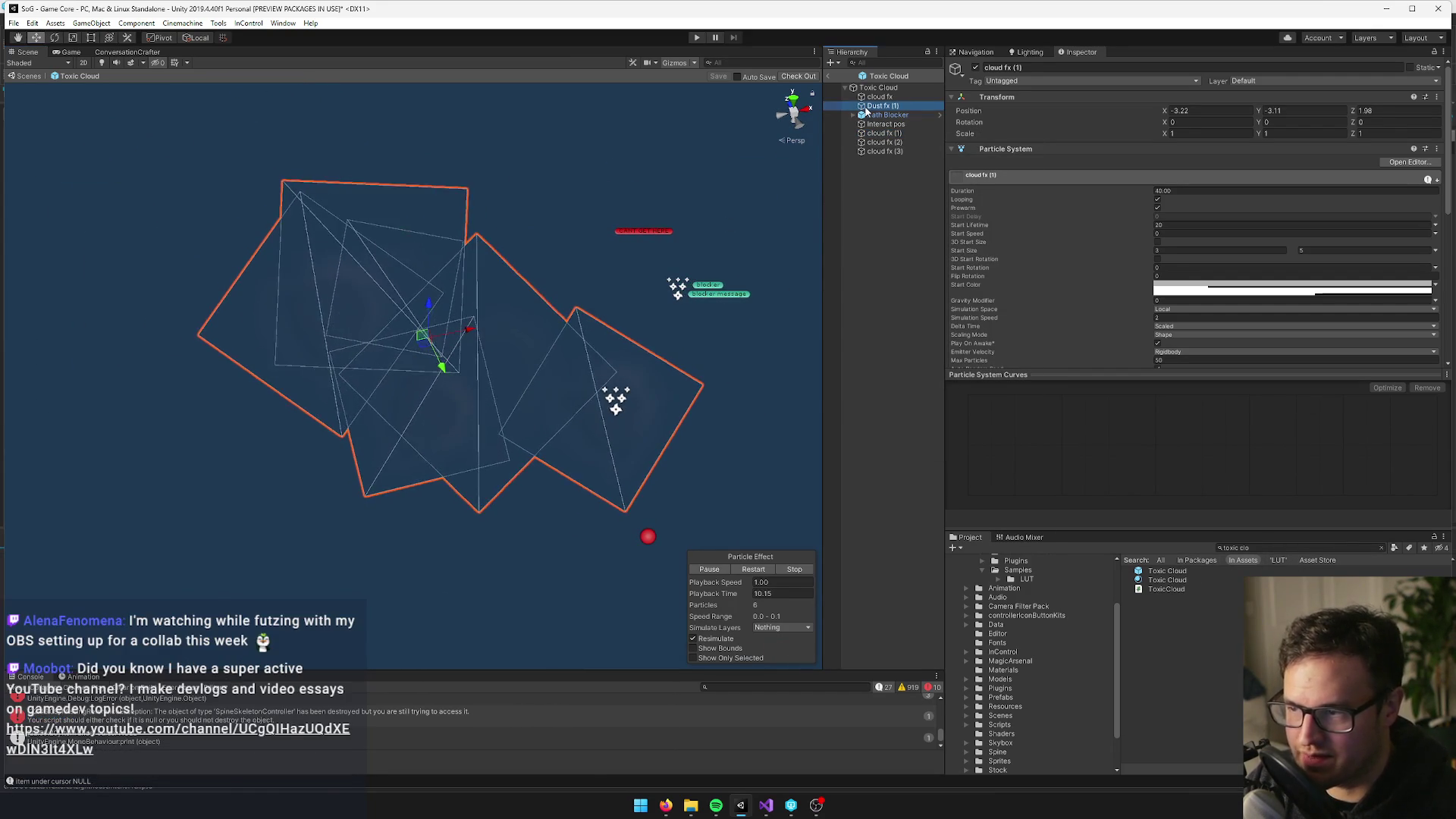
{"action": "scroll", "coordinate": [522, 285], "scroll_direction": "down", "scroll_amount": 5}
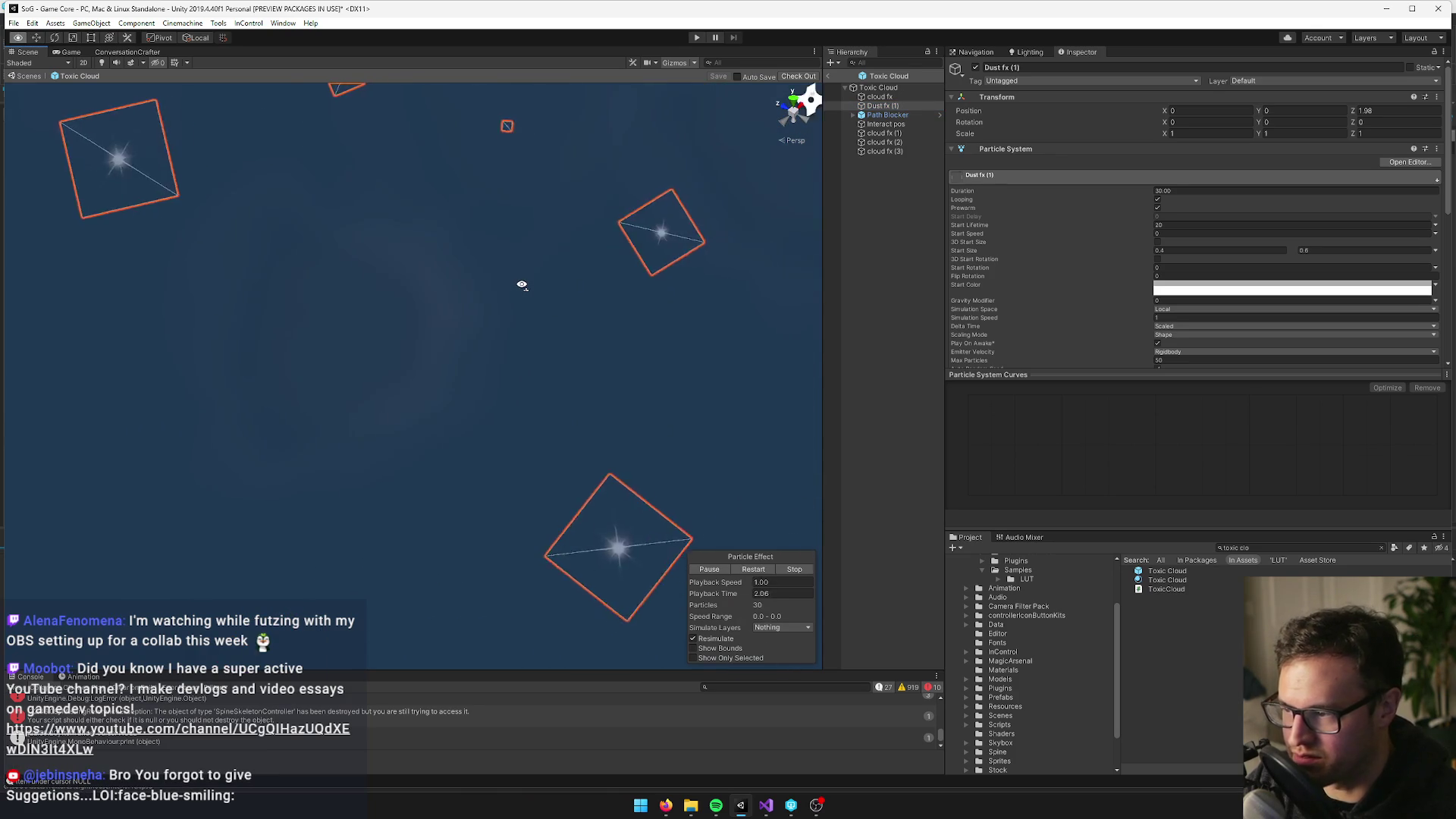
{"action": "scroll", "coordinate": [522, 285], "scroll_direction": "up", "scroll_amount": 5}
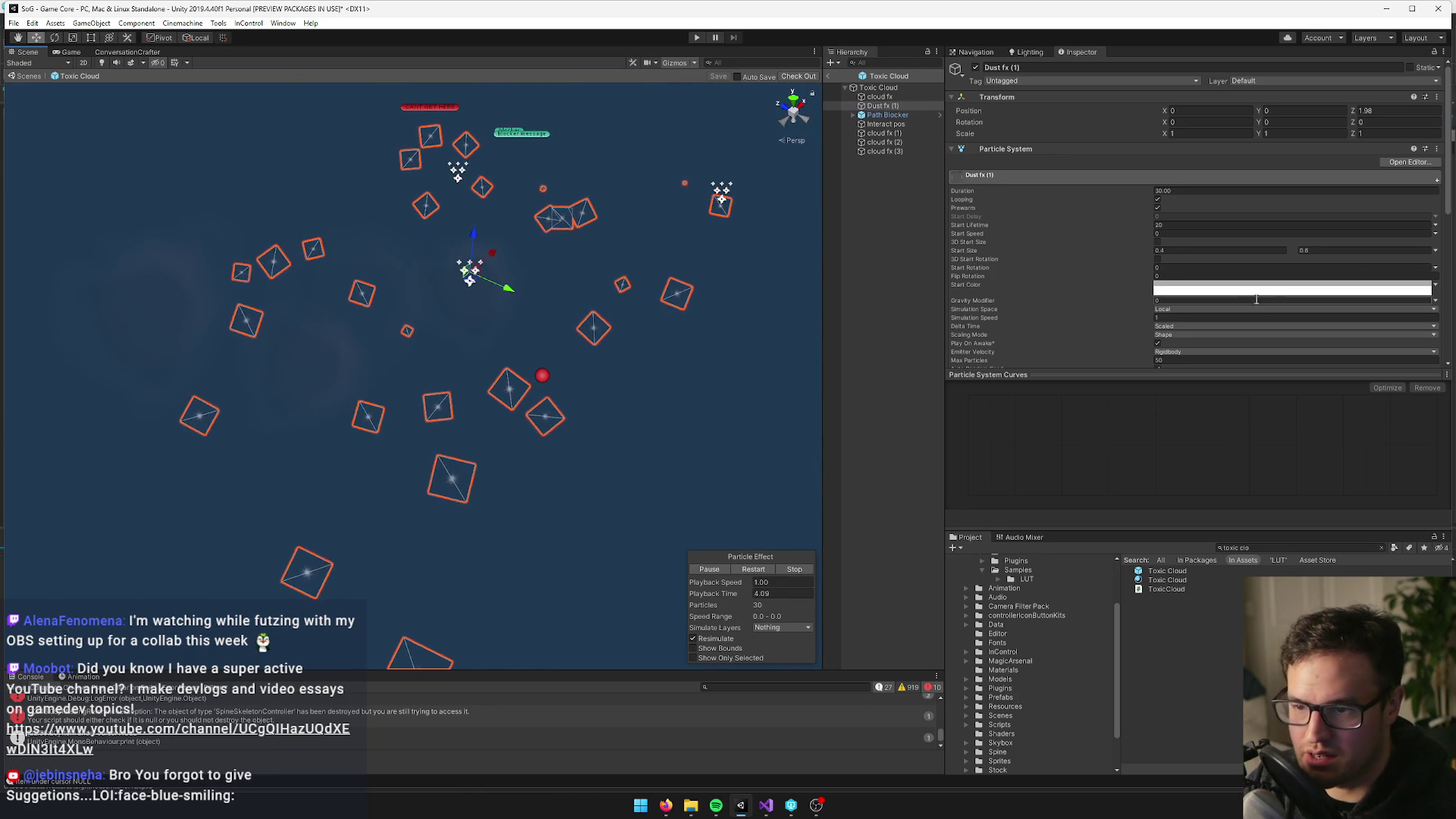
{"action": "scroll", "coordinate": [1211, 278], "scroll_direction": "down", "scroll_amount": 3}
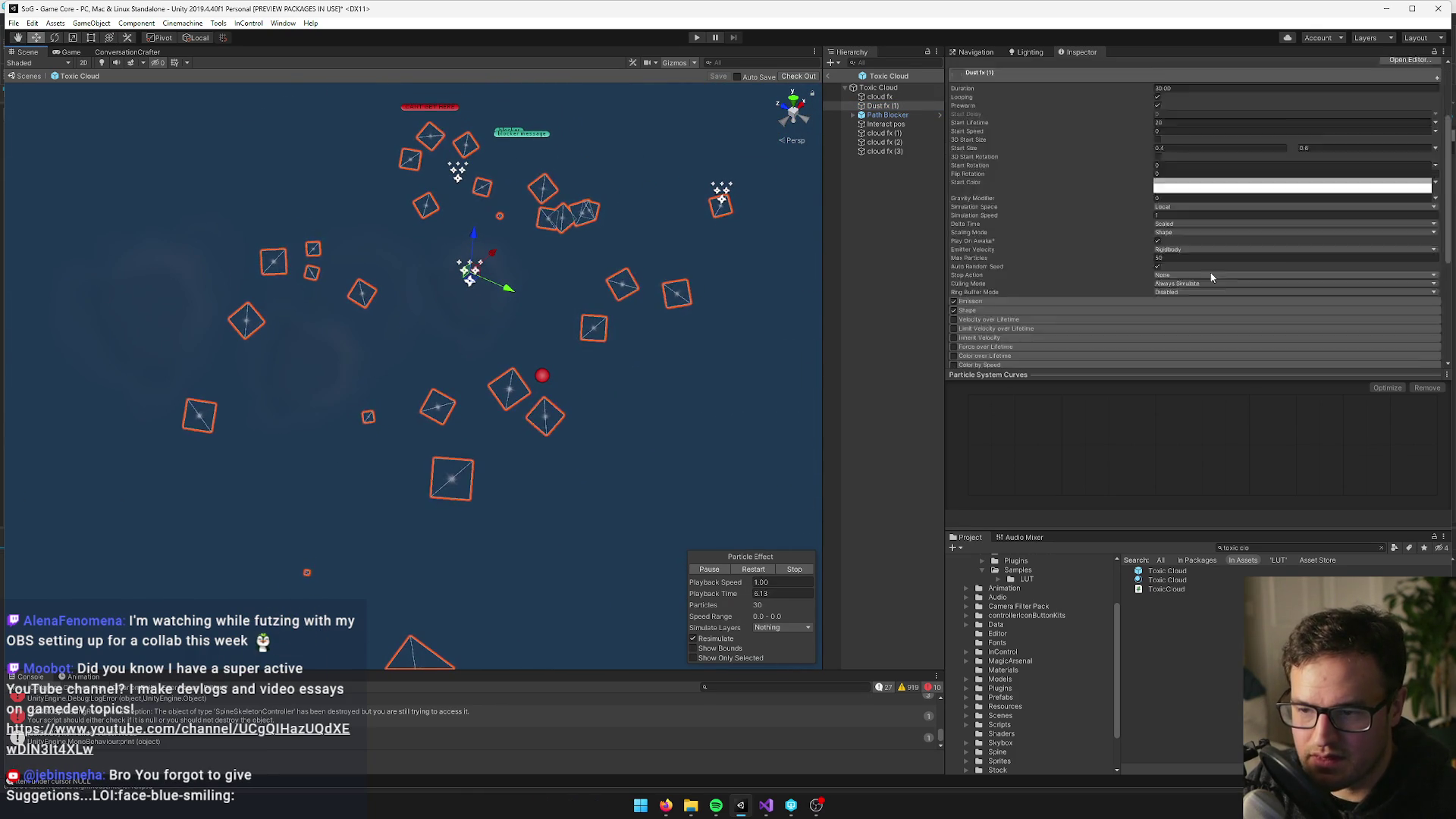
{"action": "scroll", "coordinate": [1211, 277], "scroll_direction": "down", "scroll_amount": 9}
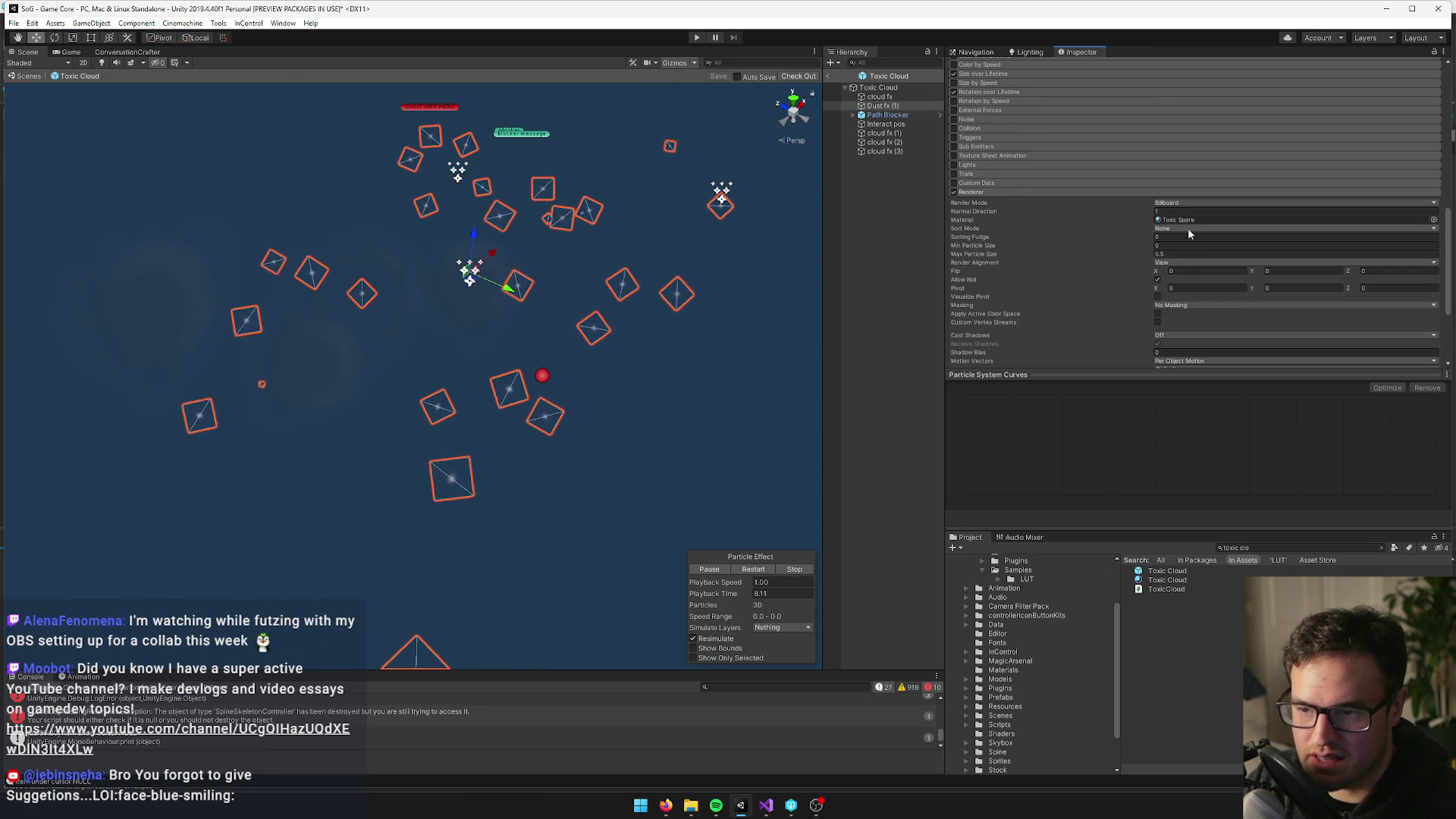
{"action": "left_click", "coordinate": [1179, 220]}
{"action": "left_click", "coordinate": [1175, 733]}
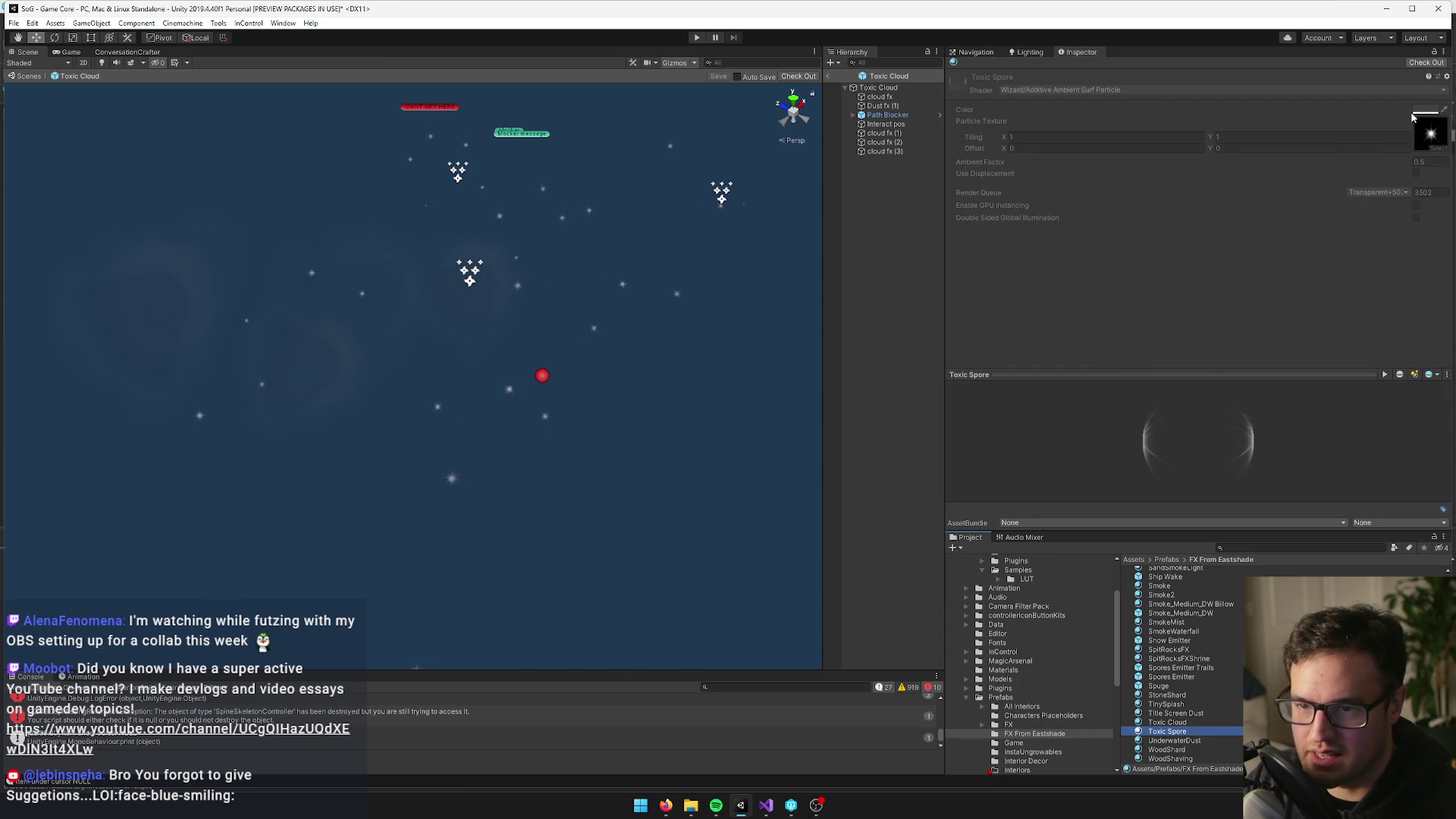
Check out the Toxic Spore material and brighten its colour to grey 666666
{"action": "left_click", "coordinate": [1420, 62]}
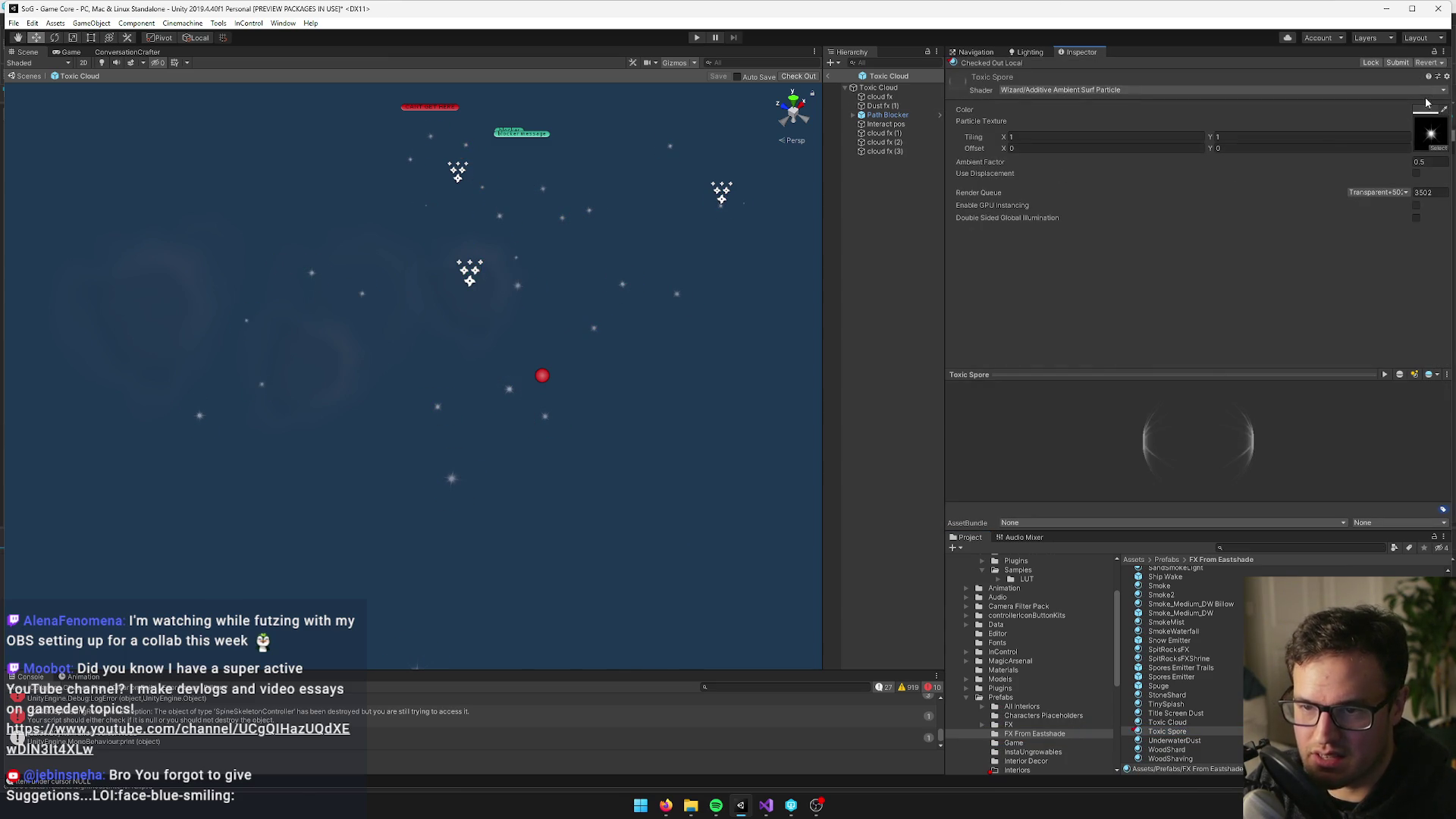
{"action": "left_click", "coordinate": [1425, 111]}
{"action": "left_click_drag", "start_coordinate": [905, 251], "coordinate": [904, 248]}
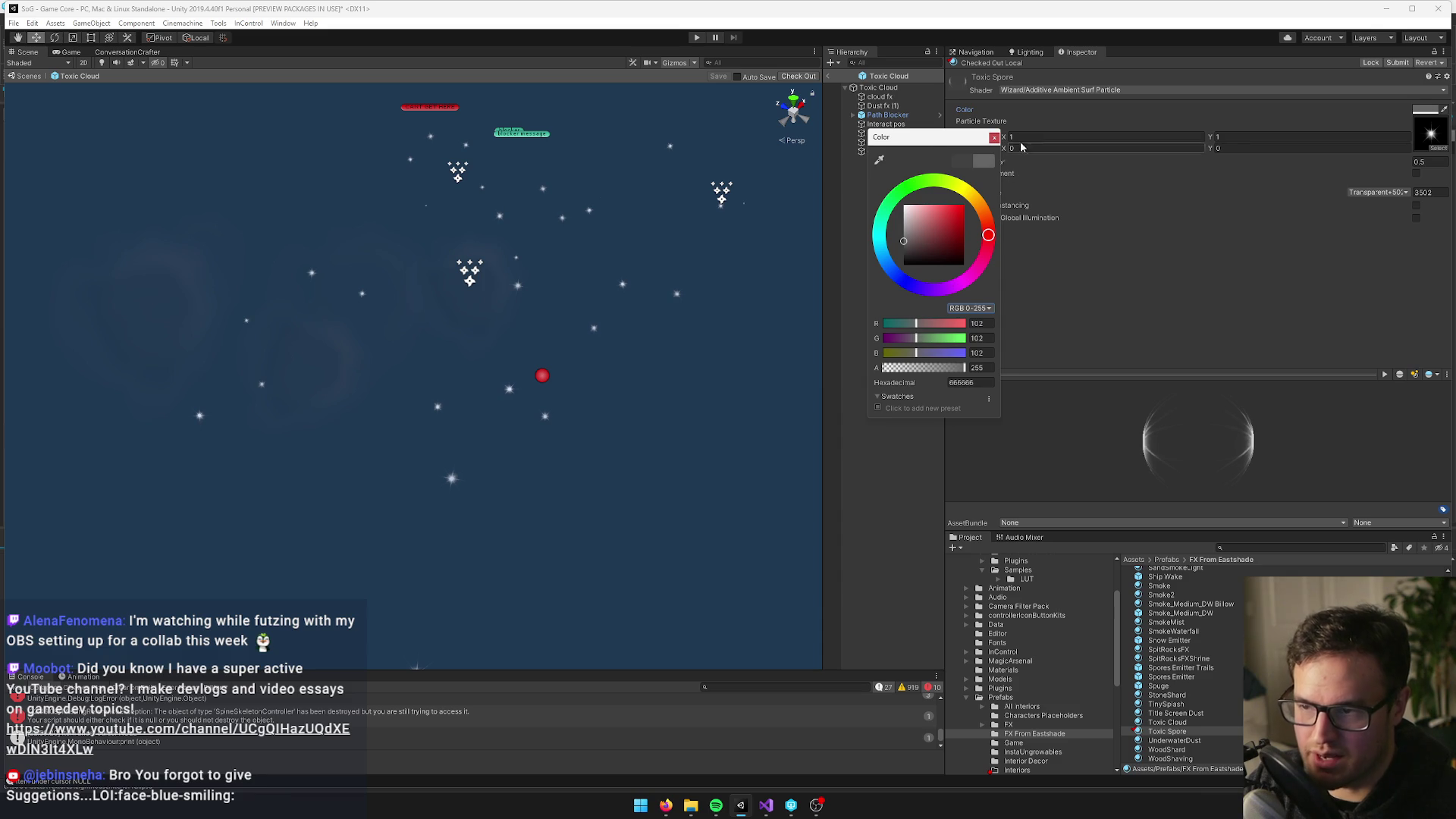
{"action": "left_click", "coordinate": [993, 139]}
Check out the Toxic Cloud prefab and pull the scene view back around cloud fx (1)
{"action": "left_click", "coordinate": [791, 76]}
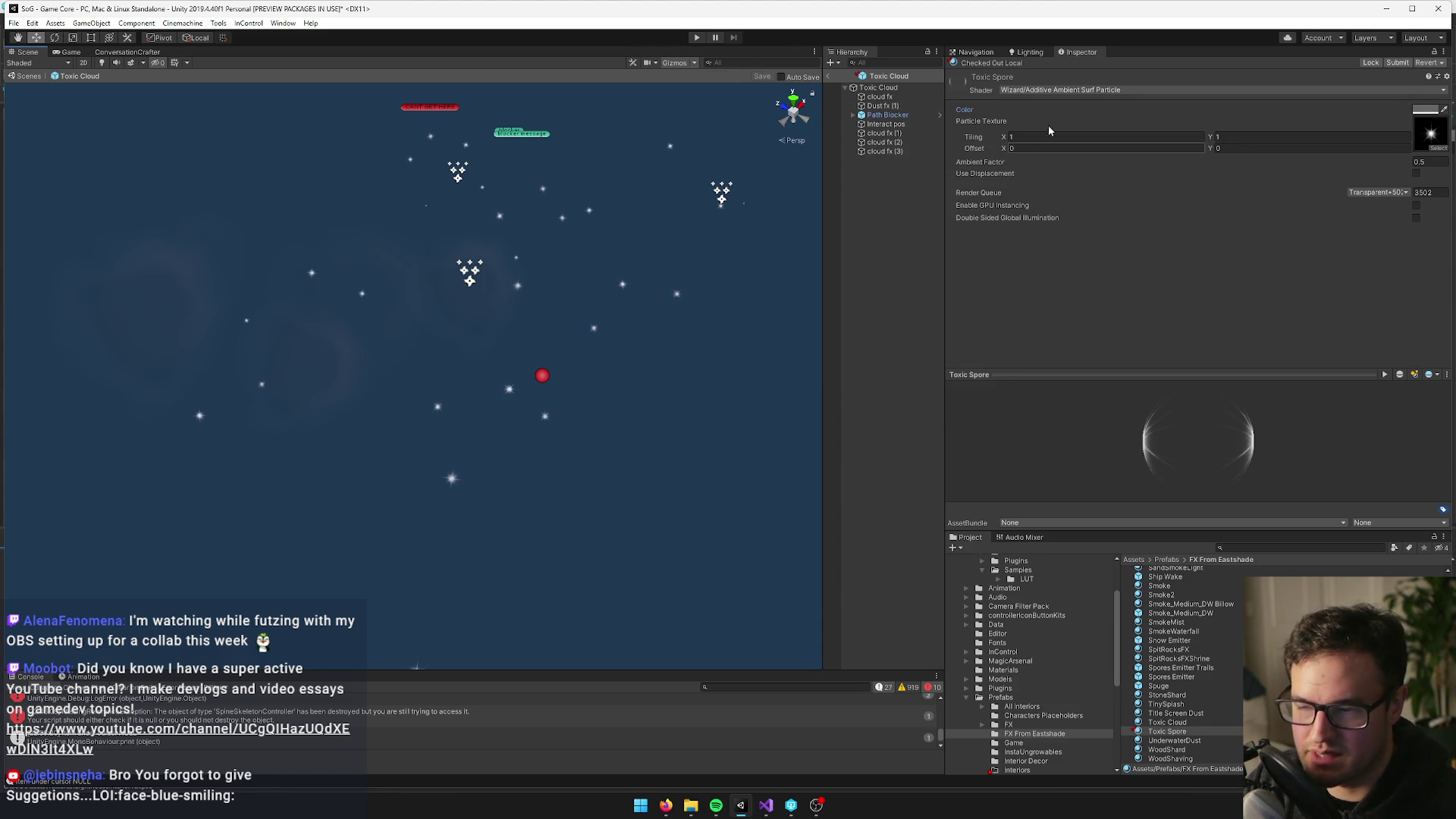
{"action": "mouse_move", "coordinate": [546, 186]}
{"action": "left_mouse_down"}
{"action": "mouse_move", "coordinate": [565, 204]}
{"action": "mouse_move", "coordinate": [559, 190]}
{"action": "left_mouse_up"}
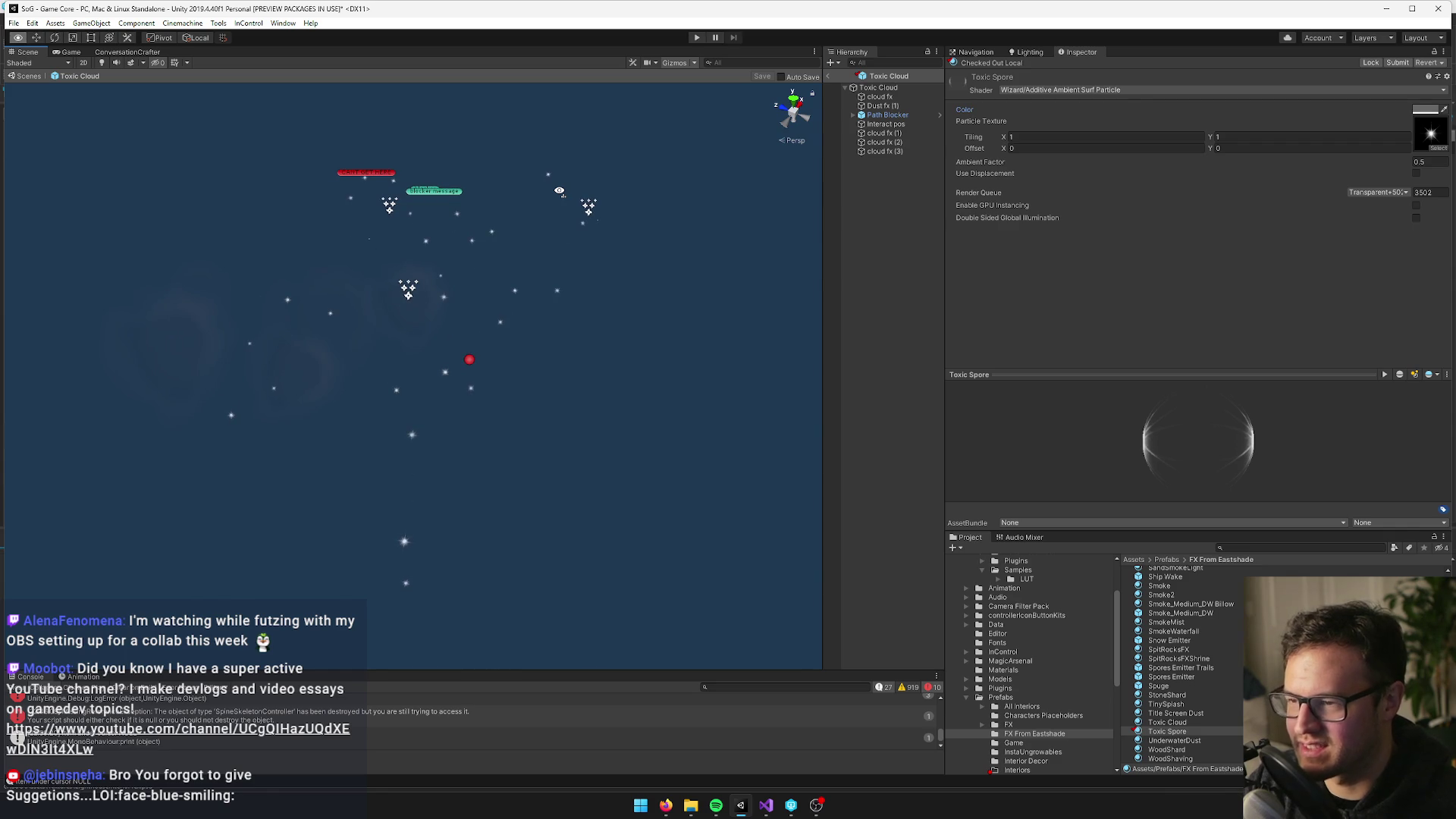
{"action": "right_click", "coordinate": [883, 133]}
{"action": "left_click", "coordinate": [906, 145]}
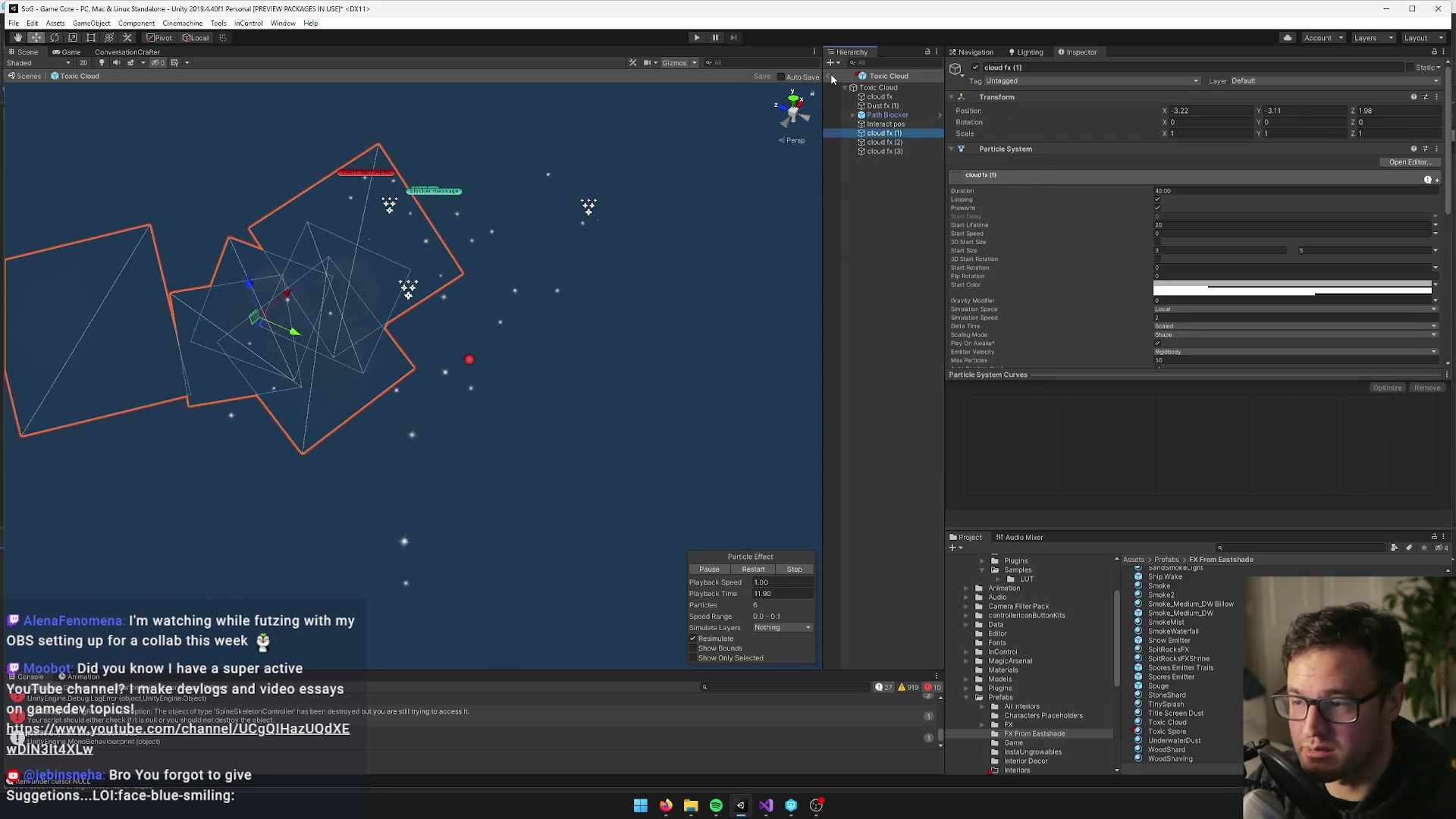
Leave the Toxic Cloud prefab, search the Project for Dark Forest and open that prefab
{"action": "left_click", "coordinate": [831, 76]}
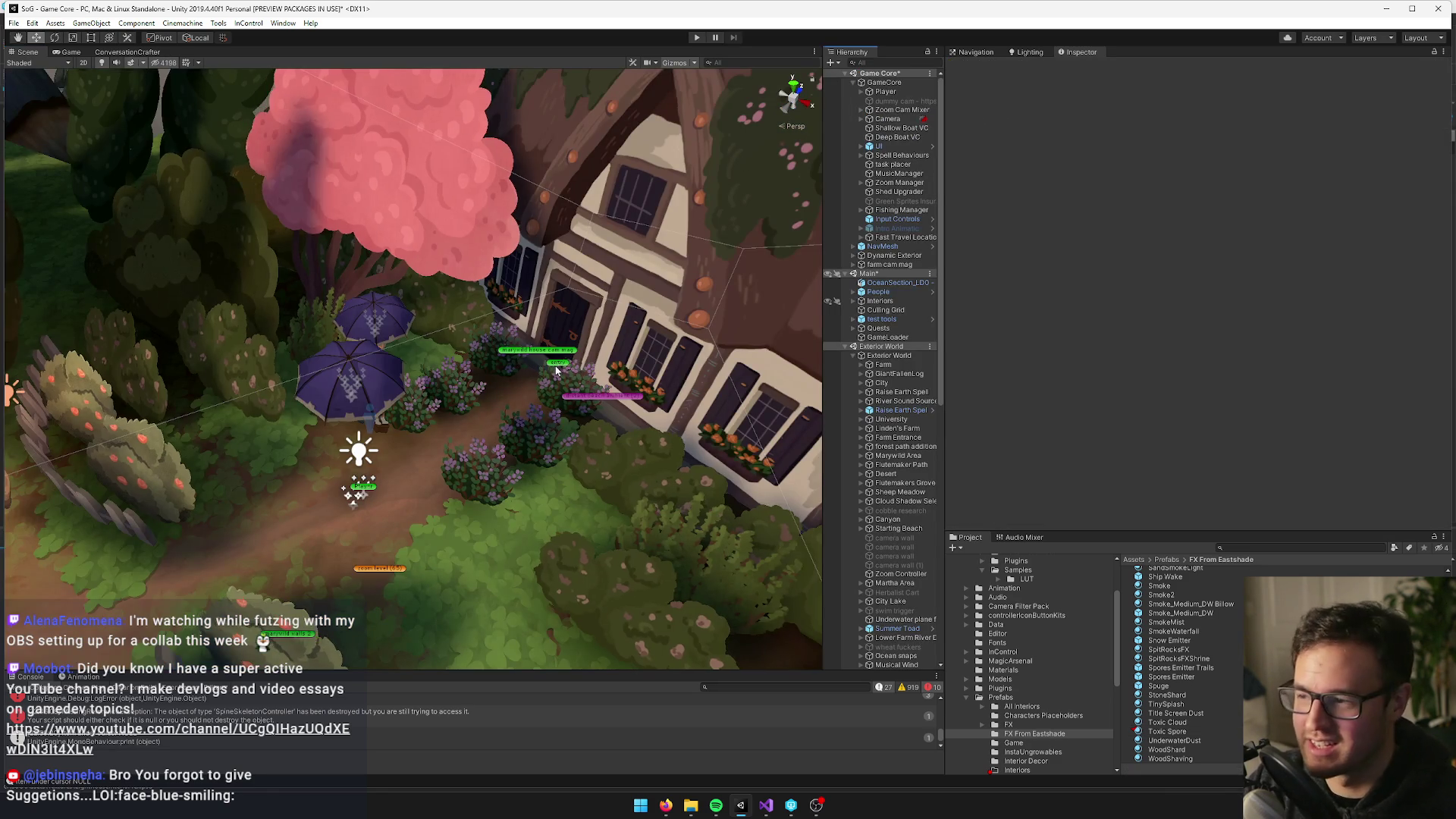
{"action": "scroll", "coordinate": [412, 364], "scroll_direction": "up", "scroll_amount": 3}
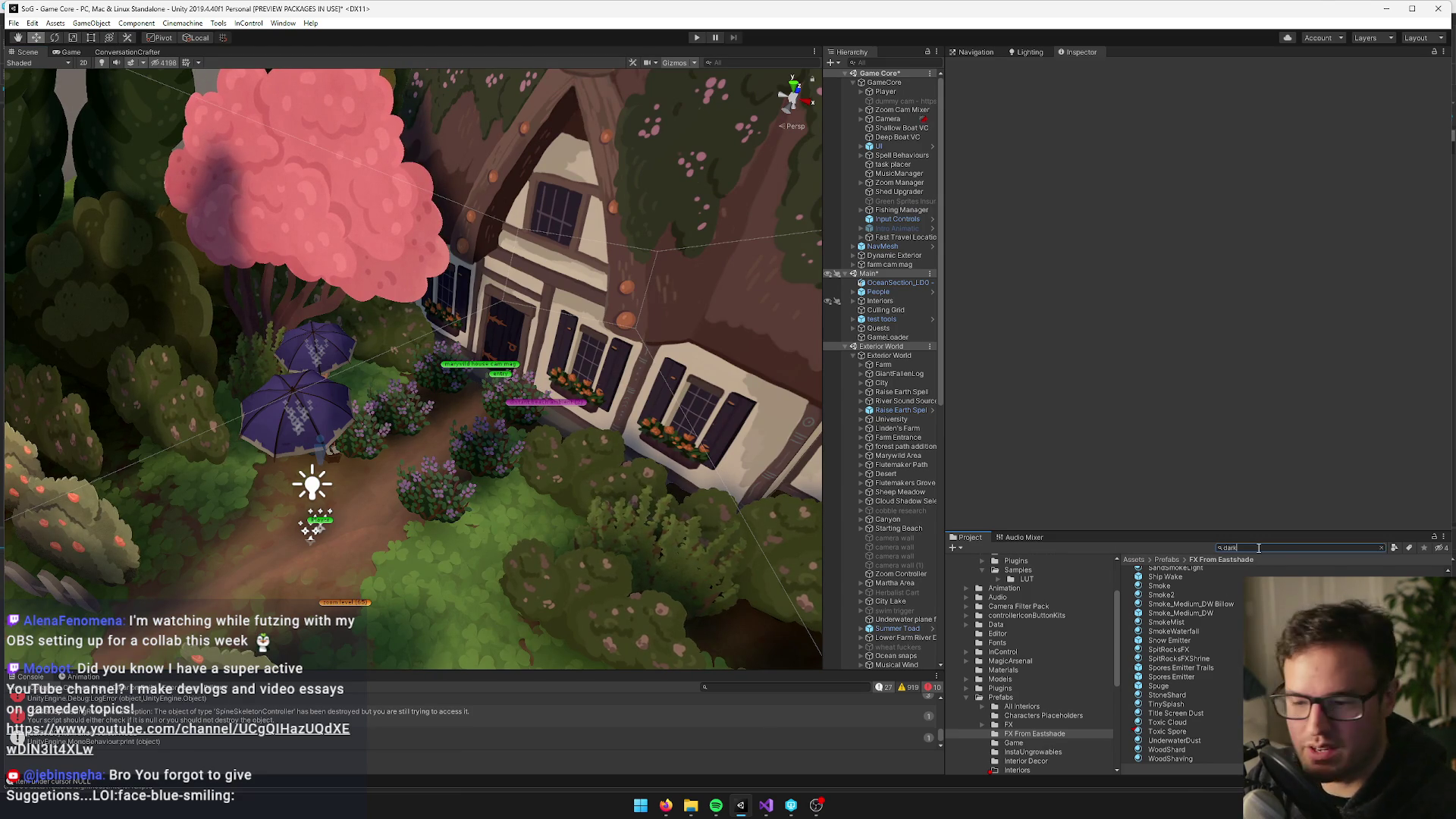
{"action": "type", "text": "k forest"}
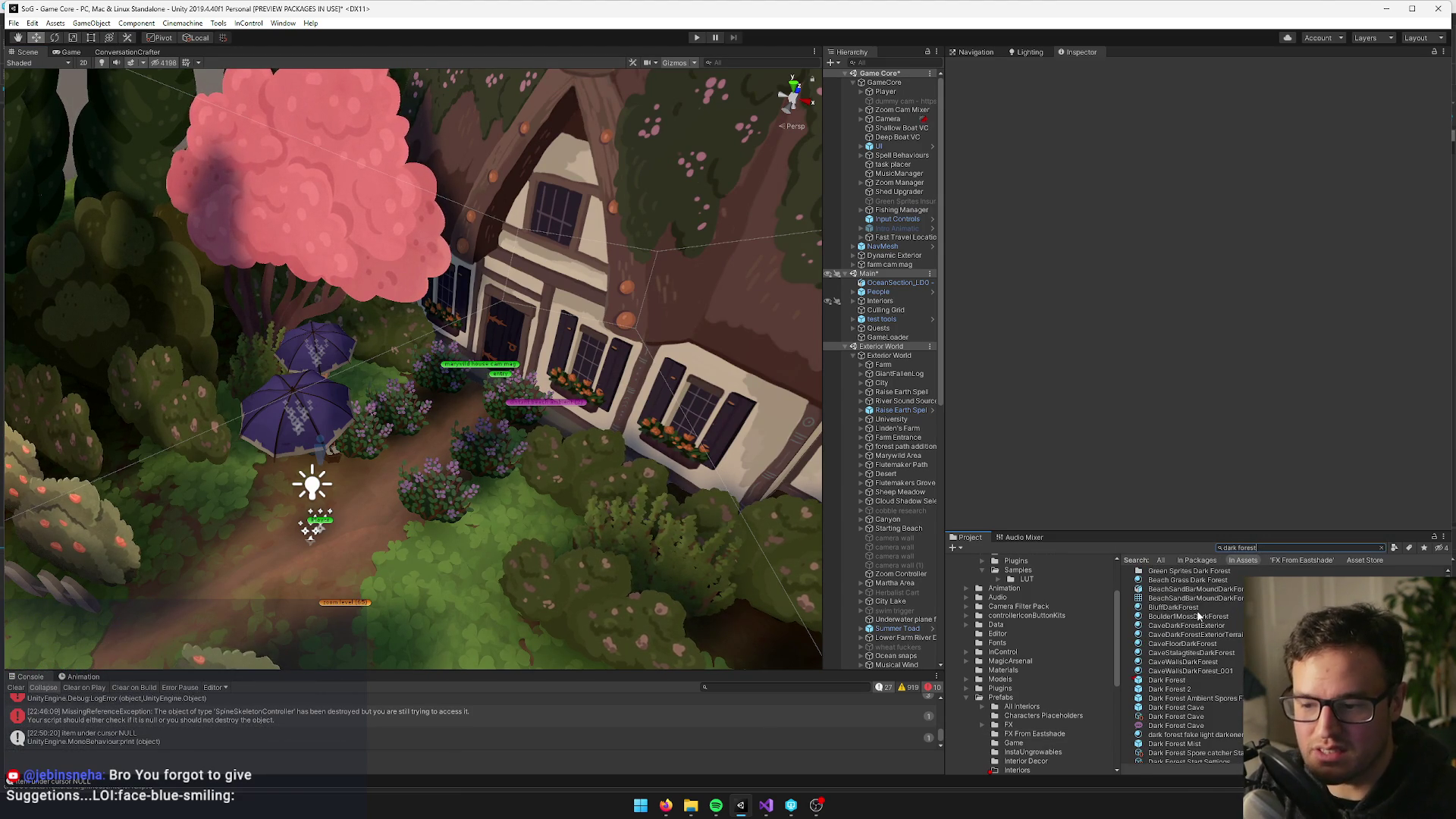
{"action": "left_click", "coordinate": [1165, 680]}
{"action": "left_click", "coordinate": [1179, 112]}
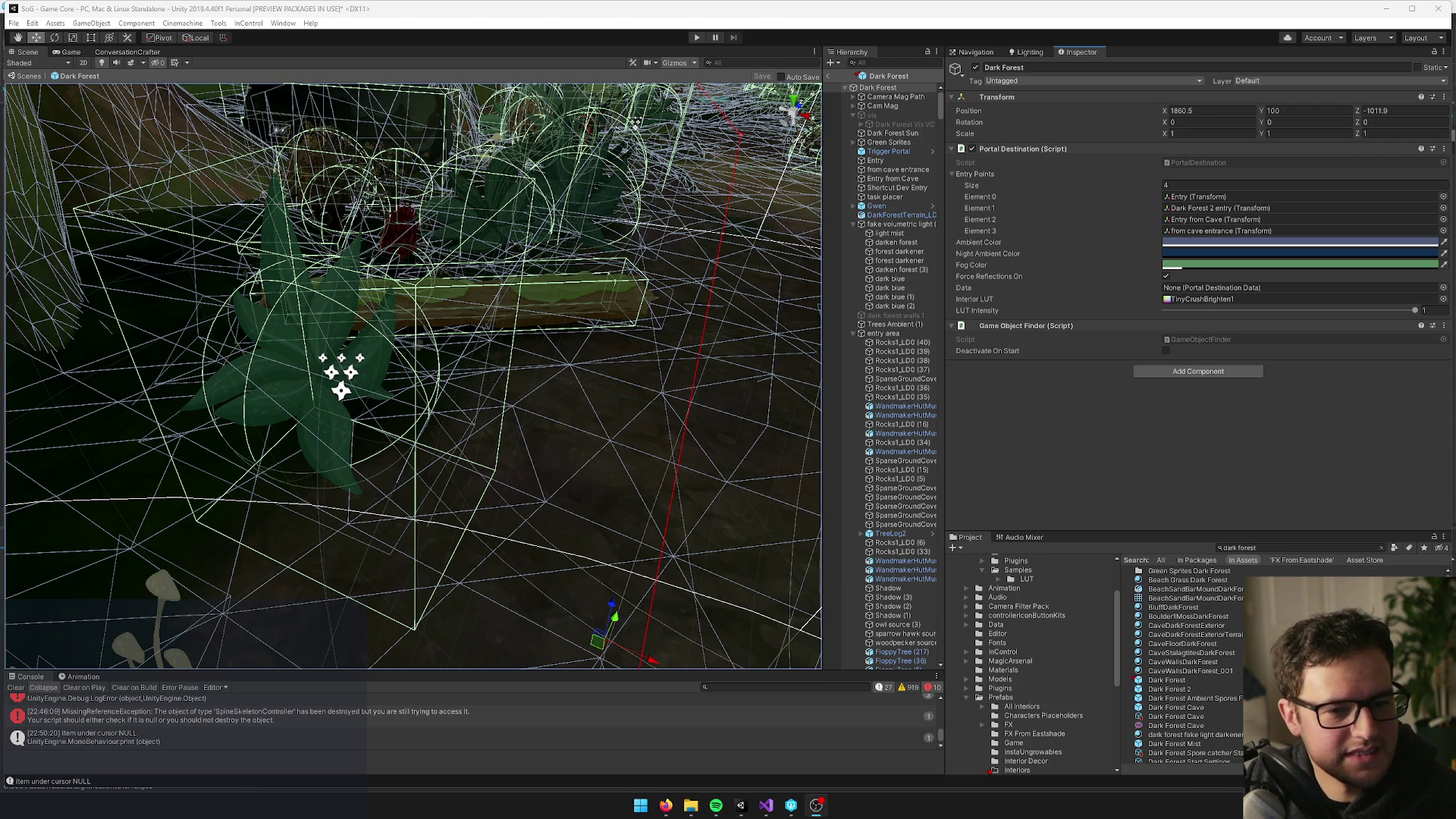
Find the dark forest ambient spores fx object via a 'spore' search and frame it
{"action": "mouse_move", "coordinate": [620, 350]}
{"action": "left_mouse_down"}
{"action": "mouse_move", "coordinate": [532, 409]}
{"action": "mouse_move", "coordinate": [578, 393]}
{"action": "mouse_move", "coordinate": [399, 410]}
{"action": "mouse_move", "coordinate": [400, 134]}
{"action": "mouse_move", "coordinate": [638, 416]}
{"action": "mouse_move", "coordinate": [620, 258]}
{"action": "left_mouse_up"}
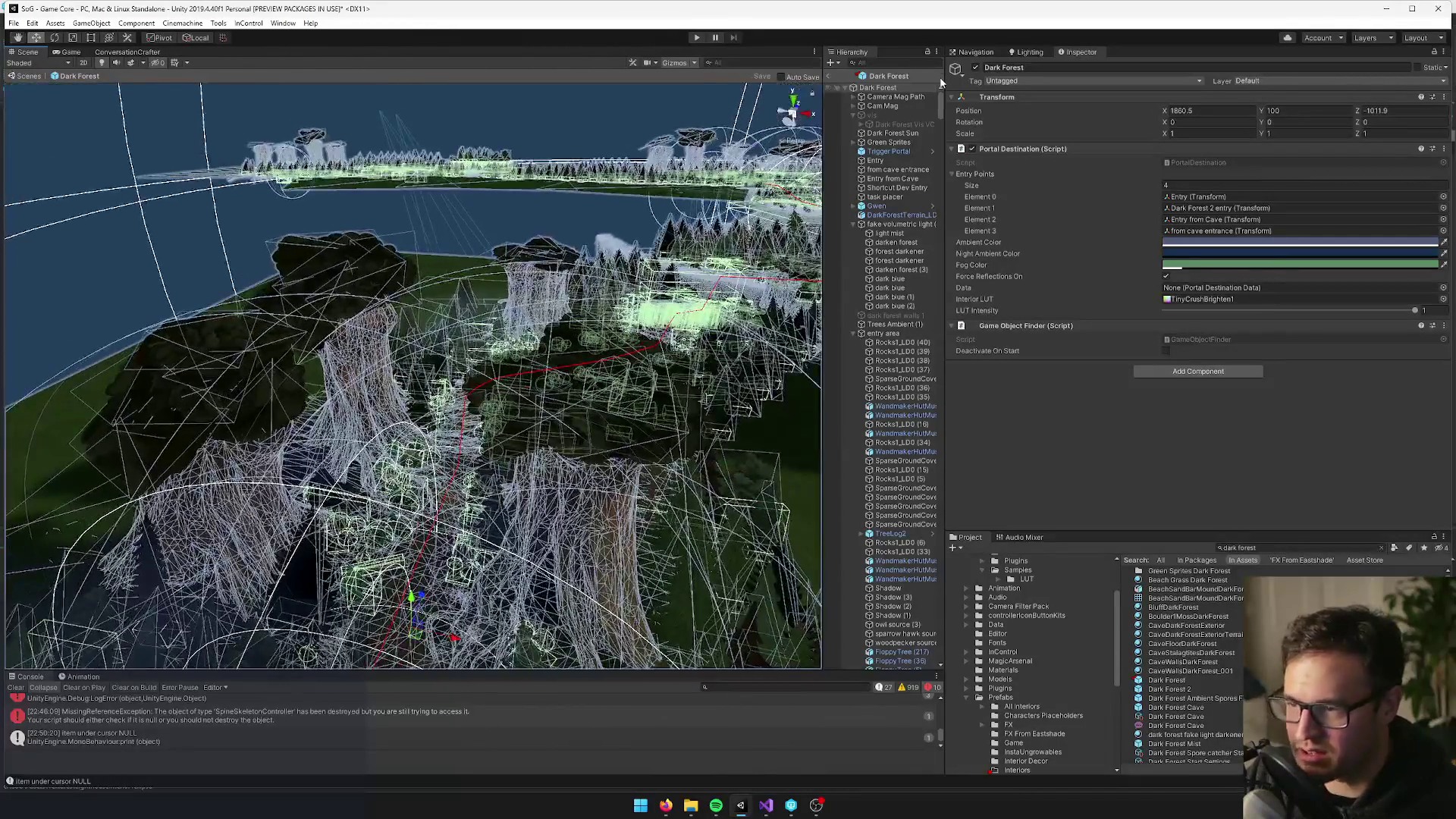
{"action": "left_click", "coordinate": [895, 63]}
{"action": "type", "text": "spore"}
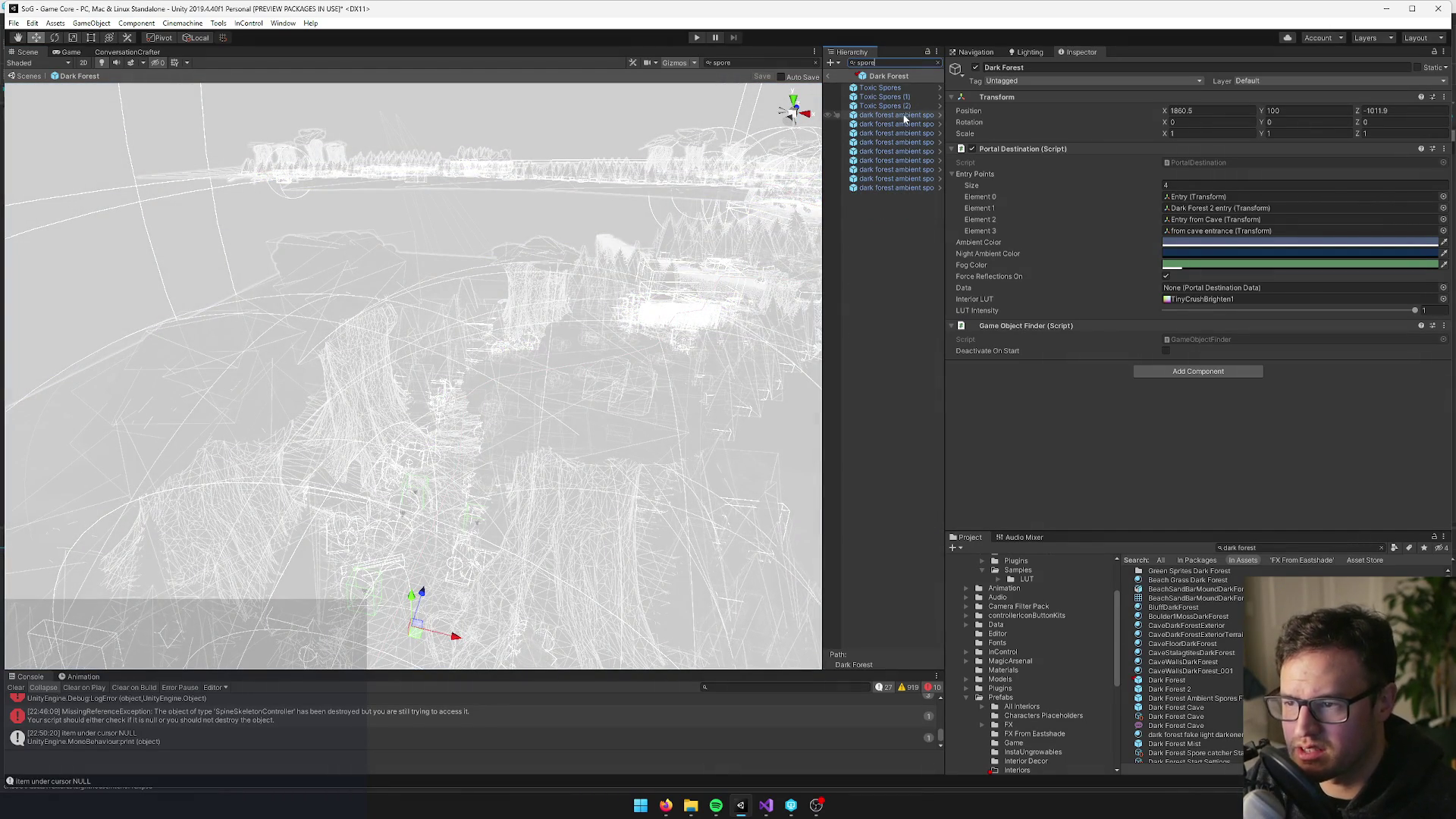
{"action": "left_click", "coordinate": [903, 115]}
{"action": "left_click", "coordinate": [934, 62]}
{"action": "key", "text": "f"}
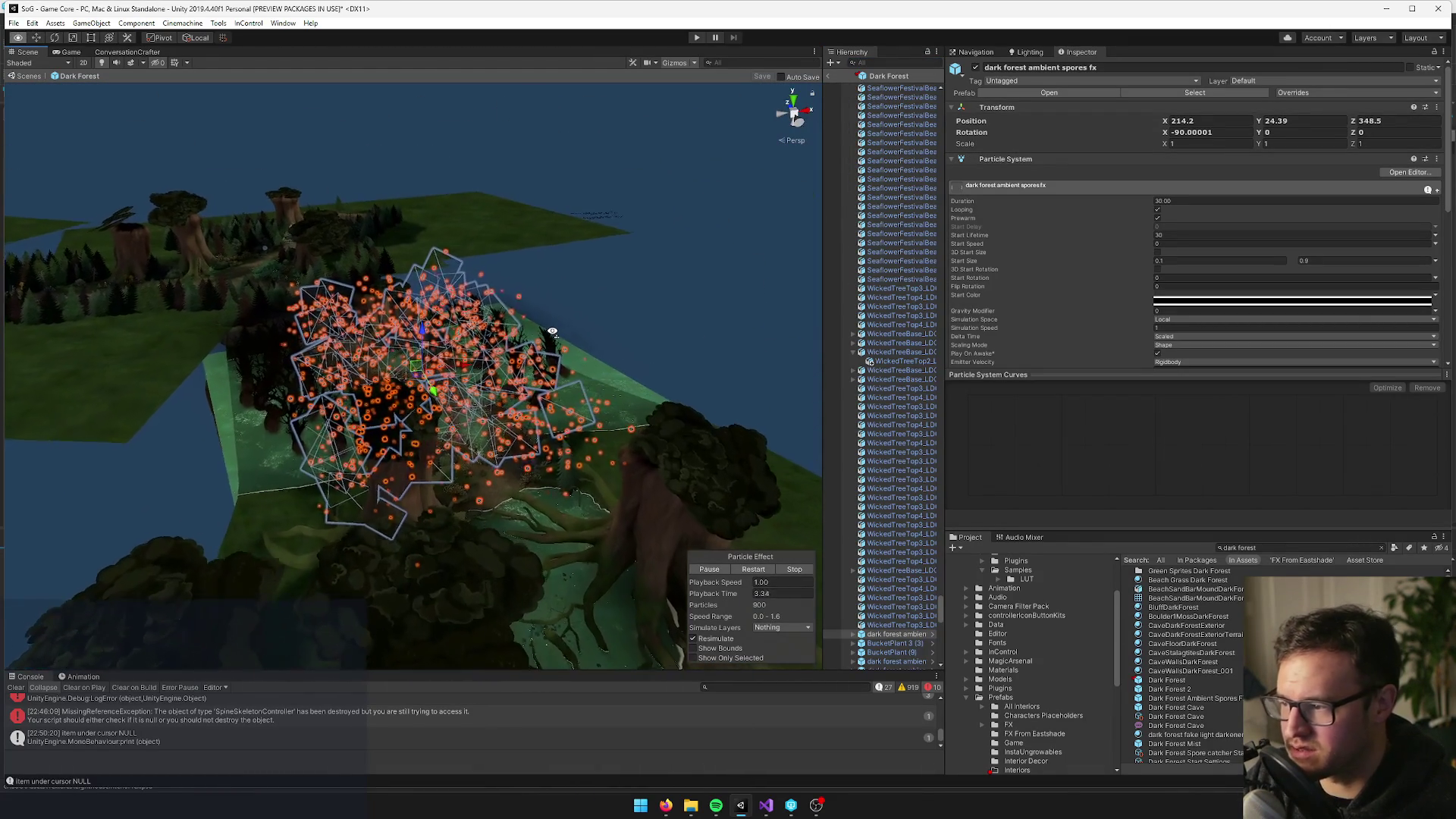
Locate the spores' Toxic Spore material in FX From Eastshade and show its settings
{"action": "scroll", "coordinate": [1106, 237], "scroll_direction": "down", "scroll_amount": 10}
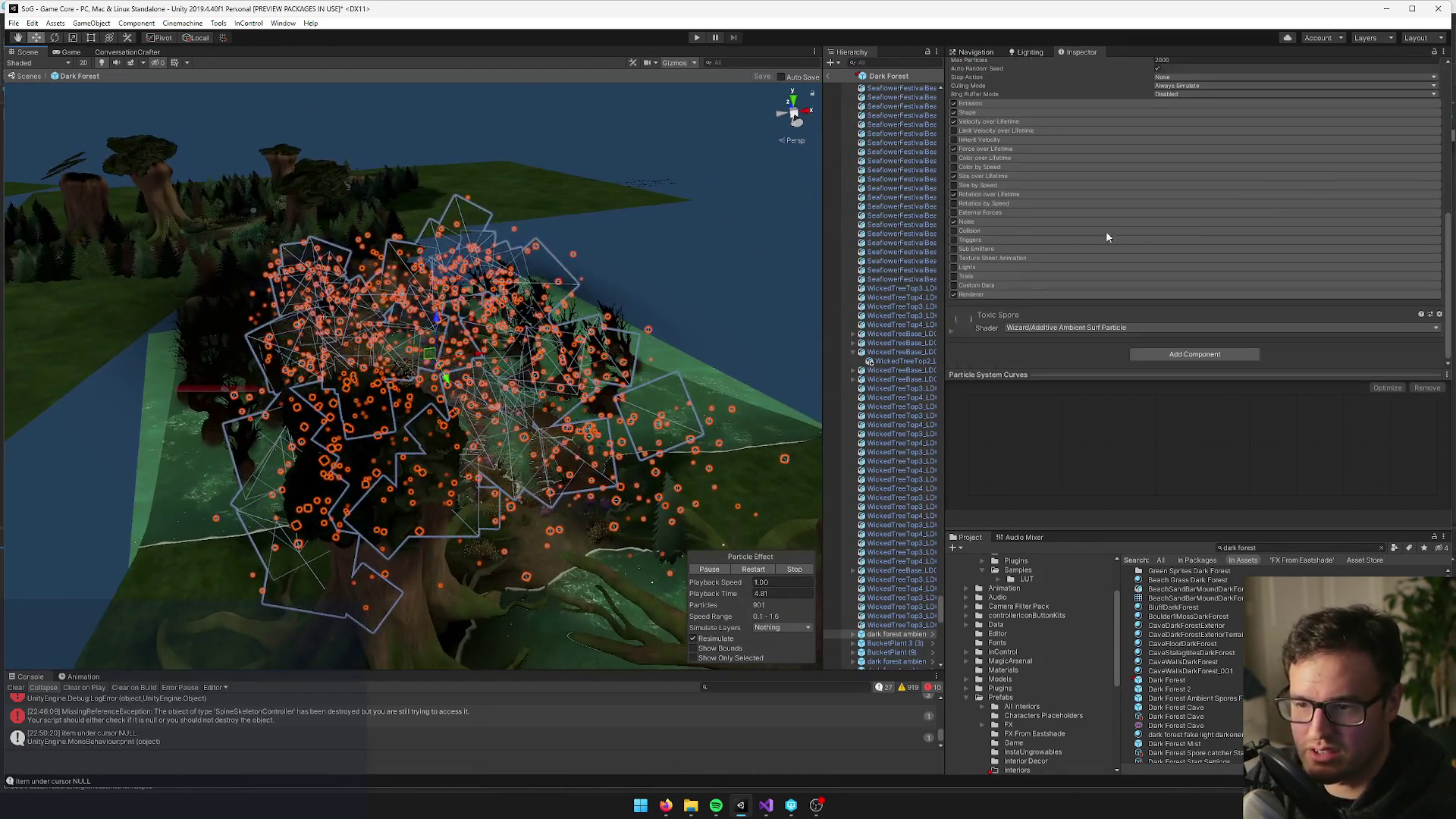
{"action": "left_click", "coordinate": [999, 293]}
{"action": "left_click", "coordinate": [1197, 322]}
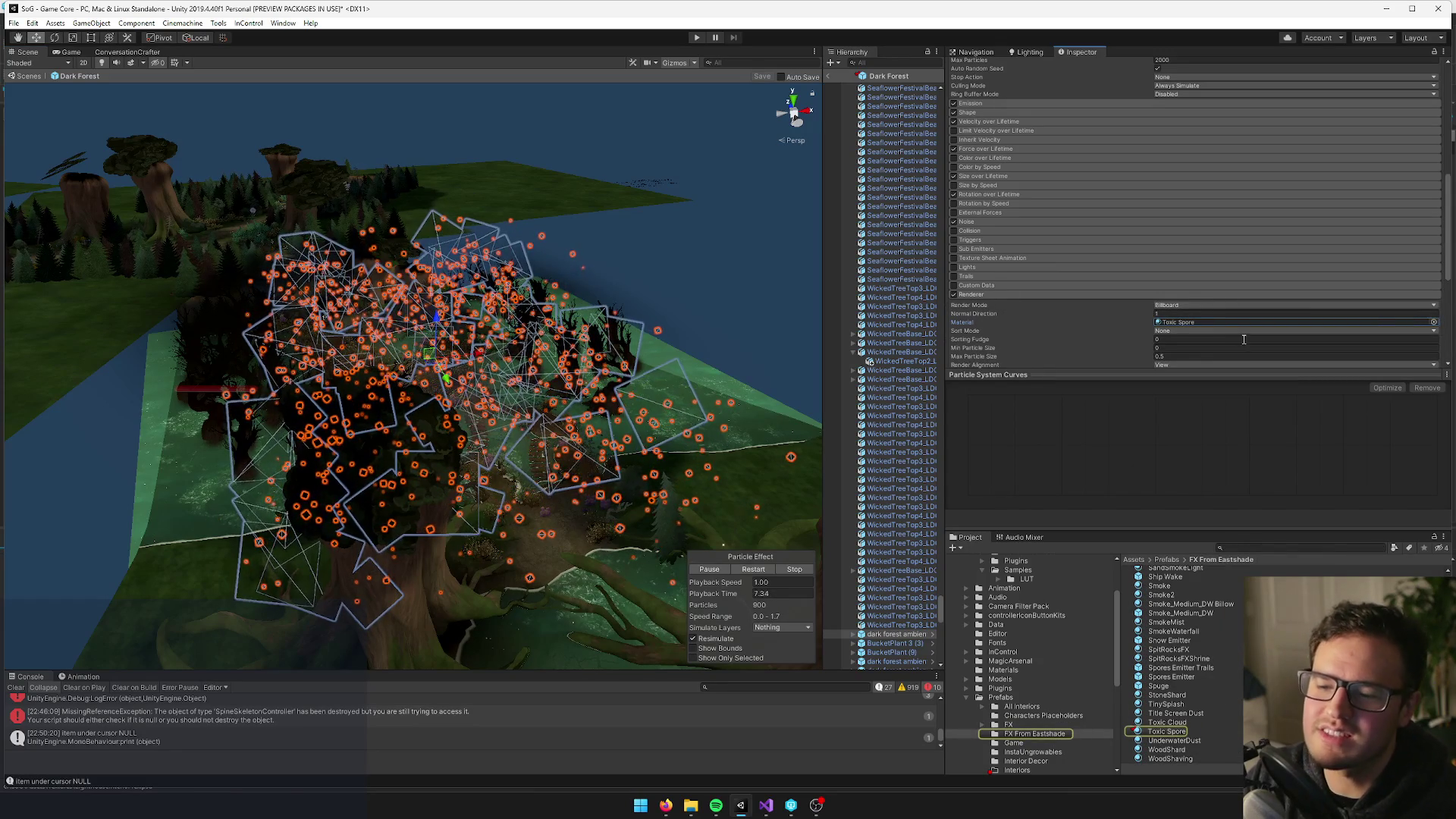
{"action": "left_click", "coordinate": [1169, 732]}
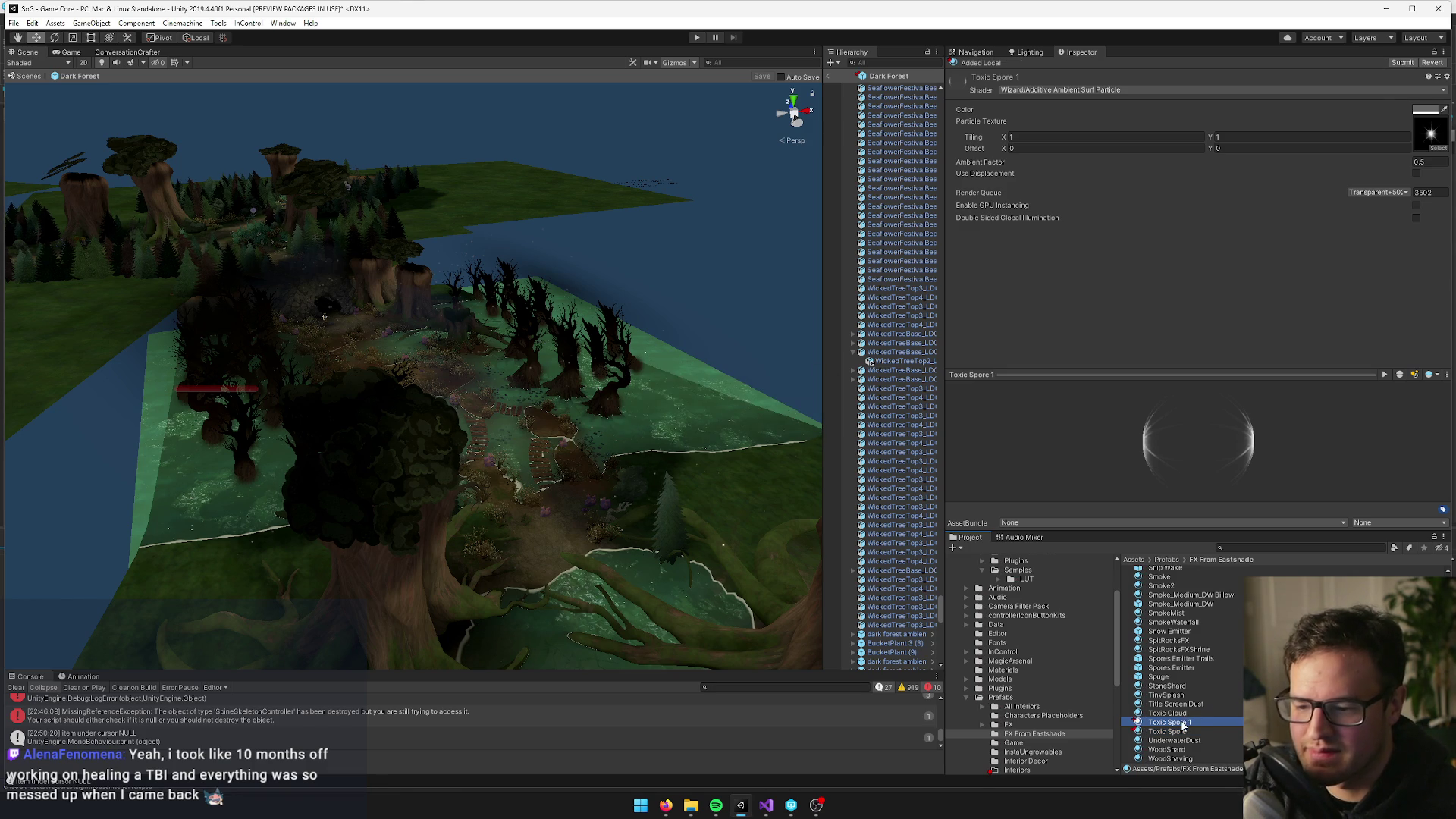
Rename Toxic Spore to 'Toxic Spore Ambient' and darken its colour to grey 4B4B4B
{"action": "left_click", "coordinate": [1181, 732]}
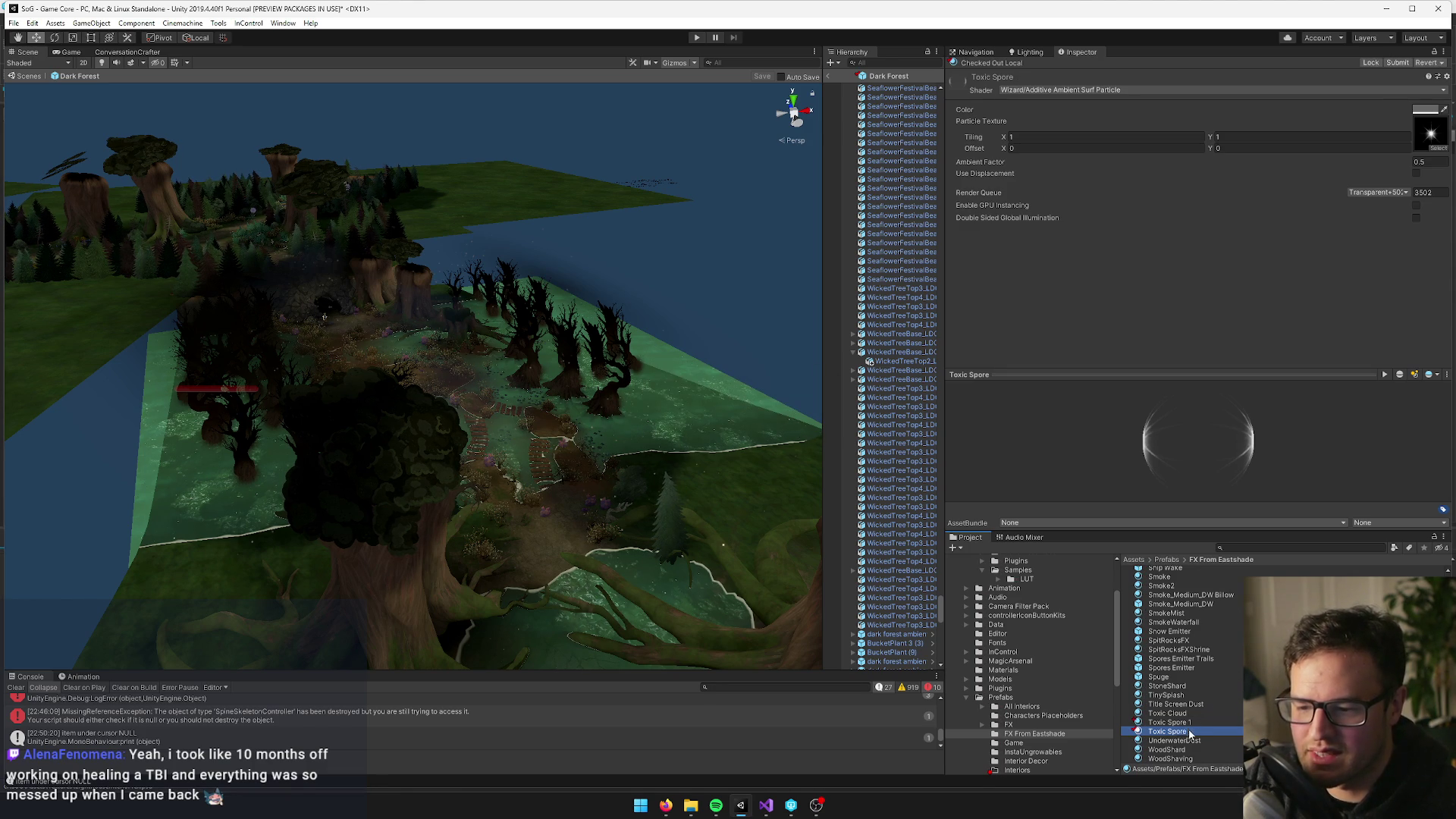
{"action": "left_click", "coordinate": [1189, 733]}
{"action": "key", "text": "End"}
{"action": "type", "text": "Ambient"}
{"action": "key", "text": "Return"}
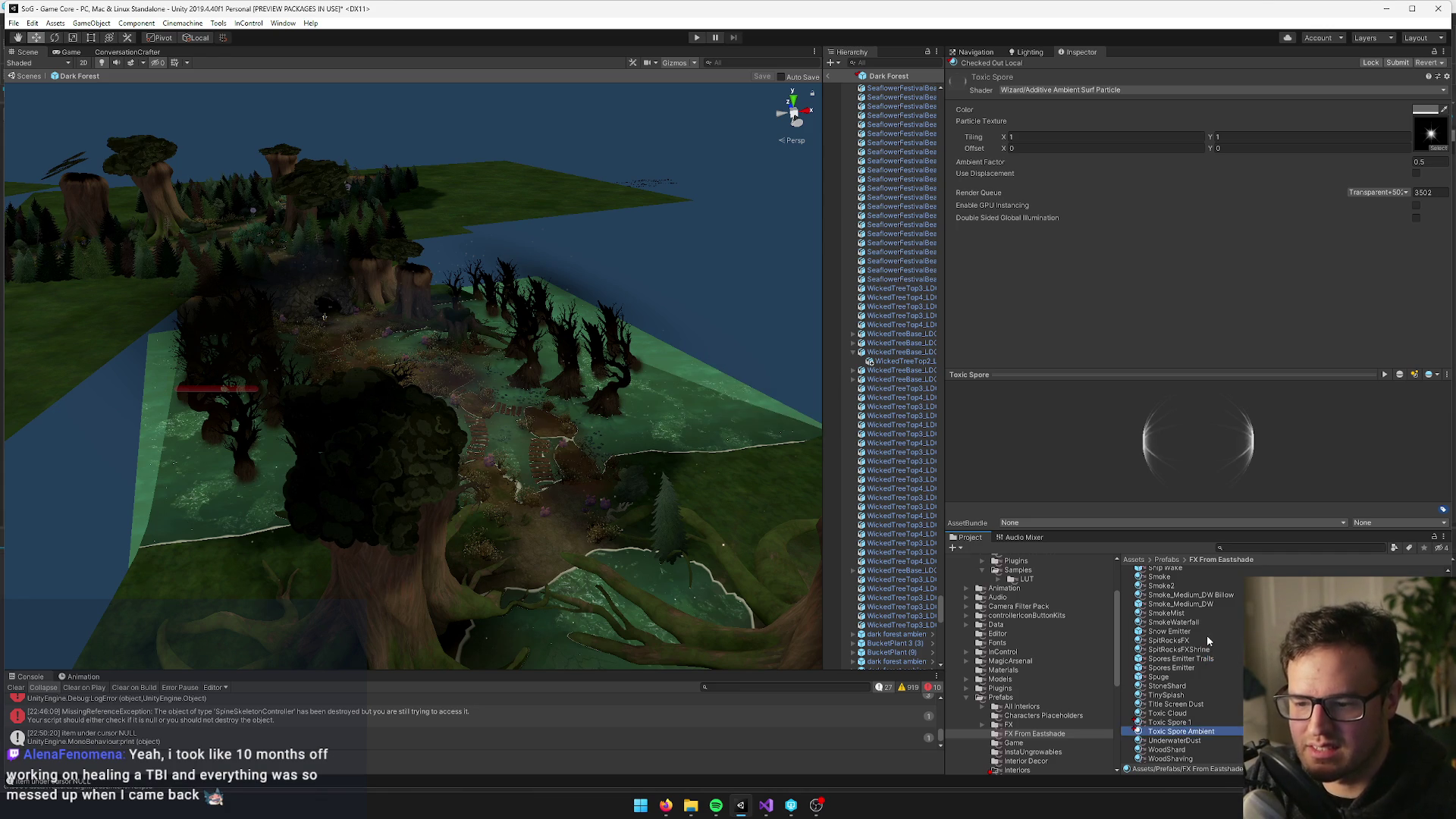
{"action": "left_click", "coordinate": [896, 247]}
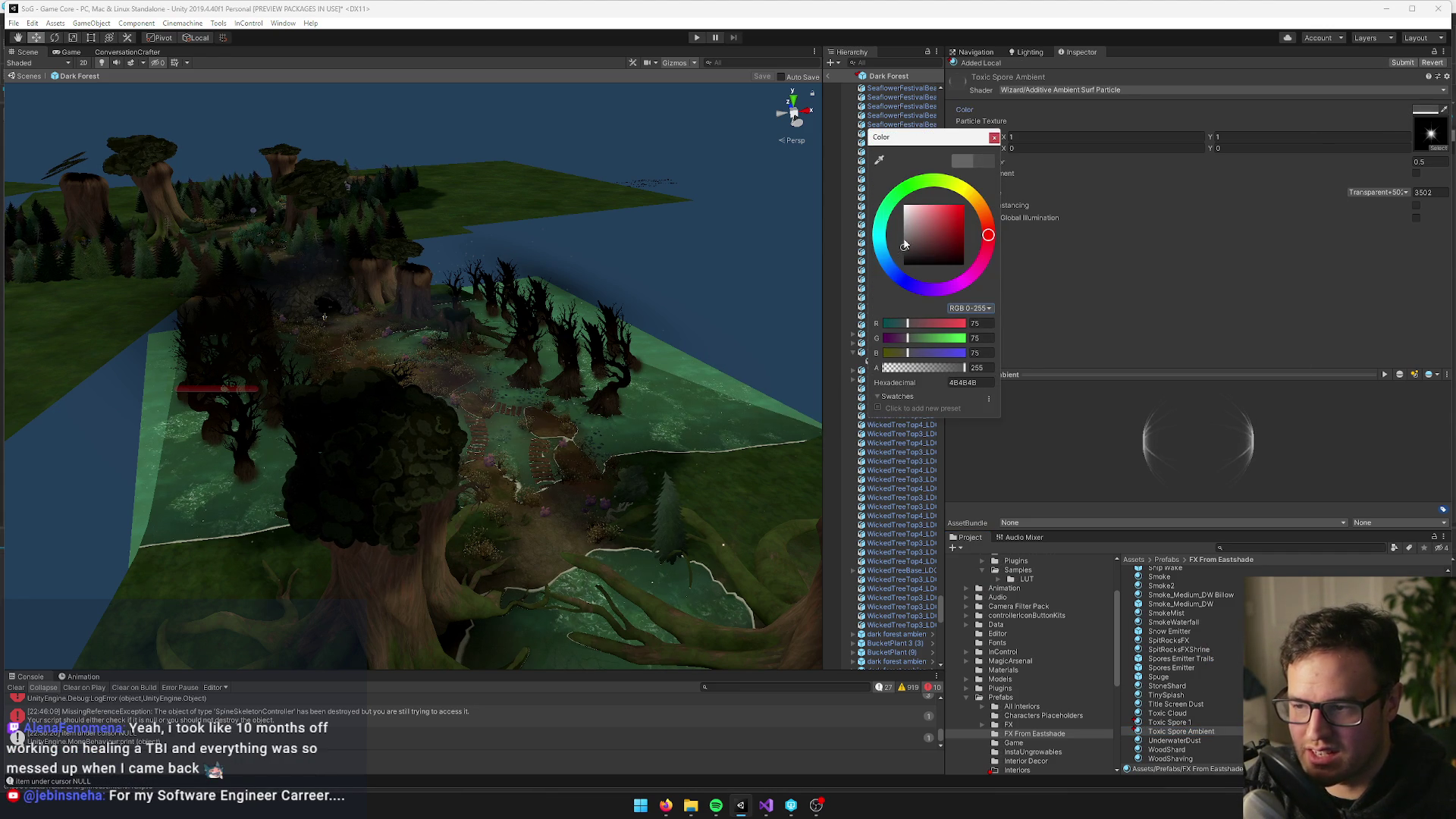
{"action": "left_click", "coordinate": [994, 137]}
Select the Toxic Spore 1 material and start renaming it
{"action": "left_click", "coordinate": [1168, 722]}
{"action": "left_click", "coordinate": [1167, 722]}
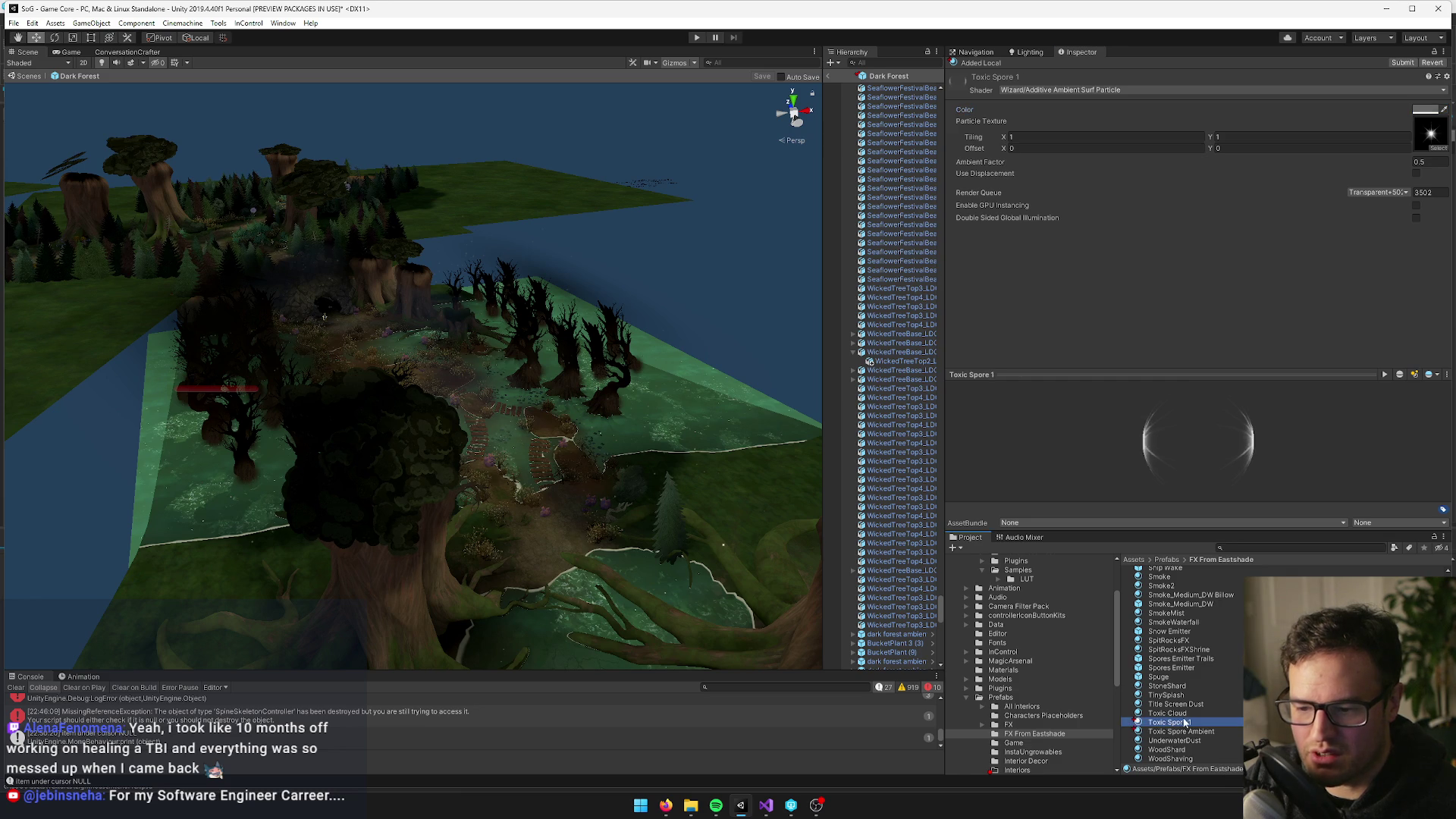
{"action": "double_click", "coordinate": [1200, 719]}
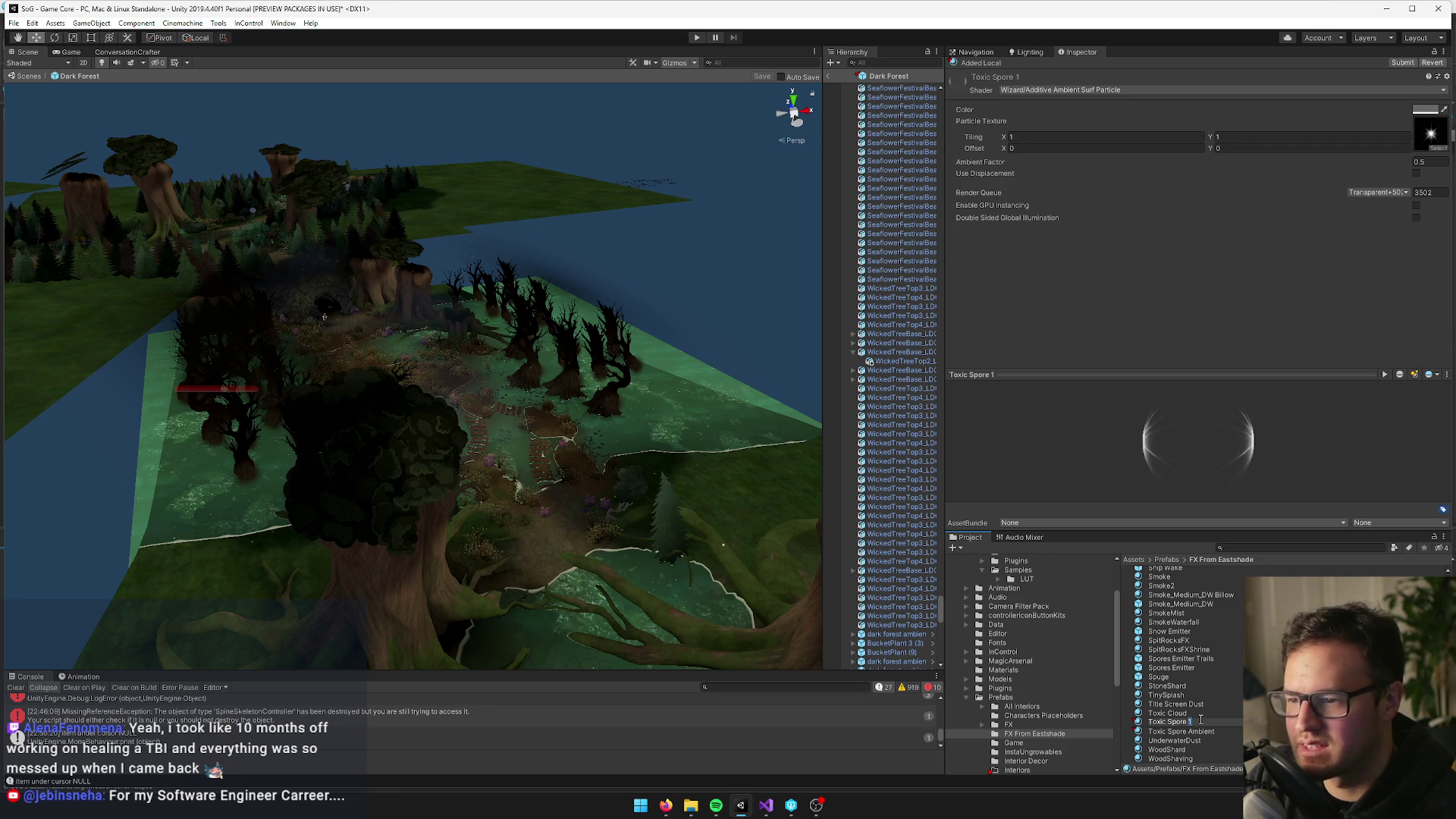
Finish renaming Toxic Spore 1 to 'Toxic Spore Catchable'
{"action": "type", "text": "Catchable"}
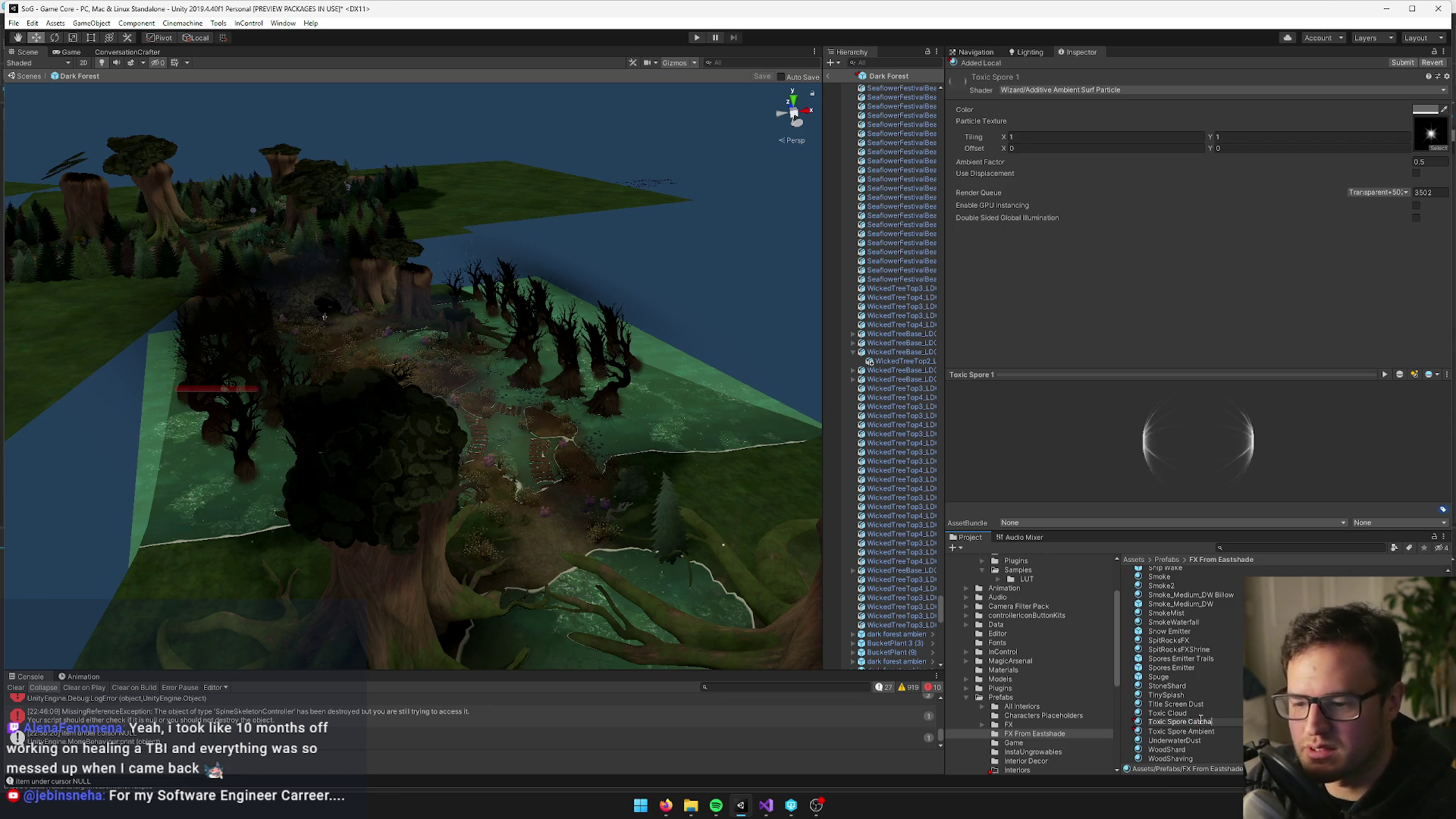
{"action": "key", "text": "Return"}
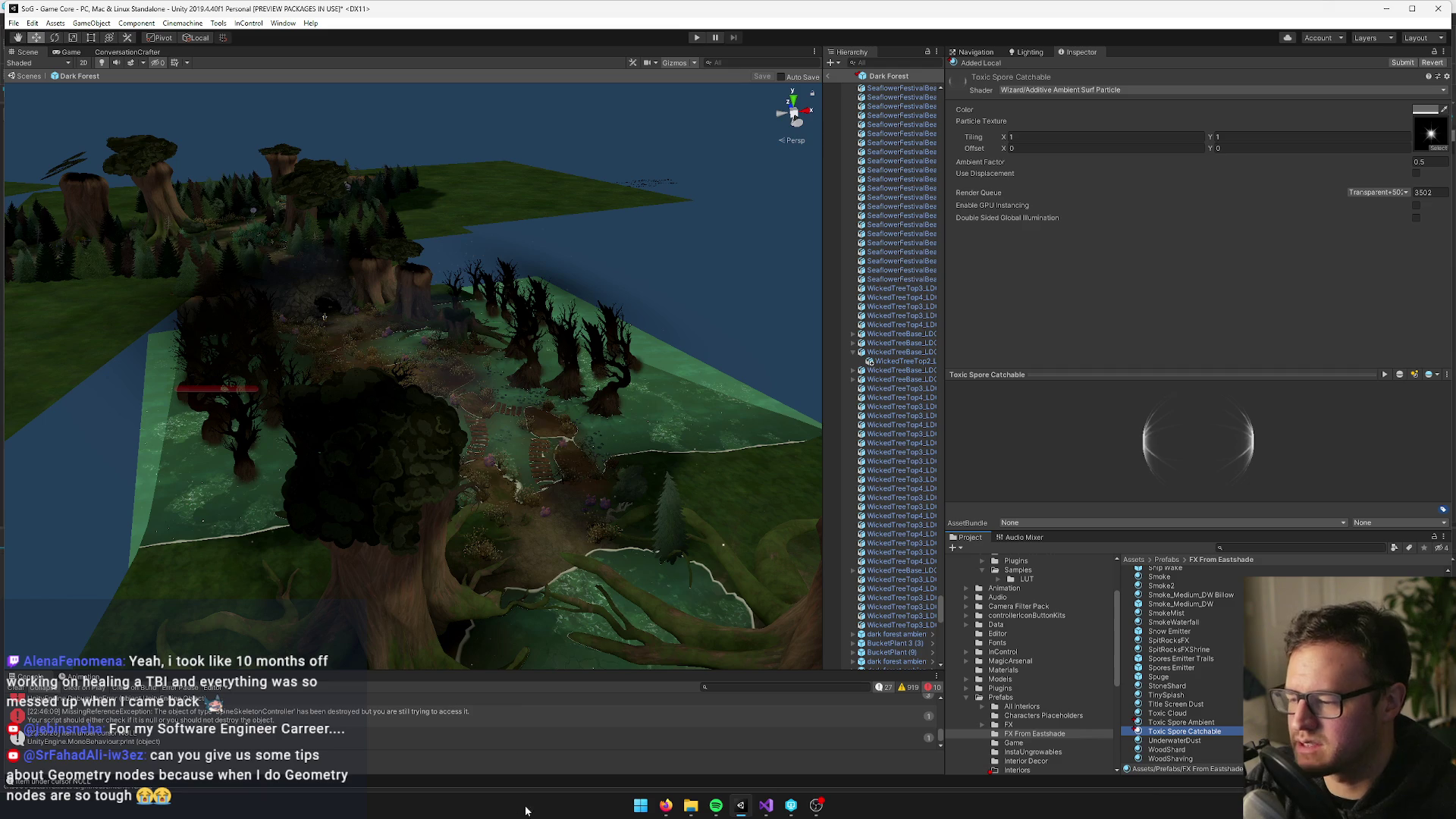
{"action": "mouse_move", "coordinate": [665, 804]}
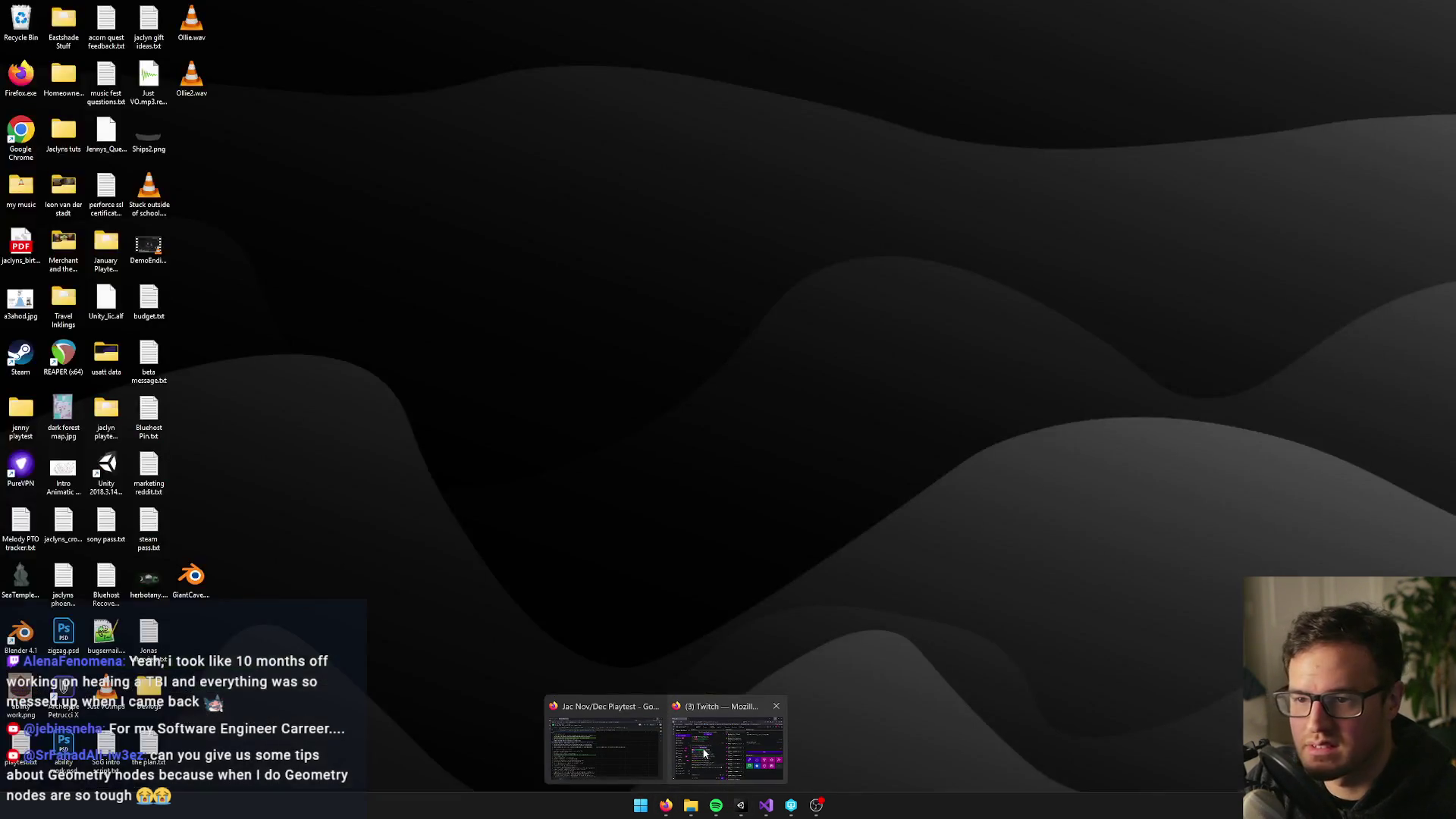
{"action": "left_click", "coordinate": [702, 748]}
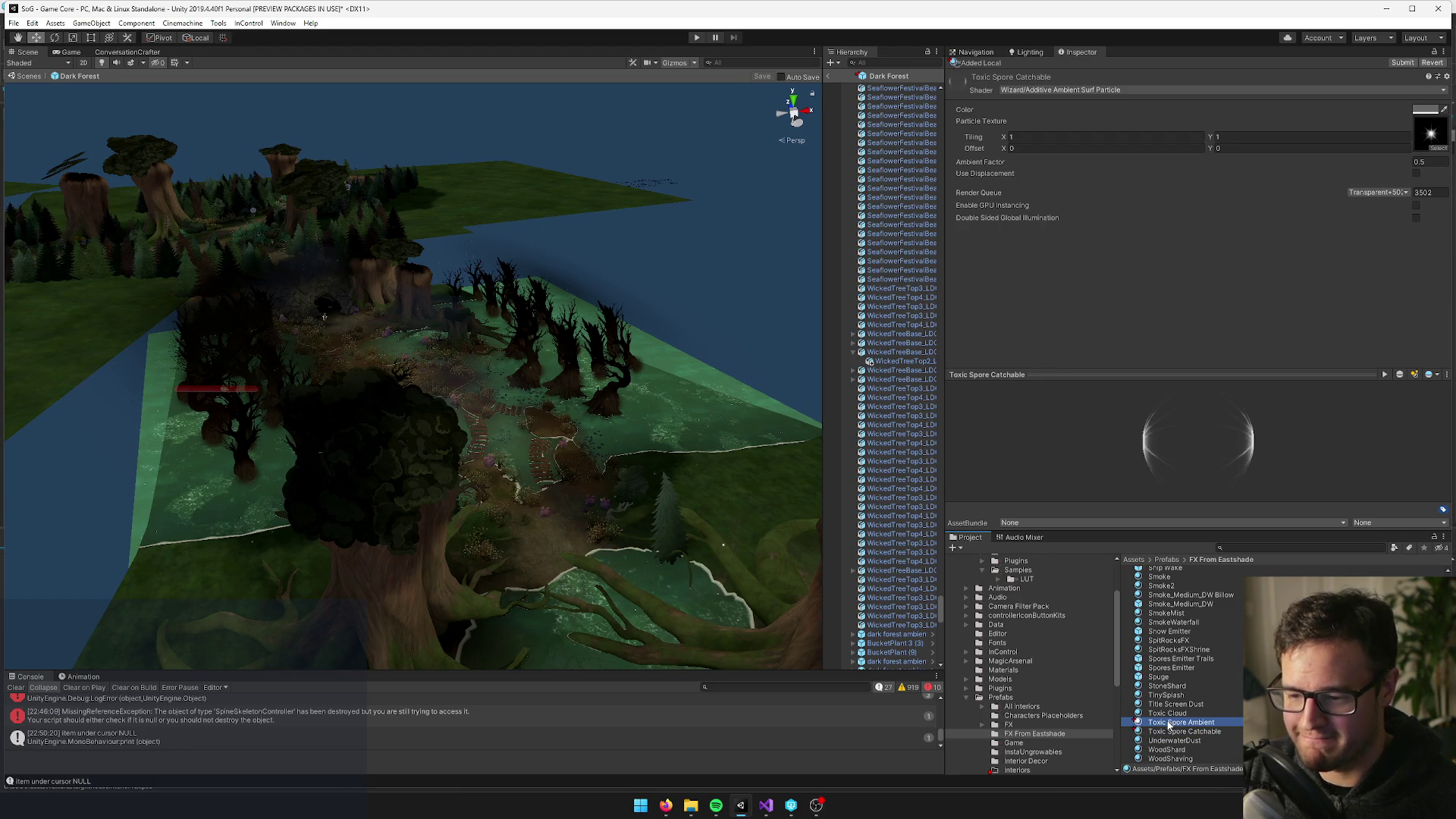
Search the Project for the Toxic Spores prefab and open it for editing
{"action": "left_click", "coordinate": [1264, 546]}
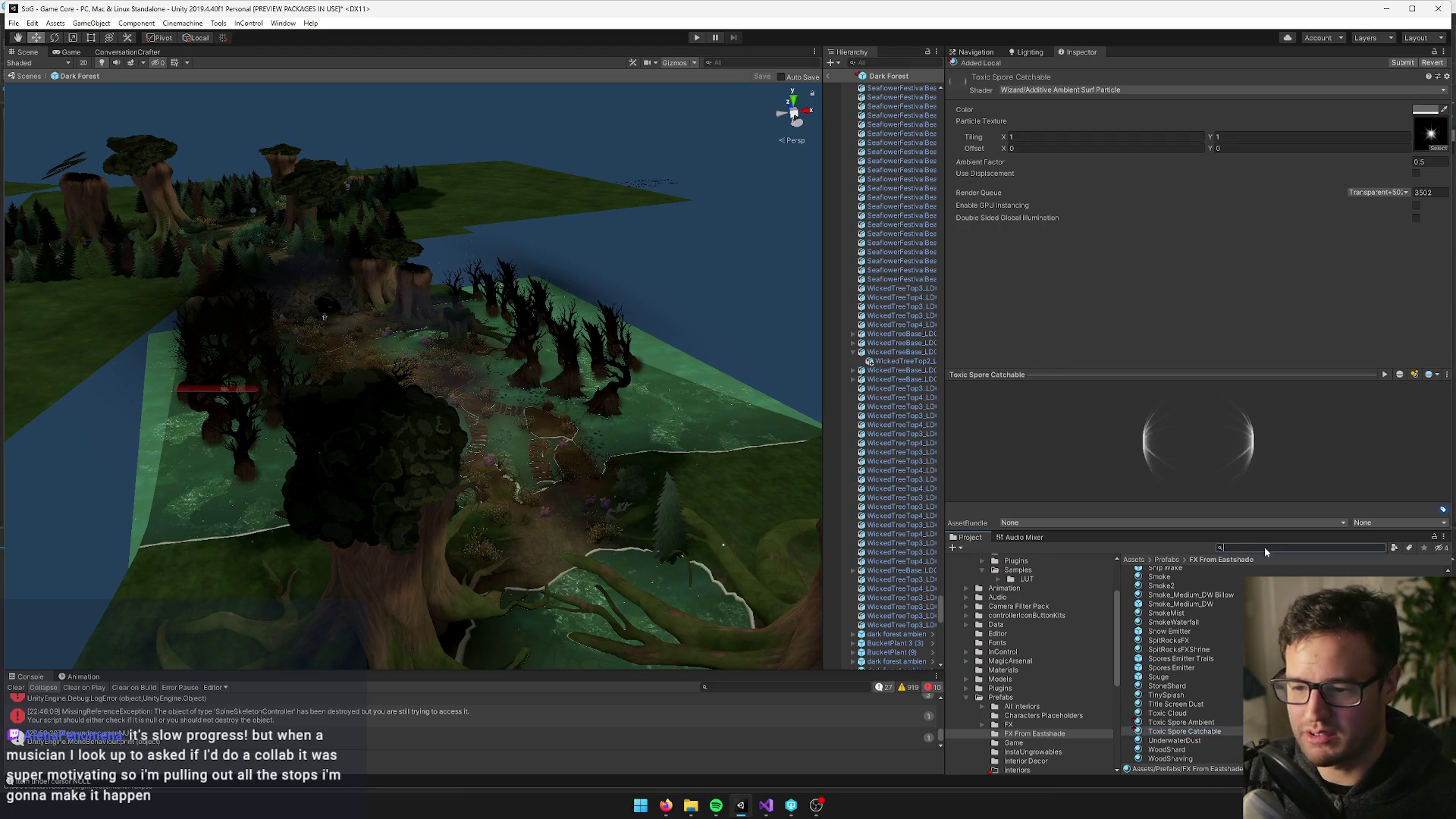
{"action": "type", "text": "toxic spo"}
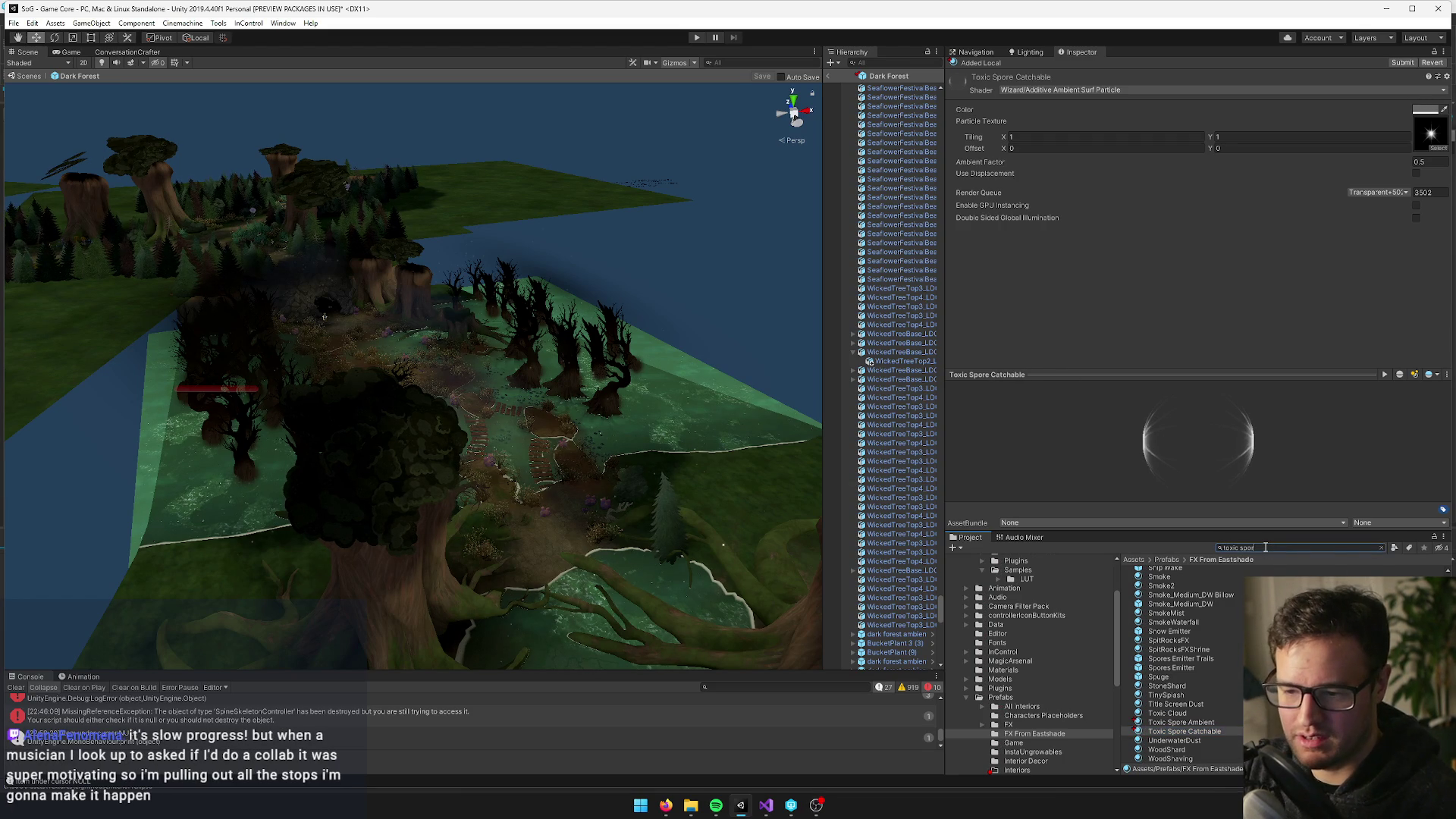
{"action": "type", "text": "r"}
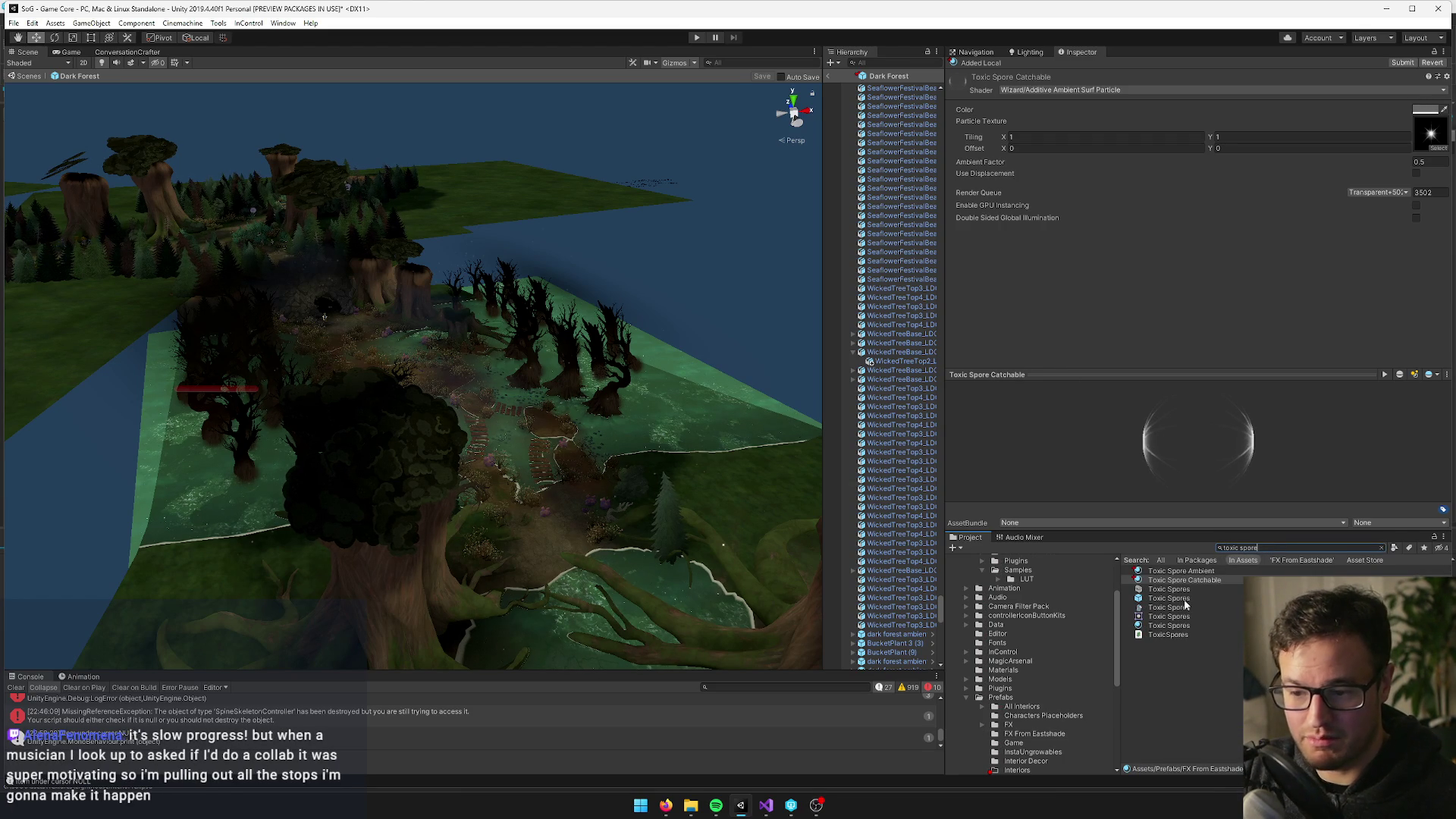
{"action": "left_click", "coordinate": [1183, 597]}
{"action": "left_click", "coordinate": [1158, 111]}
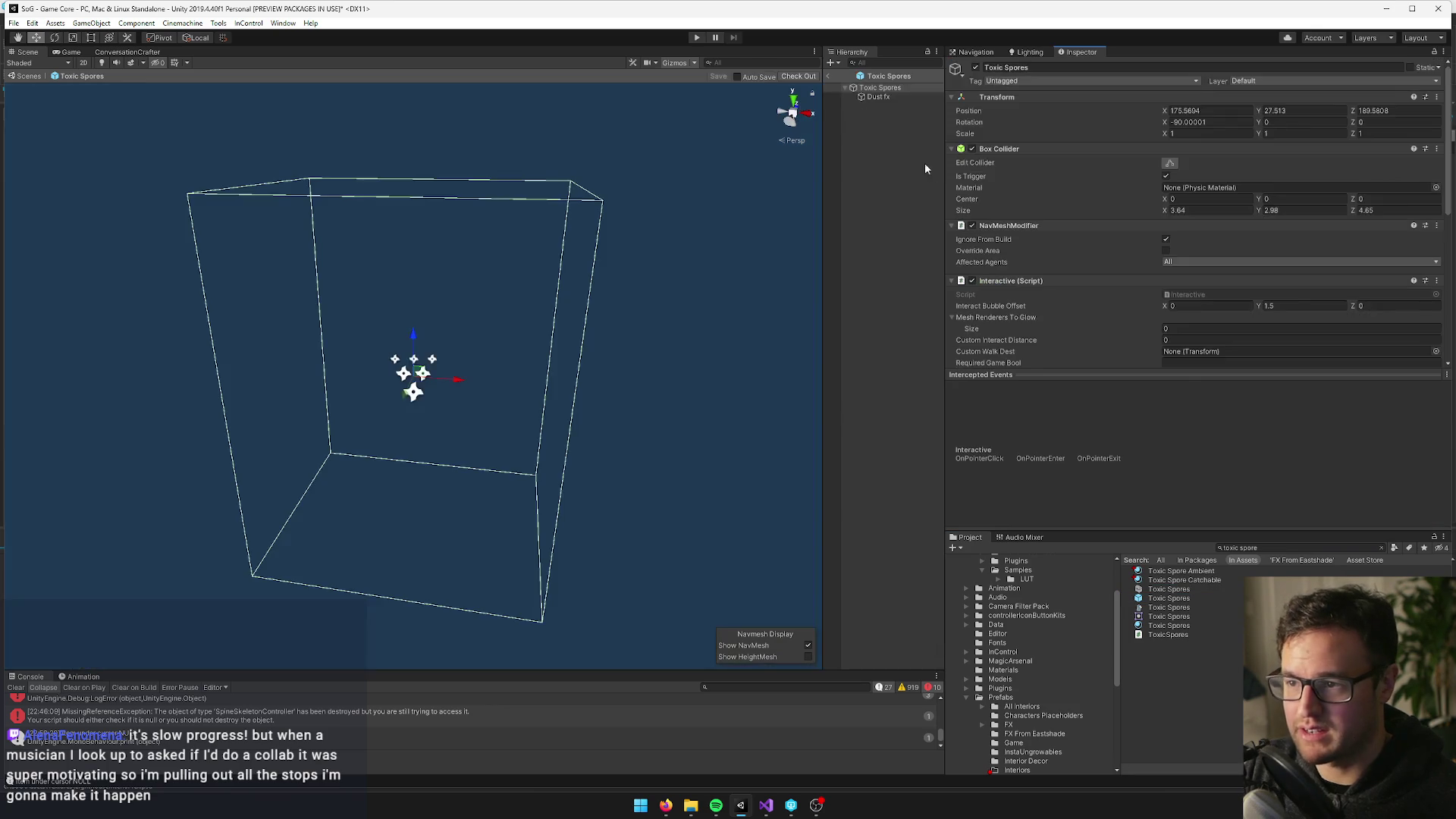
Set the Dust fx renderer material to Toxic Spore Catchable
{"action": "left_click", "coordinate": [879, 96]}
{"action": "scroll", "coordinate": [1320, 303], "scroll_direction": "down", "scroll_amount": 5}
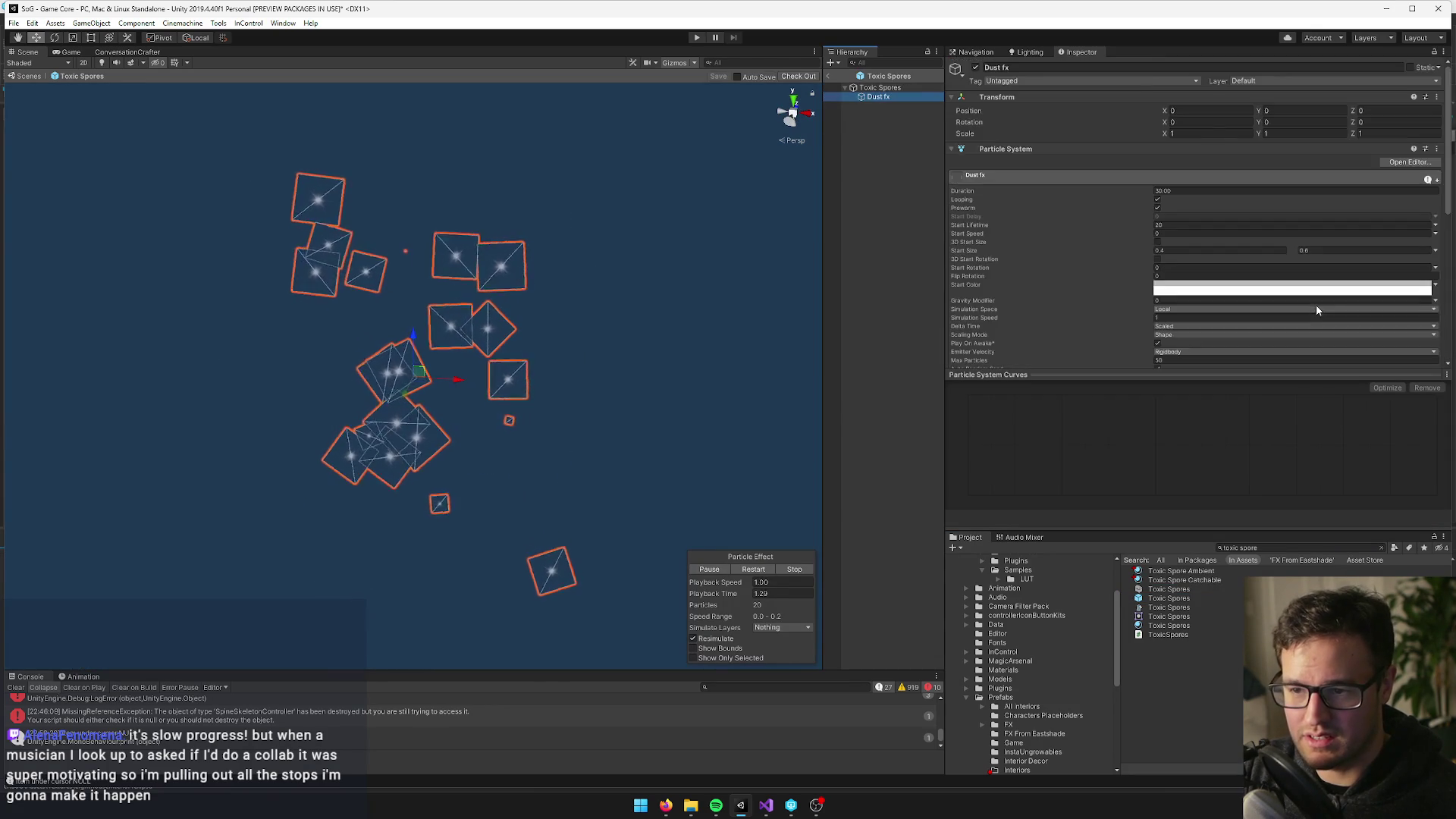
{"action": "left_click", "coordinate": [1035, 294]}
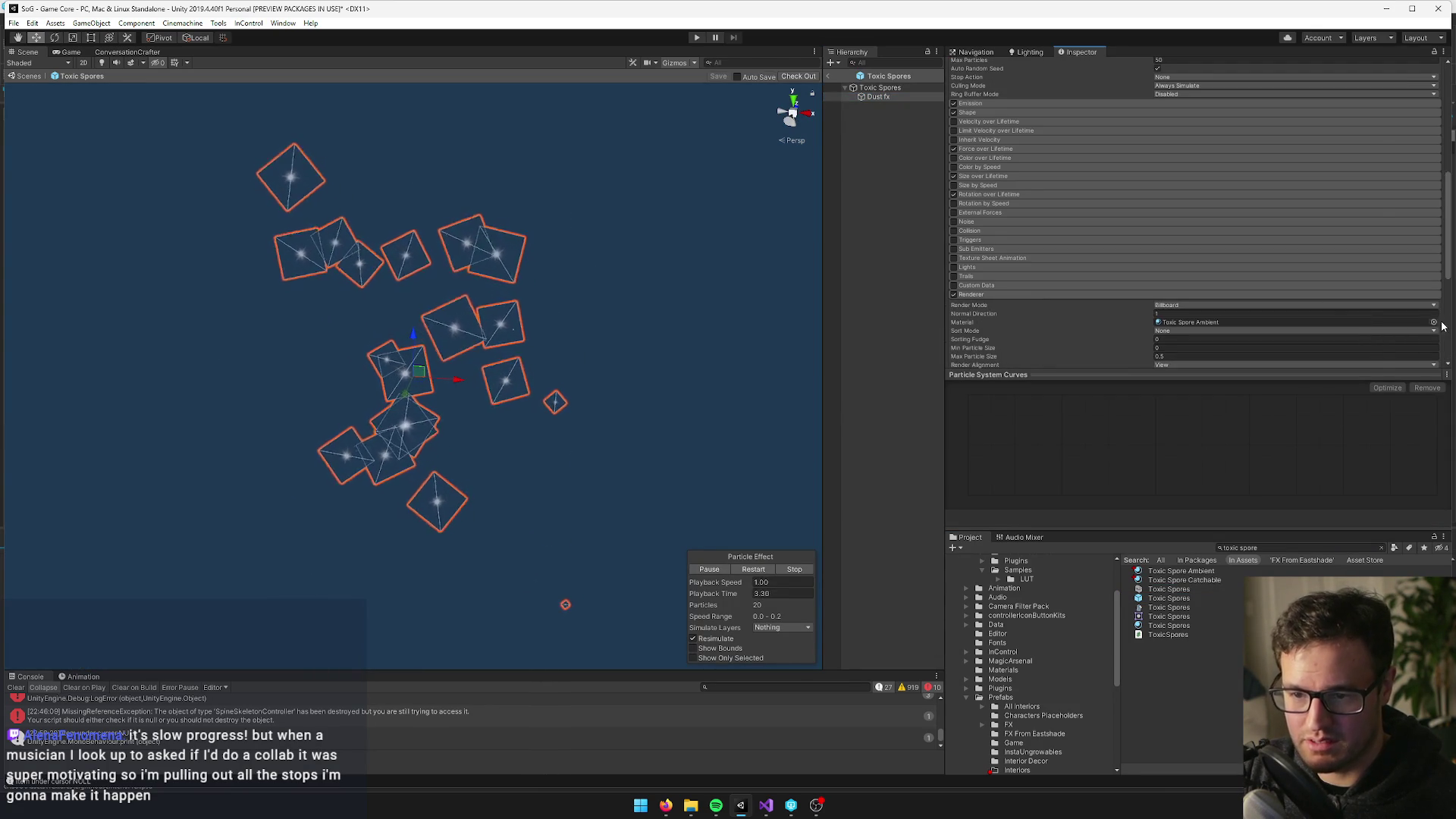
{"action": "left_click", "coordinate": [1432, 322]}
{"action": "left_click", "coordinate": [1004, 311]}
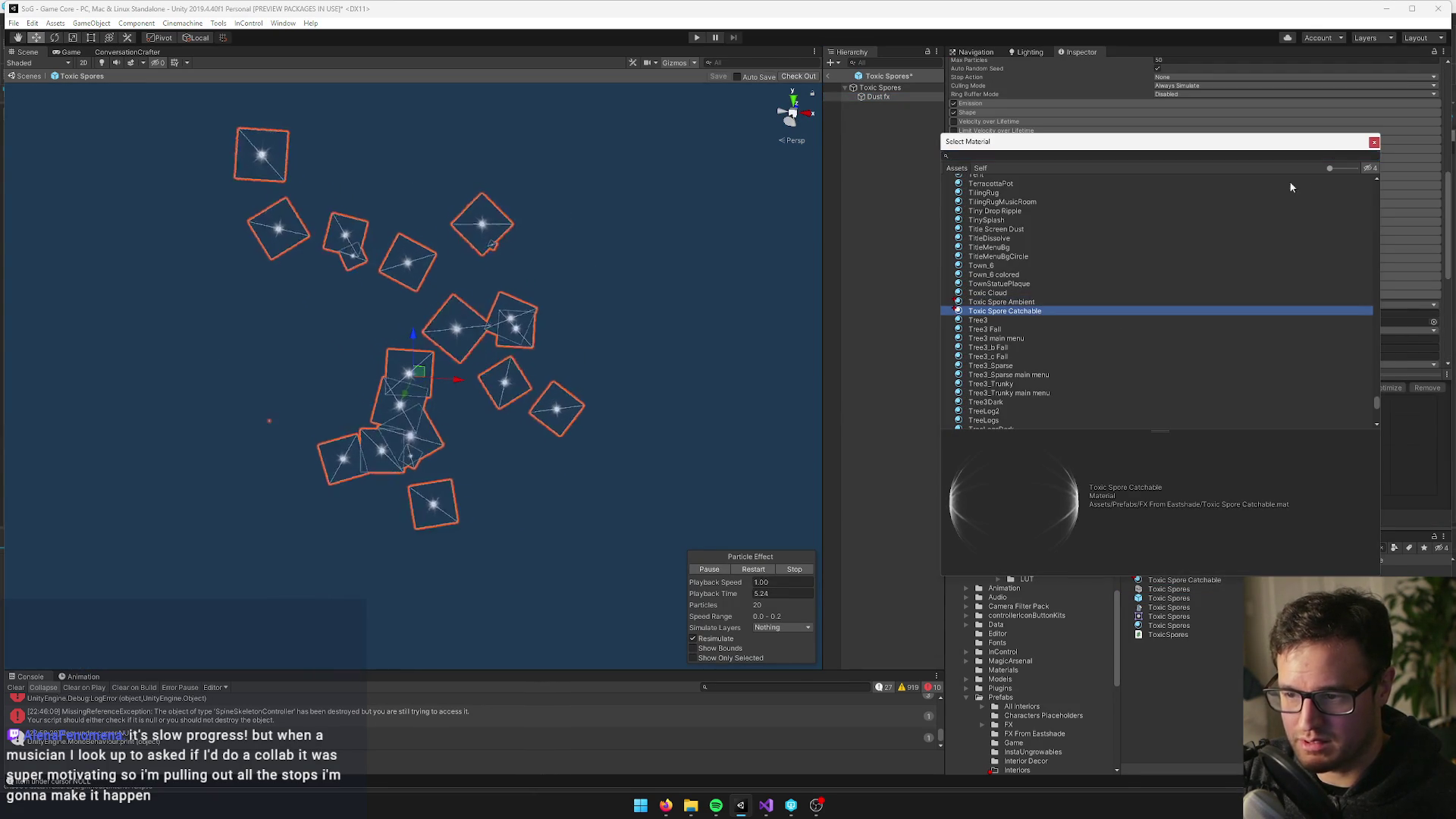
{"action": "left_click", "coordinate": [1373, 143]}
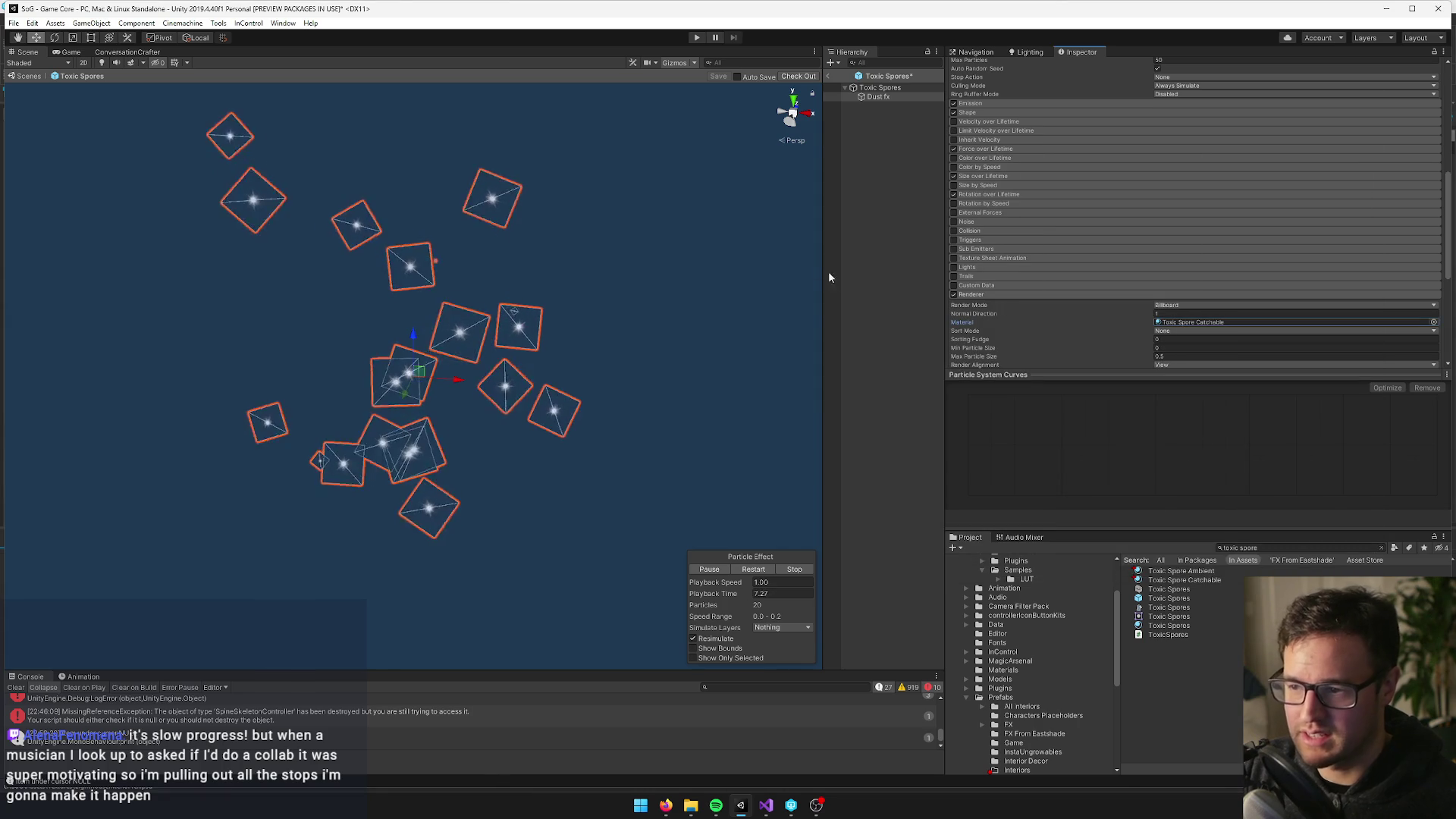
Paste the copied cloud fx (1) as a child of Toxic Spores
{"action": "left_click", "coordinate": [880, 88]}
{"action": "right_click", "coordinate": [882, 92]}
{"action": "left_click", "coordinate": [899, 111]}
Zero the pasted cloud fx position's first two values and inspect the cloud particles from several angles
{"action": "left_click", "coordinate": [1187, 109]}
{"action": "type", "text": "0"}
{"action": "key", "text": "Tab"}
{"action": "type", "text": "0"}
{"action": "key", "text": "Tab"}
{"action": "type", "text": "0"}
{"action": "key", "text": "Return"}
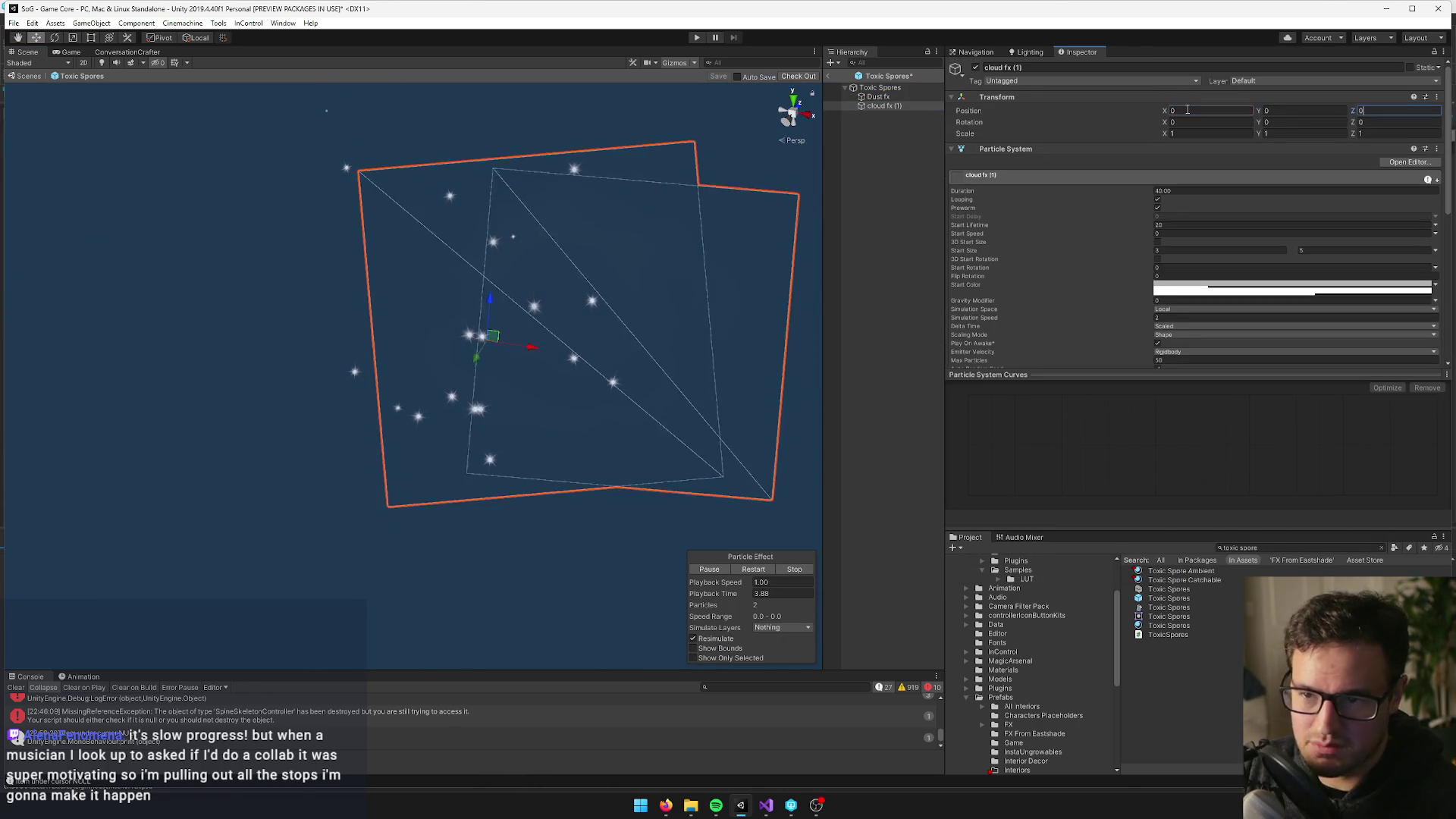
{"action": "mouse_move", "coordinate": [459, 250]}
{"action": "left_mouse_down"}
{"action": "mouse_move", "coordinate": [546, 451]}
{"action": "mouse_move", "coordinate": [546, 399]}
{"action": "mouse_move", "coordinate": [540, 448]}
{"action": "mouse_move", "coordinate": [545, 432]}
{"action": "left_mouse_up"}
{"action": "scroll", "coordinate": [547, 399], "scroll_direction": "up", "scroll_amount": 3}
{"action": "scroll", "coordinate": [545, 430], "scroll_direction": "up", "scroll_amount": 5}
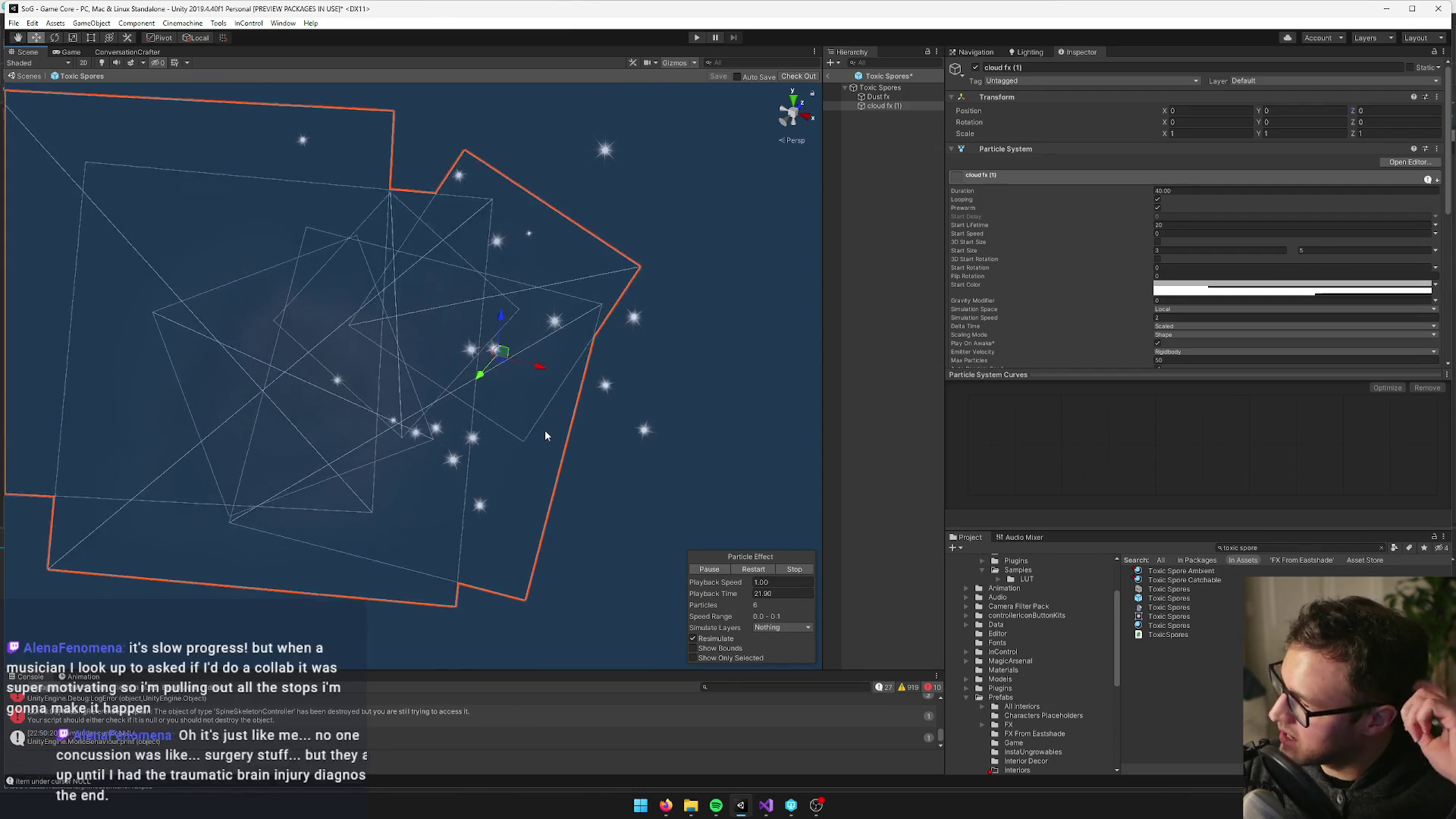
{"action": "left_click_drag", "start_coordinate": [515, 451], "coordinate": [513, 447], "text": "alt"}
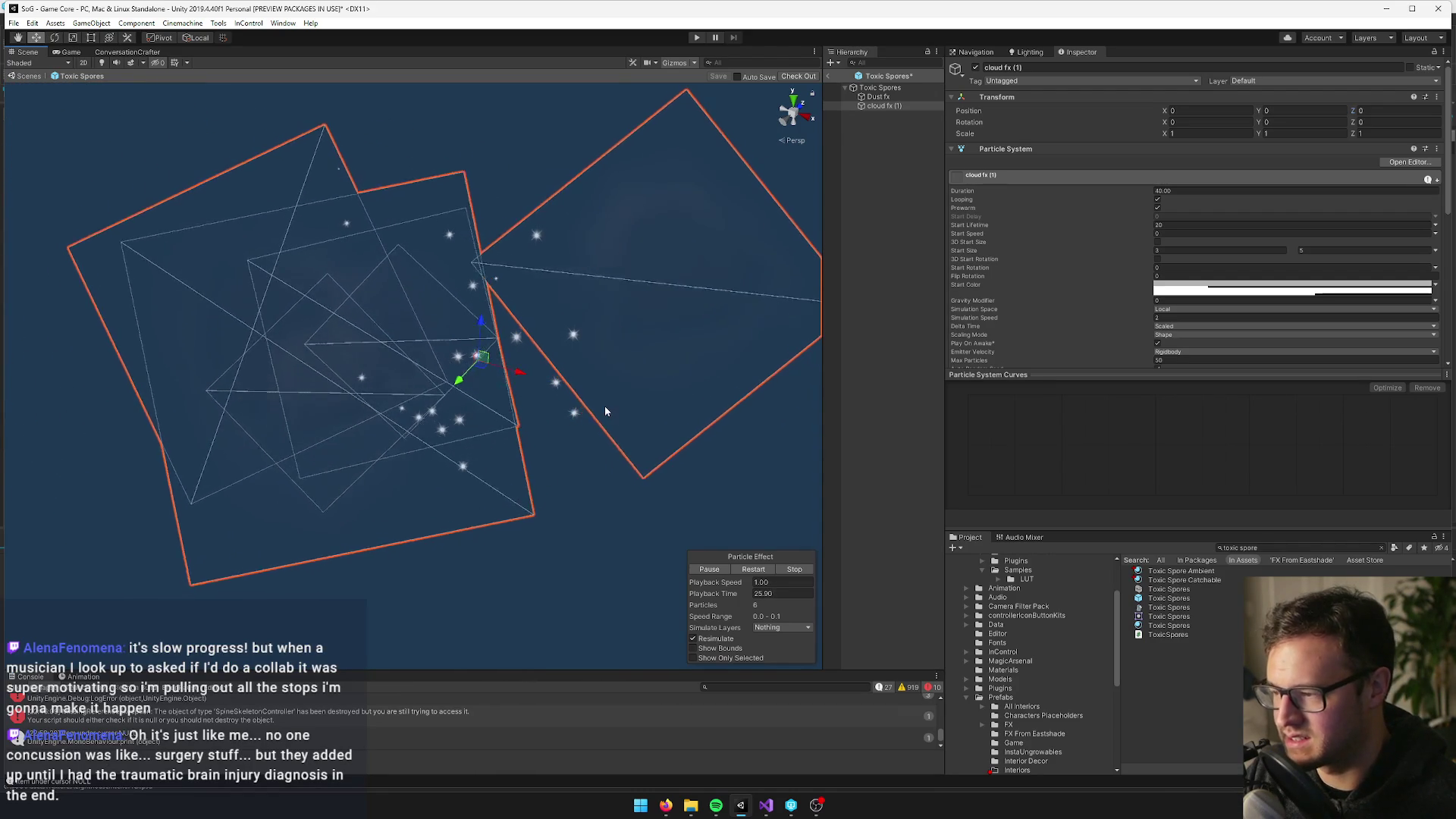
{"action": "scroll", "coordinate": [1278, 241], "scroll_direction": "down", "scroll_amount": 3}
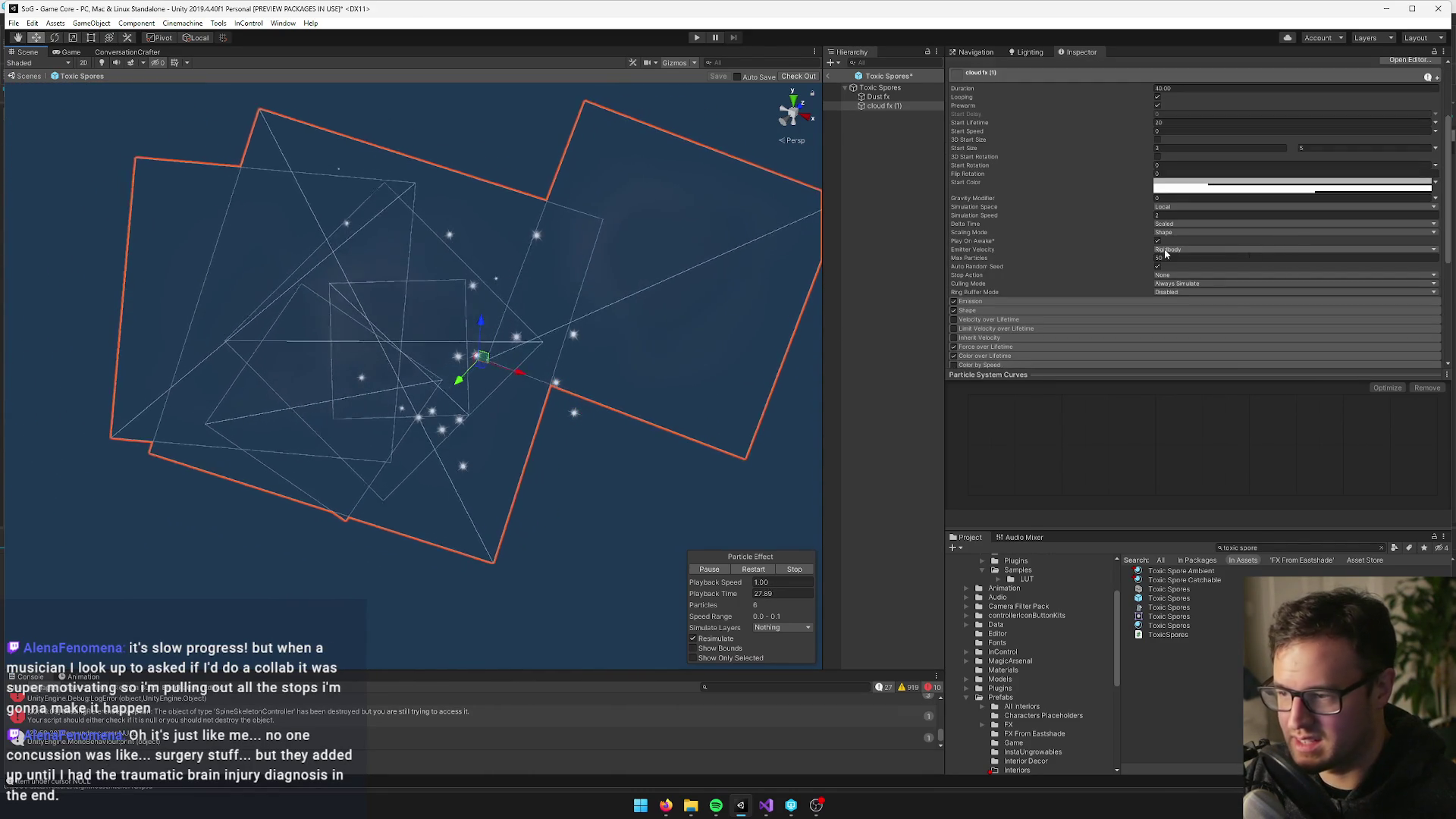
{"action": "scroll", "coordinate": [1067, 224], "scroll_direction": "up", "scroll_amount": 3}
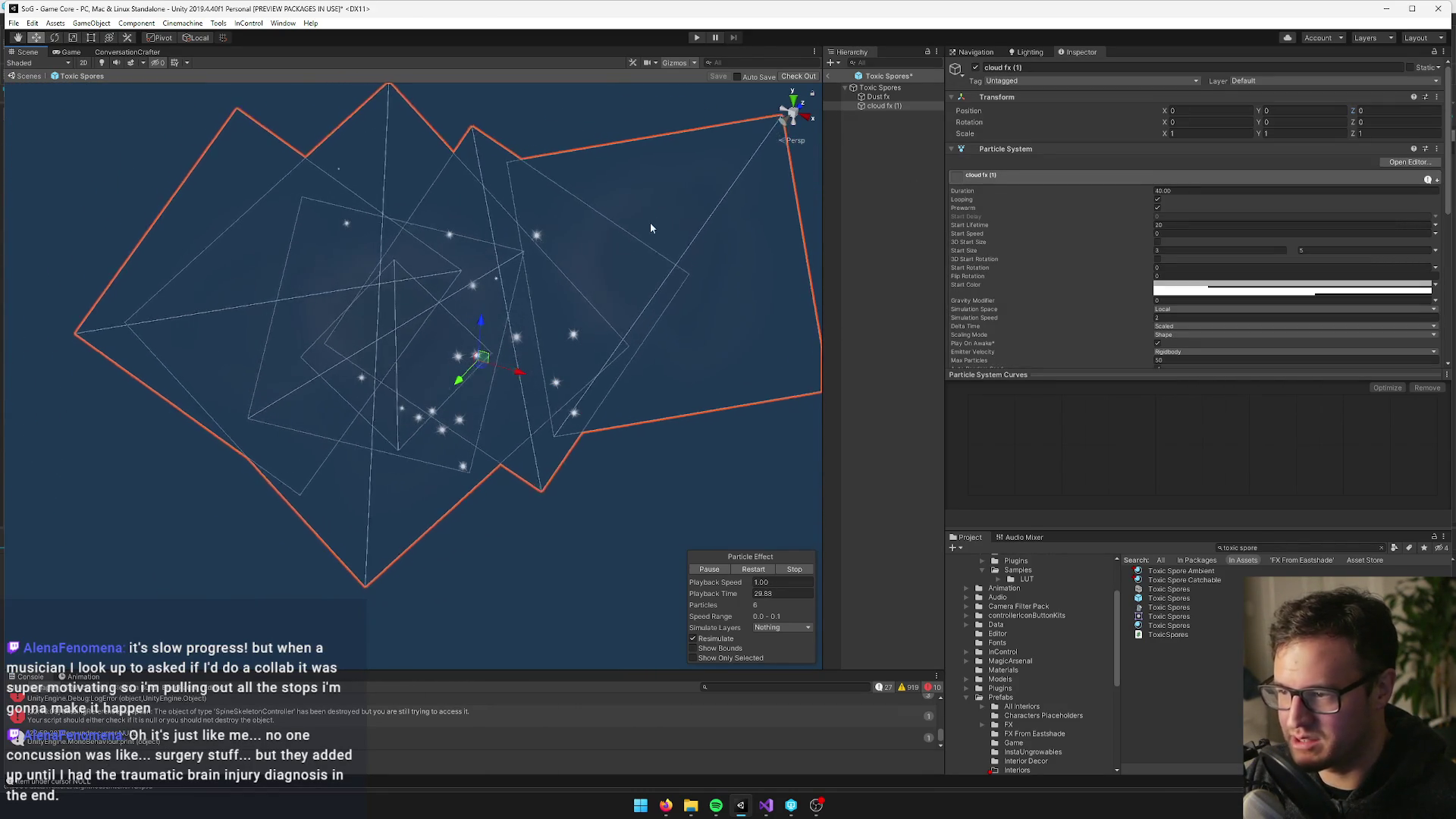
Duplicate cloud fx (1) into cloud fx (2) and bring up its Toxic Cloud material
{"action": "key", "text": "ctrl+d"}
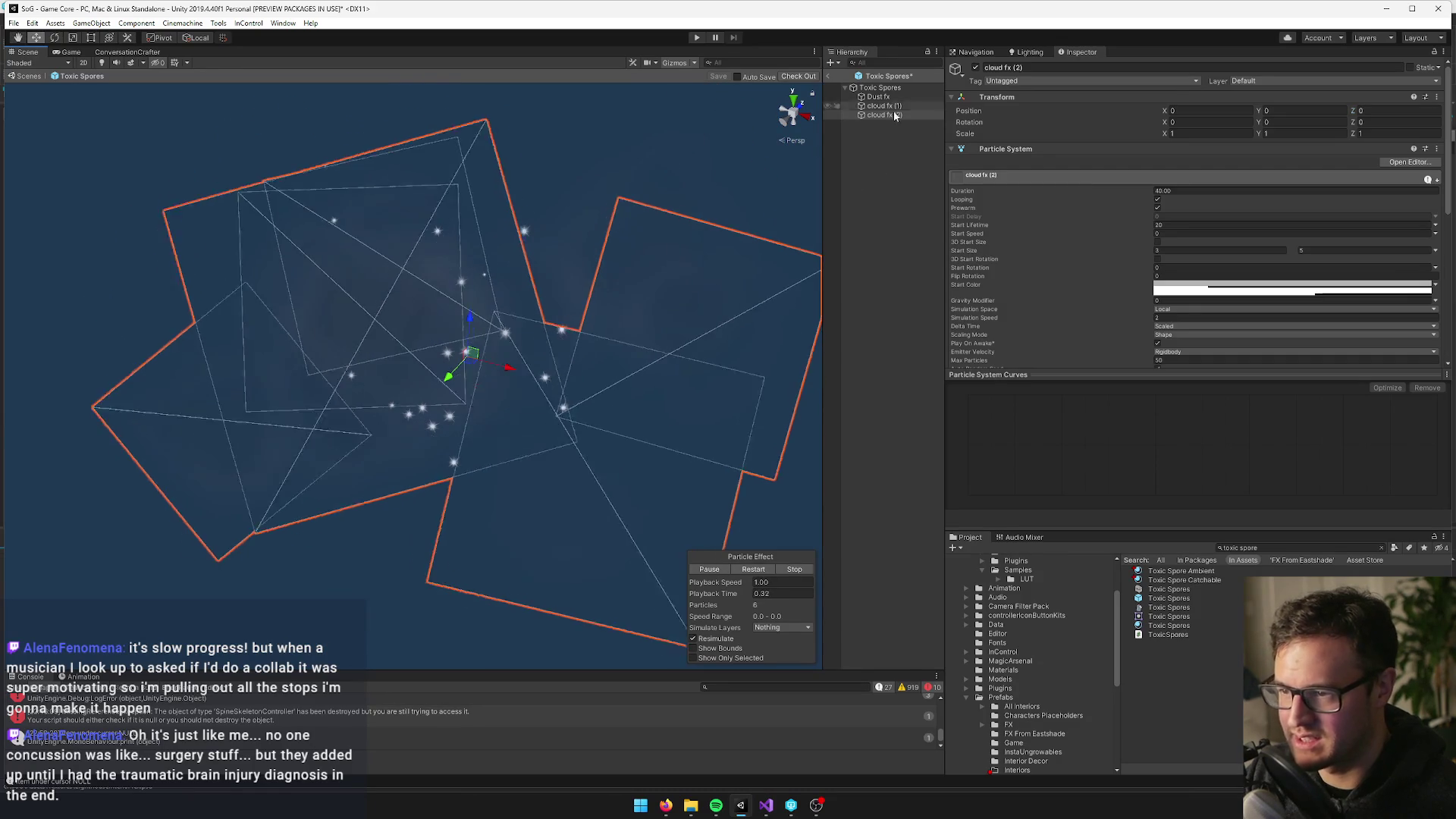
{"action": "scroll", "coordinate": [1074, 280], "scroll_direction": "down", "scroll_amount": 10}
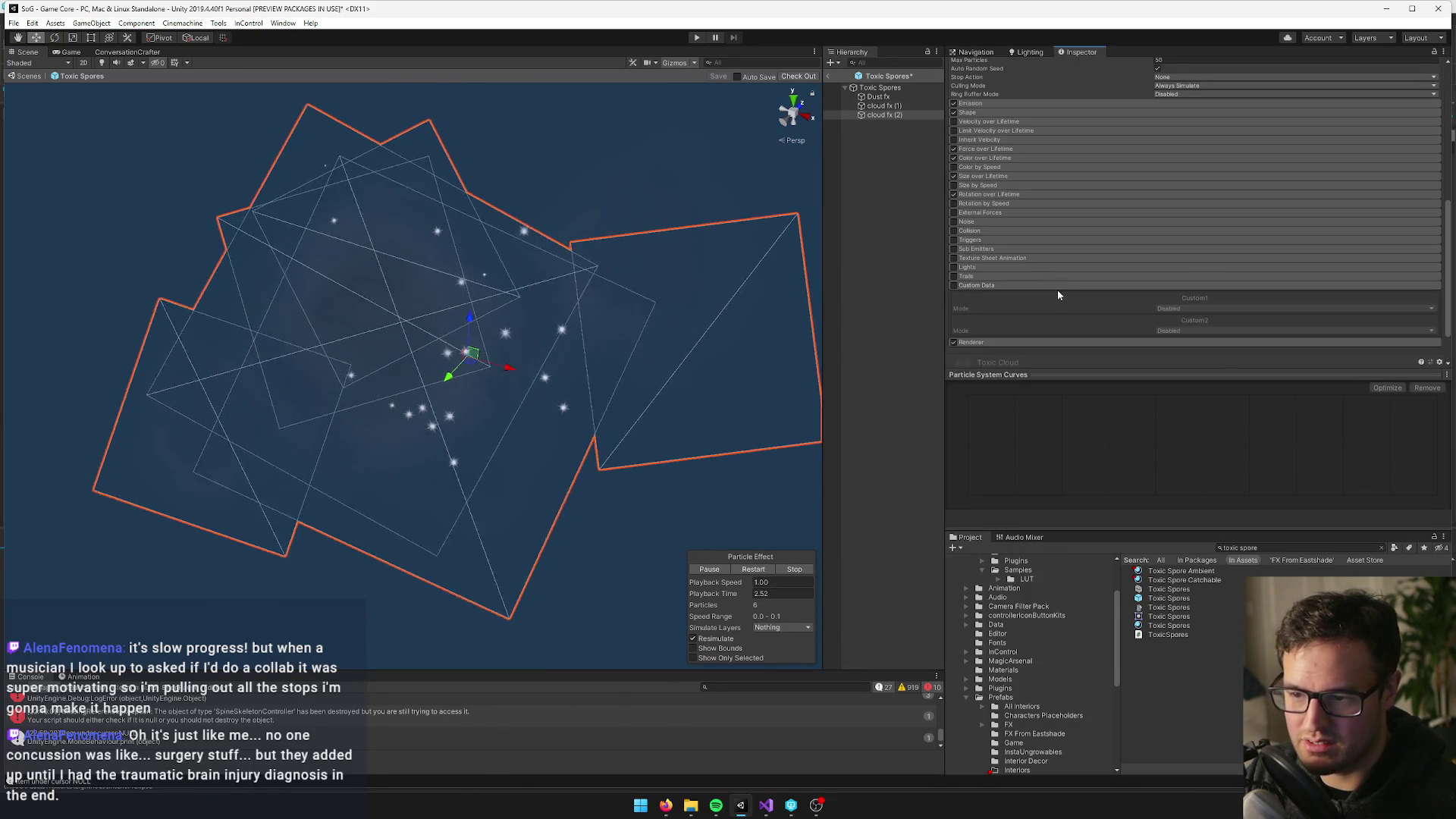
{"action": "left_click", "coordinate": [1060, 294]}
{"action": "scroll", "coordinate": [1062, 297], "scroll_direction": "down", "scroll_amount": 5}
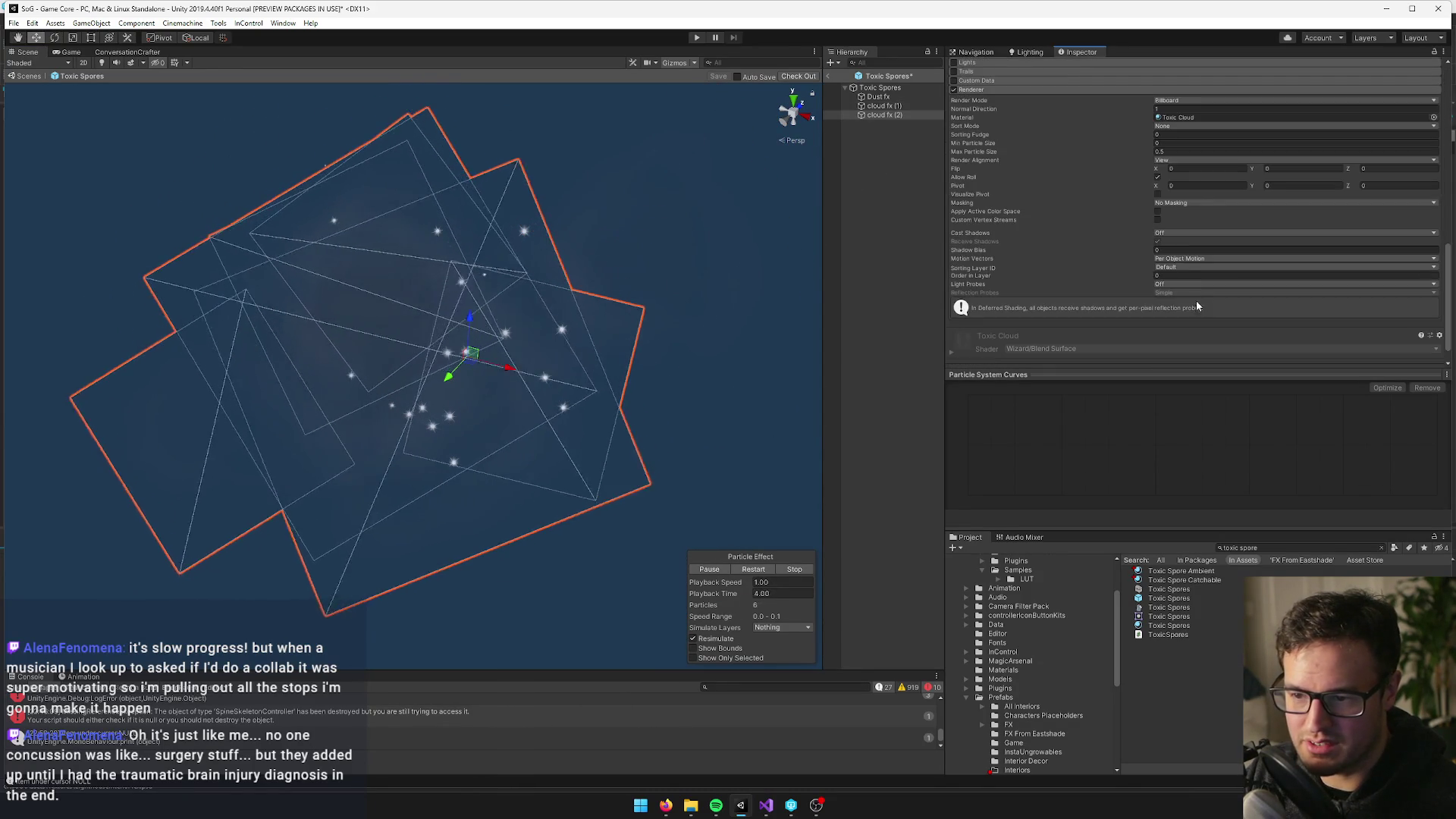
{"action": "left_click", "coordinate": [1181, 118]}
{"action": "left_click", "coordinate": [1165, 713]}
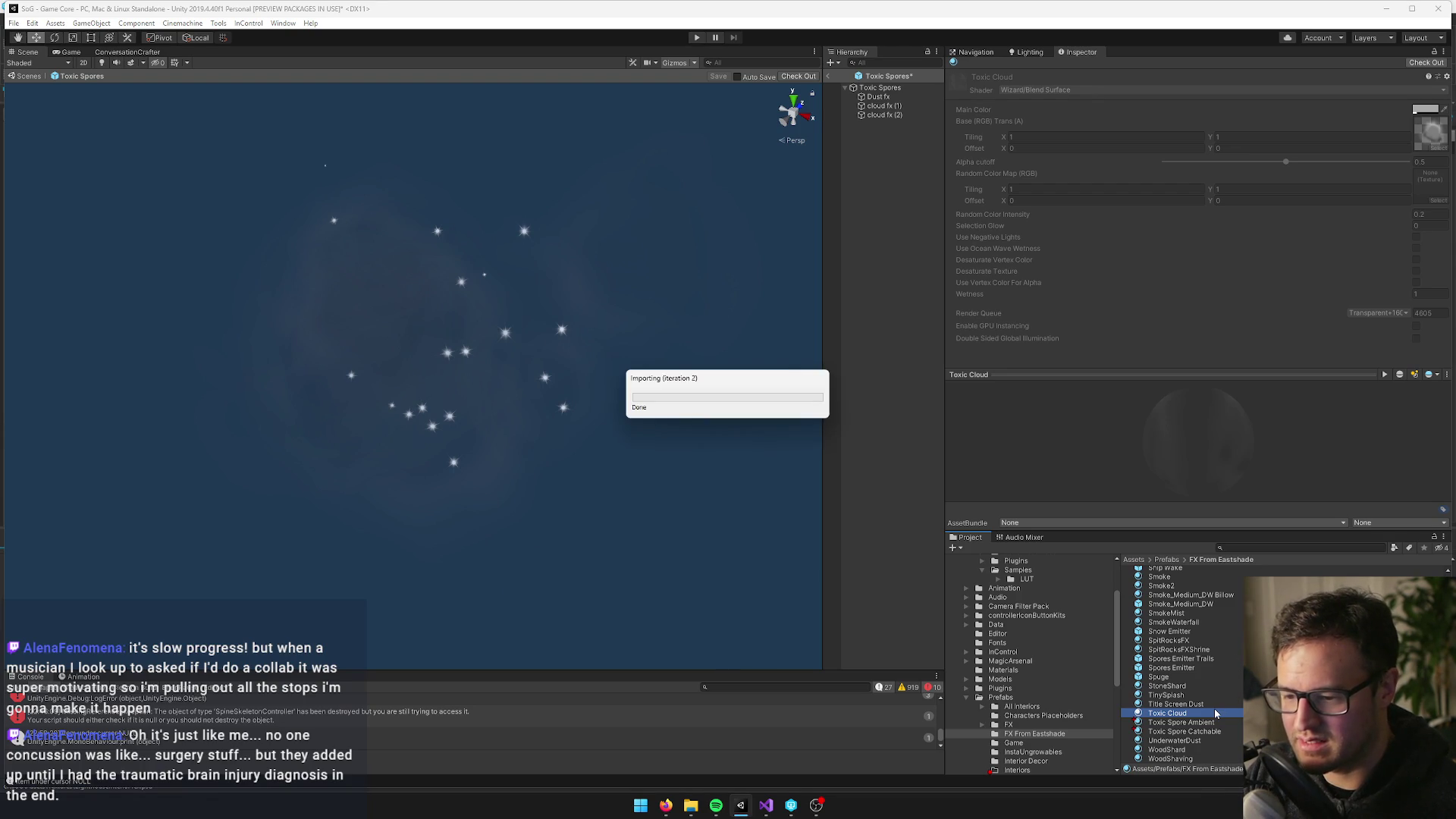
Rename the duplicated cloud material to 'Toxic Cloud Catchable'
{"action": "left_click", "coordinate": [1192, 704]}
{"action": "type", "text": "Toxic Cloud Catchable"}
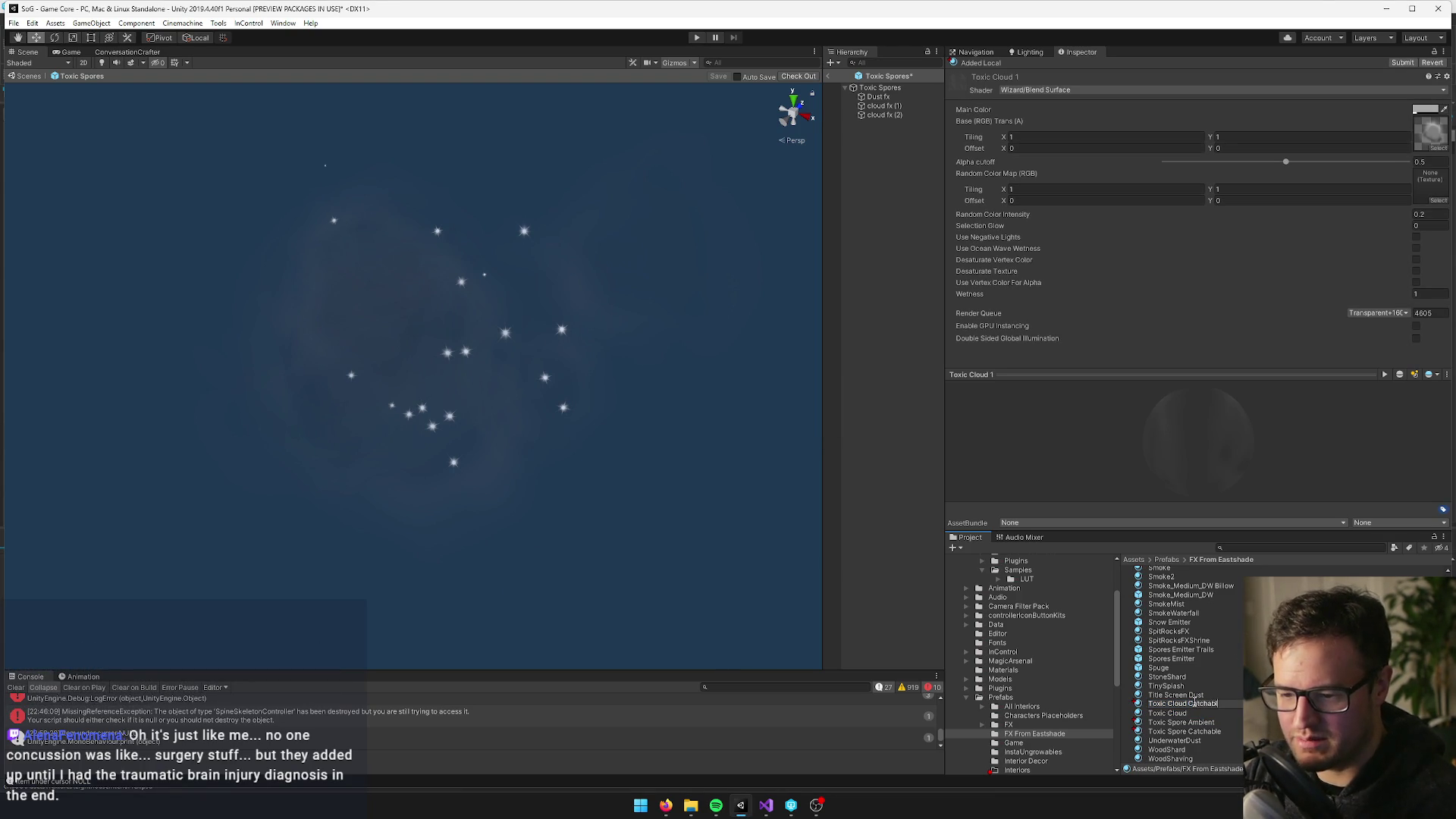
{"action": "key", "text": "Return"}
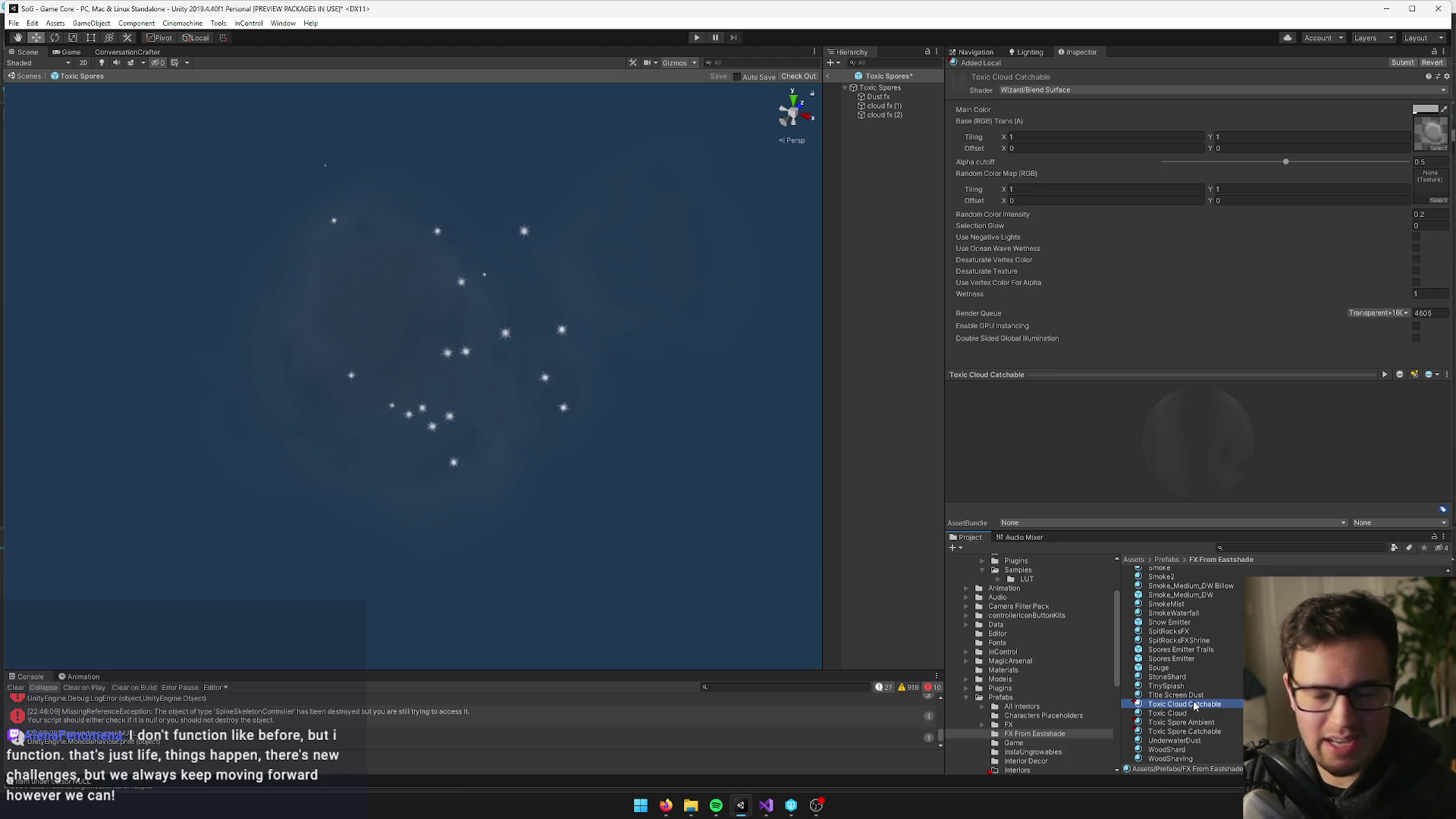
{"action": "left_click_drag", "start_coordinate": [345, 356], "coordinate": [354, 353]}
Assign Toxic Cloud Catchable as cloud fx (2)'s Renderer material and open its settings
{"action": "left_click", "coordinate": [456, 370]}
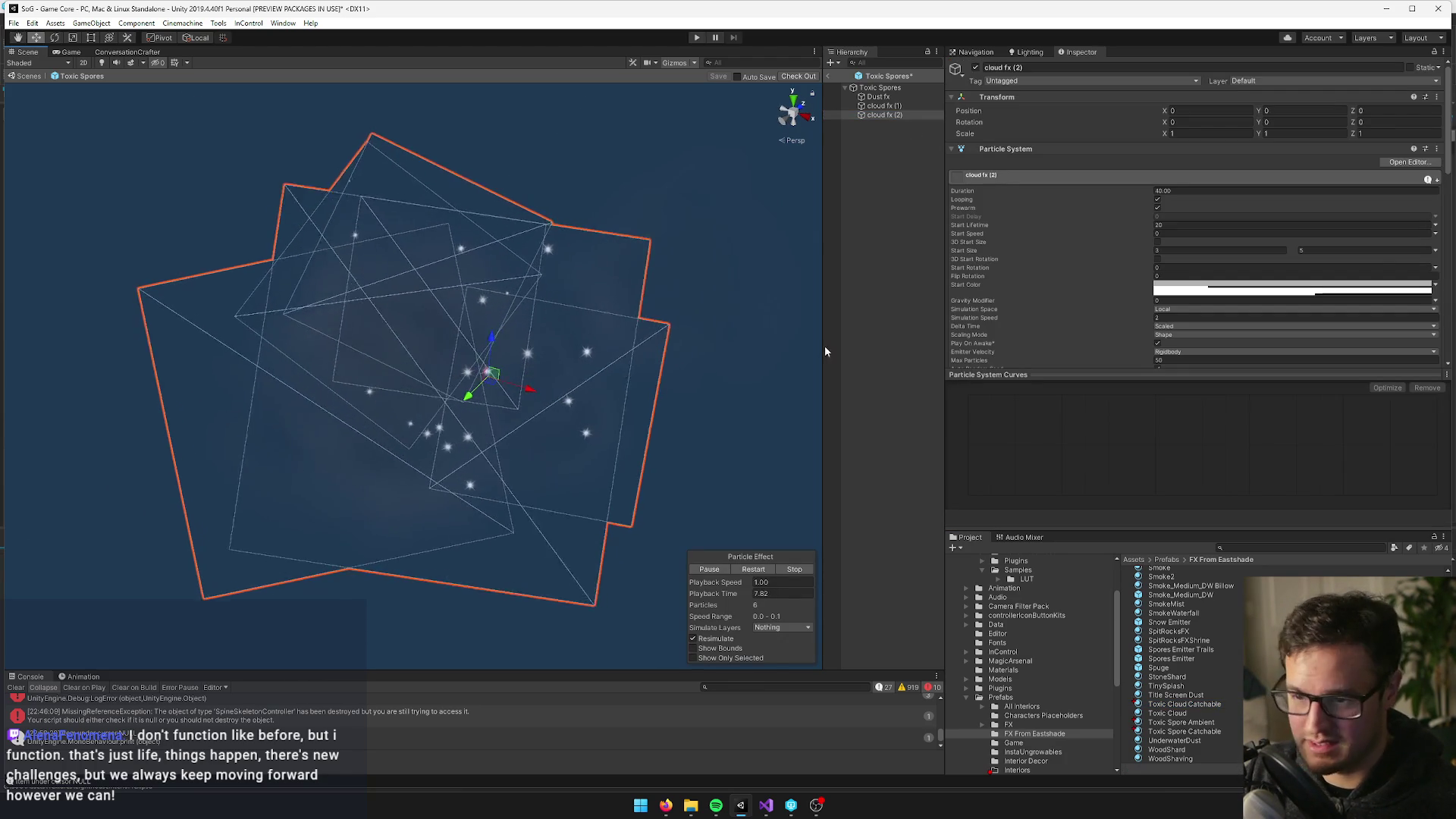
{"action": "scroll", "coordinate": [1339, 217], "scroll_direction": "down", "scroll_amount": 10}
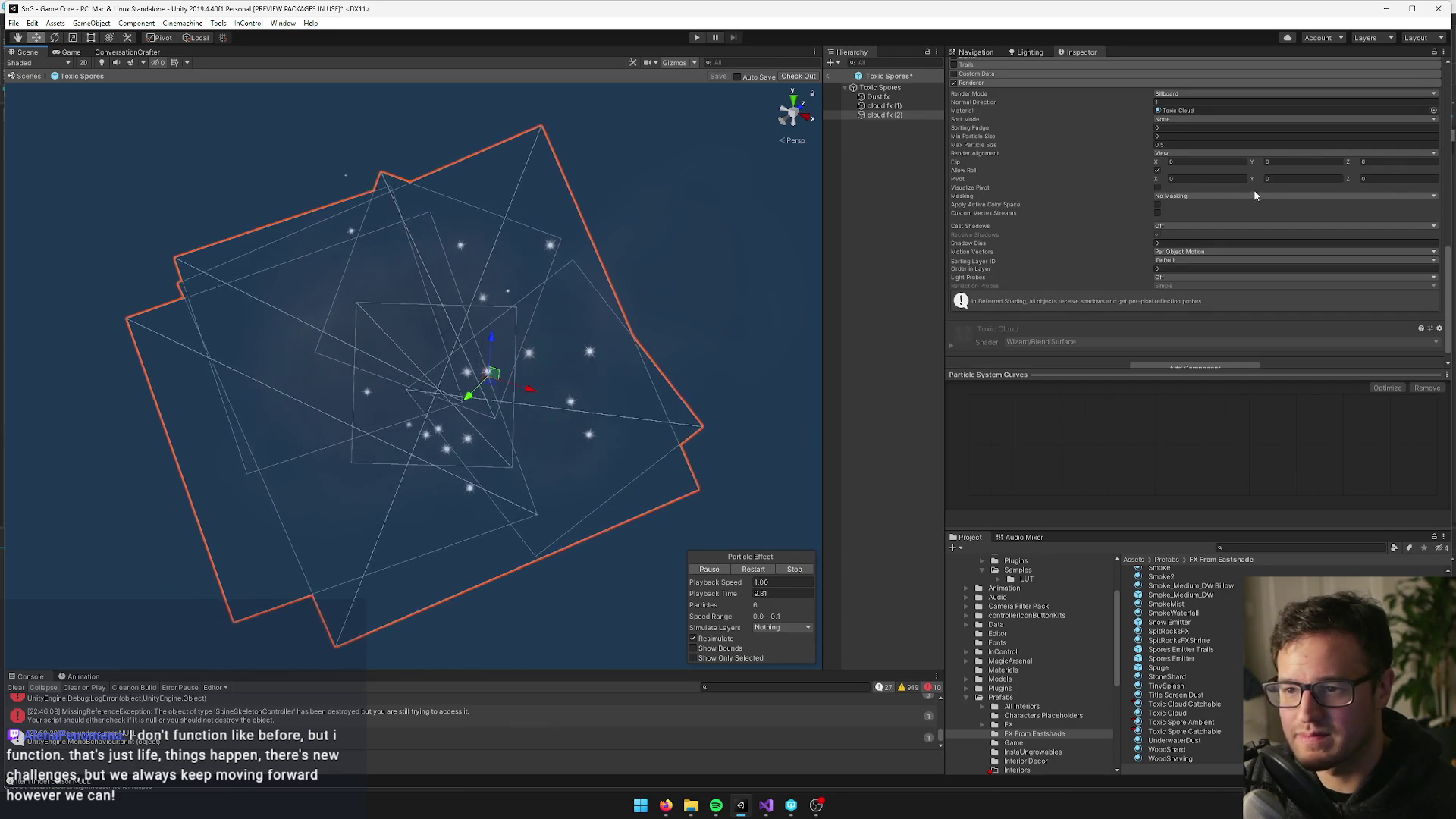
{"action": "left_click", "coordinate": [1433, 109]}
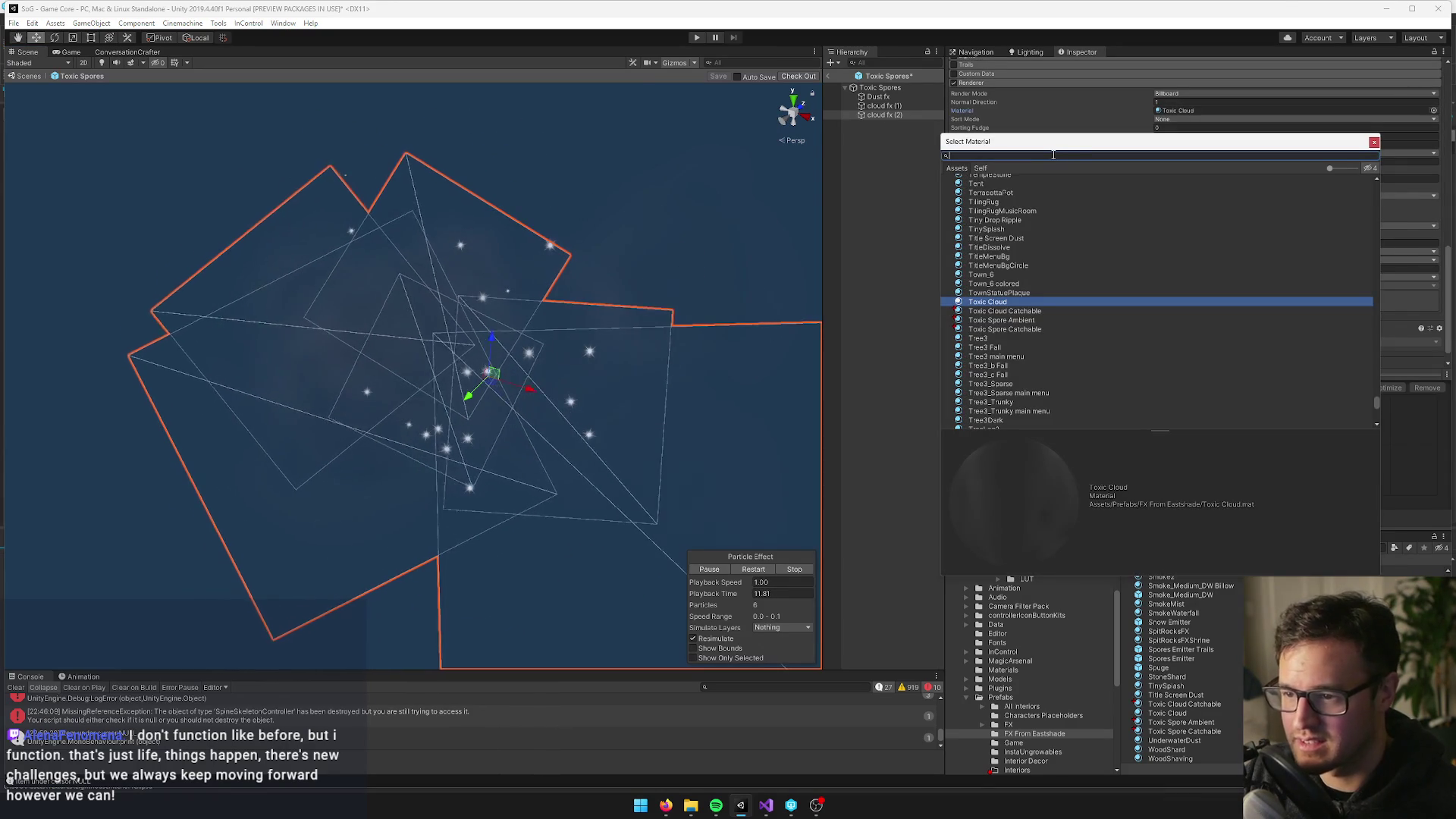
{"action": "left_click", "coordinate": [1372, 144]}
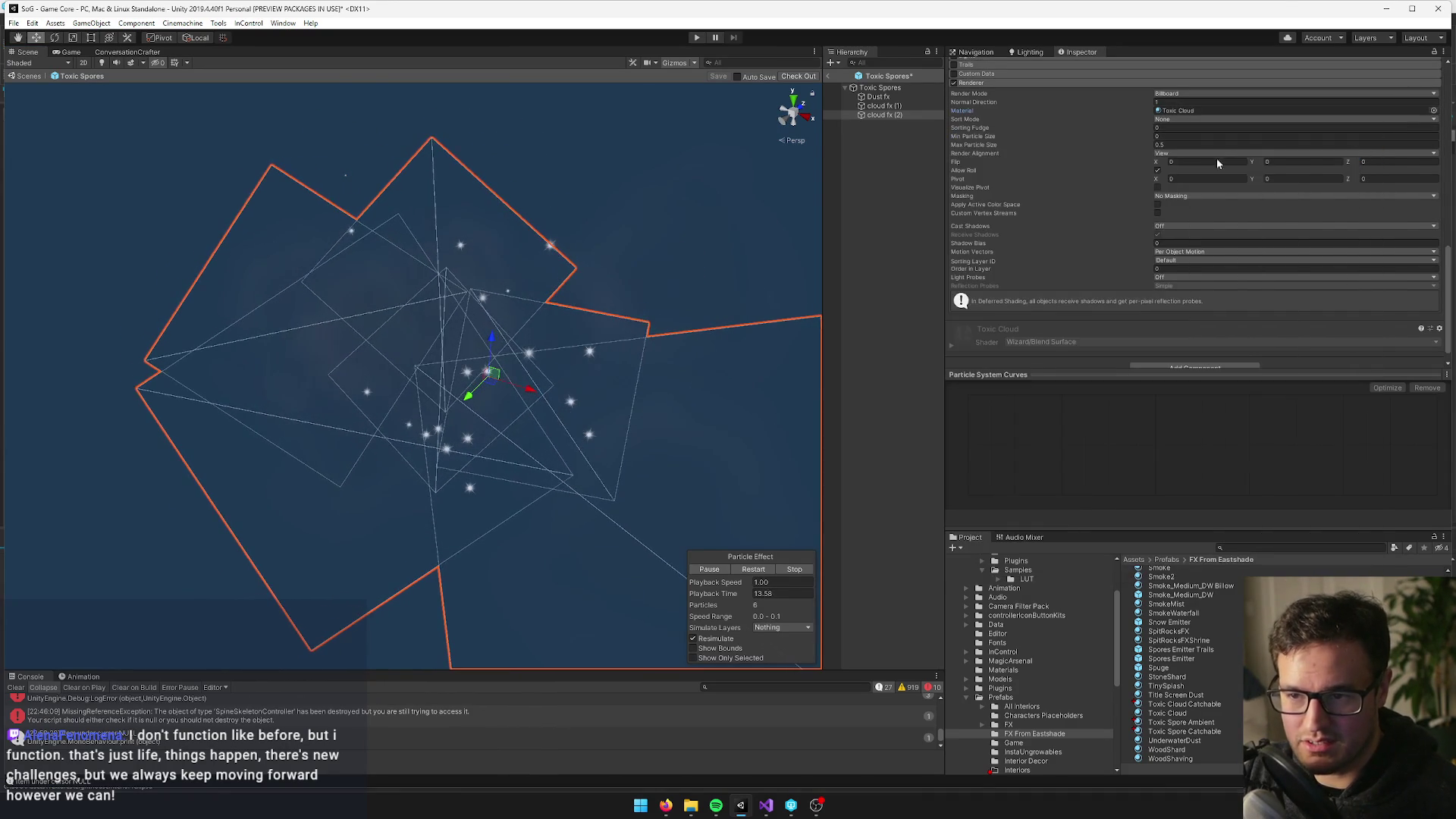
{"action": "left_click", "coordinate": [1433, 111]}
{"action": "type", "text": "catcha"}
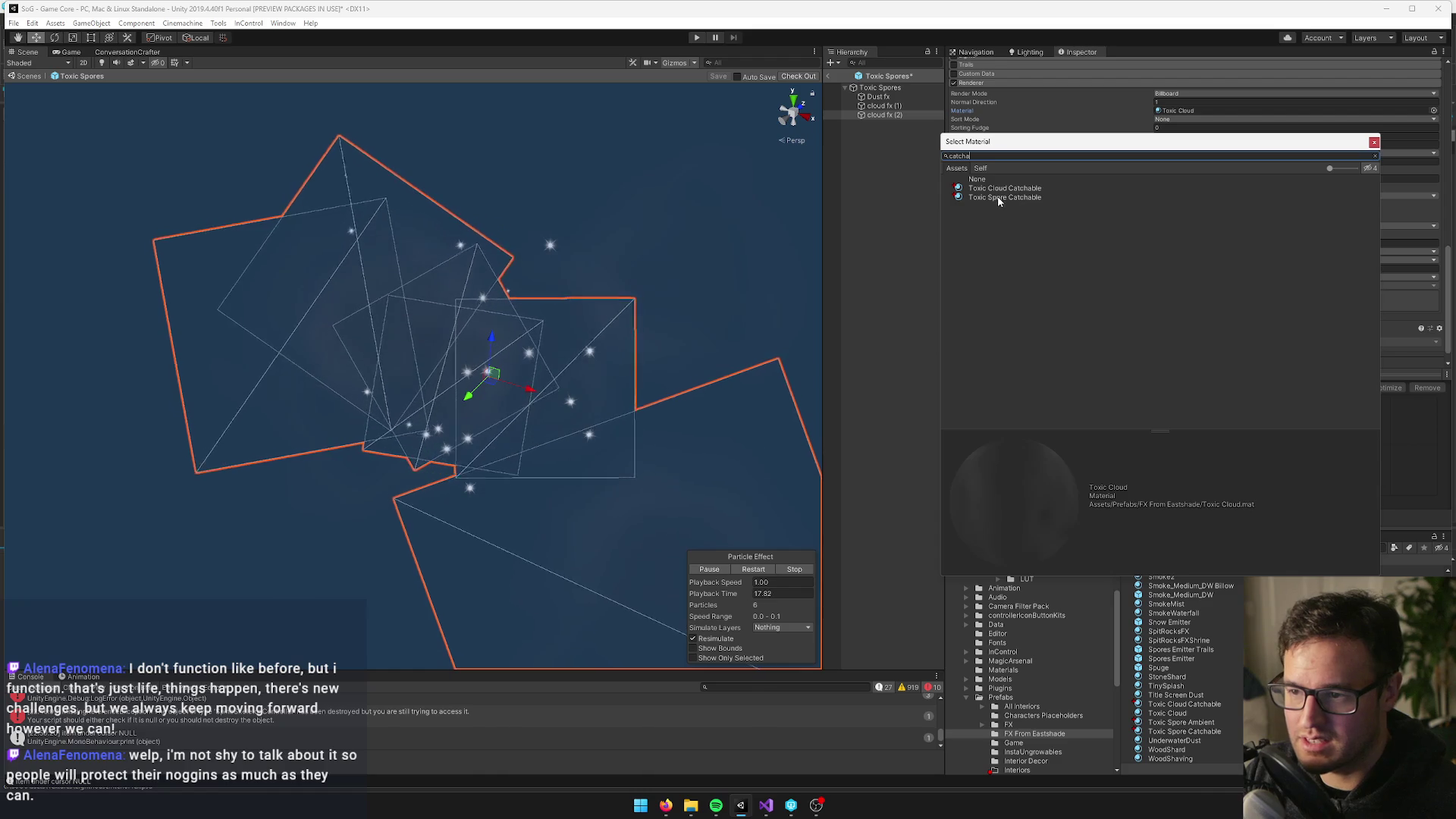
{"action": "left_click", "coordinate": [999, 188]}
{"action": "left_click", "coordinate": [1374, 143]}
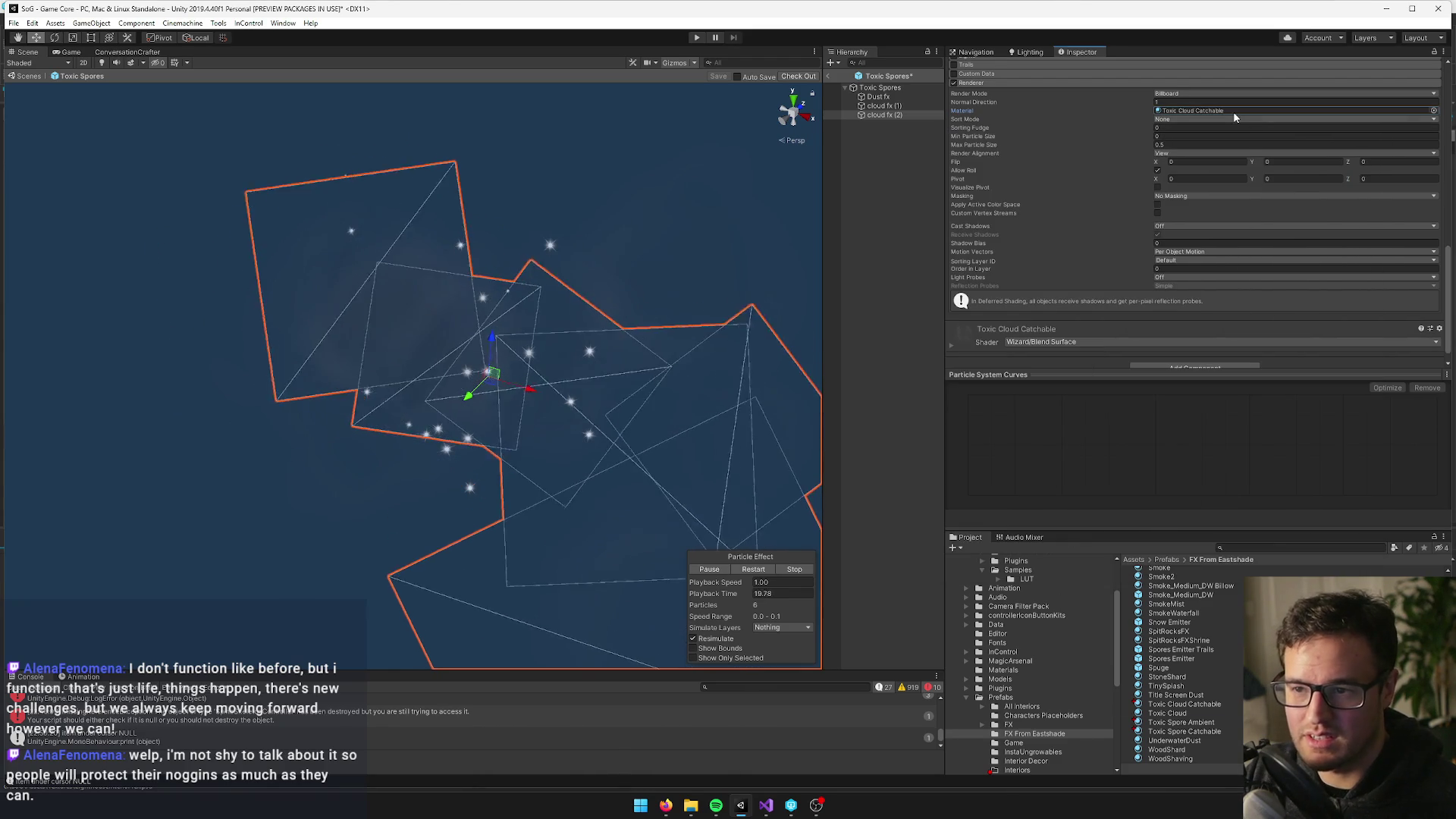
{"action": "double_click", "coordinate": [1348, 112]}
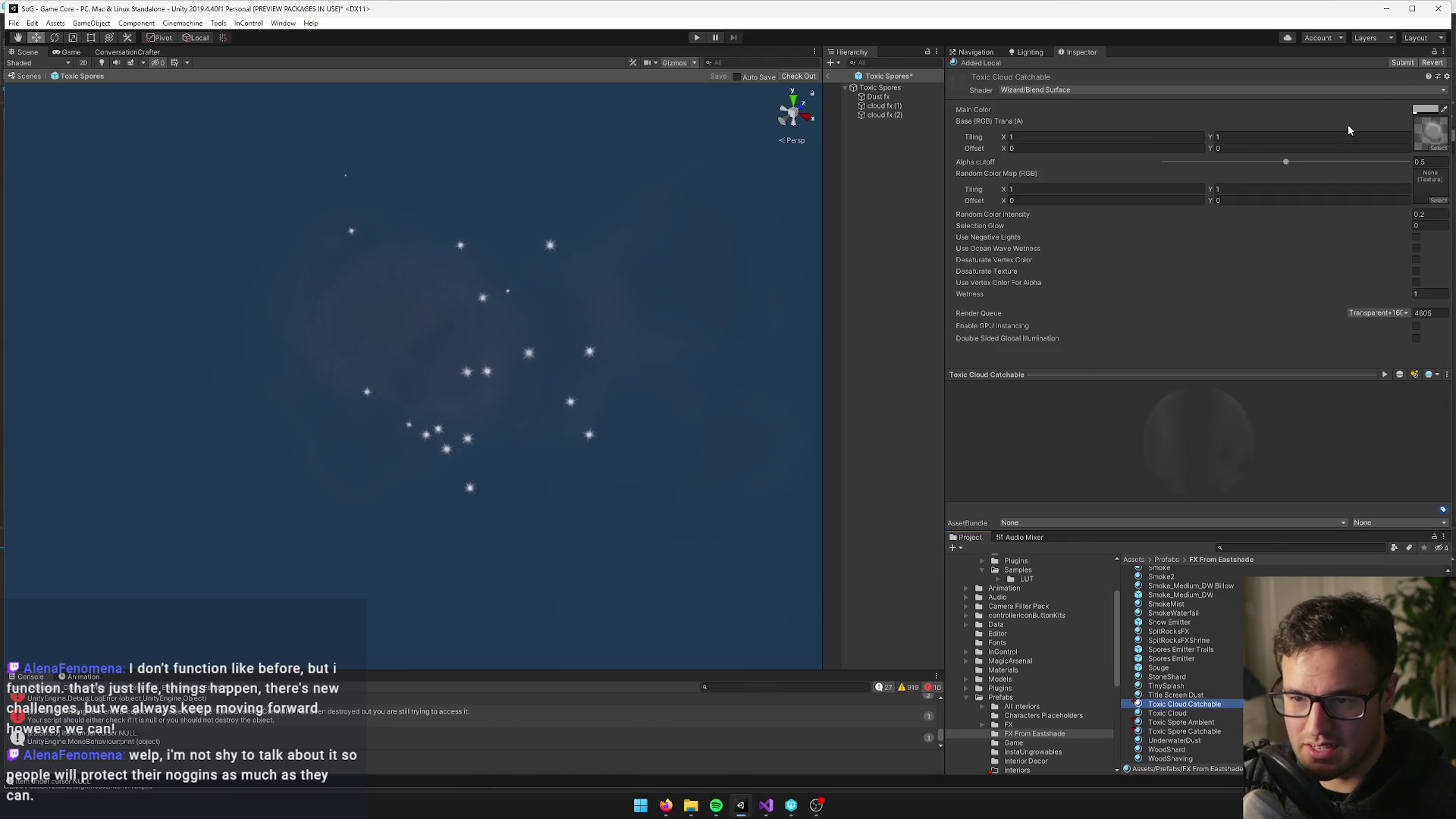
Preview the Caustics and Caustics2 textures as the material's base texture
{"action": "left_click", "coordinate": [1437, 148]}
{"action": "type", "text": "caust"}
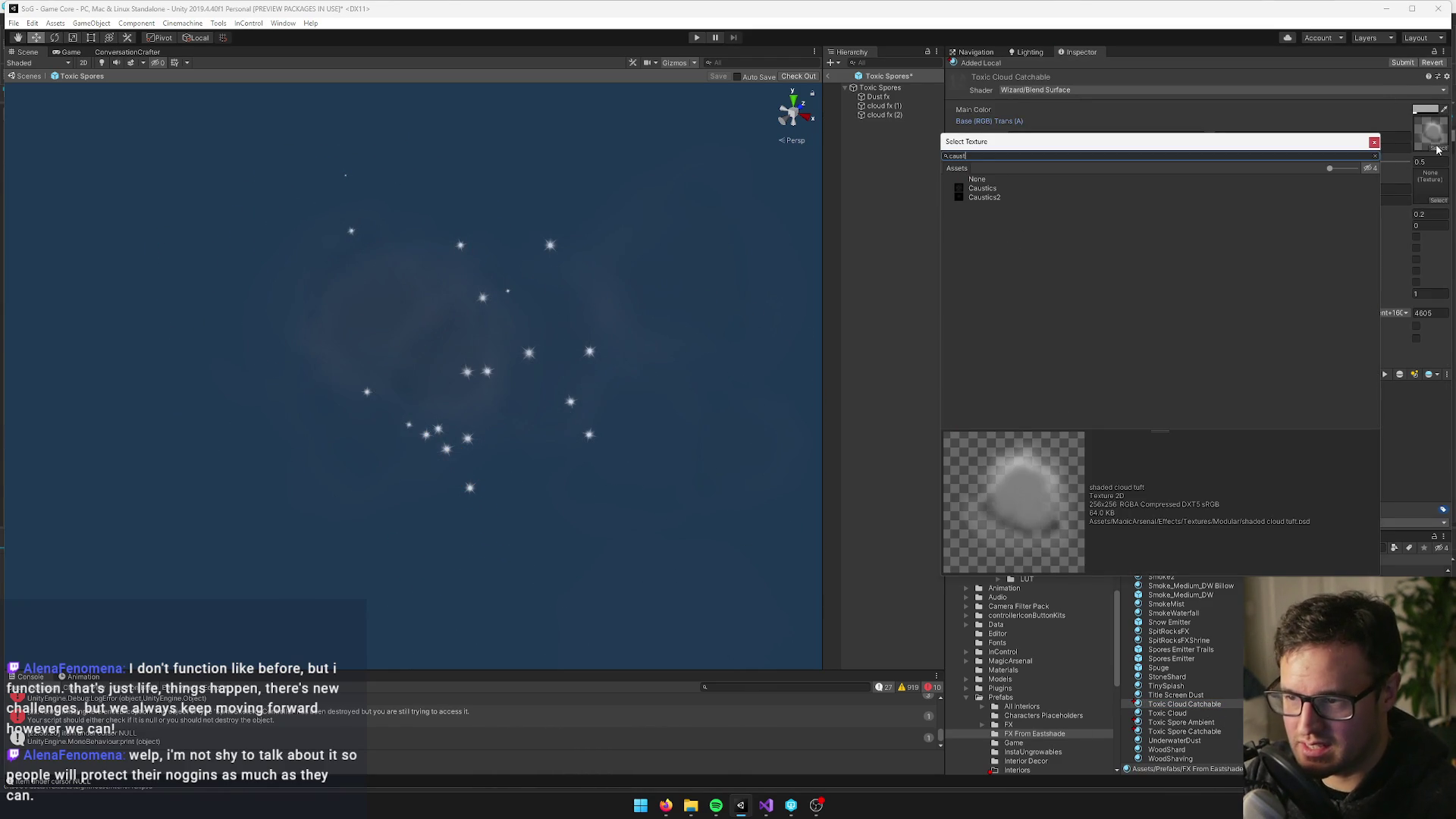
{"action": "left_click", "coordinate": [984, 189]}
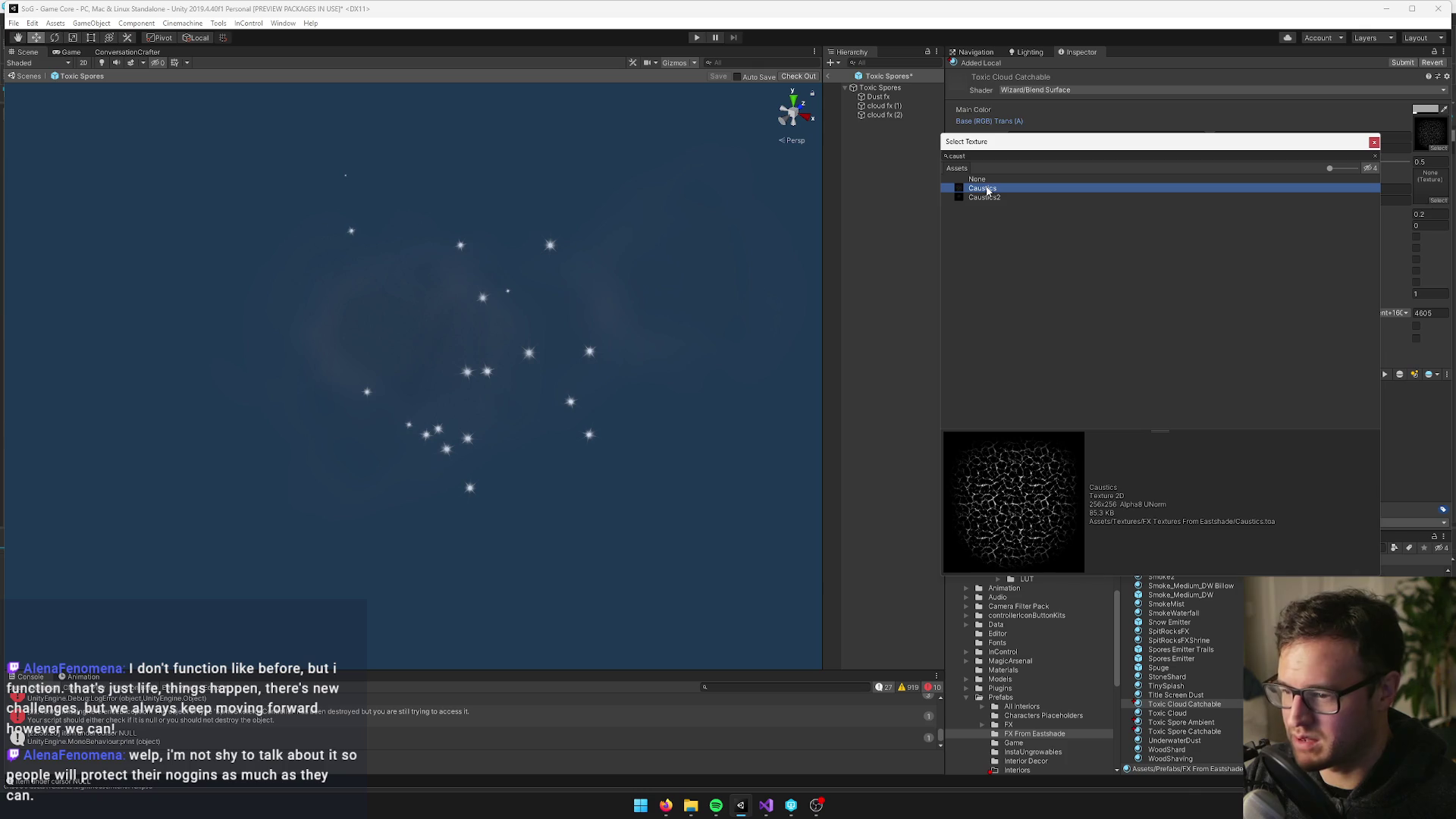
{"action": "left_click", "coordinate": [984, 198]}
{"action": "left_click", "coordinate": [985, 191]}
Try the WaterDistortion, Waterfall1 and Waterfall2 textures as the base texture
{"action": "left_click", "coordinate": [961, 156]}
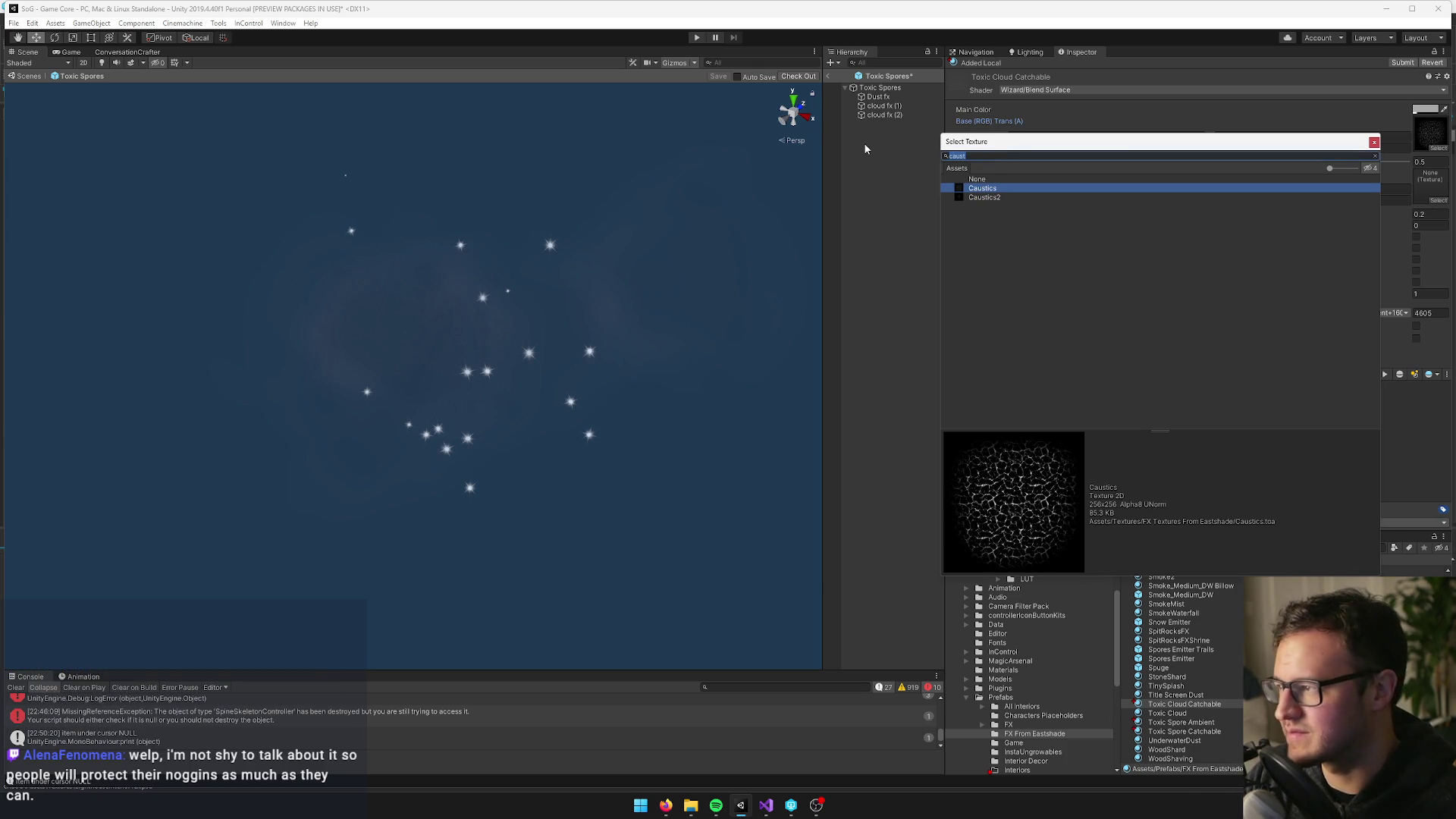
{"action": "type", "text": "water"}
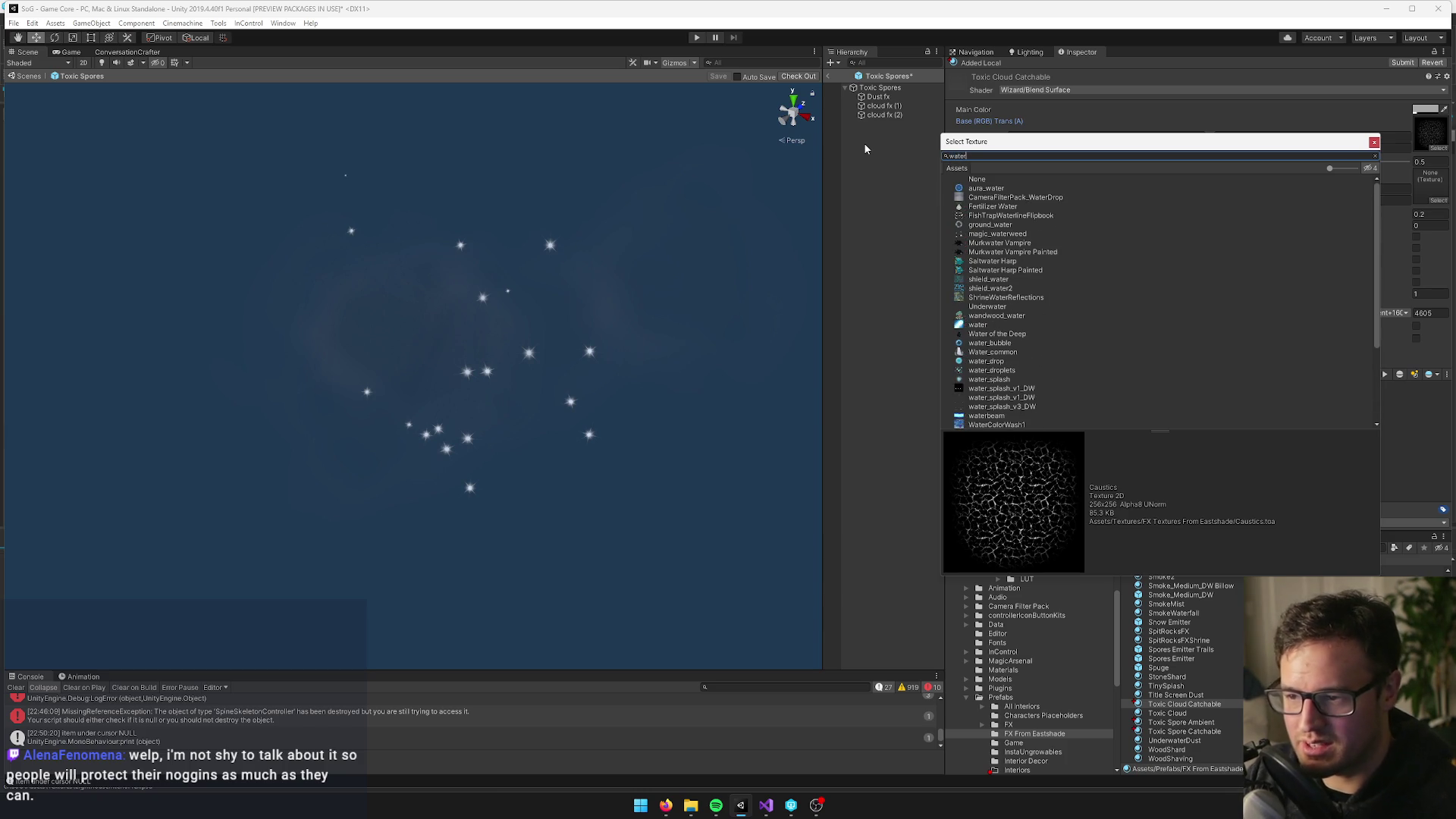
{"action": "scroll", "coordinate": [1059, 289], "scroll_direction": "down", "scroll_amount": 4}
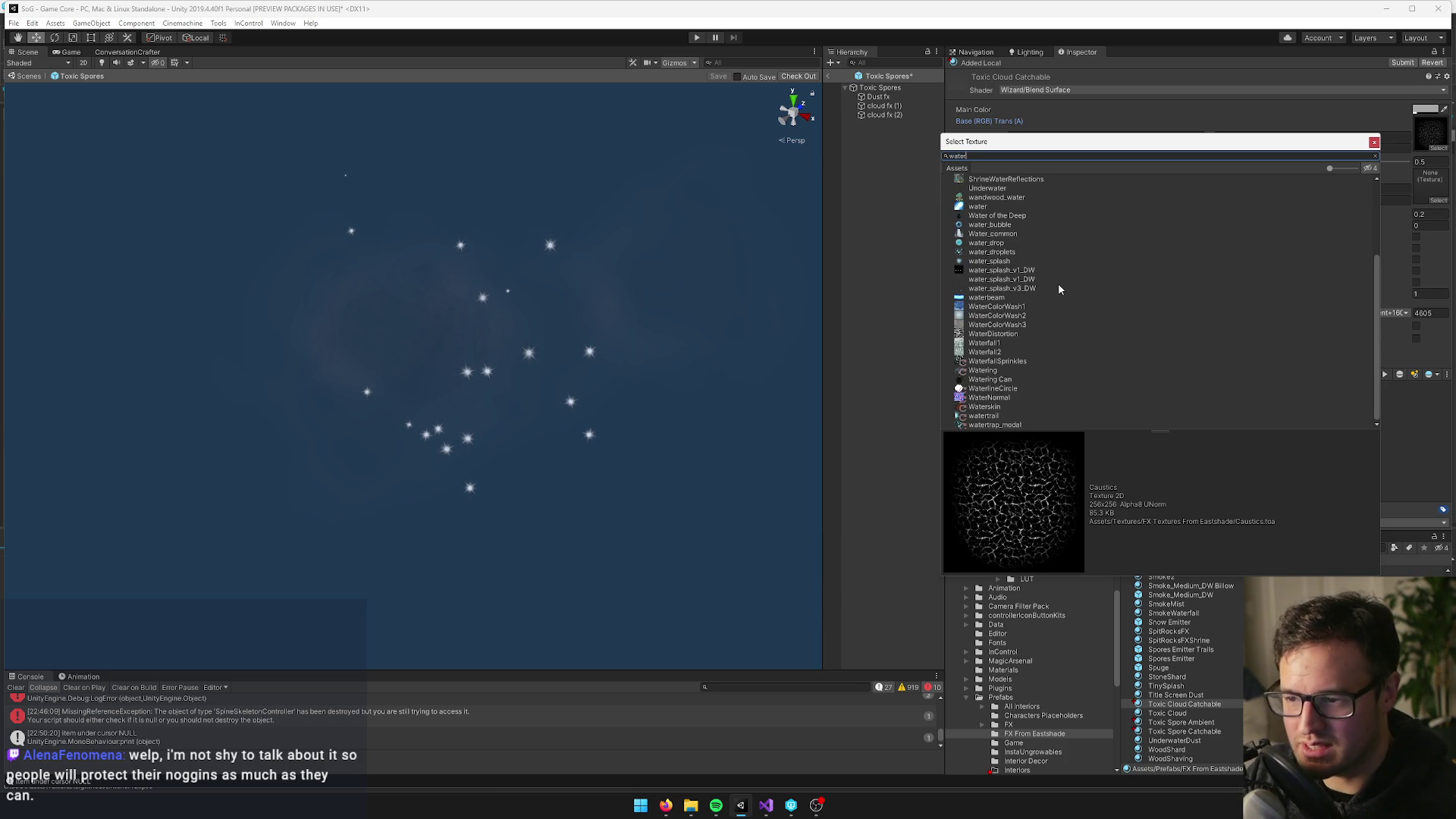
{"action": "left_click", "coordinate": [1000, 335]}
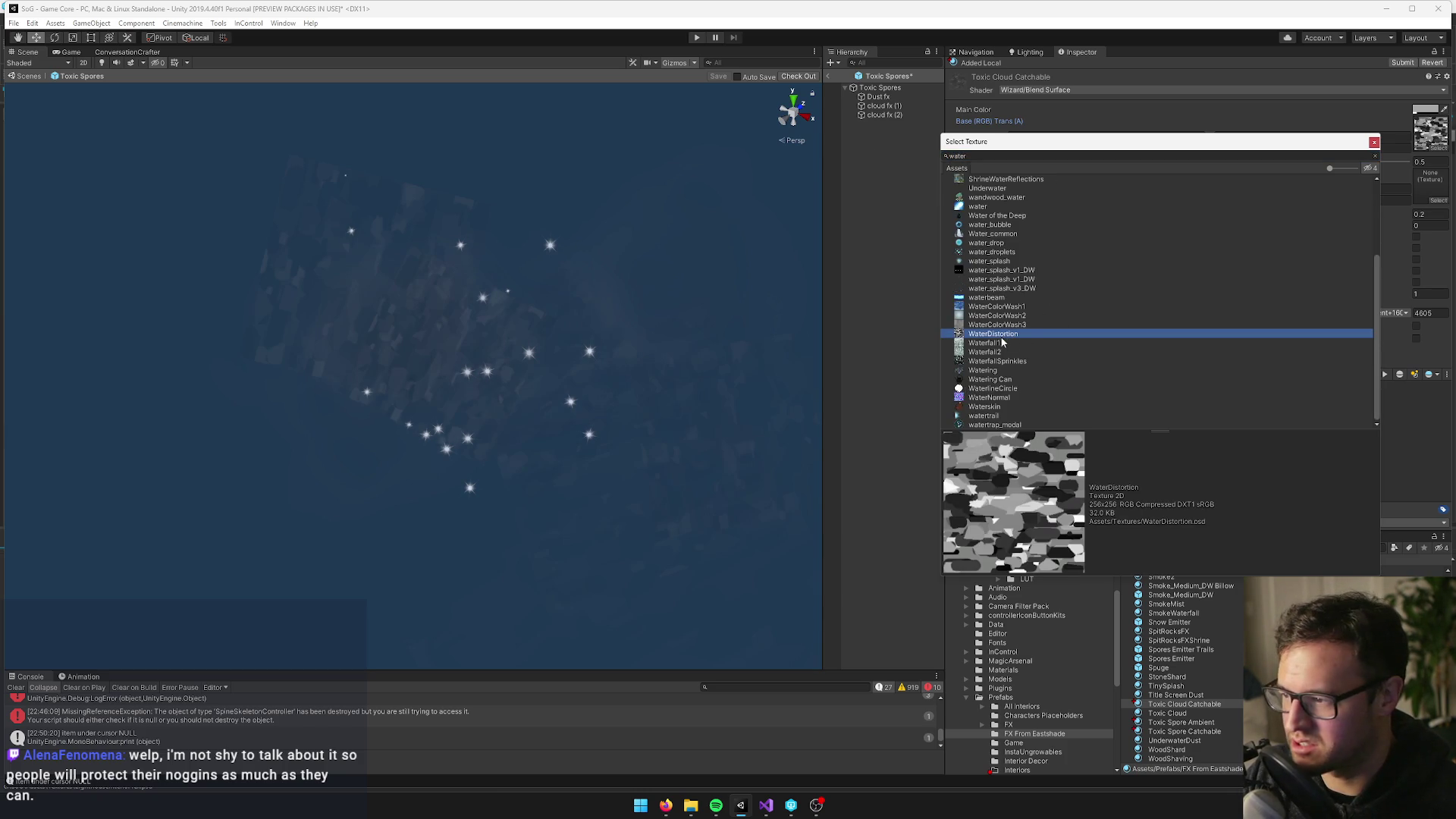
{"action": "left_click", "coordinate": [1000, 344]}
{"action": "left_click", "coordinate": [997, 352]}
{"action": "scroll", "coordinate": [1031, 338], "scroll_direction": "up", "scroll_amount": 5}
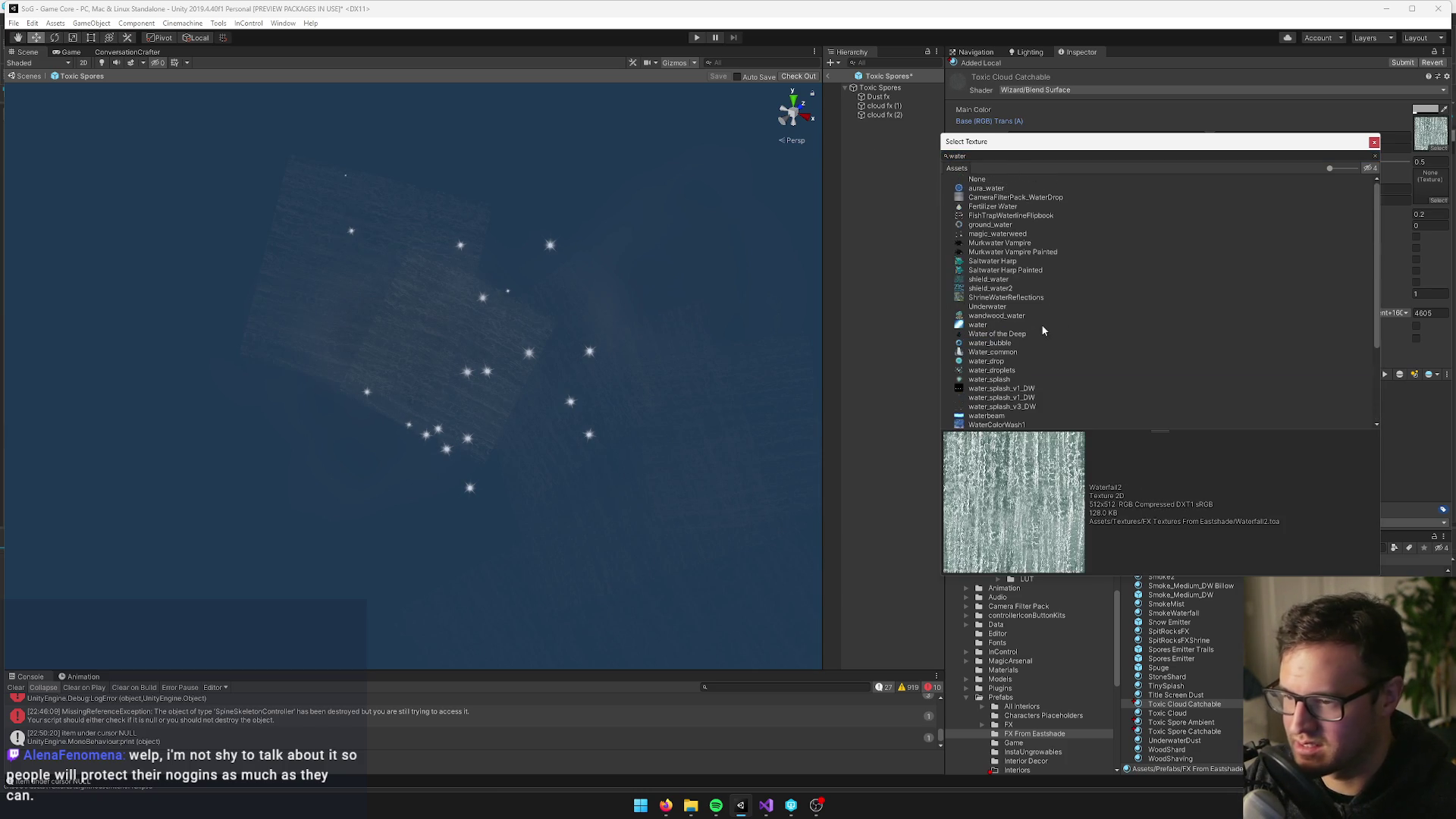
Settle on the Caustics texture as the material's base texture
{"action": "left_click", "coordinate": [1006, 157]}
{"action": "type", "text": "caus"}
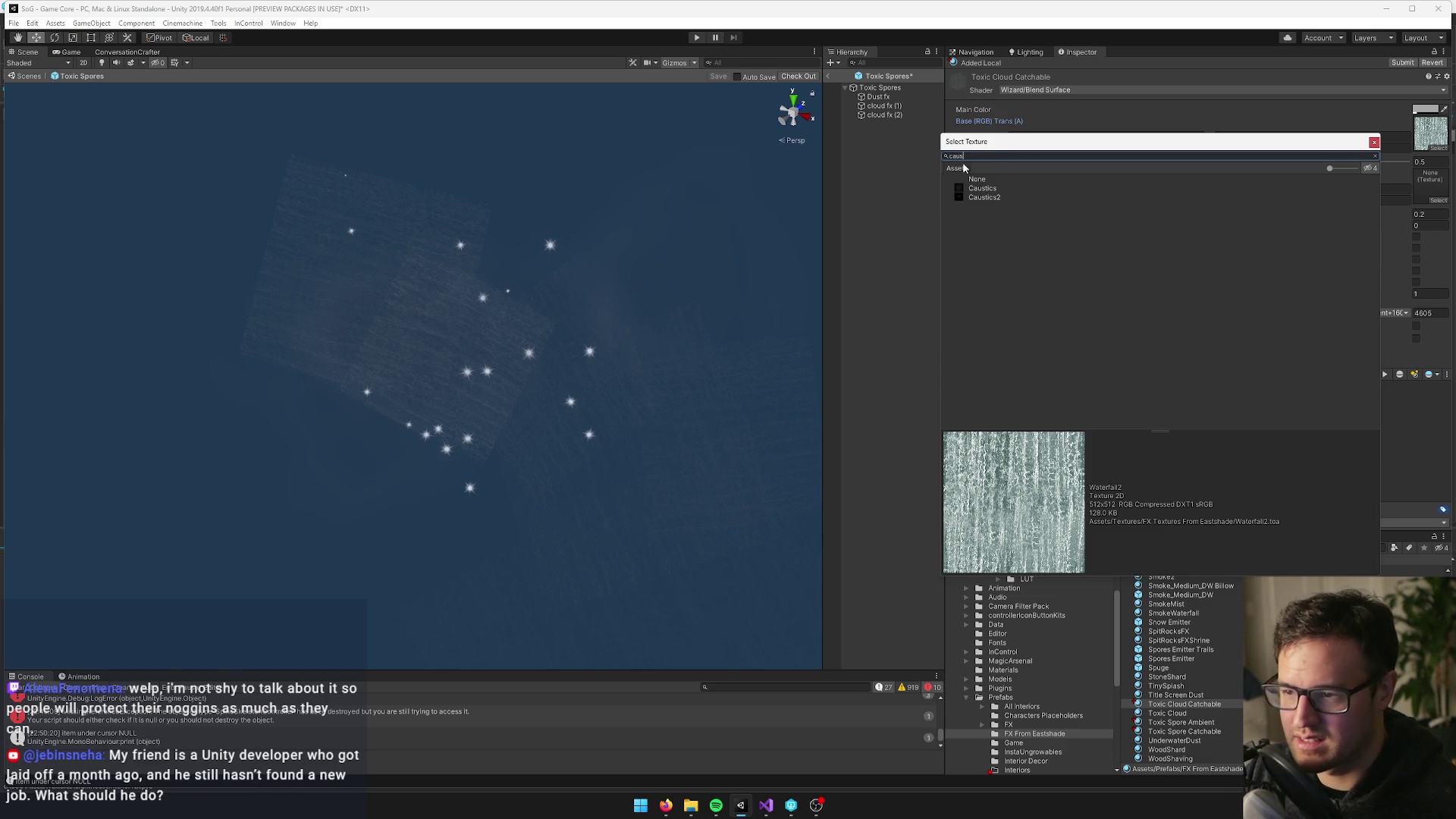
{"action": "left_click", "coordinate": [976, 189]}
{"action": "left_click", "coordinate": [1373, 141]}
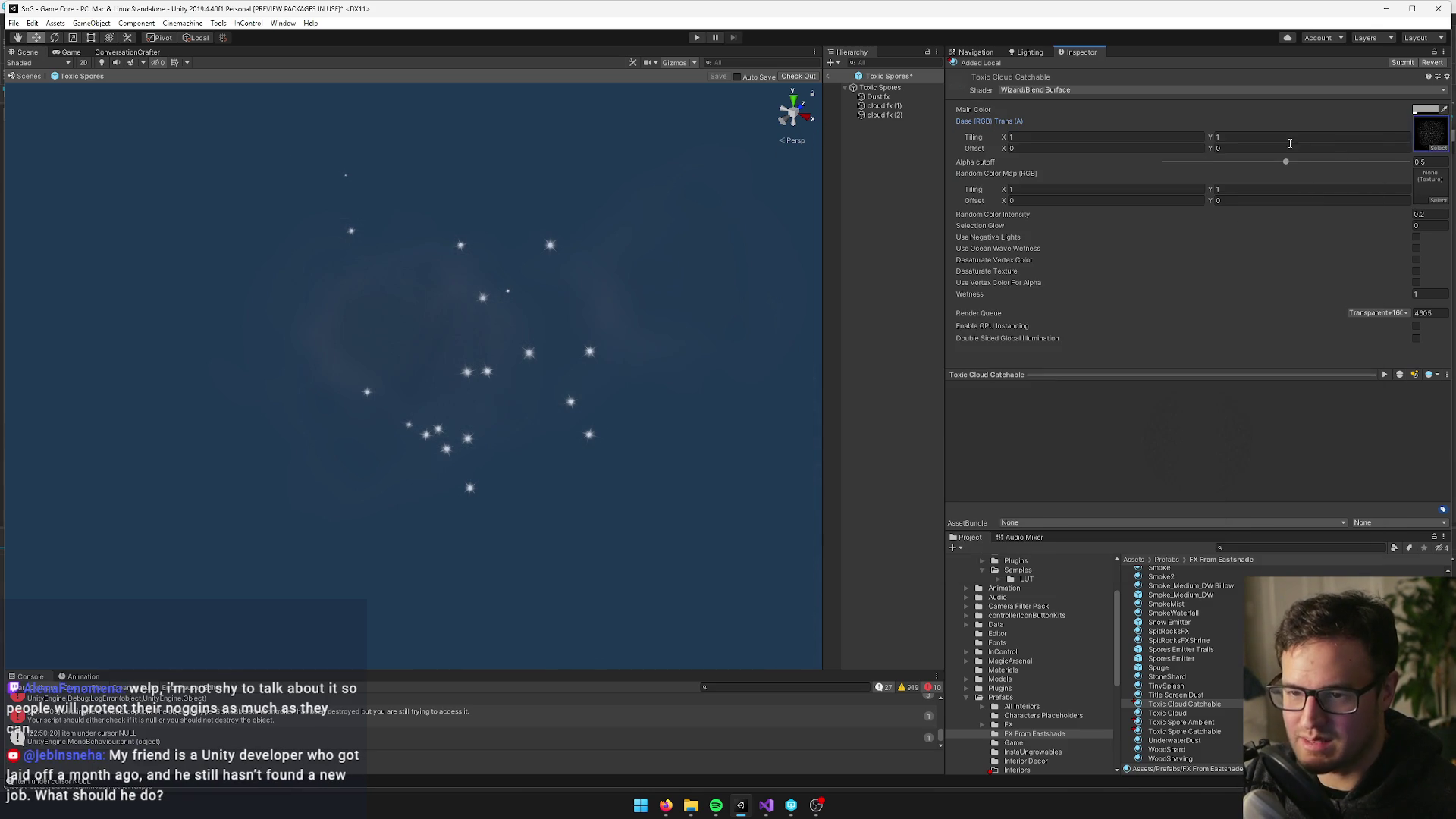
Switch the material's shader to Wizard/Additive Ambient Surf Particle
{"action": "left_click", "coordinate": [1425, 111]}
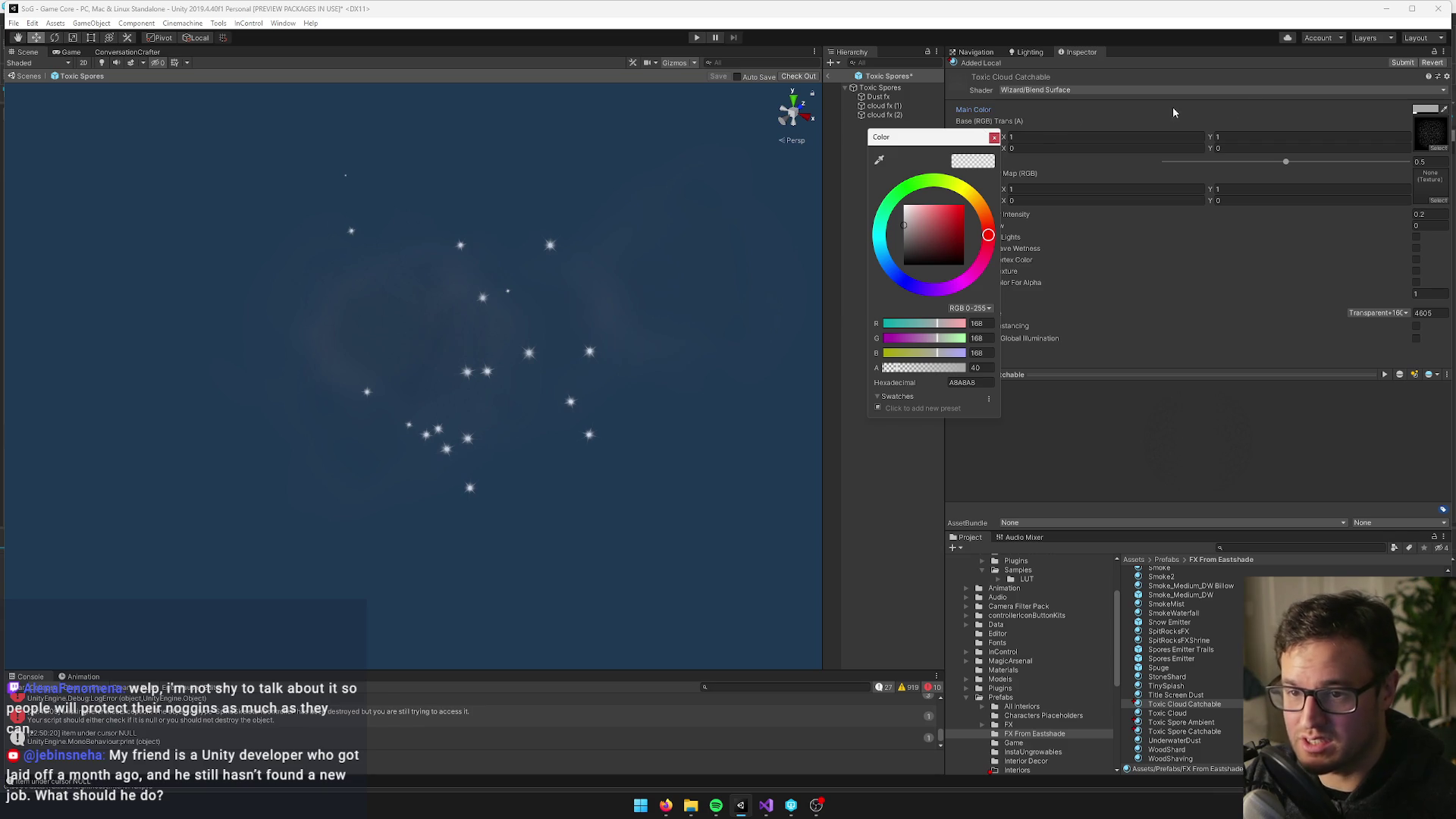
{"action": "left_click", "coordinate": [1045, 99]}
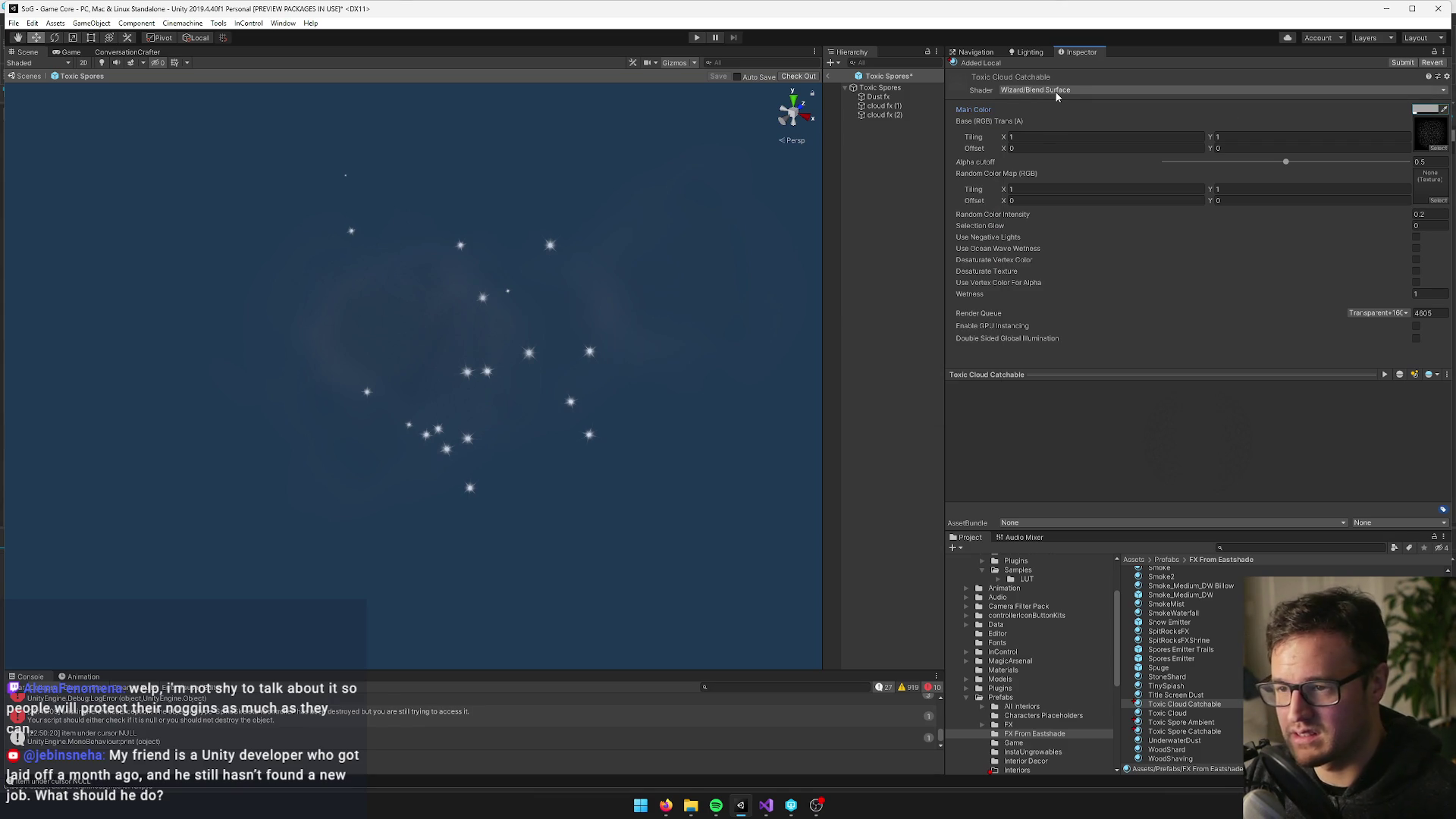
{"action": "left_click", "coordinate": [1130, 92]}
{"action": "type", "text": "additiv"}
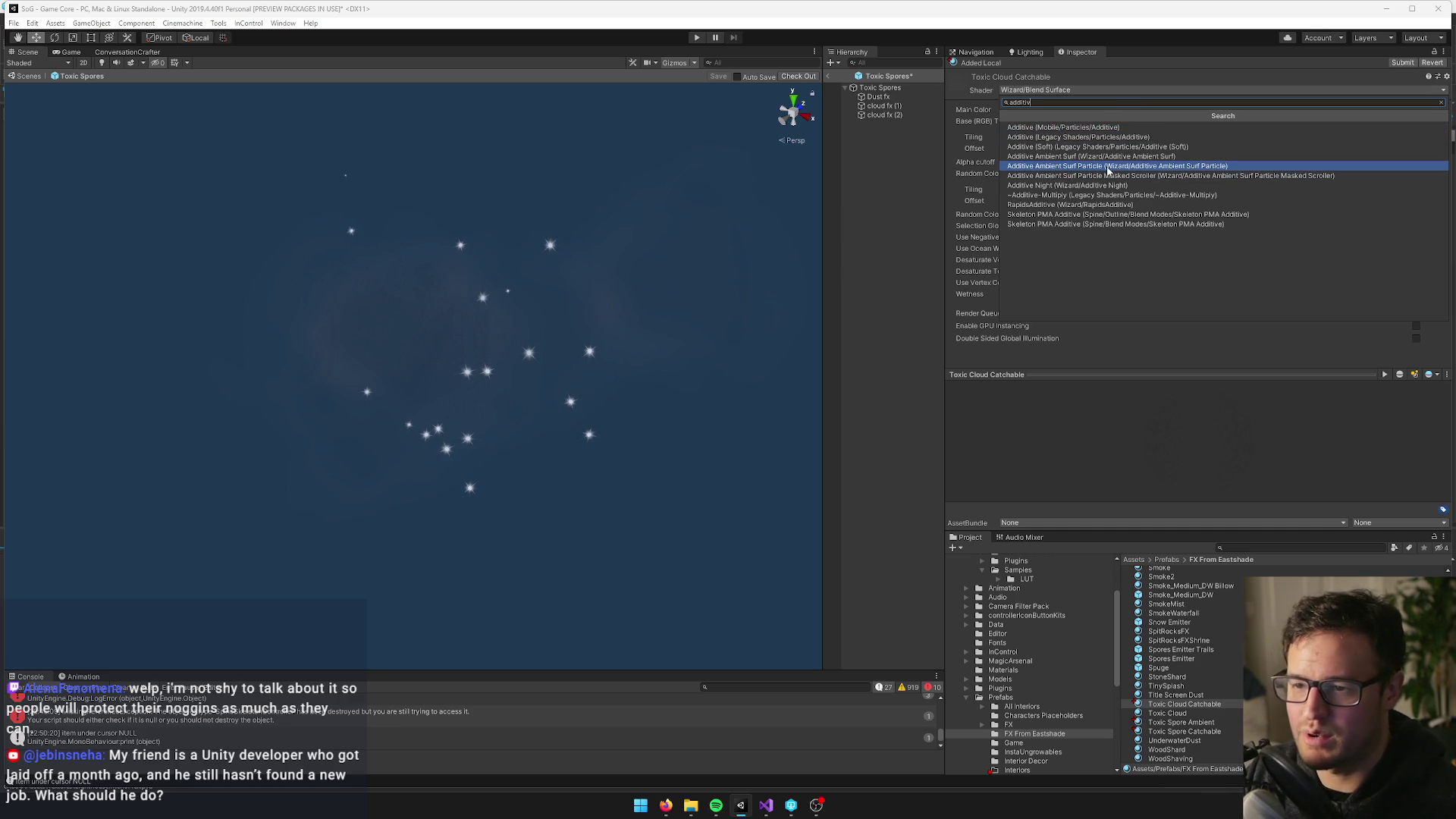
{"action": "left_click", "coordinate": [1137, 167]}
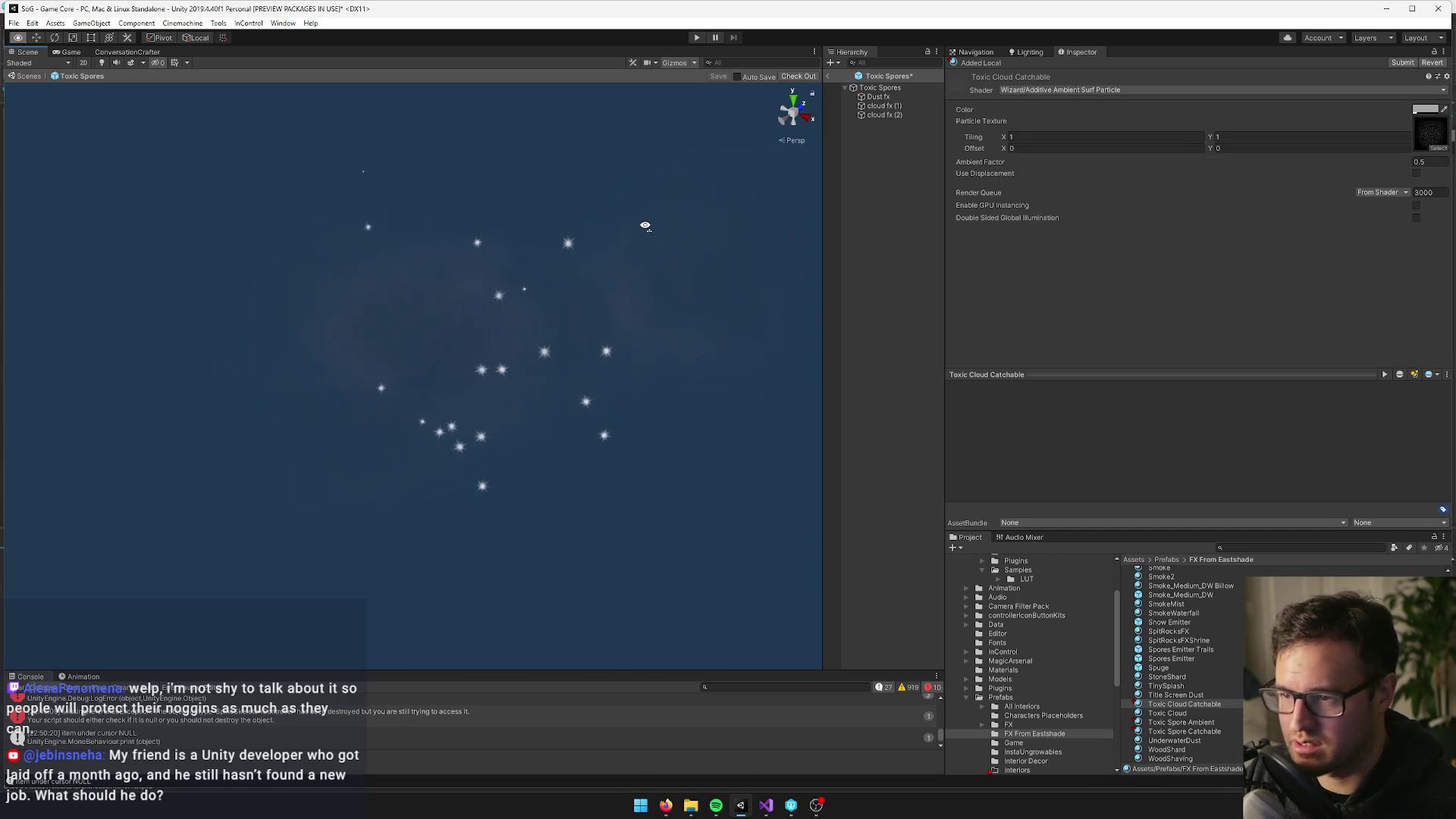
Raise the particle colour's alpha from 40 to 137, then reselect cloud fx (2)
{"action": "left_click", "coordinate": [1426, 109]}
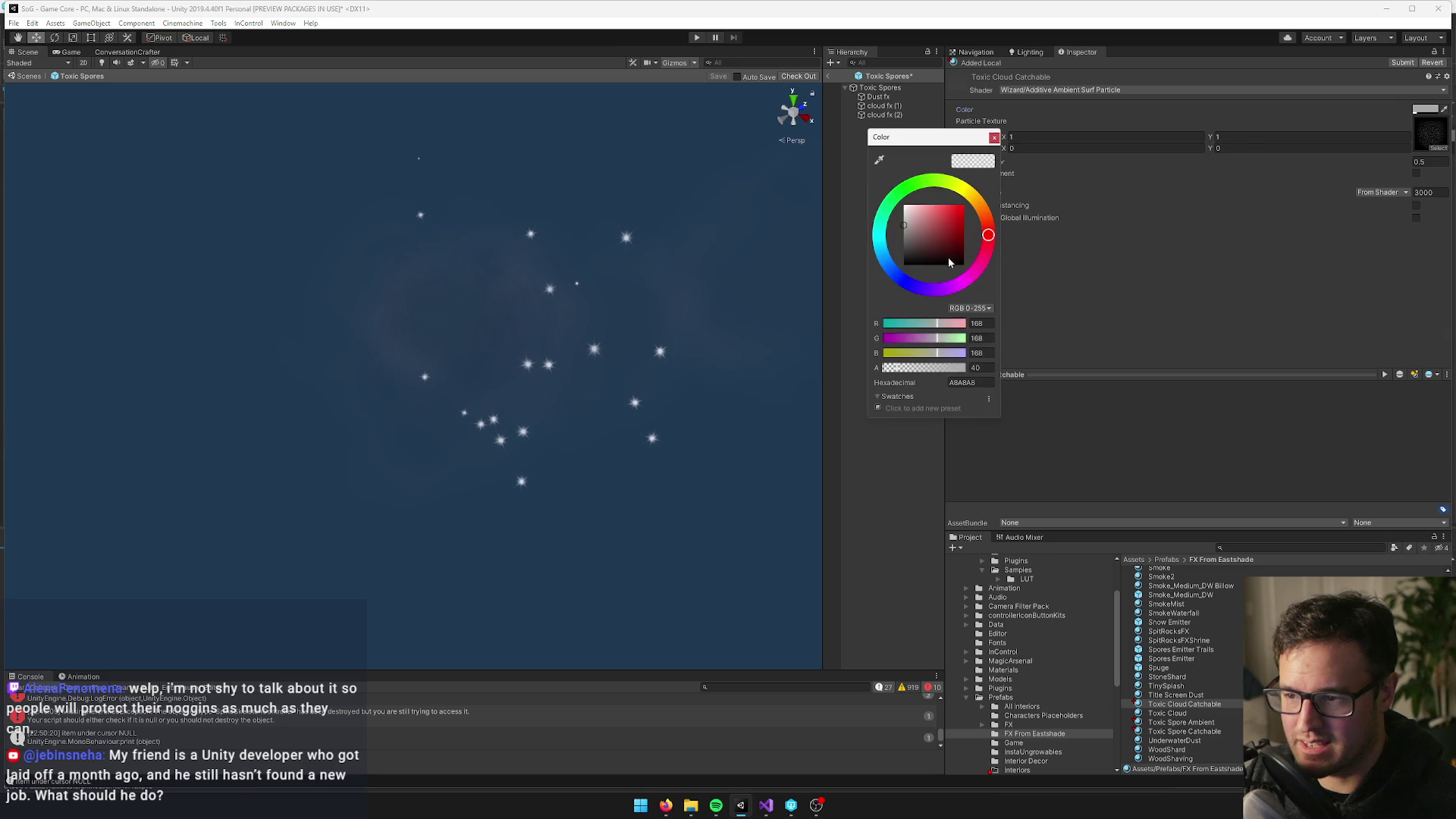
{"action": "left_click_drag", "start_coordinate": [918, 368], "coordinate": [928, 369]}
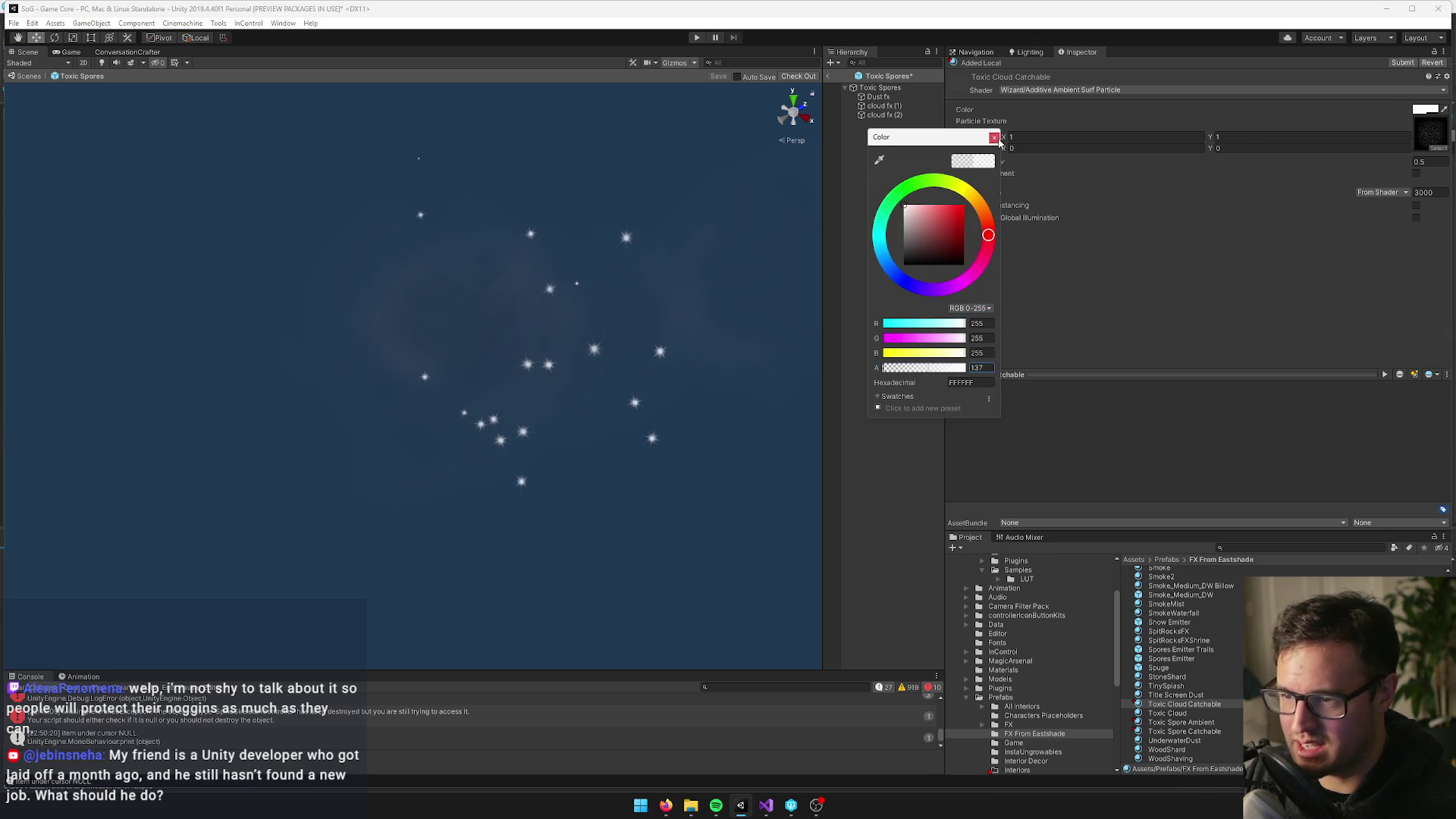
{"action": "left_click", "coordinate": [994, 137]}
{"action": "left_click", "coordinate": [884, 115]}
{"action": "left_click_drag", "start_coordinate": [563, 301], "coordinate": [561, 300]}
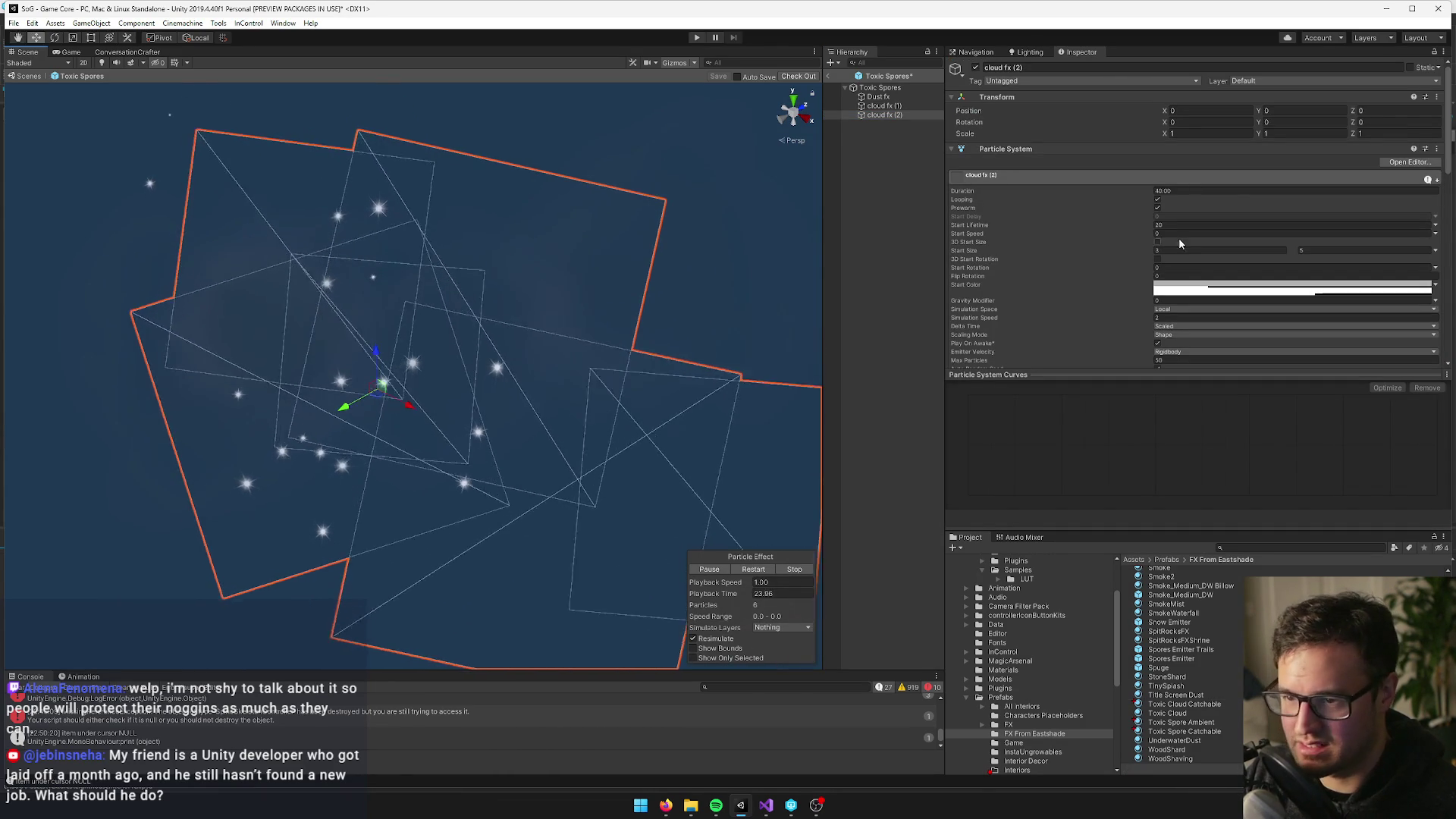
{"action": "scroll", "coordinate": [1179, 244], "scroll_direction": "down", "scroll_amount": 10}
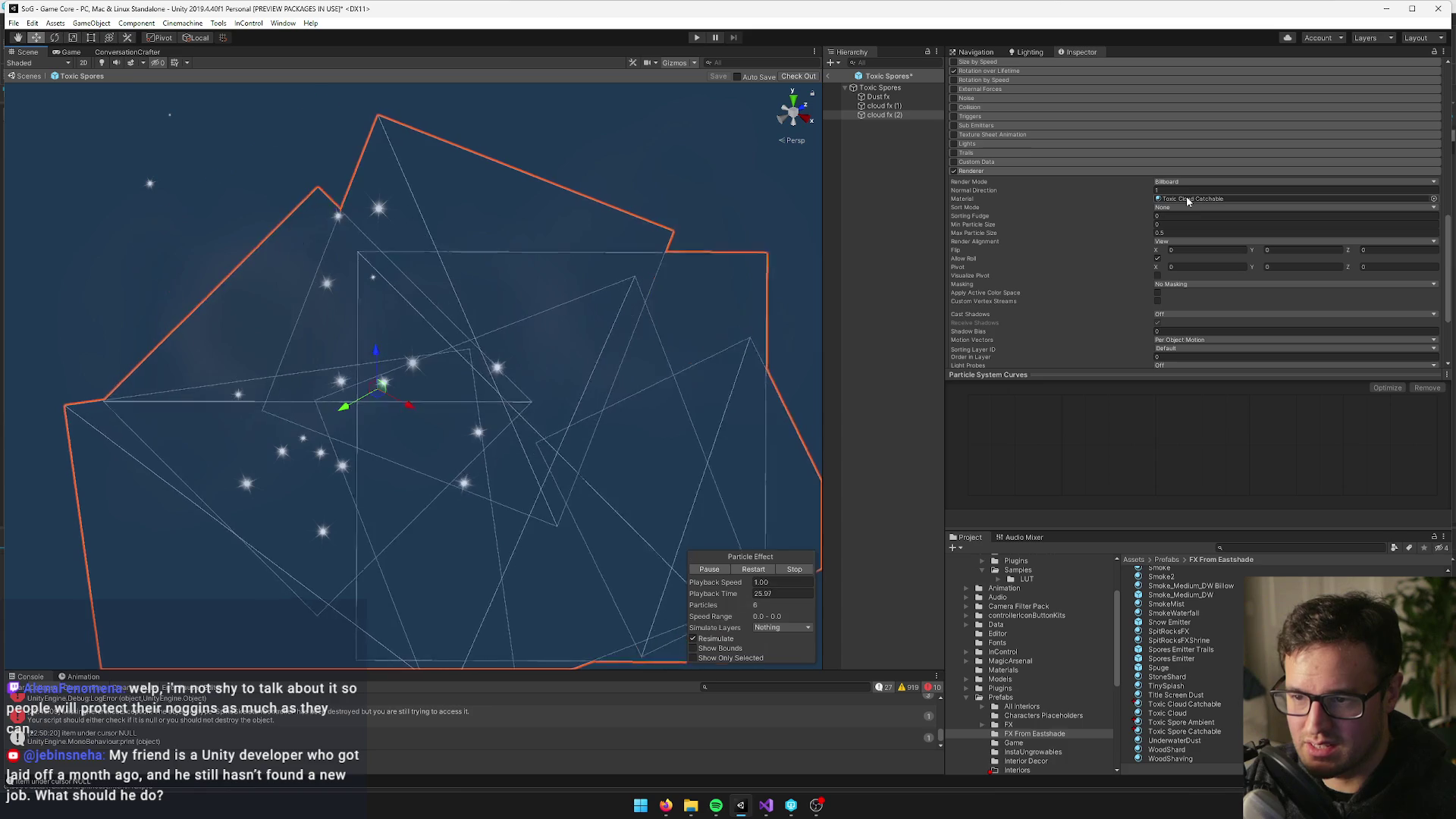
Make Toxic Cloud Catchable's colour fully opaque (alpha 255) and set Ambient Factor to 0.74
{"action": "left_click", "coordinate": [1191, 706]}
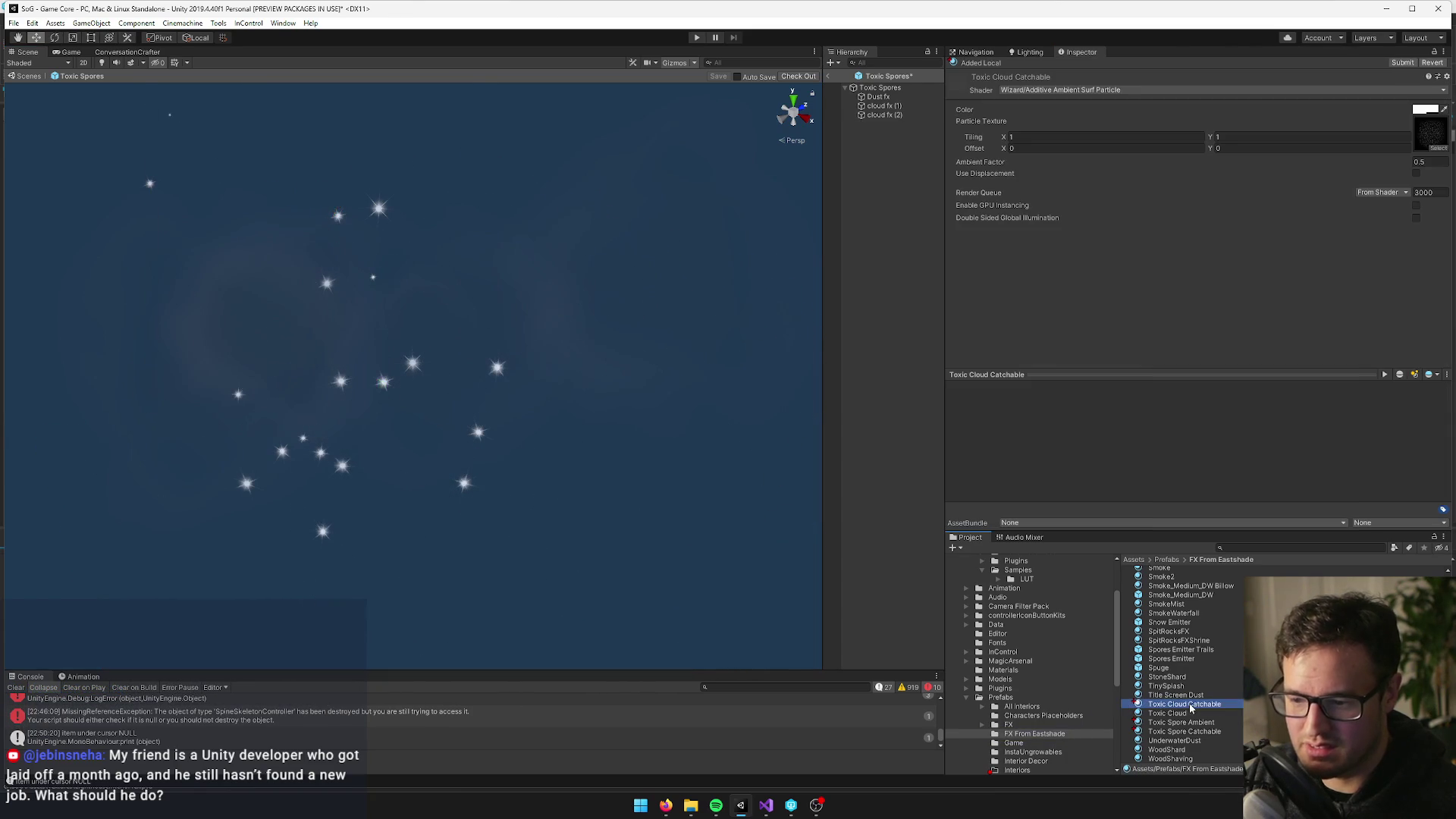
{"action": "left_click", "coordinate": [1425, 109]}
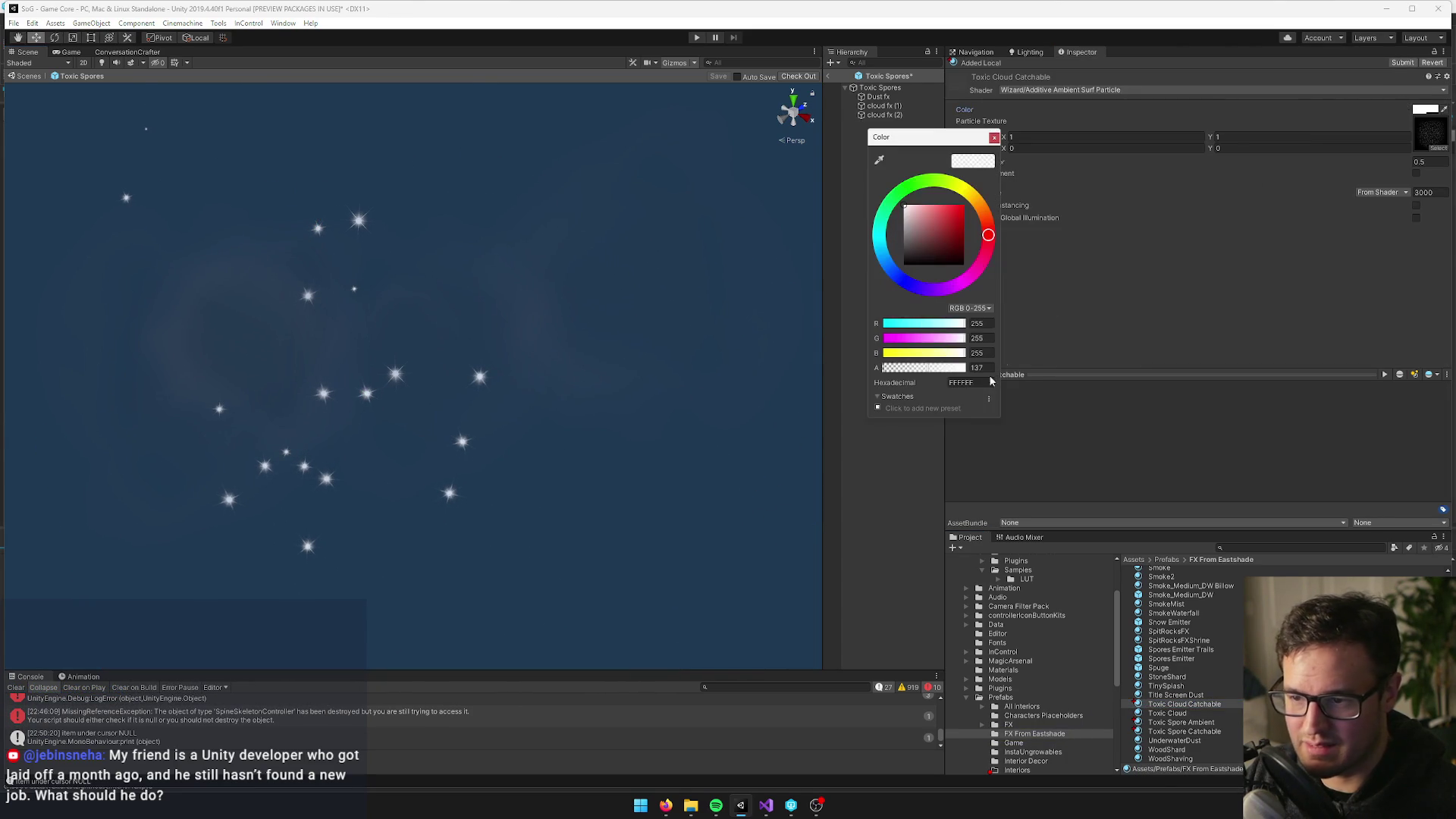
{"action": "left_click_drag", "start_coordinate": [927, 370], "coordinate": [1054, 366]}
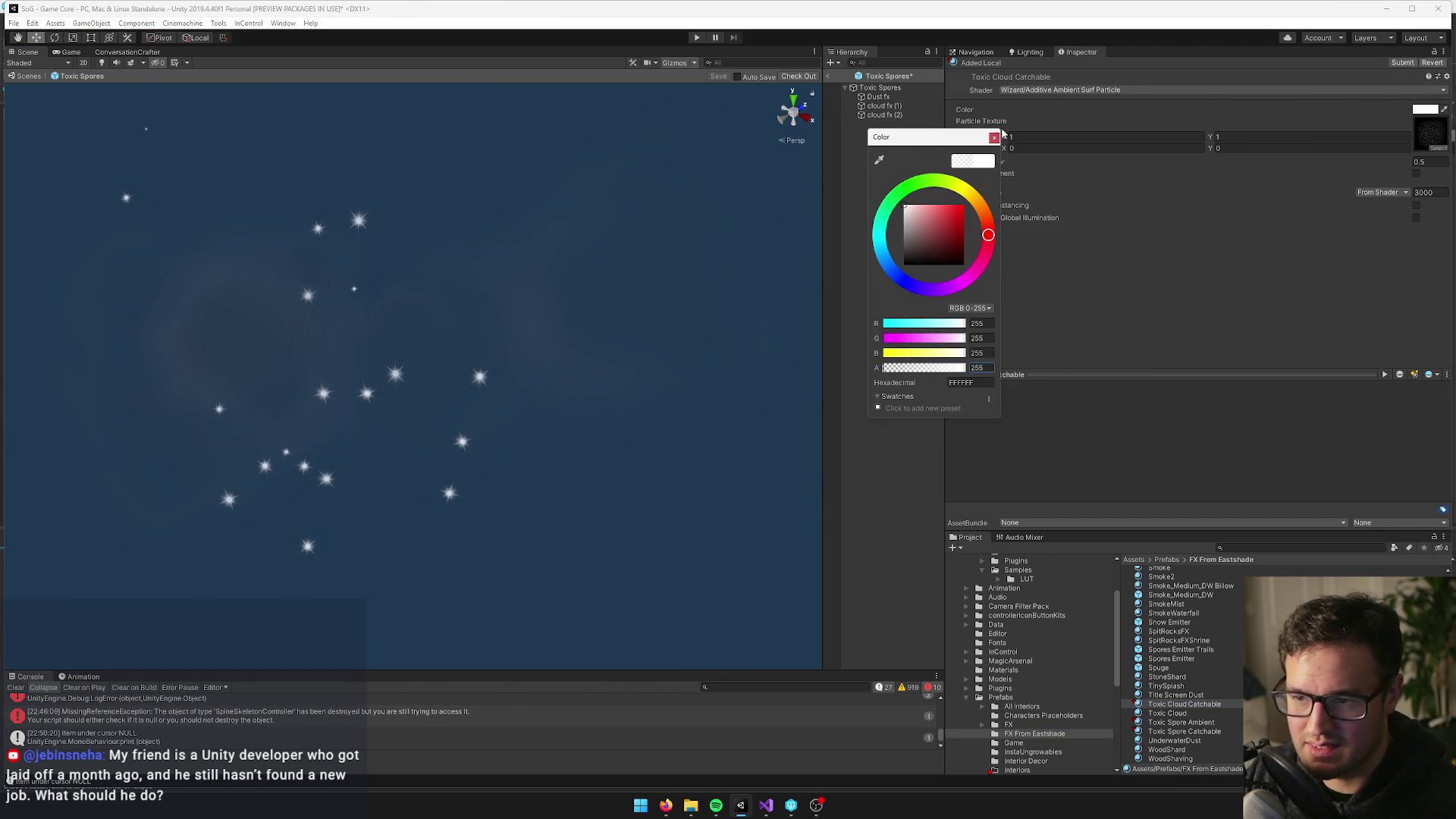
{"action": "left_click", "coordinate": [994, 137]}
{"action": "mouse_move", "coordinate": [992, 167]}
{"action": "left_mouse_down"}
{"action": "mouse_move", "coordinate": [1157, 167]}
{"action": "mouse_move", "coordinate": [1130, 167]}
{"action": "left_mouse_up"}
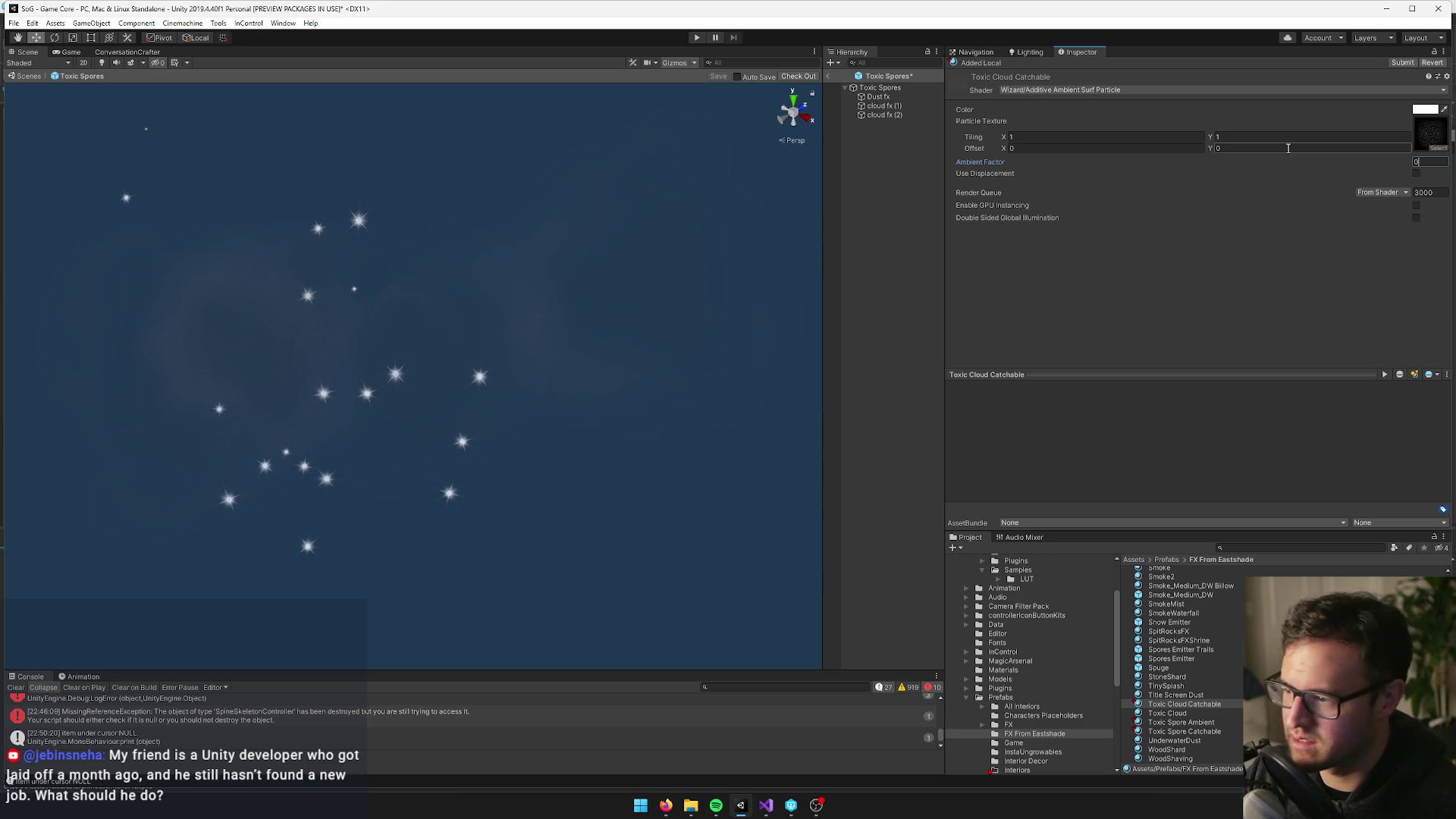
{"action": "left_click_drag", "start_coordinate": [989, 166], "coordinate": [1010, 166]}
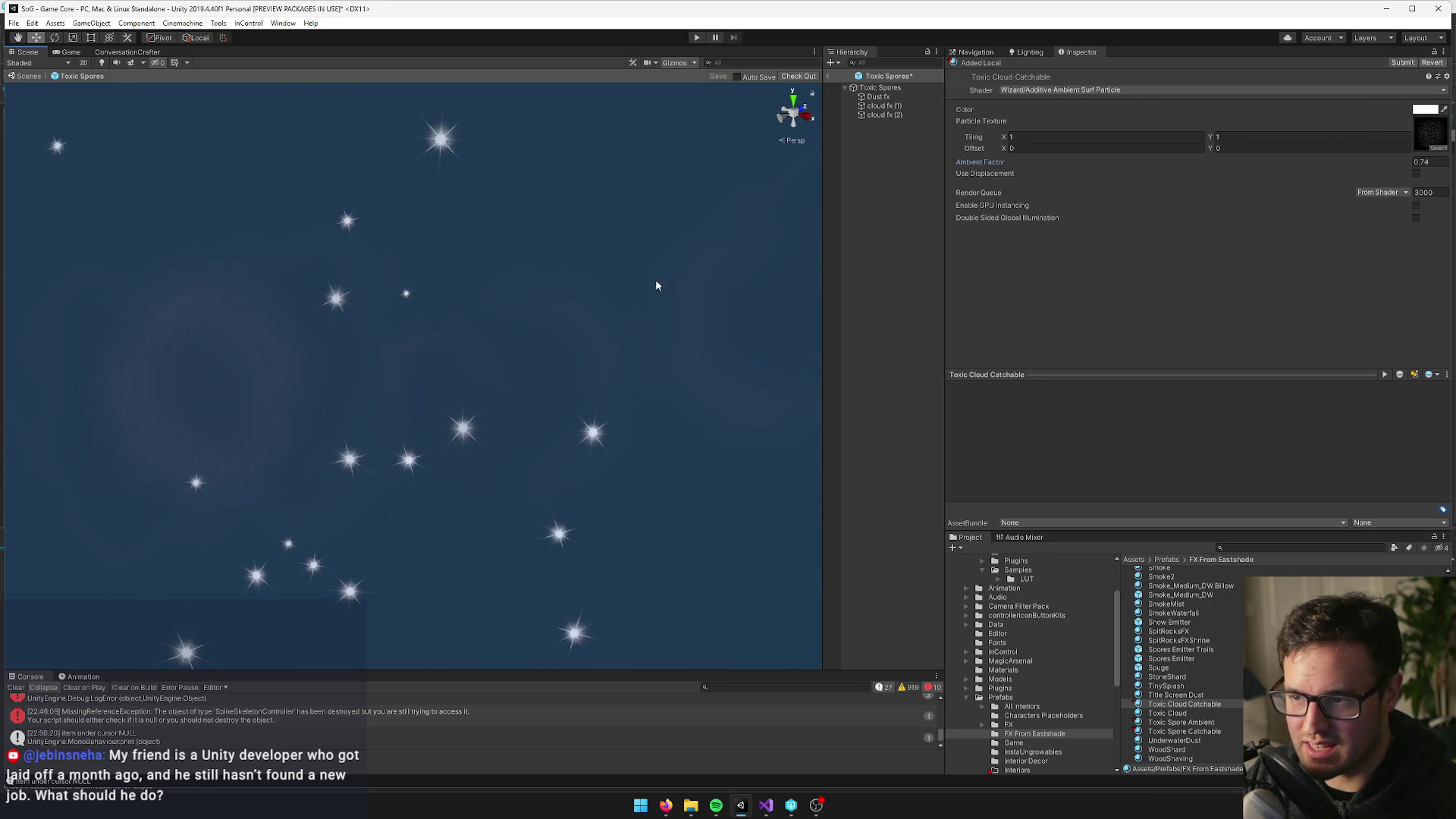
Select cloud fx (2) and open its Toxic Cloud Catchable material
{"action": "left_click", "coordinate": [883, 115]}
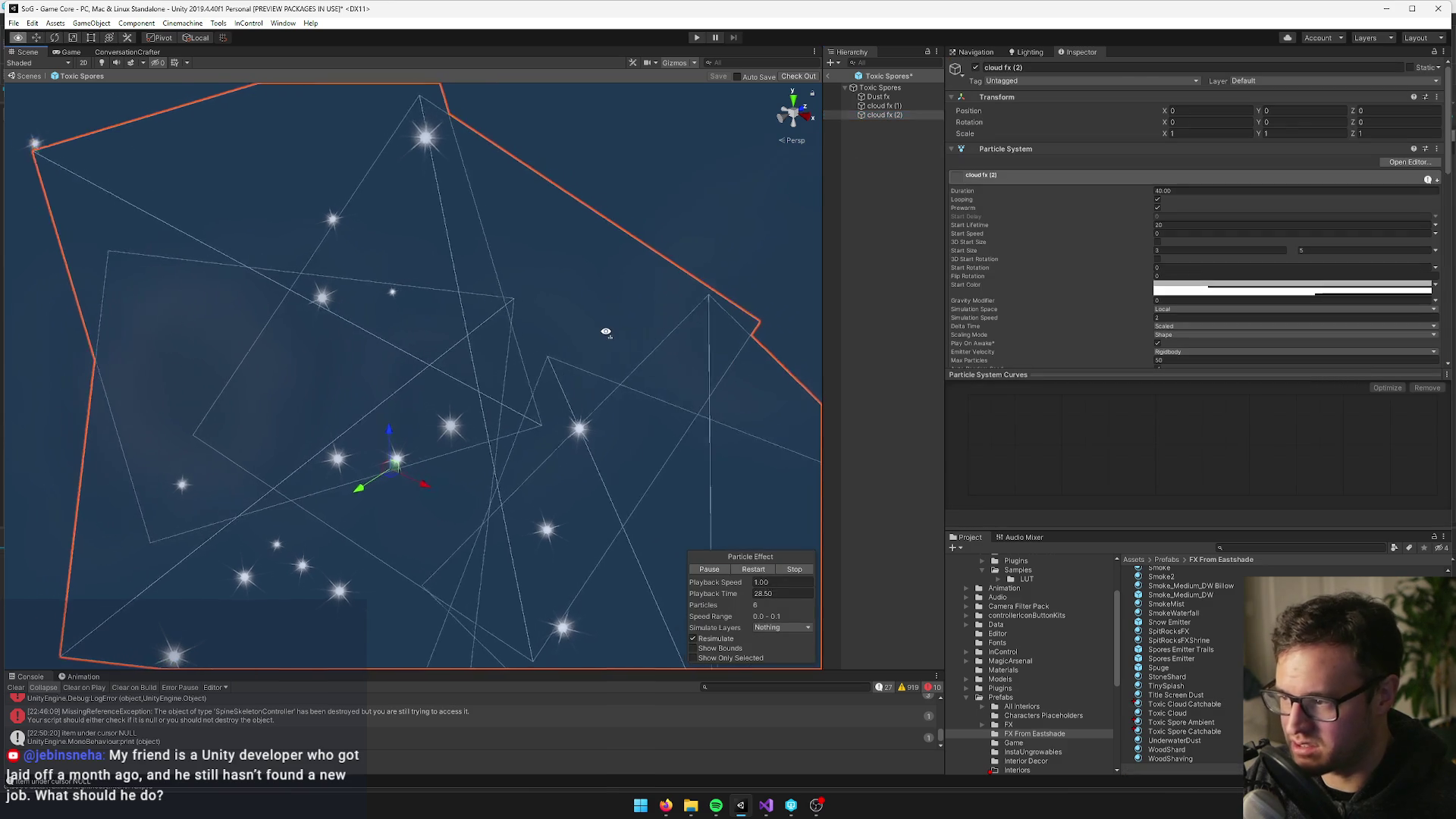
{"action": "mouse_move", "coordinate": [606, 331]}
{"action": "left_mouse_down"}
{"action": "mouse_move", "coordinate": [680, 344]}
{"action": "mouse_move", "coordinate": [881, 276]}
{"action": "left_mouse_up"}
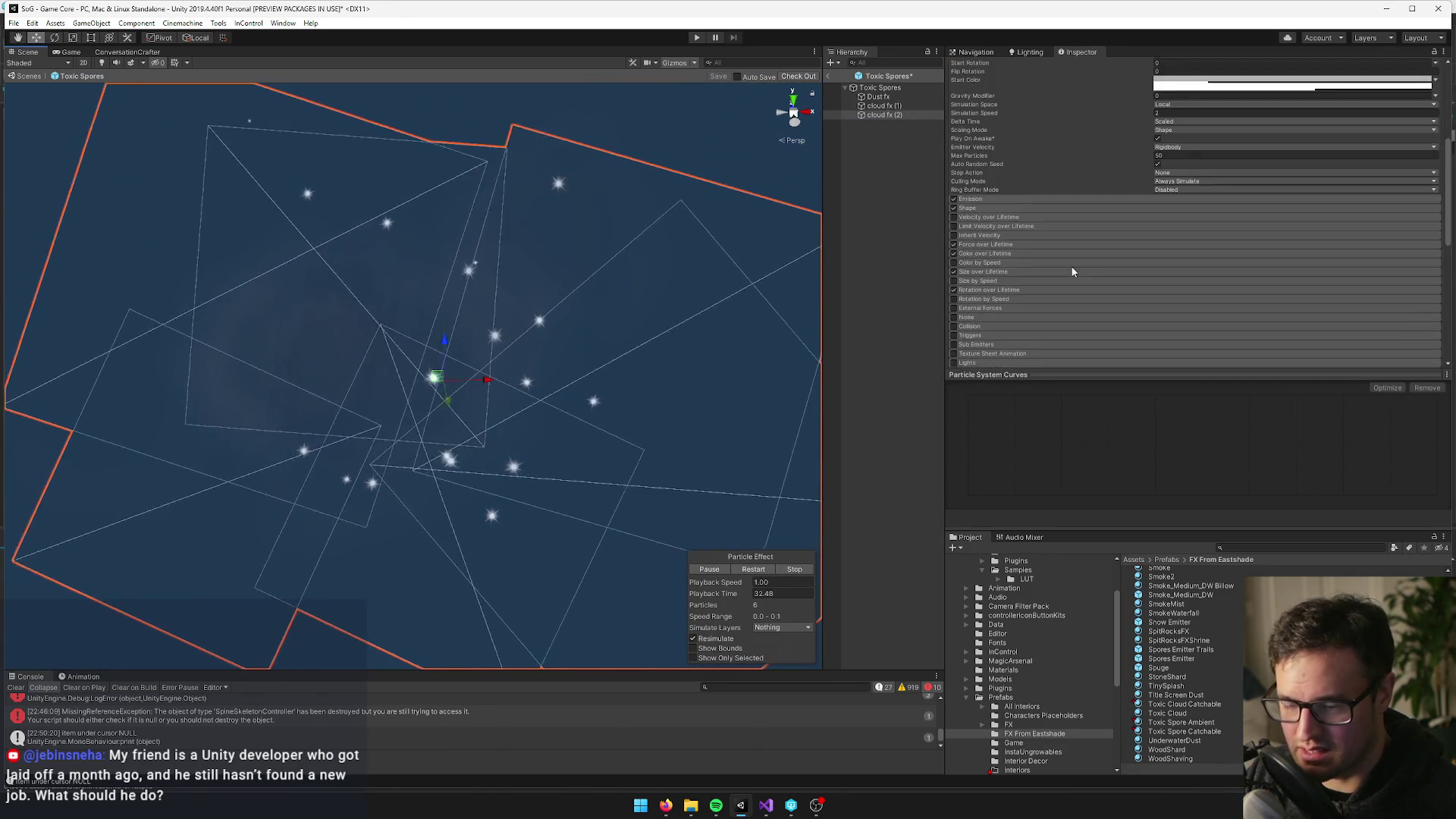
{"action": "scroll", "coordinate": [1054, 261], "scroll_direction": "down", "scroll_amount": 8}
{"action": "mouse_move", "coordinate": [682, 266]}
{"action": "left_mouse_down"}
{"action": "mouse_move", "coordinate": [525, 272]}
{"action": "mouse_move", "coordinate": [408, 234]}
{"action": "mouse_move", "coordinate": [450, 234]}
{"action": "left_mouse_up"}
{"action": "left_click", "coordinate": [1213, 213]}
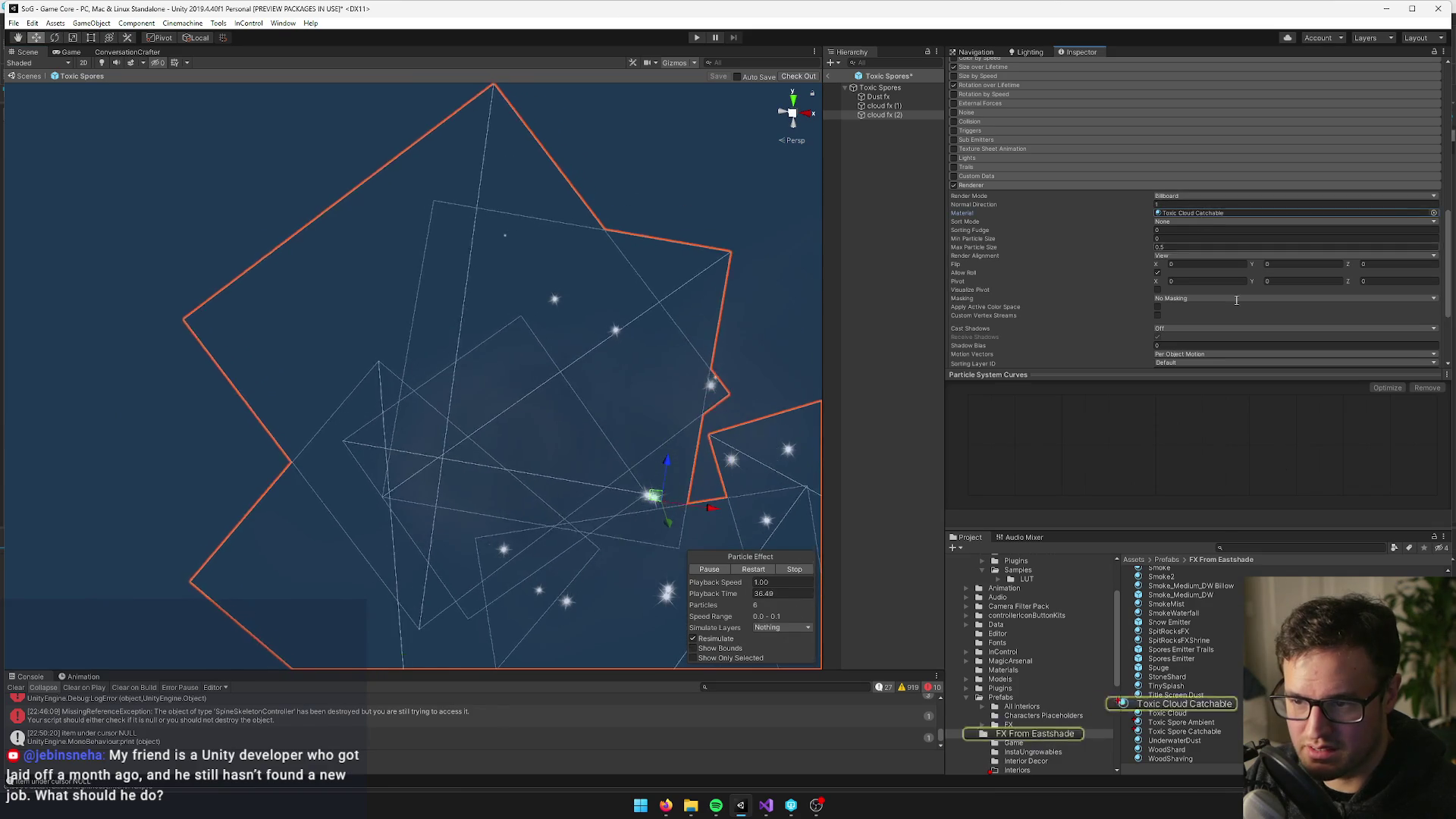
{"action": "left_click", "coordinate": [1191, 705]}
Tint the material orange (FF9D00) and save the Toxic Spores prefab
{"action": "left_click", "coordinate": [1425, 110]}
{"action": "left_click", "coordinate": [963, 204]}
{"action": "left_click_drag", "start_coordinate": [988, 235], "coordinate": [989, 199]}
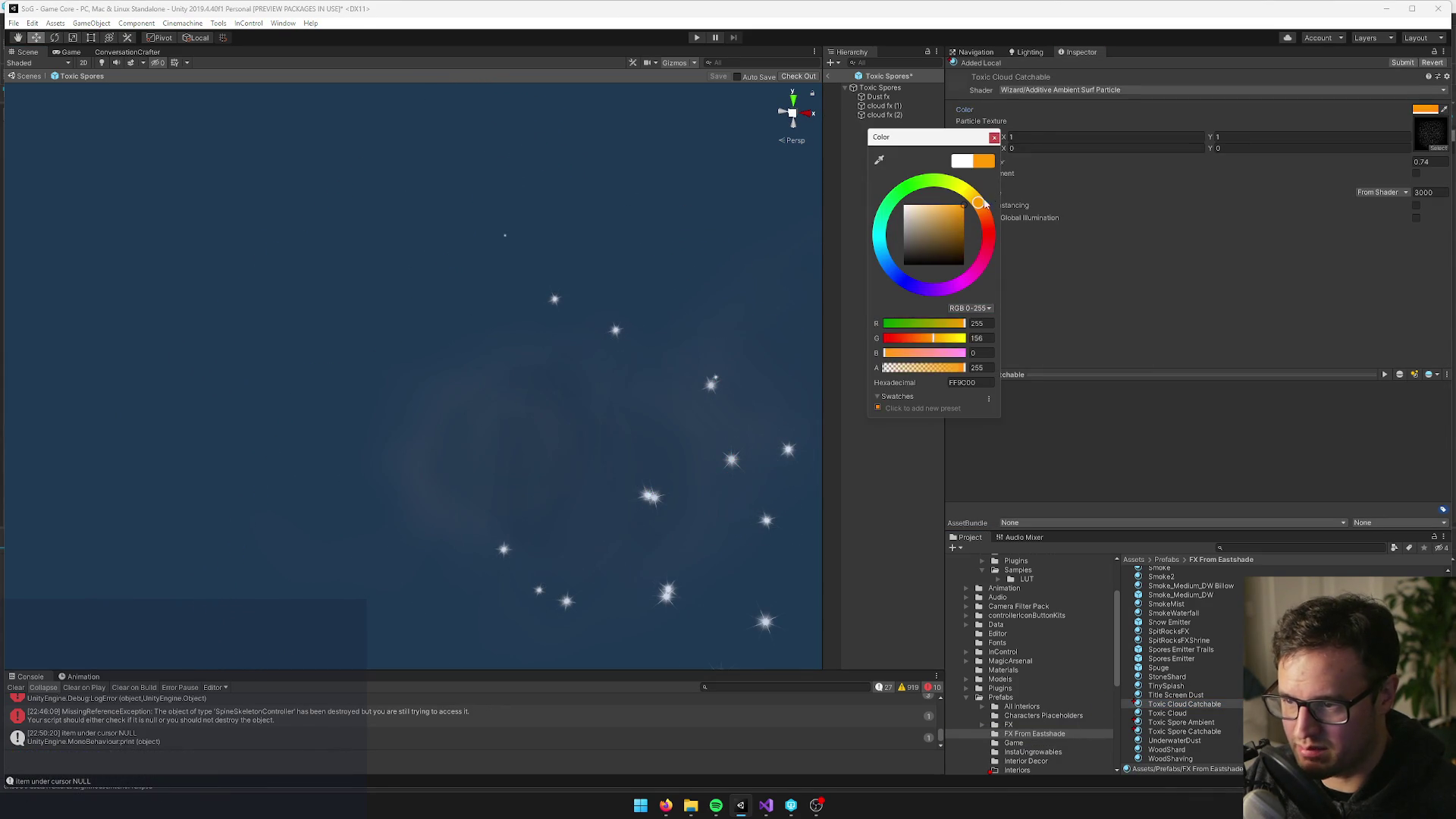
{"action": "left_click", "coordinate": [511, 296]}
{"action": "left_click_drag", "start_coordinate": [511, 296], "coordinate": [525, 323]}
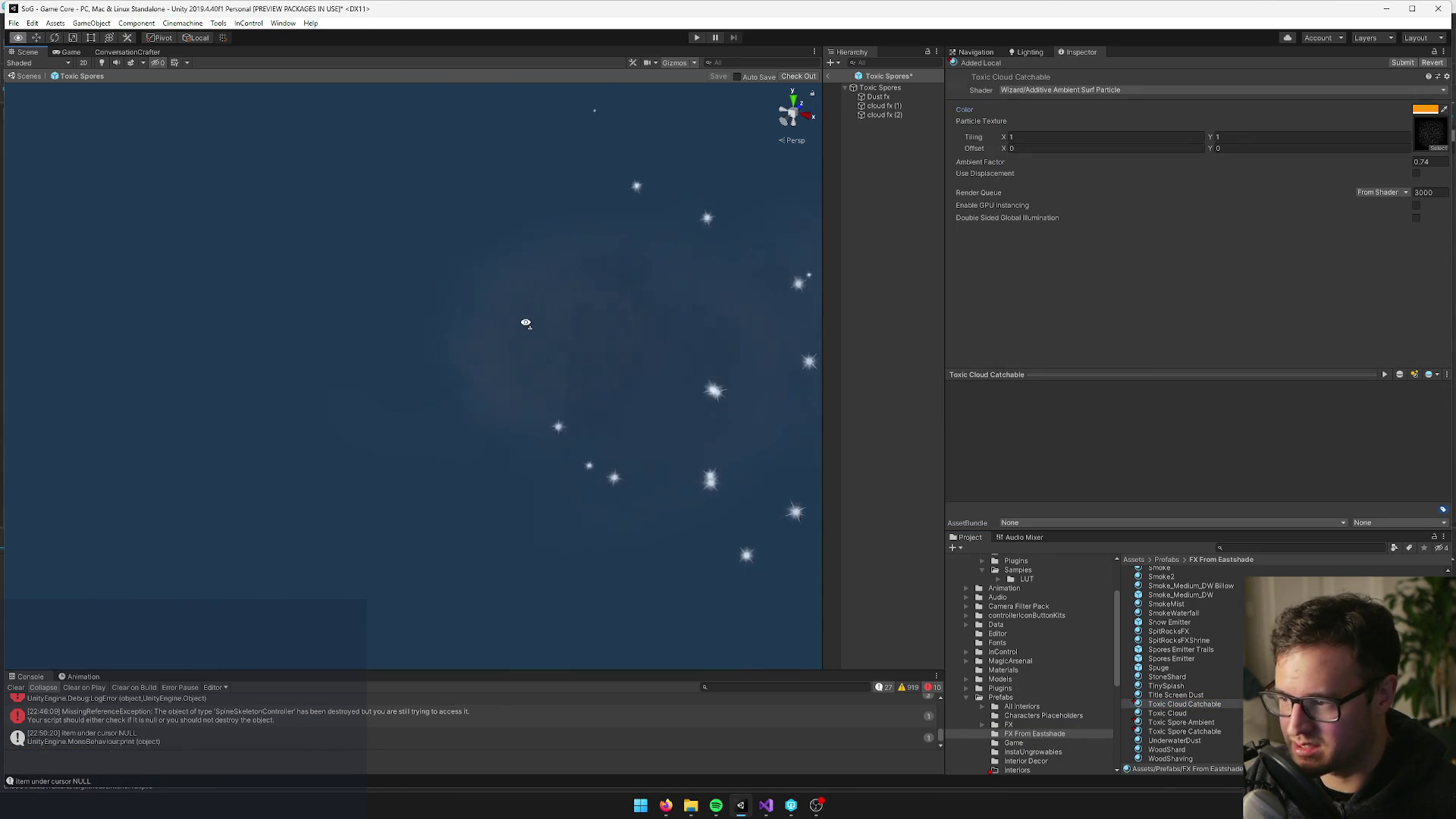
{"action": "left_click", "coordinate": [760, 77]}
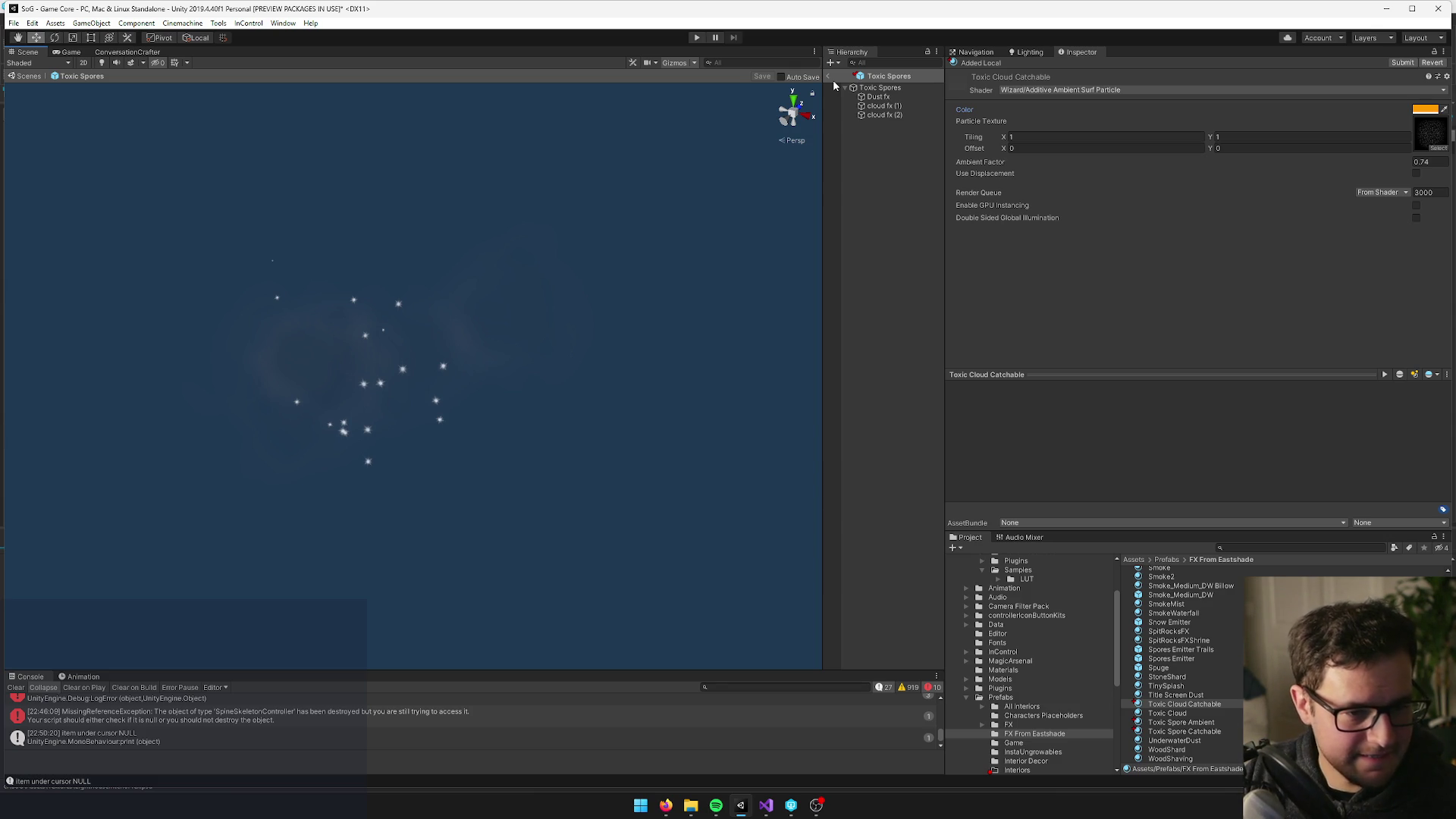
Exit prefab mode and frame the view on the test tools object by the house
{"action": "left_click", "coordinate": [828, 76]}
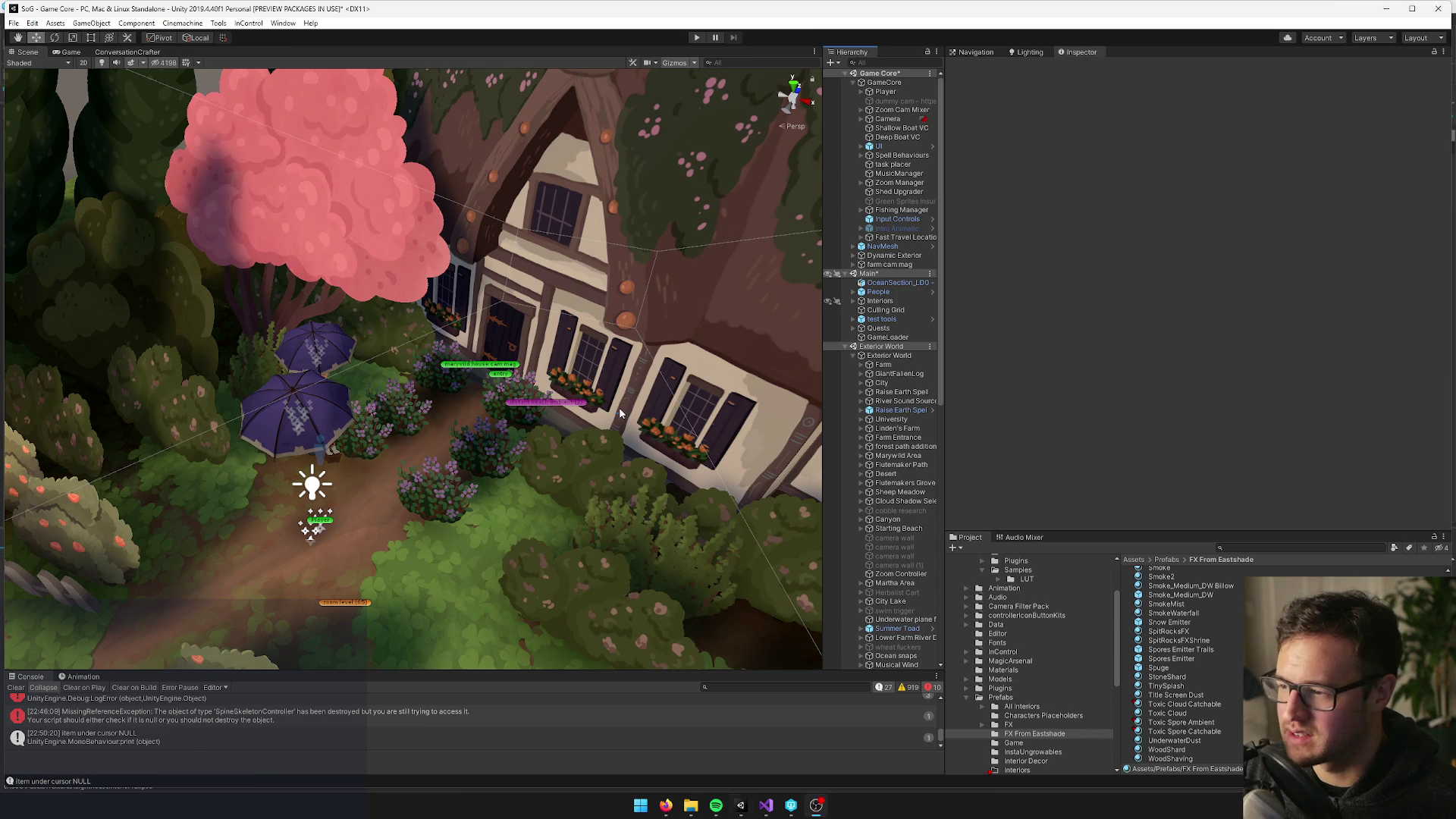
{"action": "scroll", "coordinate": [620, 413], "scroll_direction": "up", "scroll_amount": 2}
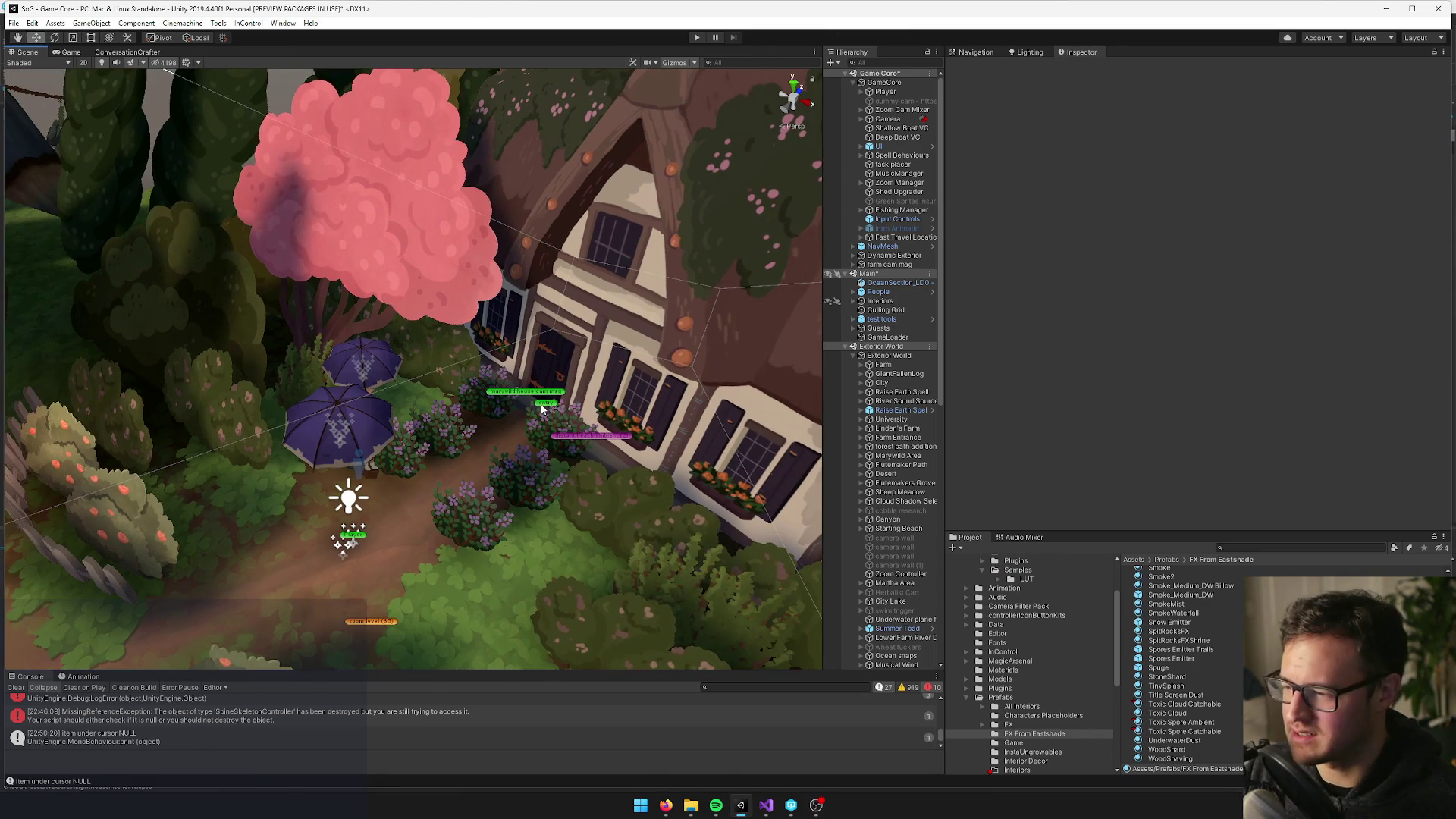
{"action": "left_click", "coordinate": [552, 416]}
{"action": "key", "text": "f"}
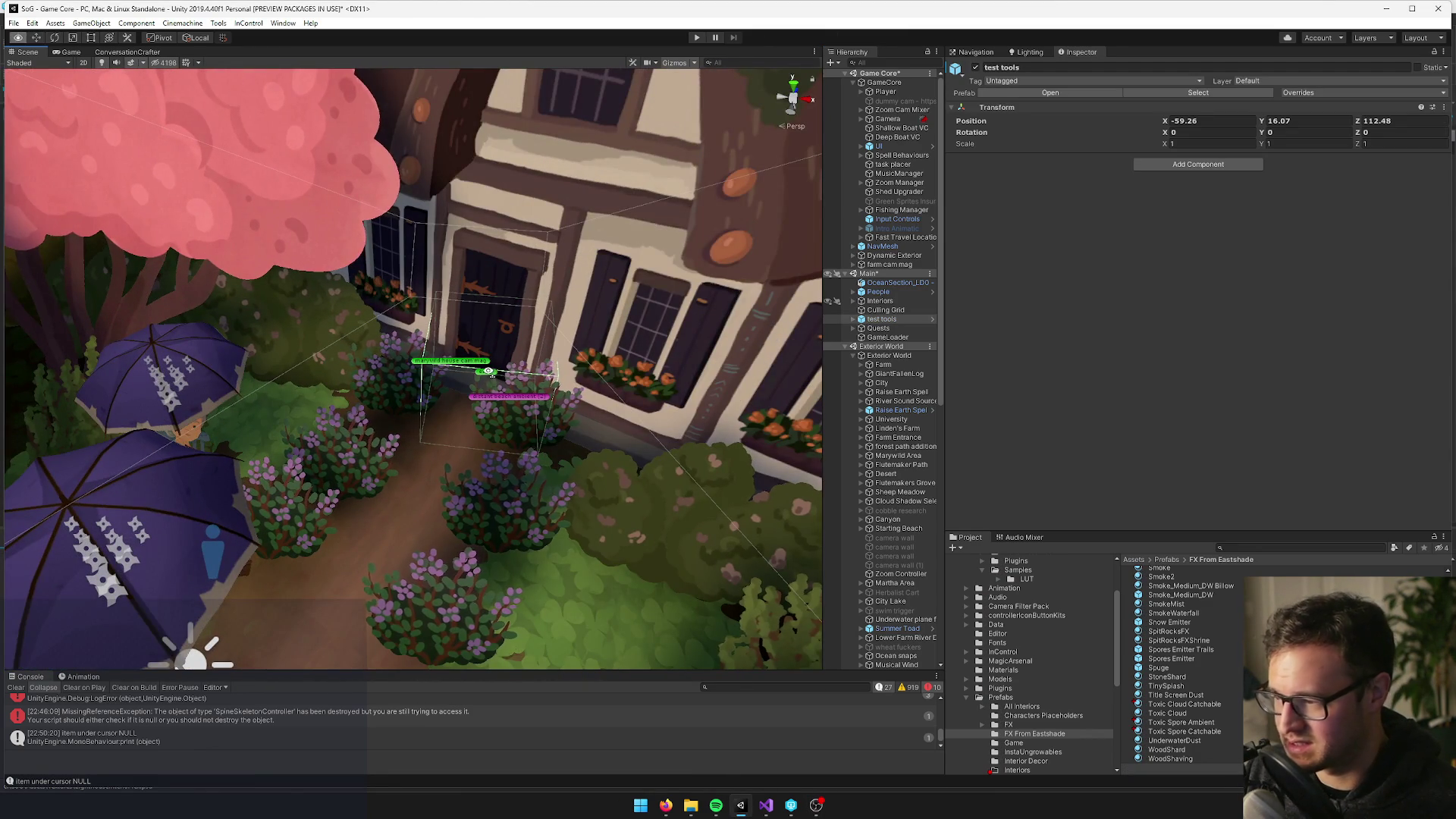
{"action": "scroll", "coordinate": [502, 379], "scroll_direction": "up", "scroll_amount": 3}
{"action": "left_click_drag", "start_coordinate": [503, 367], "coordinate": [476, 415]}
Check the entry portal's To World Name is Dark Forest, then play in the Game view
{"action": "left_click", "coordinate": [463, 422]}
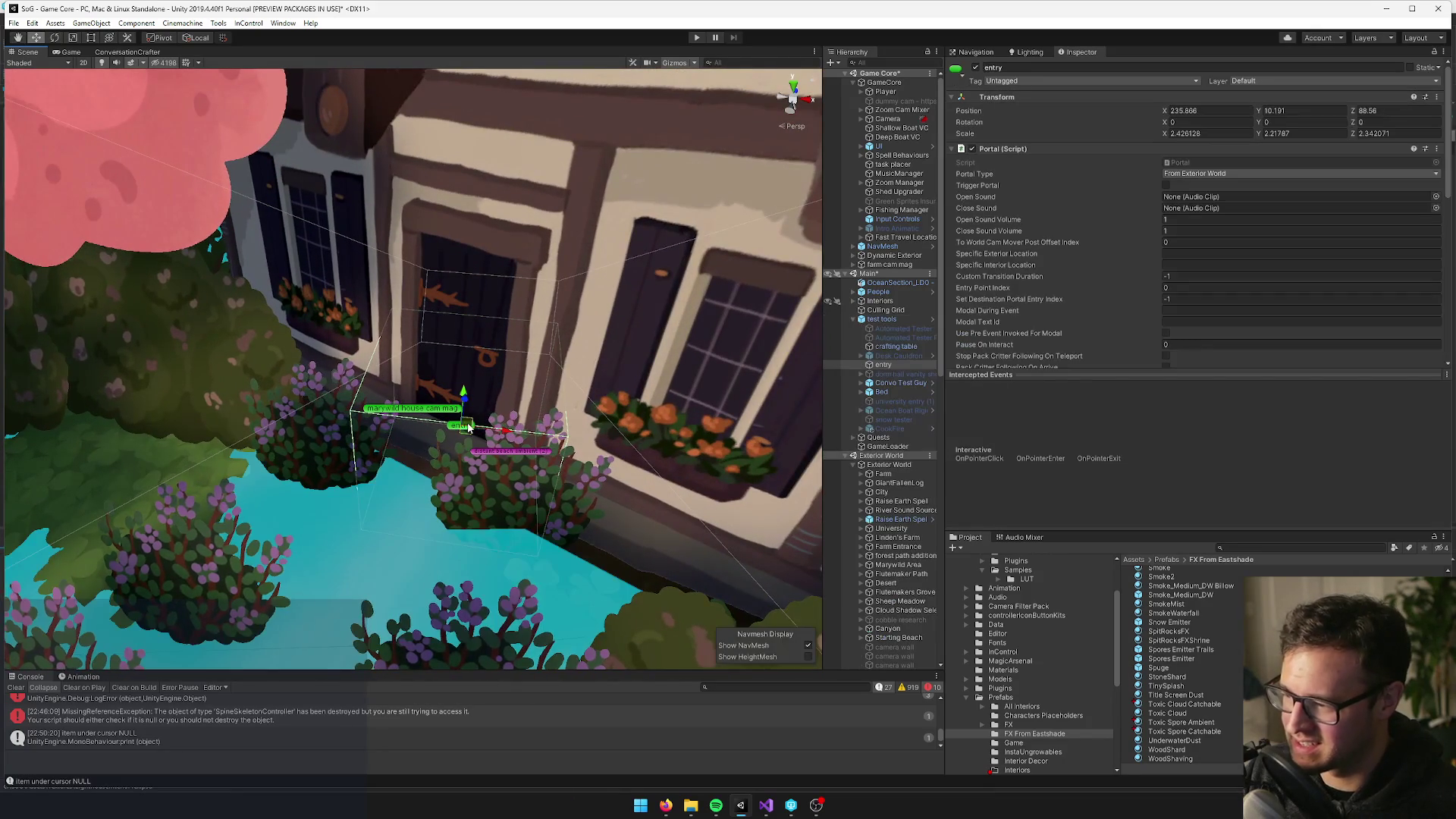
{"action": "scroll", "coordinate": [1212, 234], "scroll_direction": "down", "scroll_amount": 2}
{"action": "mouse_move", "coordinate": [550, 303]}
{"action": "left_mouse_down"}
{"action": "mouse_move", "coordinate": [560, 270]}
{"action": "mouse_move", "coordinate": [747, 248]}
{"action": "left_mouse_up"}
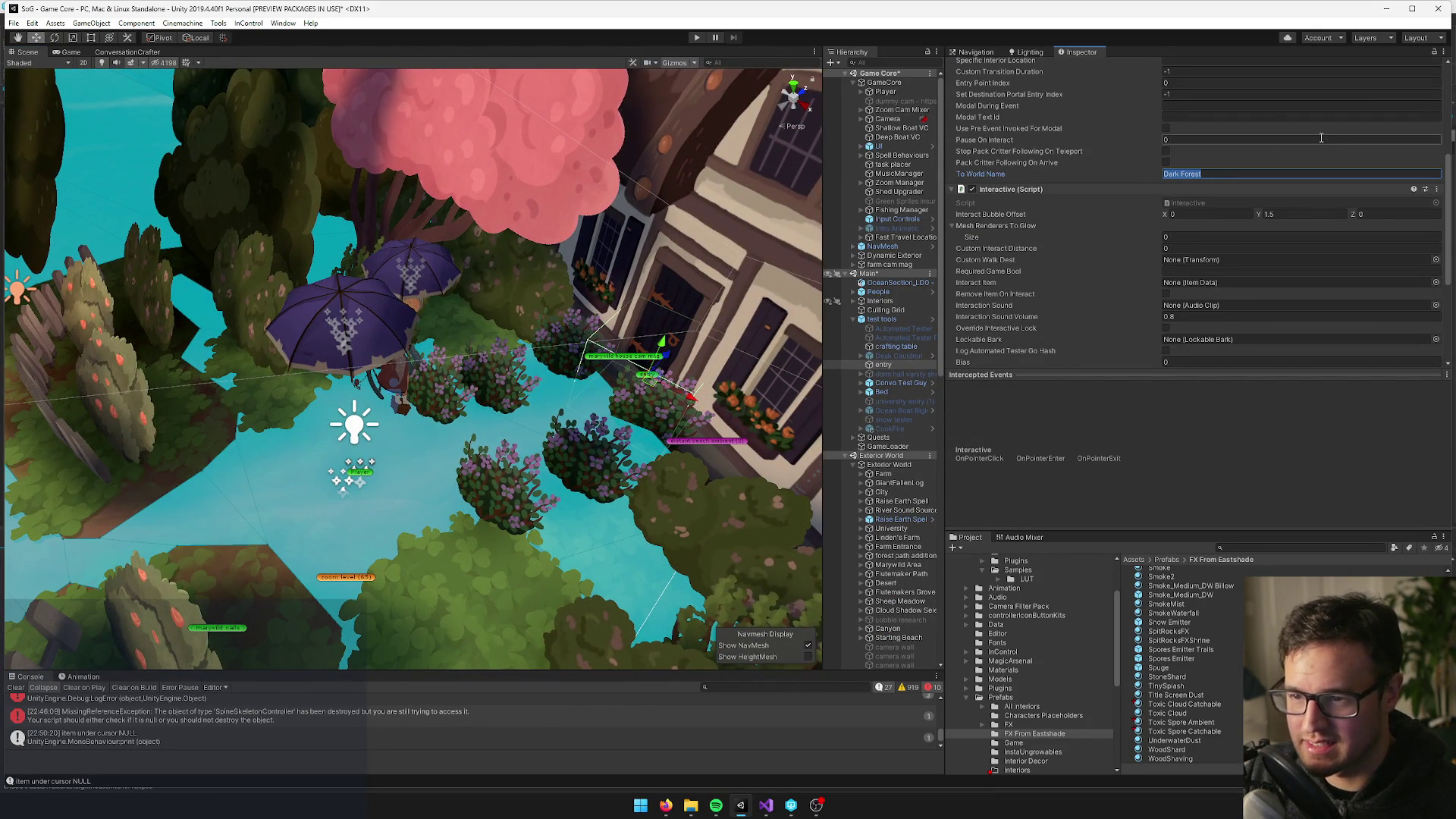
{"action": "left_click_drag", "start_coordinate": [594, 399], "coordinate": [603, 376]}
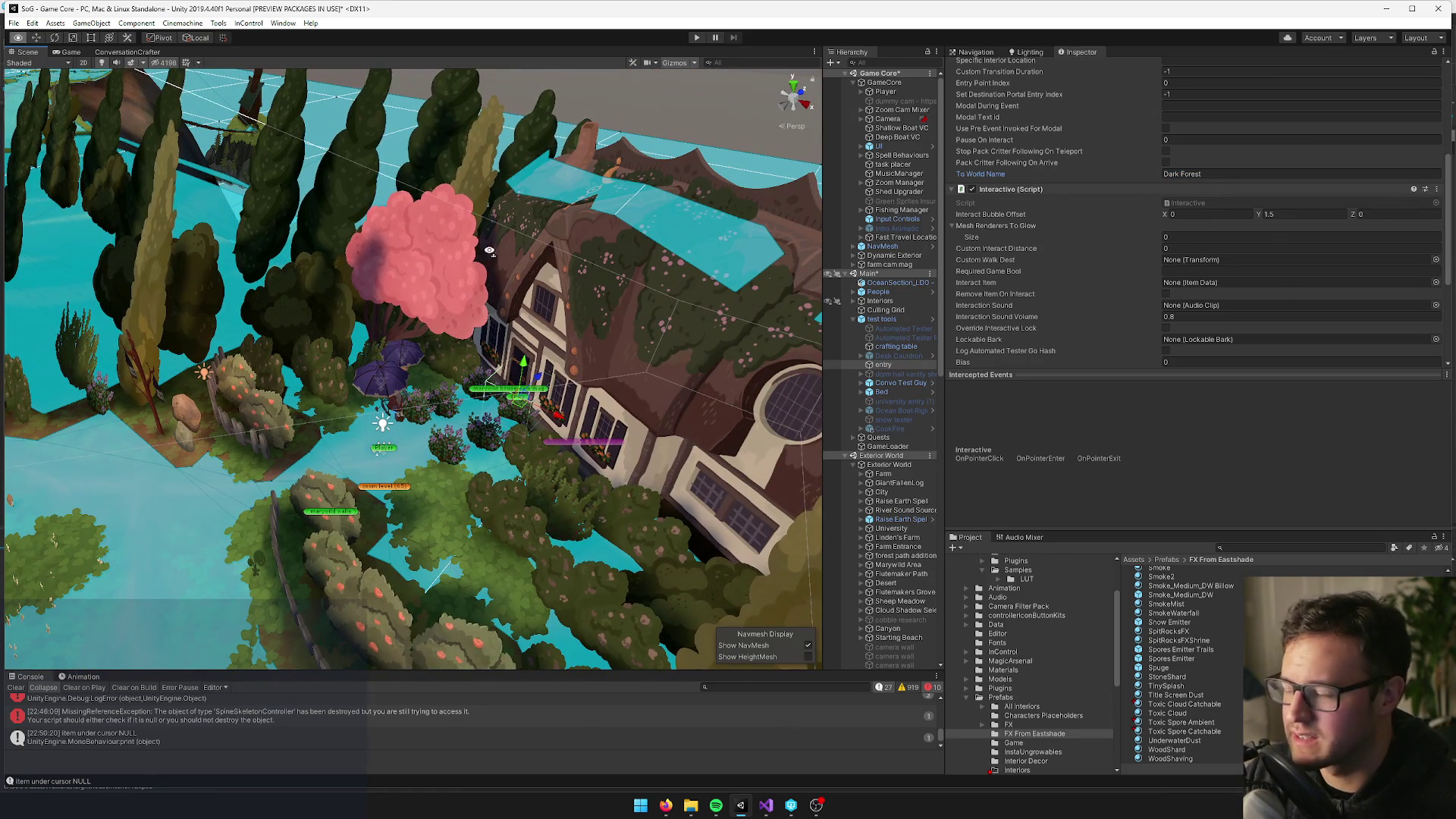
{"action": "left_click", "coordinate": [70, 51]}
{"action": "left_click", "coordinate": [699, 41]}
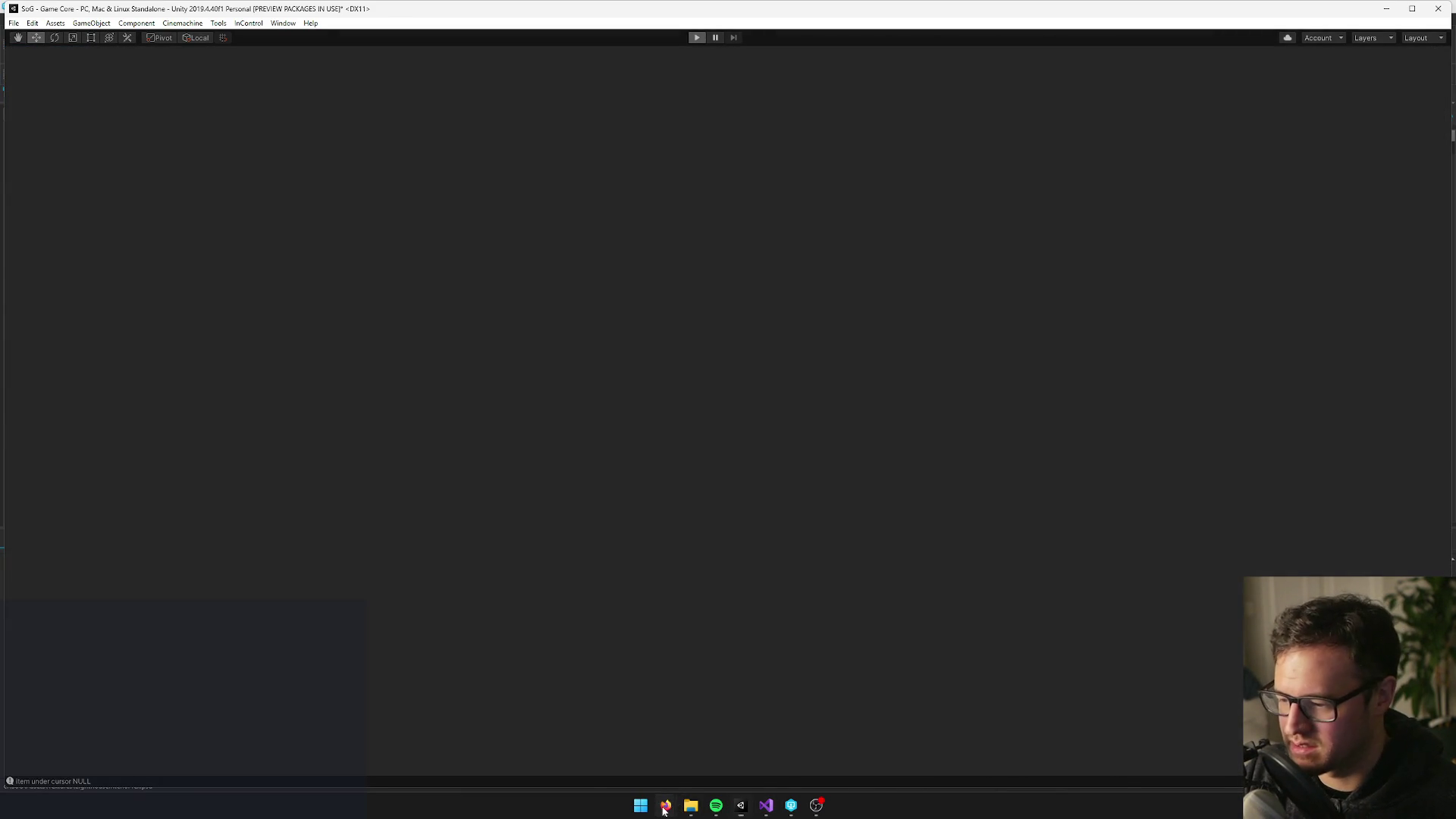
Walk the character north, back south, then north again through the forest
{"action": "mouse_move", "coordinate": [666, 806]}
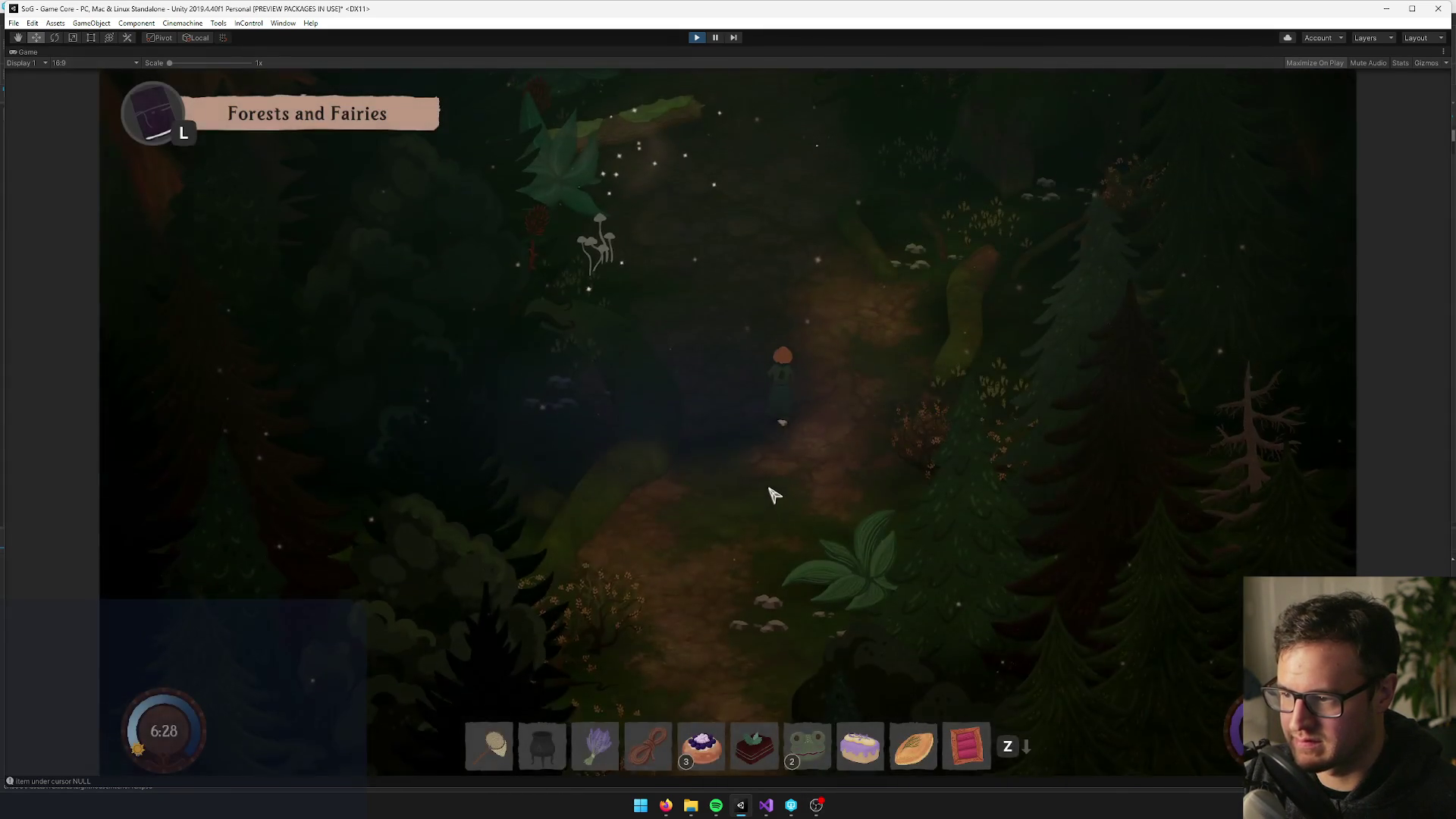
{"action": "key", "text": "w"}
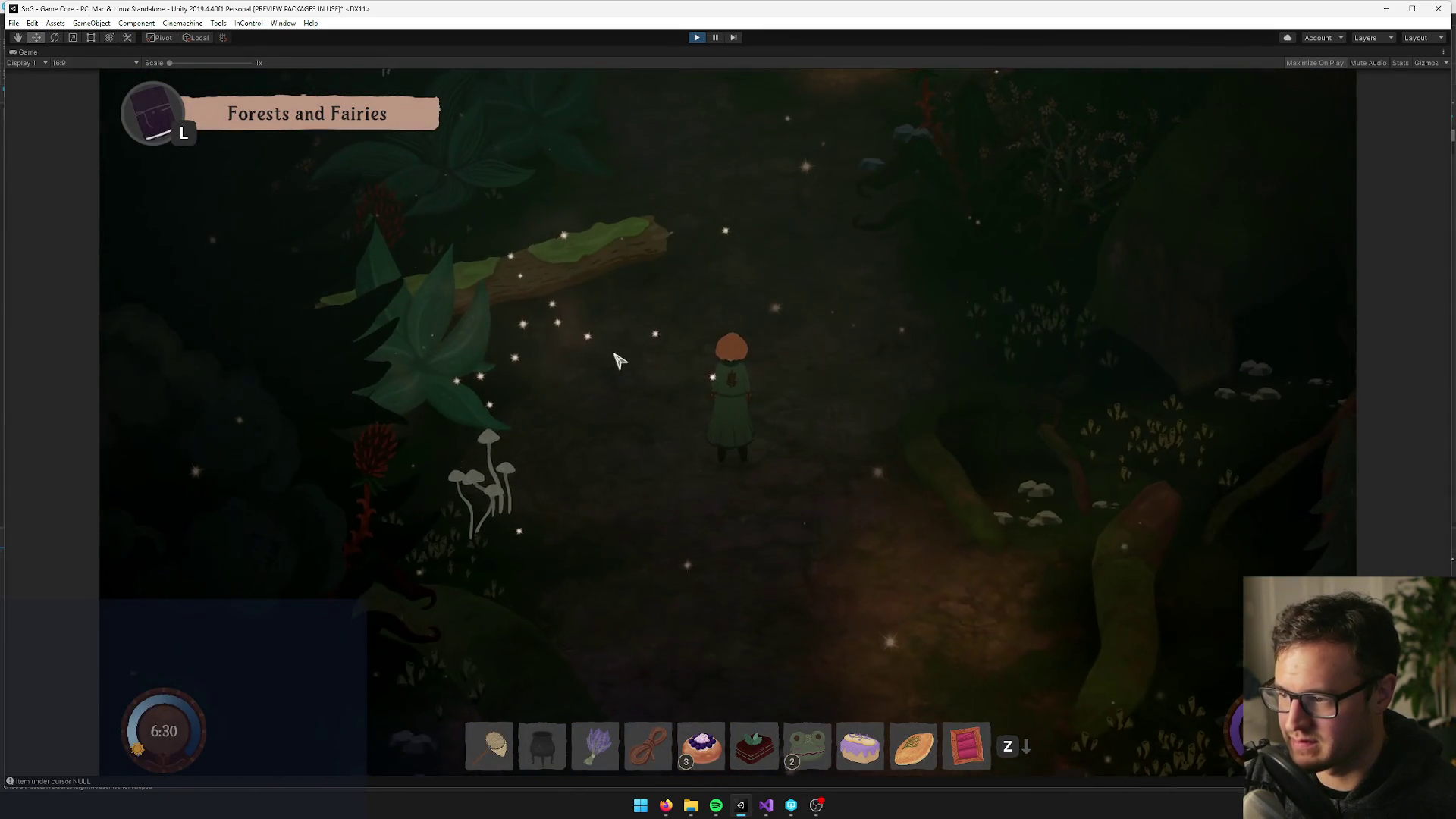
{"action": "key", "text": "w"}
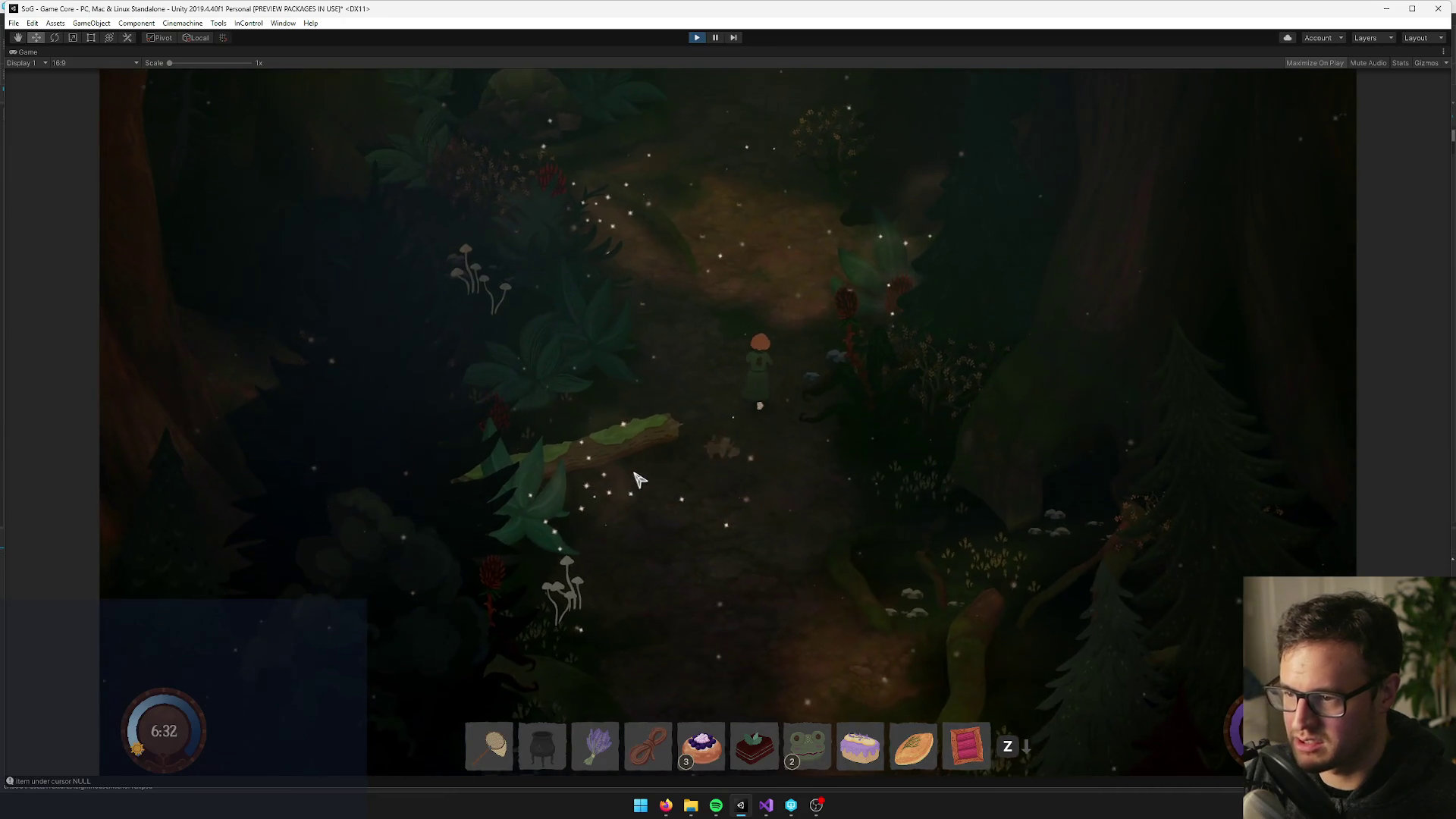
{"action": "key", "text": "w"}
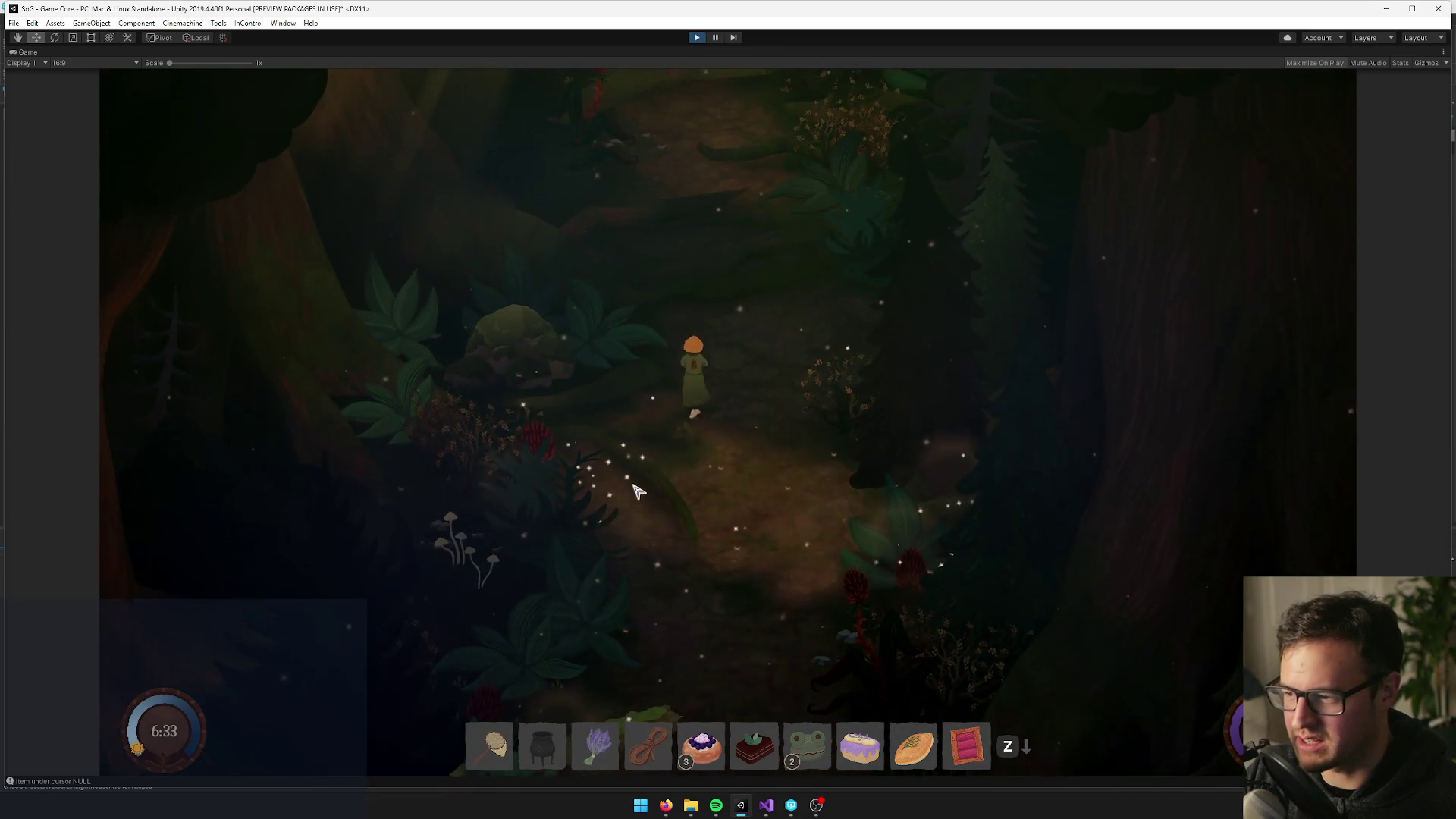
{"action": "key", "text": "s"}
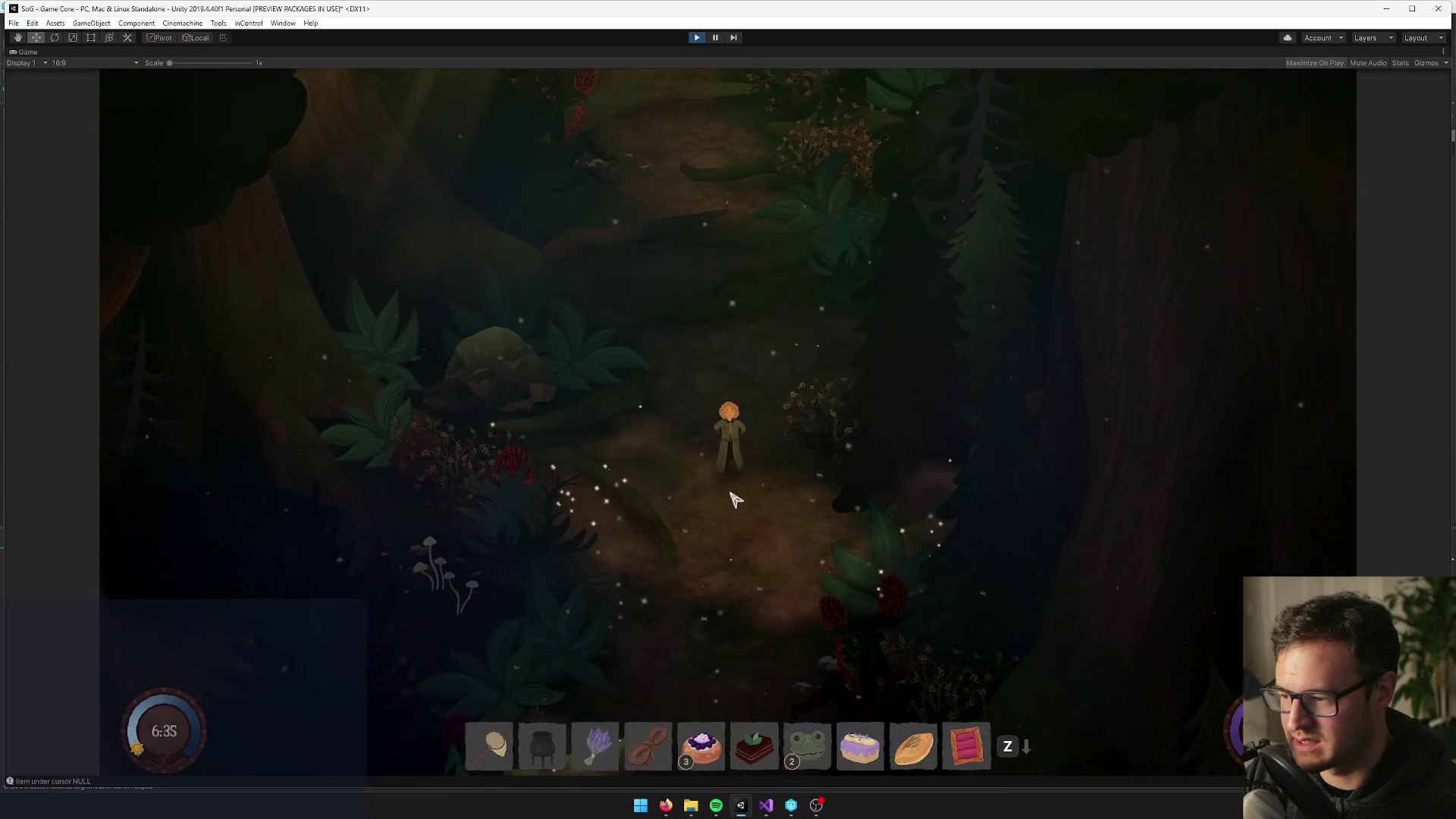
{"action": "key", "text": "s"}
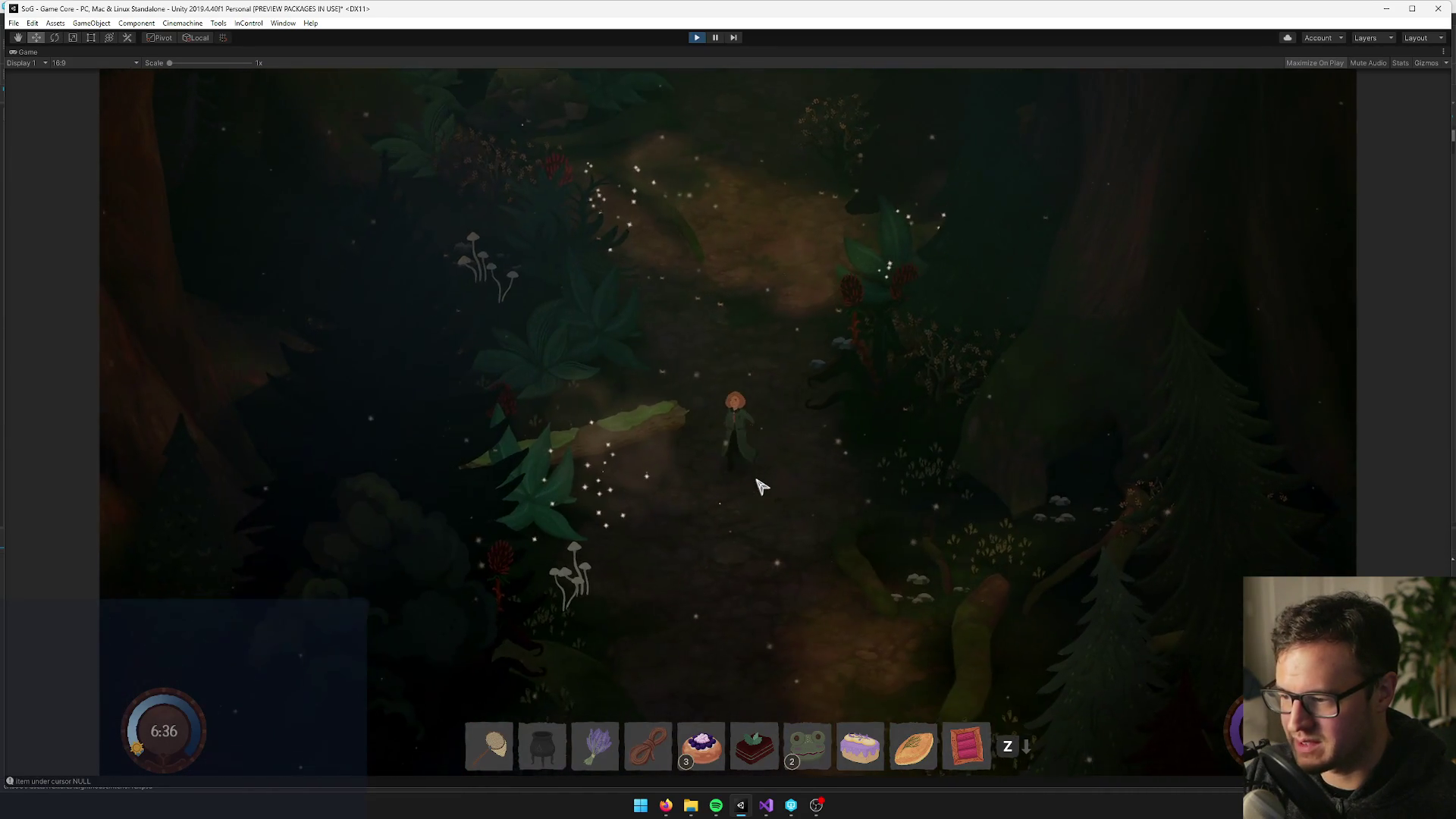
{"action": "key", "text": "d"}
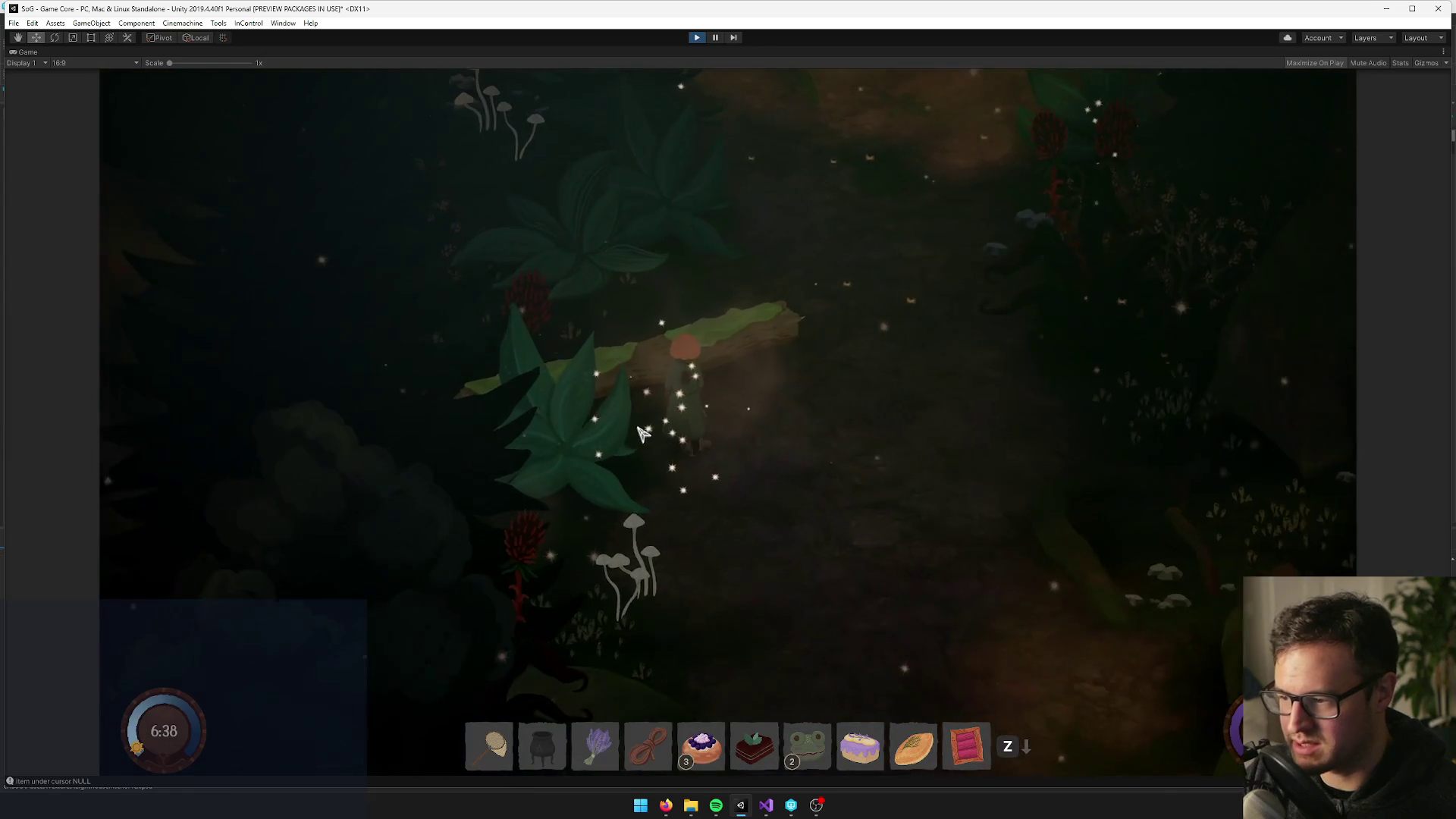
{"action": "key", "text": "w"}
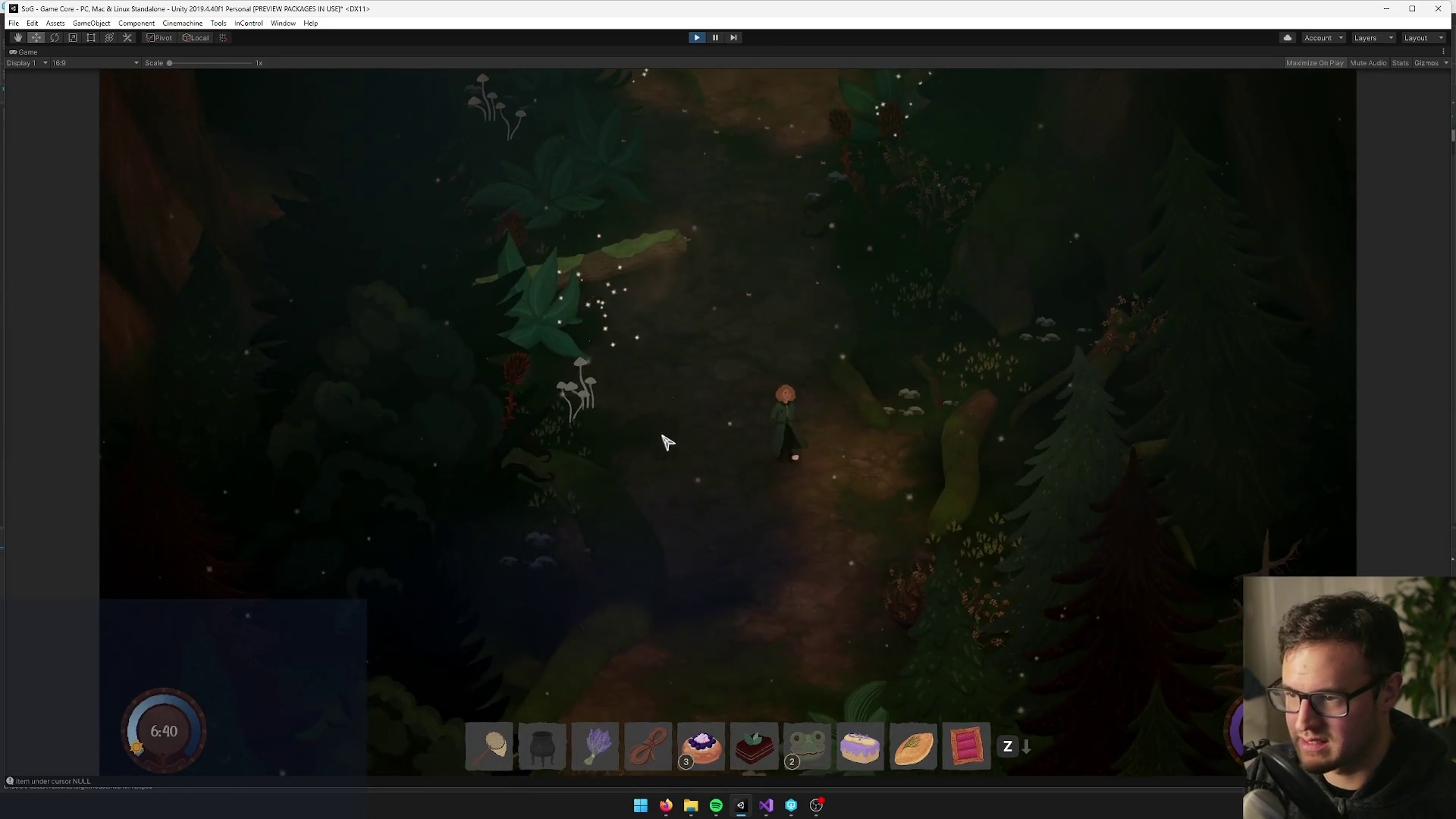
{"action": "key", "text": "w"}
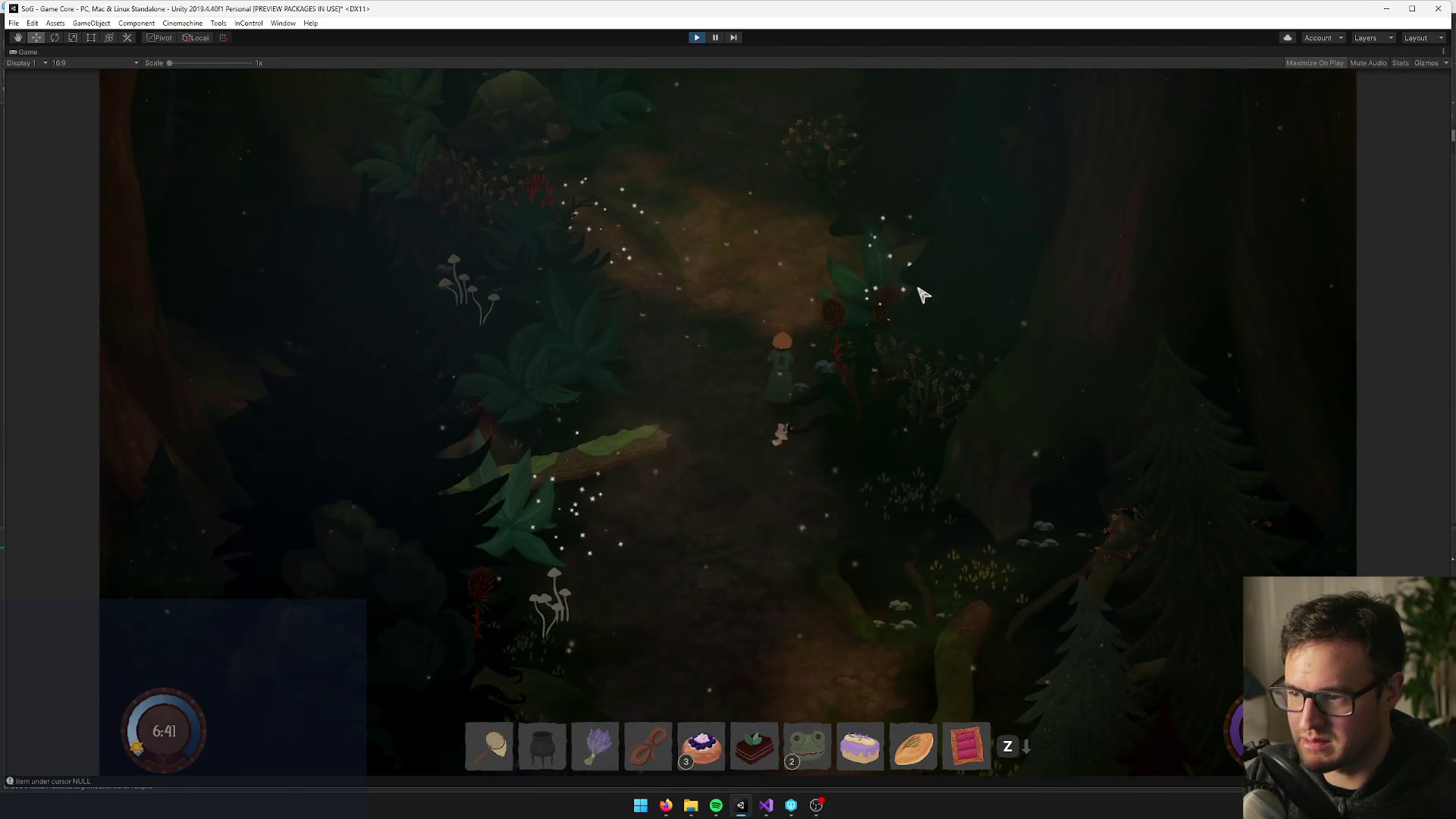
{"action": "key", "text": "w"}
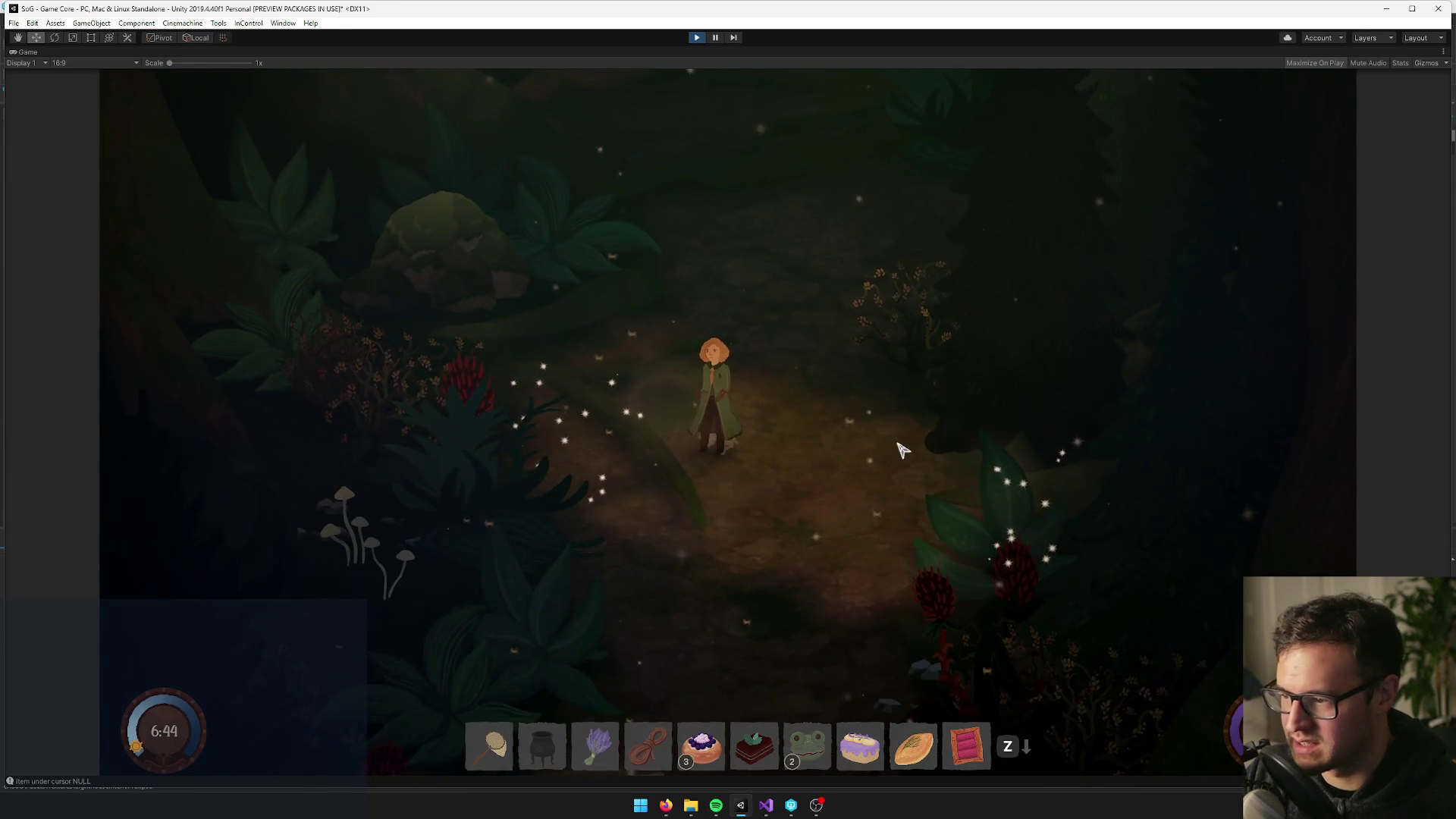
Walk the character up and right along the forest path, then stop play mode
{"action": "key", "text": "d"}
{"action": "key", "text": "w"}
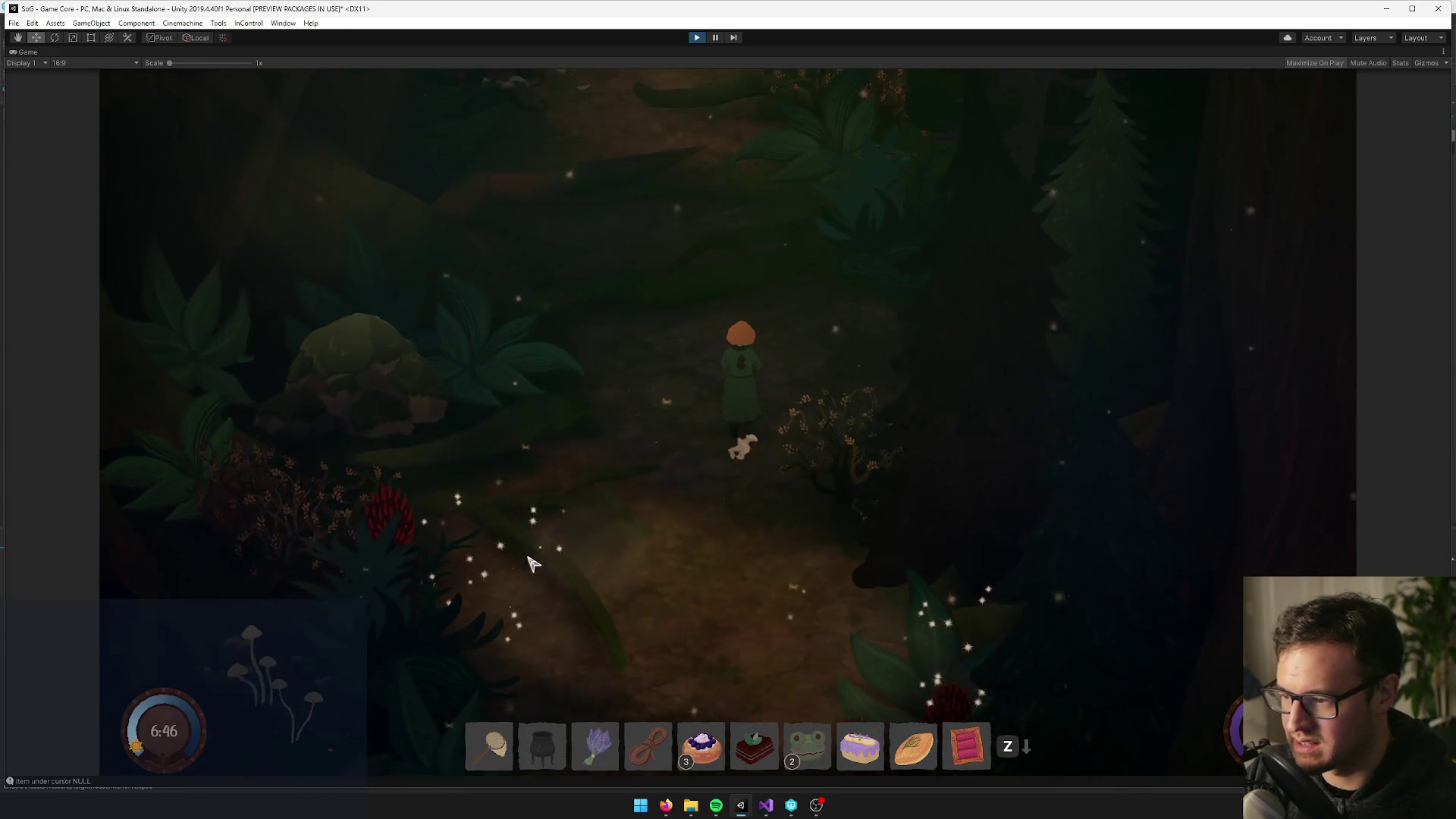
{"action": "key", "text": "w"}
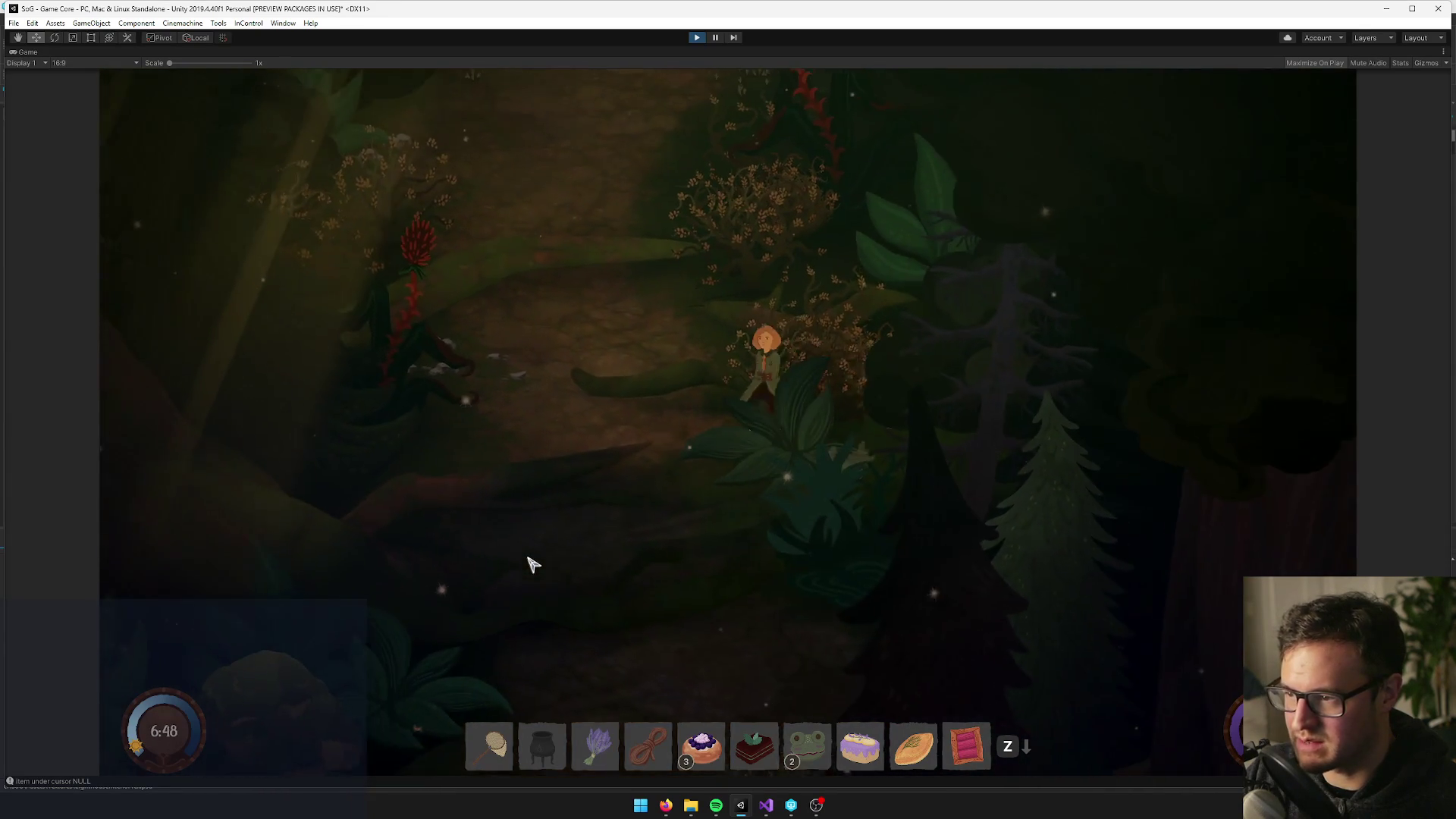
{"action": "key", "text": "w"}
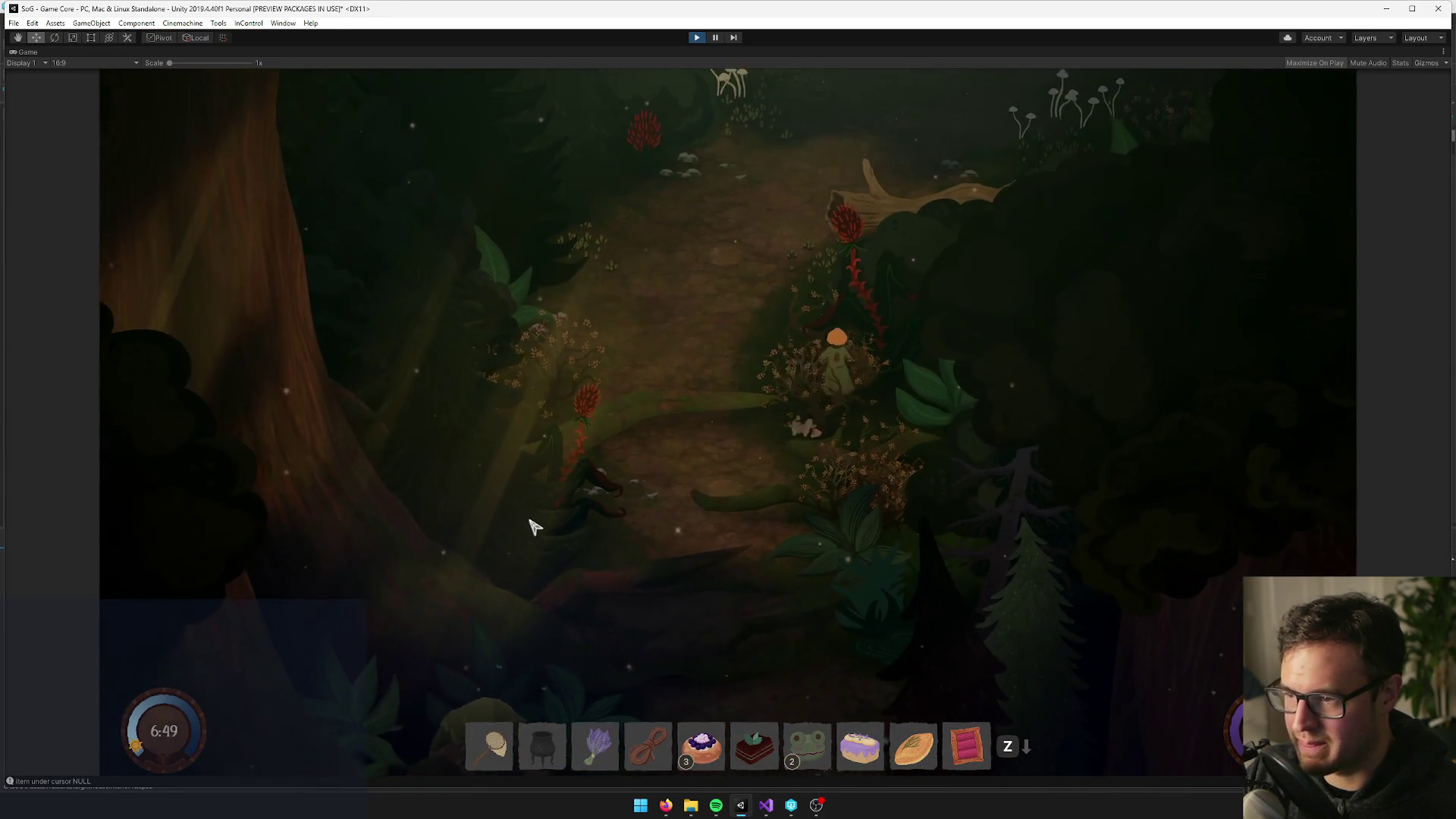
{"action": "key", "text": "w"}
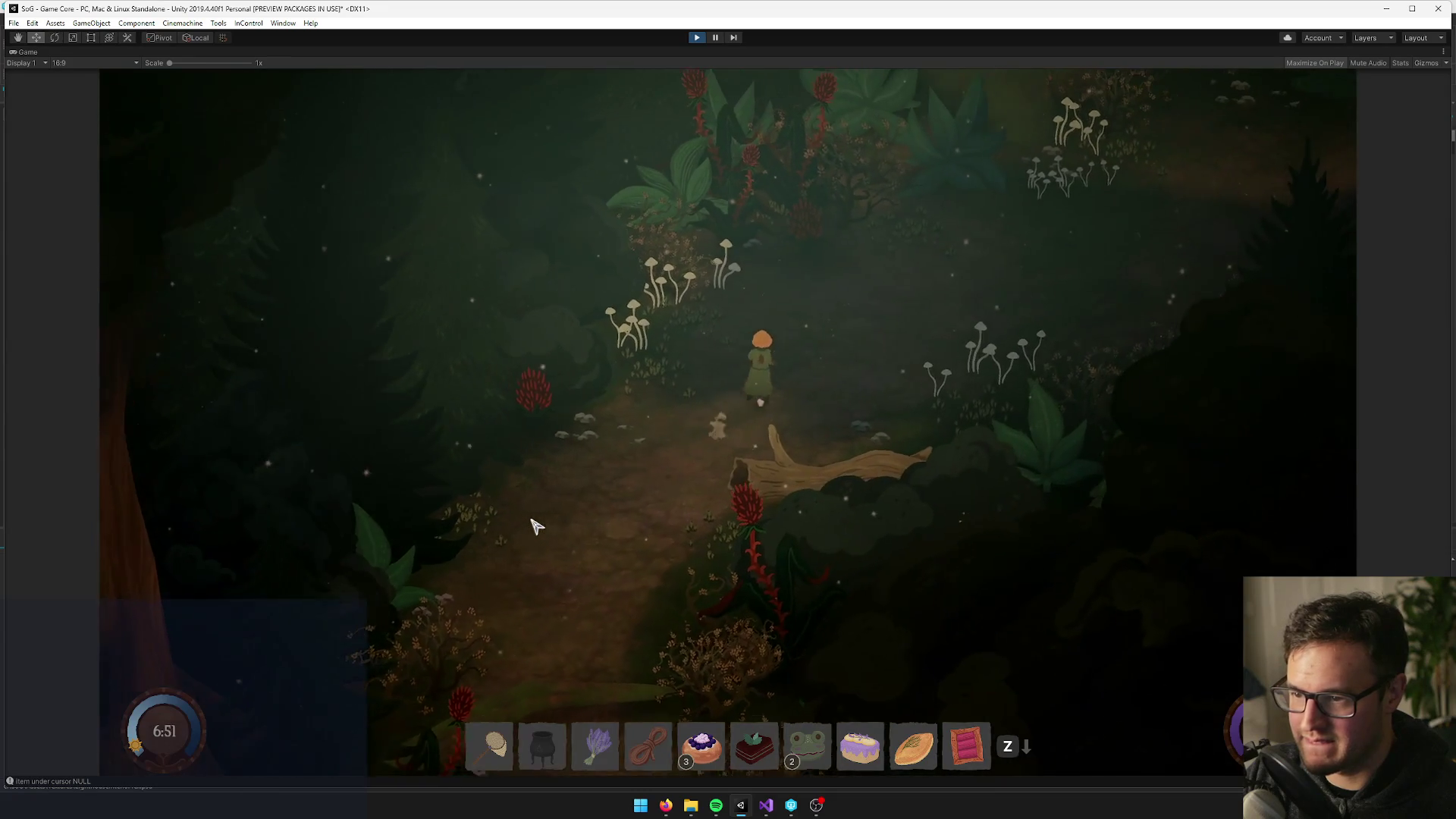
{"action": "key", "text": "d"}
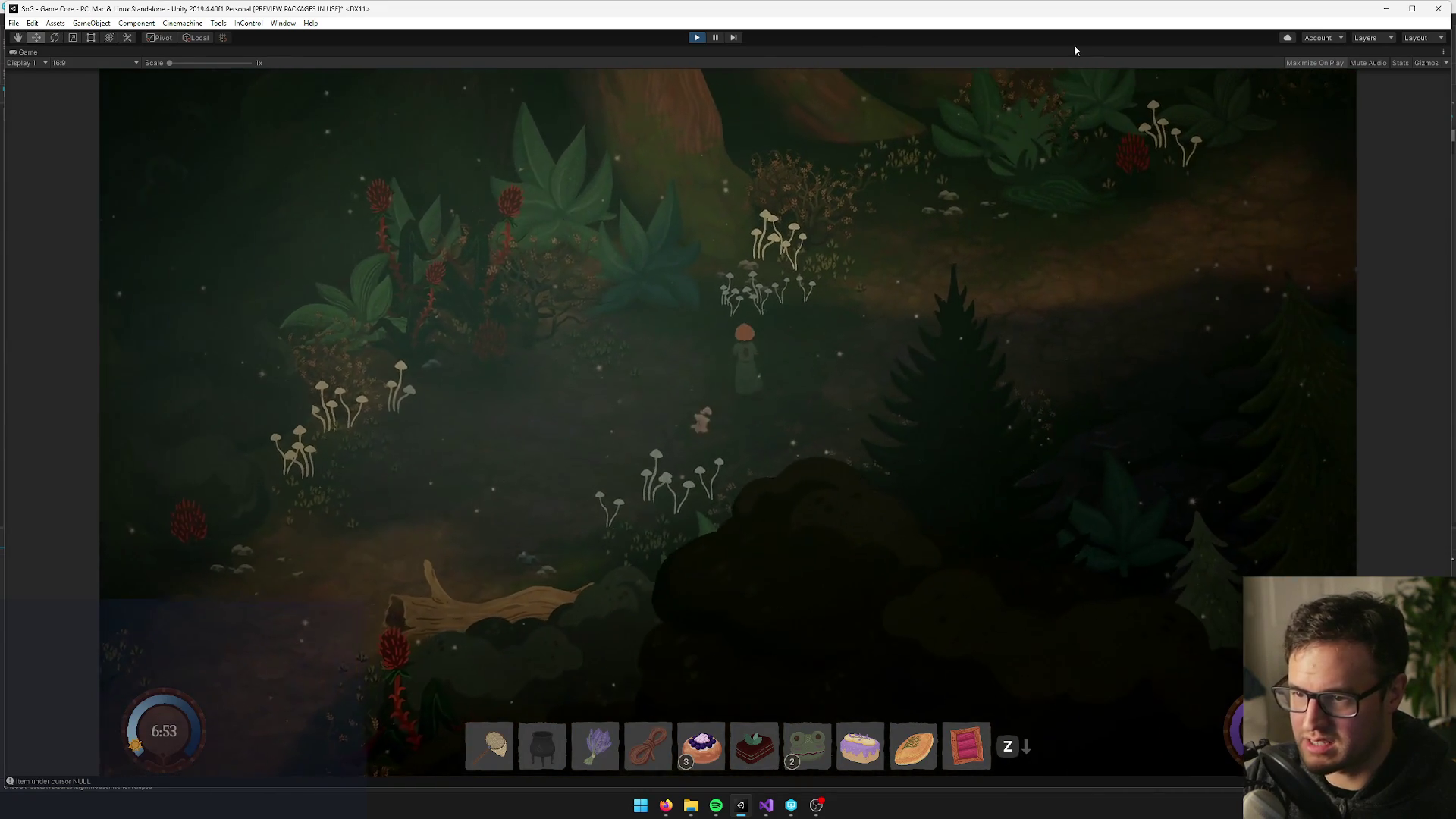
{"action": "key", "text": "d"}
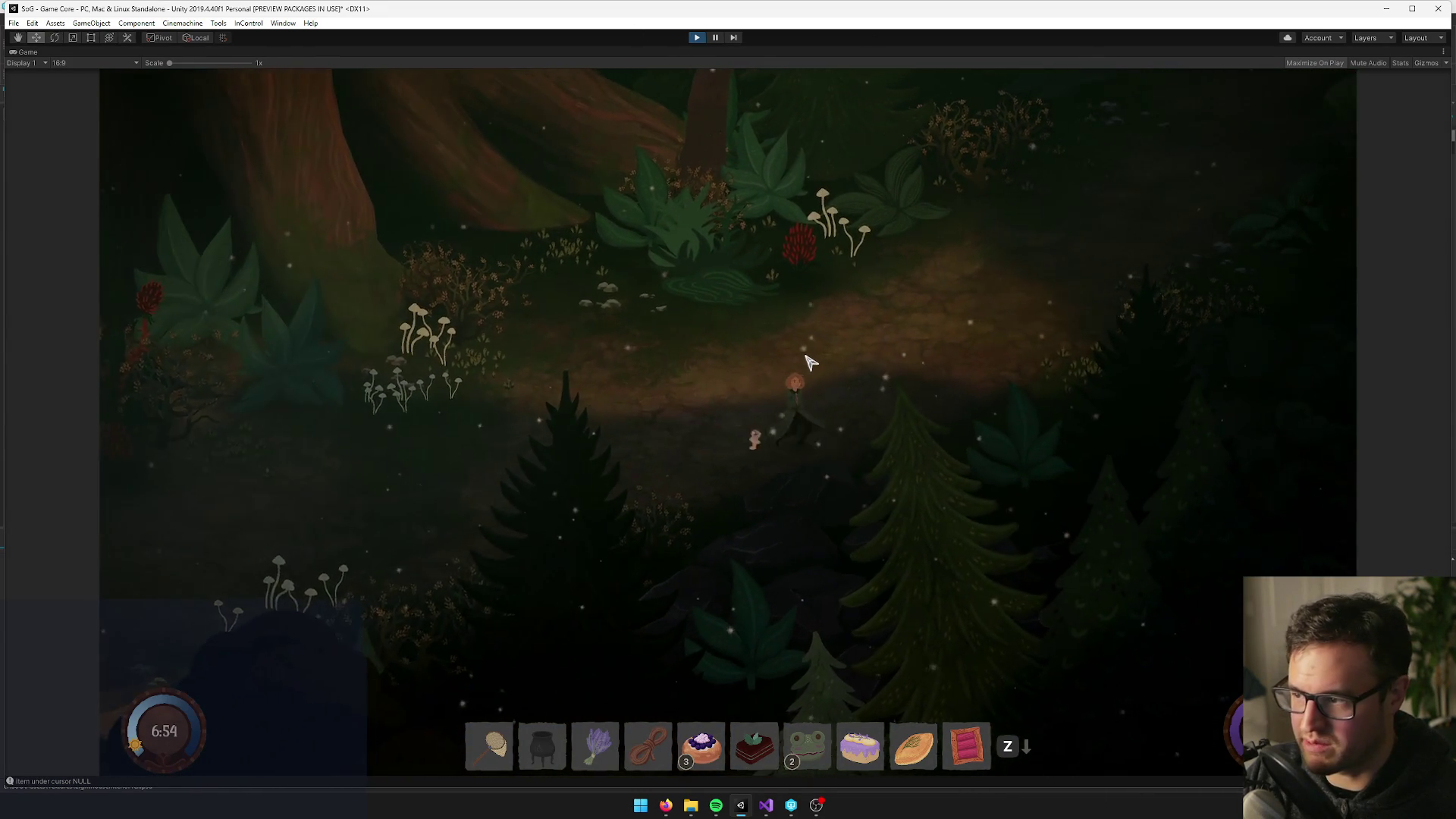
{"action": "key", "text": "d"}
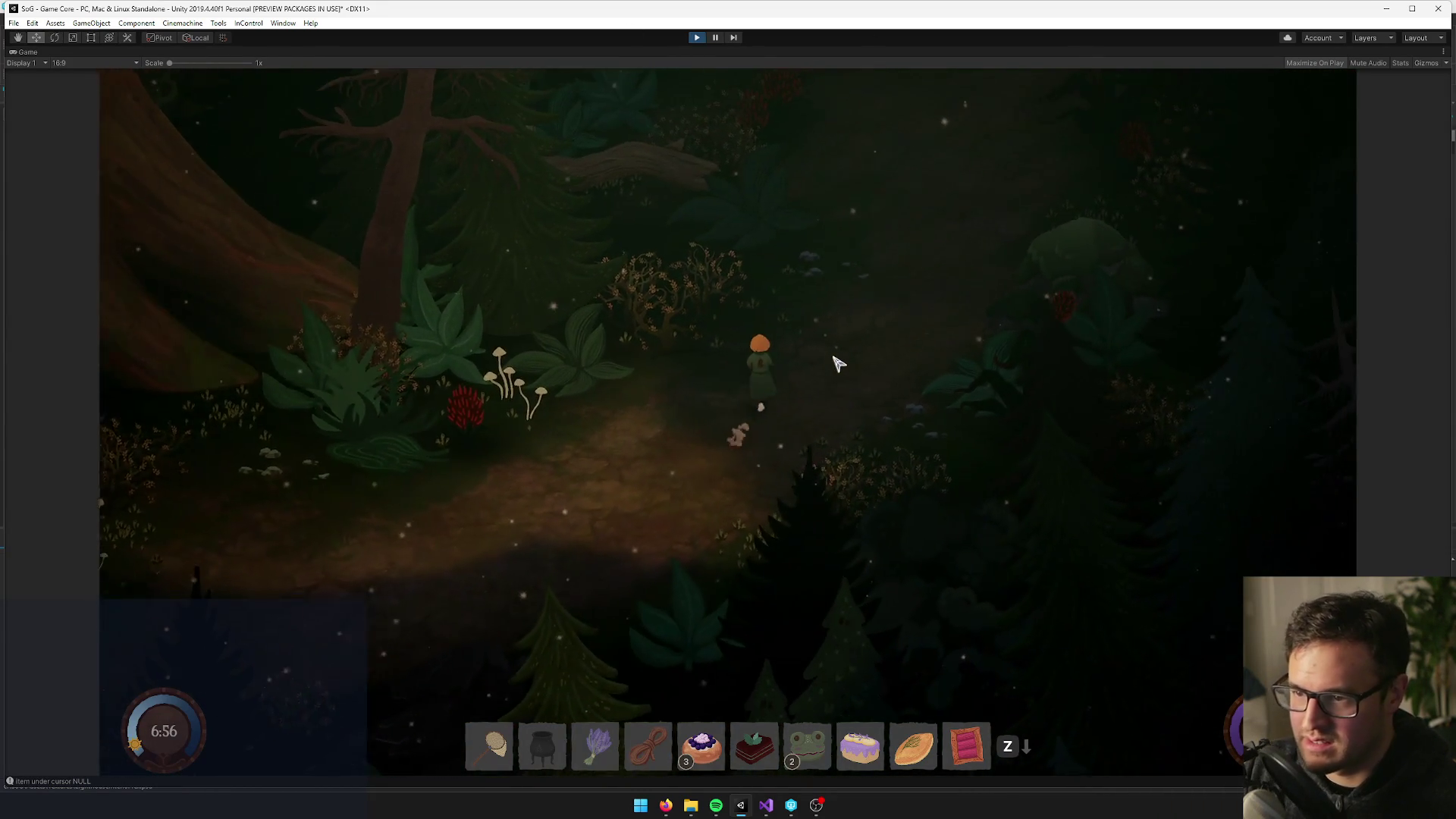
{"action": "key", "text": "w"}
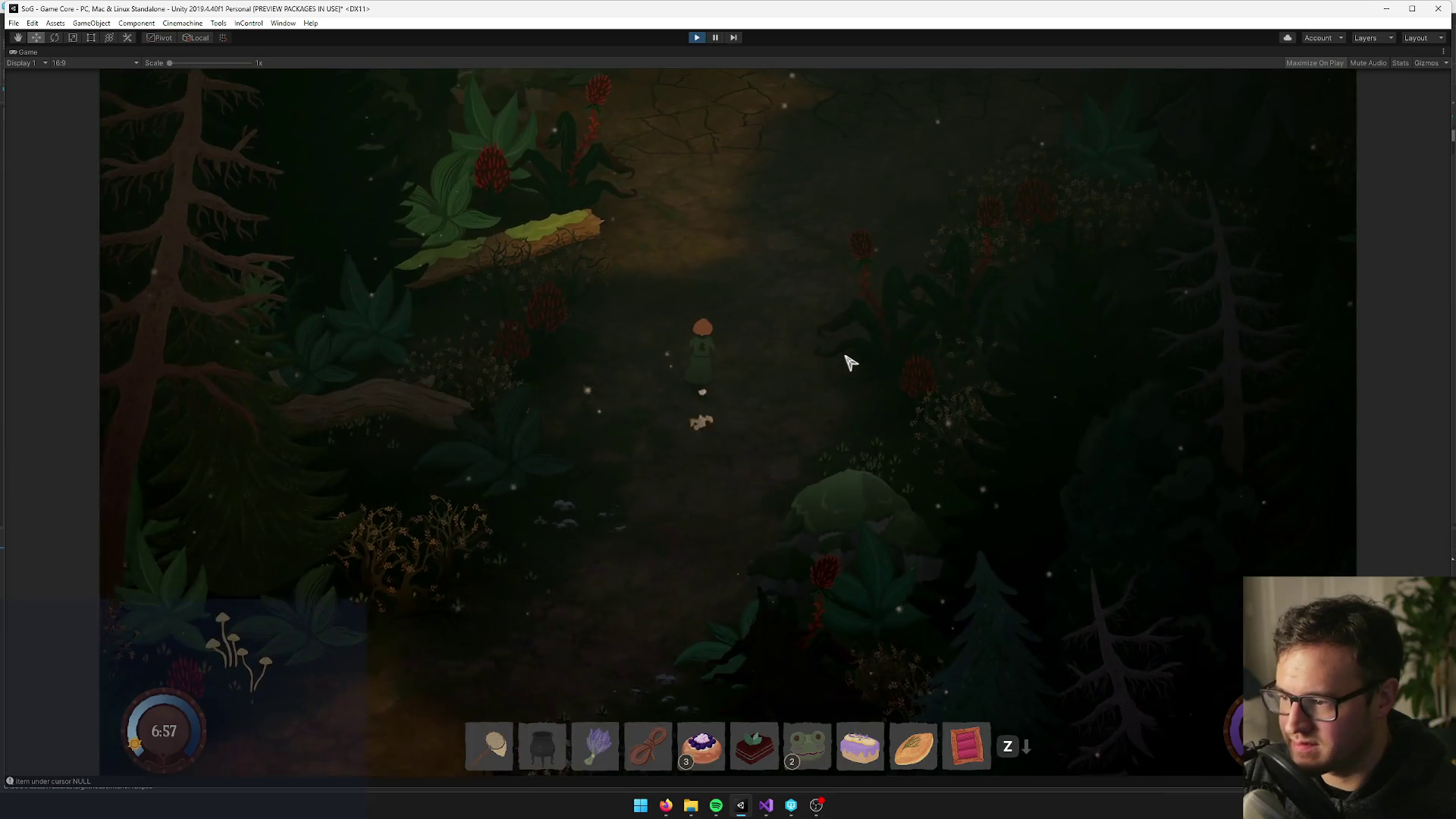
{"action": "key", "text": "d"}
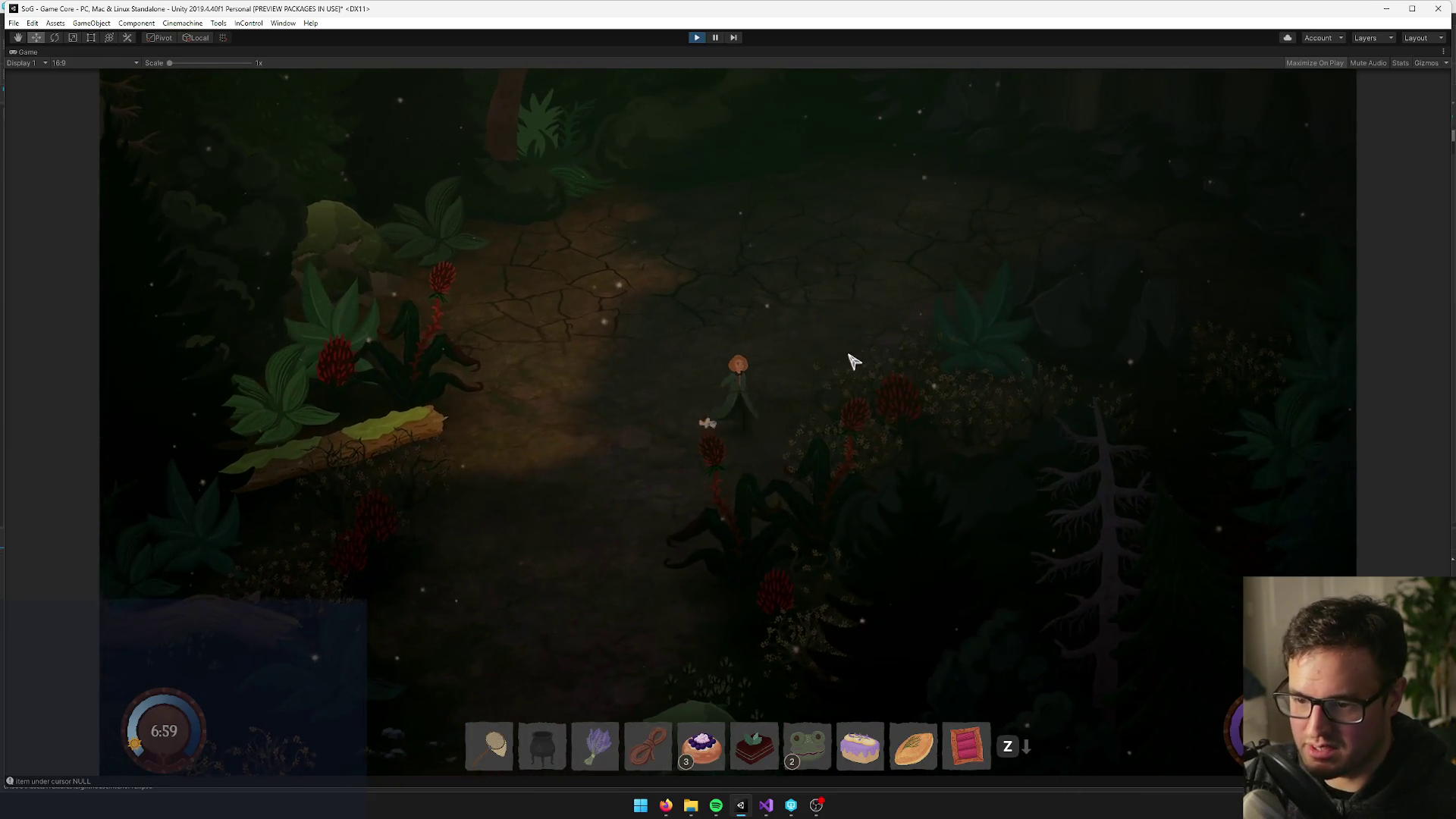
{"action": "key", "text": "s"}
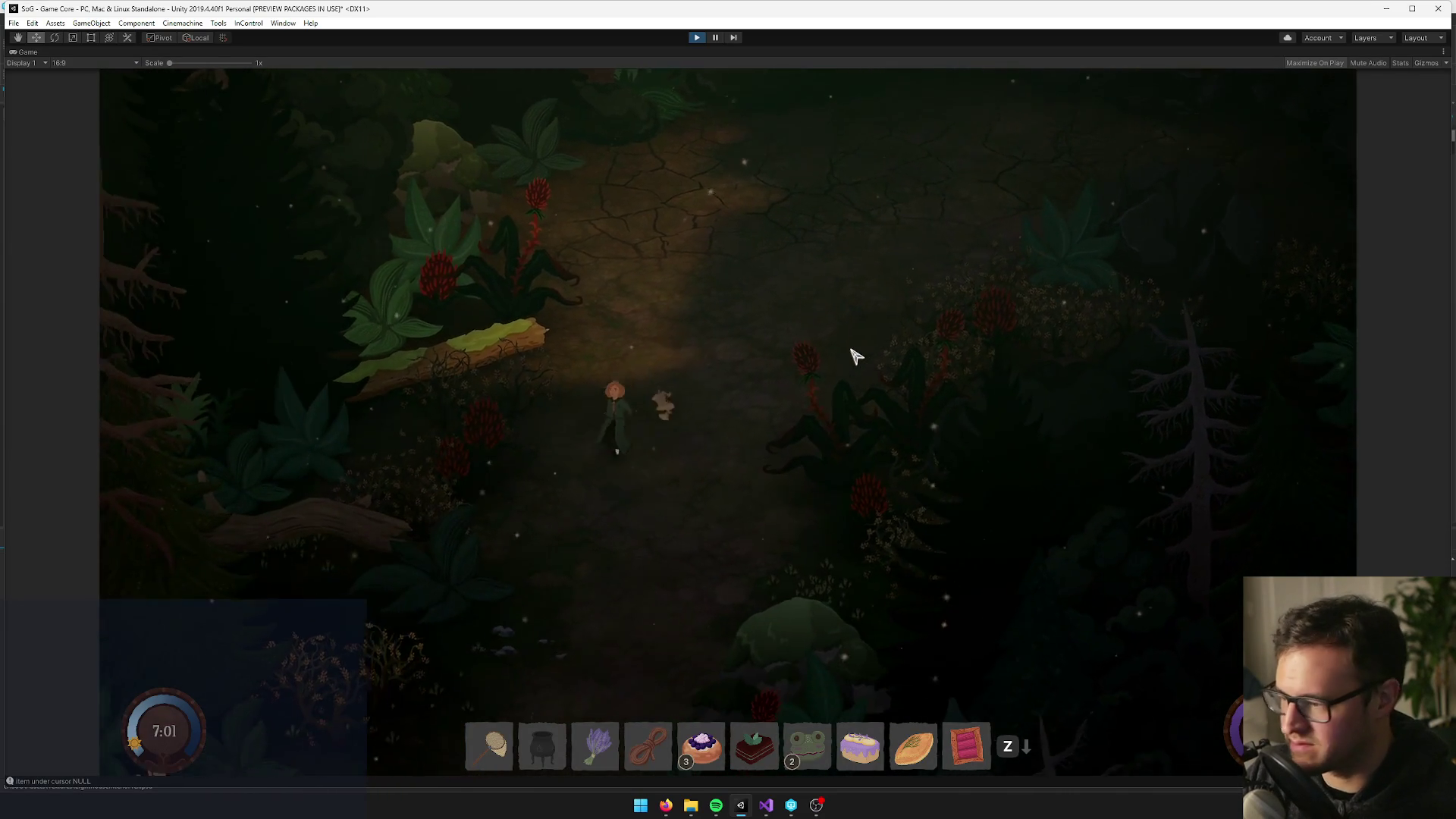
{"action": "left_click", "coordinate": [698, 38]}
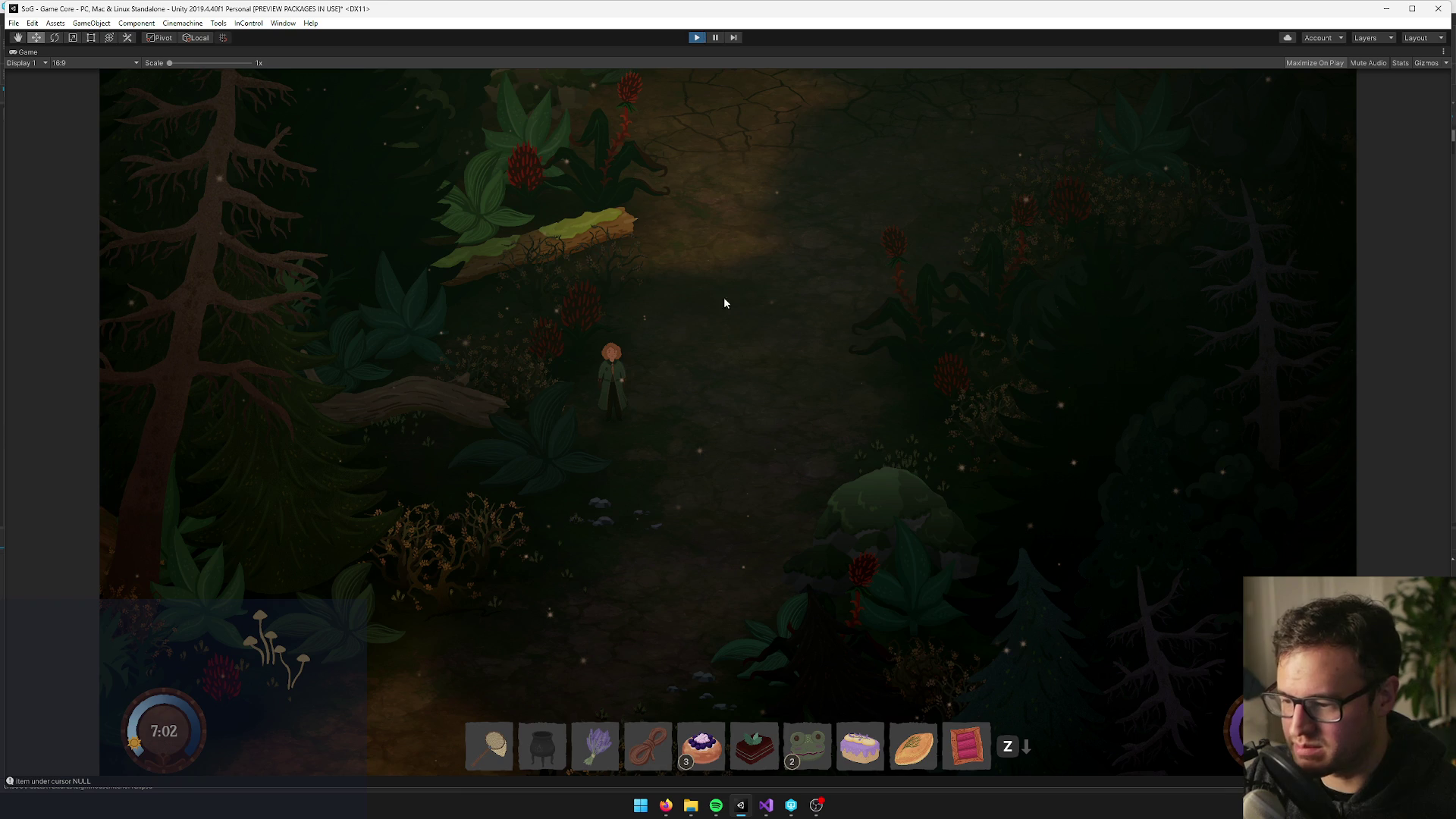
{"action": "mouse_move", "coordinate": [664, 810]}
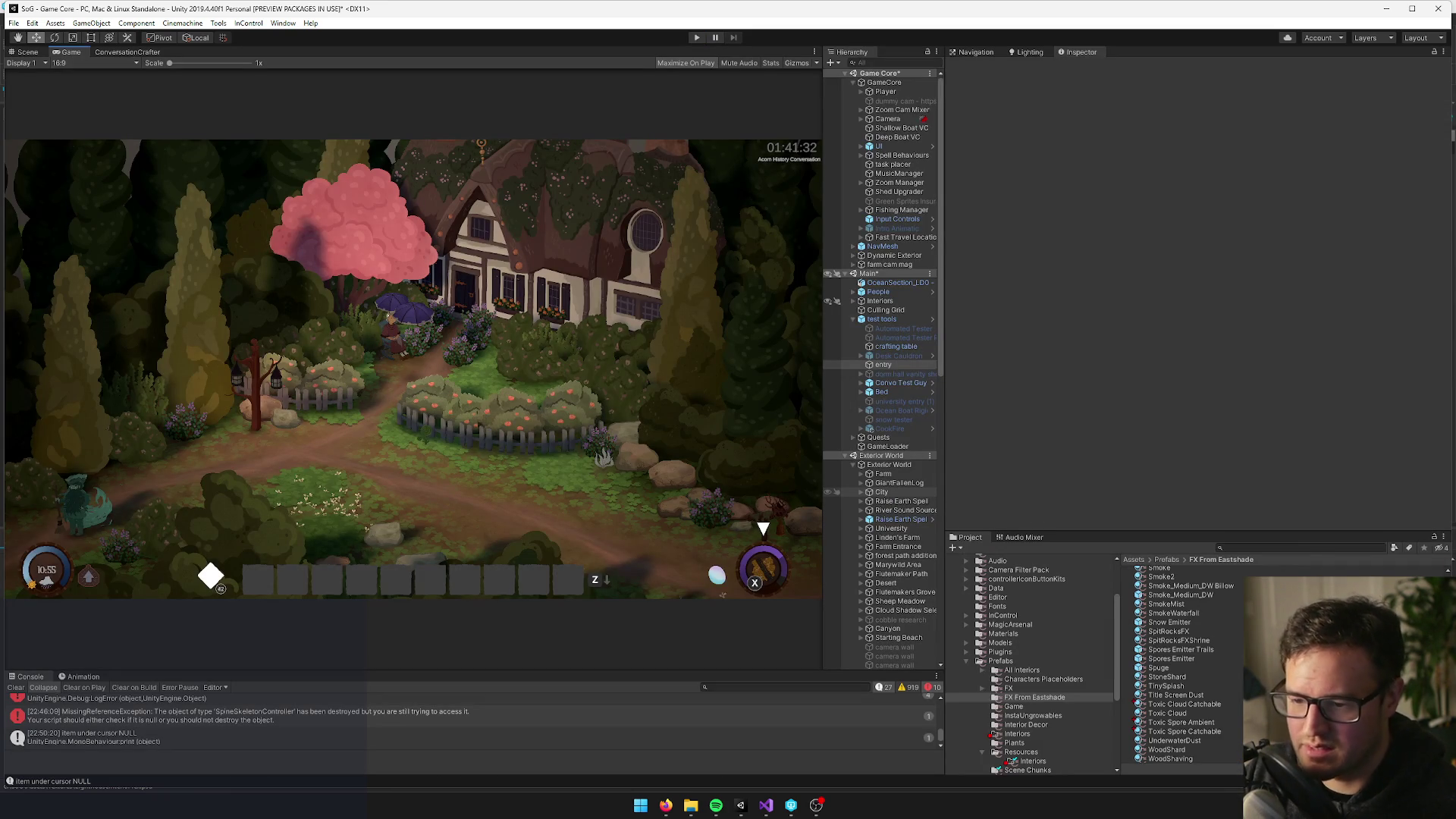
Put the cursor in the Project panel's search field to search the assets
{"action": "left_click", "coordinate": [1282, 546]}
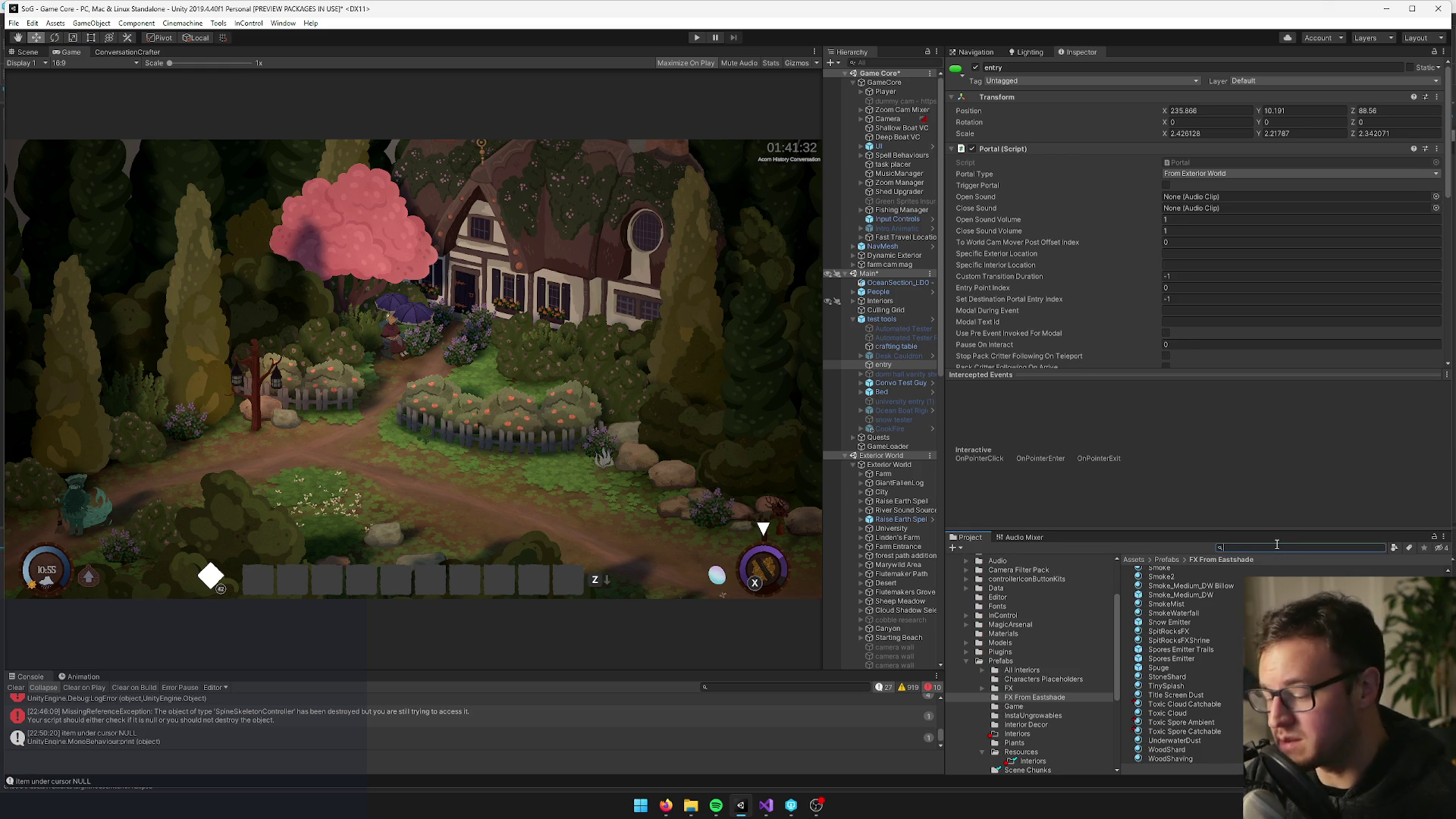
Open the Toxic Cloud prefab from the 'toxic' search results
{"action": "key", "text": "BackSpace"}
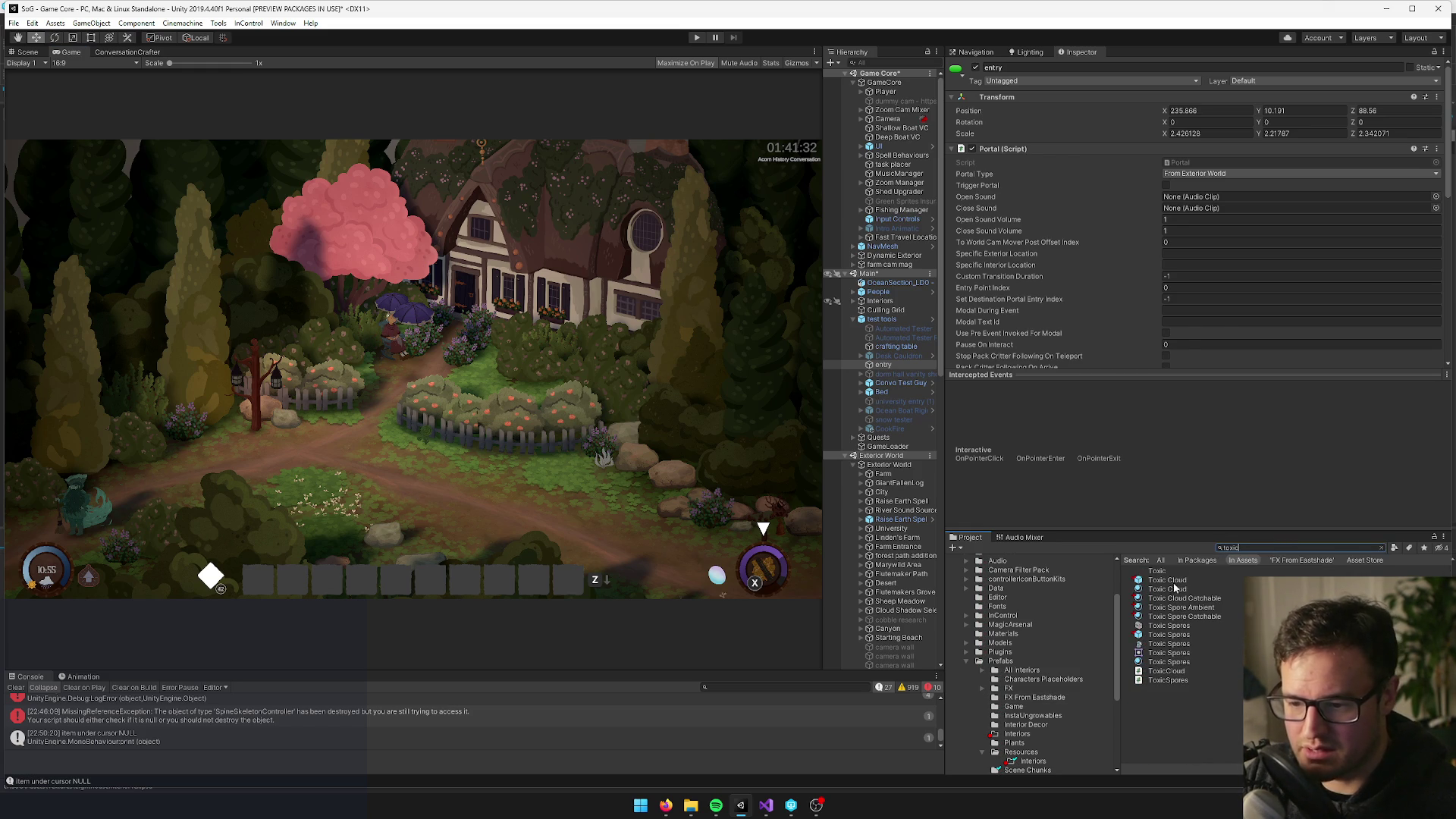
{"action": "left_click", "coordinate": [1173, 588]}
{"action": "left_click", "coordinate": [1194, 110]}
Give Dust fx (1)'s Renderer the Toxic Spore Catchable material and open its settings
{"action": "left_click", "coordinate": [883, 105]}
{"action": "scroll", "coordinate": [1037, 297], "scroll_direction": "down", "scroll_amount": 10}
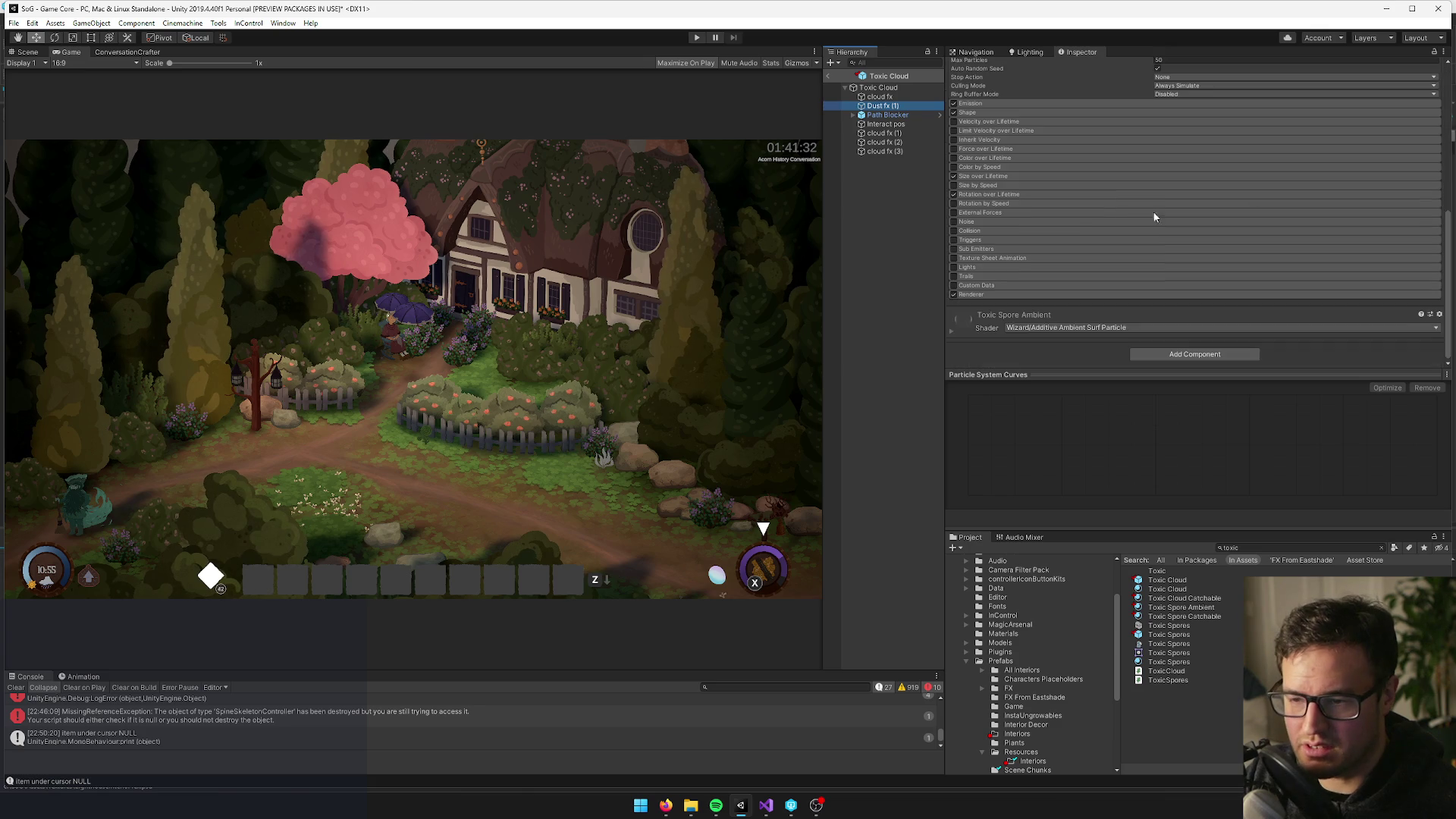
{"action": "left_click", "coordinate": [1038, 296]}
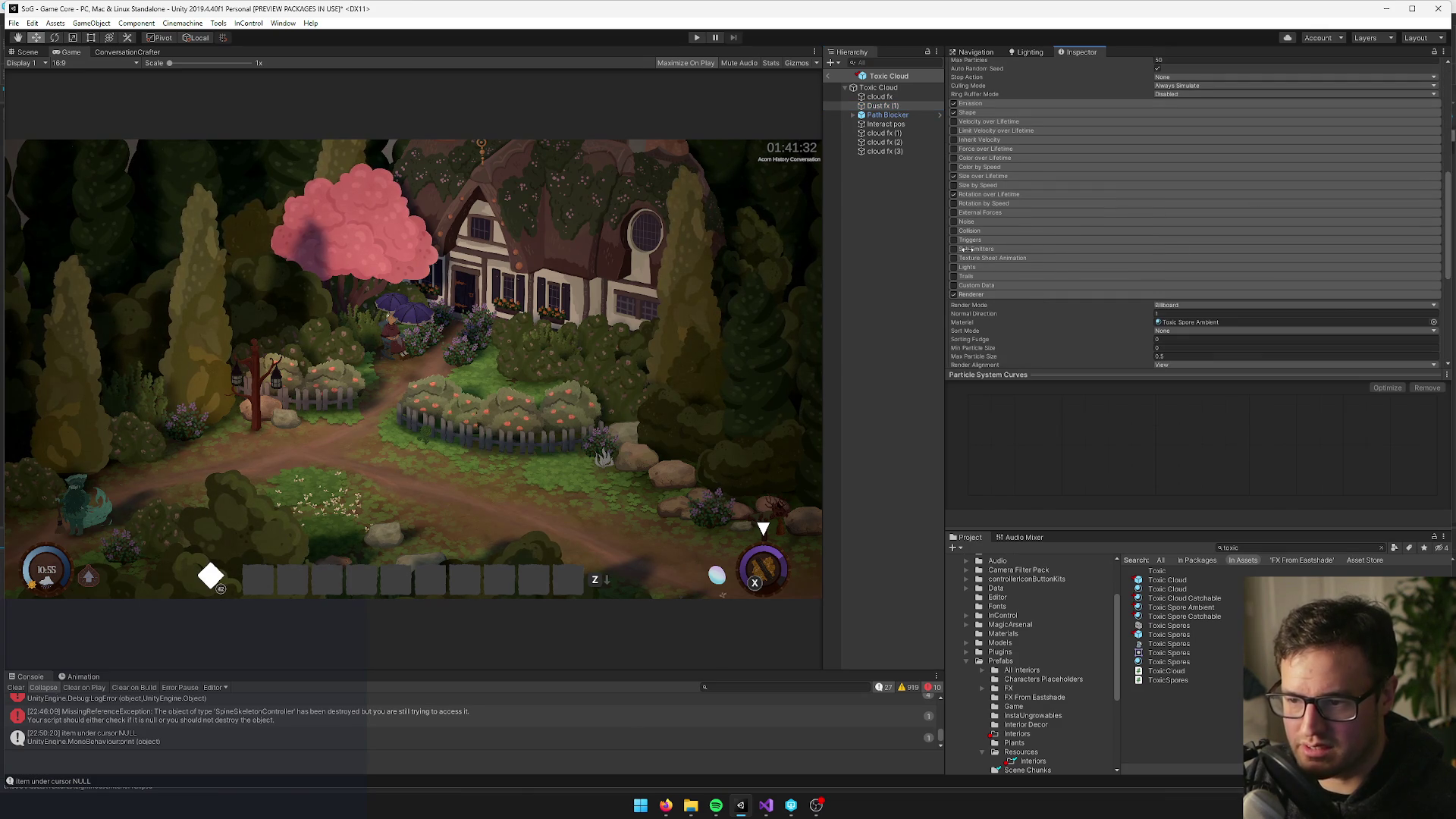
{"action": "left_click", "coordinate": [1433, 325]}
{"action": "left_click", "coordinate": [1013, 293]}
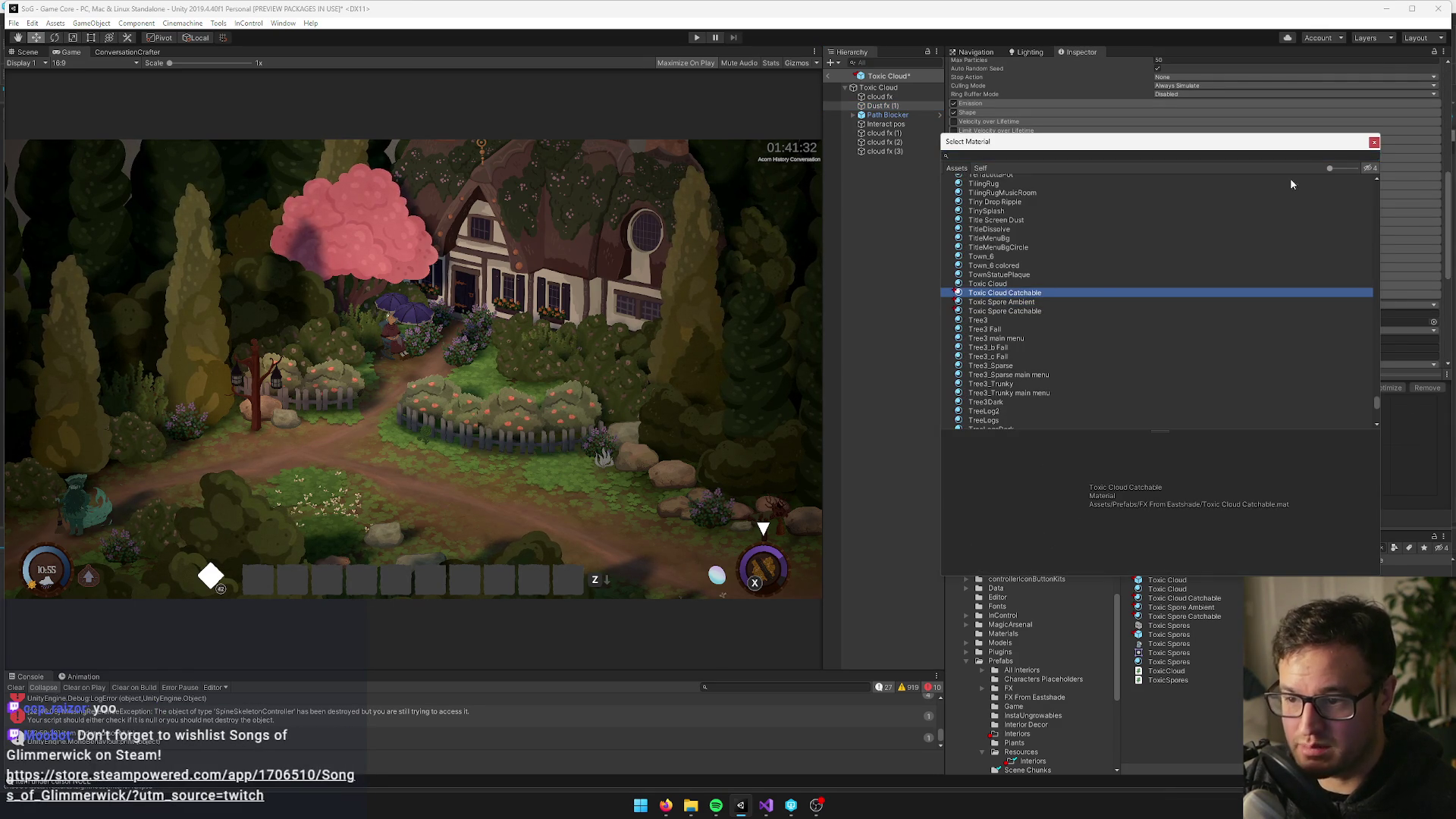
{"action": "left_click", "coordinate": [1015, 311]}
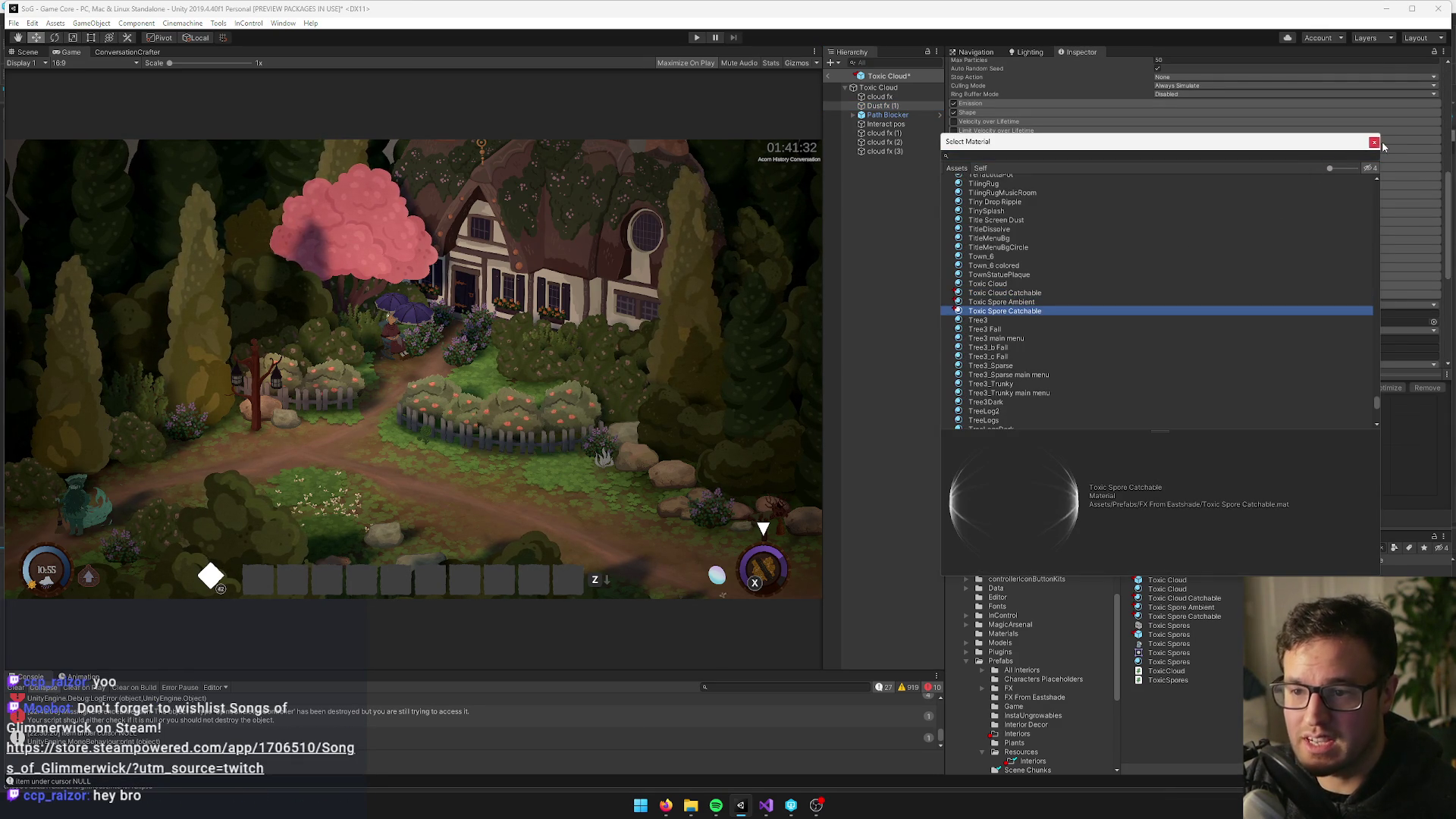
{"action": "left_click", "coordinate": [1374, 144]}
{"action": "left_click", "coordinate": [1289, 324]}
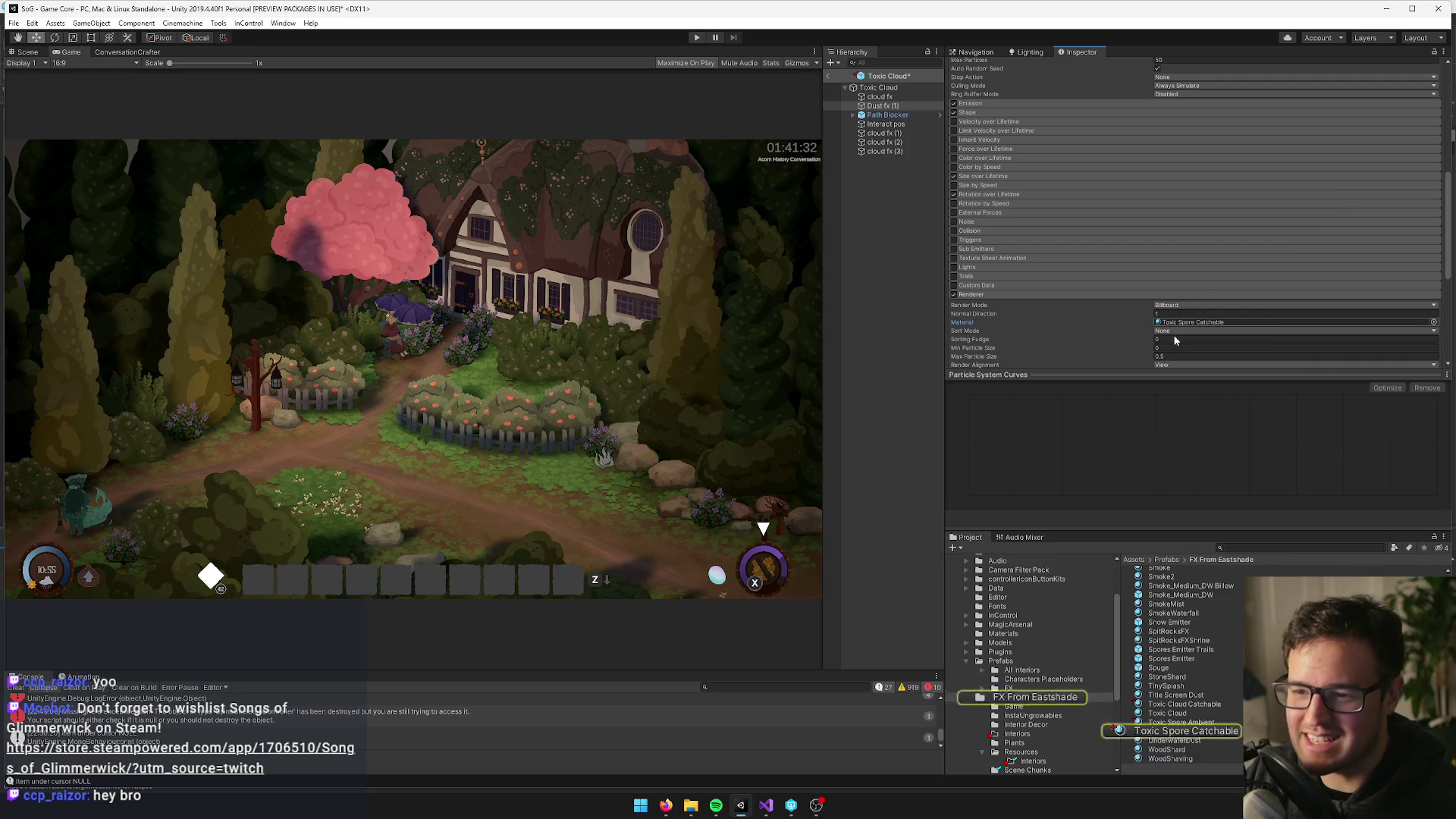
{"action": "left_click", "coordinate": [1166, 732]}
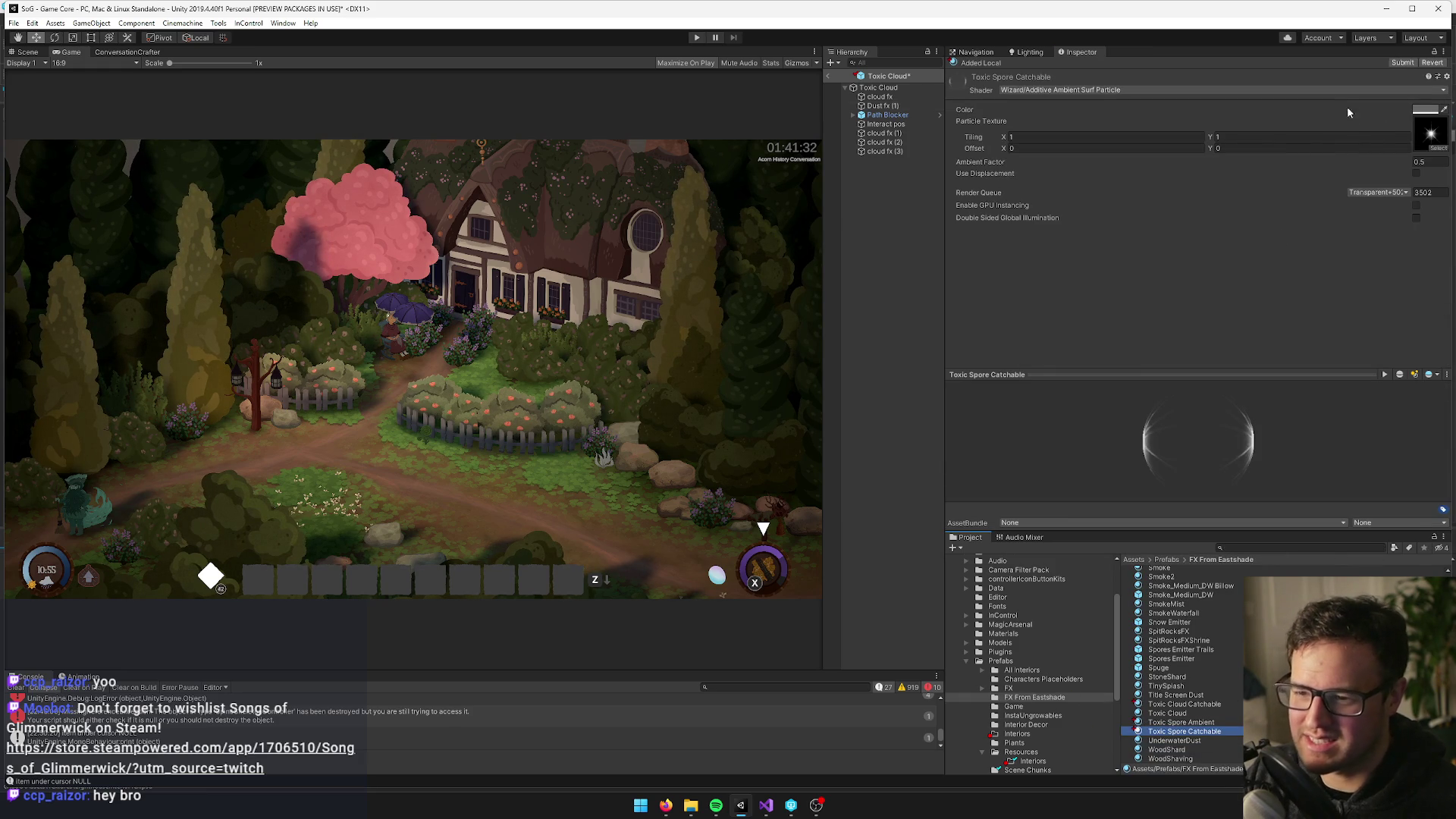
Darken the Toxic Spore Catchable material's colour to grey 575757
{"action": "left_click", "coordinate": [1418, 112]}
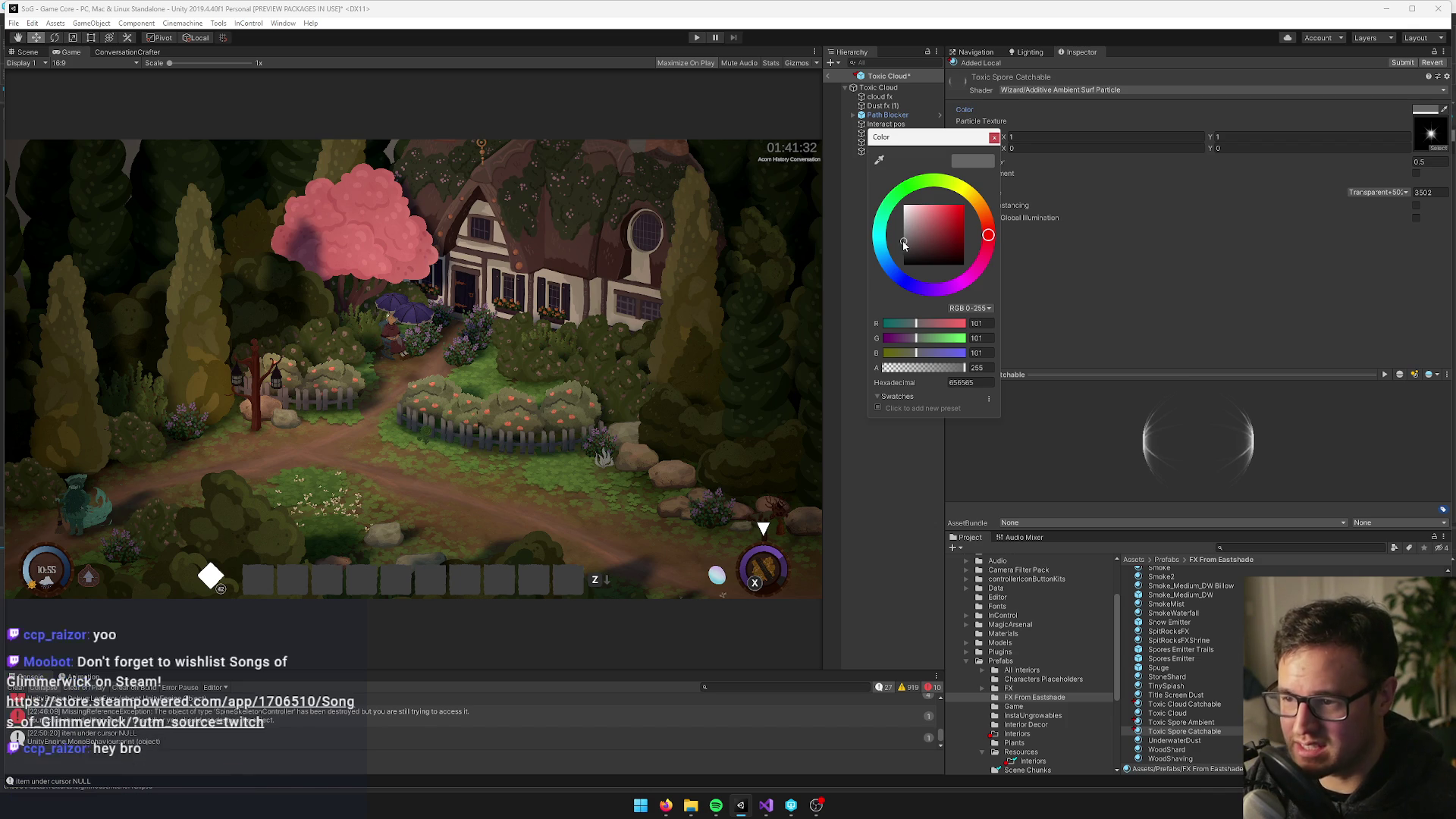
{"action": "left_click_drag", "start_coordinate": [902, 241], "coordinate": [901, 245]}
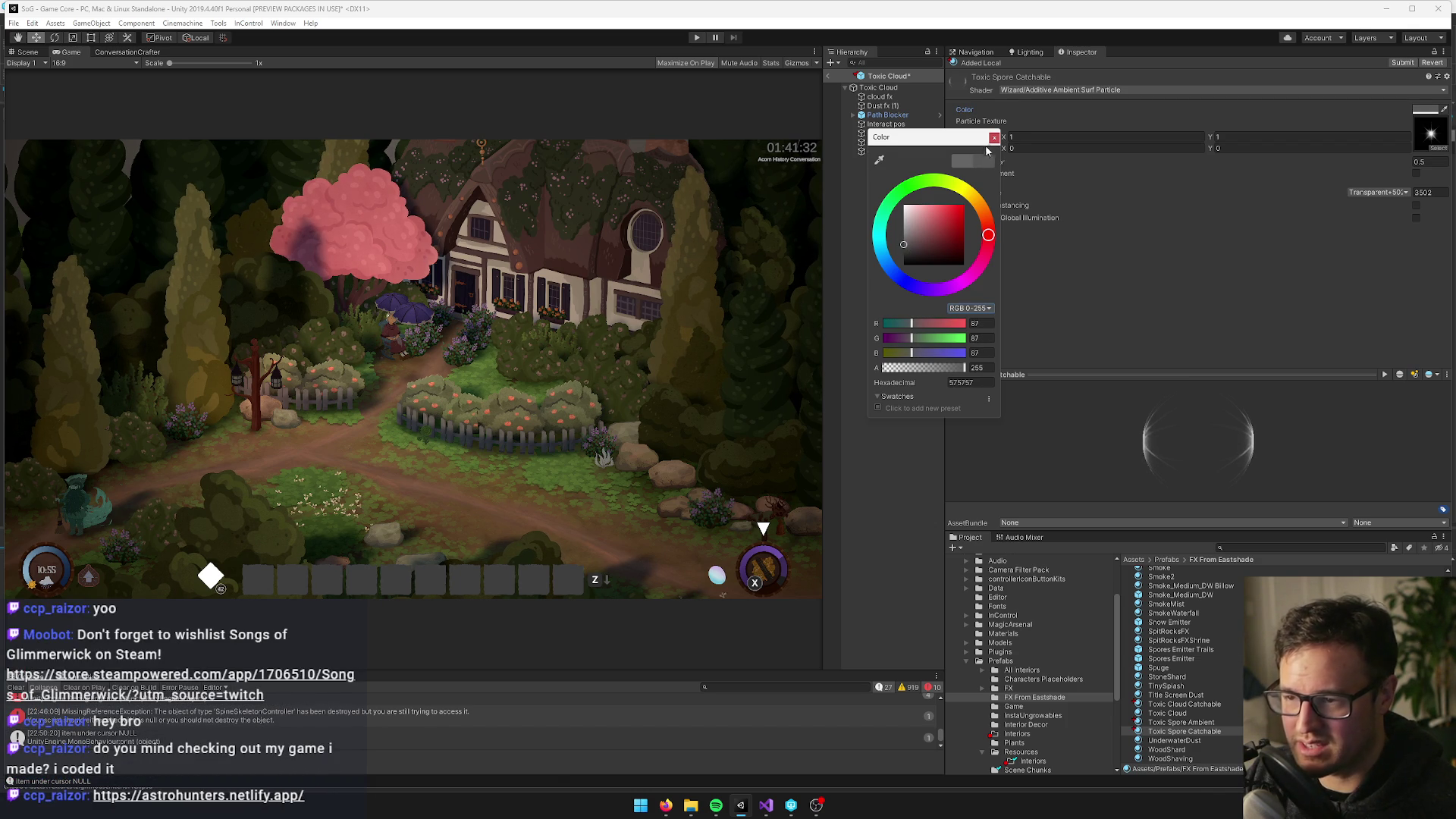
{"action": "left_click", "coordinate": [994, 137]}
Toggle between Scene and Game views, then bring up the browser game page full screen
{"action": "left_click", "coordinate": [25, 51]}
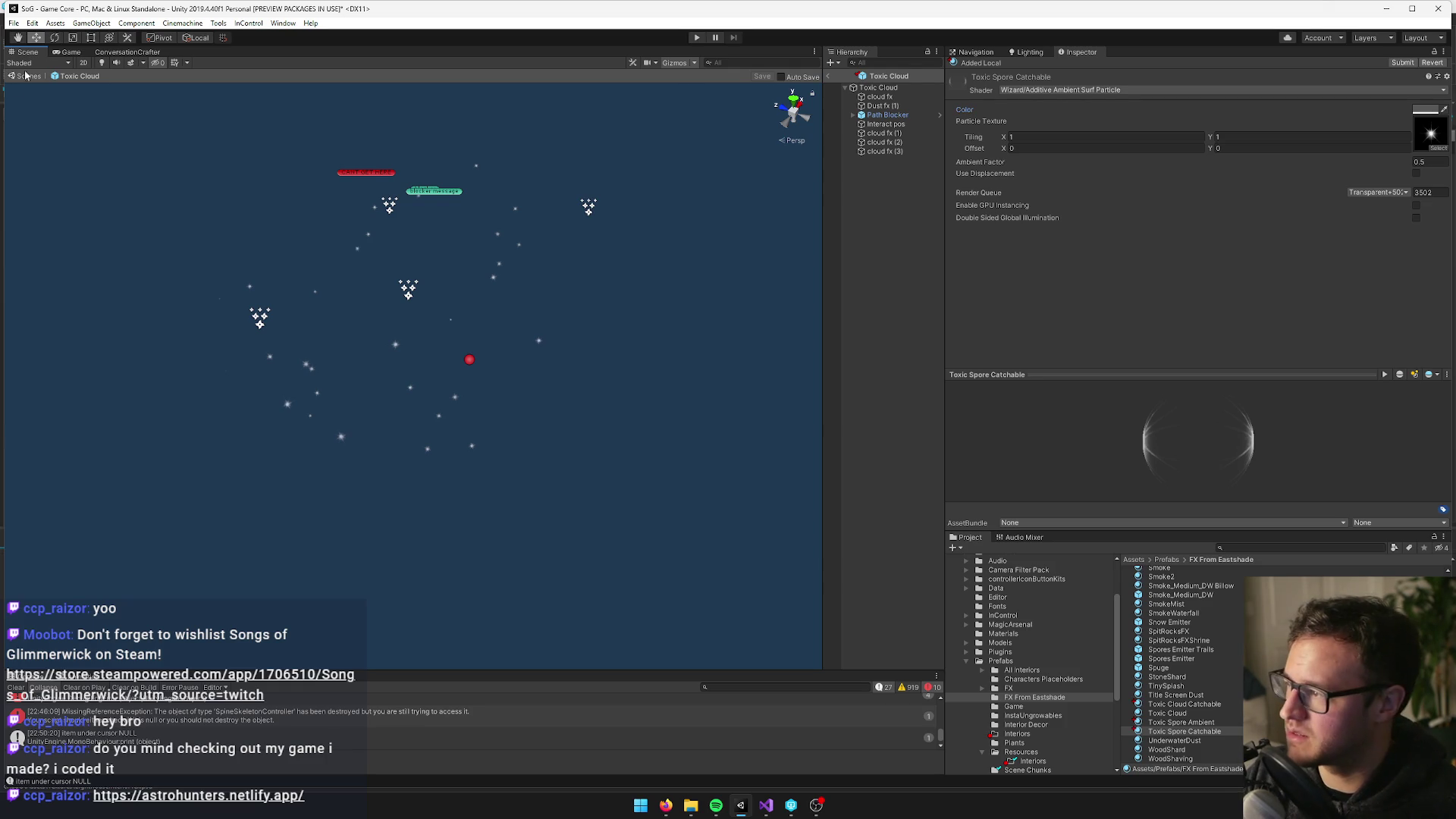
{"action": "left_click", "coordinate": [67, 53]}
{"action": "left_click", "coordinate": [666, 805]}
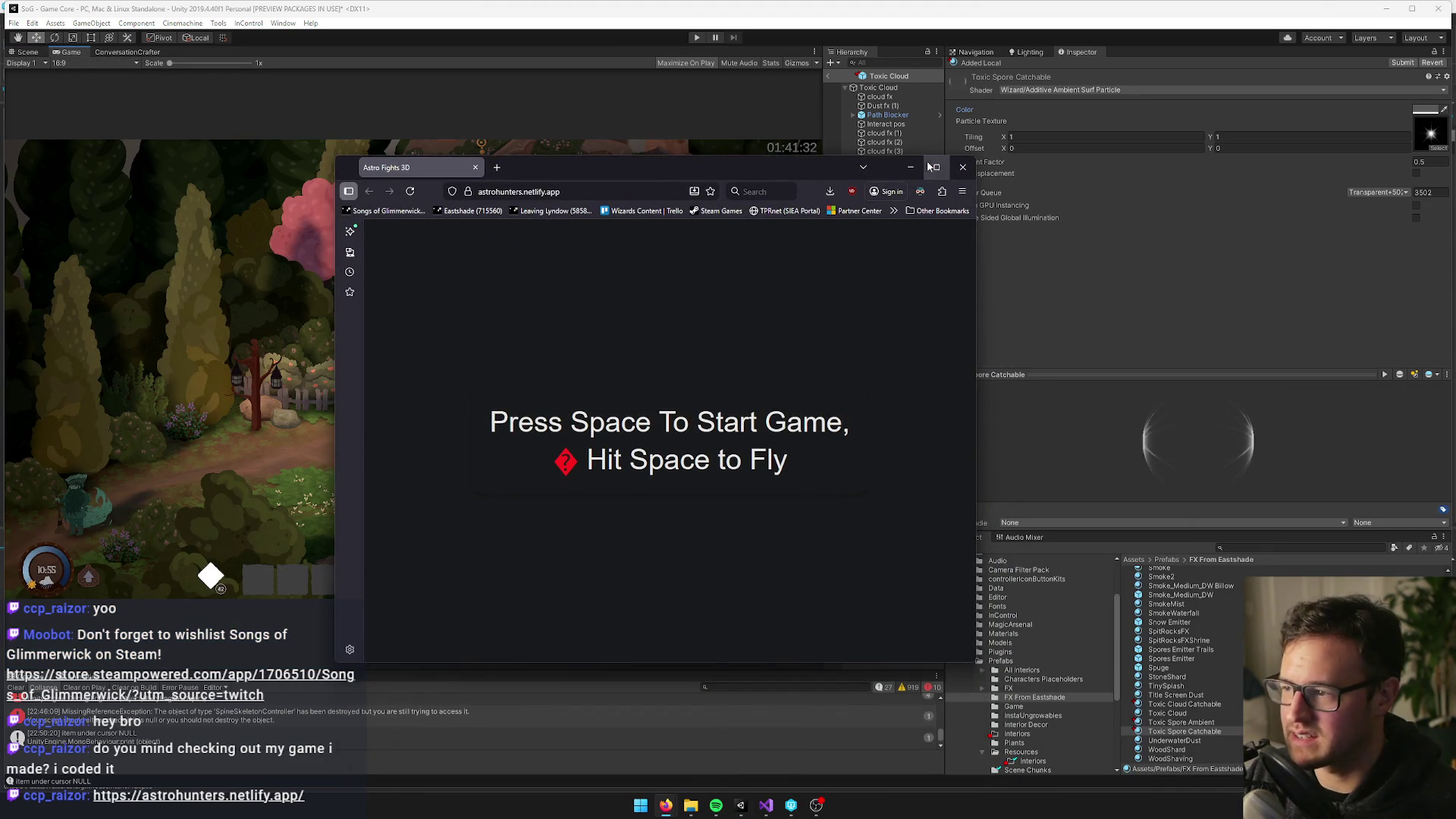
{"action": "left_click", "coordinate": [941, 162]}
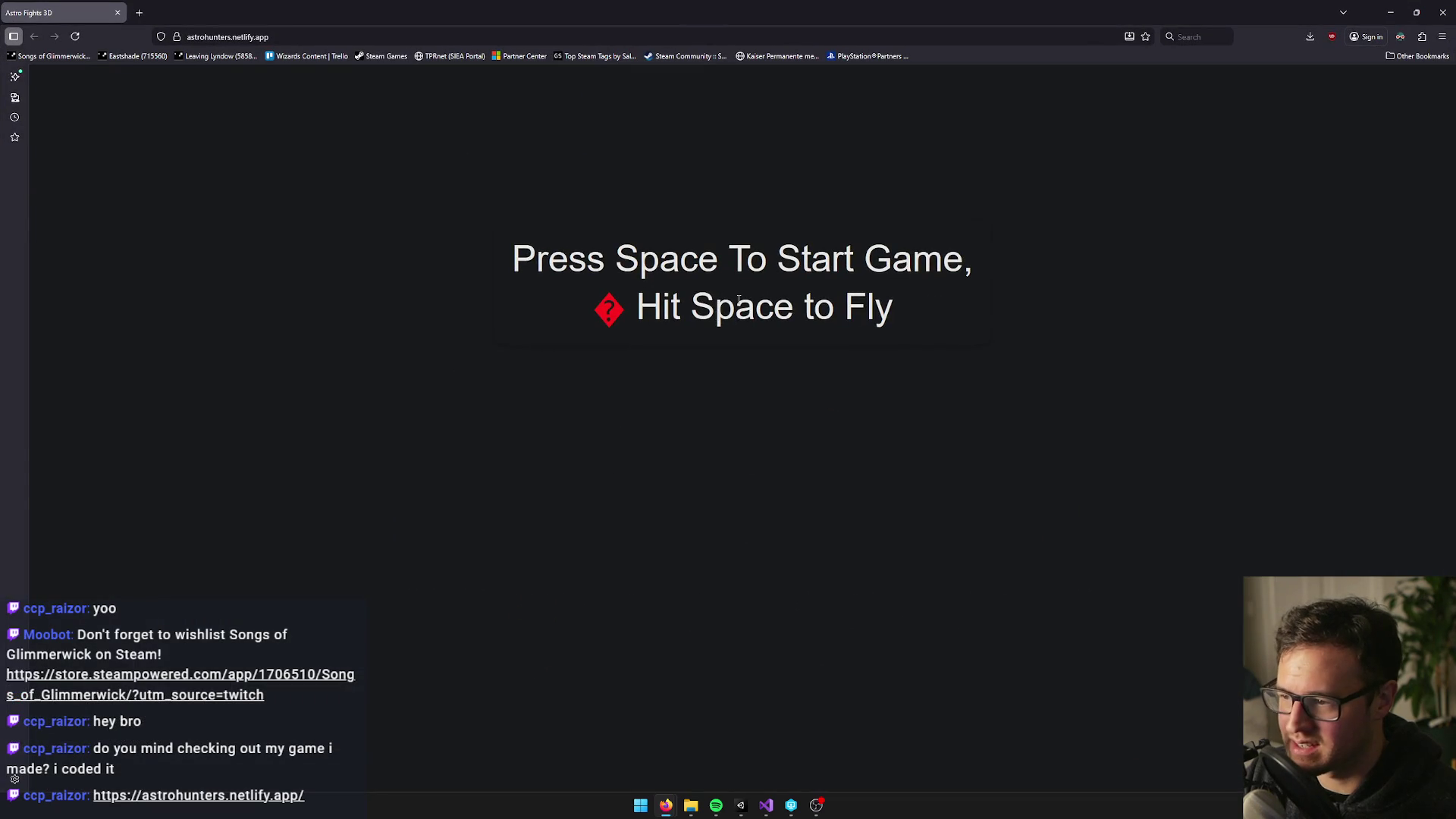
Put away the Astro Fights 3D game page in Firefox and return to the Unity Editor
{"action": "key", "text": "space"}
{"action": "key", "text": "alt+Tab"}
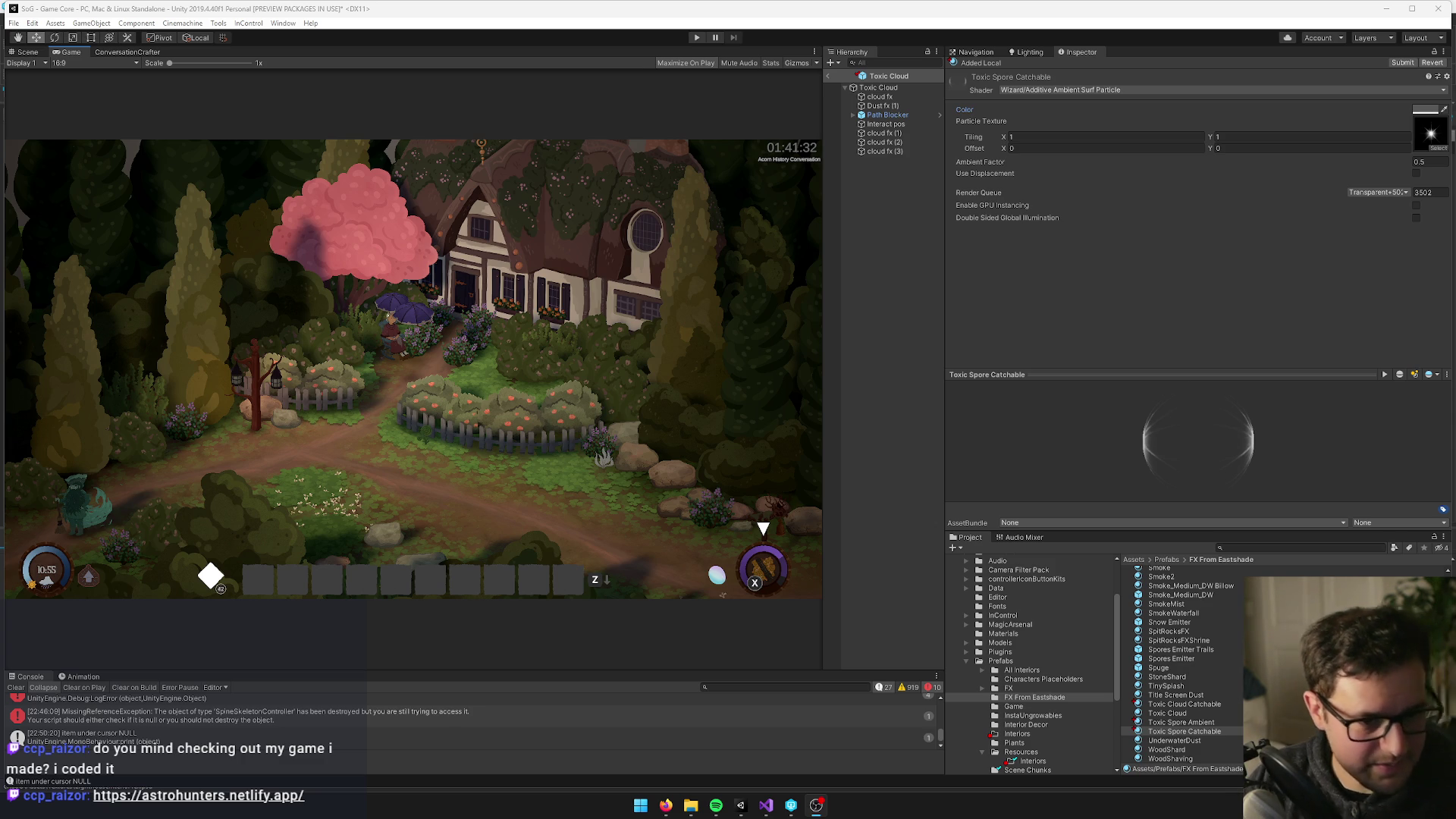
Back in Unity, inspect the Toxic Cloud prefab root and its Dust fx (1) emitter in the scene view
{"action": "key", "text": "alt+Tab"}
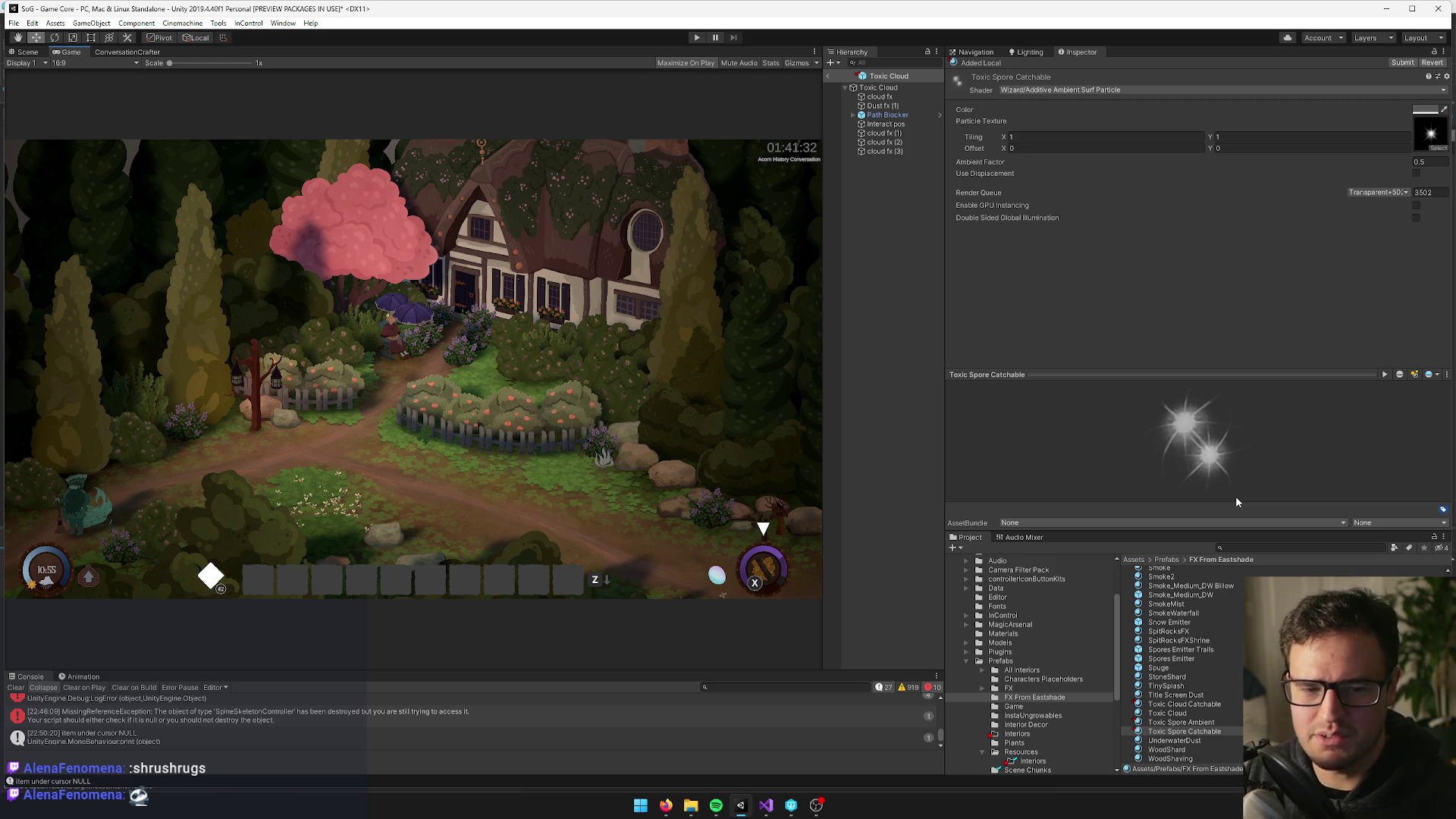
{"action": "left_click_drag", "start_coordinate": [1221, 528], "coordinate": [1221, 500]}
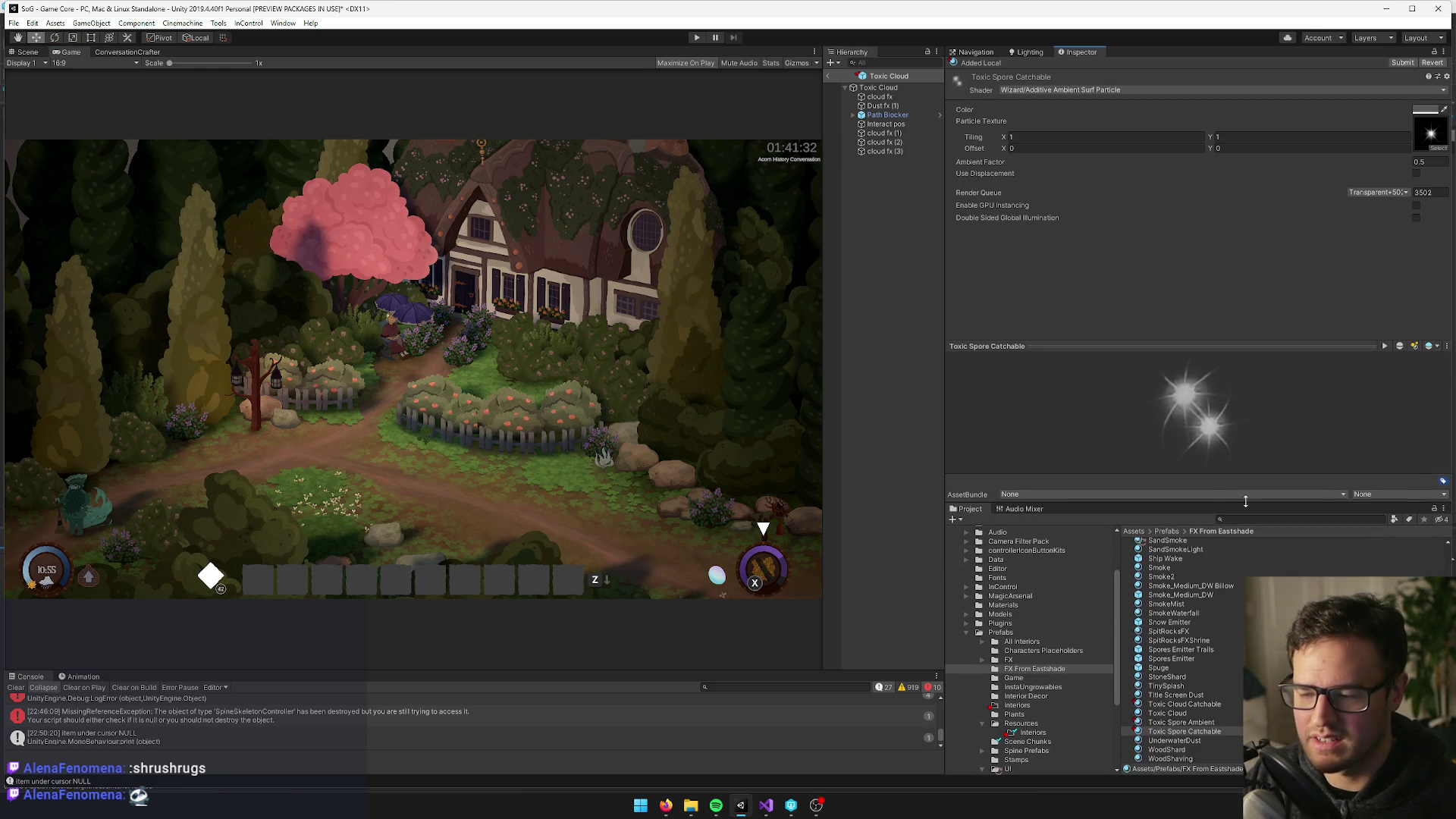
{"action": "left_click", "coordinate": [898, 87]}
{"action": "left_click", "coordinate": [32, 52]}
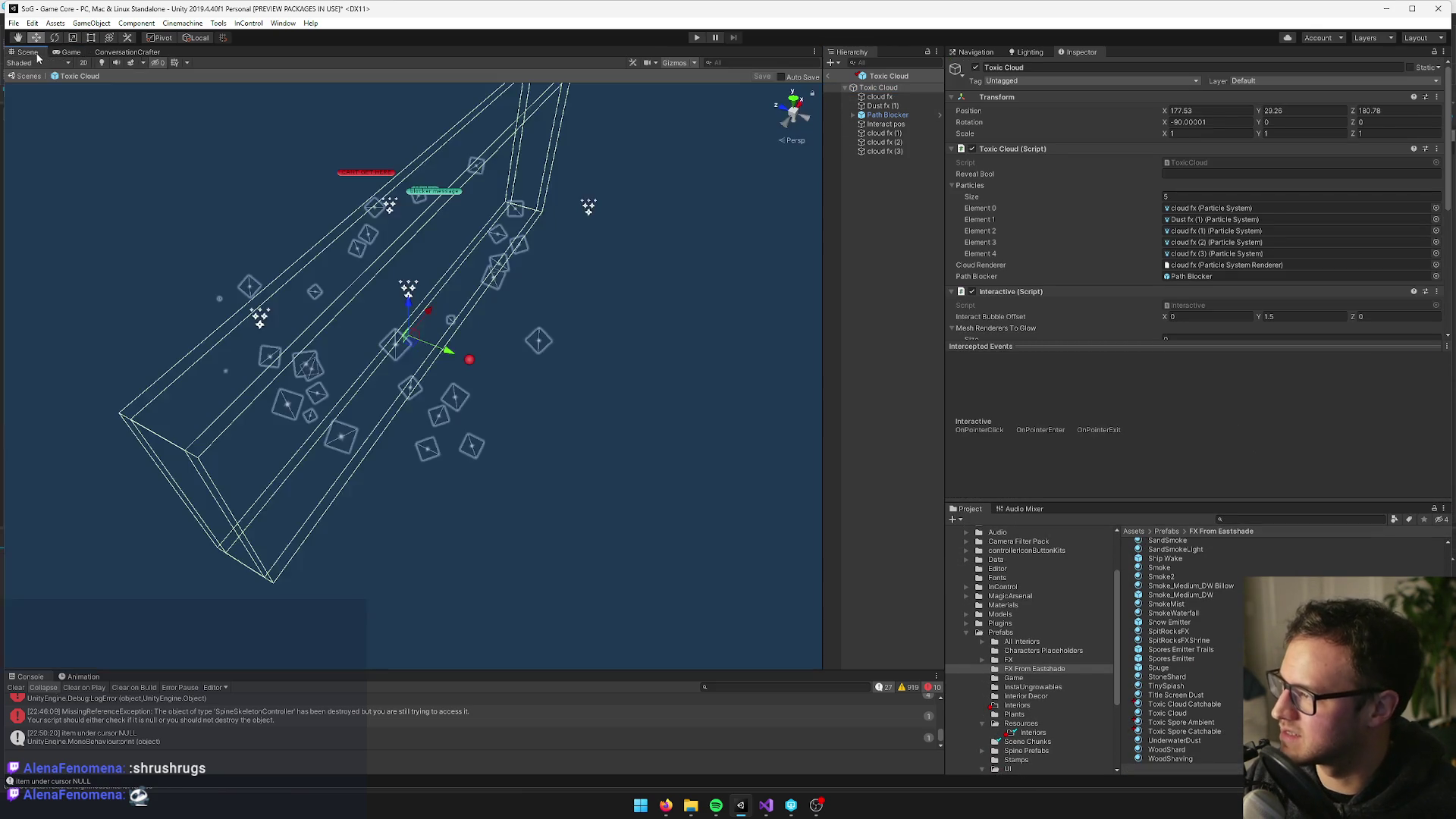
{"action": "left_click_drag", "start_coordinate": [570, 365], "coordinate": [470, 395]}
{"action": "scroll", "coordinate": [1402, 233], "scroll_direction": "down", "scroll_amount": 5}
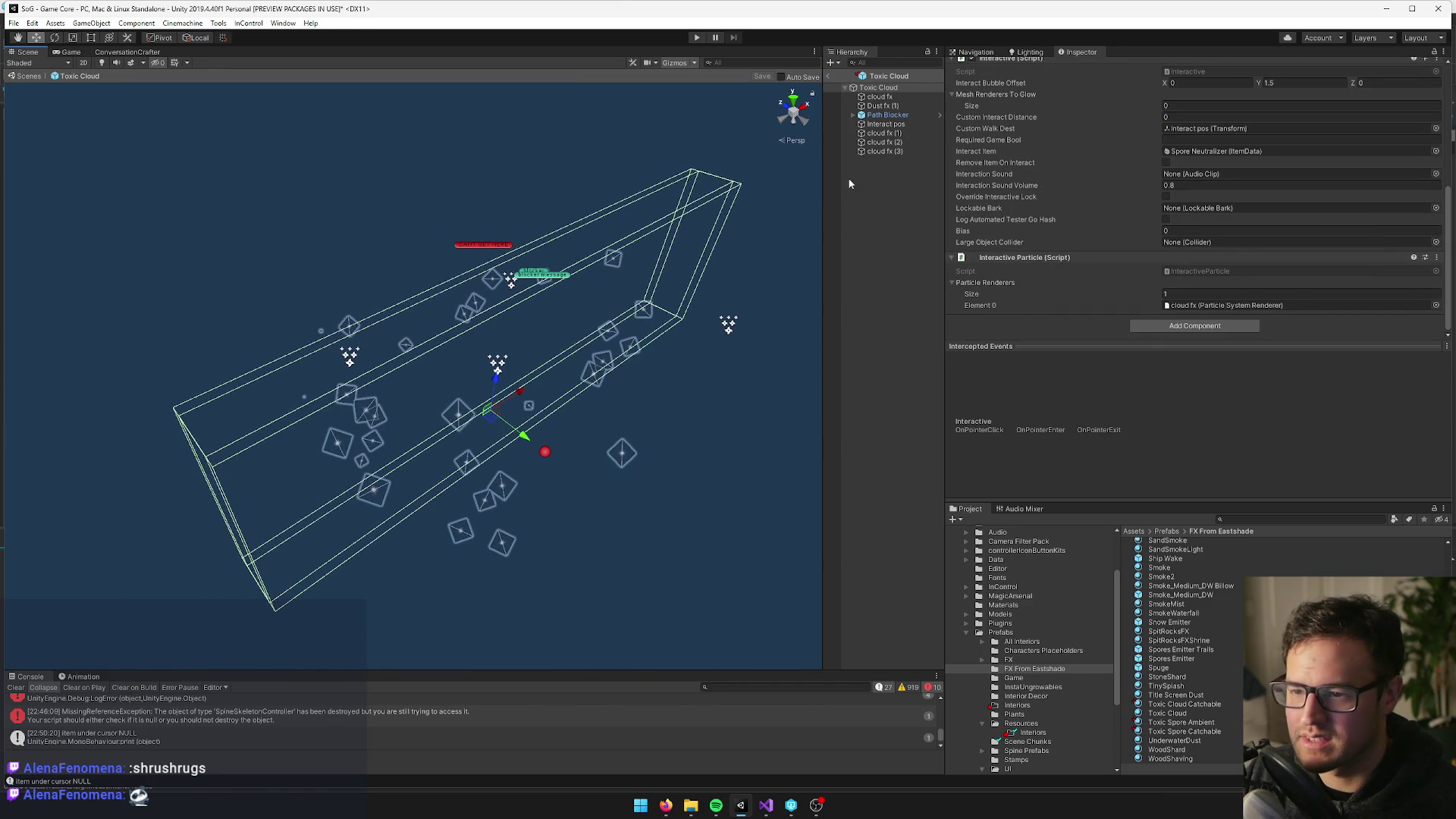
{"action": "left_click", "coordinate": [882, 106]}
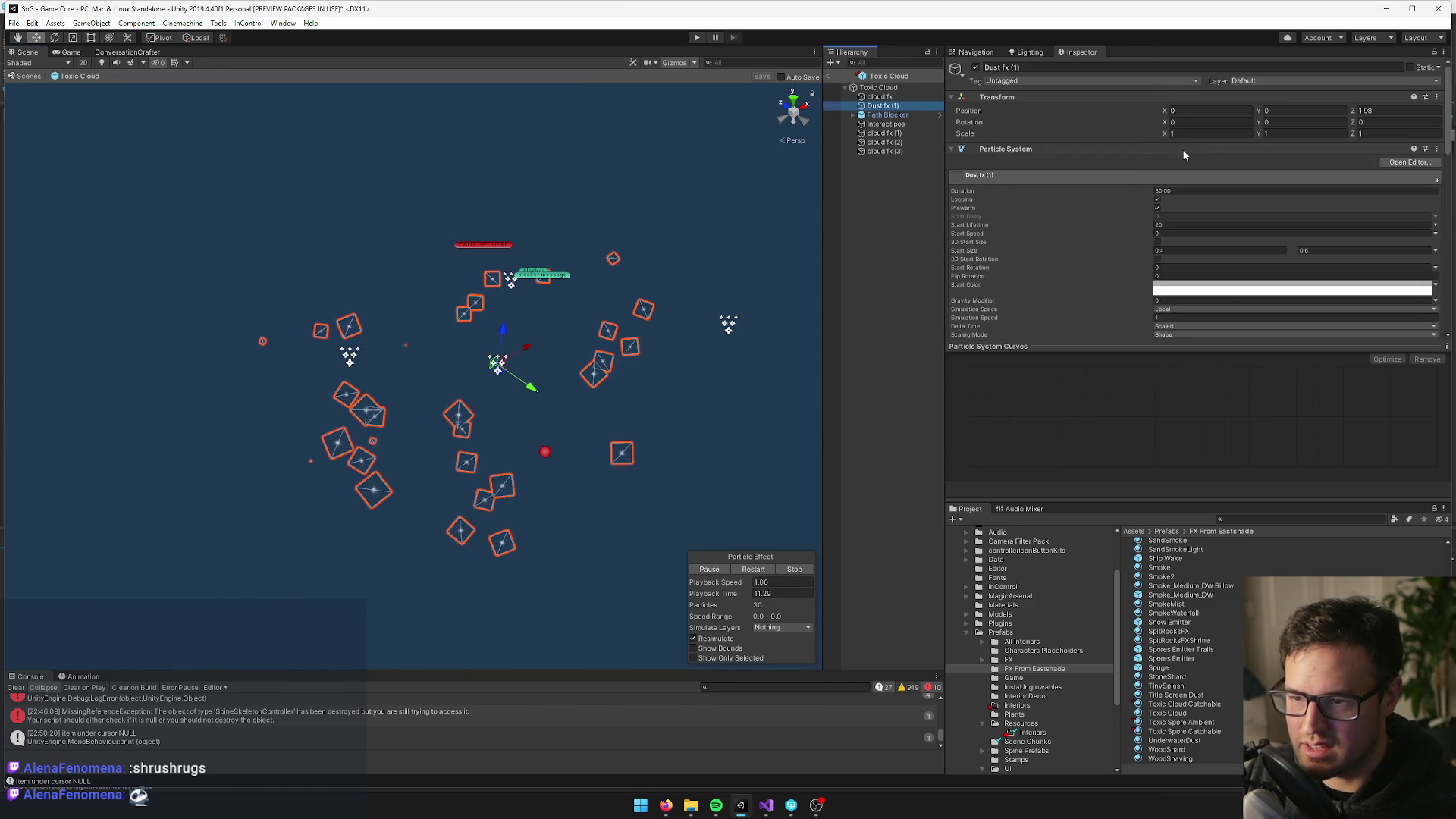
{"action": "scroll", "coordinate": [1184, 146], "scroll_direction": "down", "scroll_amount": 5}
{"action": "scroll", "coordinate": [1213, 166], "scroll_direction": "down", "scroll_amount": 5}
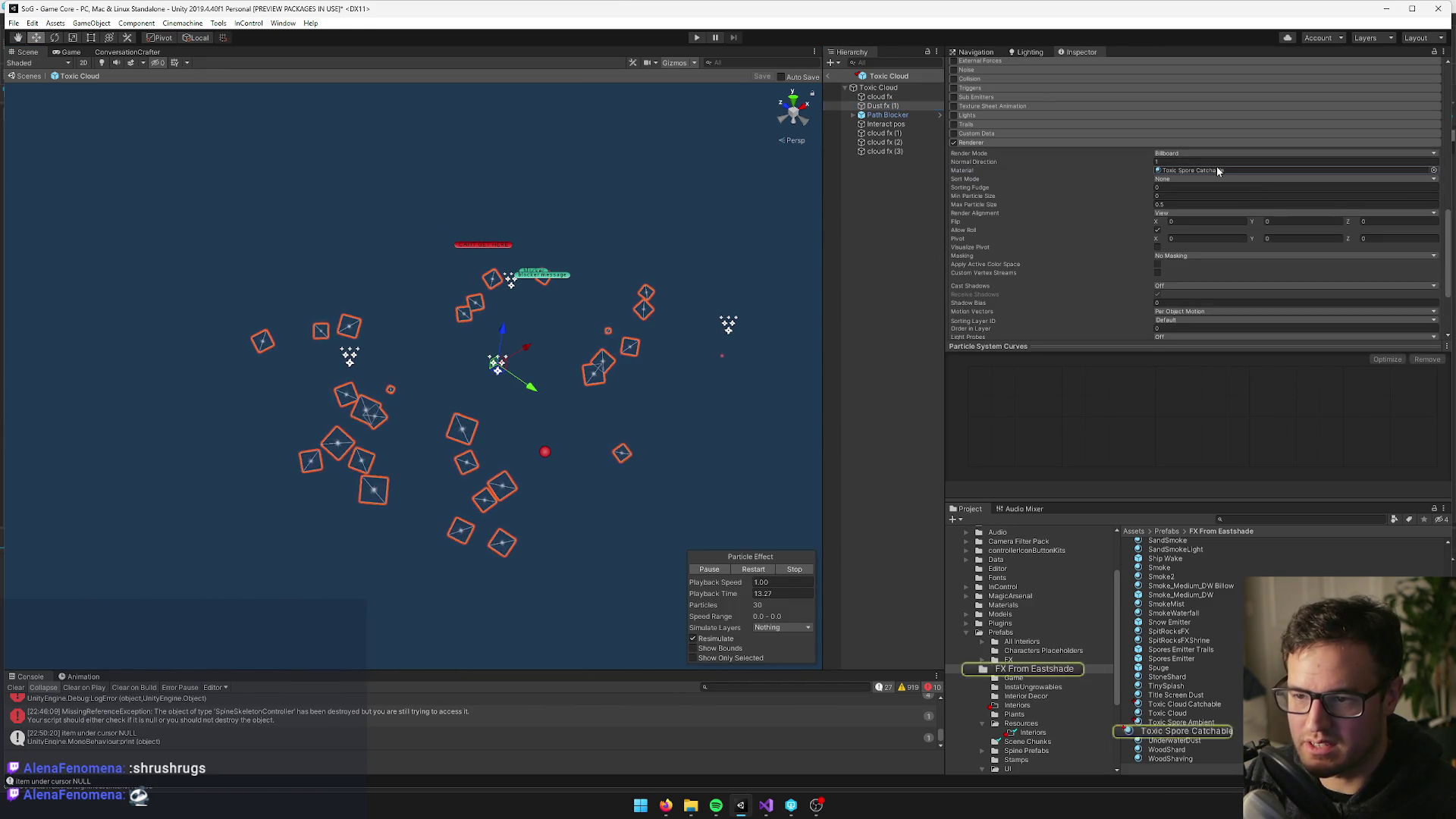
Ping the emitter's material and check the Title Screen Dust and Toxic Cloud Catchable materials
{"action": "left_click", "coordinate": [1217, 170]}
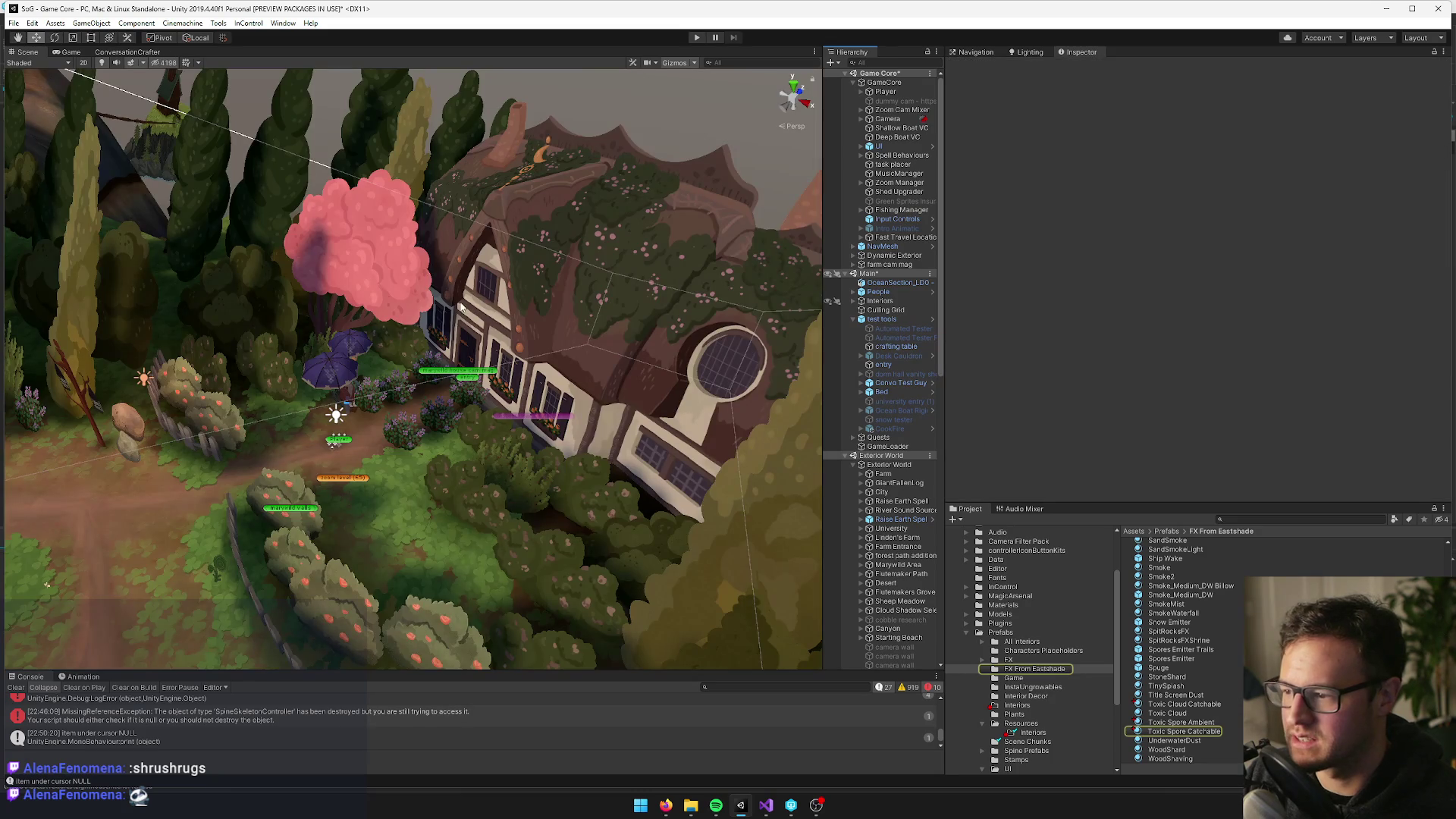
{"action": "scroll", "coordinate": [460, 305], "scroll_direction": "up", "scroll_amount": 5}
{"action": "scroll", "coordinate": [585, 292], "scroll_direction": "up", "scroll_amount": 10}
{"action": "scroll", "coordinate": [587, 296], "scroll_direction": "down", "scroll_amount": 10}
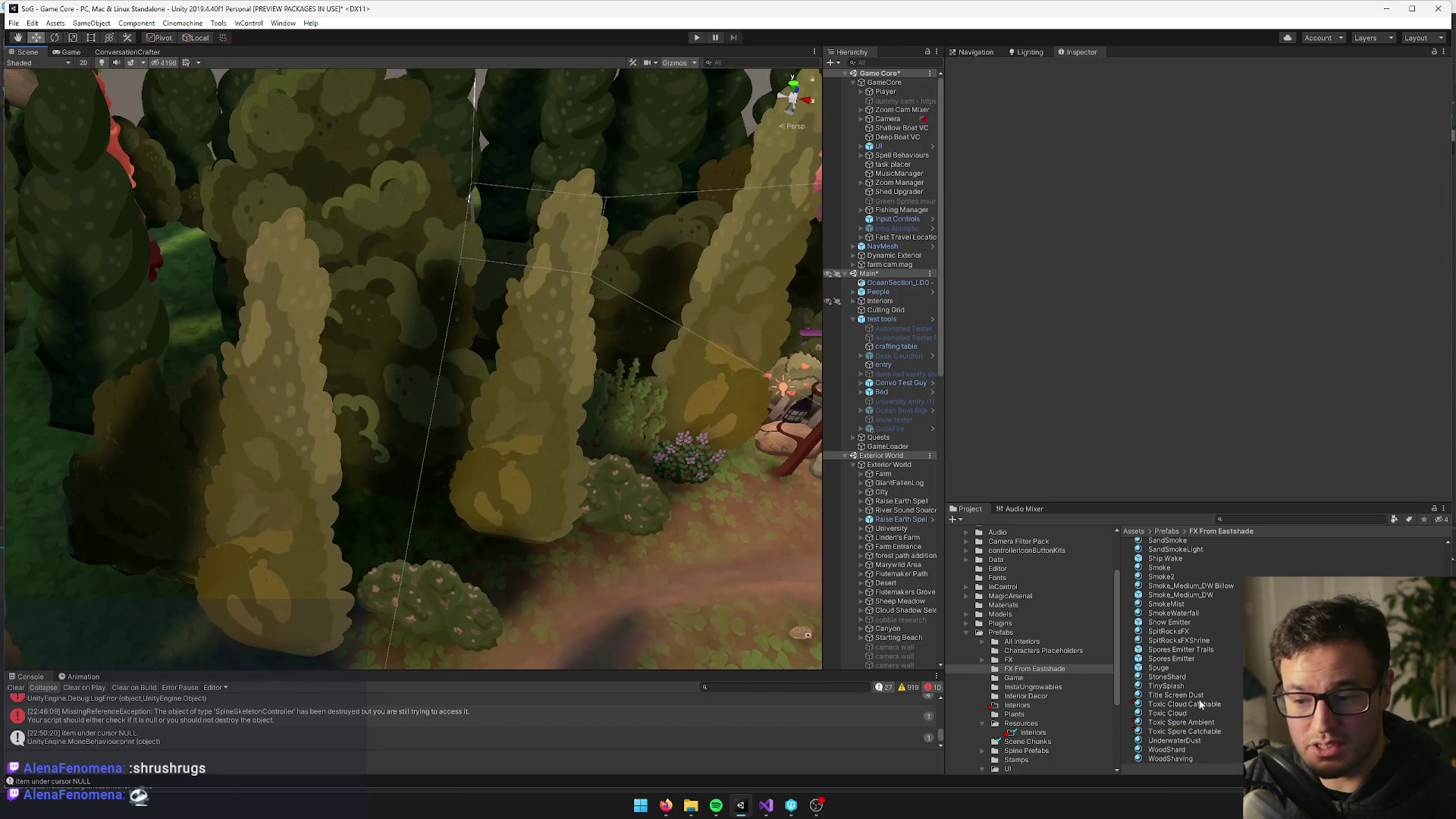
{"action": "left_click", "coordinate": [1176, 694]}
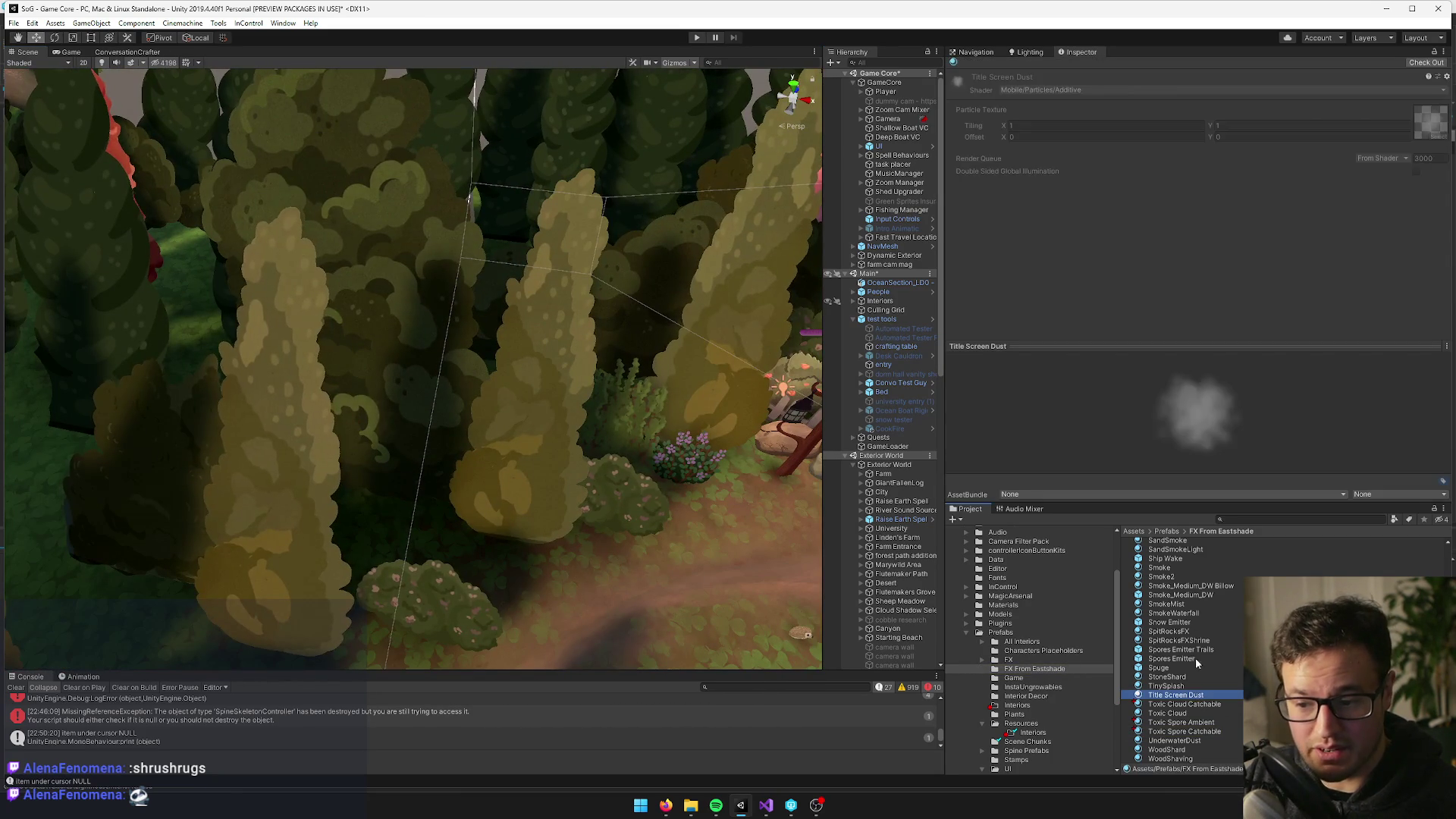
{"action": "key", "text": "Down"}
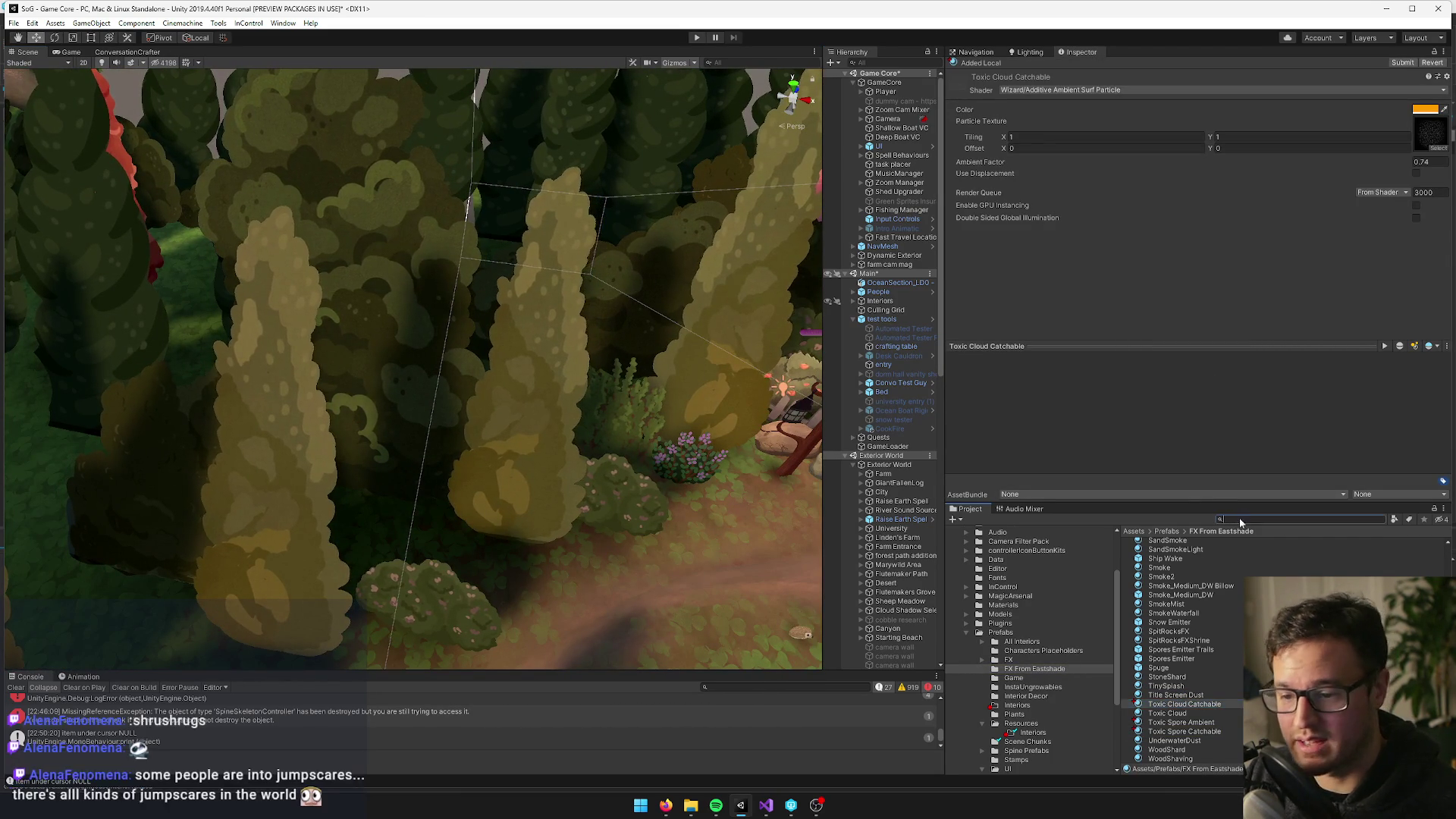
Search the project for 'toxic spo' and select the Toxic Spores prefab
{"action": "left_click", "coordinate": [1239, 518]}
{"action": "type", "text": "toxic spo"}
{"action": "left_click", "coordinate": [1174, 571]}
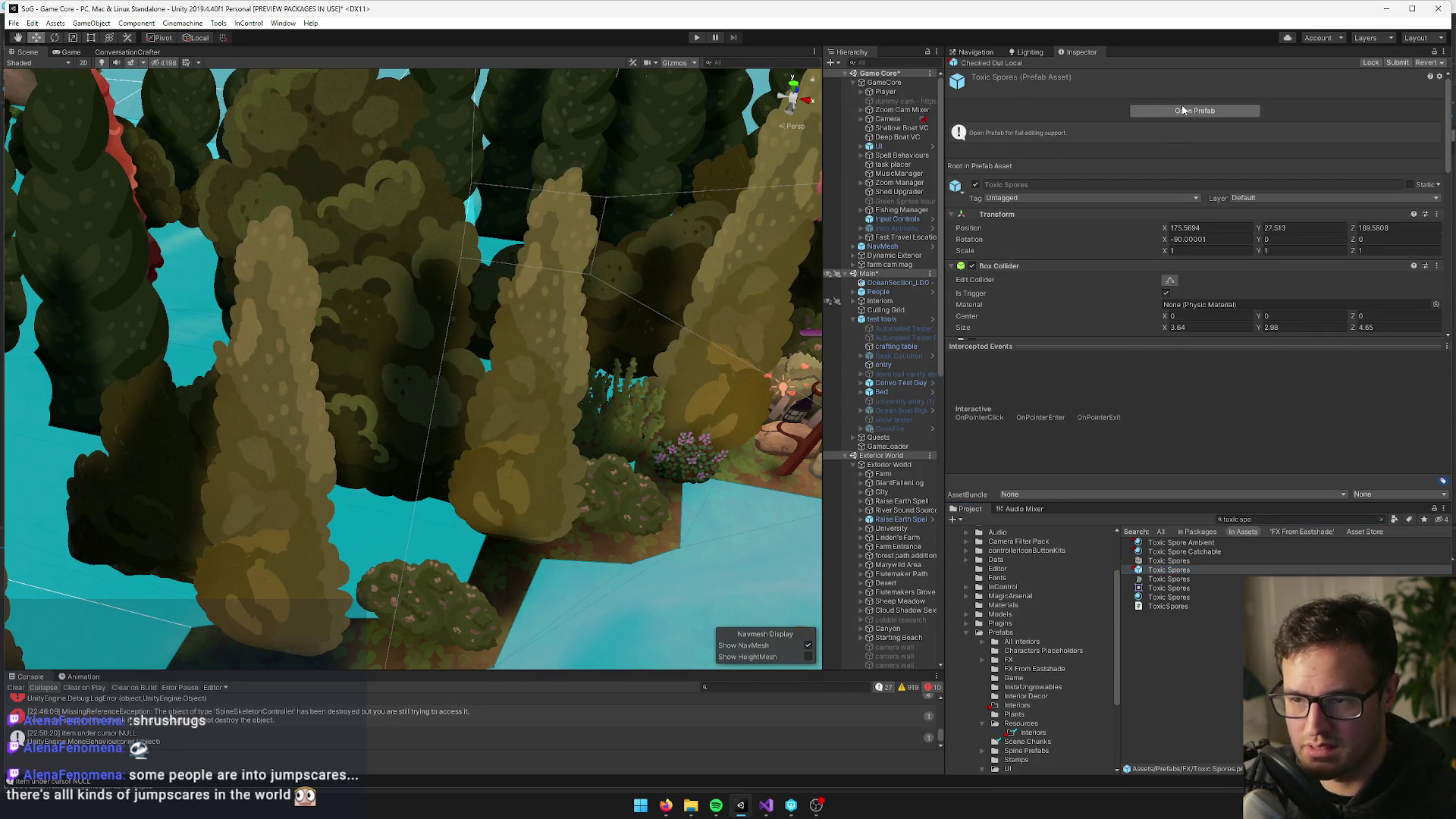
Open the Toxic Spores prefab and select its cloud fx (2) particle system
{"action": "left_click", "coordinate": [1183, 110]}
{"action": "scroll", "coordinate": [510, 260], "scroll_direction": "up", "scroll_amount": 4}
{"action": "scroll", "coordinate": [492, 280], "scroll_direction": "down", "scroll_amount": 3}
{"action": "left_click", "coordinate": [878, 96]}
{"action": "left_click", "coordinate": [878, 115], "text": "shift"}
{"action": "left_click", "coordinate": [878, 116]}
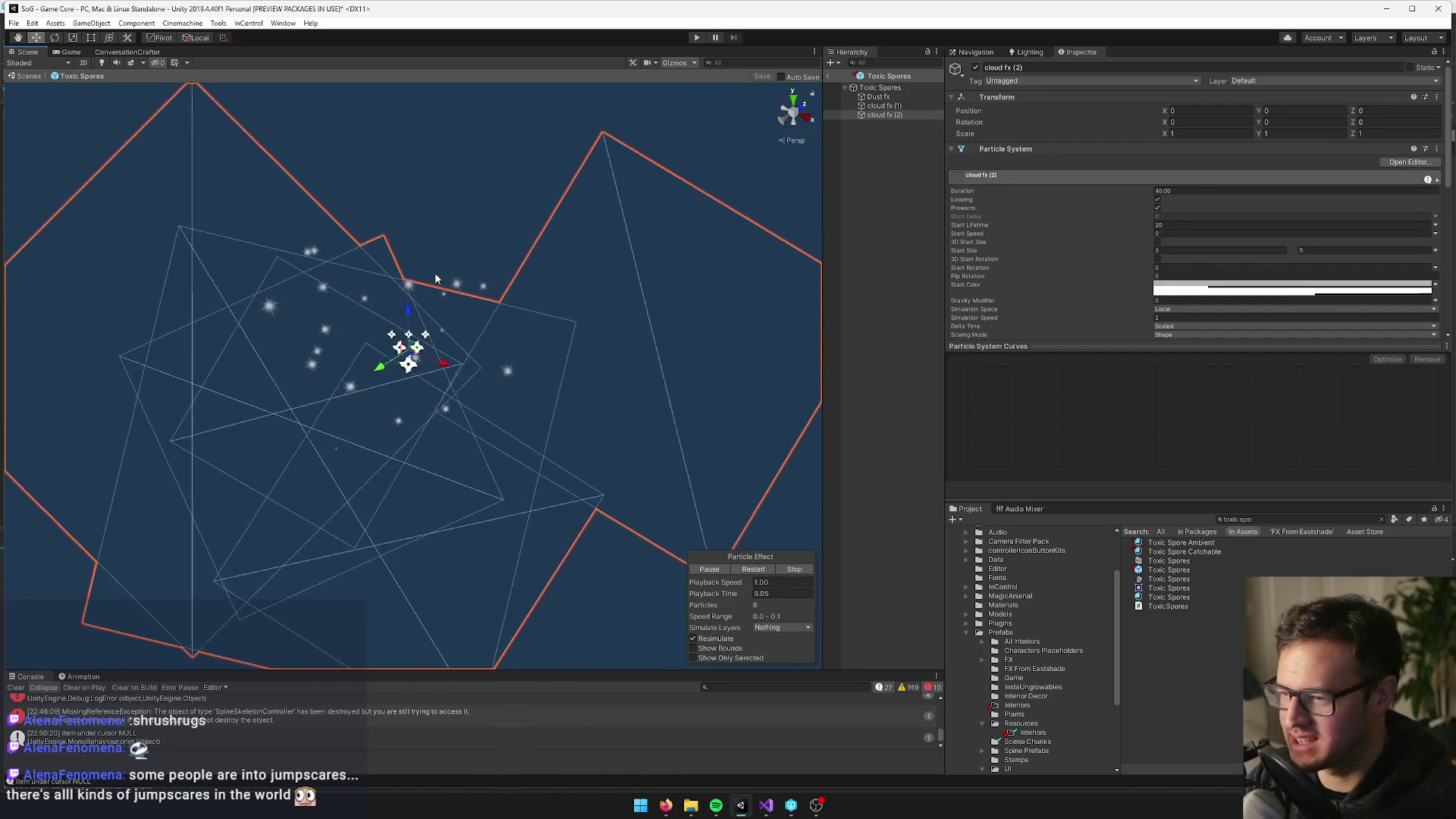
Review cloud fx (2)'s Emission and Shape modules, then open its Toxic Cloud Catchable material
{"action": "scroll", "coordinate": [1008, 281], "scroll_direction": "down", "scroll_amount": 3}
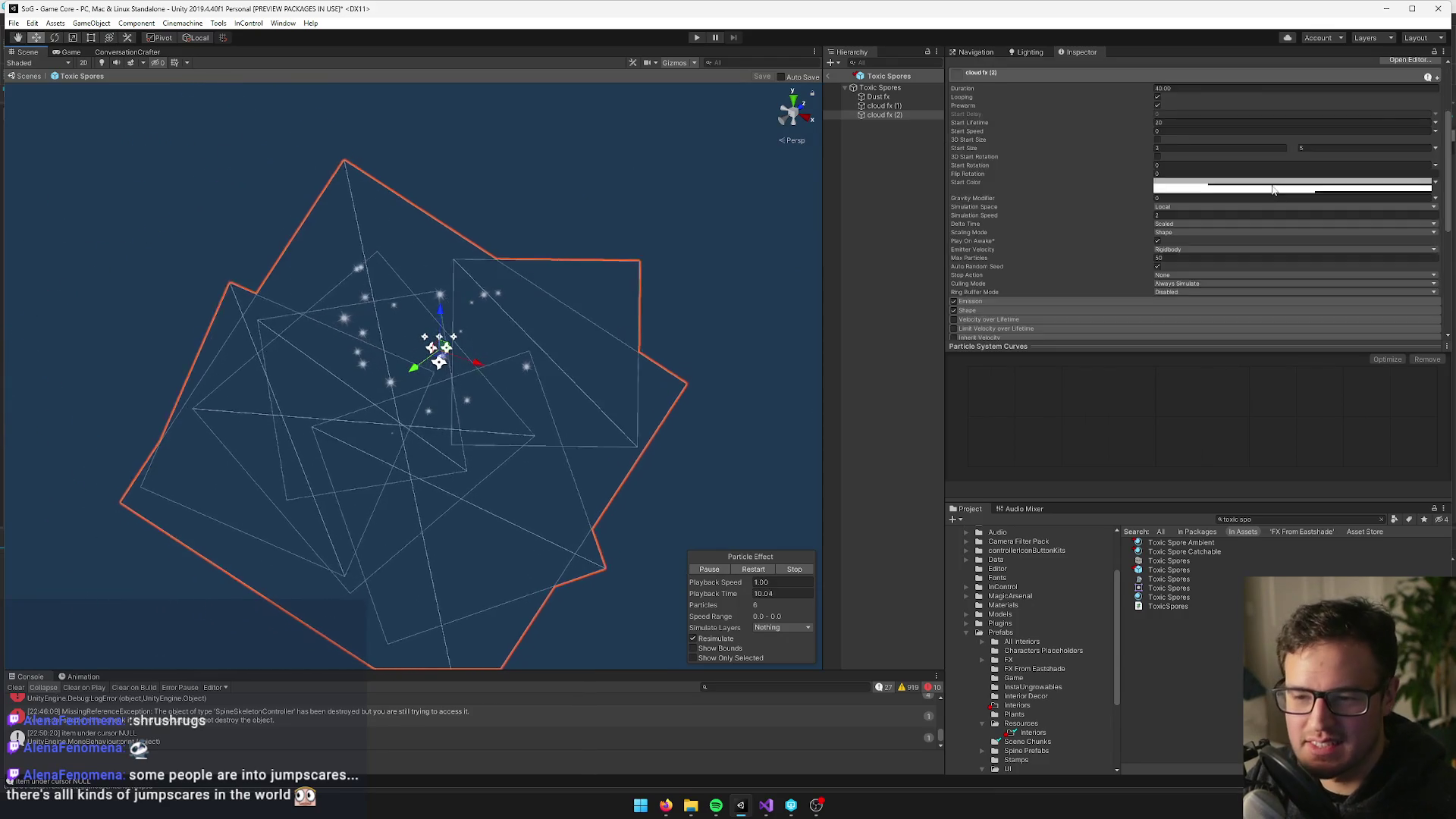
{"action": "mouse_move", "coordinate": [1448, 161]}
{"action": "left_mouse_down"}
{"action": "mouse_move", "coordinate": [1448, 178]}
{"action": "mouse_move", "coordinate": [1446, 150]}
{"action": "left_mouse_up"}
{"action": "scroll", "coordinate": [985, 251], "scroll_direction": "down", "scroll_amount": 2}
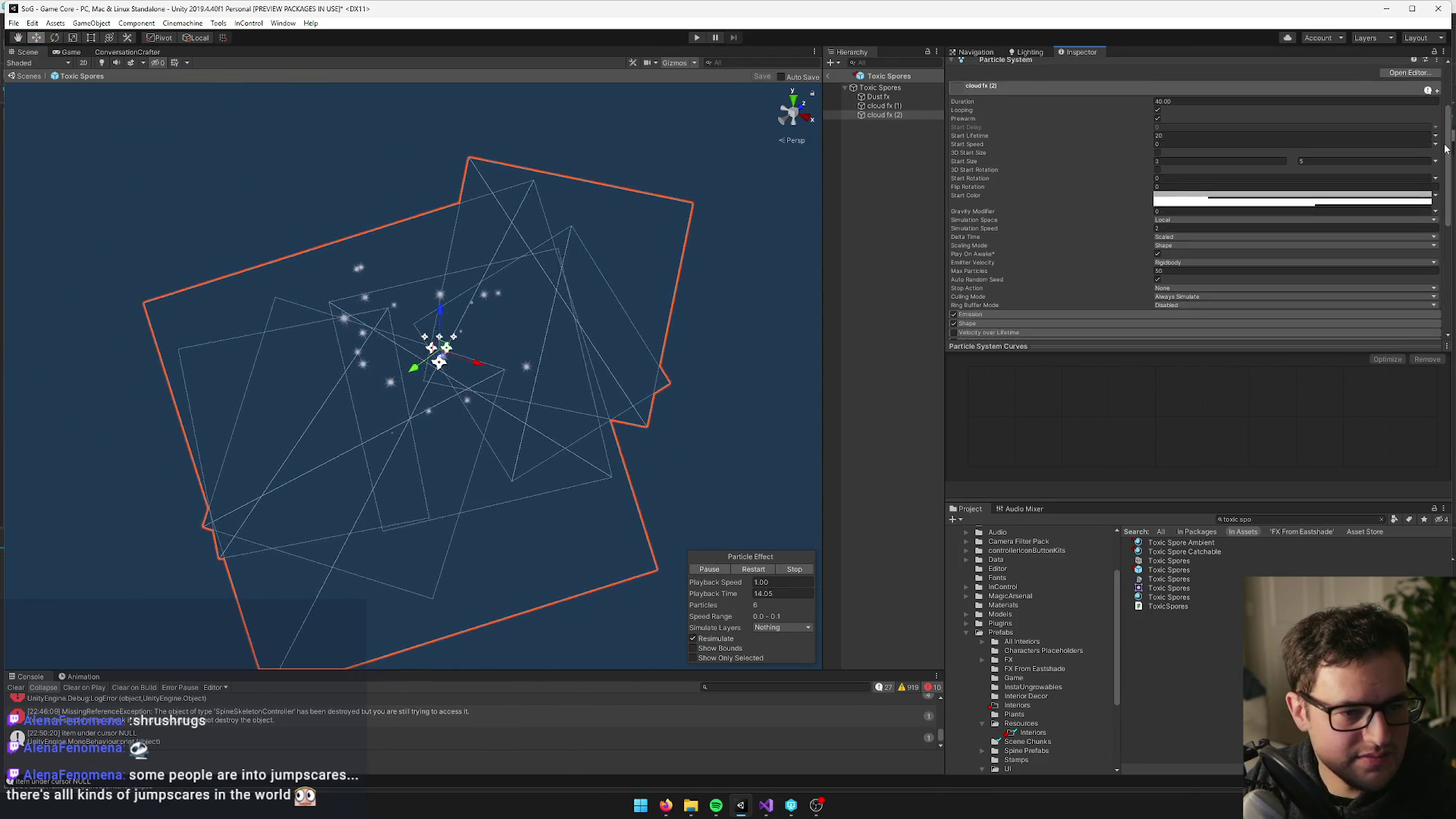
{"action": "left_click", "coordinate": [976, 259]}
{"action": "left_click", "coordinate": [975, 259]}
{"action": "left_click", "coordinate": [993, 268]}
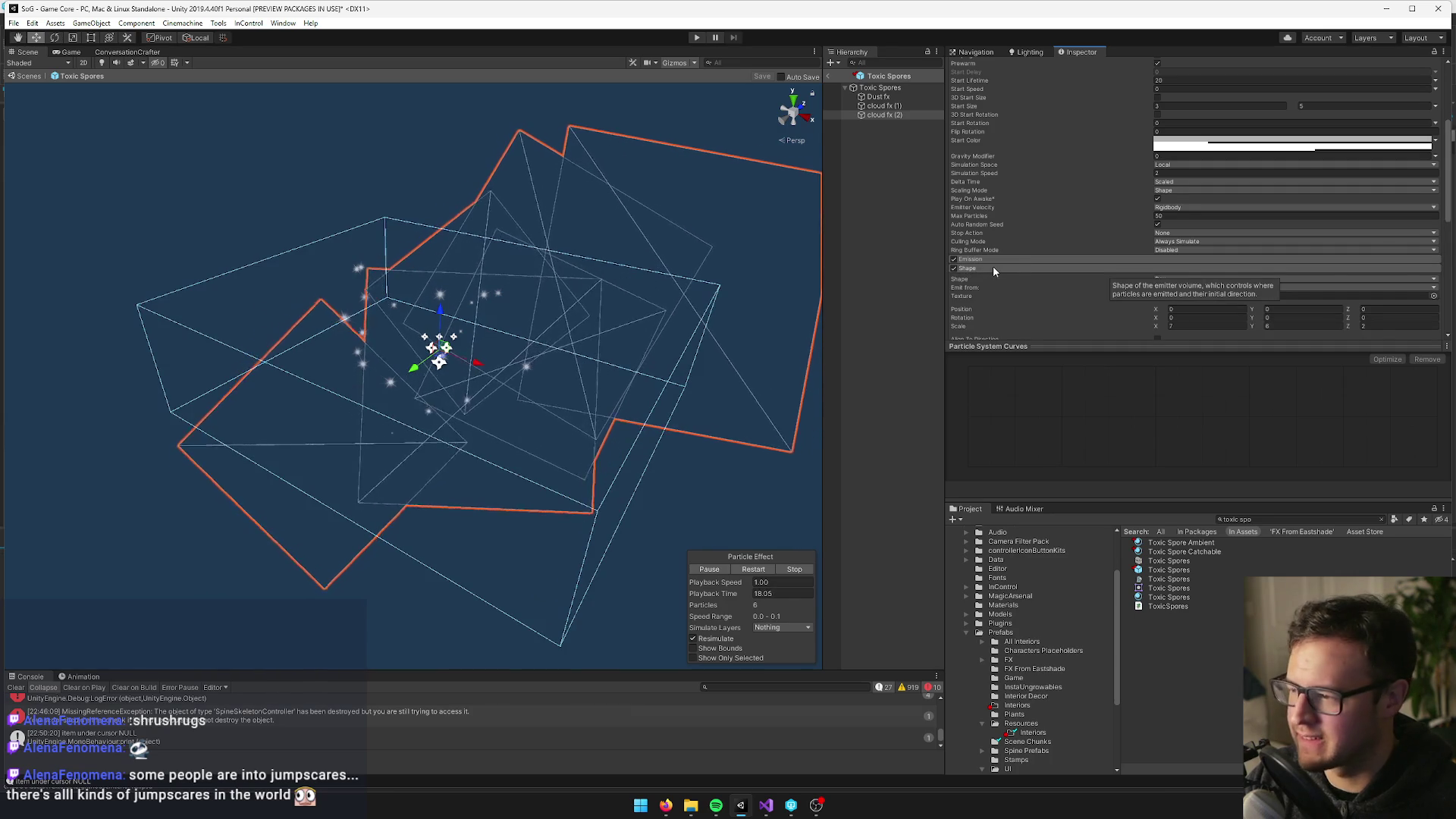
{"action": "scroll", "coordinate": [1047, 250], "scroll_direction": "down", "scroll_amount": 3}
{"action": "scroll", "coordinate": [1063, 244], "scroll_direction": "down", "scroll_amount": 10}
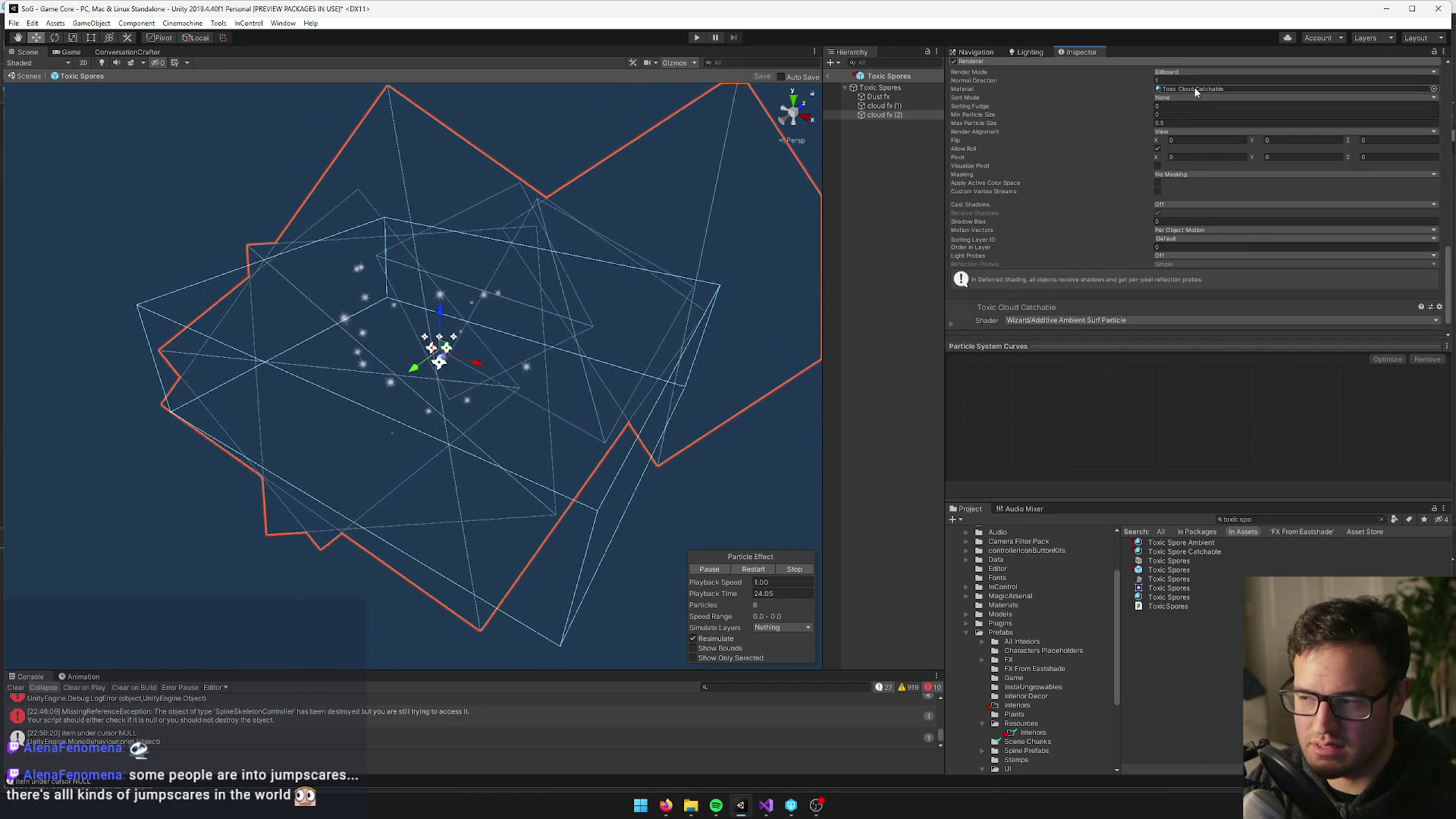
{"action": "left_click", "coordinate": [1196, 89]}
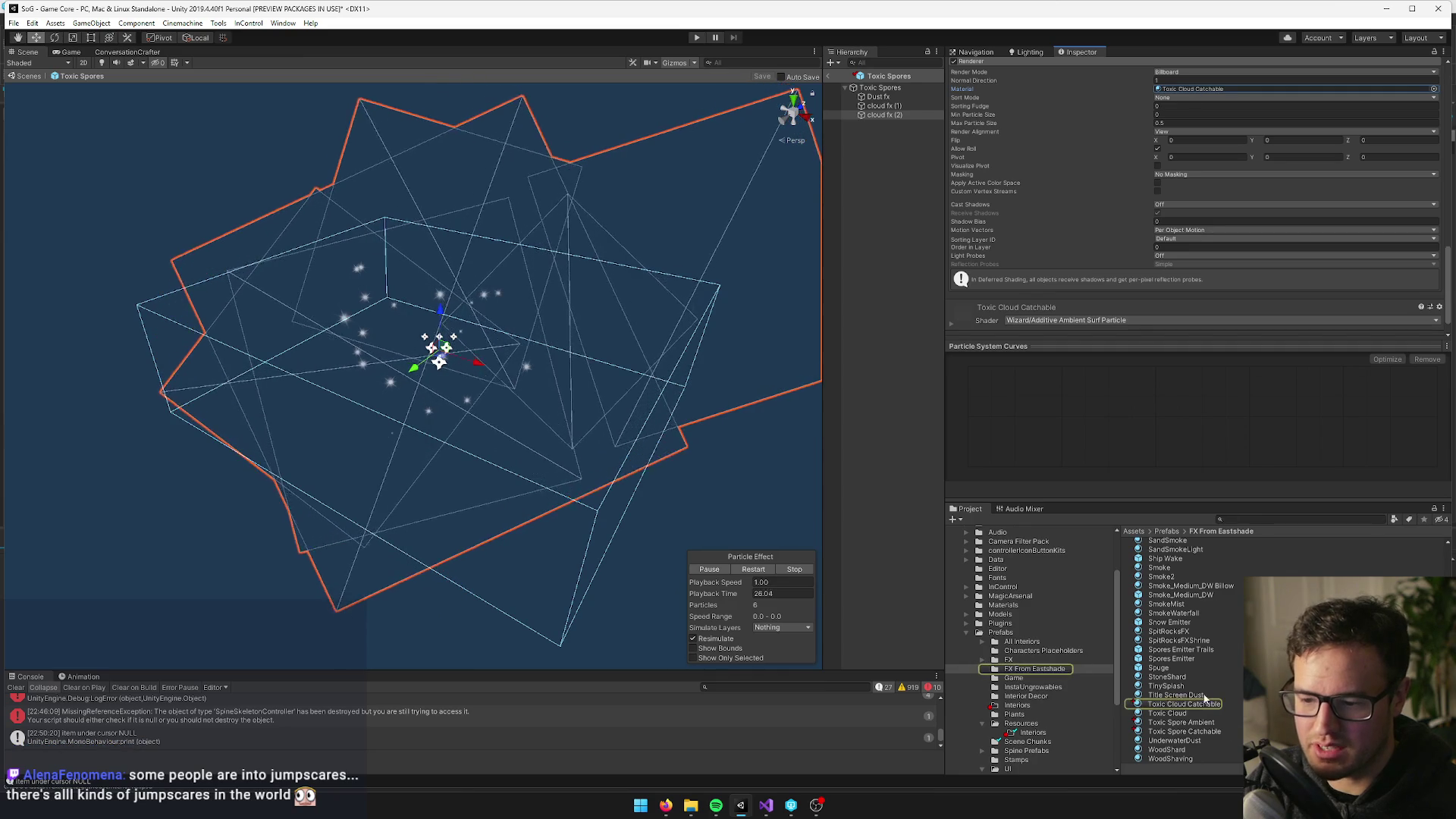
{"action": "left_click", "coordinate": [1184, 703]}
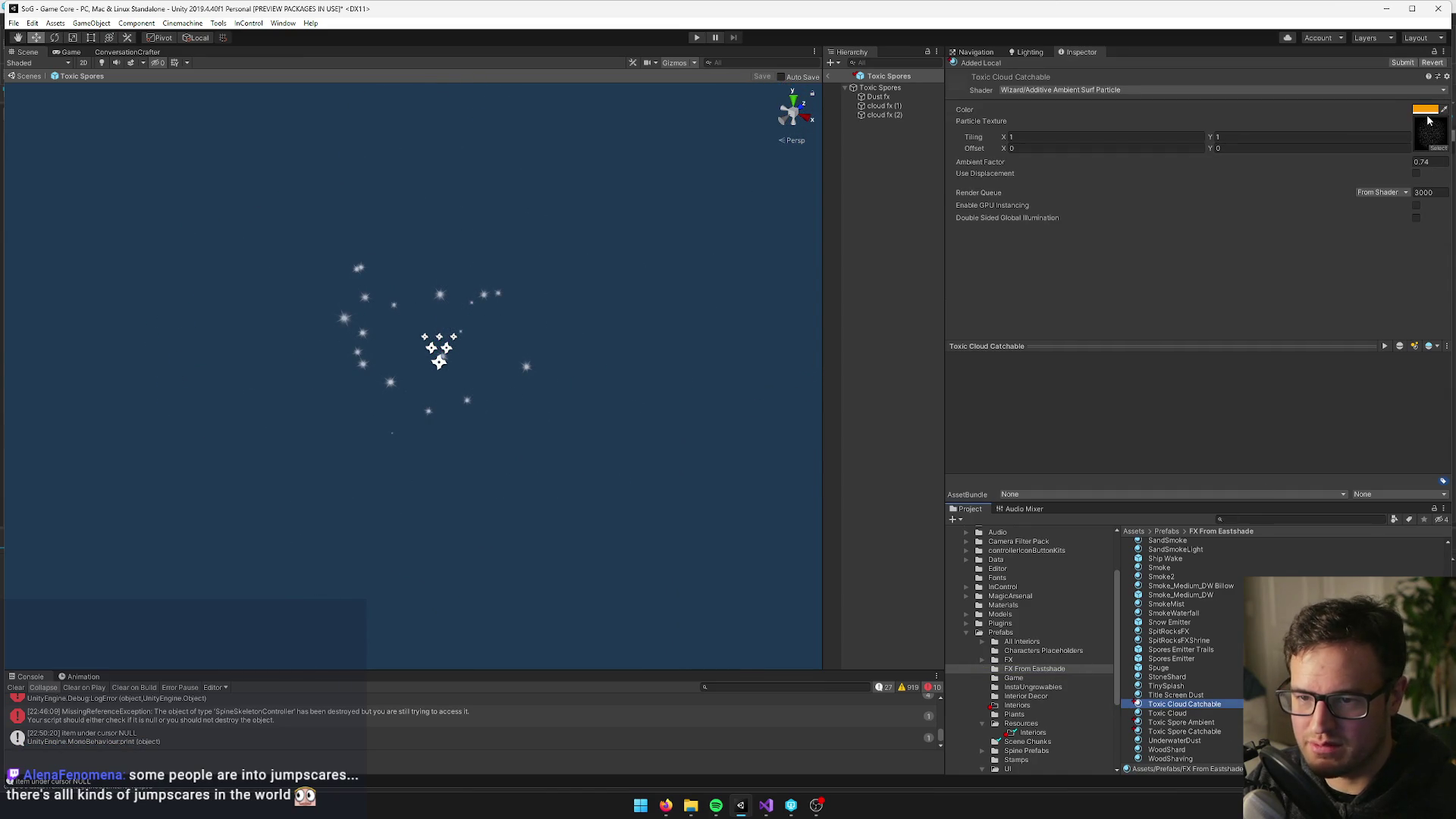
Give the material the Wizard/Additive Ambient Surf Particle Masked Scroller shader and a glowing dot particle texture
{"action": "left_click", "coordinate": [1361, 89]}
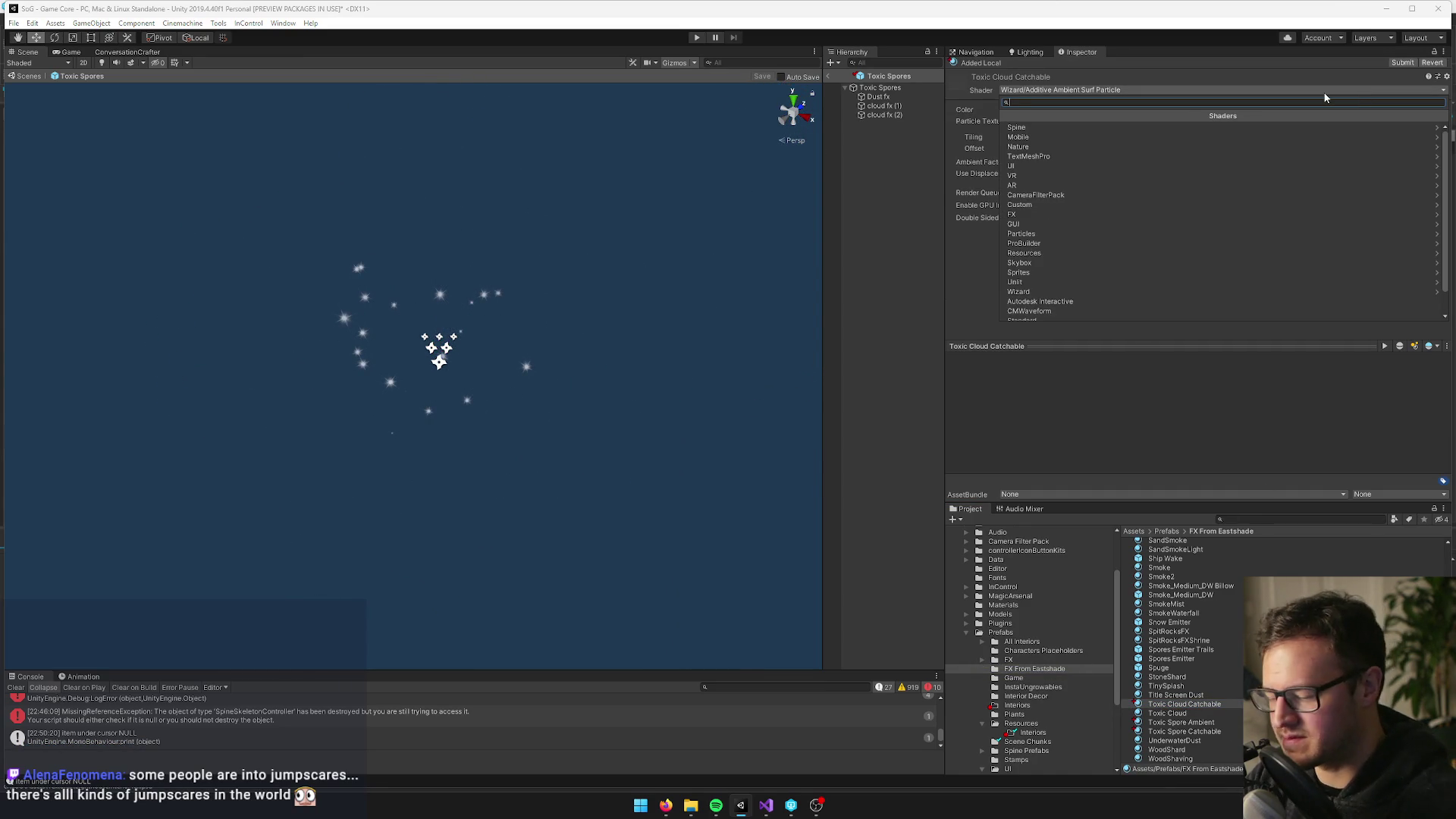
{"action": "type", "text": "addi"}
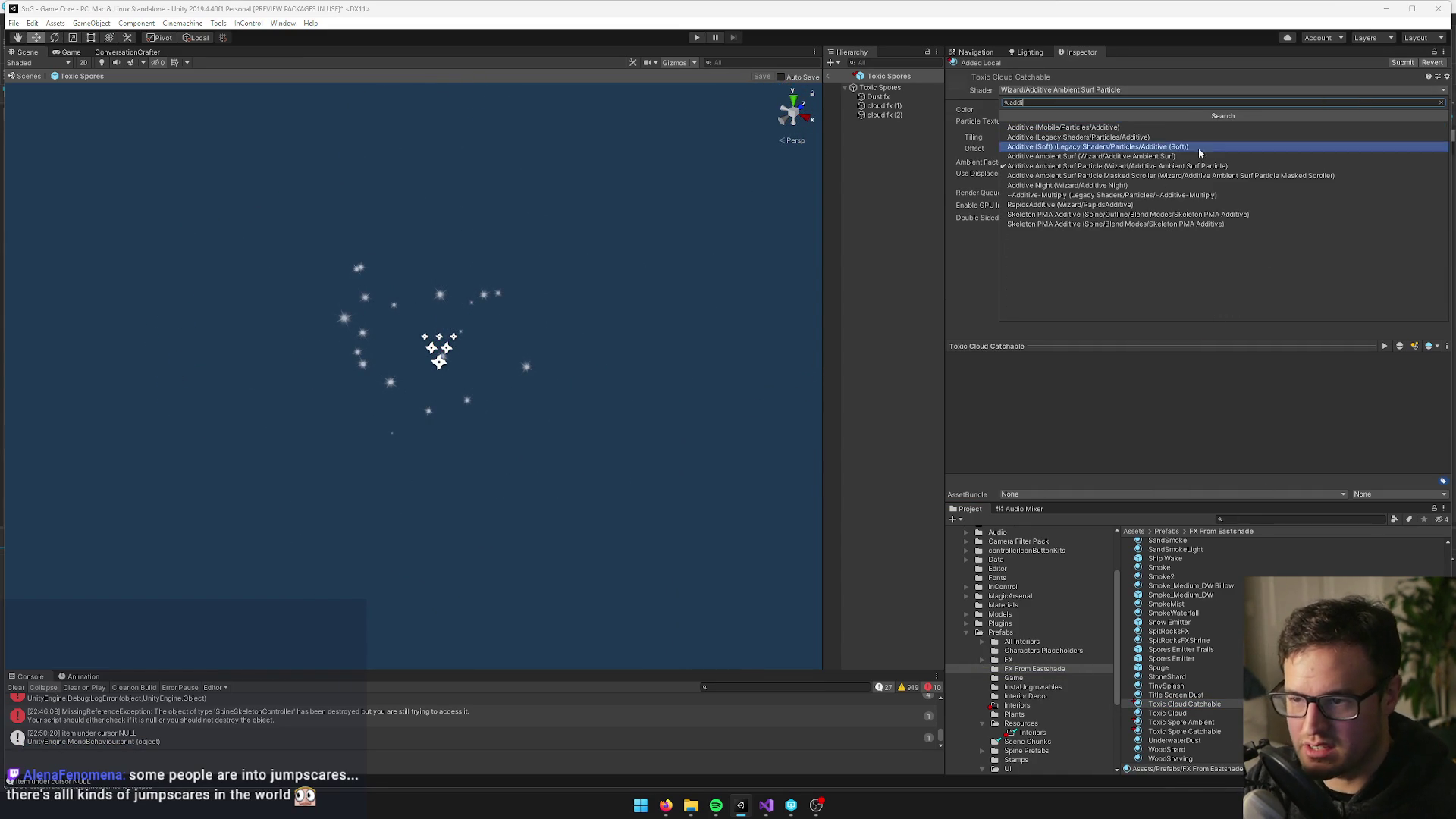
{"action": "left_click", "coordinate": [1121, 178]}
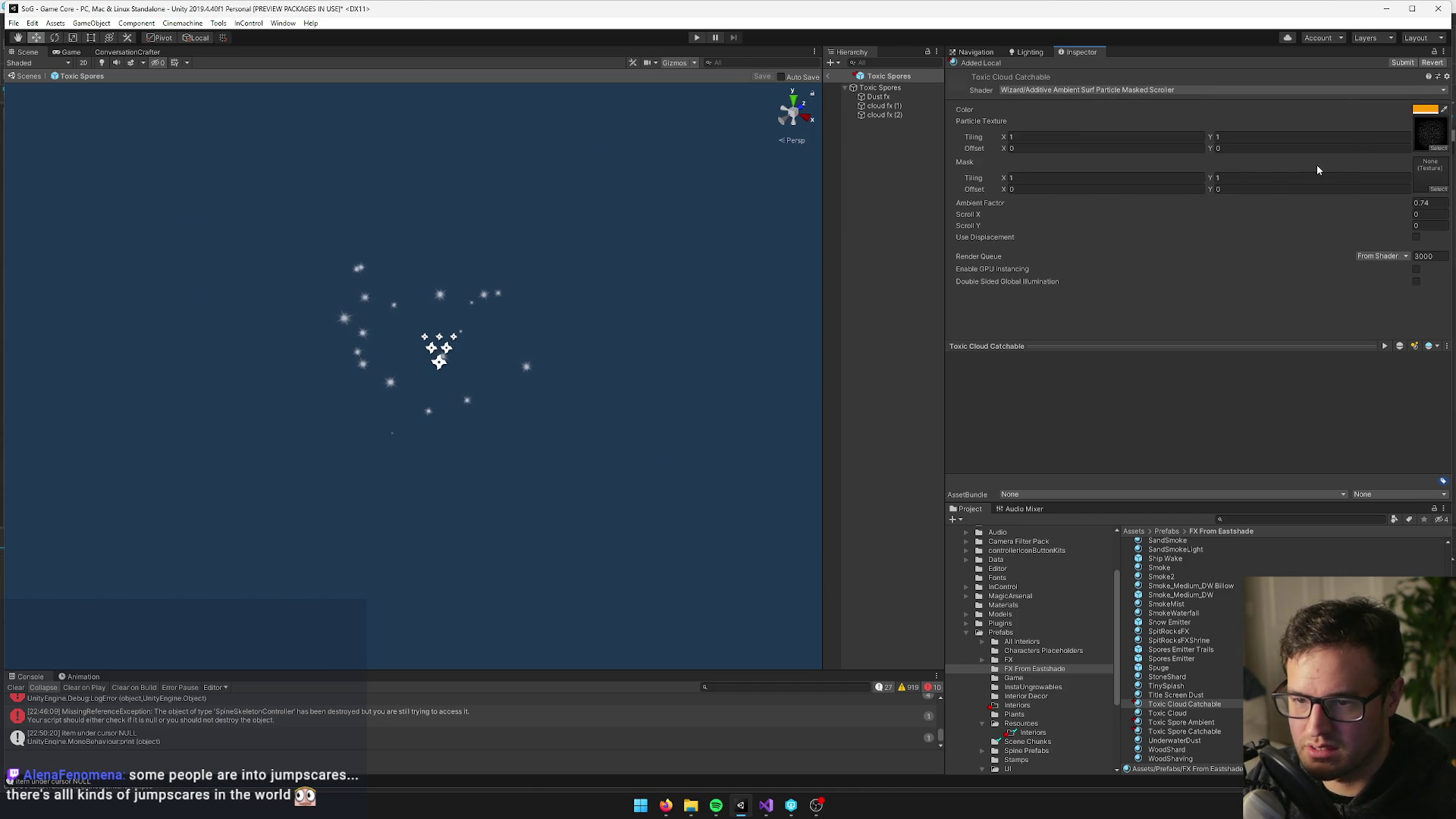
{"action": "left_click", "coordinate": [1433, 144]}
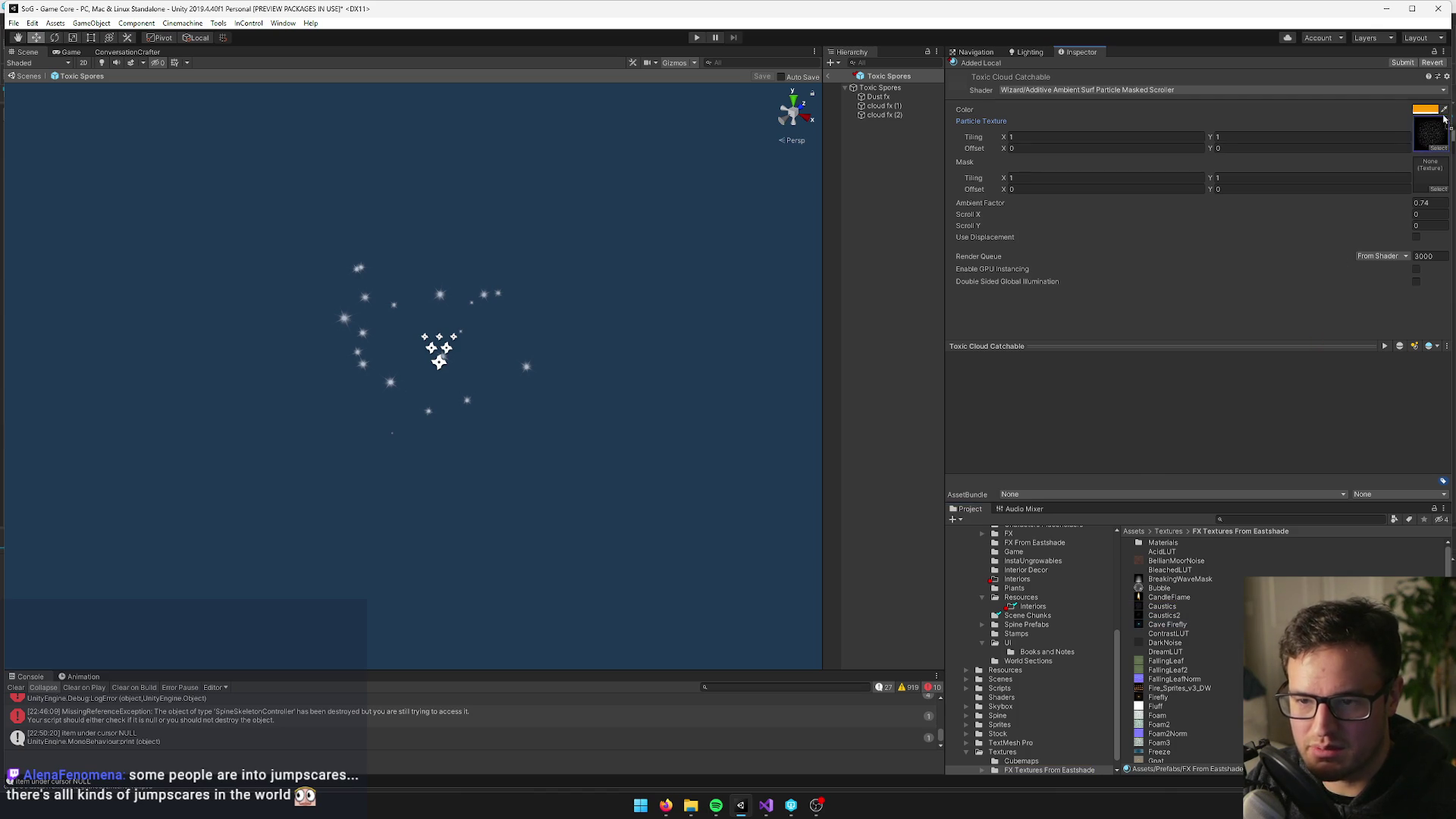
{"action": "left_click_drag", "start_coordinate": [1433, 135], "coordinate": [1433, 135]}
Compare the cloud fx (1) and cloud fx (2) emitters in the scene and reopen Toxic Cloud Catchable
{"action": "left_click_drag", "start_coordinate": [455, 274], "coordinate": [406, 319]}
{"action": "scroll", "coordinate": [407, 319], "scroll_direction": "down", "scroll_amount": 3}
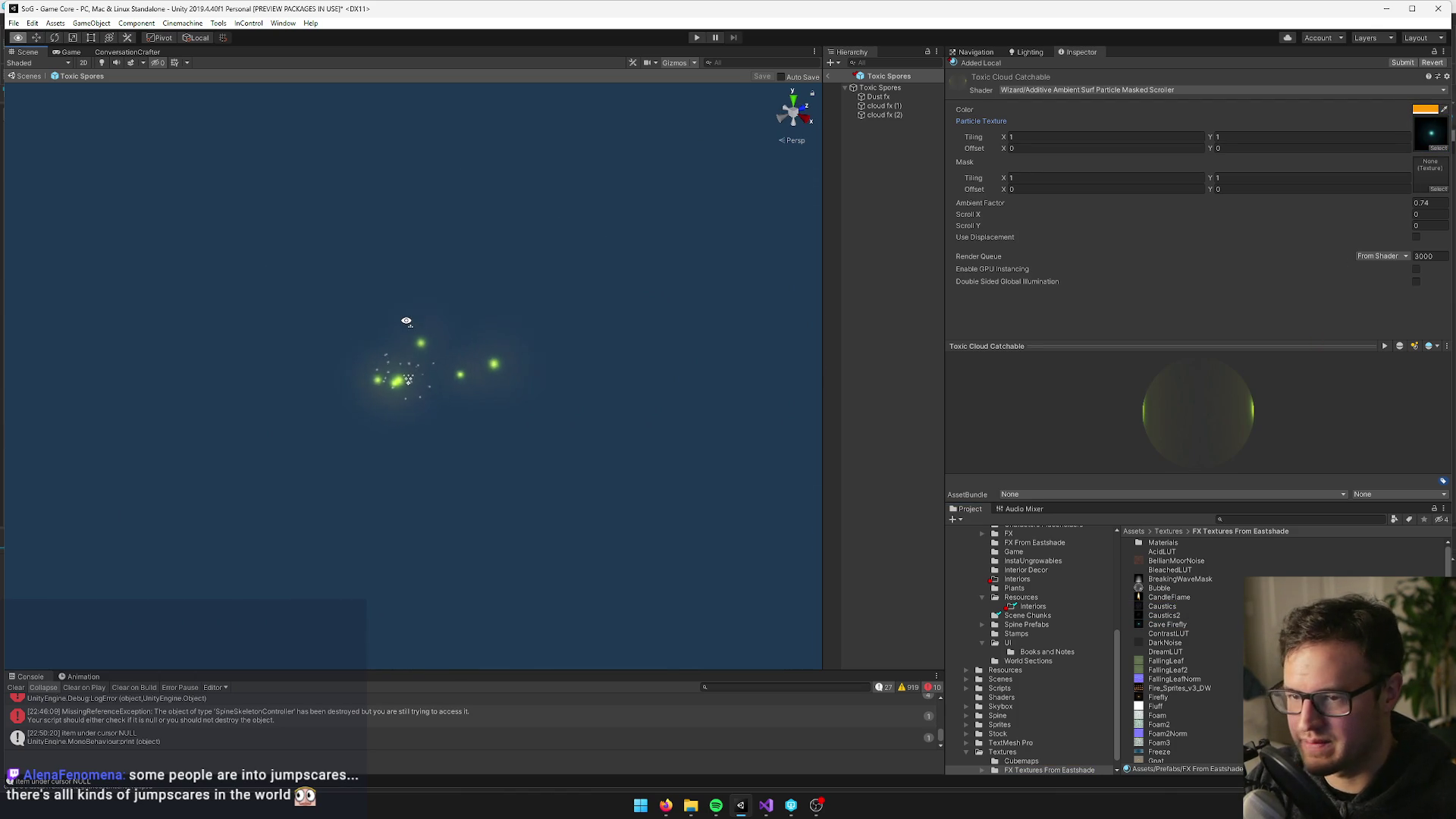
{"action": "scroll", "coordinate": [407, 319], "scroll_direction": "up", "scroll_amount": 5}
{"action": "scroll", "coordinate": [406, 320], "scroll_direction": "down", "scroll_amount": 3}
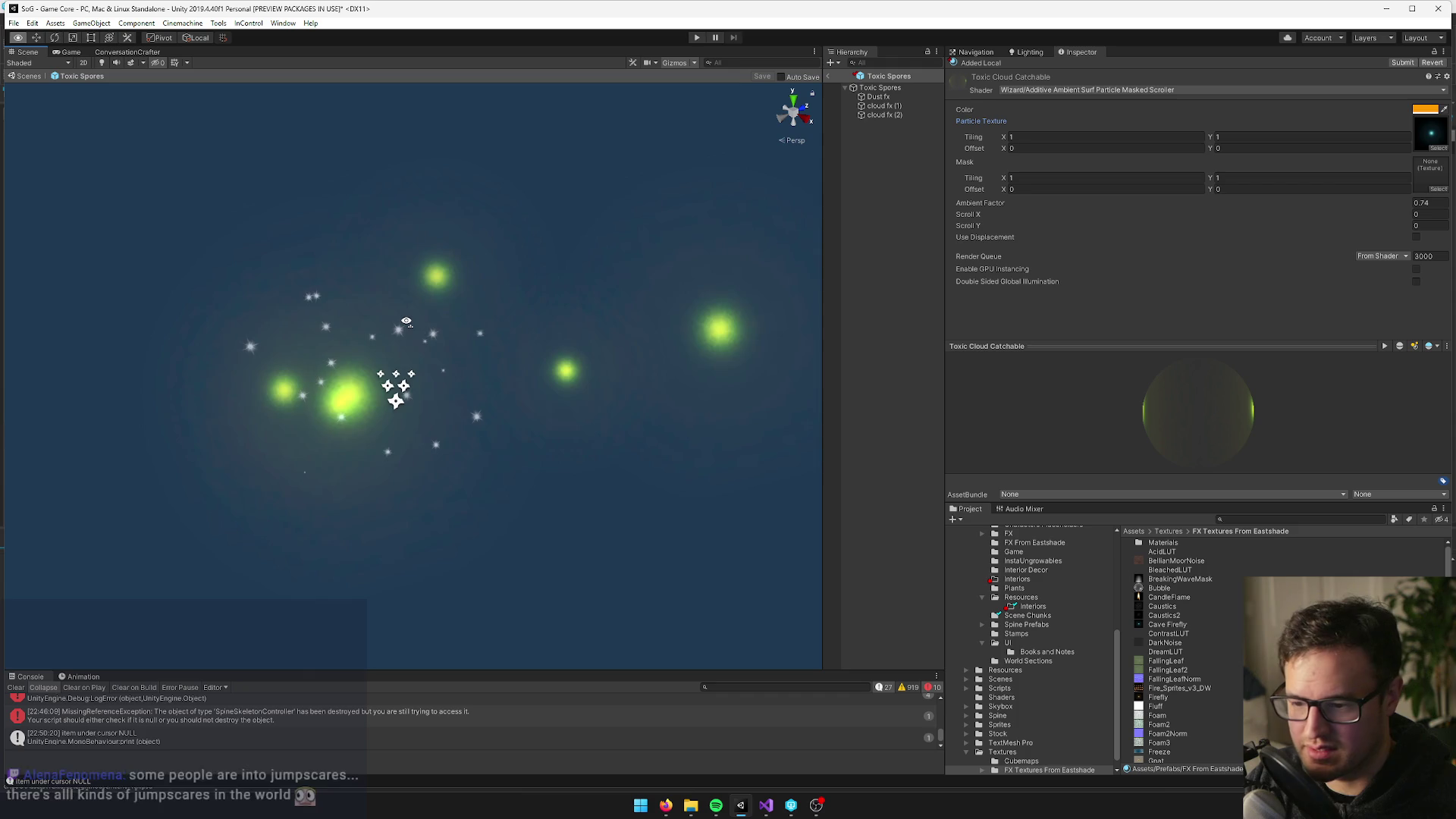
{"action": "scroll", "coordinate": [406, 321], "scroll_direction": "down", "scroll_amount": 2}
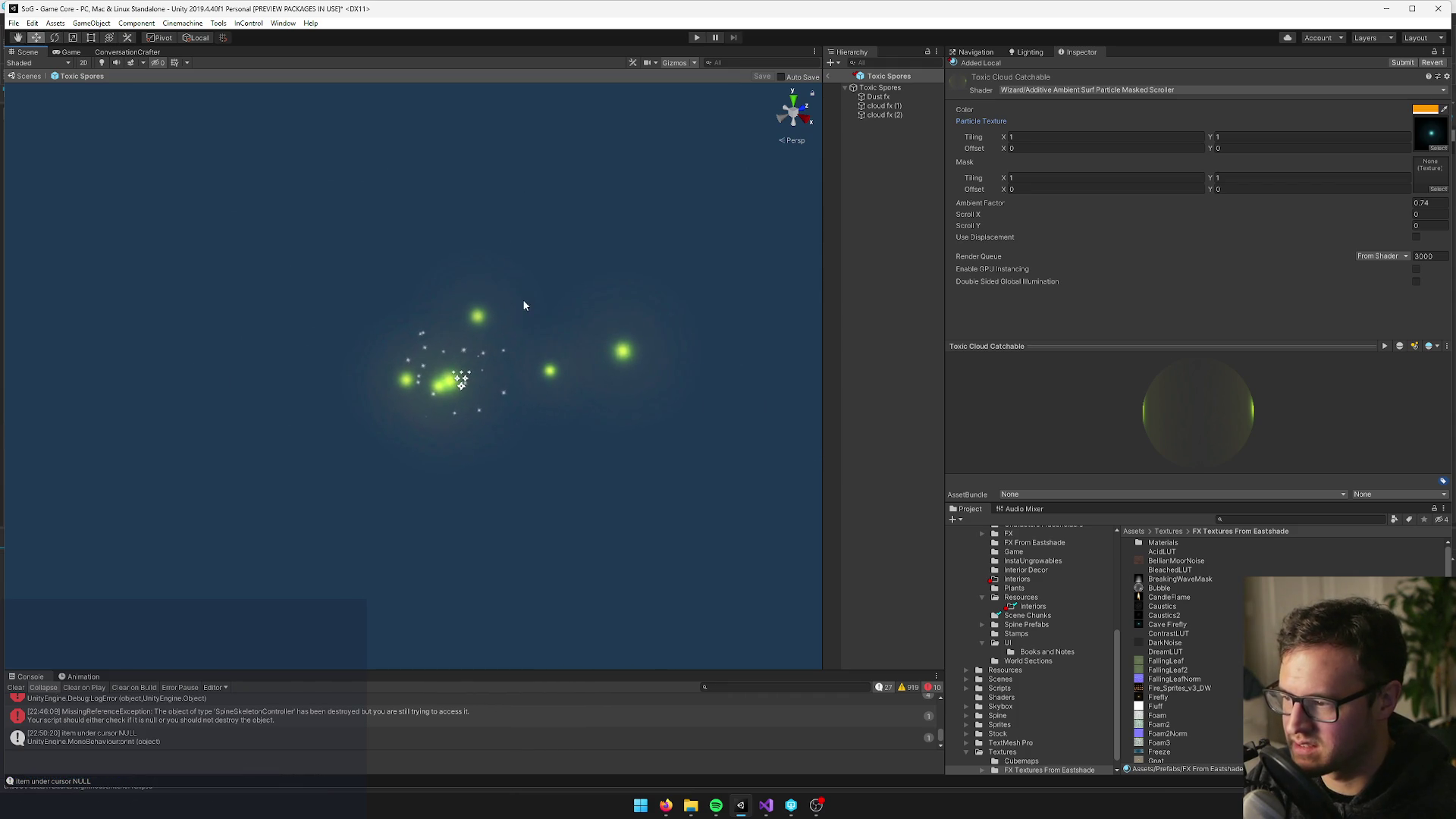
{"action": "scroll", "coordinate": [521, 295], "scroll_direction": "up", "scroll_amount": 2}
{"action": "scroll", "coordinate": [521, 295], "scroll_direction": "down", "scroll_amount": 4}
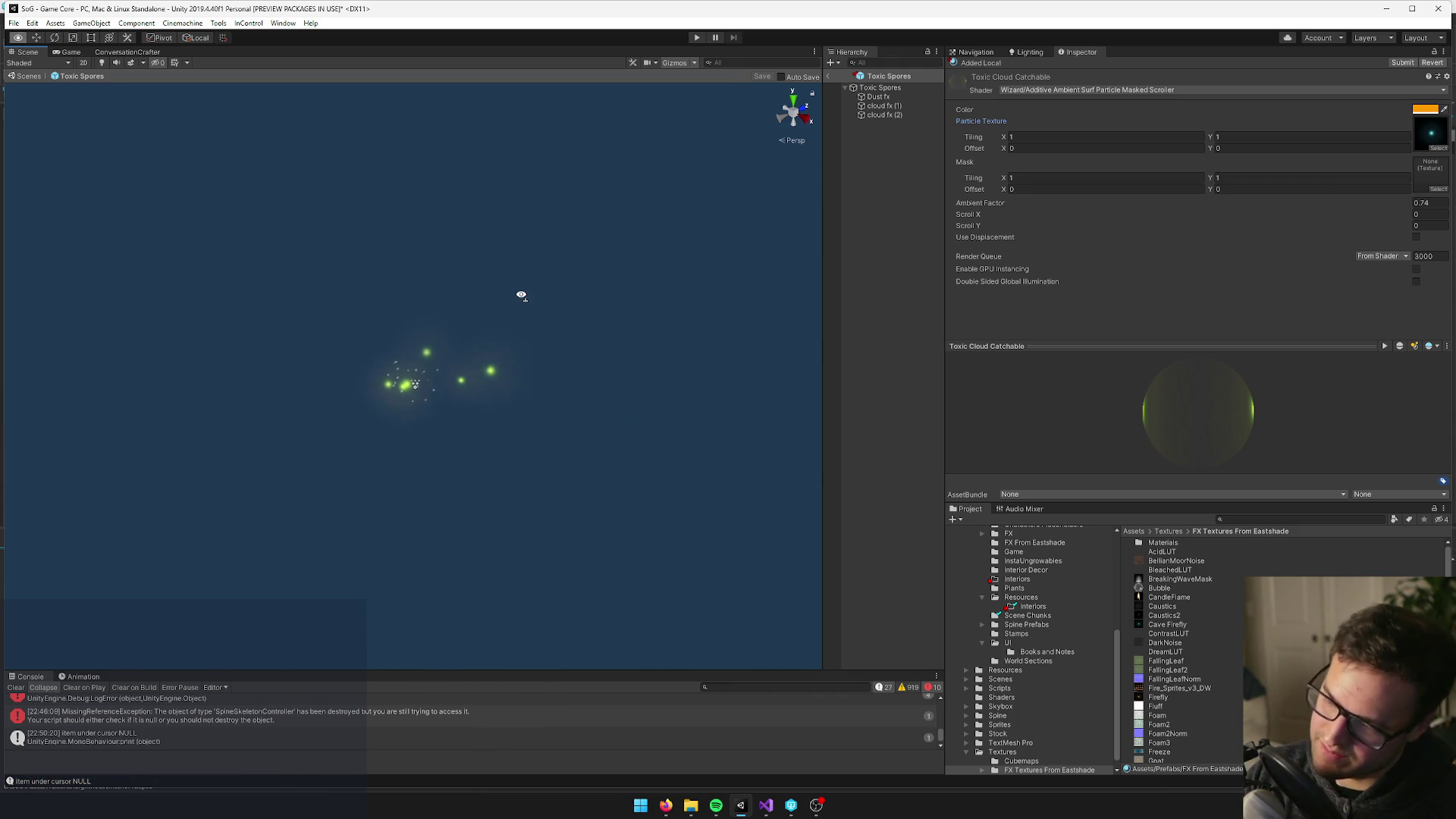
{"action": "scroll", "coordinate": [521, 296], "scroll_direction": "up", "scroll_amount": 3}
{"action": "left_click", "coordinate": [883, 105]}
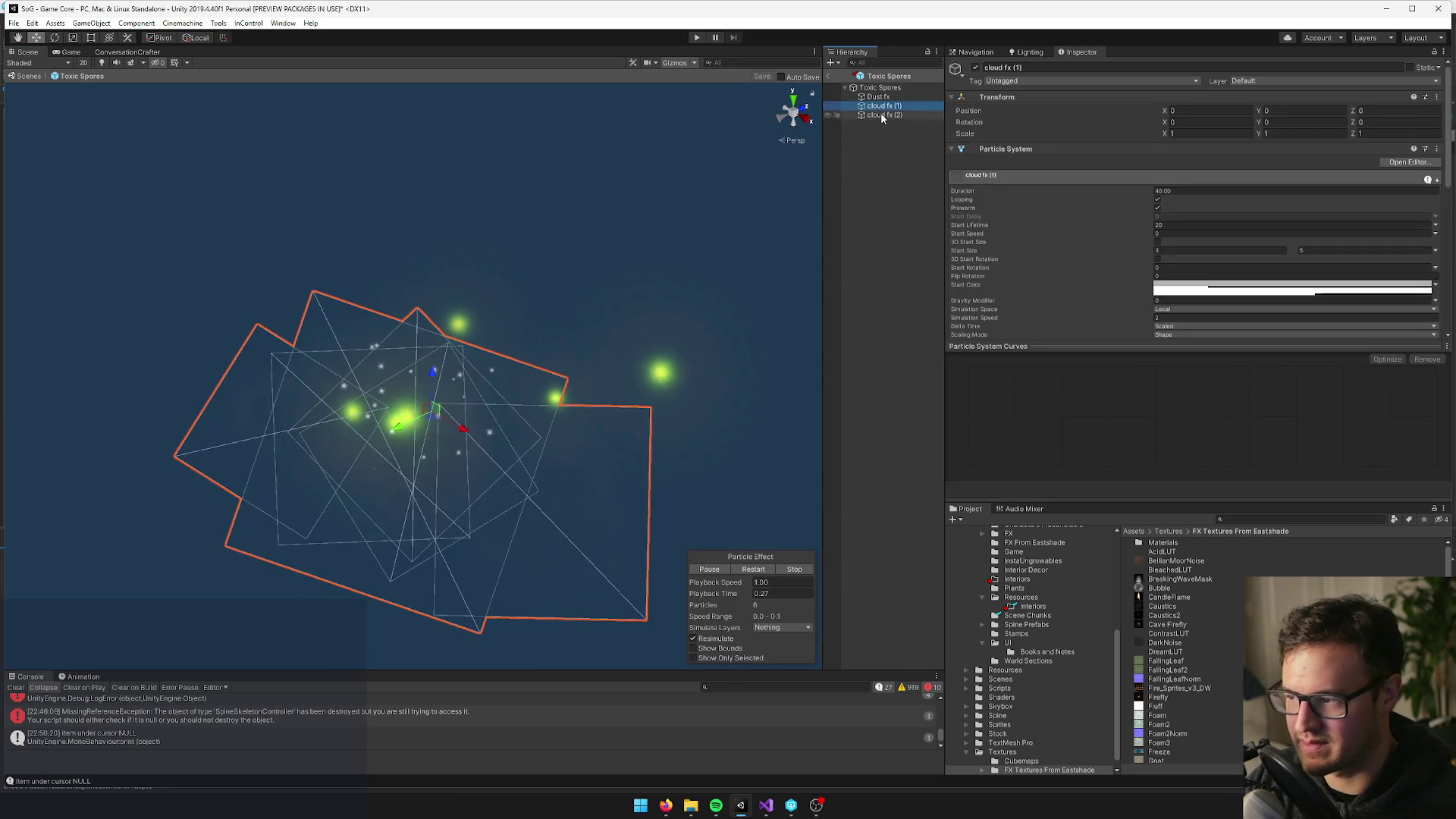
{"action": "left_click", "coordinate": [881, 115]}
{"action": "left_click_drag", "start_coordinate": [411, 204], "coordinate": [536, 445]}
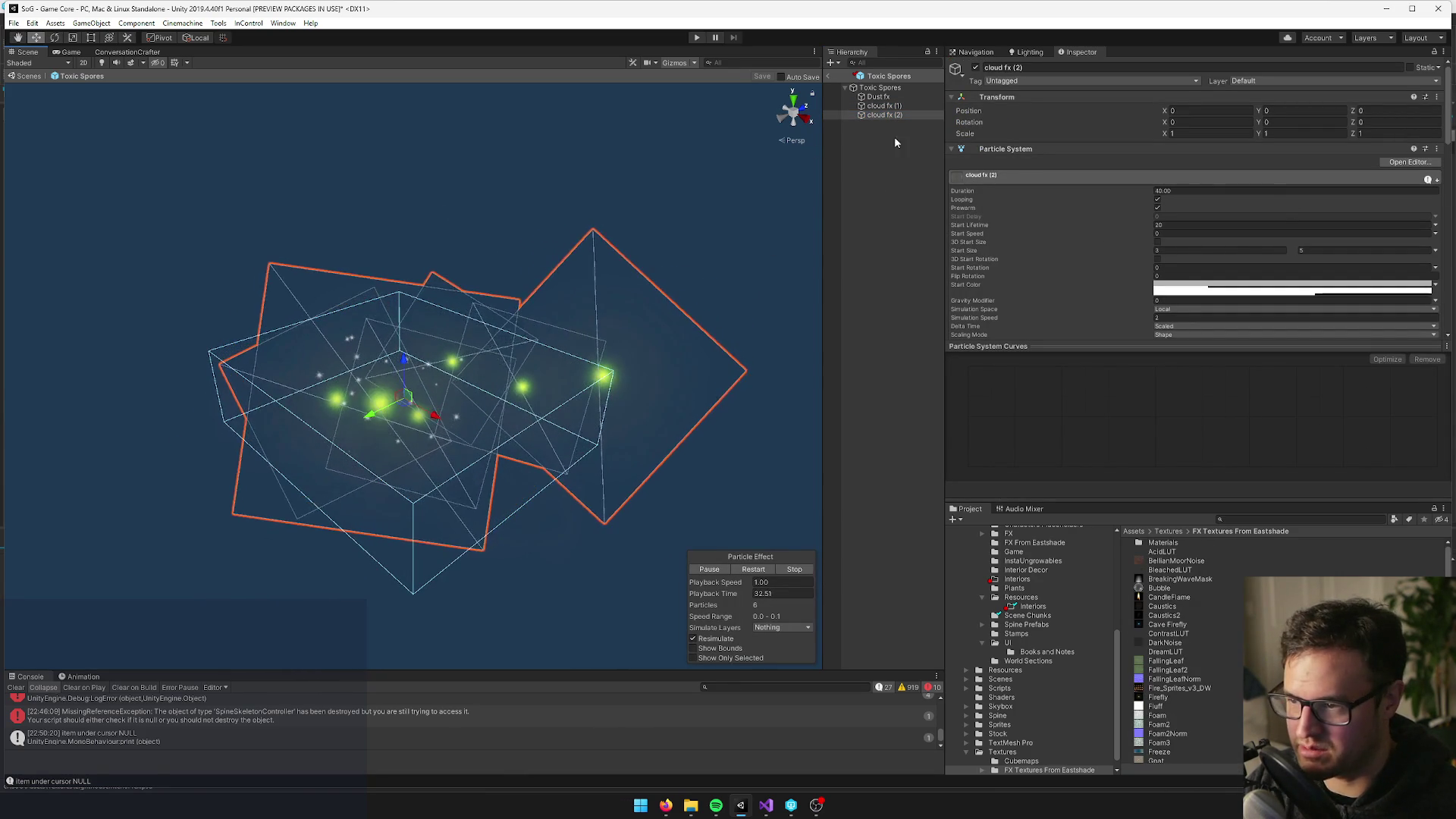
{"action": "scroll", "coordinate": [1298, 220], "scroll_direction": "down", "scroll_amount": 10}
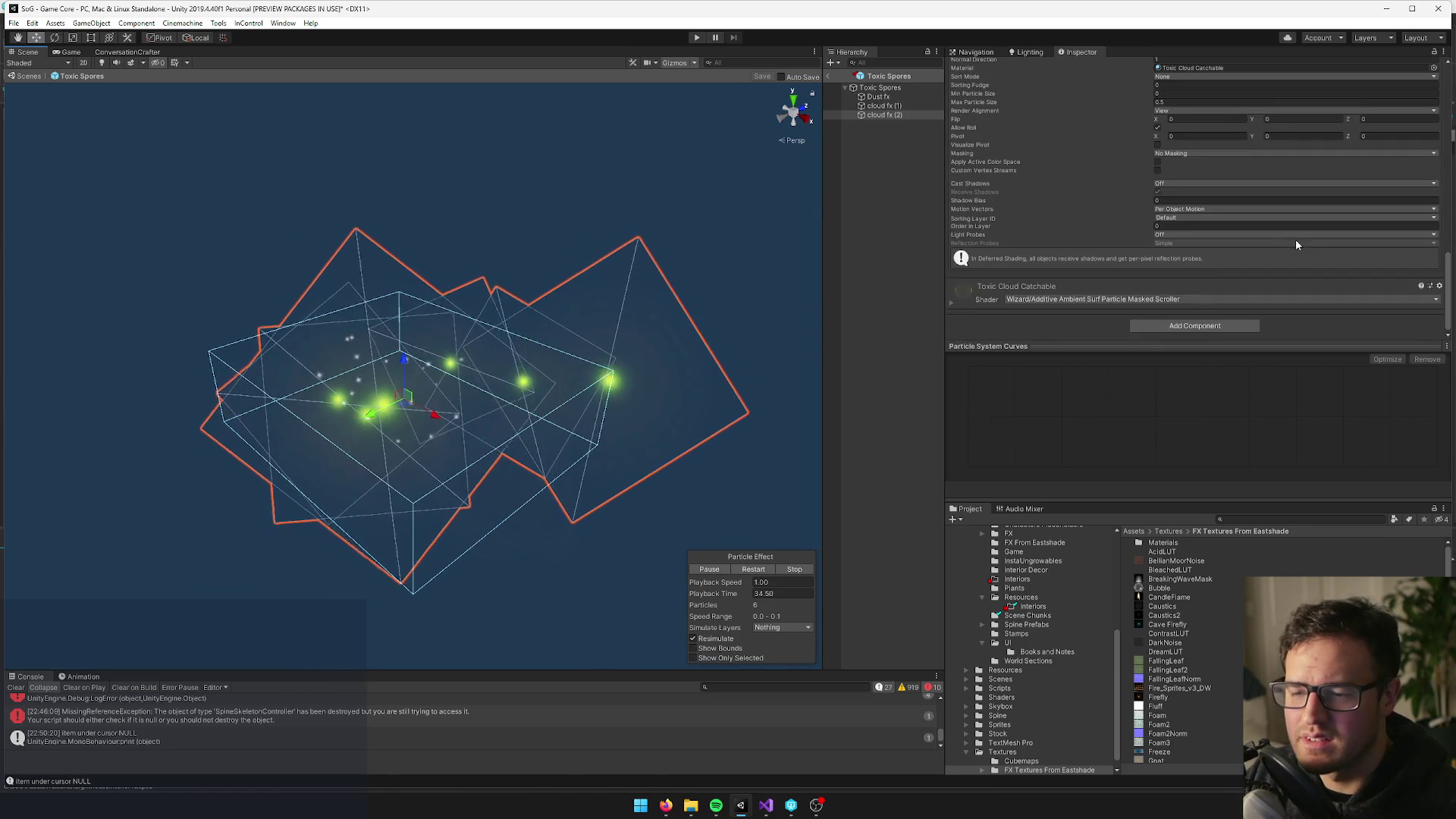
{"action": "scroll", "coordinate": [1203, 234], "scroll_direction": "up", "scroll_amount": 2}
{"action": "left_click", "coordinate": [1201, 172]}
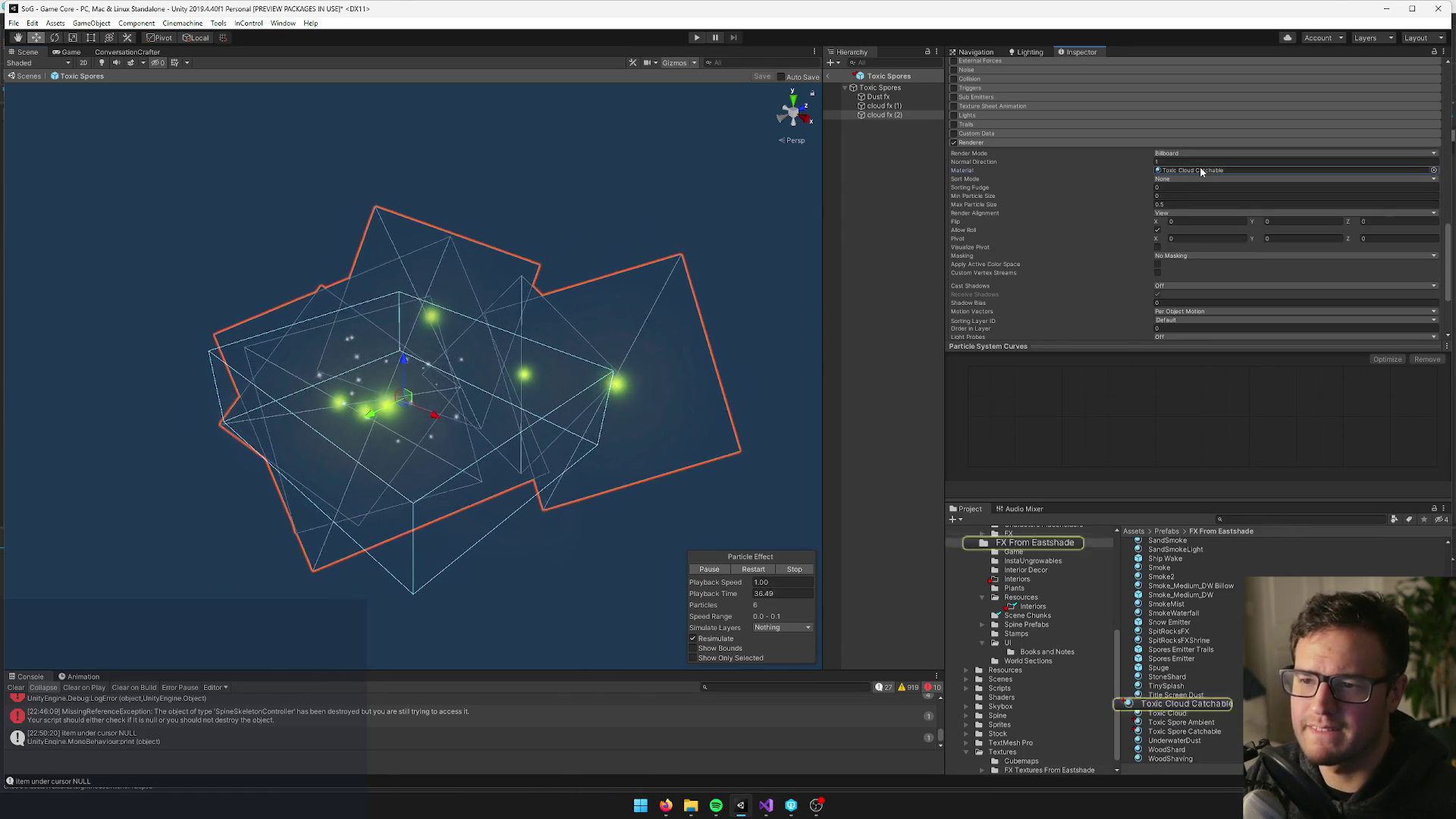
{"action": "left_click", "coordinate": [1174, 704]}
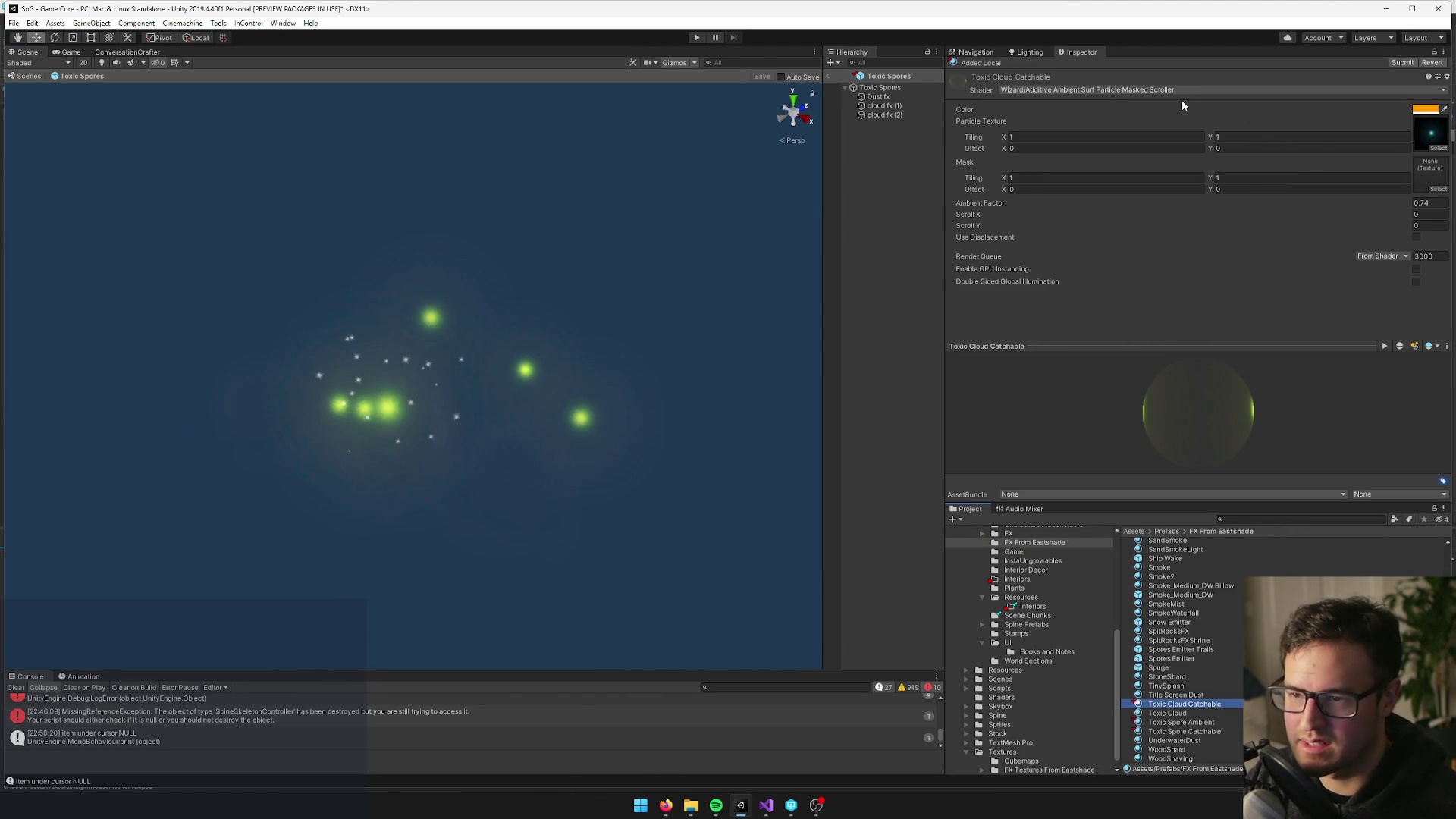
Preview aura, aura09, aura_water, Bard 1 and Beach Whiskers textures as the particle texture
{"action": "left_click", "coordinate": [1437, 149]}
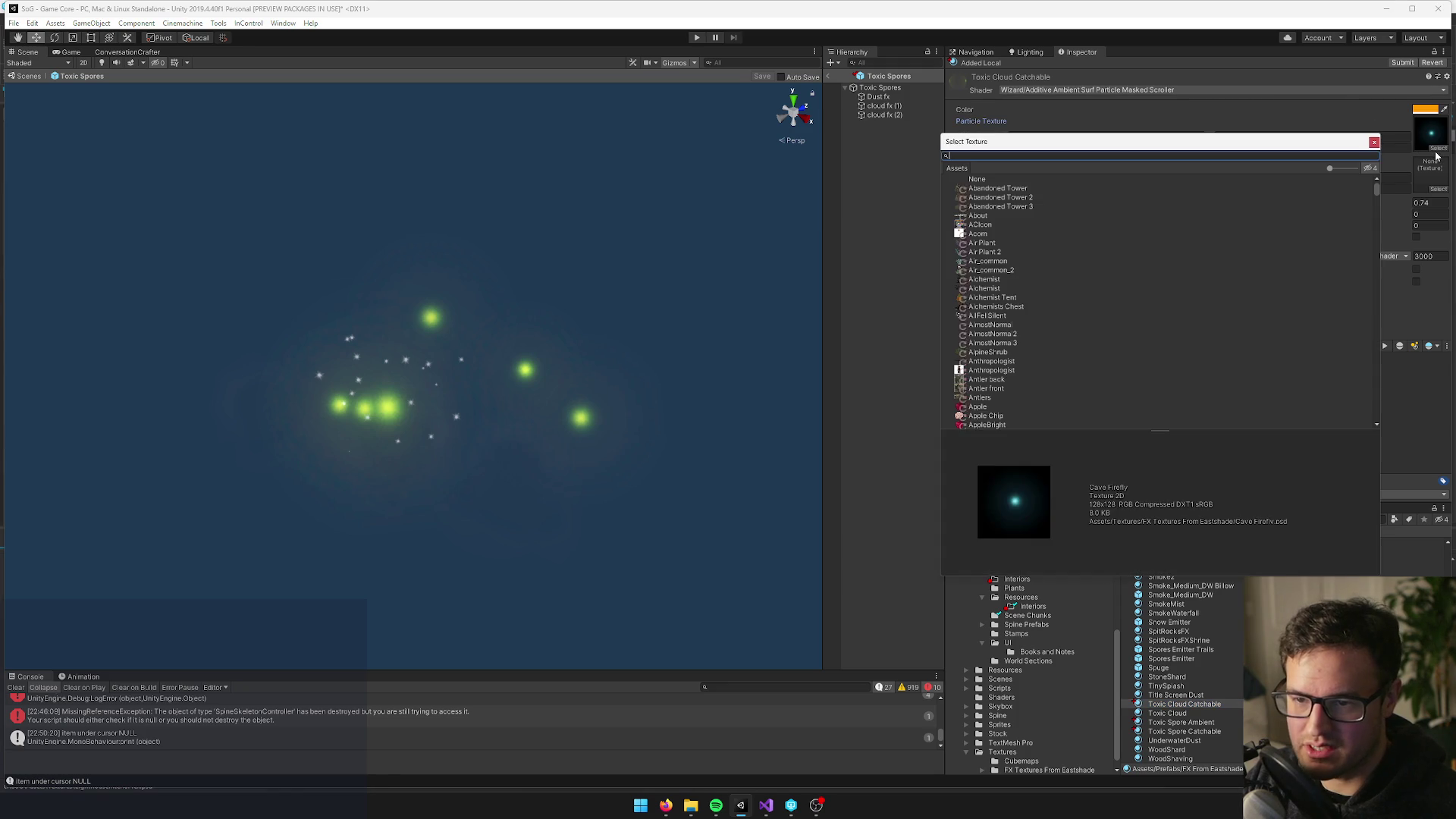
{"action": "scroll", "coordinate": [1085, 289], "scroll_direction": "down", "scroll_amount": 10}
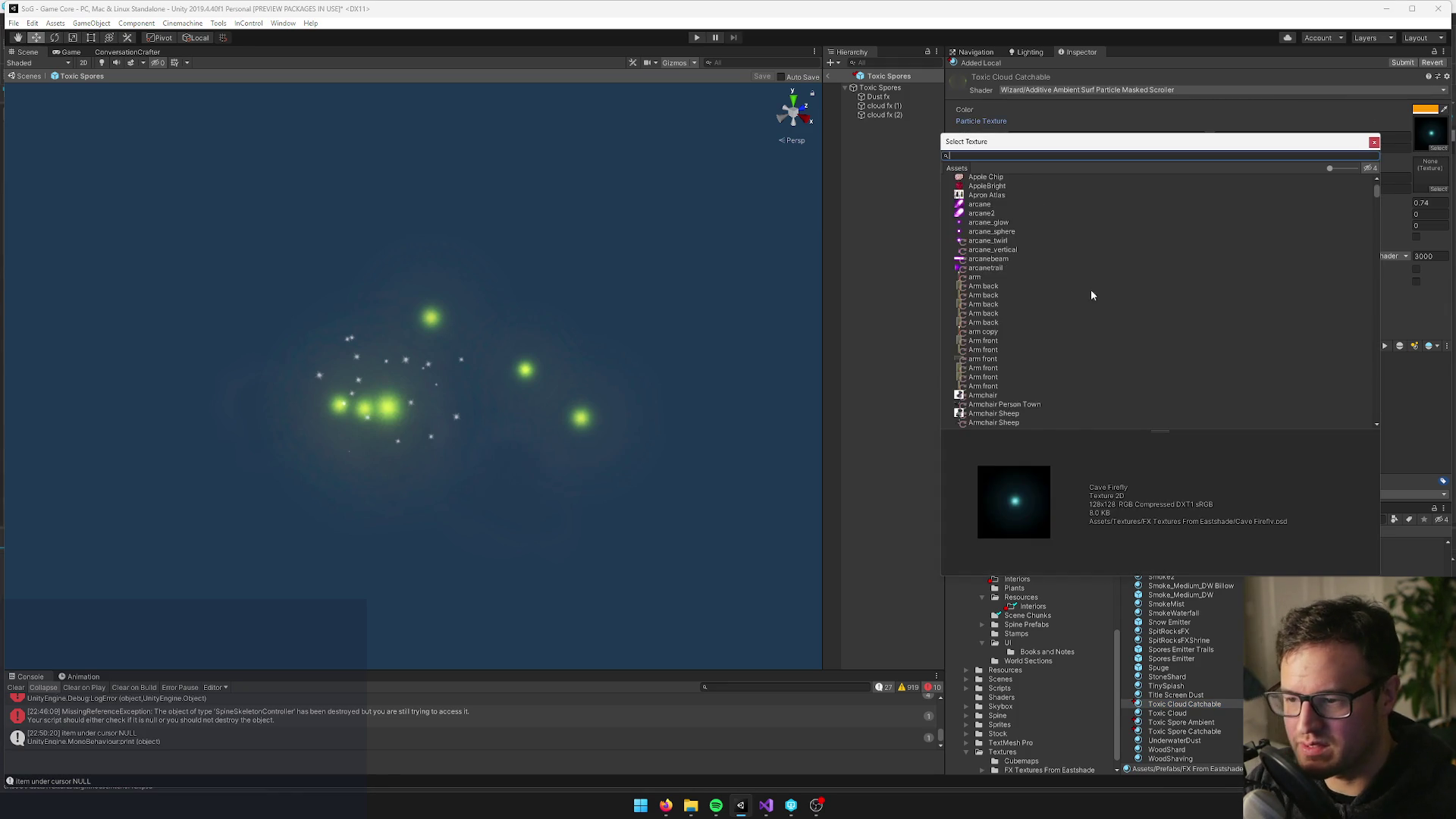
{"action": "scroll", "coordinate": [1104, 307], "scroll_direction": "up", "scroll_amount": 3}
{"action": "left_click", "coordinate": [993, 308]}
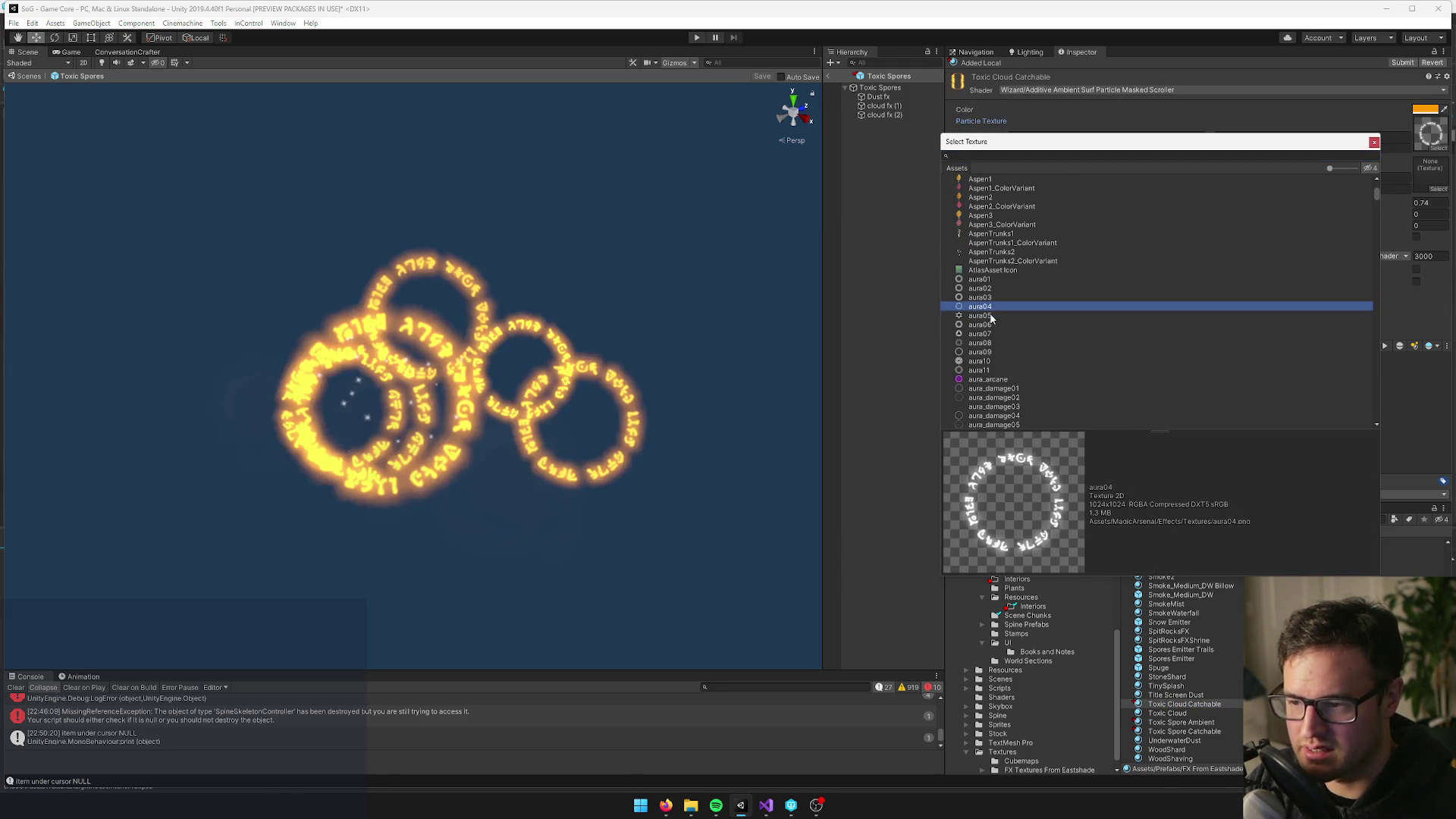
{"action": "left_click", "coordinate": [993, 324]}
{"action": "left_click", "coordinate": [993, 352]}
{"action": "scroll", "coordinate": [1001, 326], "scroll_direction": "down", "scroll_amount": 1}
{"action": "left_click", "coordinate": [1008, 332]}
{"action": "scroll", "coordinate": [1009, 333], "scroll_direction": "down", "scroll_amount": 1}
{"action": "left_click", "coordinate": [1008, 299]}
{"action": "scroll", "coordinate": [1008, 334], "scroll_direction": "down", "scroll_amount": 1}
{"action": "left_click", "coordinate": [1009, 338]}
{"action": "scroll", "coordinate": [1010, 342], "scroll_direction": "down", "scroll_amount": 5}
{"action": "left_click", "coordinate": [1012, 338]}
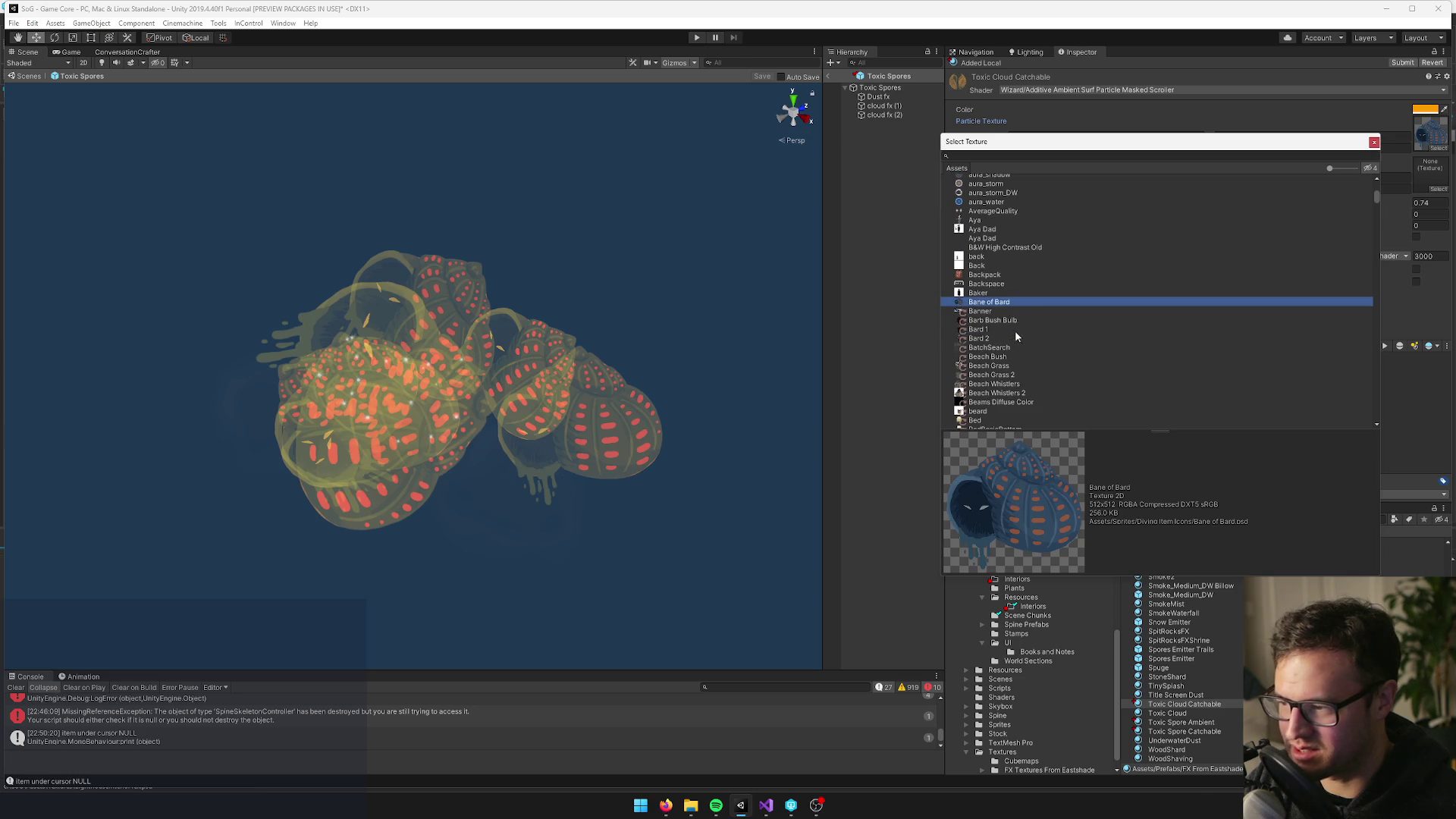
{"action": "left_click", "coordinate": [1016, 329]}
{"action": "scroll", "coordinate": [1016, 326], "scroll_direction": "down", "scroll_amount": 3}
{"action": "left_click", "coordinate": [1016, 322]}
{"action": "scroll", "coordinate": [1016, 321], "scroll_direction": "down", "scroll_amount": 2}
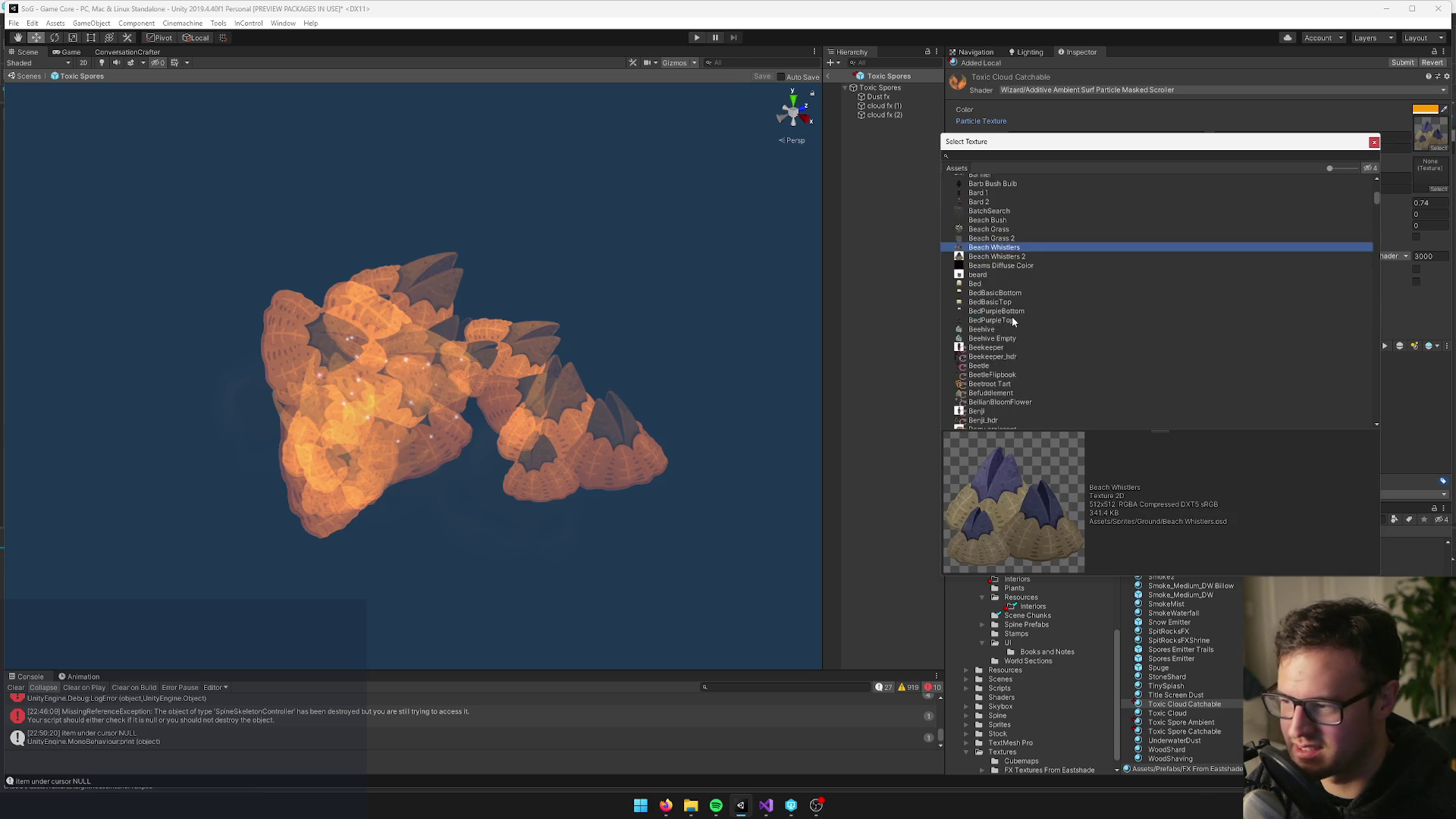
{"action": "left_click", "coordinate": [1016, 322]}
{"action": "scroll", "coordinate": [1016, 321], "scroll_direction": "down", "scroll_amount": 4}
Try bed, bird, book, fern, Boule and Bread textures, then settle on building_cupandkettle_3
{"action": "left_click", "coordinate": [1015, 318]}
{"action": "scroll", "coordinate": [1016, 320], "scroll_direction": "down", "scroll_amount": 4}
{"action": "left_click", "coordinate": [1021, 315]}
{"action": "scroll", "coordinate": [1021, 301], "scroll_direction": "down", "scroll_amount": 3}
{"action": "left_click", "coordinate": [1022, 298]}
{"action": "scroll", "coordinate": [1021, 297], "scroll_direction": "down", "scroll_amount": 3}
{"action": "left_click", "coordinate": [1021, 297]}
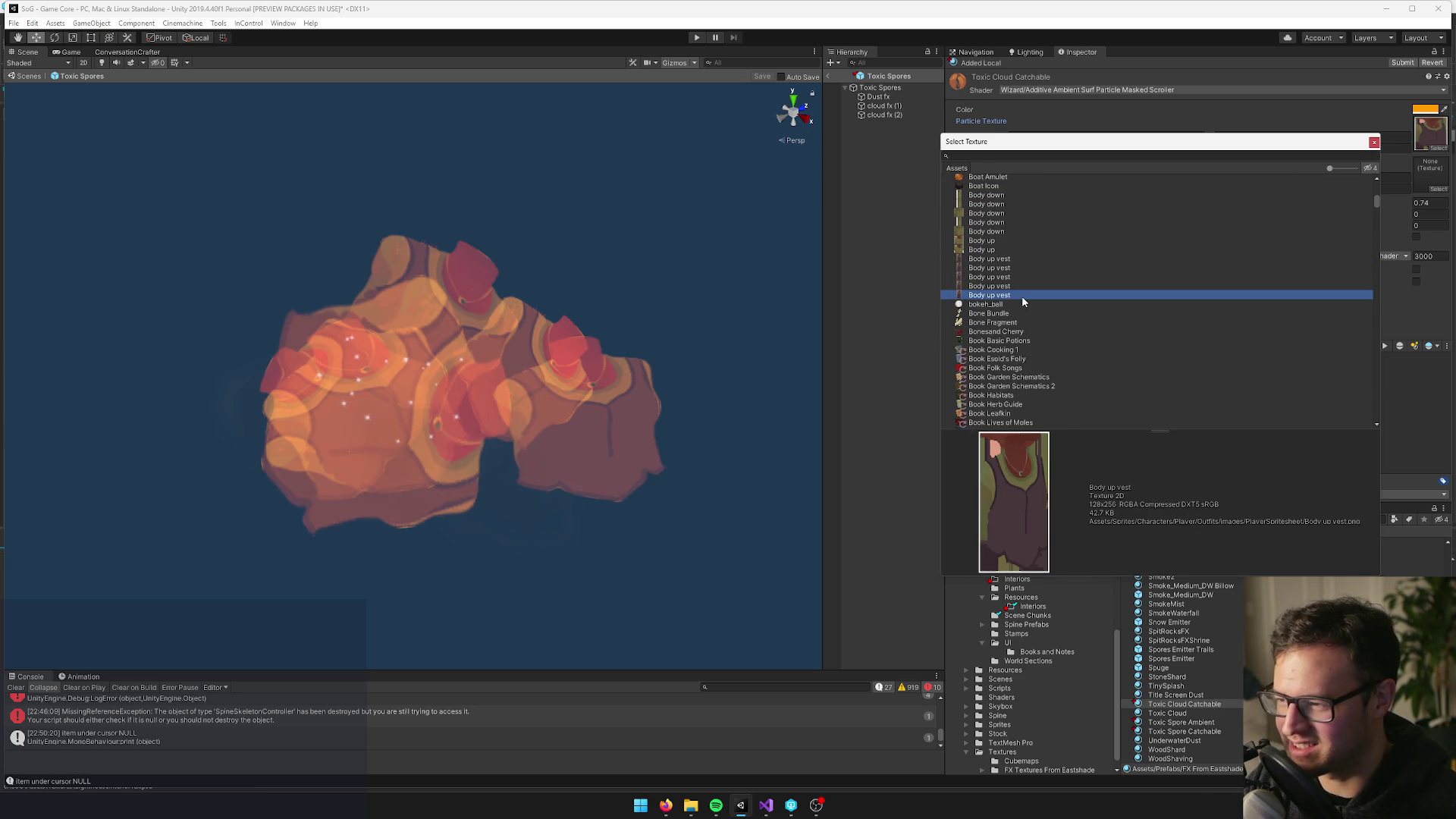
{"action": "scroll", "coordinate": [1021, 297], "scroll_direction": "down", "scroll_amount": 3}
{"action": "left_click", "coordinate": [1022, 298]}
{"action": "scroll", "coordinate": [1019, 311], "scroll_direction": "down", "scroll_amount": 4}
{"action": "left_click", "coordinate": [1020, 306]}
{"action": "scroll", "coordinate": [1021, 306], "scroll_direction": "down", "scroll_amount": 3}
{"action": "left_click", "coordinate": [1020, 308]}
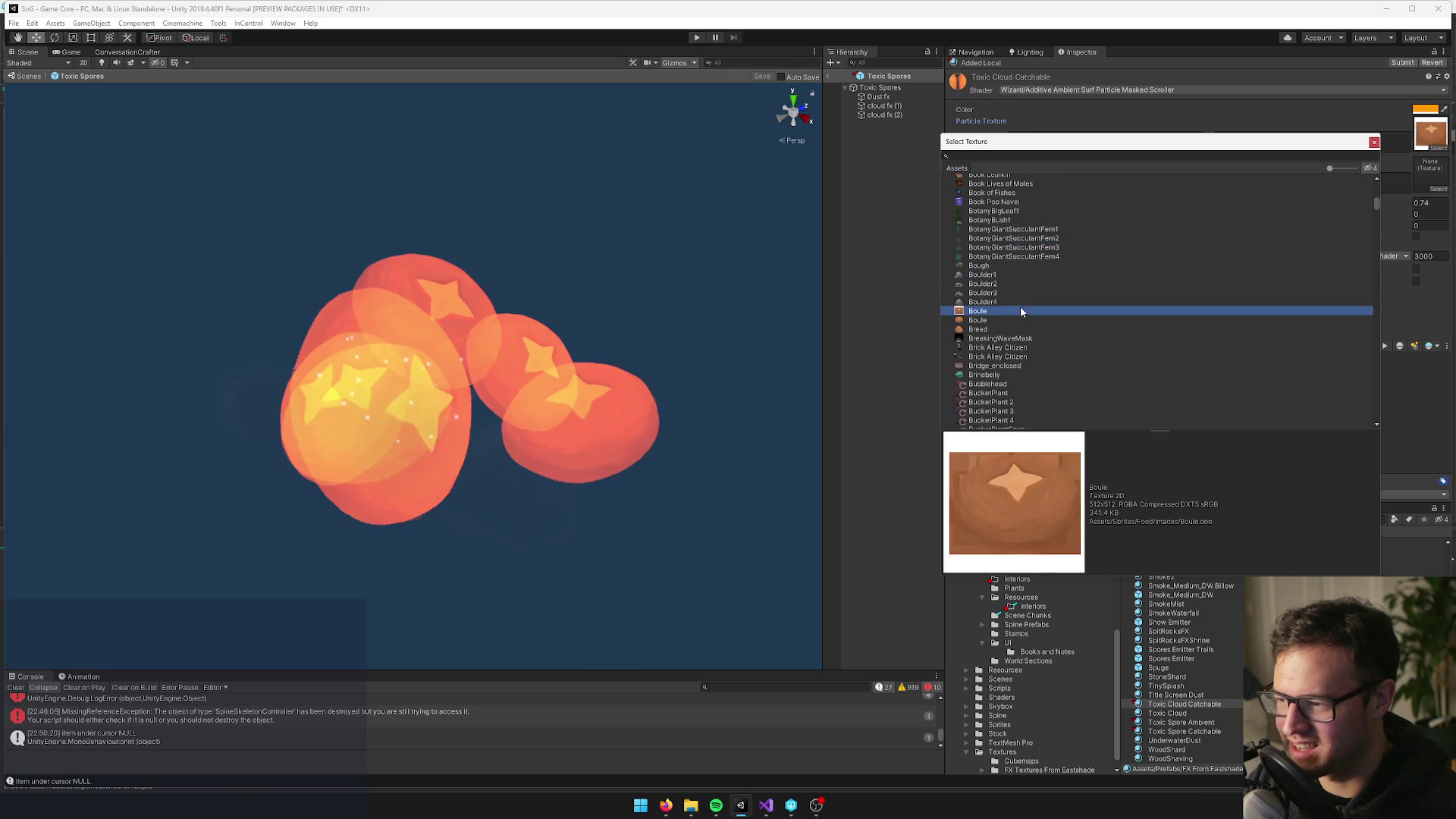
{"action": "left_click", "coordinate": [1024, 320]}
{"action": "left_click", "coordinate": [1023, 329]}
{"action": "left_click", "coordinate": [1017, 356]}
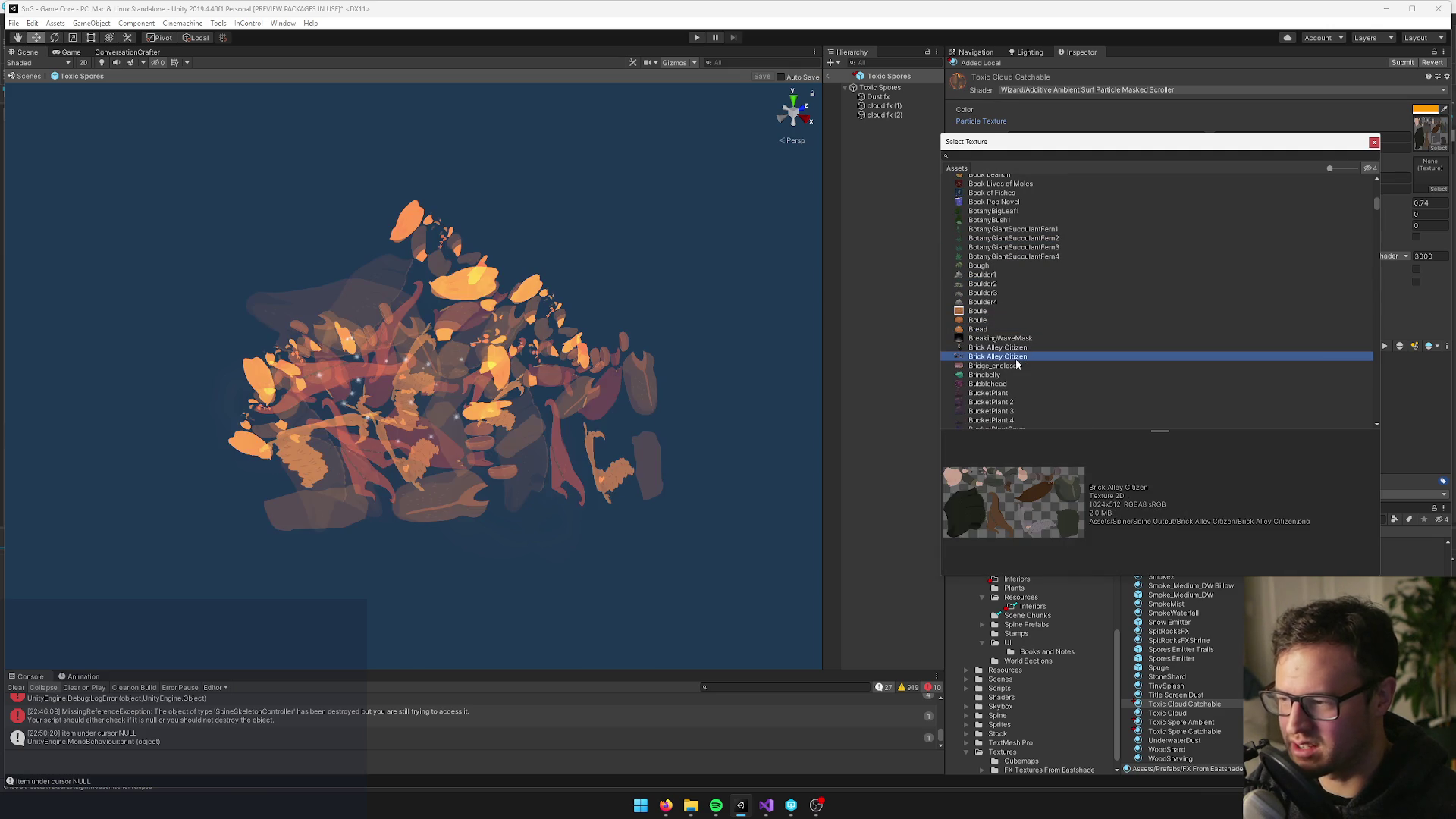
{"action": "scroll", "coordinate": [1019, 352], "scroll_direction": "down", "scroll_amount": 3}
{"action": "left_click", "coordinate": [1014, 372]}
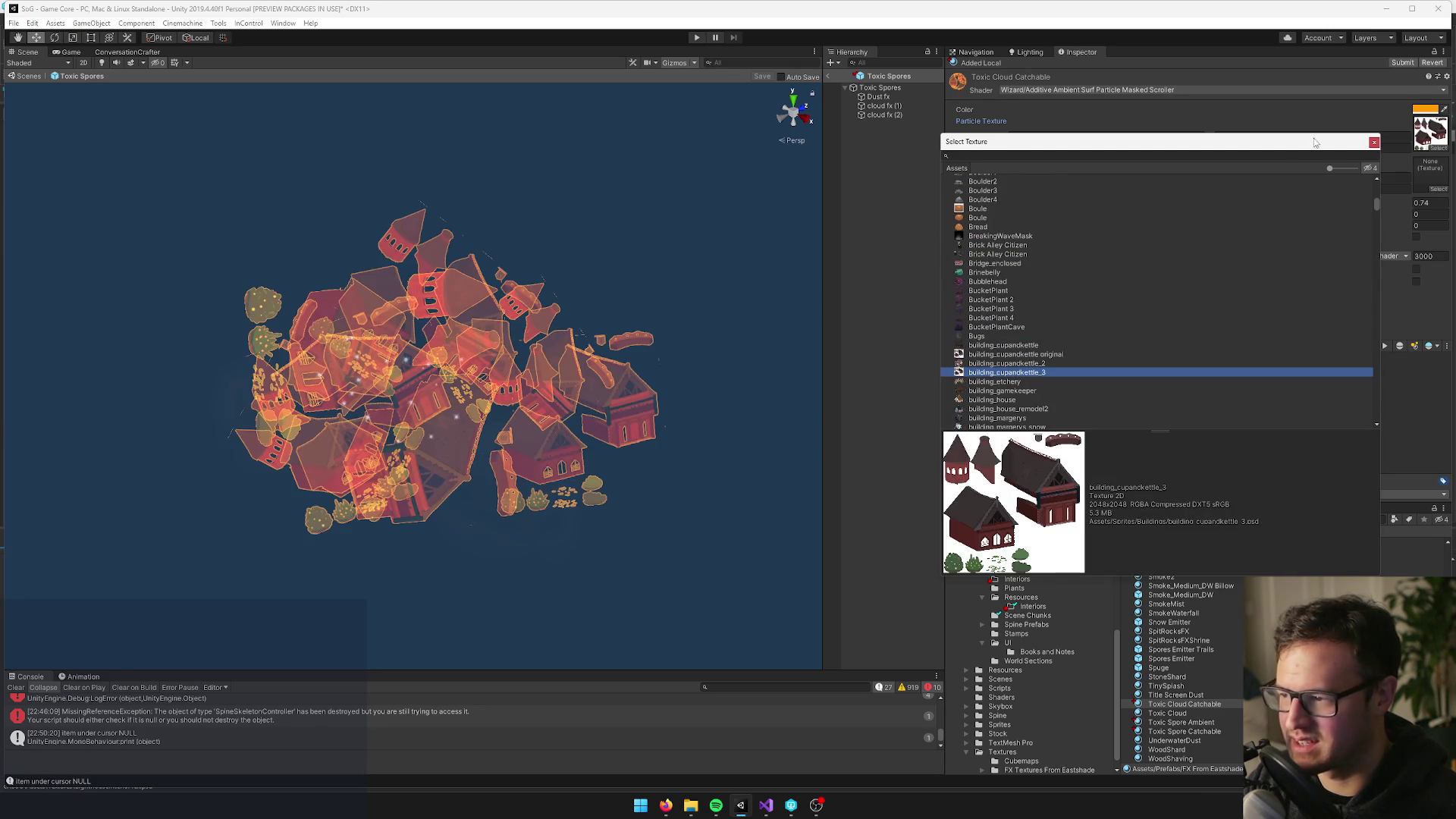
{"action": "left_click", "coordinate": [1373, 141]}
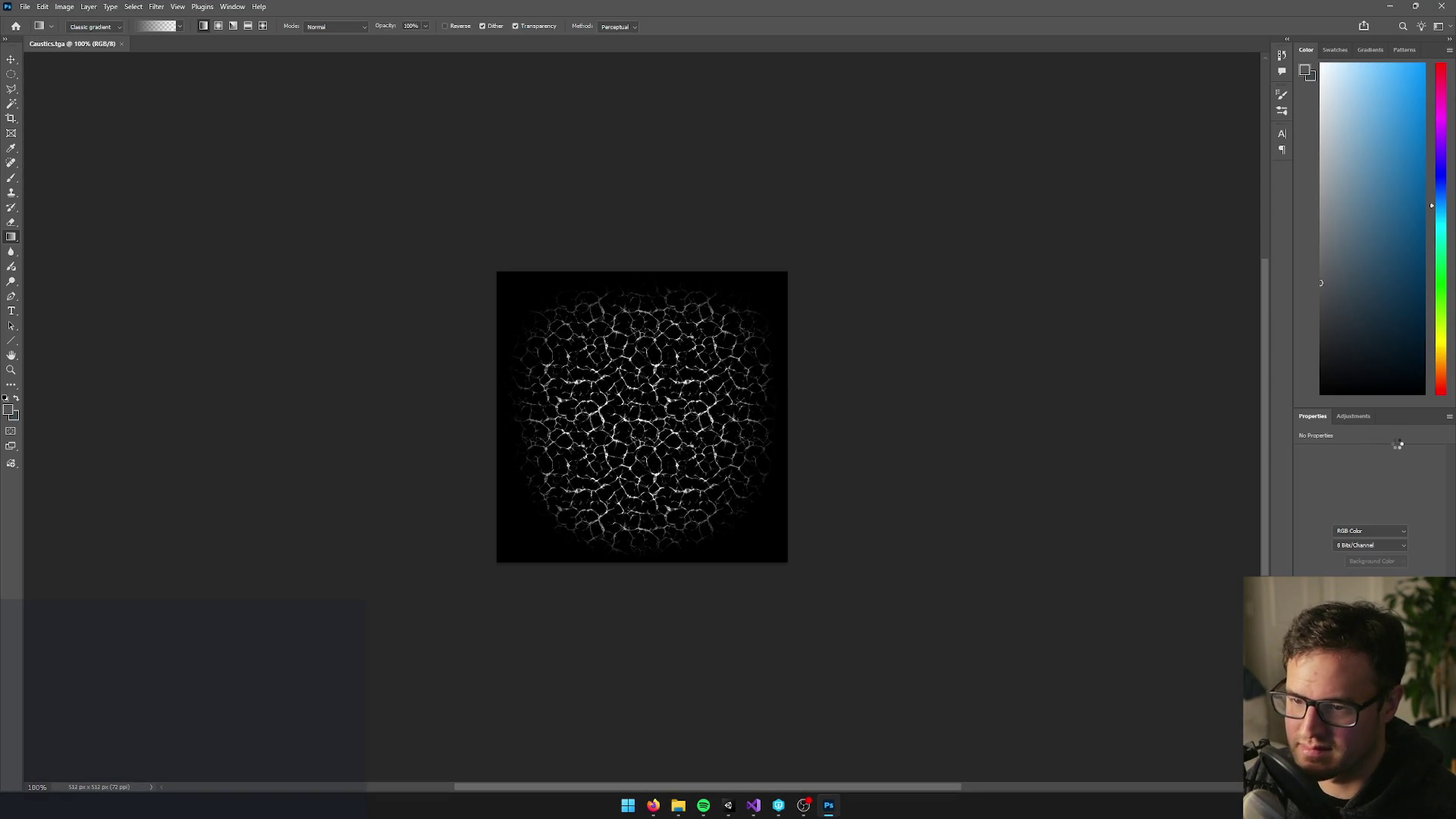
Fit the caustics image in Photoshop, show its Layers panel and pick the Rectangular Marquee tool
{"action": "scroll", "coordinate": [768, 313], "scroll_direction": "up", "scroll_amount": 5}
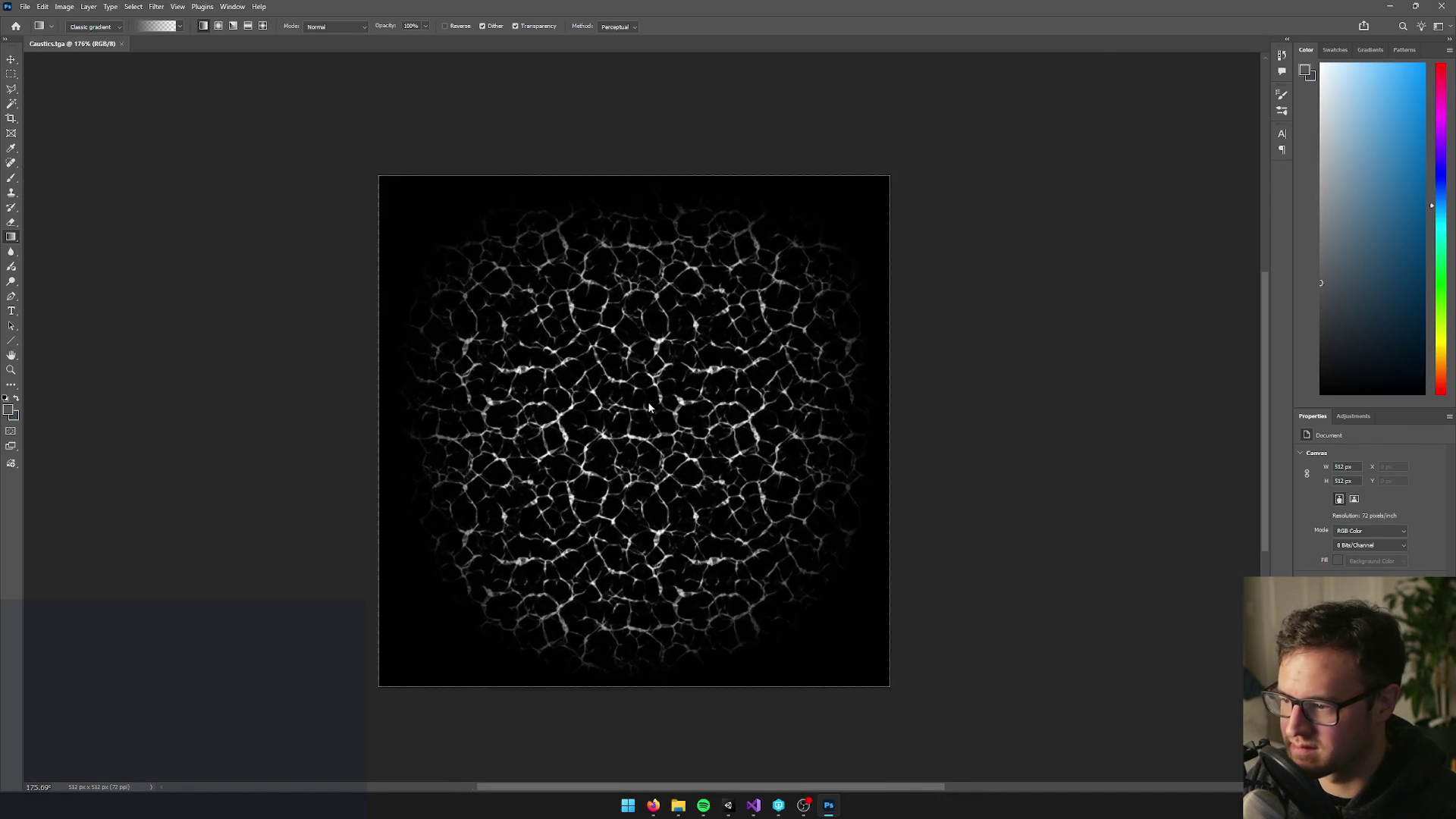
{"action": "scroll", "coordinate": [657, 402], "scroll_direction": "down", "scroll_amount": 3}
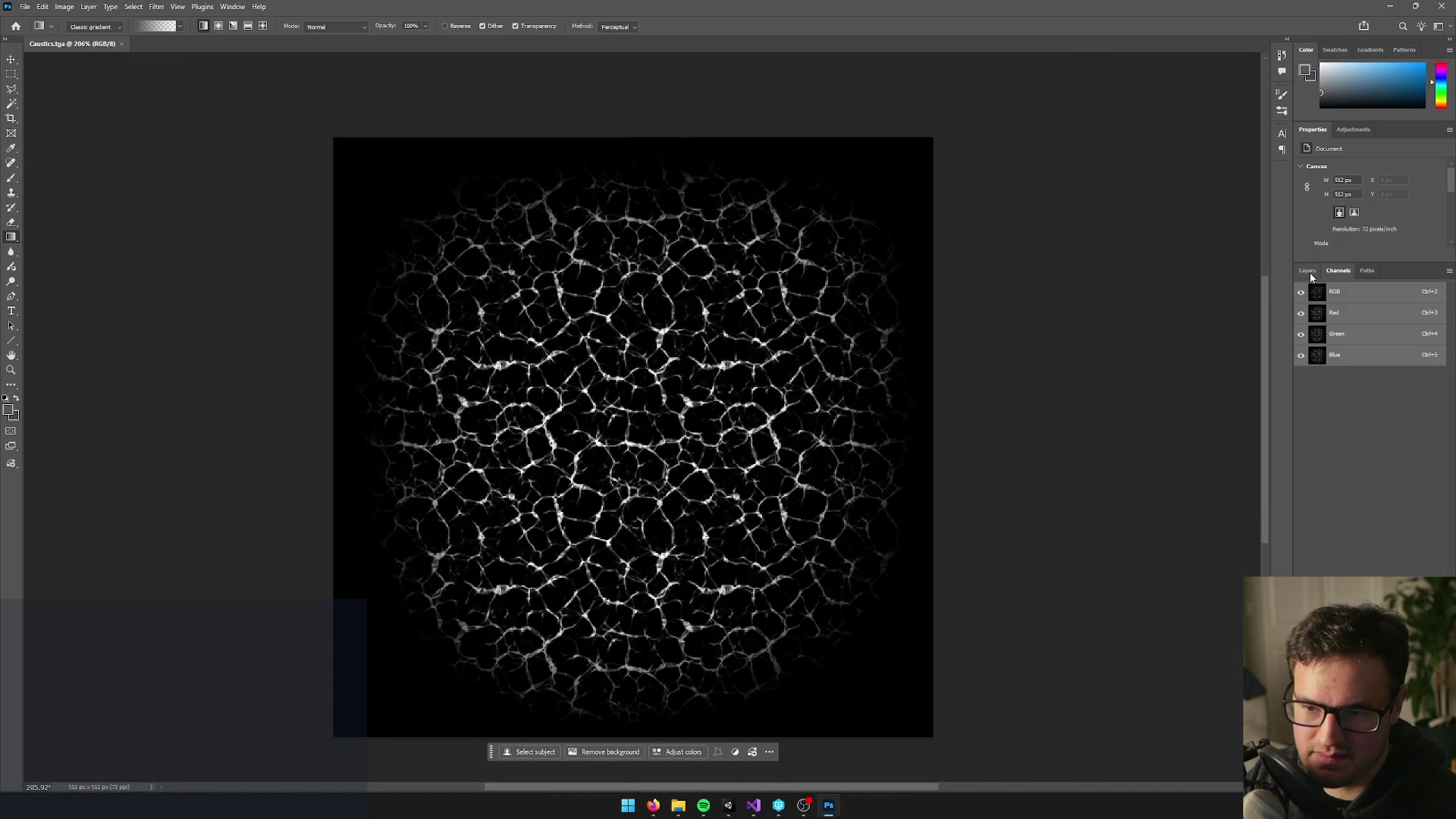
{"action": "left_click", "coordinate": [1308, 272]}
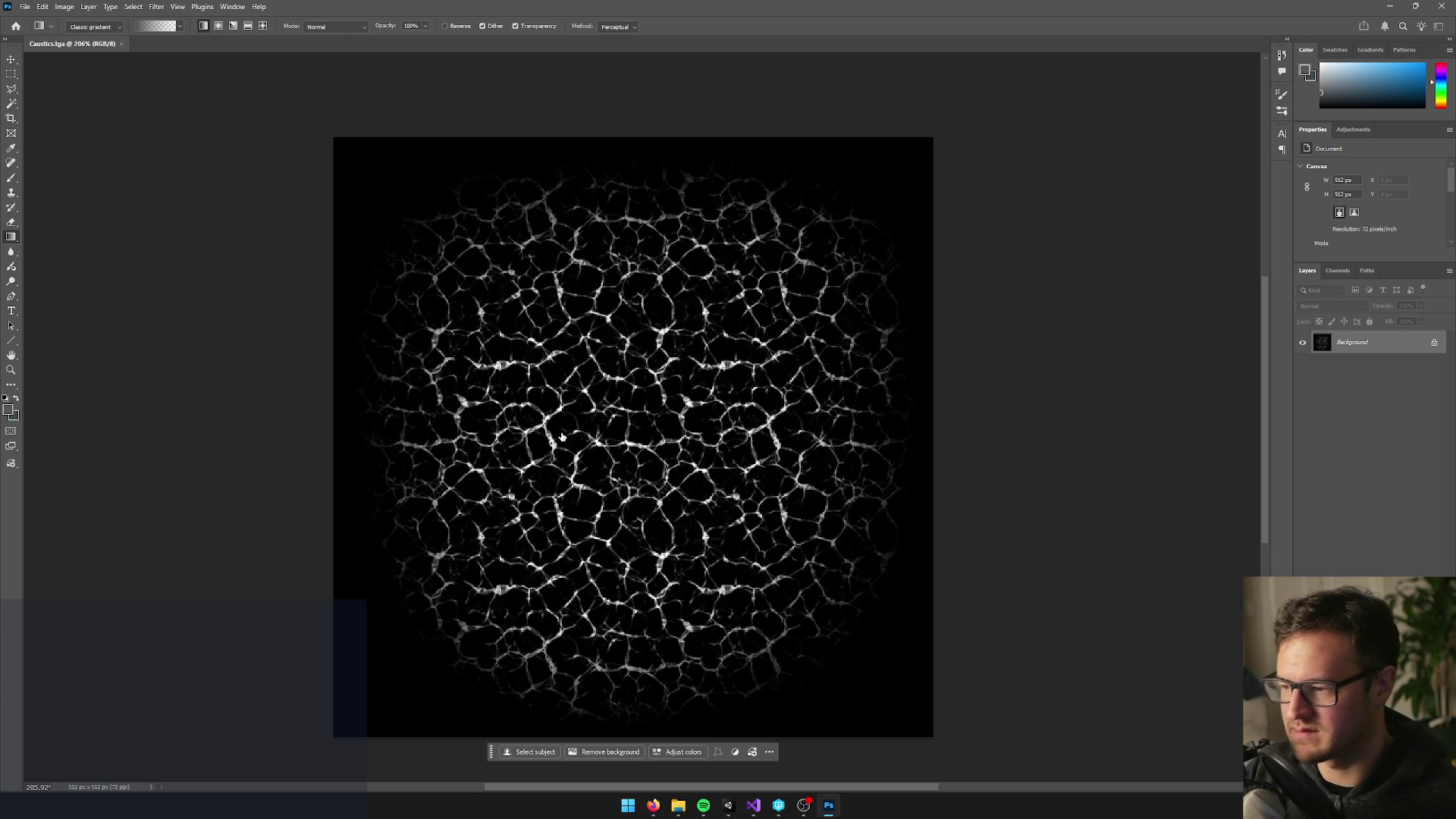
{"action": "key", "text": "m"}
{"action": "left_click", "coordinate": [65, 6]}
Cancel Image Size and crop the caustics image to a centred 236×236 px square
{"action": "left_click", "coordinate": [85, 97]}
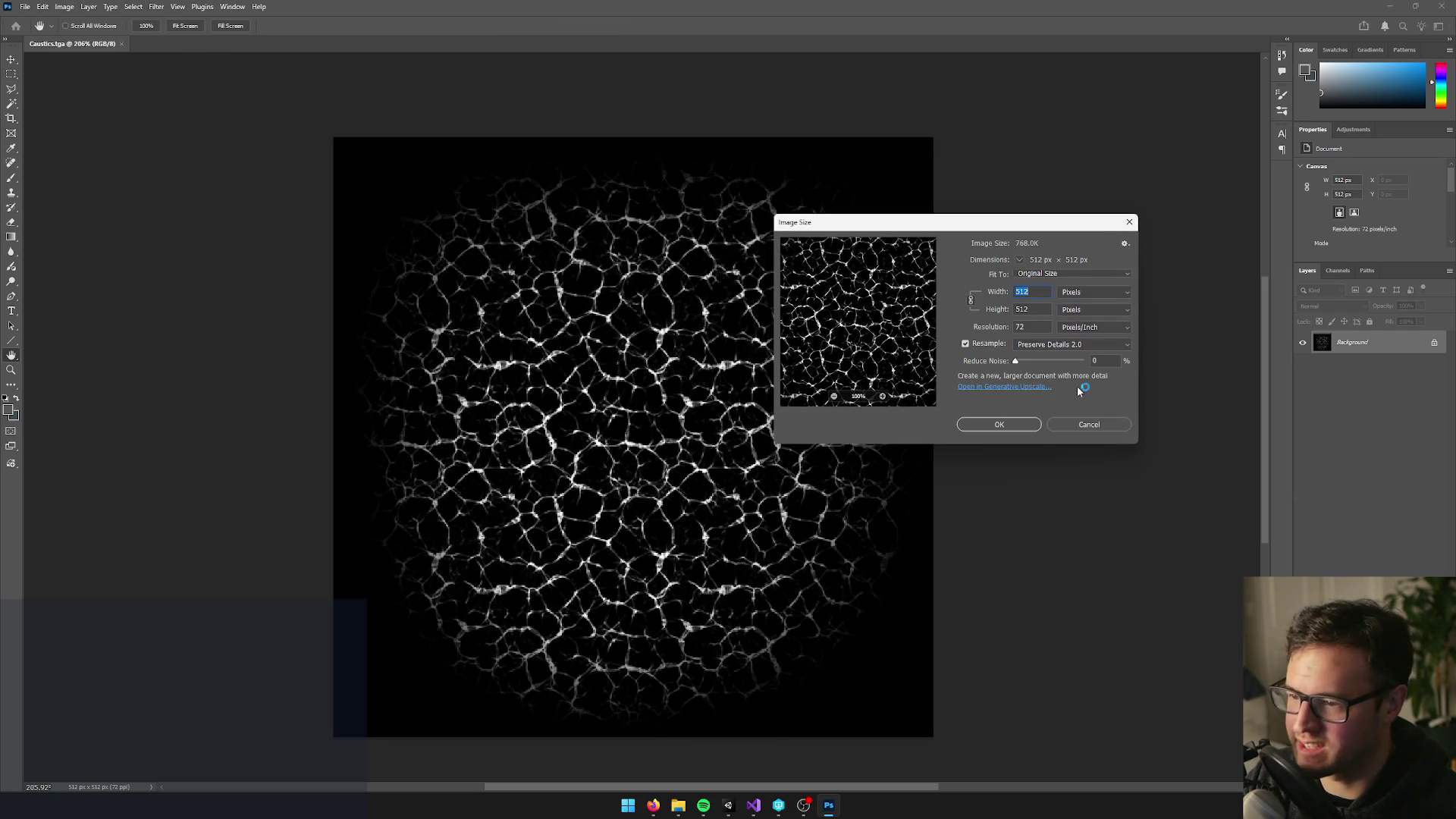
{"action": "left_click", "coordinate": [1083, 421]}
{"action": "key", "text": "c"}
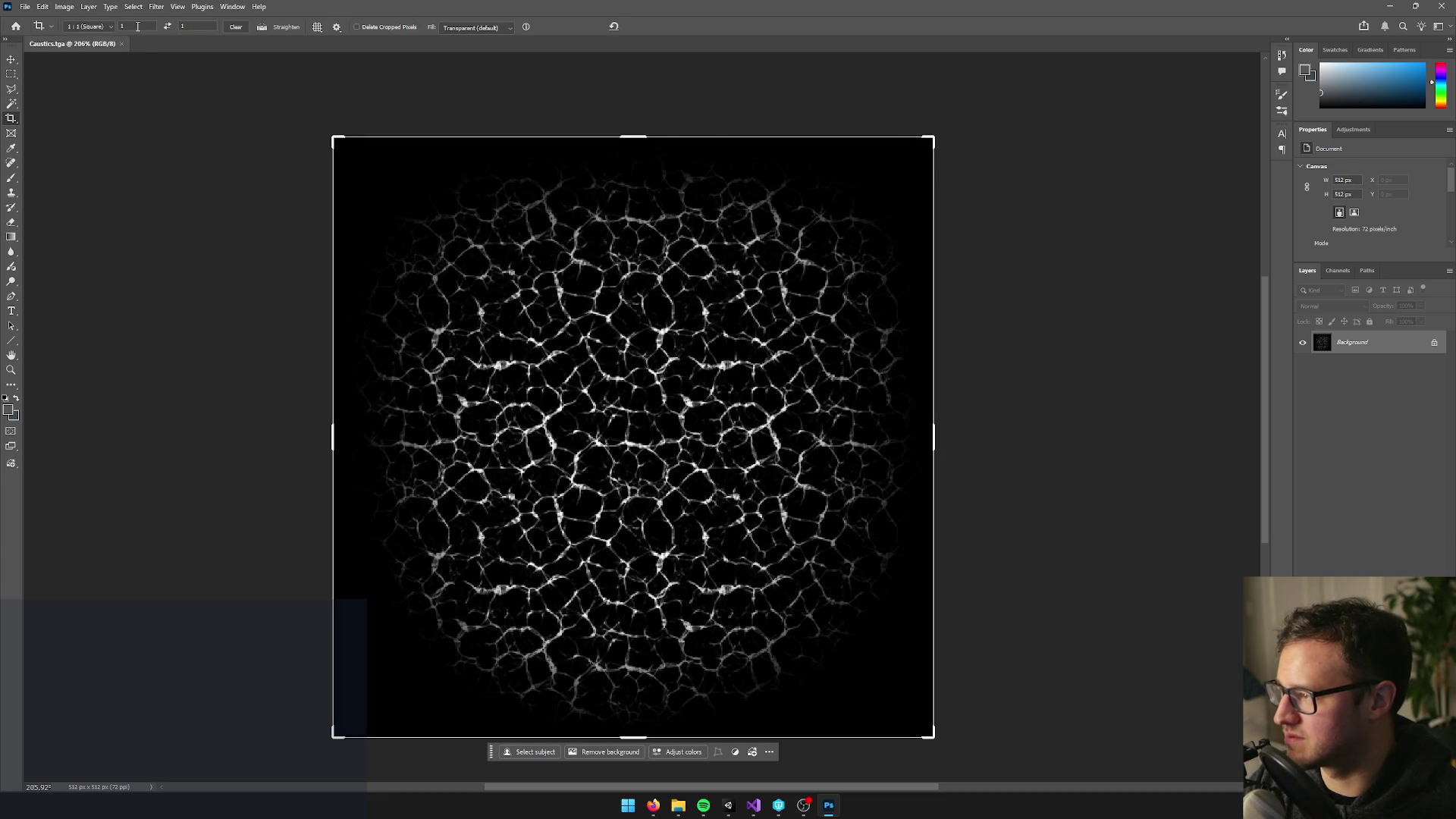
{"action": "mouse_move", "coordinate": [932, 135]}
{"action": "left_mouse_down"}
{"action": "mouse_move", "coordinate": [848, 278]}
{"action": "mouse_move", "coordinate": [828, 360]}
{"action": "left_mouse_up"}
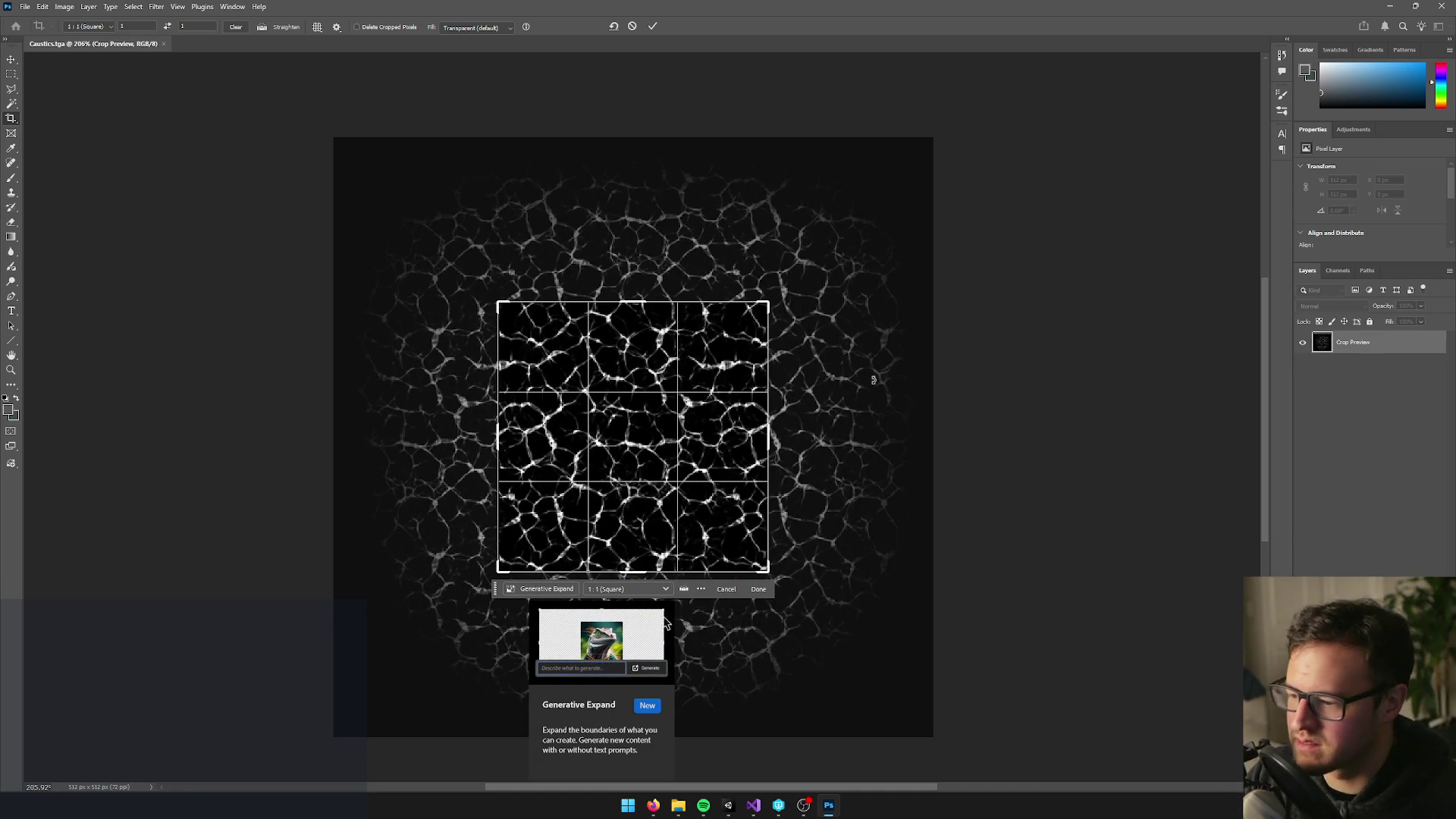
{"action": "key", "text": "Return"}
{"action": "scroll", "coordinate": [677, 410], "scroll_direction": "up", "scroll_amount": 5}
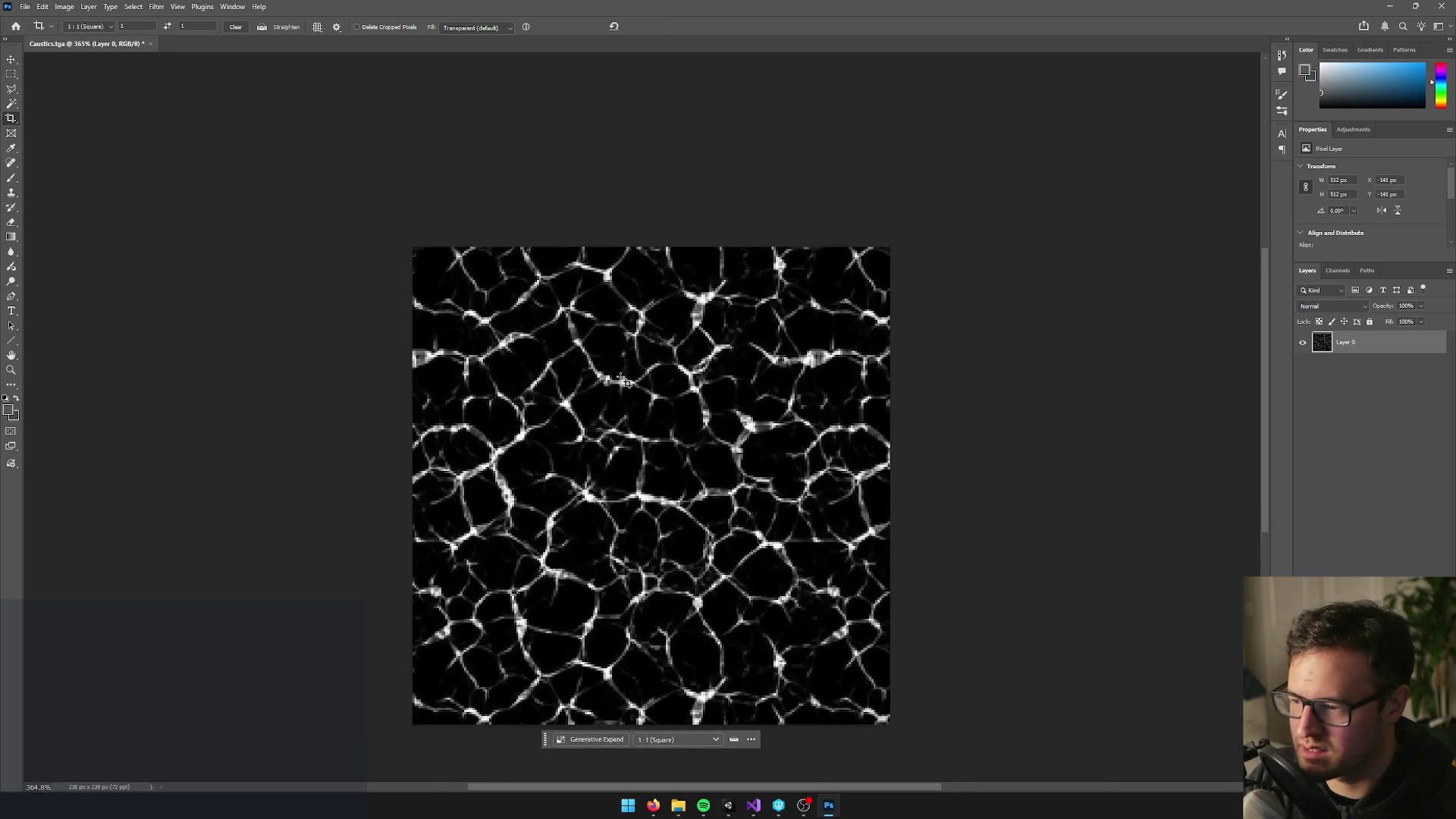
{"action": "key", "text": "b"}
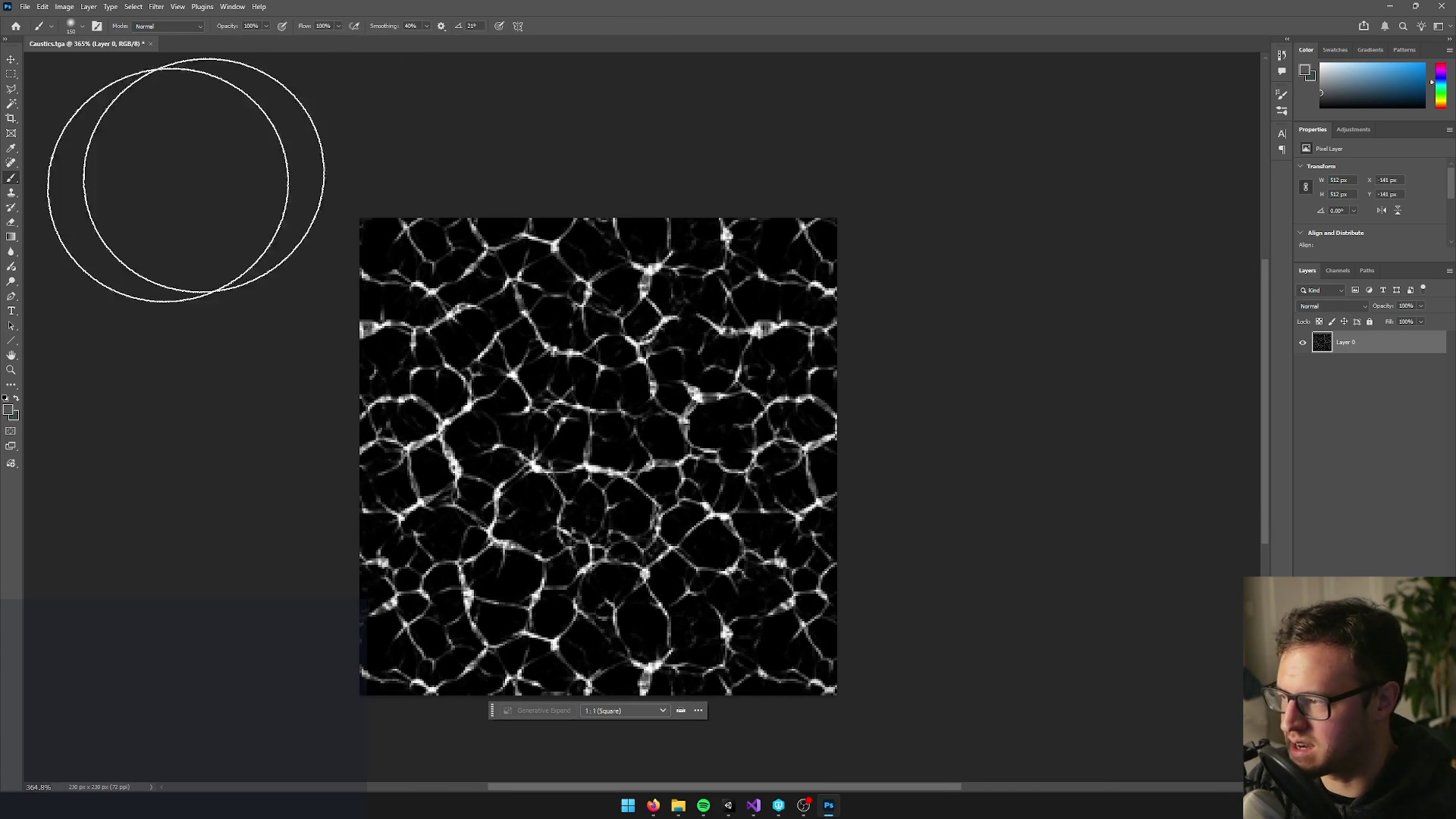
Set the foreground colour to black
{"action": "left_click", "coordinate": [7, 409]}
{"action": "left_click", "coordinate": [1357, 215]}
{"action": "scroll", "coordinate": [364, 260], "scroll_direction": "down", "scroll_amount": 3}
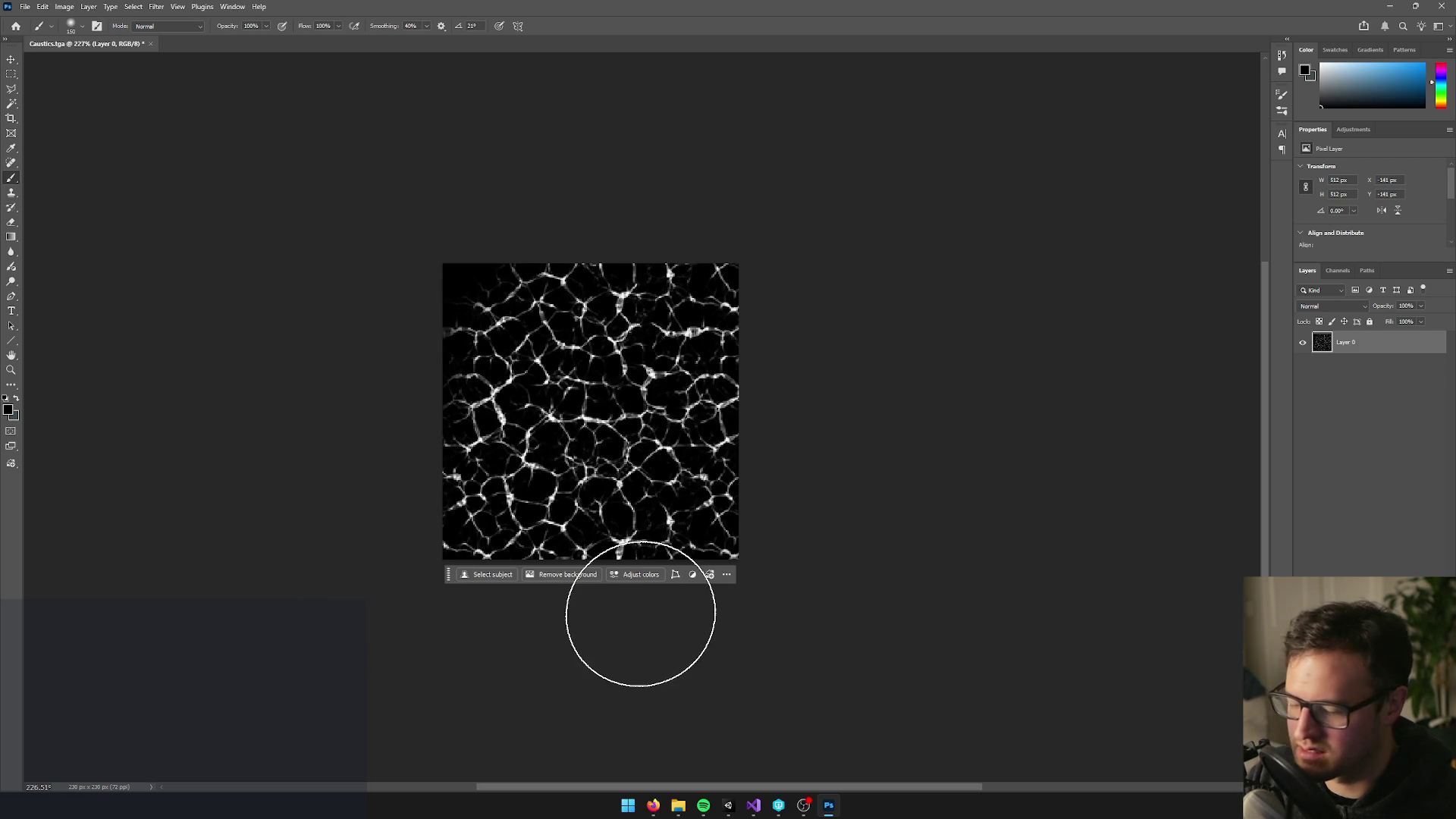
{"action": "scroll", "coordinate": [705, 622], "scroll_direction": "down", "scroll_amount": 1}
Resize the brush from 500 to 300 and paint soft black around the image edges
{"action": "key", "text": "bracketright"}
{"action": "key", "text": "bracketright"}
{"action": "key", "text": "bracketright"}
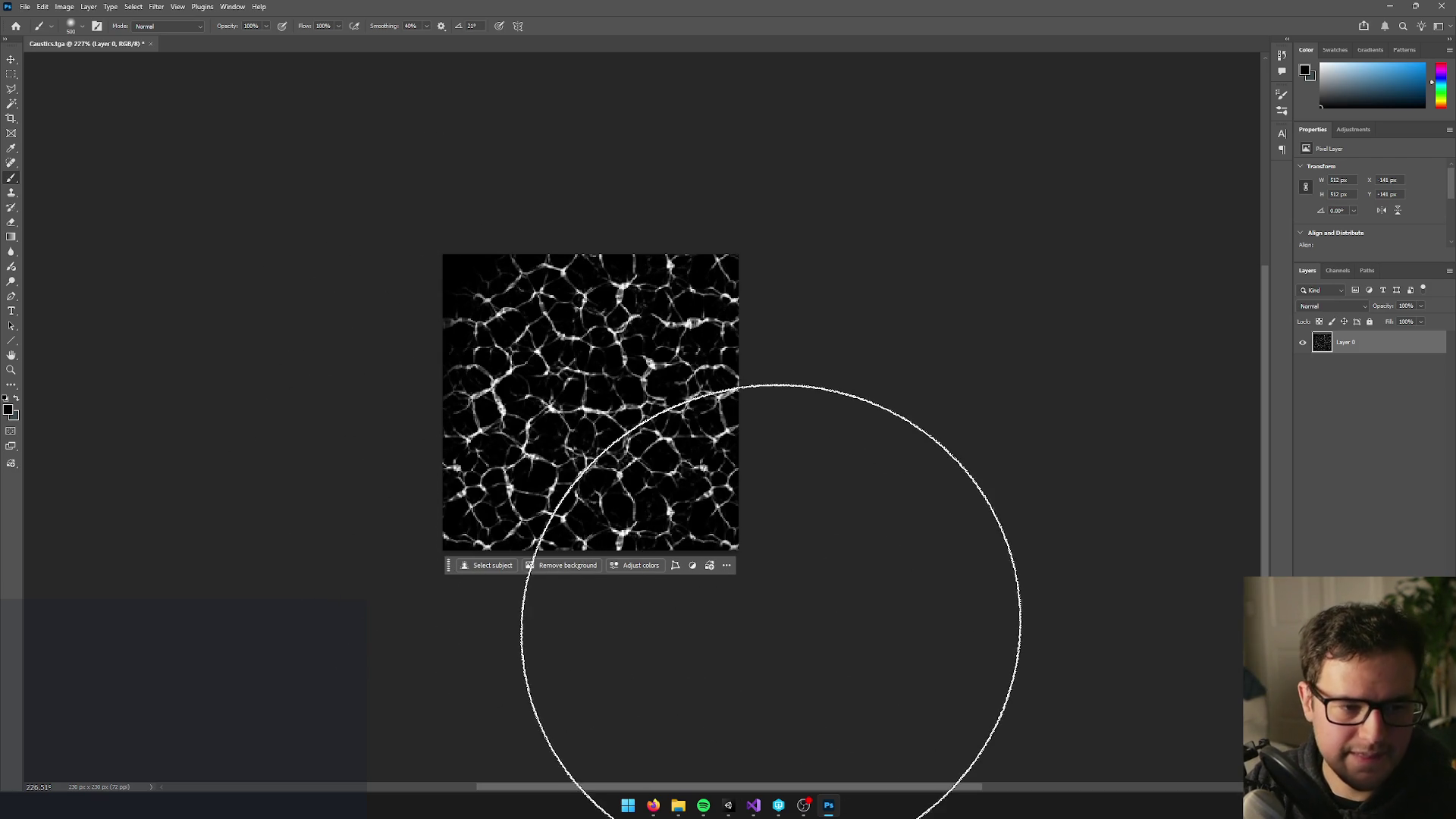
{"action": "key", "text": "ctrl+minus"}
{"action": "key", "text": "ctrl+minus"}
{"action": "key", "text": "ctrl+minus"}
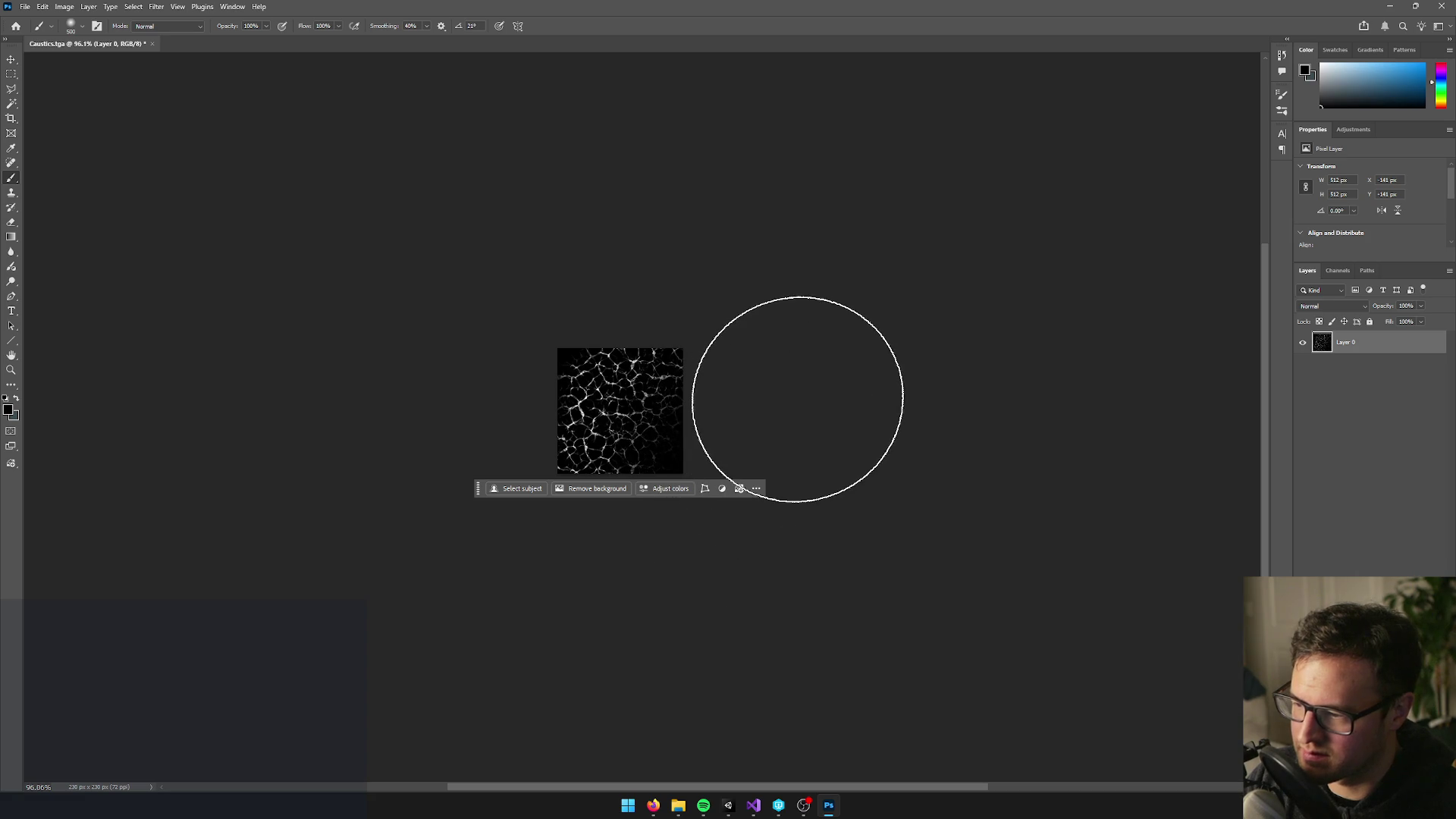
{"action": "key", "text": "bracketleft"}
{"action": "key", "text": "bracketleft"}
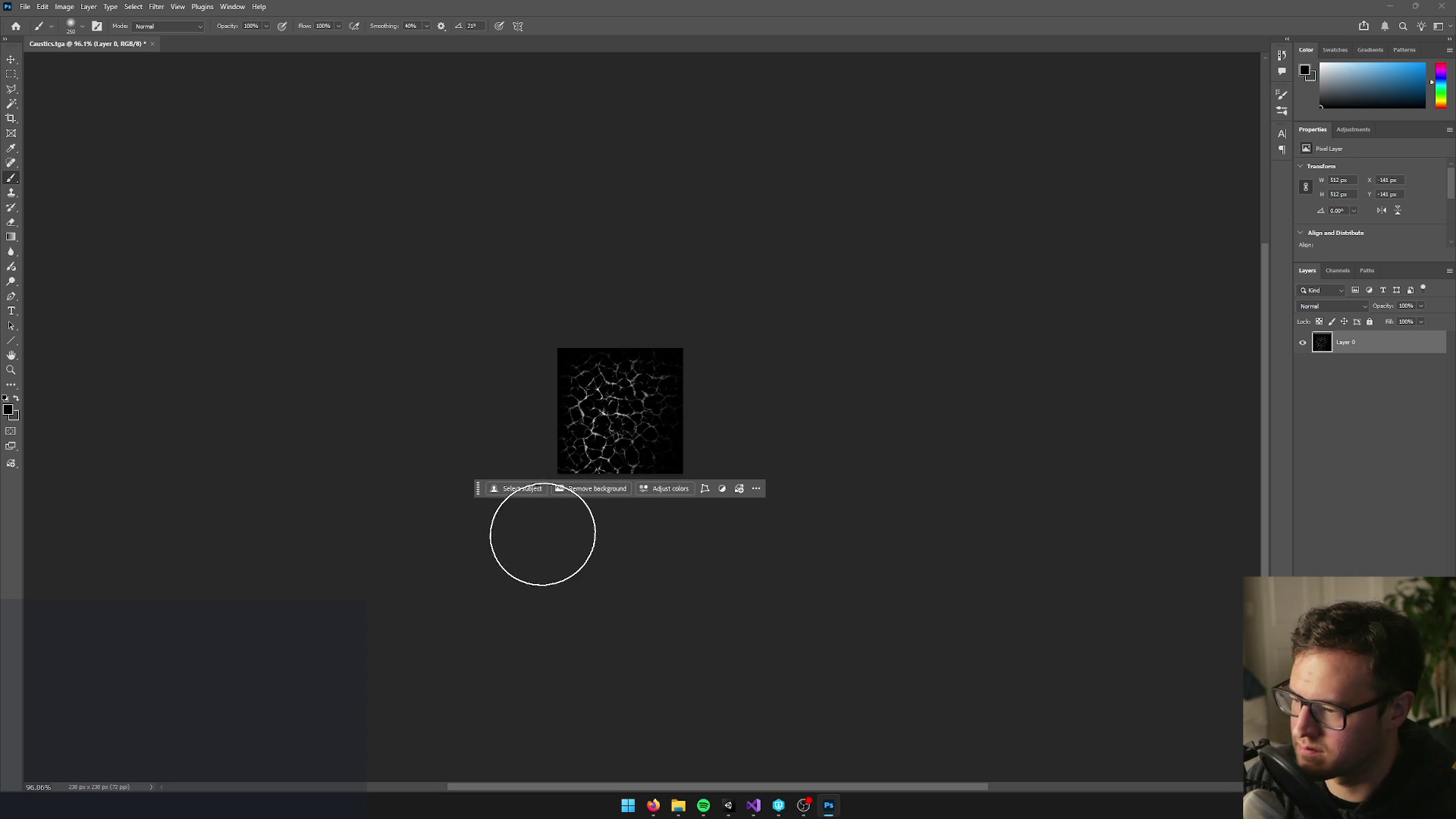
{"action": "scroll", "coordinate": [527, 540], "scroll_direction": "up", "scroll_amount": 5, "text": "alt"}
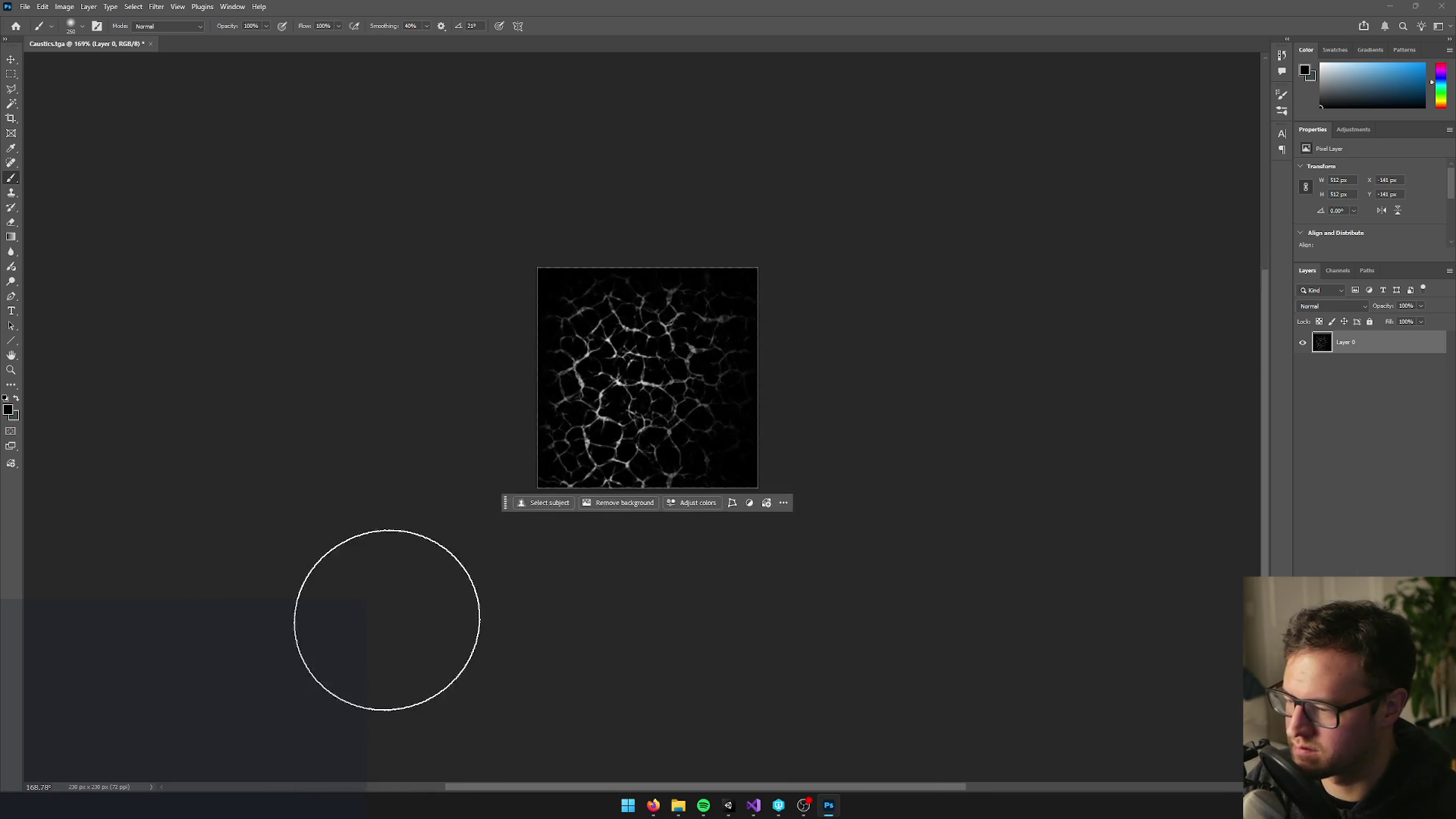
{"action": "scroll", "coordinate": [387, 591], "scroll_direction": "down", "scroll_amount": 1}
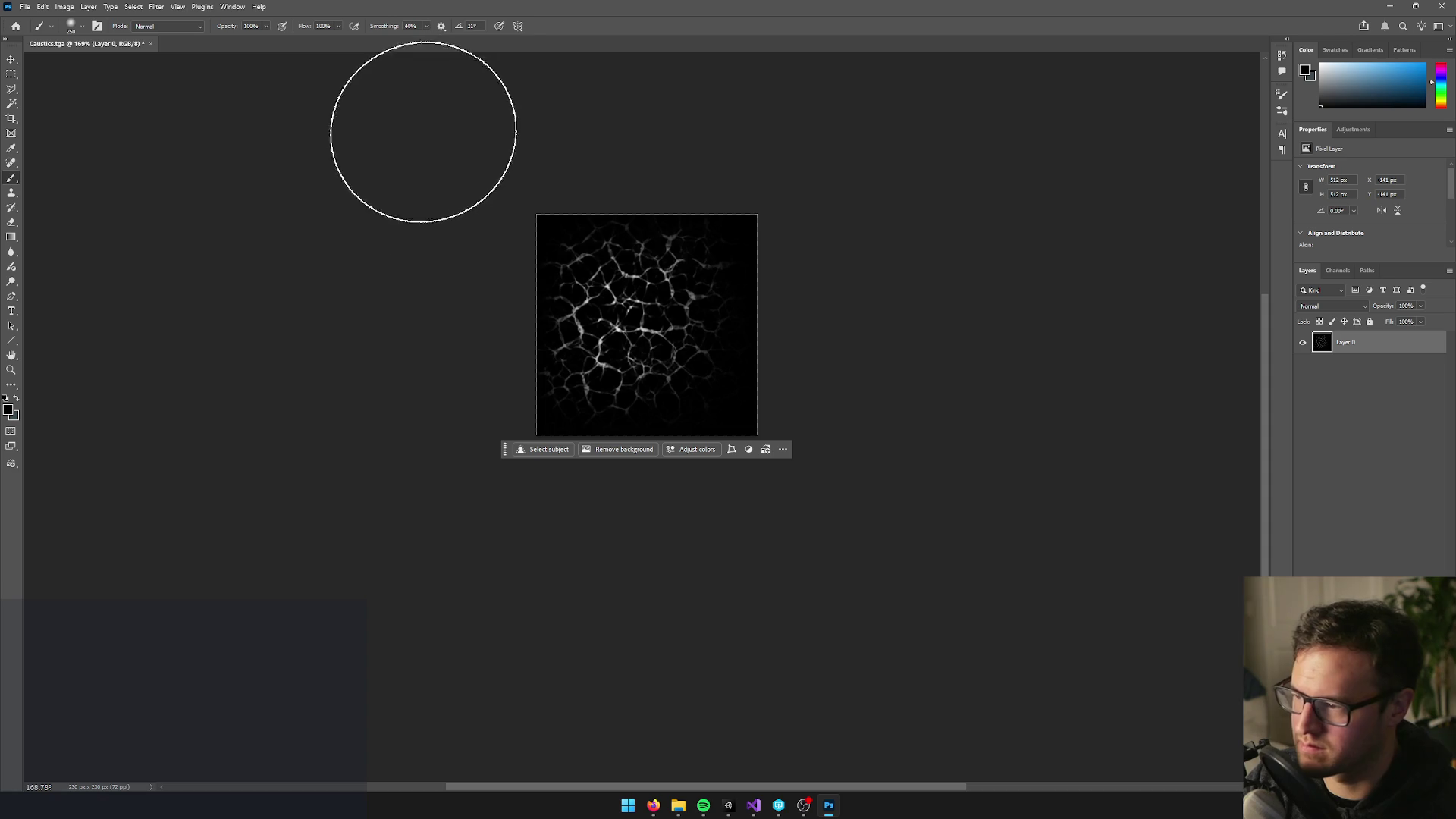
{"action": "scroll", "coordinate": [642, 417], "scroll_direction": "down", "scroll_amount": 3}
{"action": "scroll", "coordinate": [747, 247], "scroll_direction": "up", "scroll_amount": 4}
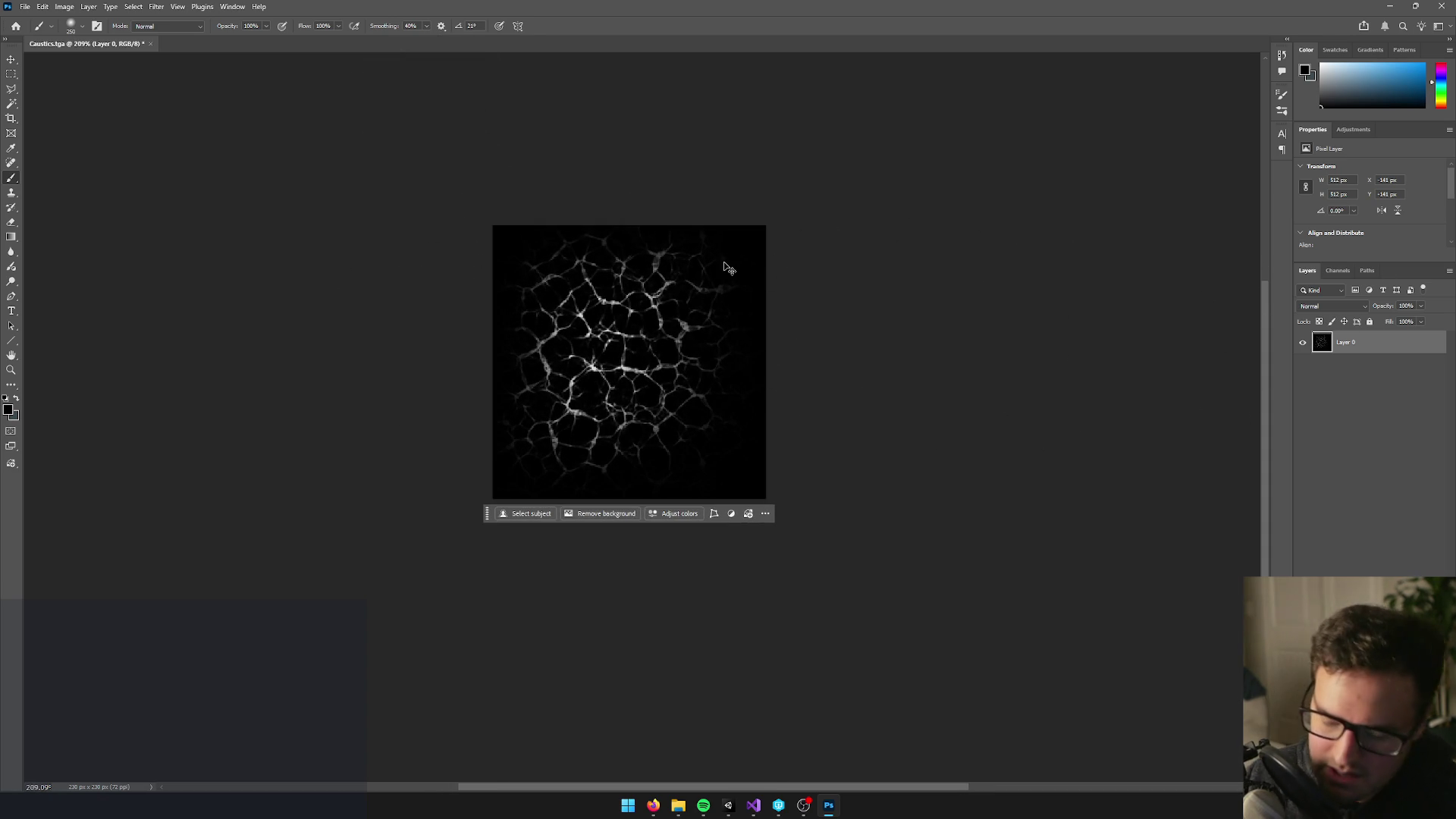
{"action": "key", "text": "ctrl+l"}
Brighten the caustic lines by lowering the Levels white point, then inspect the canvas
{"action": "left_click_drag", "start_coordinate": [1044, 410], "coordinate": [949, 419]}
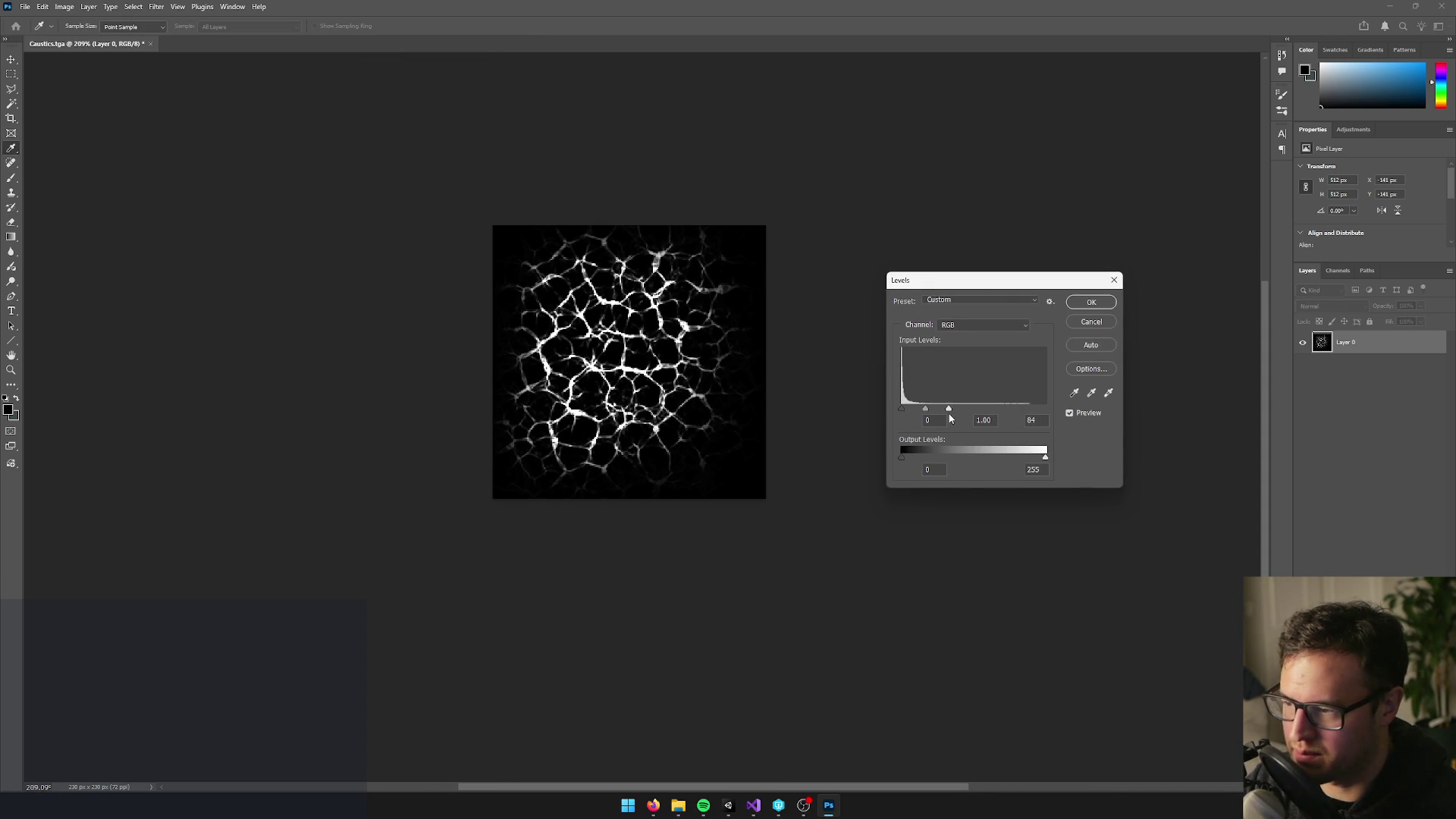
{"action": "left_click", "coordinate": [1091, 302]}
{"action": "key", "text": "b"}
{"action": "scroll", "coordinate": [714, 179], "scroll_direction": "down", "scroll_amount": 3}
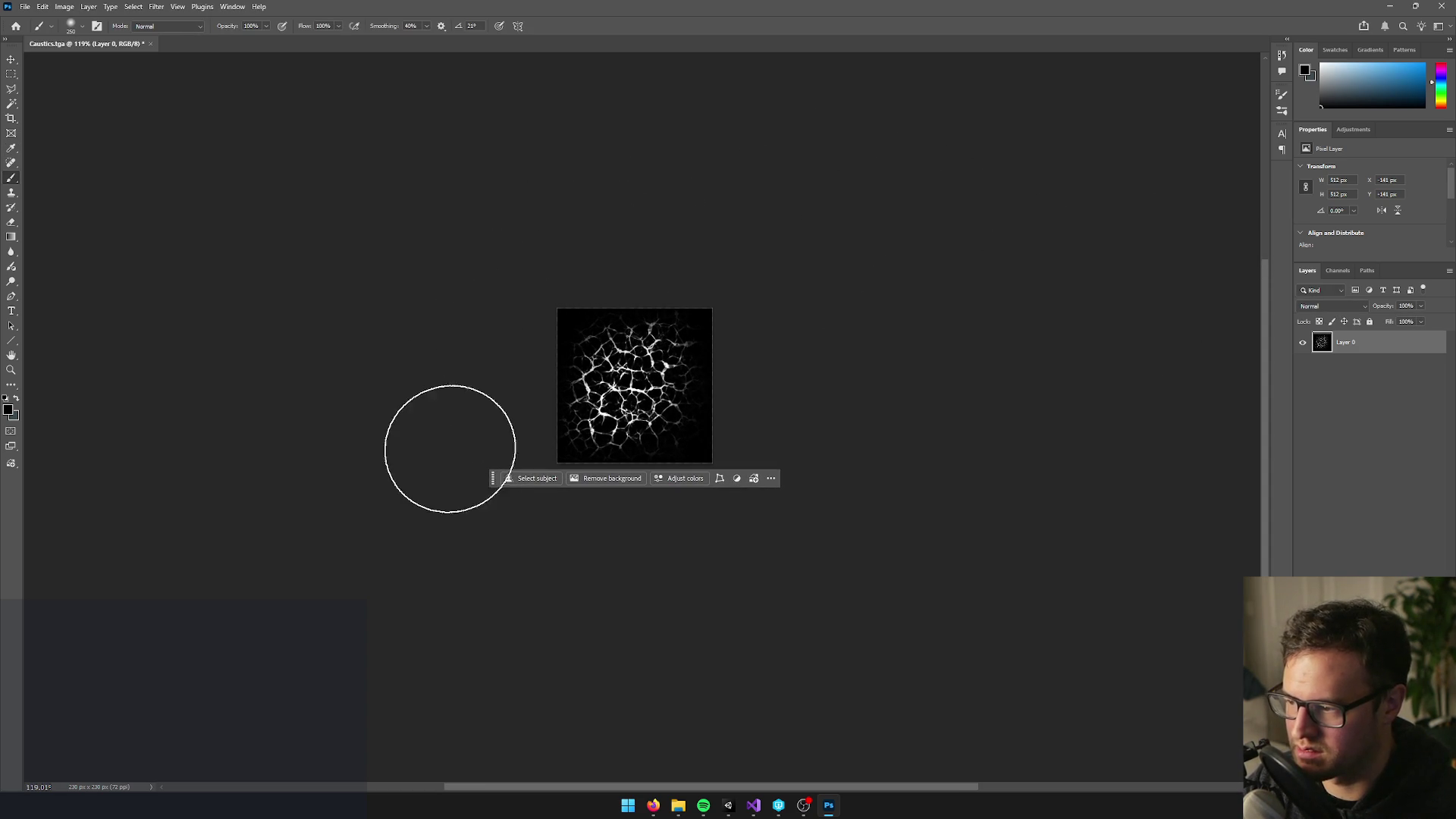
{"action": "scroll", "coordinate": [806, 449], "scroll_direction": "down", "scroll_amount": 3}
{"action": "scroll", "coordinate": [572, 365], "scroll_direction": "up", "scroll_amount": 5}
{"action": "scroll", "coordinate": [572, 365], "scroll_direction": "up", "scroll_amount": 3}
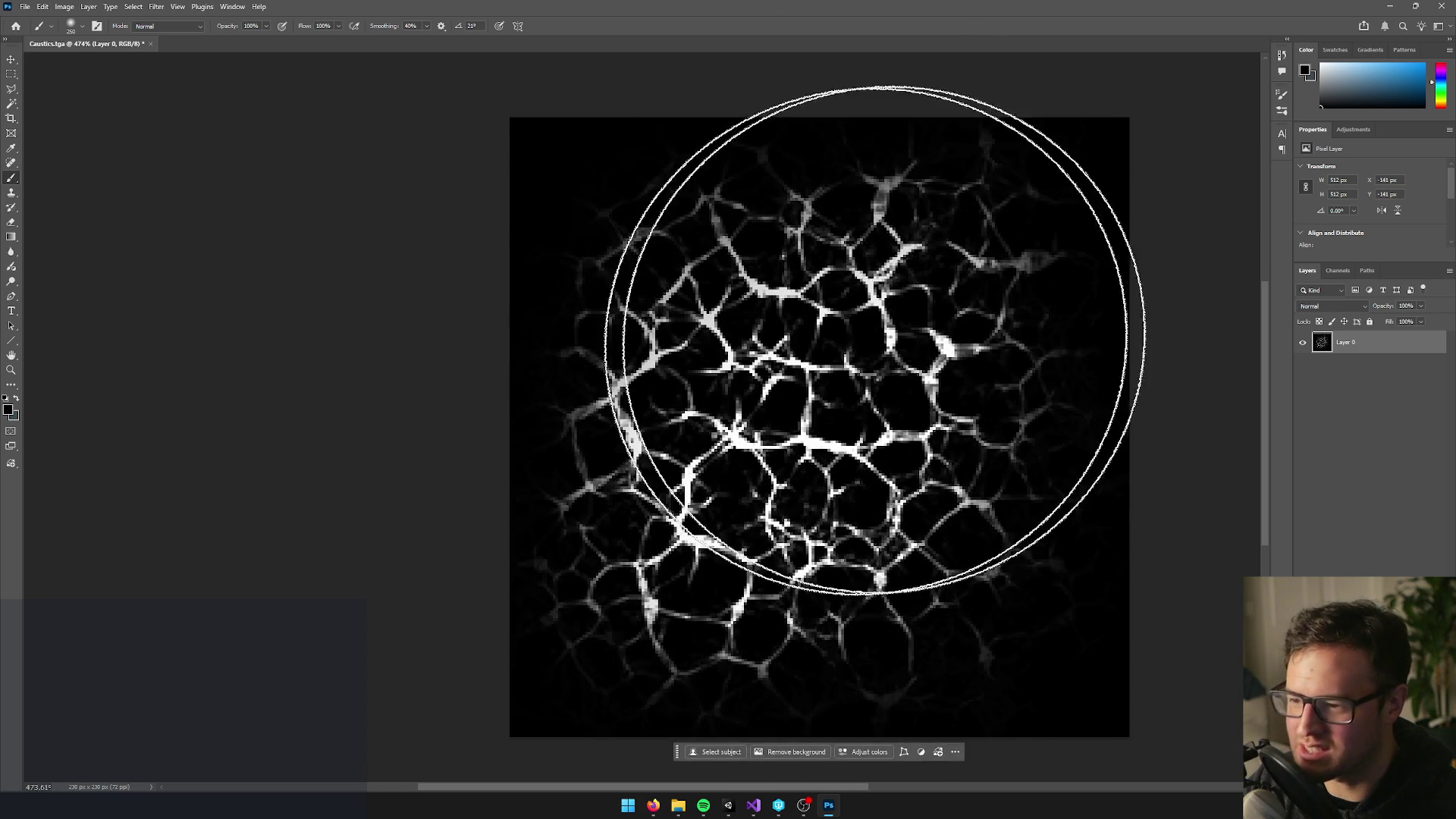
{"action": "scroll", "coordinate": [1028, 373], "scroll_direction": "down", "scroll_amount": 3}
{"action": "scroll", "coordinate": [1094, 371], "scroll_direction": "up", "scroll_amount": 2}
Darken the image's top and left edges with the brush and apply a second Levels boost
{"action": "left_click_drag", "start_coordinate": [1170, 347], "coordinate": [965, 329]}
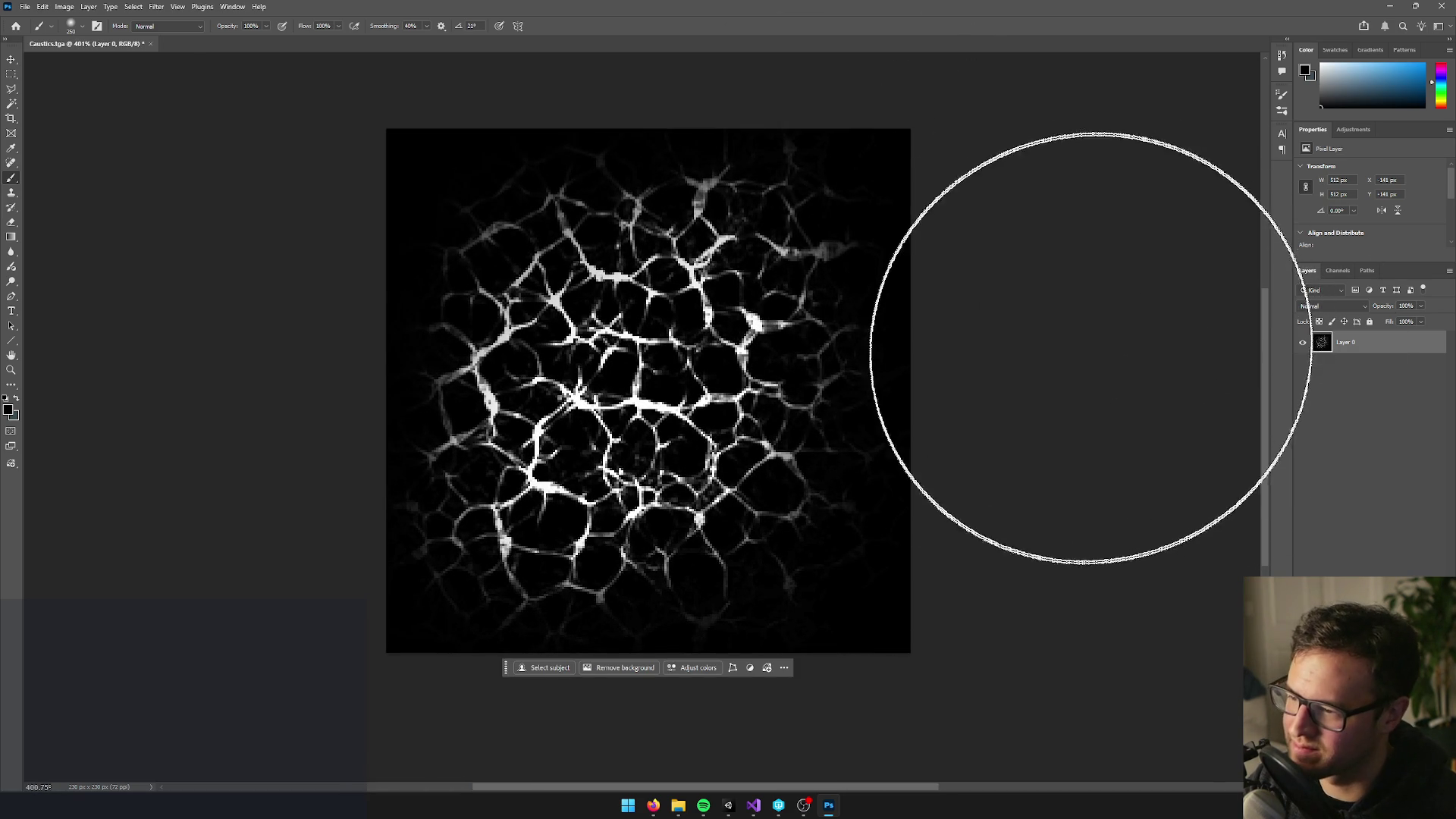
{"action": "scroll", "coordinate": [984, 243], "scroll_direction": "down", "scroll_amount": 3}
{"action": "mouse_move", "coordinate": [820, 259]}
{"action": "left_mouse_down"}
{"action": "mouse_move", "coordinate": [692, 169]}
{"action": "mouse_move", "coordinate": [488, 211]}
{"action": "mouse_move", "coordinate": [406, 384]}
{"action": "mouse_move", "coordinate": [418, 557]}
{"action": "mouse_move", "coordinate": [539, 653]}
{"action": "mouse_move", "coordinate": [705, 647]}
{"action": "mouse_move", "coordinate": [789, 611]}
{"action": "mouse_move", "coordinate": [750, 603]}
{"action": "left_mouse_up"}
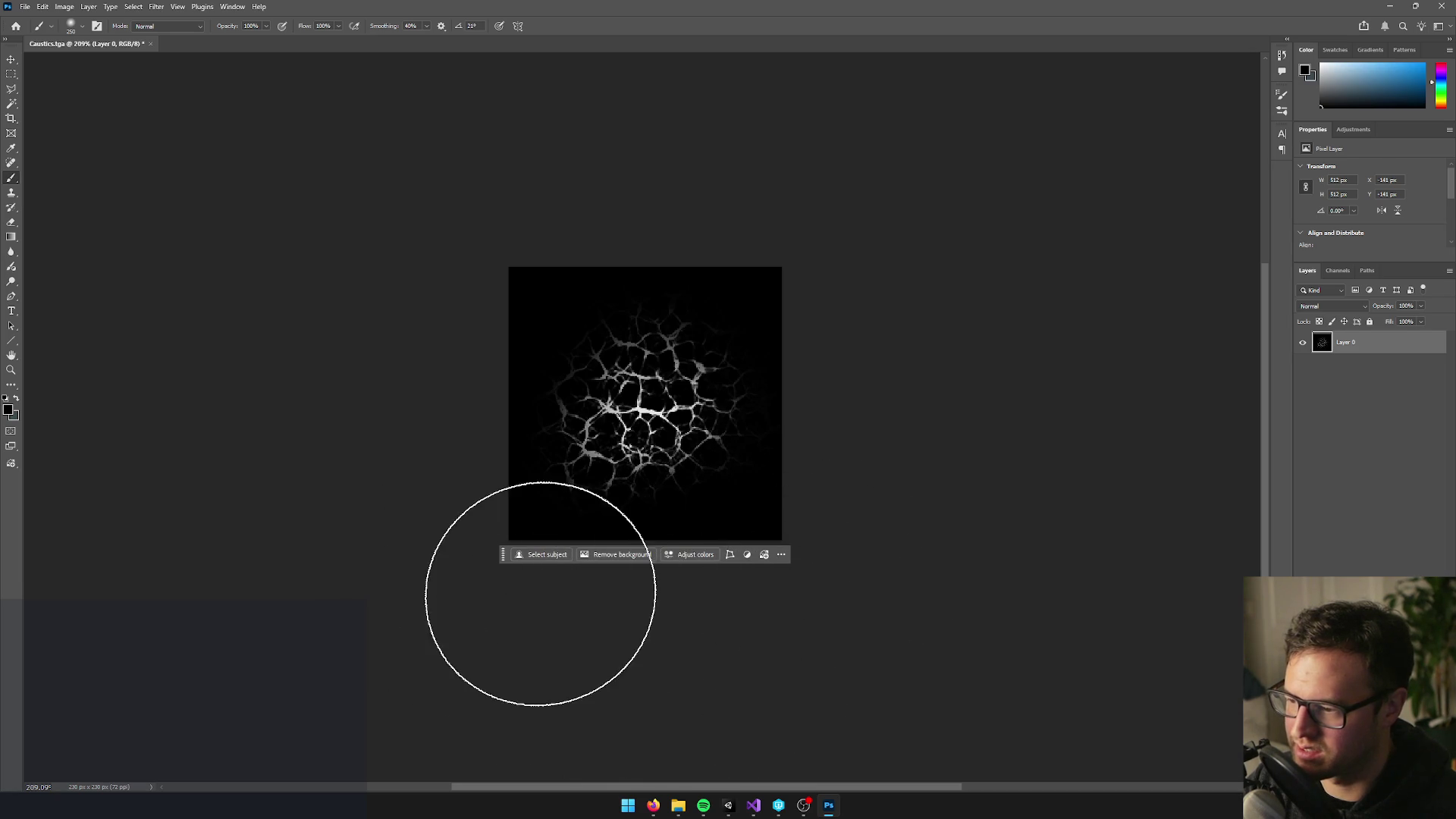
{"action": "scroll", "coordinate": [828, 326], "scroll_direction": "down", "scroll_amount": 5}
{"action": "scroll", "coordinate": [706, 283], "scroll_direction": "up", "scroll_amount": 4}
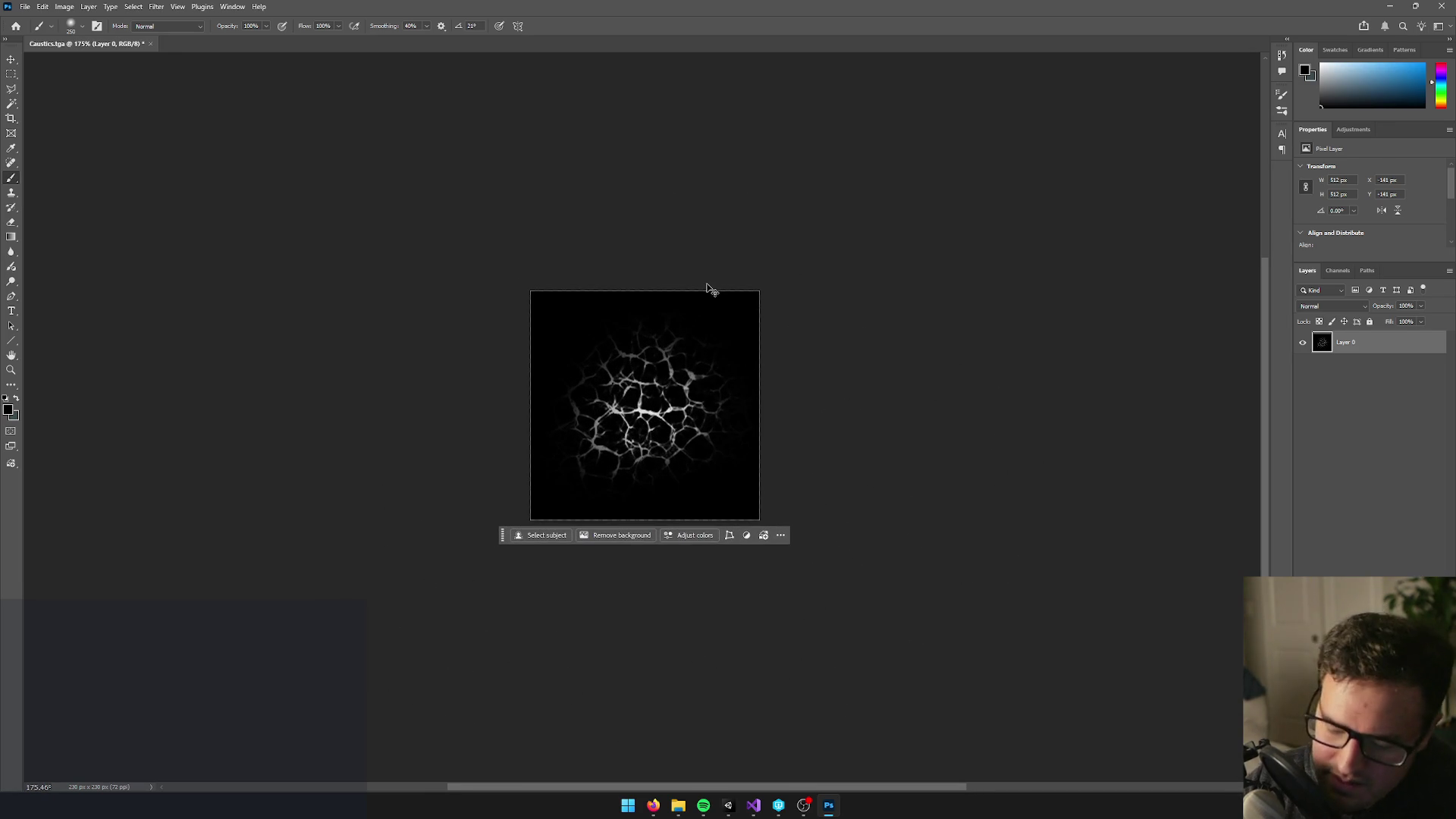
{"action": "key", "text": "ctrl+l"}
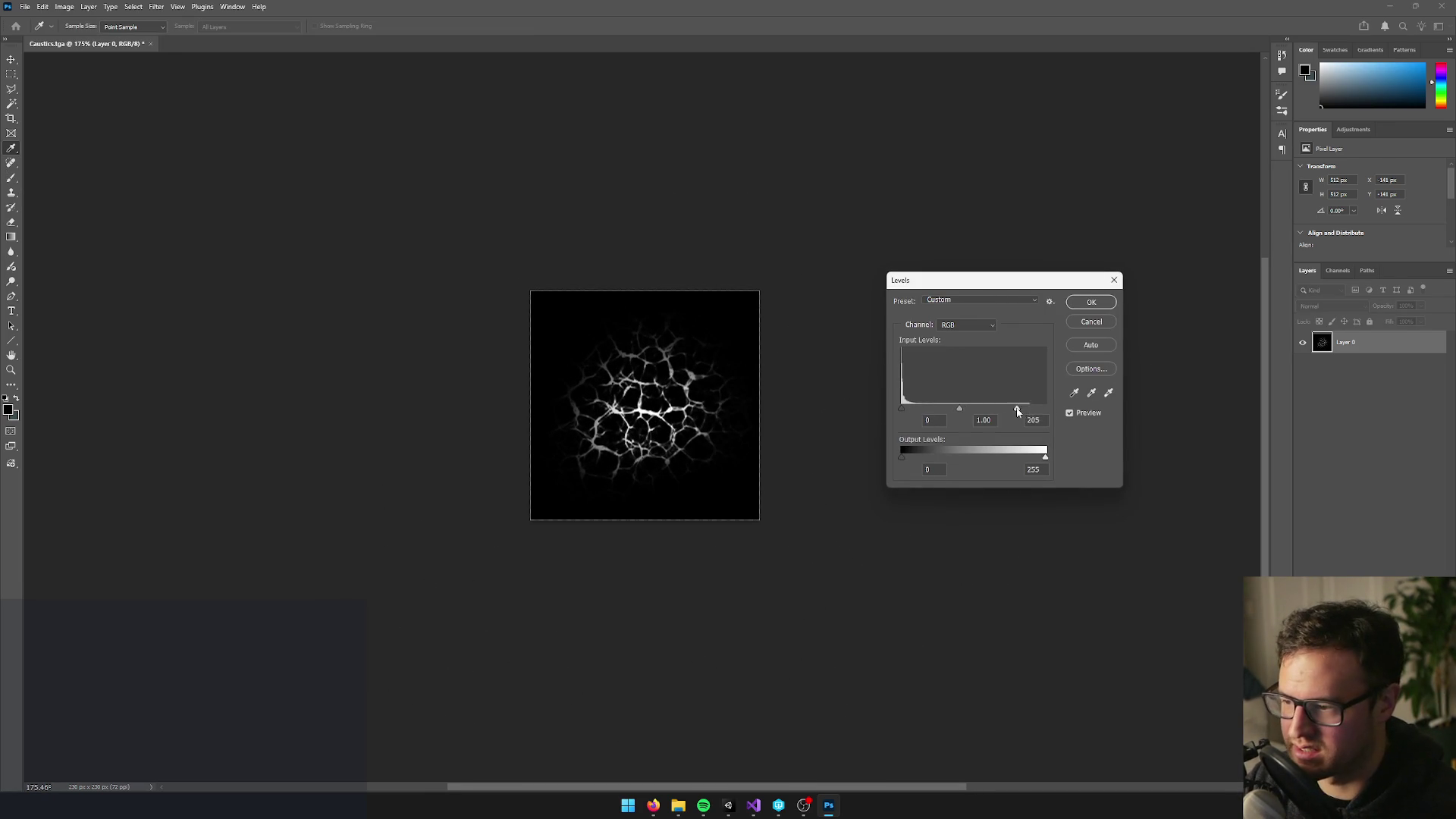
{"action": "key", "text": "Return"}
Shrink the brush to 100, inspect the caustics image and check the Channels tab
{"action": "scroll", "coordinate": [932, 323], "scroll_direction": "down", "scroll_amount": 5}
{"action": "scroll", "coordinate": [659, 194], "scroll_direction": "up", "scroll_amount": 8}
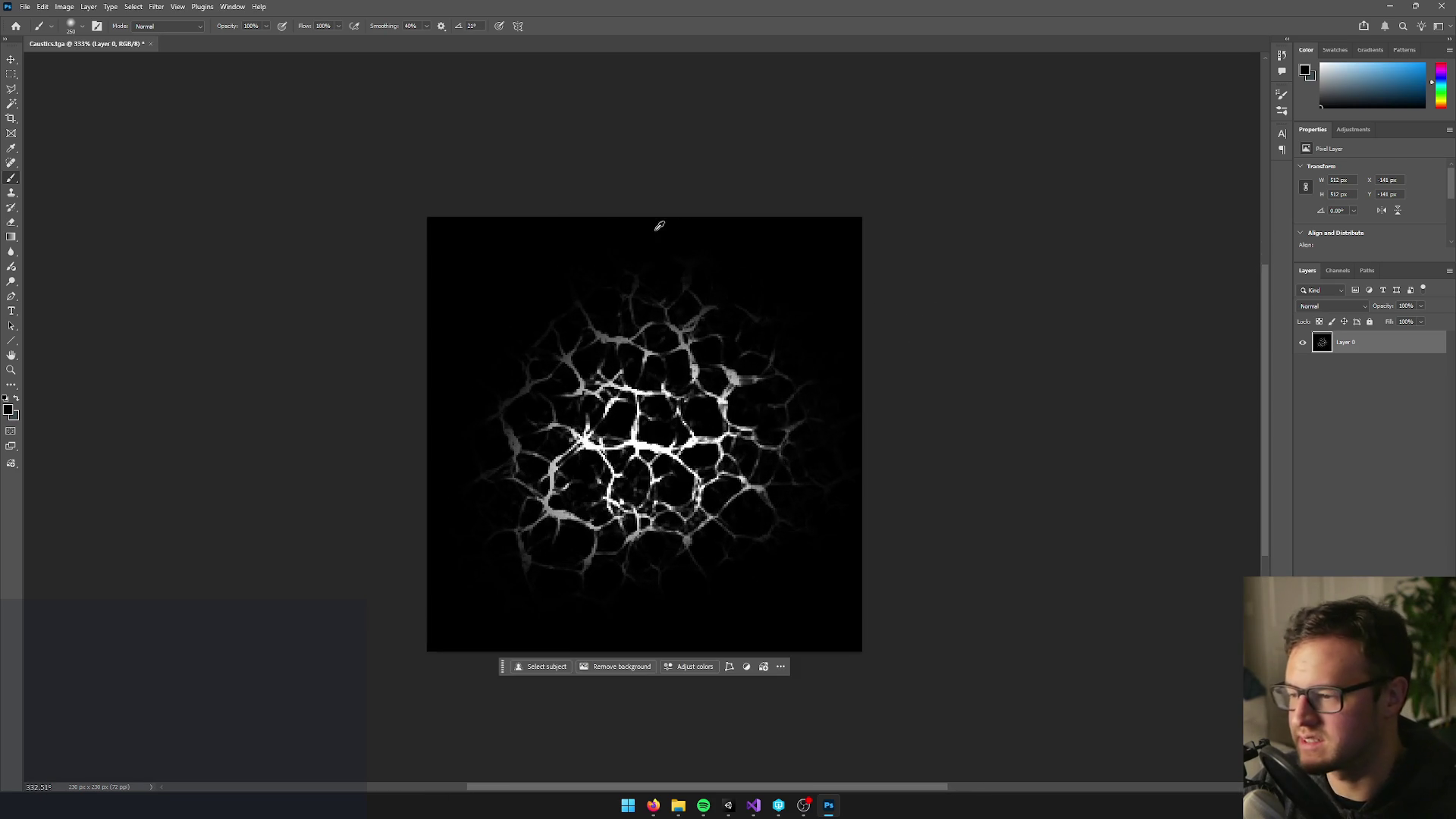
{"action": "key", "text": "bracketleft"}
{"action": "key", "text": "bracketleft"}
{"action": "key", "text": "bracketleft"}
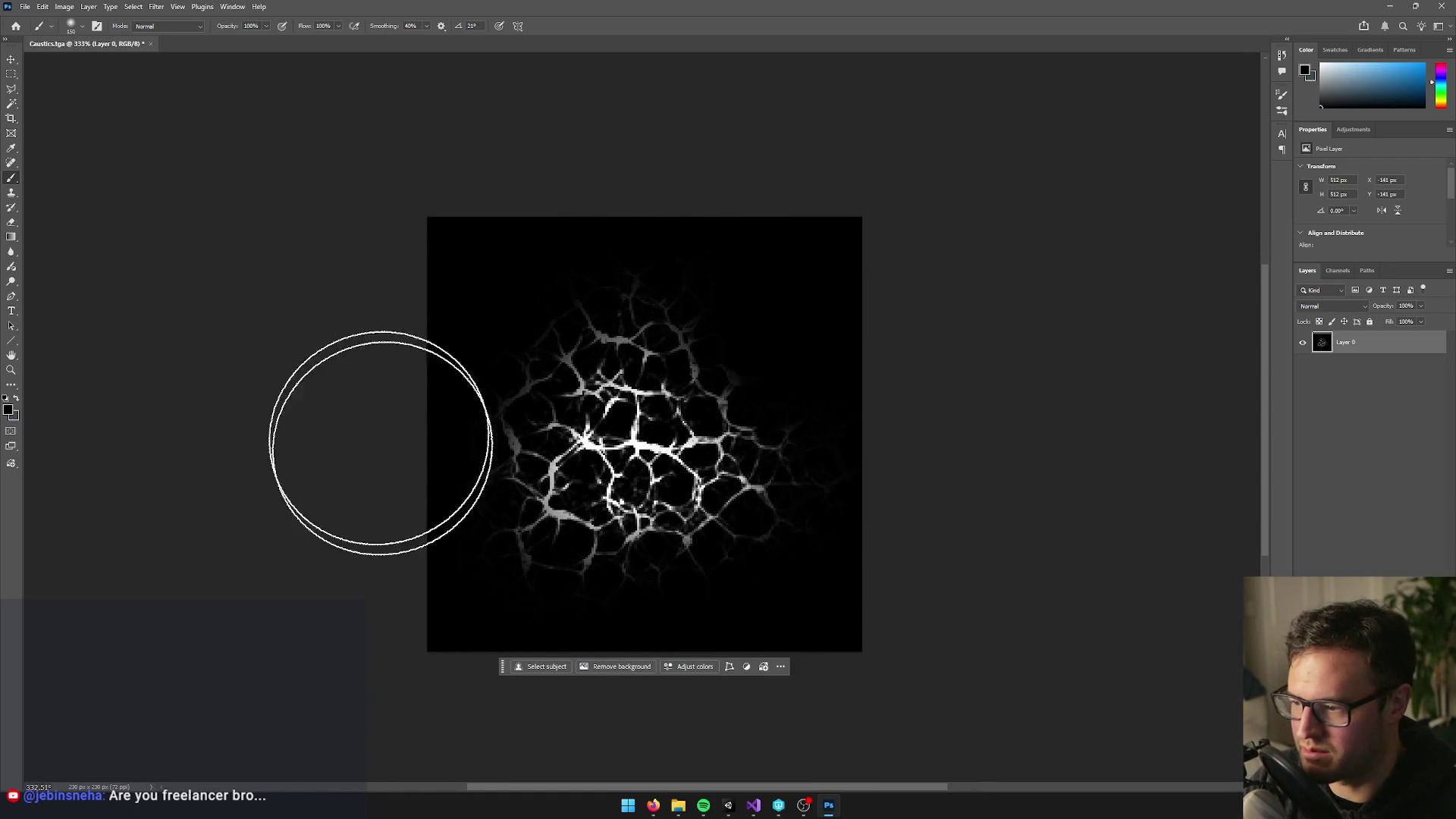
{"action": "scroll", "coordinate": [974, 302], "scroll_direction": "down", "scroll_amount": 5}
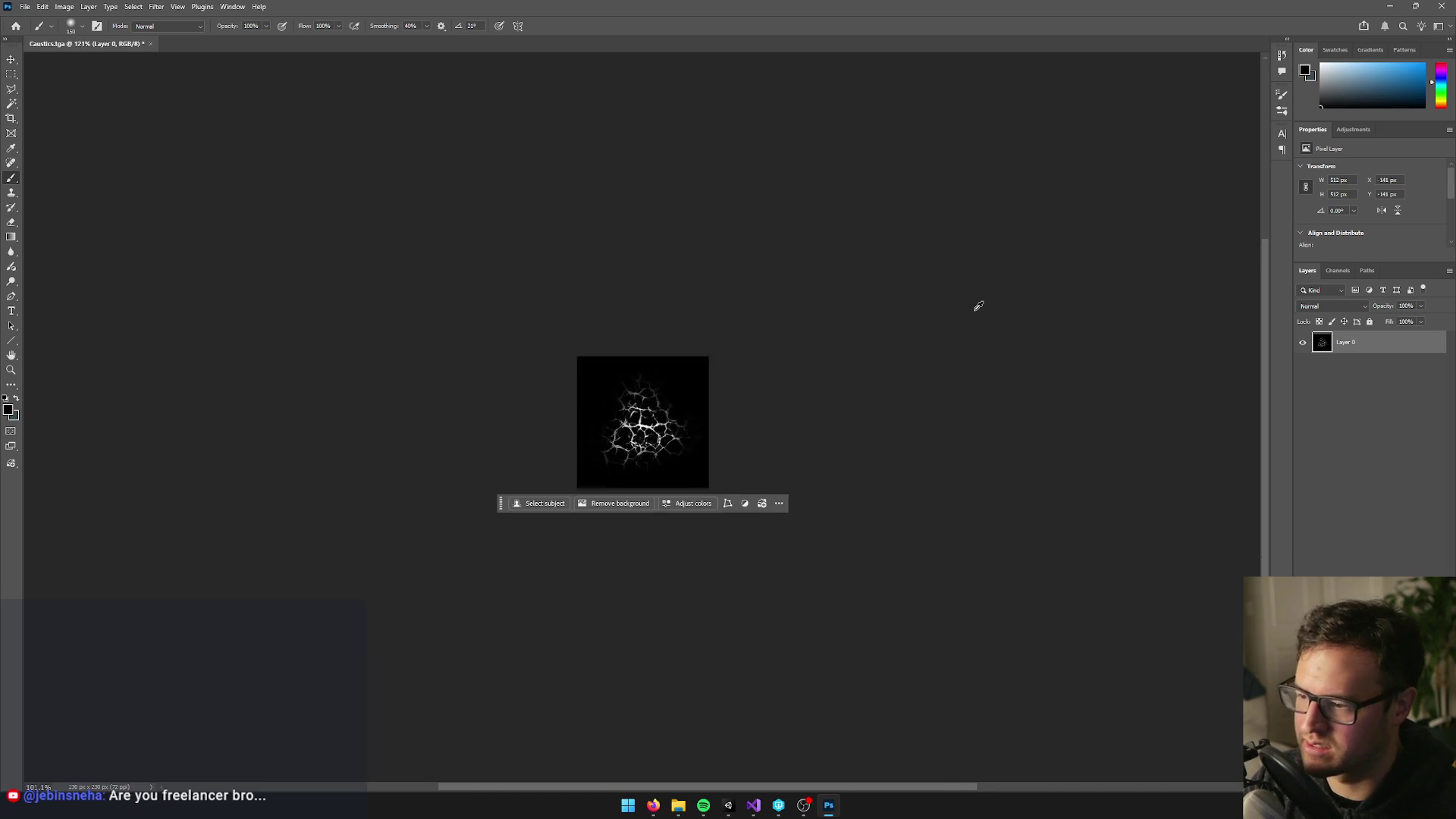
{"action": "scroll", "coordinate": [827, 365], "scroll_direction": "up", "scroll_amount": 3}
{"action": "scroll", "coordinate": [856, 504], "scroll_direction": "up", "scroll_amount": 3}
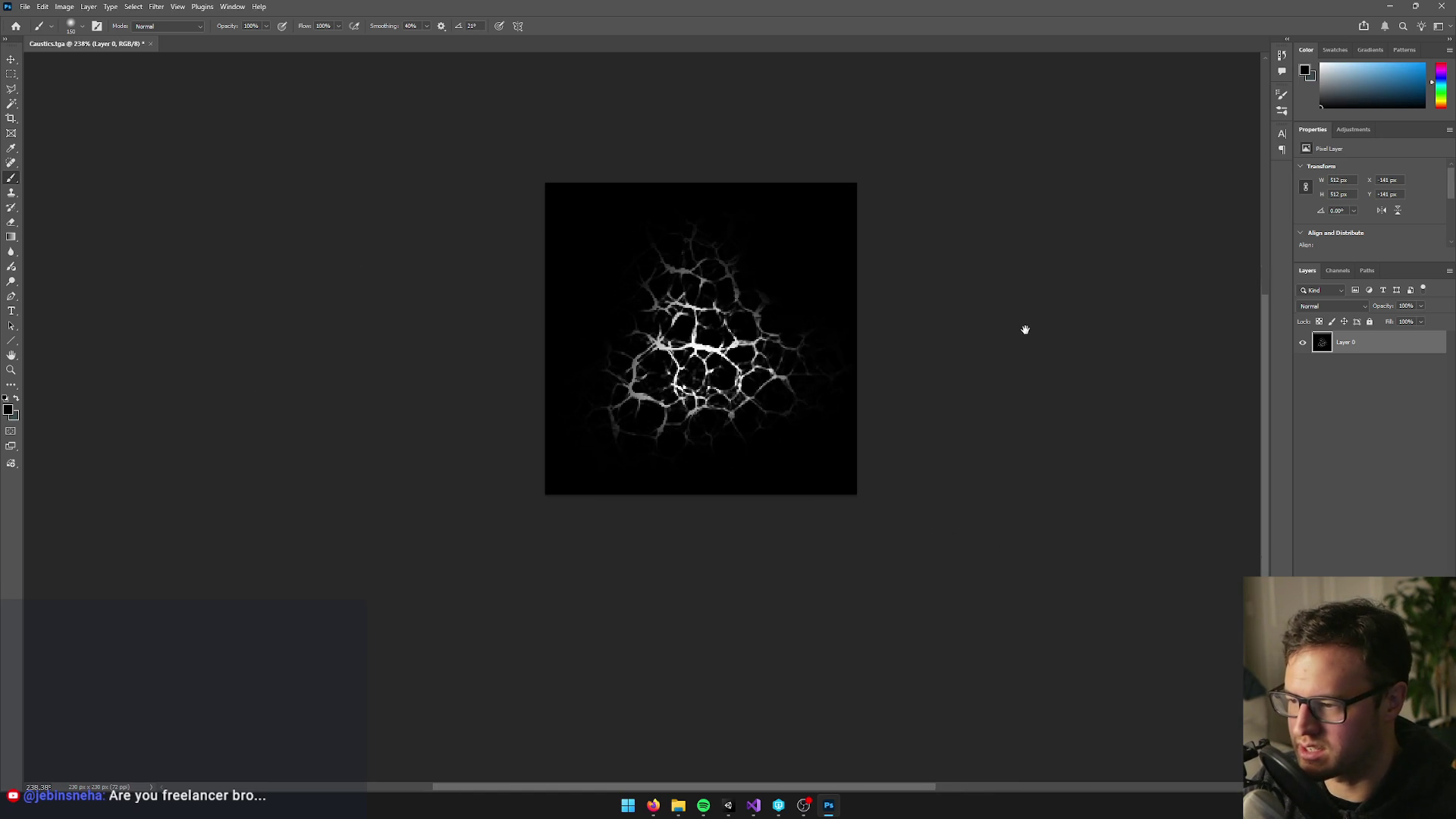
{"action": "scroll", "coordinate": [953, 433], "scroll_direction": "down", "scroll_amount": 5}
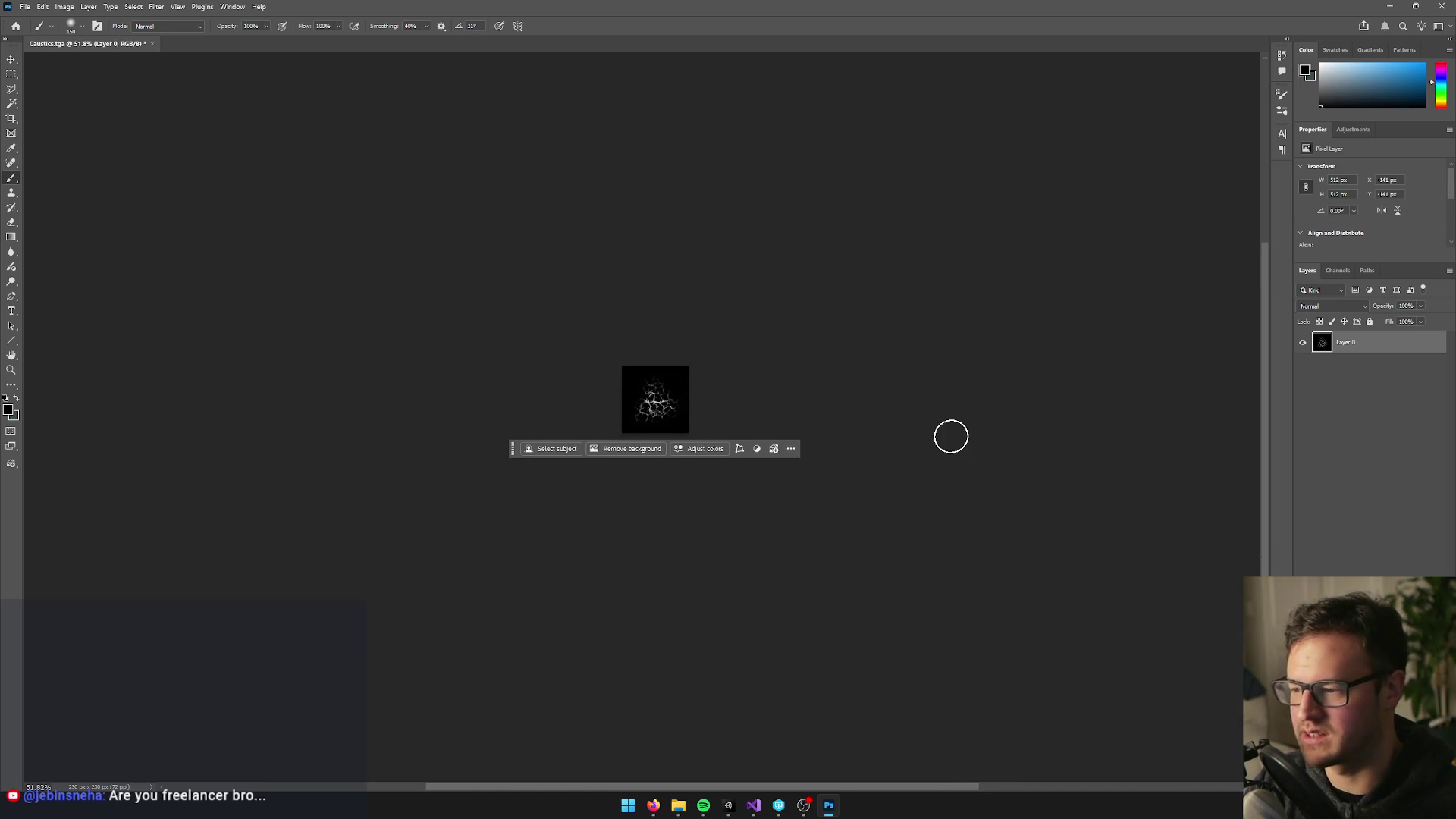
{"action": "scroll", "coordinate": [783, 315], "scroll_direction": "up", "scroll_amount": 5}
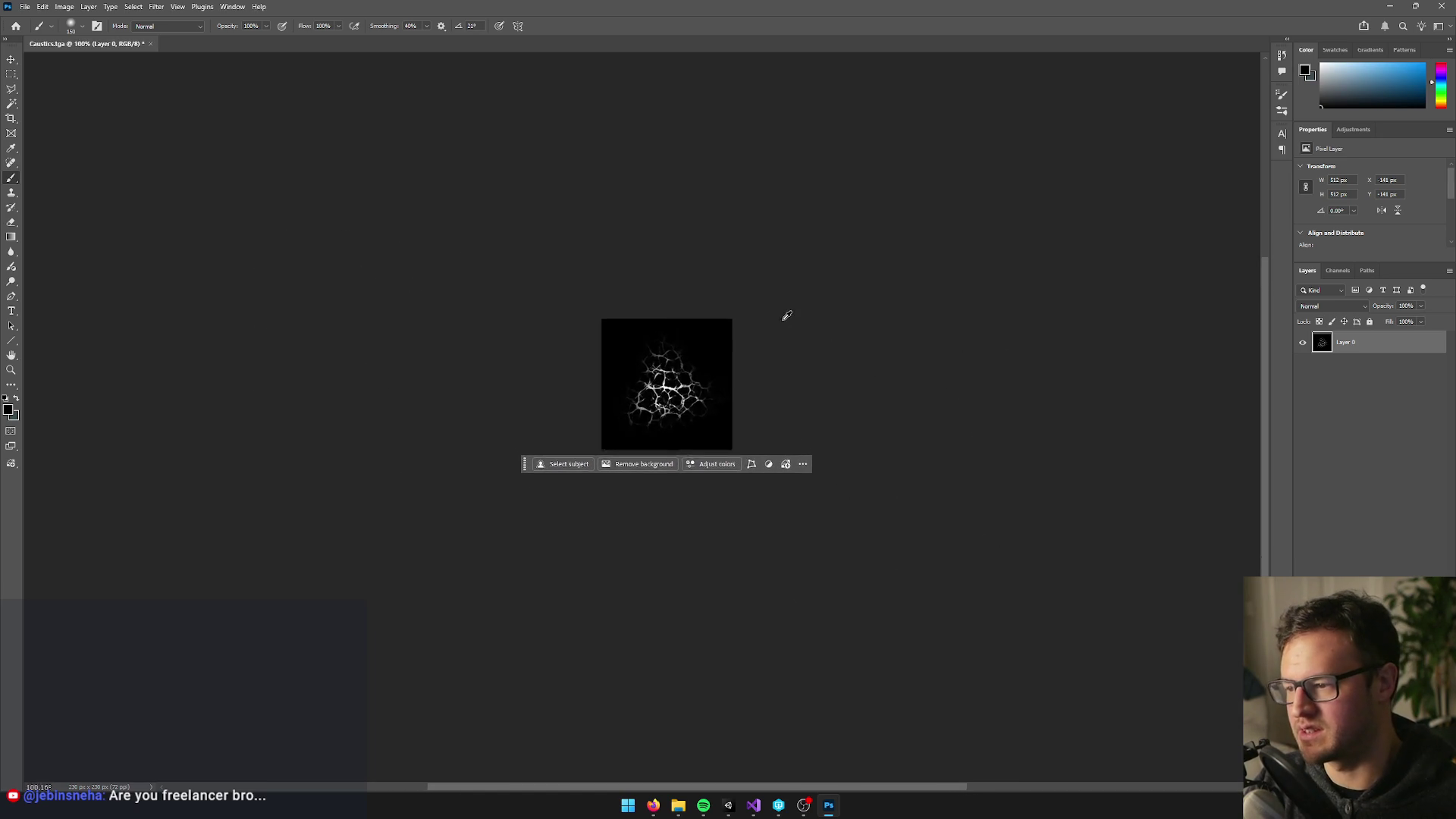
{"action": "left_click", "coordinate": [1338, 271]}
{"action": "left_click", "coordinate": [1307, 270]}
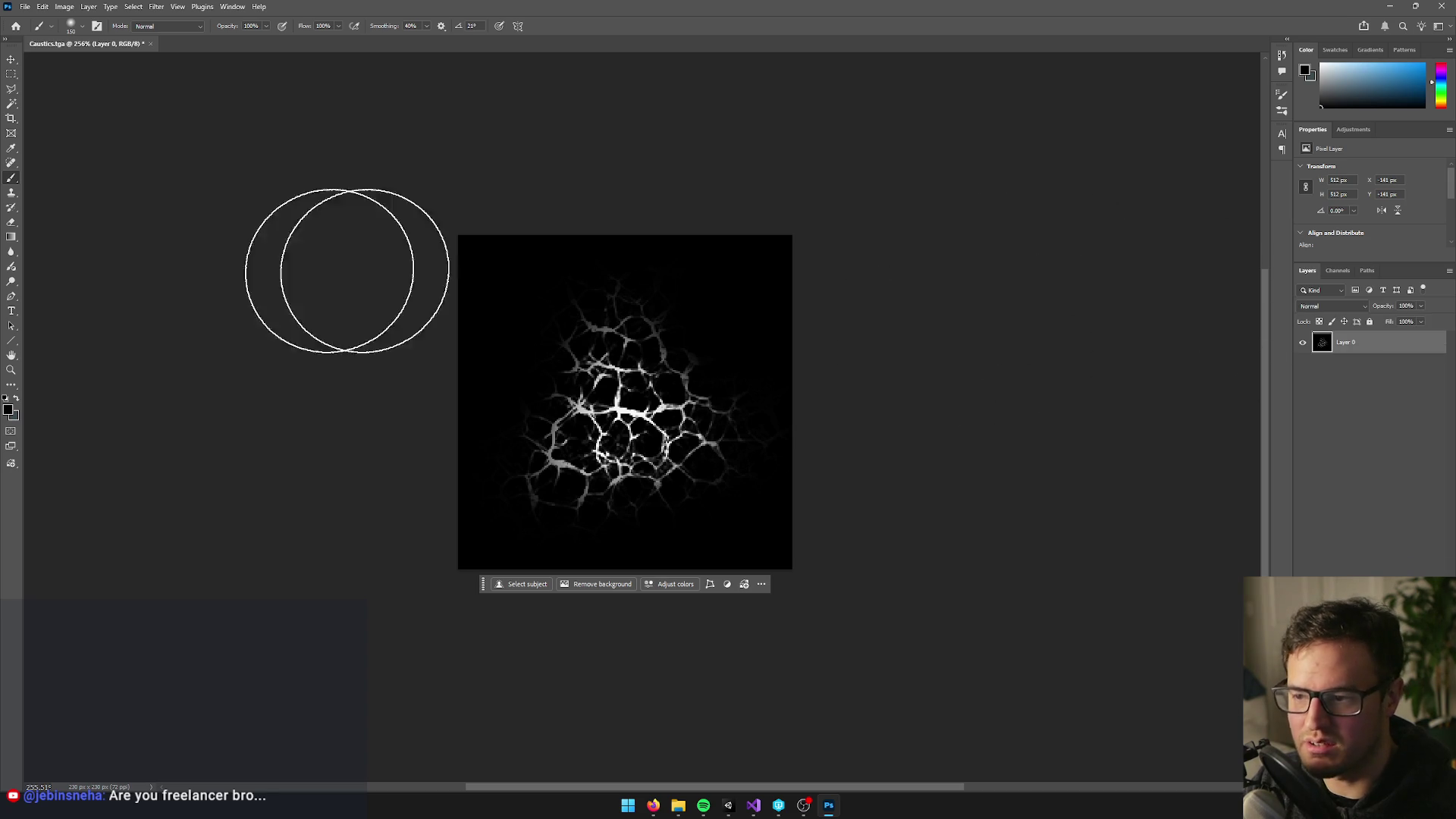
{"action": "left_click", "coordinate": [23, 6]}
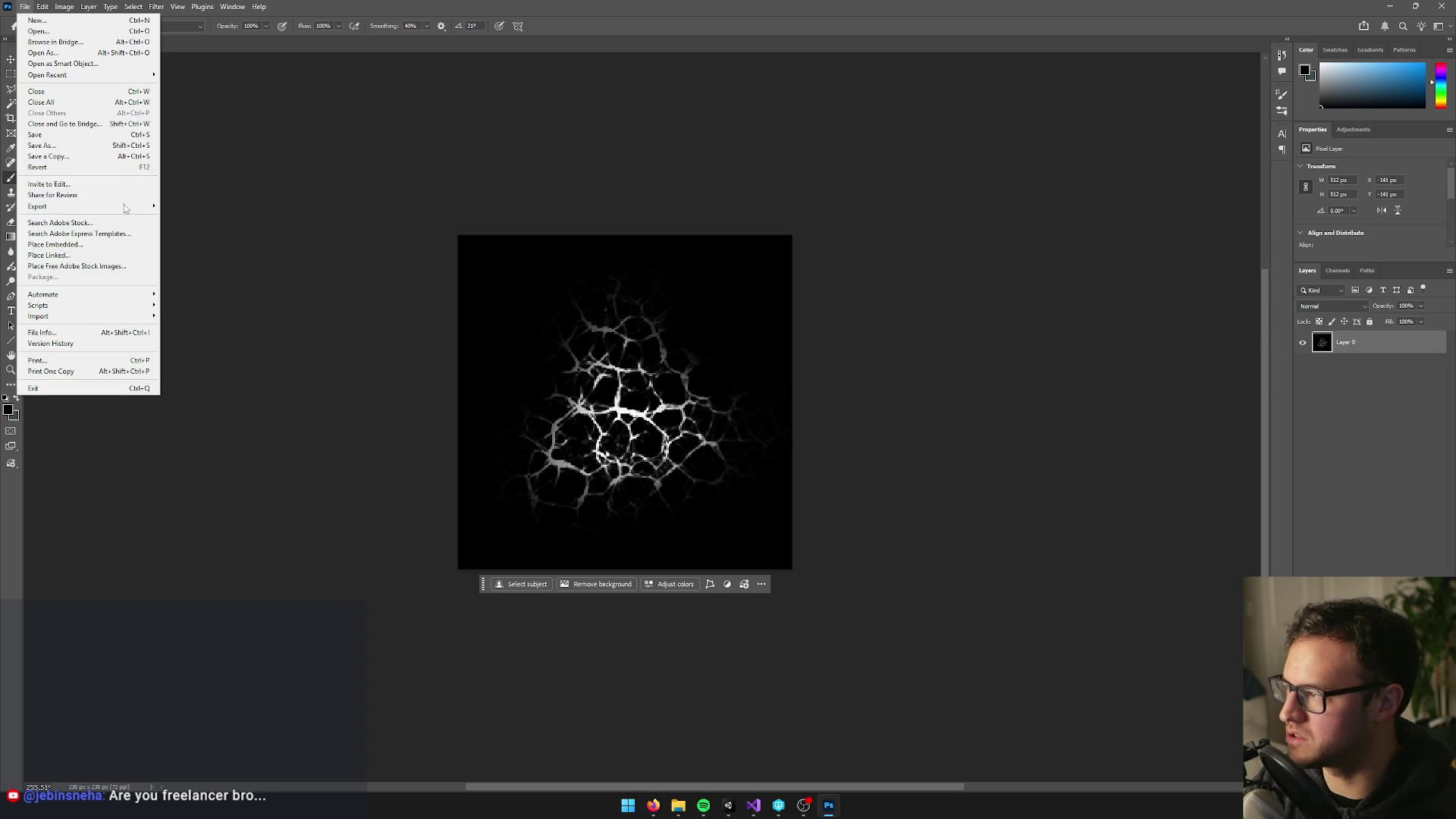
Save the image as a PNG named CausticToxicCloud.png in the Assets/Textures folder
{"action": "left_click", "coordinate": [59, 146]}
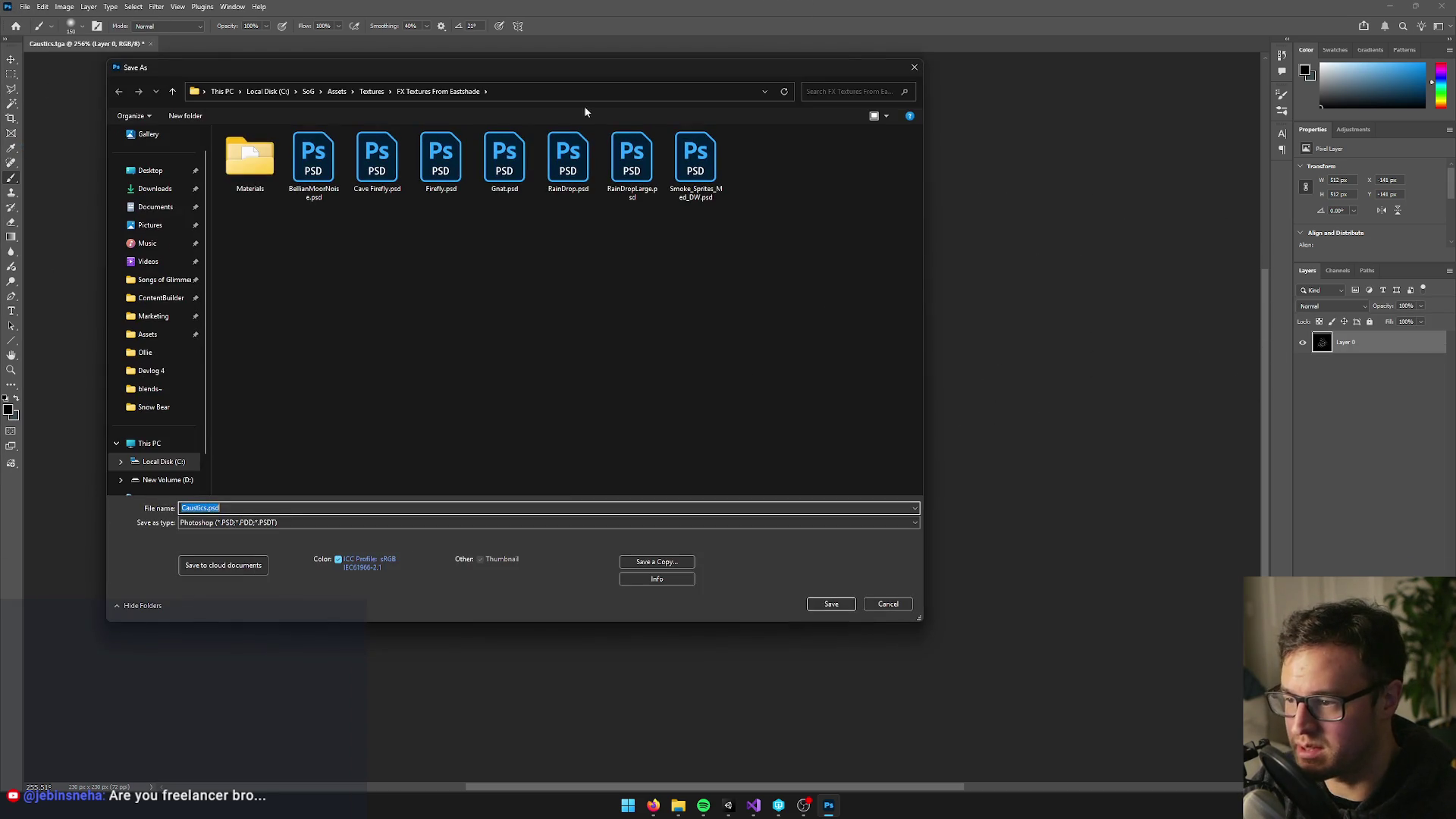
{"action": "left_click_drag", "start_coordinate": [534, 69], "coordinate": [737, 86]}
{"action": "left_click", "coordinate": [455, 540]}
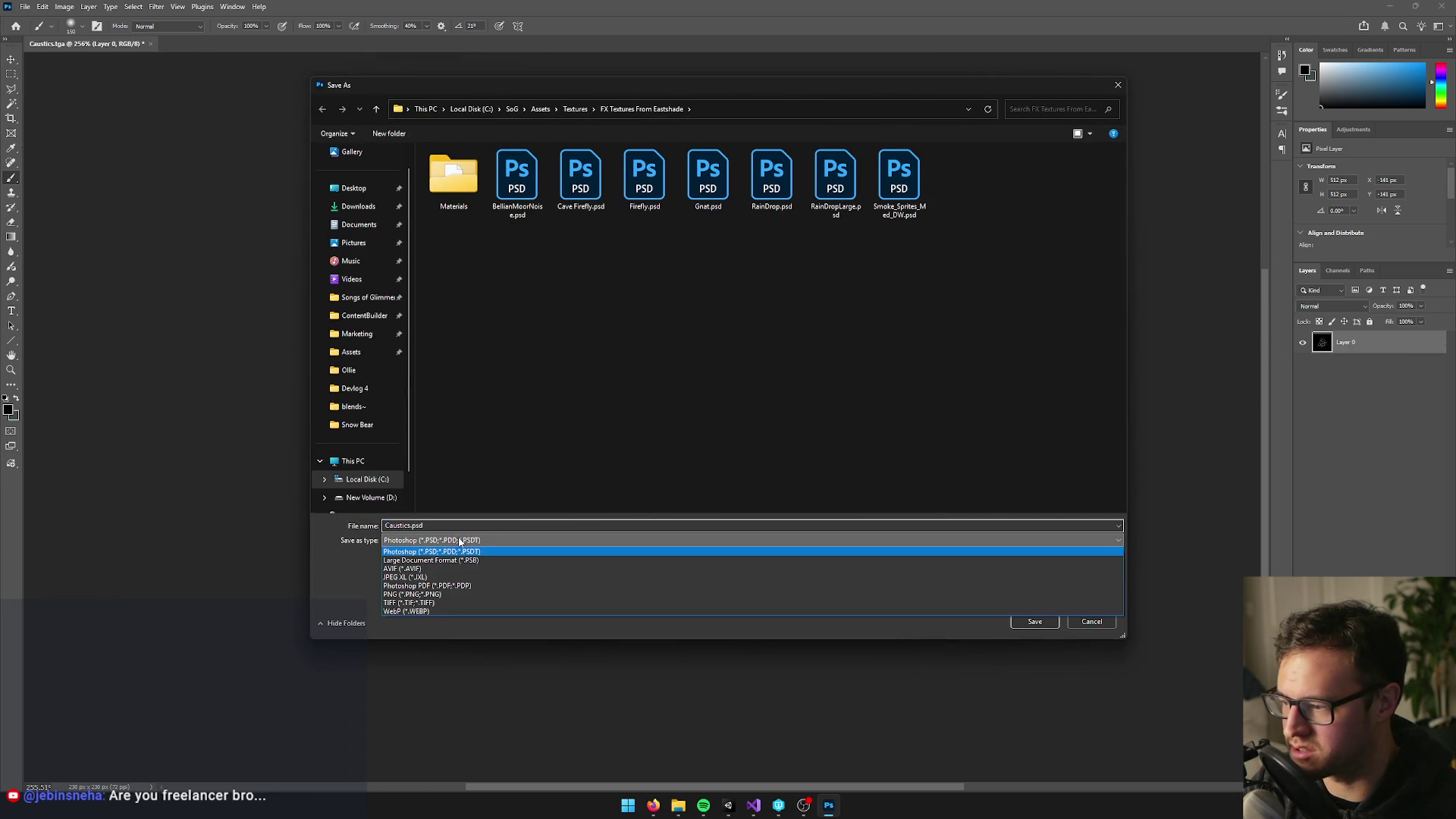
{"action": "left_click", "coordinate": [422, 595]}
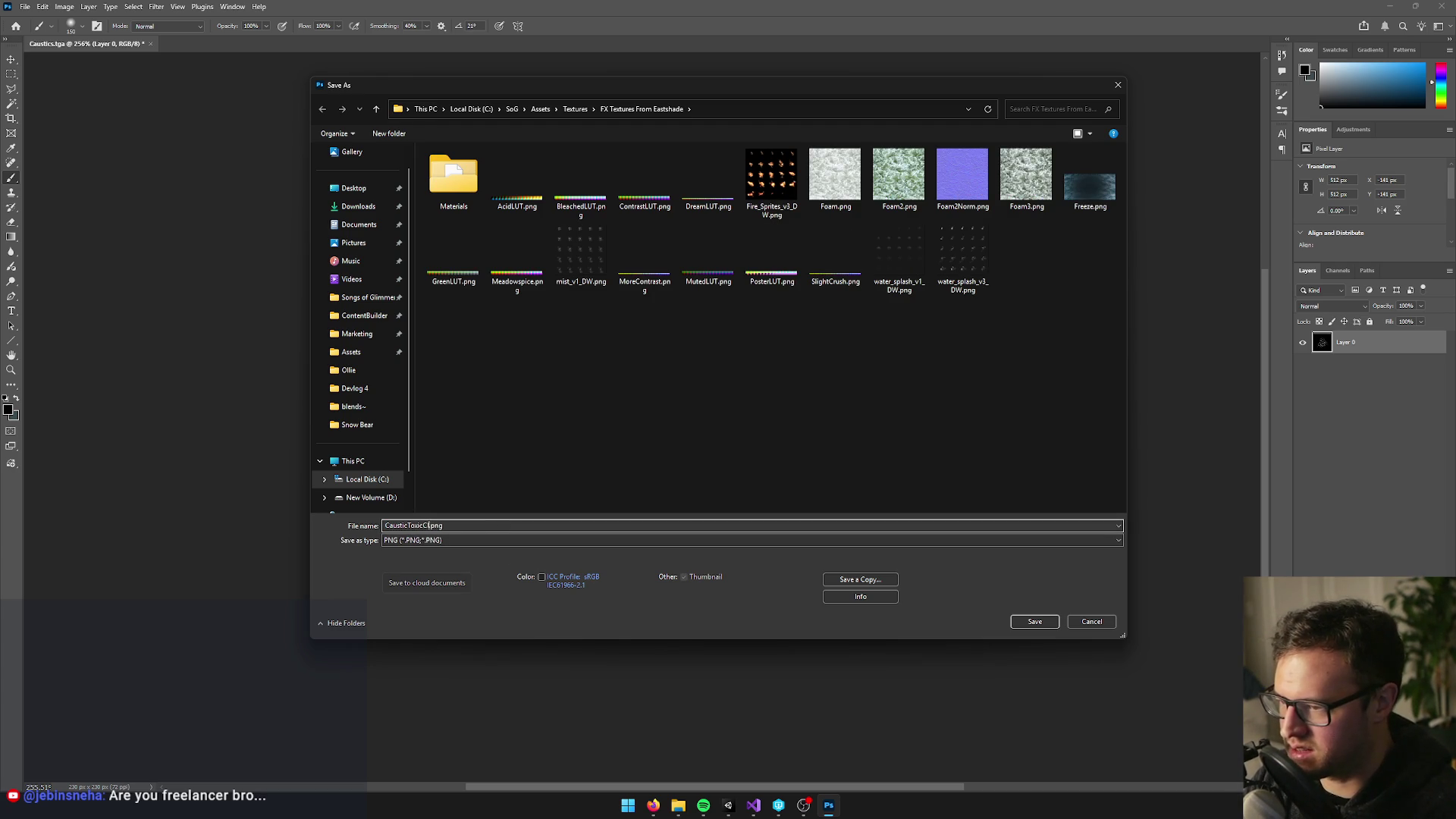
{"action": "left_click", "coordinate": [575, 110]}
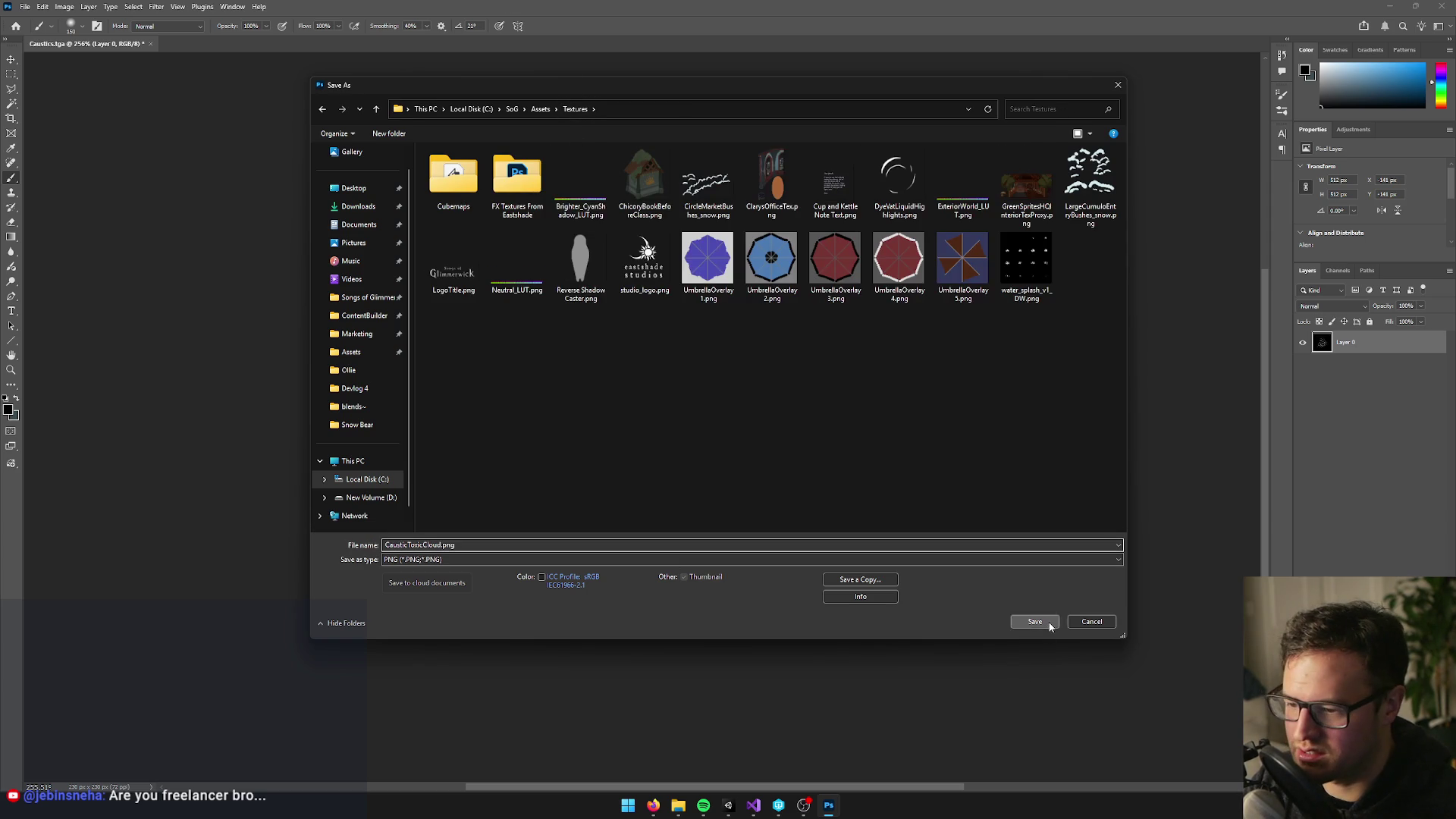
{"action": "left_click", "coordinate": [1050, 624]}
{"action": "left_click", "coordinate": [785, 245]}
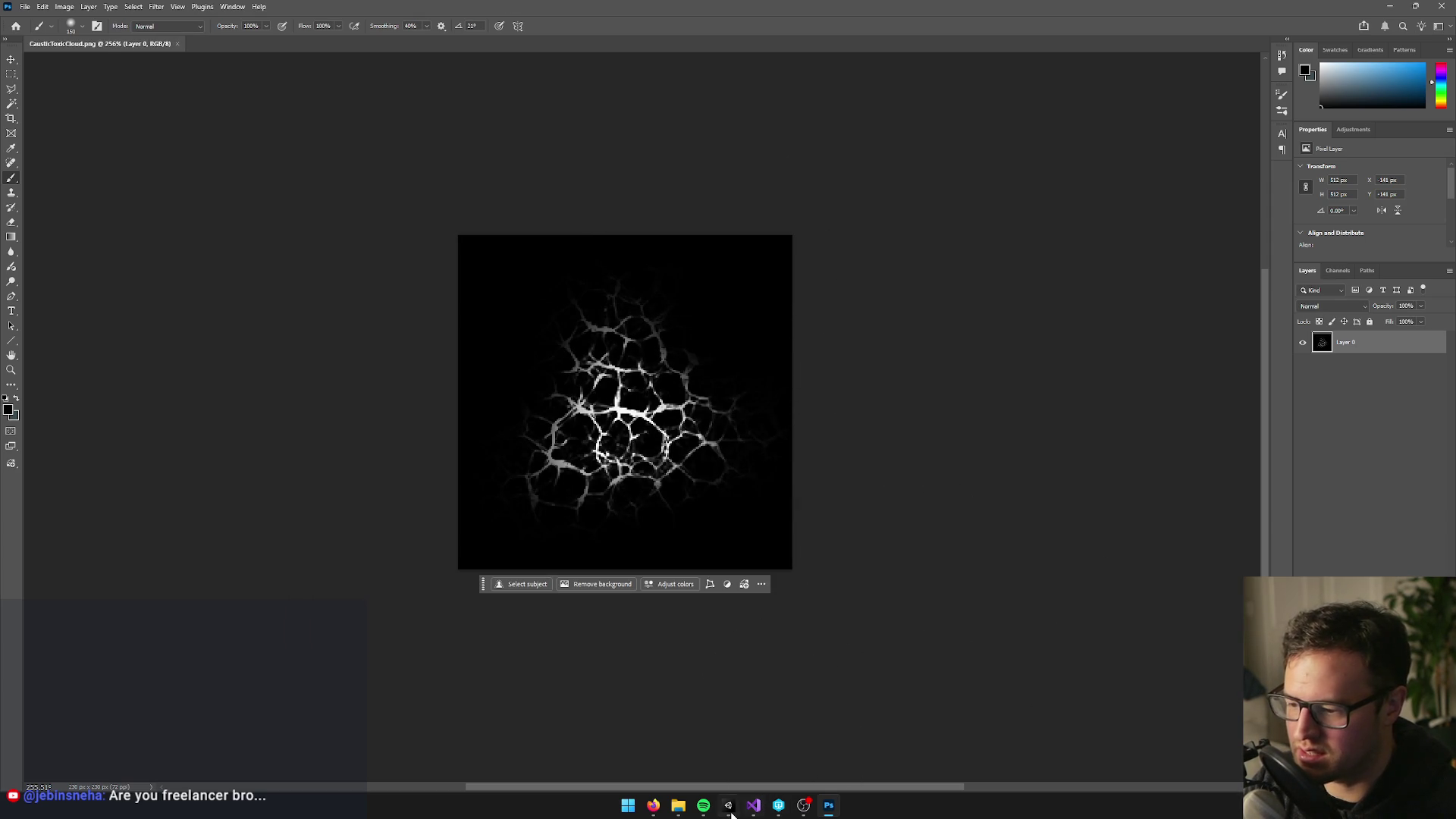
{"action": "left_click", "coordinate": [730, 808]}
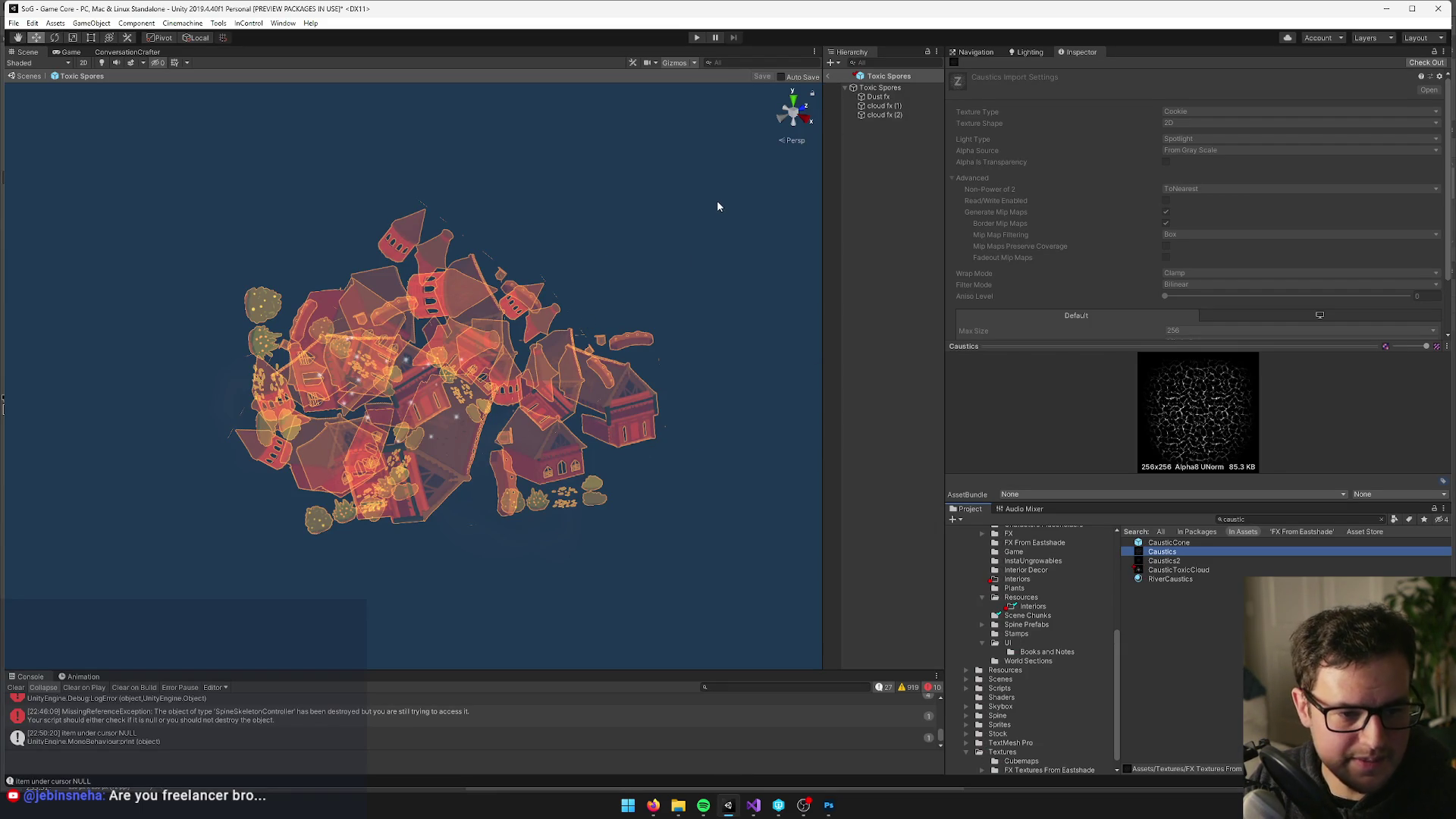
Select cloud fx (2) and open its Toxic Cloud Catchable material from the Renderer module
{"action": "left_click", "coordinate": [464, 331]}
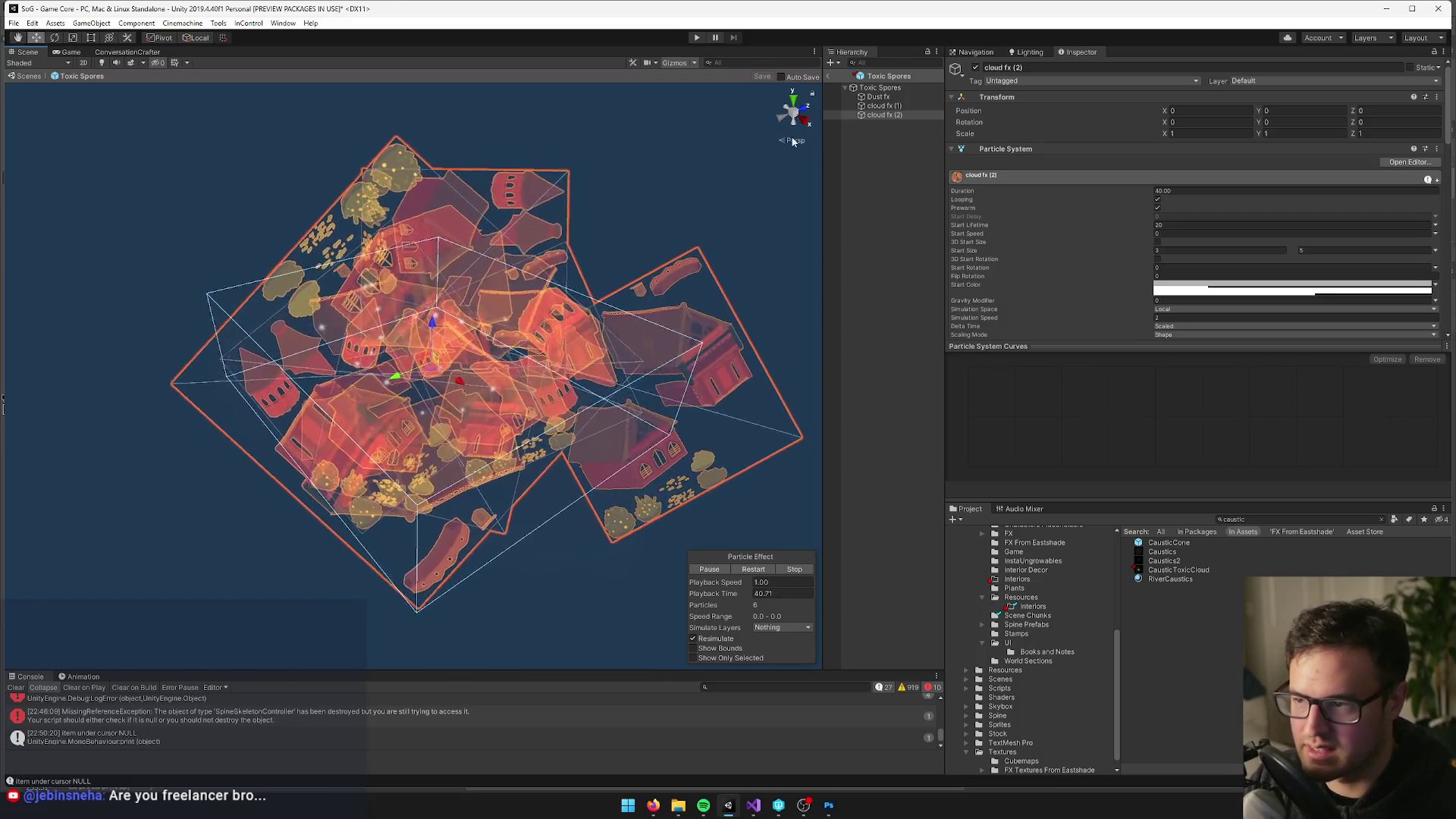
{"action": "scroll", "coordinate": [1120, 277], "scroll_direction": "down", "scroll_amount": 5}
{"action": "scroll", "coordinate": [1112, 214], "scroll_direction": "up", "scroll_amount": 5}
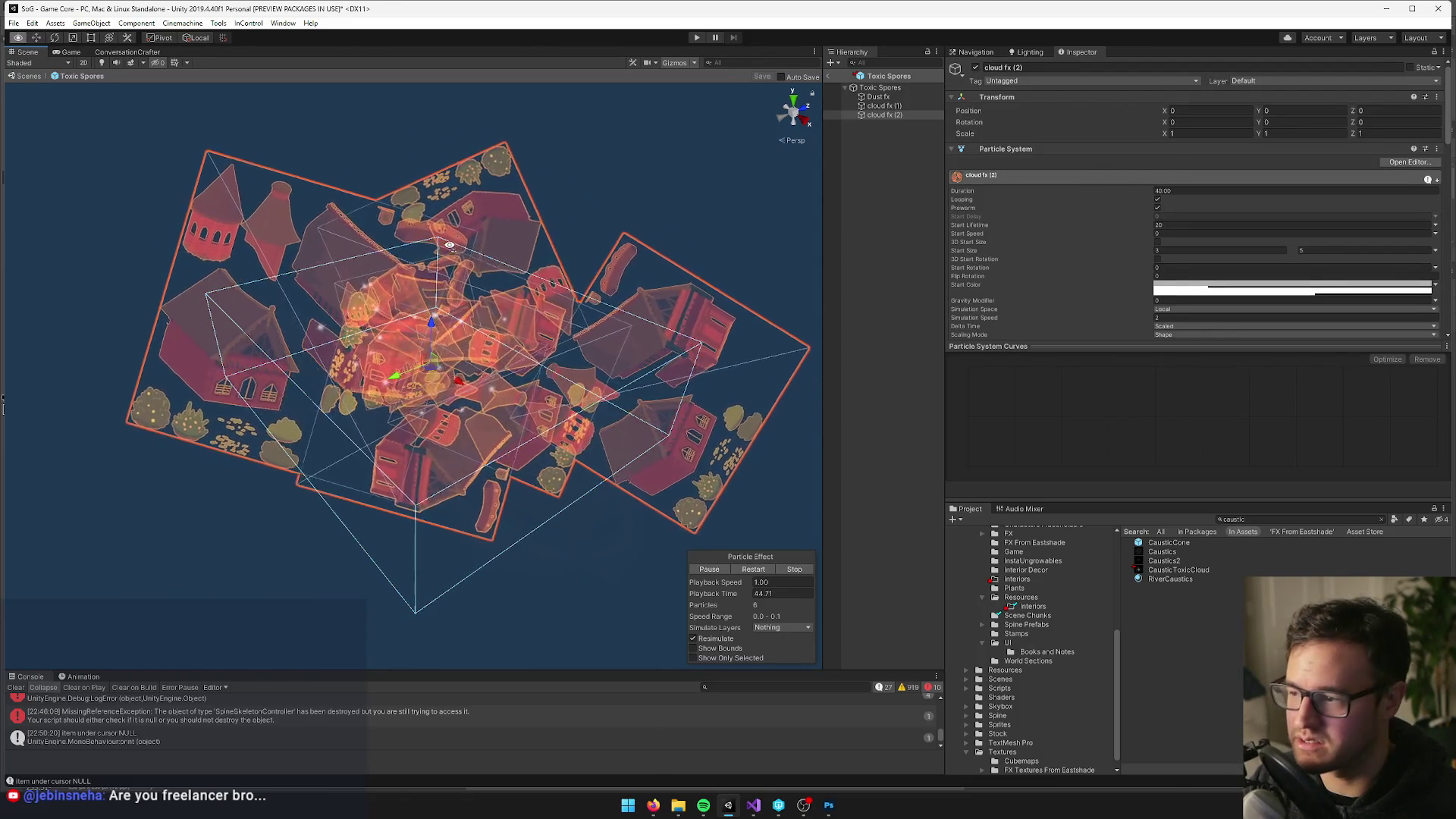
{"action": "scroll", "coordinate": [1267, 211], "scroll_direction": "down", "scroll_amount": 5}
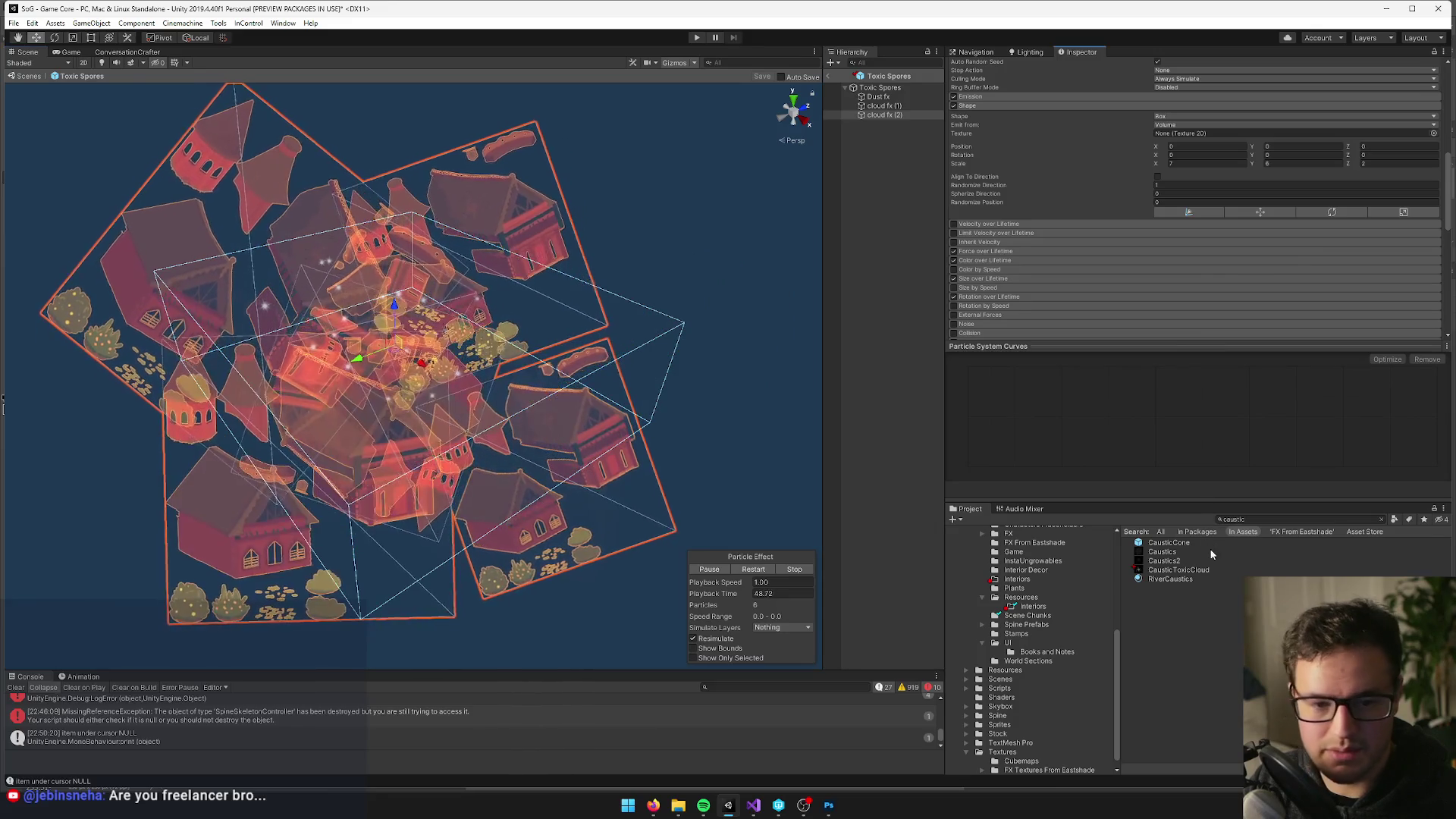
{"action": "left_click_drag", "start_coordinate": [1208, 501], "coordinate": [1251, 613]}
{"action": "left_click_drag", "start_coordinate": [1447, 236], "coordinate": [1439, 81]}
{"action": "scroll", "coordinate": [1236, 235], "scroll_direction": "down", "scroll_amount": 3}
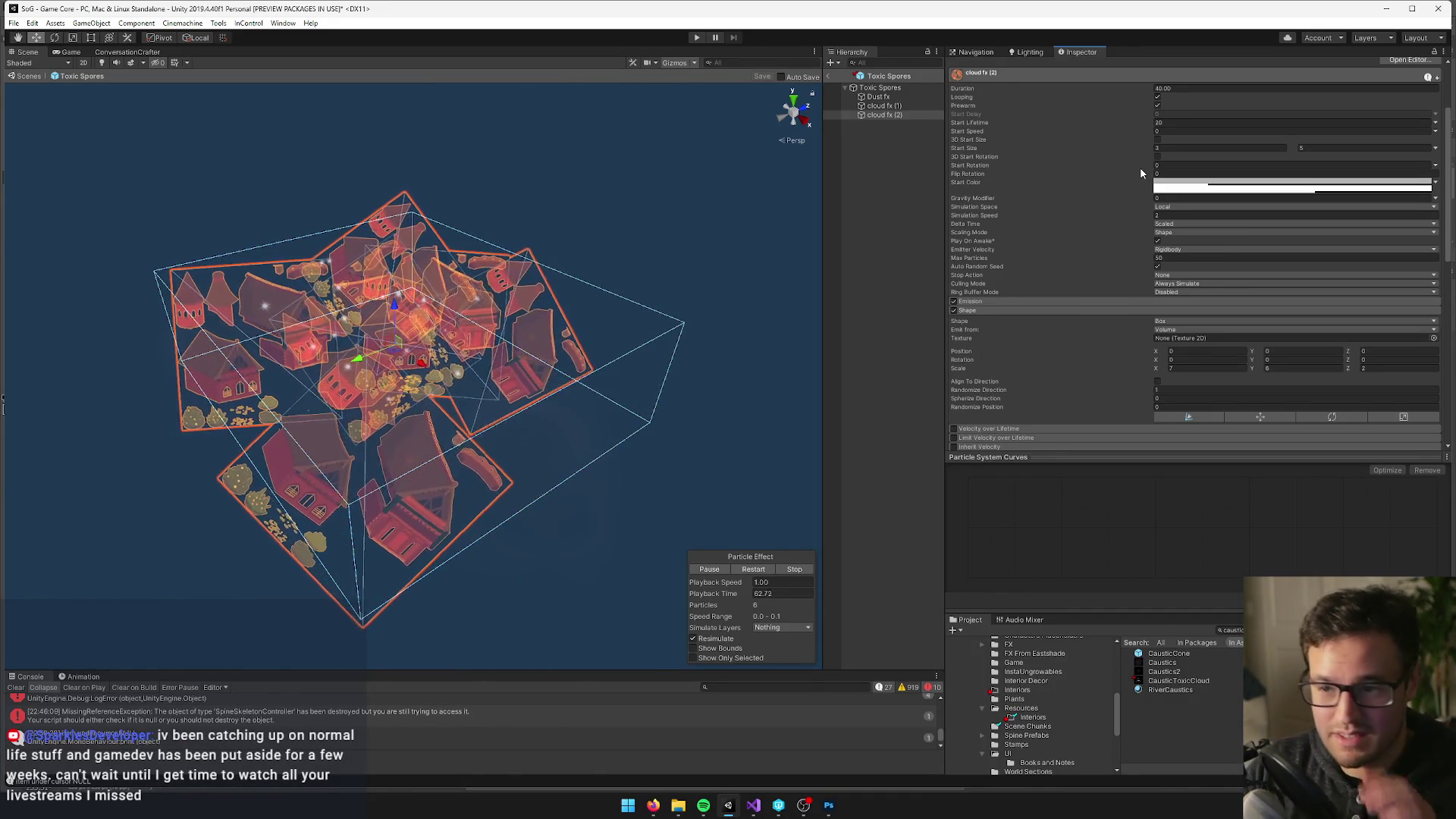
{"action": "scroll", "coordinate": [1203, 179], "scroll_direction": "down", "scroll_amount": 10}
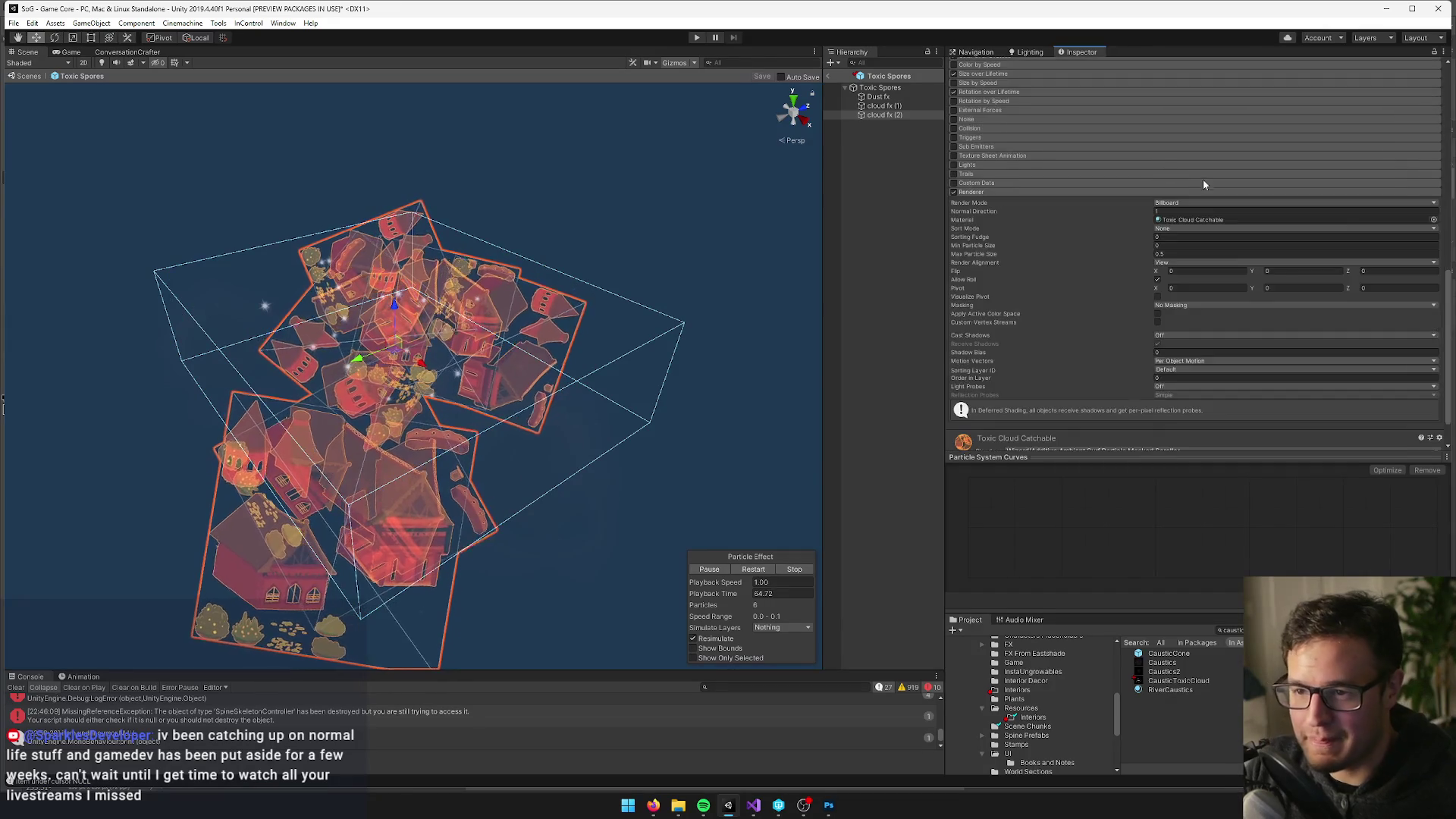
{"action": "scroll", "coordinate": [1205, 182], "scroll_direction": "down", "scroll_amount": 2}
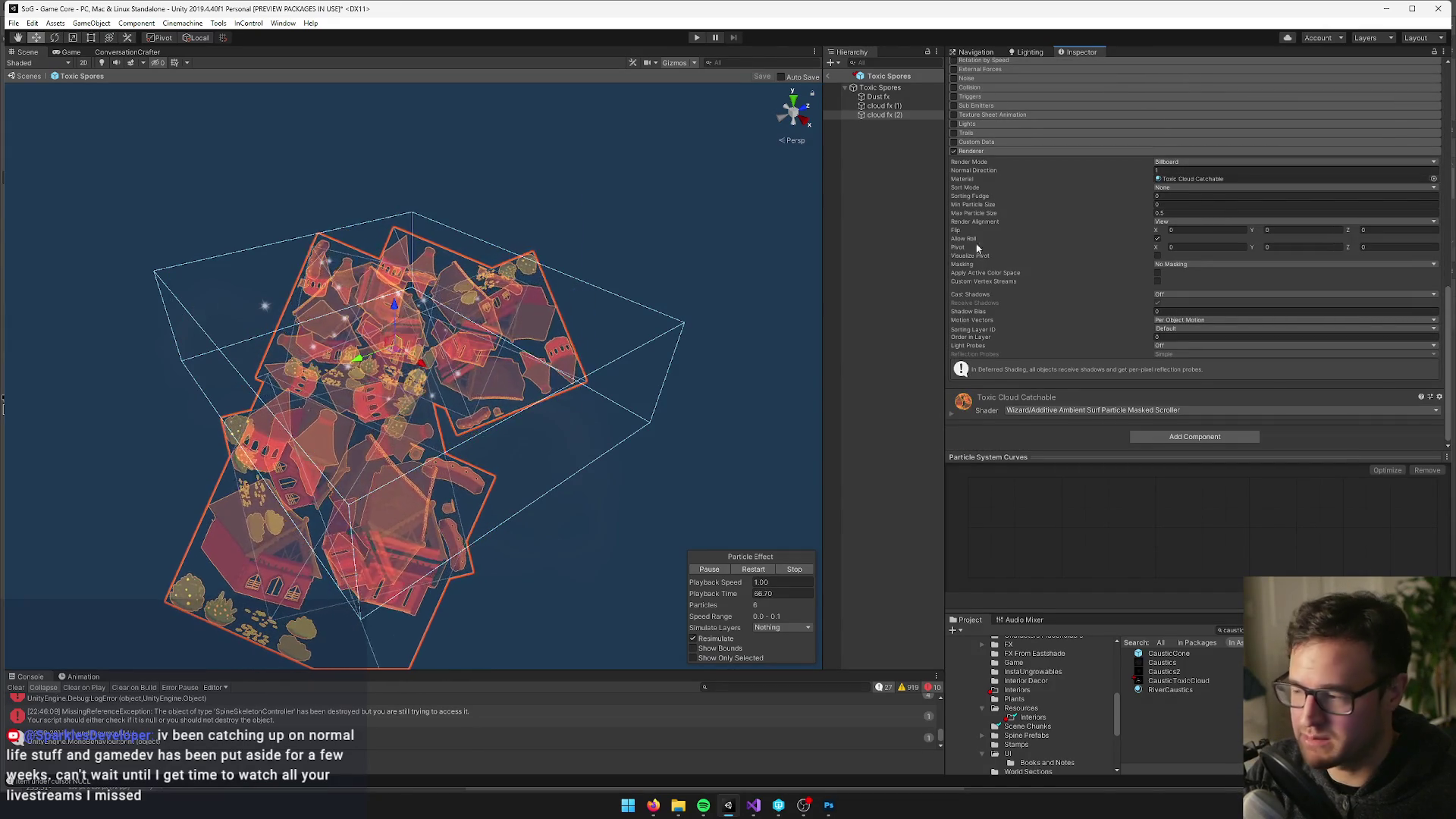
{"action": "left_click", "coordinate": [1187, 179]}
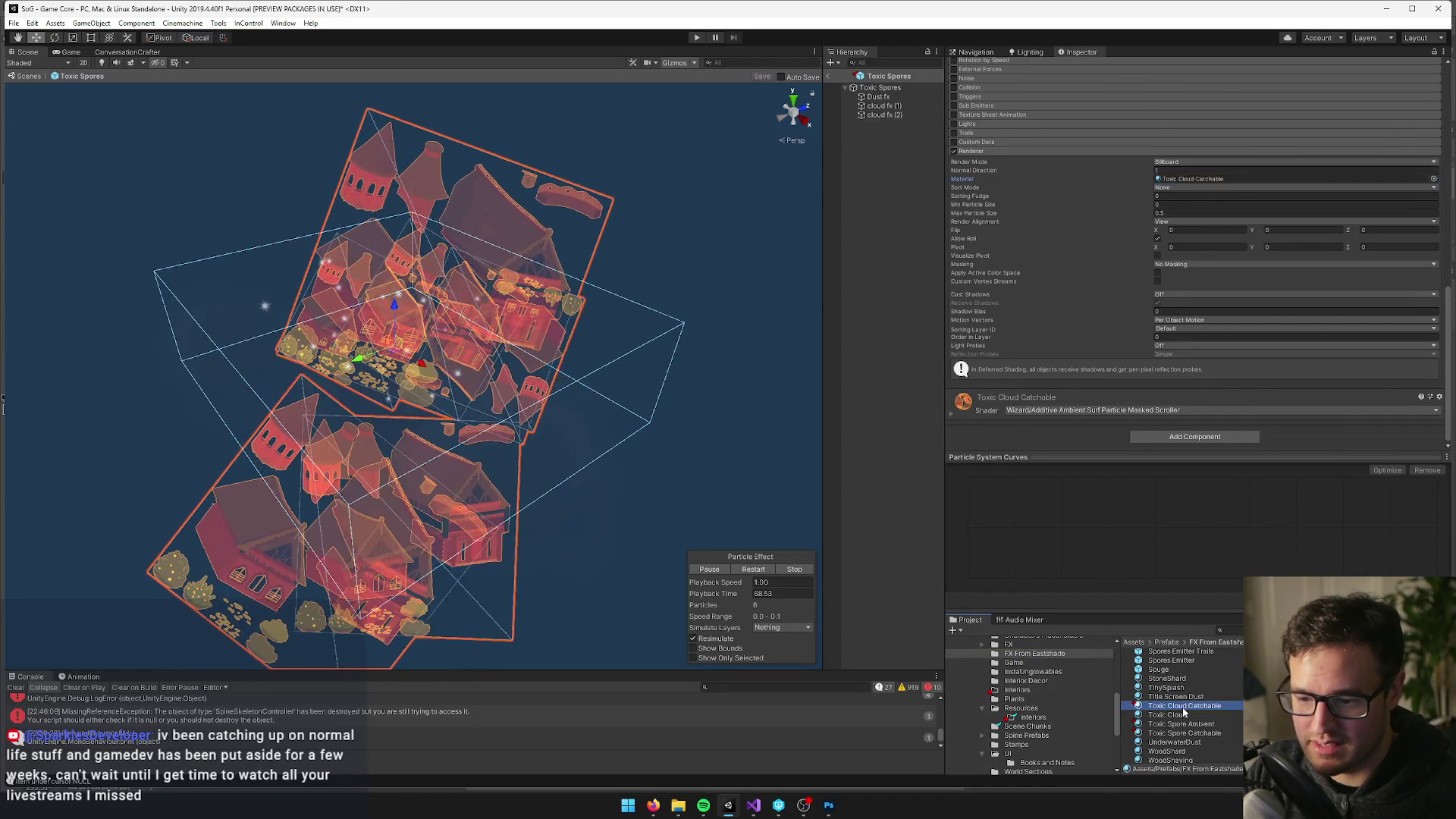
{"action": "left_click", "coordinate": [1183, 706]}
{"action": "left_click", "coordinate": [1438, 148]}
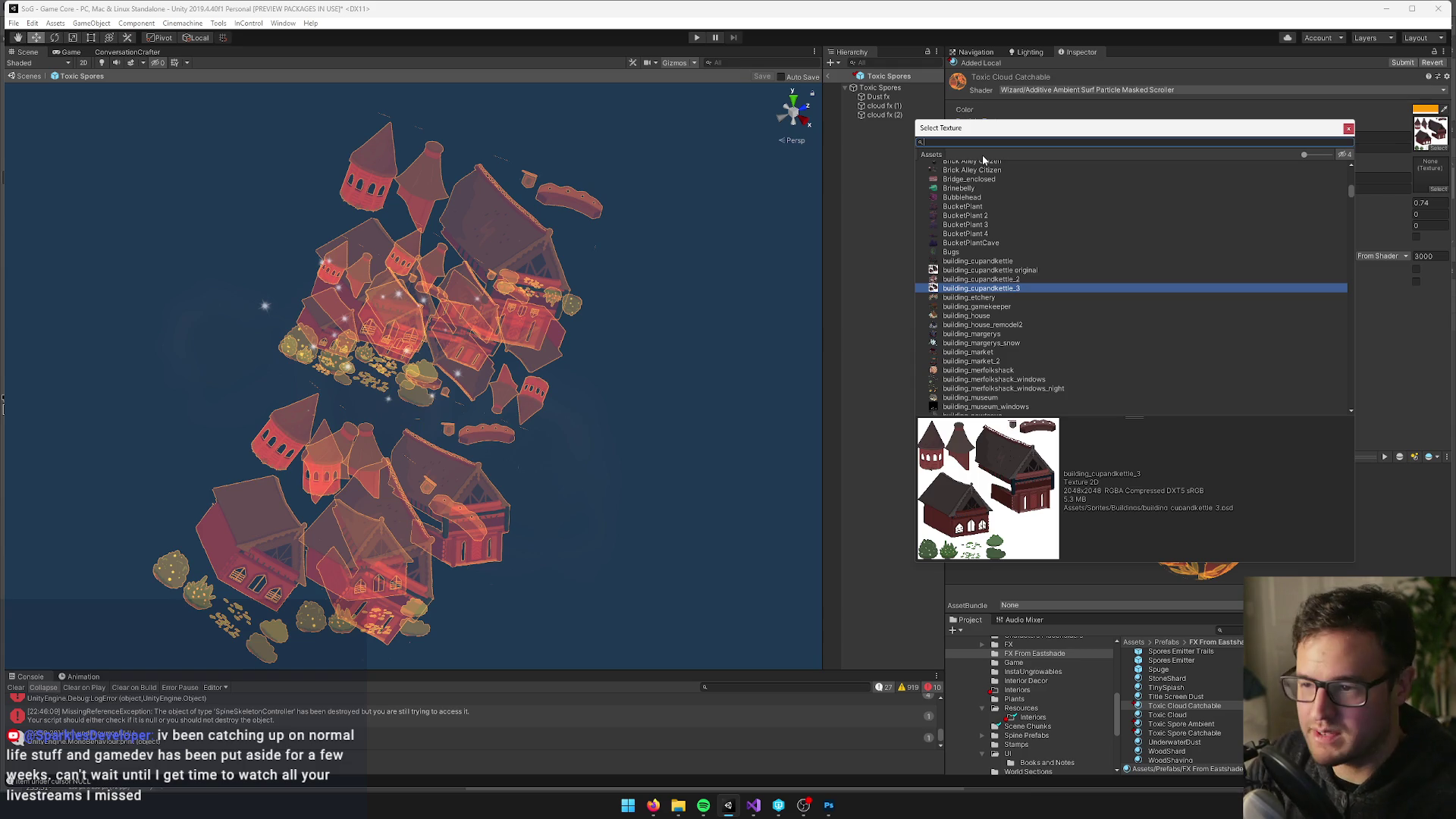
Assign the CausticToxicCloud texture as Toxic Cloud Catchable's particle texture
{"action": "type", "text": "toxic"}
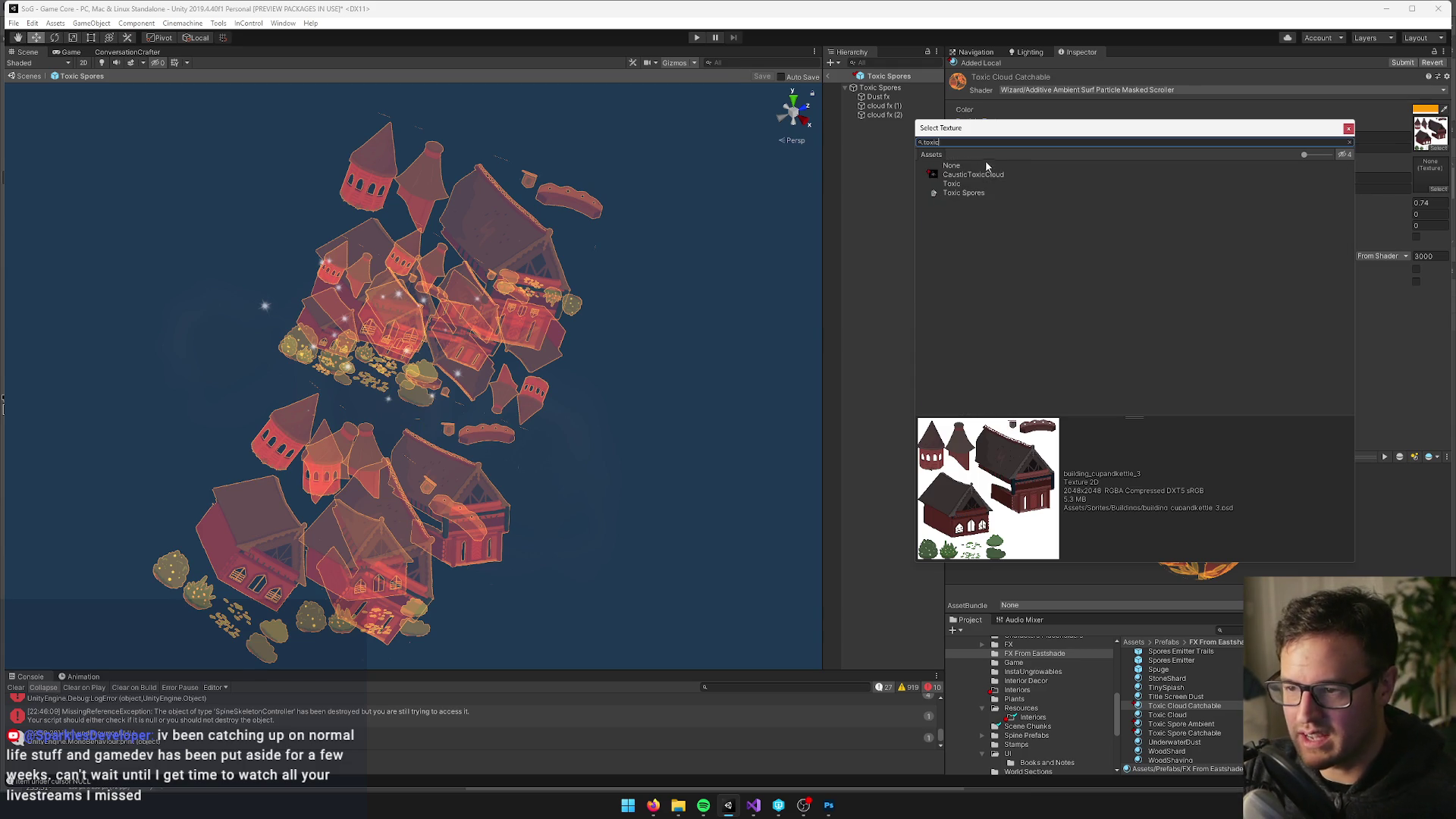
{"action": "left_click", "coordinate": [973, 176]}
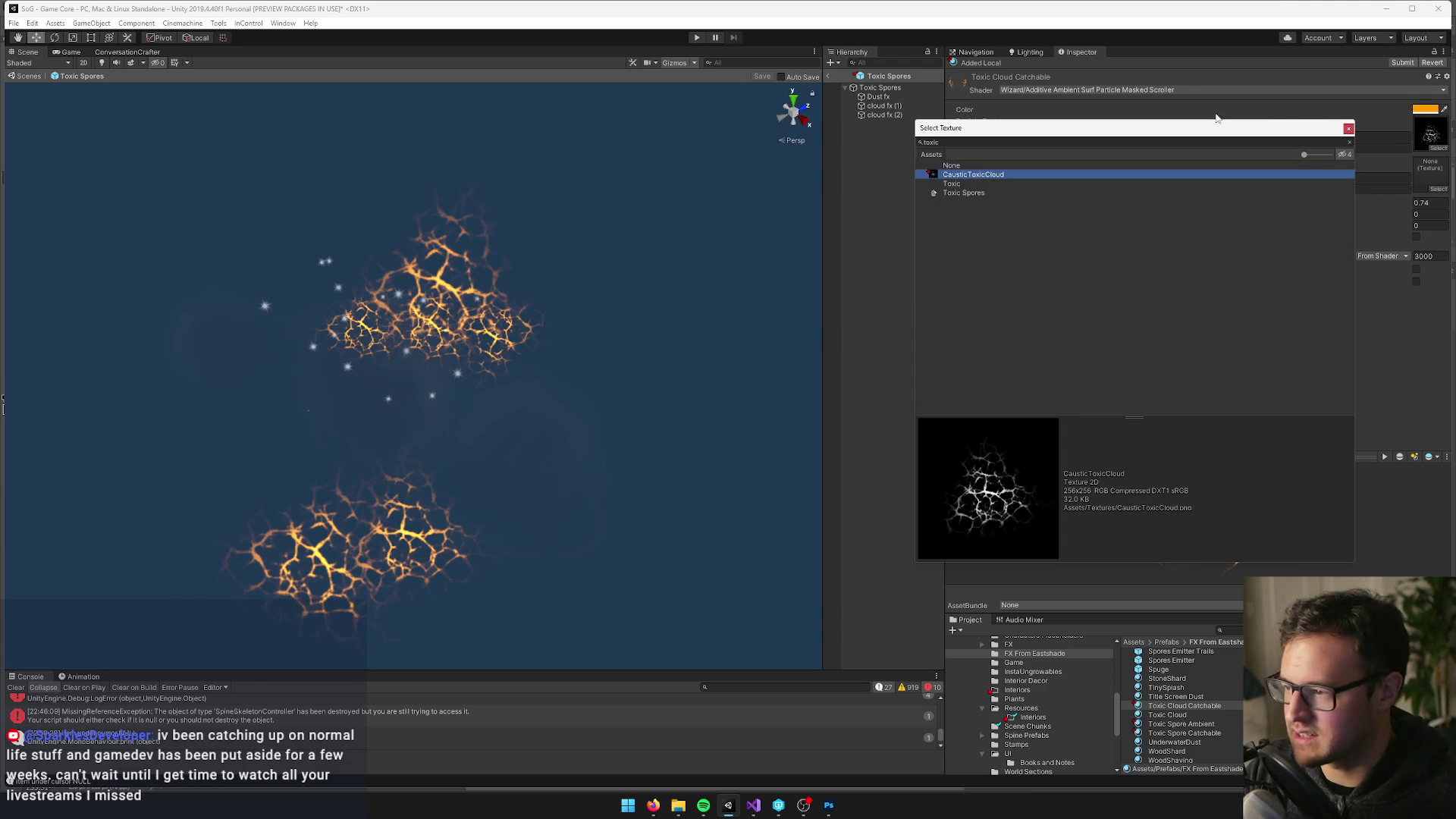
{"action": "left_click", "coordinate": [1342, 129]}
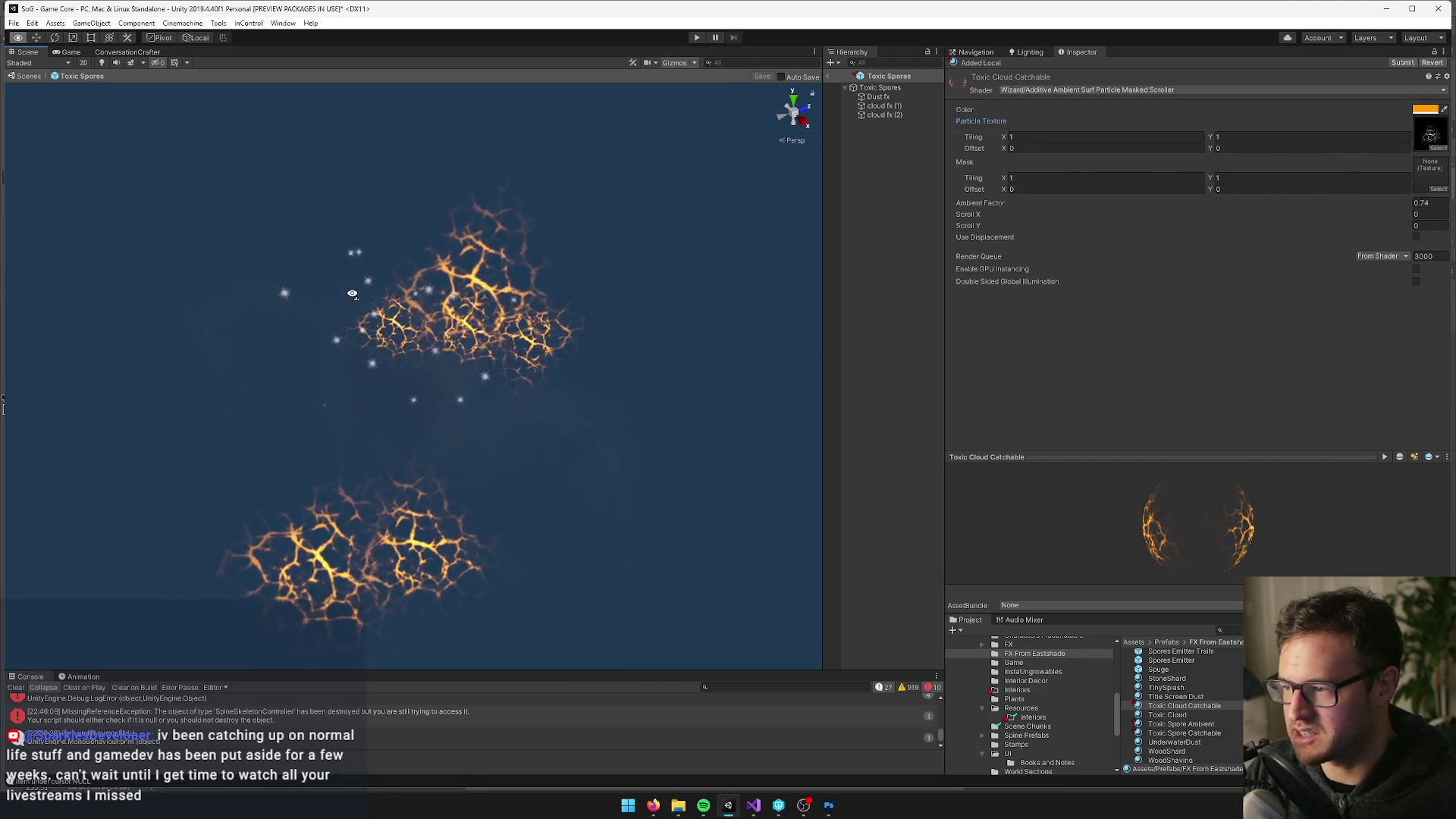
Change the material's tint from orange to neutral grey 969696
{"action": "scroll", "coordinate": [352, 293], "scroll_direction": "up", "scroll_amount": 2}
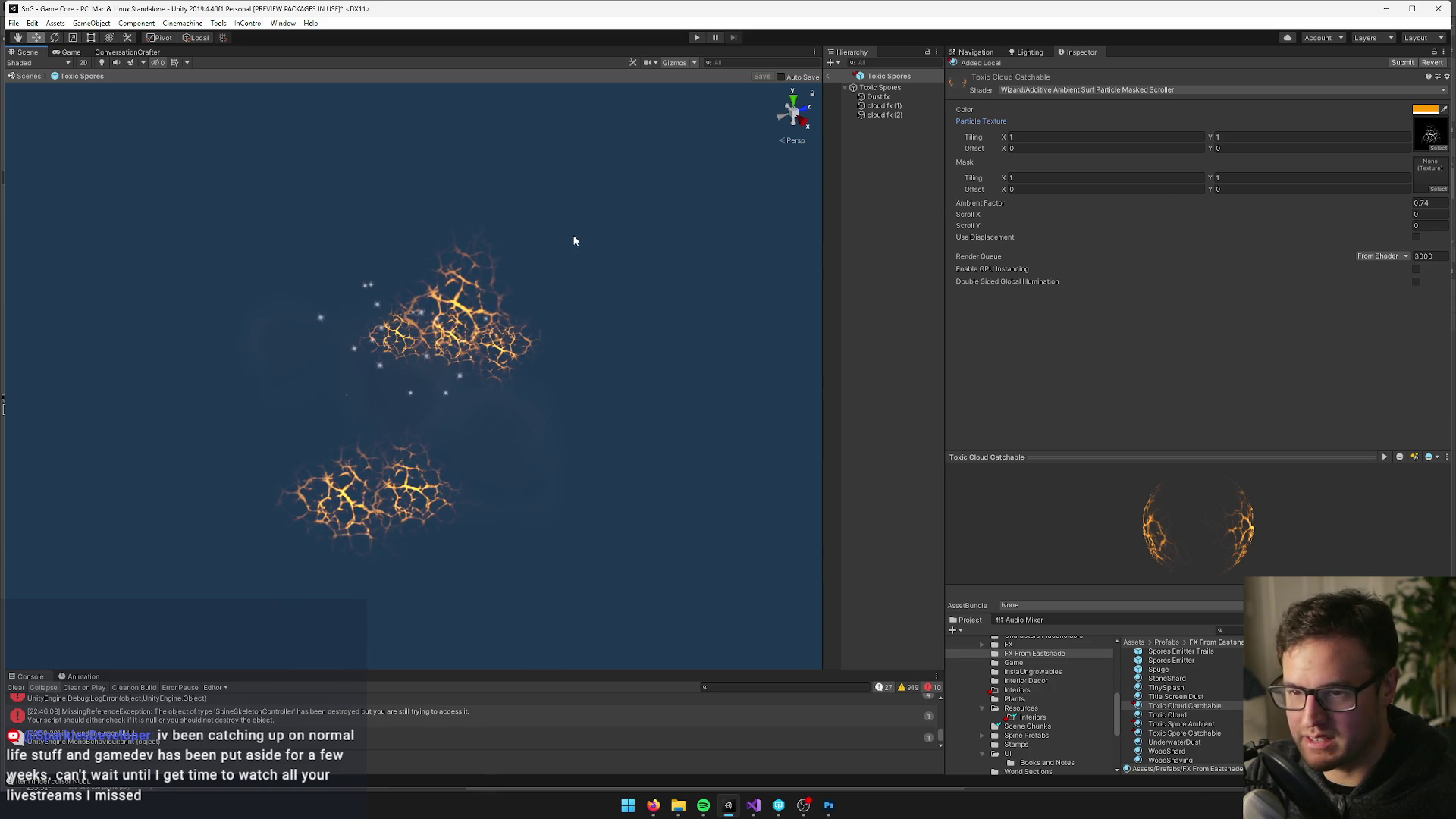
{"action": "left_click", "coordinate": [1422, 110]}
{"action": "mouse_move", "coordinate": [917, 221]}
{"action": "left_mouse_down"}
{"action": "mouse_move", "coordinate": [904, 205]}
{"action": "mouse_move", "coordinate": [878, 228]}
{"action": "left_mouse_up"}
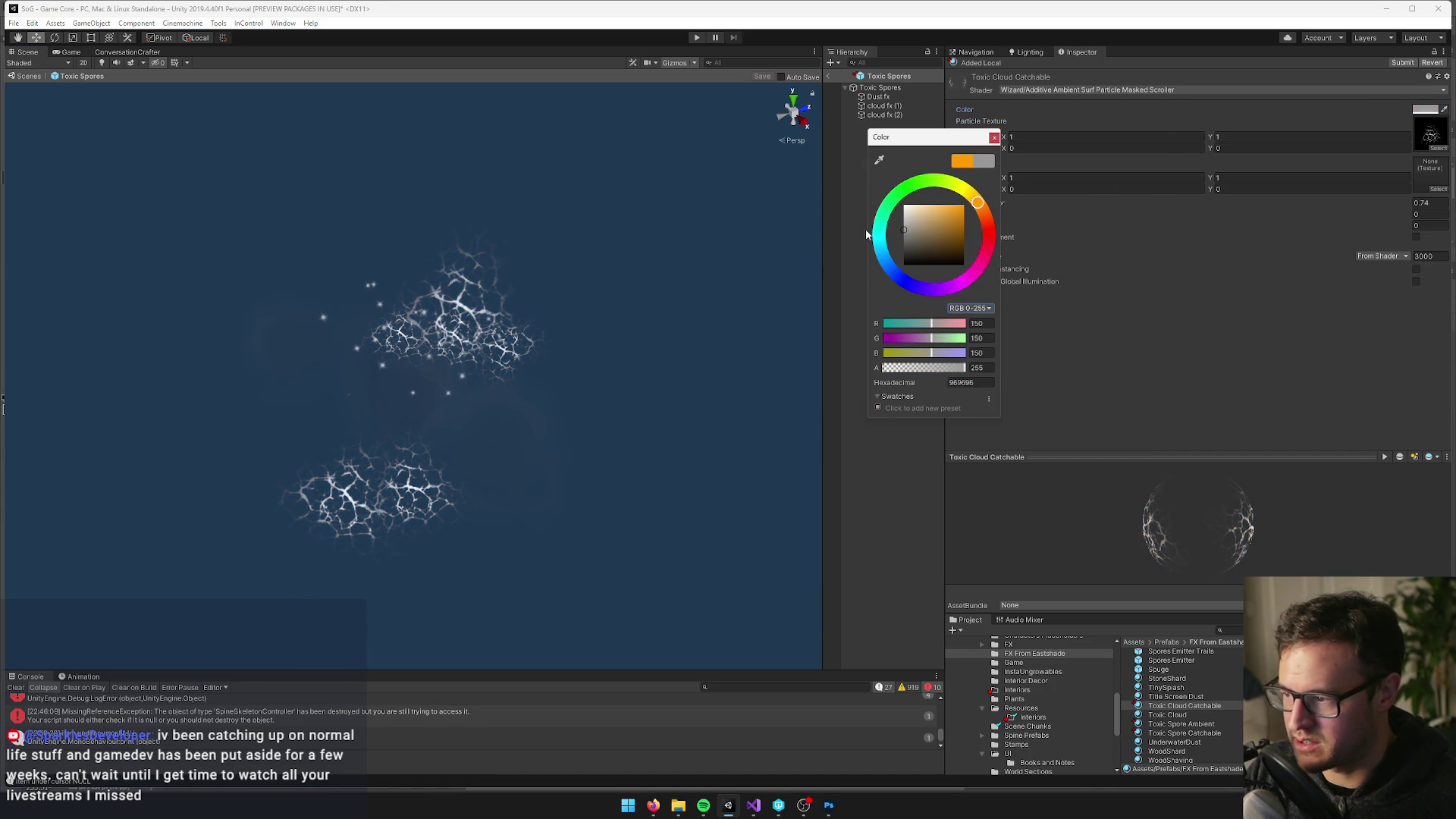
Frame cloud fx (2) in the Scene view and inspect the particle cloud
{"action": "left_click", "coordinate": [993, 137]}
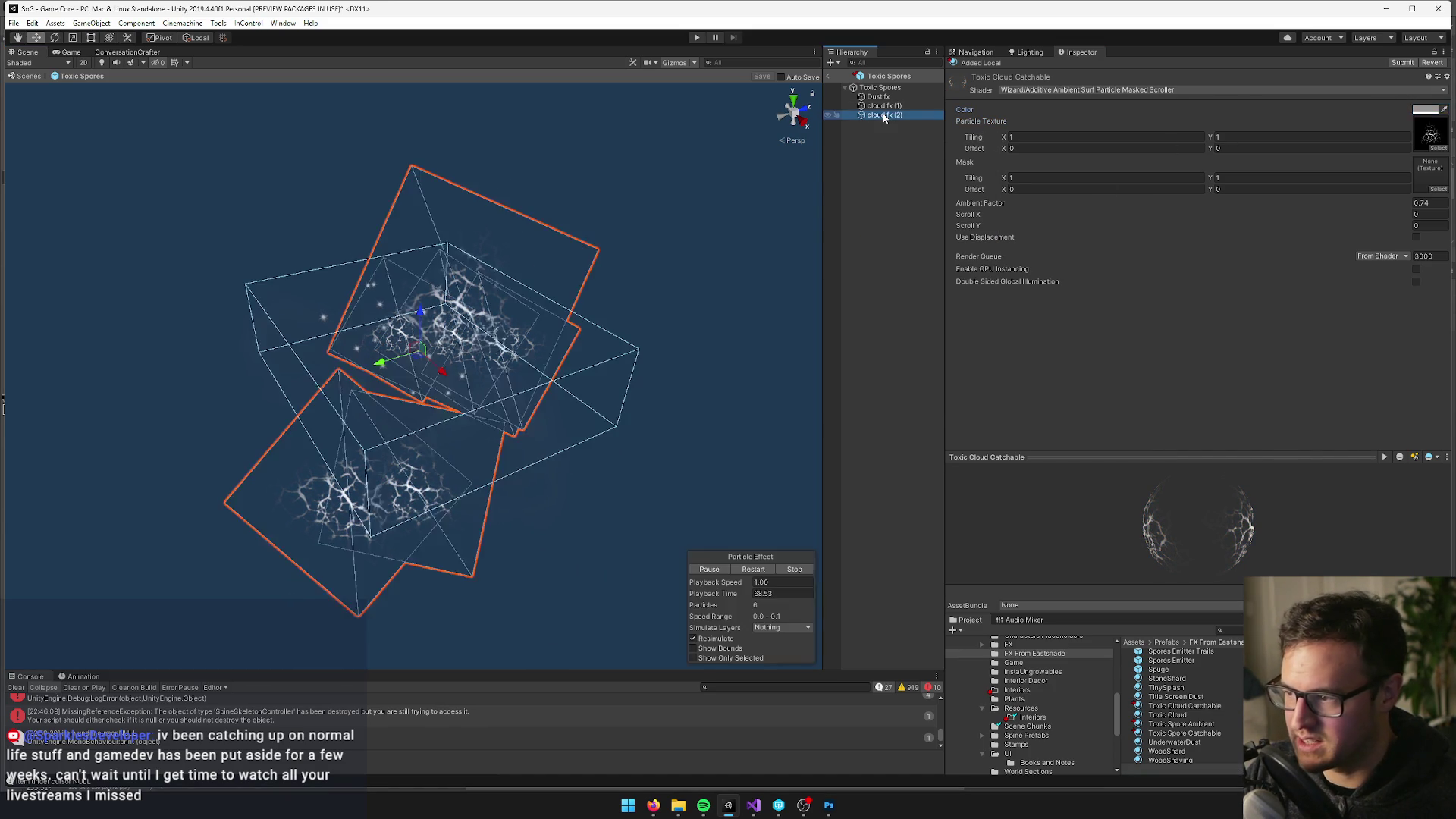
{"action": "double_click", "coordinate": [884, 117]}
{"action": "left_click_drag", "start_coordinate": [547, 280], "coordinate": [539, 257]}
{"action": "scroll", "coordinate": [536, 264], "scroll_direction": "up", "scroll_amount": 6}
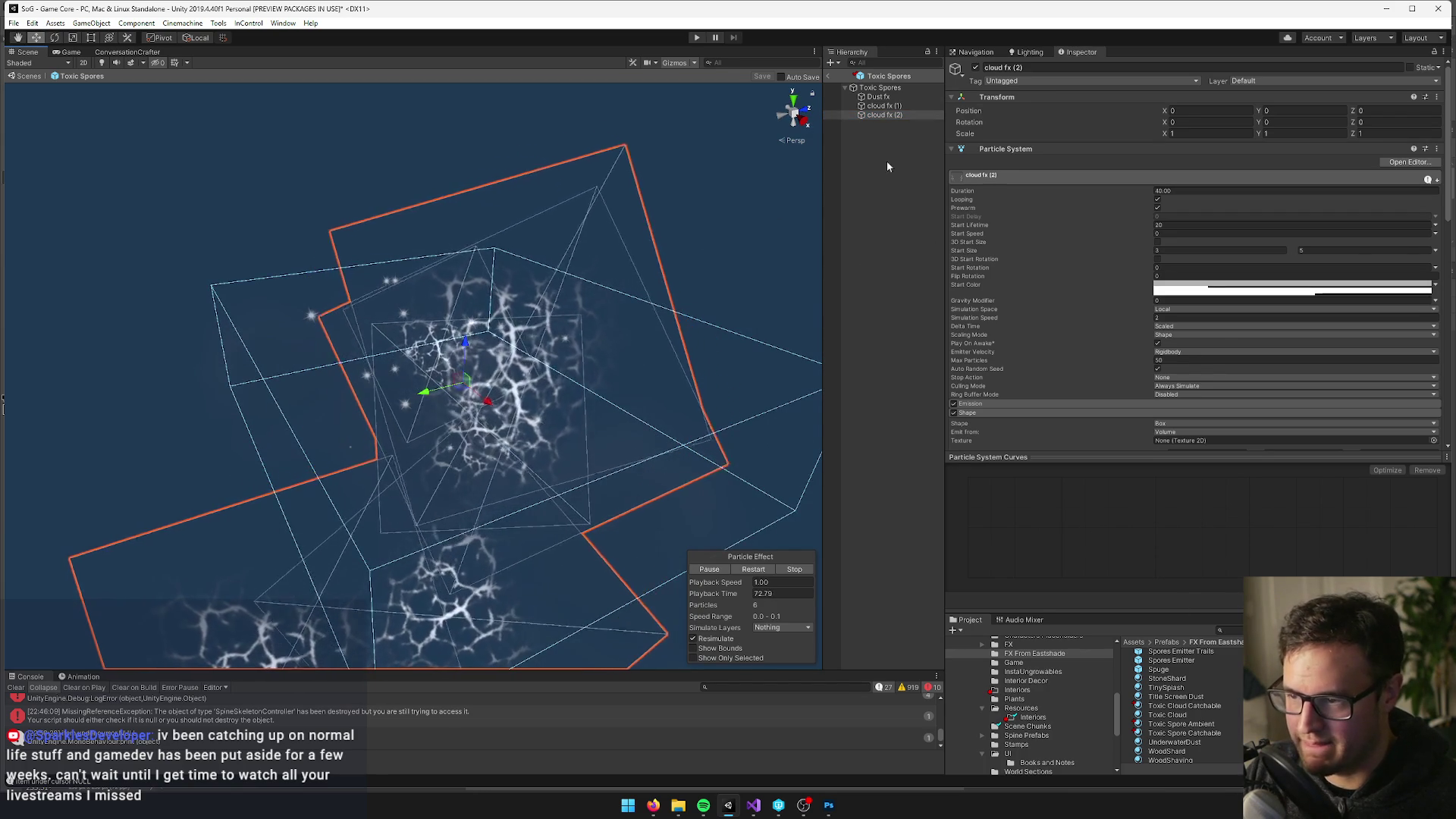
{"action": "scroll", "coordinate": [1204, 217], "scroll_direction": "down", "scroll_amount": 10}
{"action": "left_click", "coordinate": [1204, 220]}
{"action": "mouse_move", "coordinate": [523, 303]}
{"action": "left_mouse_down"}
{"action": "mouse_move", "coordinate": [521, 282]}
{"action": "mouse_move", "coordinate": [687, 238]}
{"action": "left_mouse_up"}
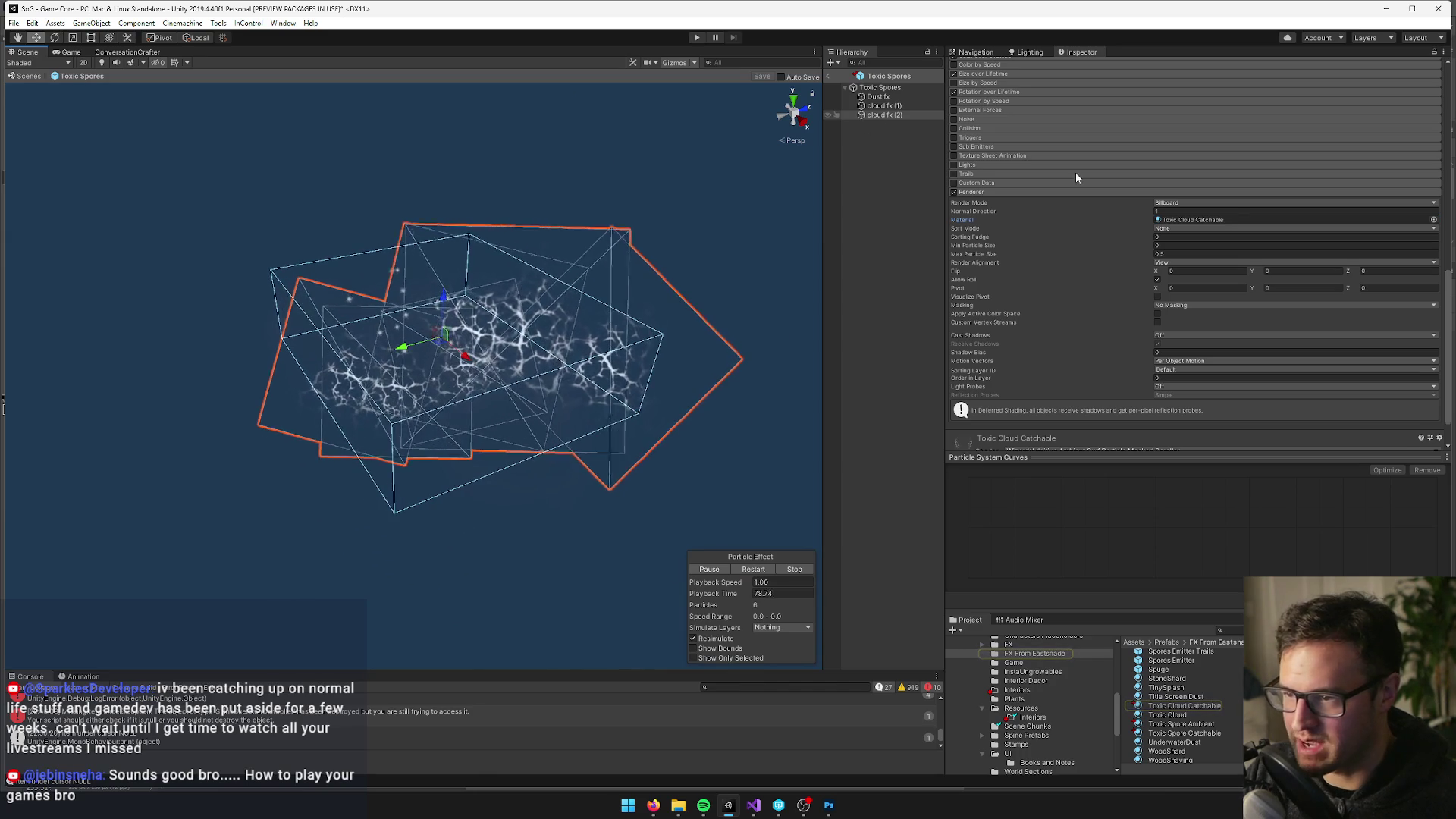
{"action": "scroll", "coordinate": [1091, 189], "scroll_direction": "up", "scroll_amount": 4}
{"action": "scroll", "coordinate": [1016, 198], "scroll_direction": "up", "scroll_amount": 4}
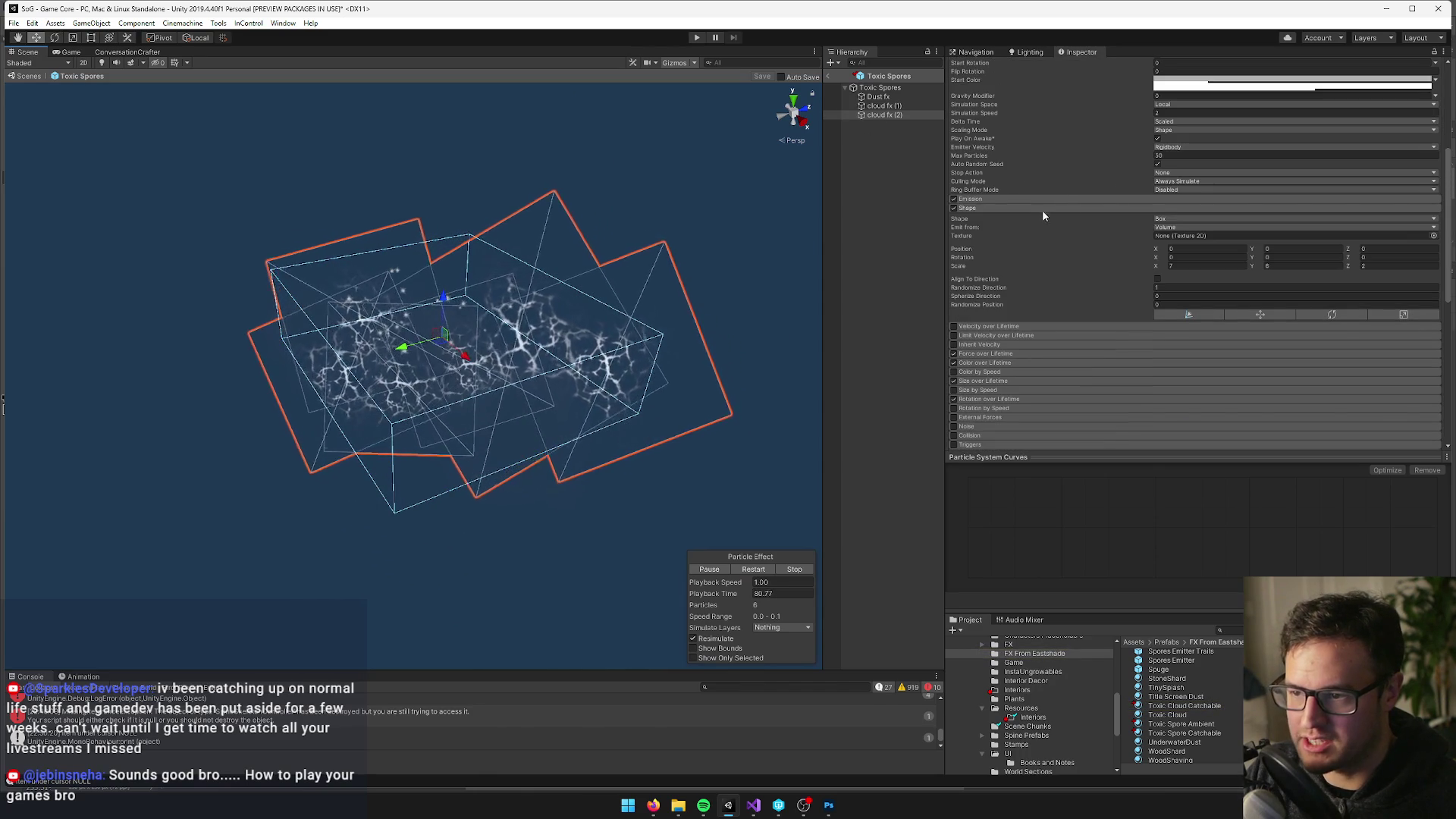
Set cloud fx (2)'s Shape Scale X and Y to 5
{"action": "left_click", "coordinate": [1190, 266]}
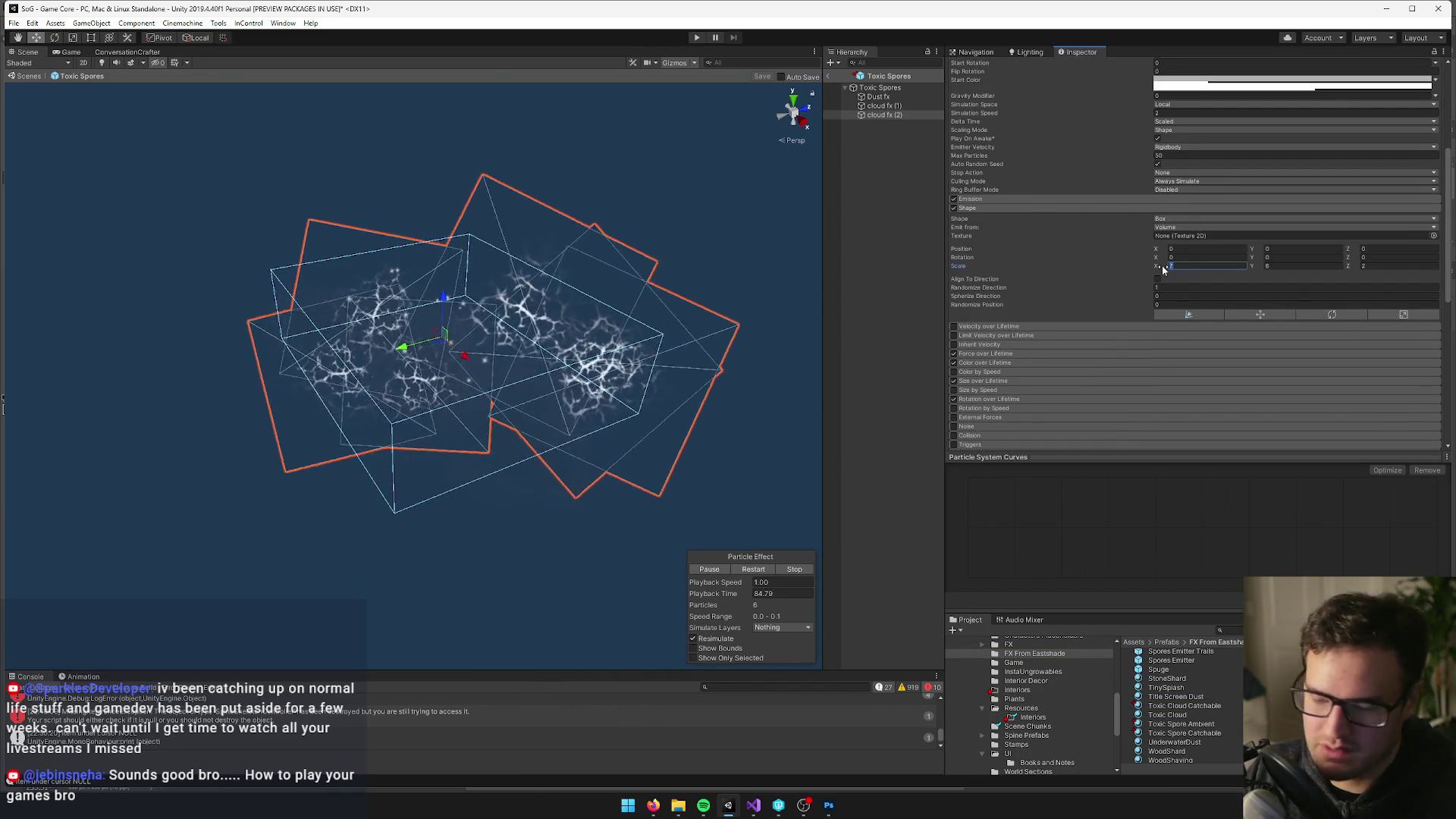
{"action": "type", "text": "5"}
{"action": "key", "text": "Tab"}
{"action": "type", "text": "5"}
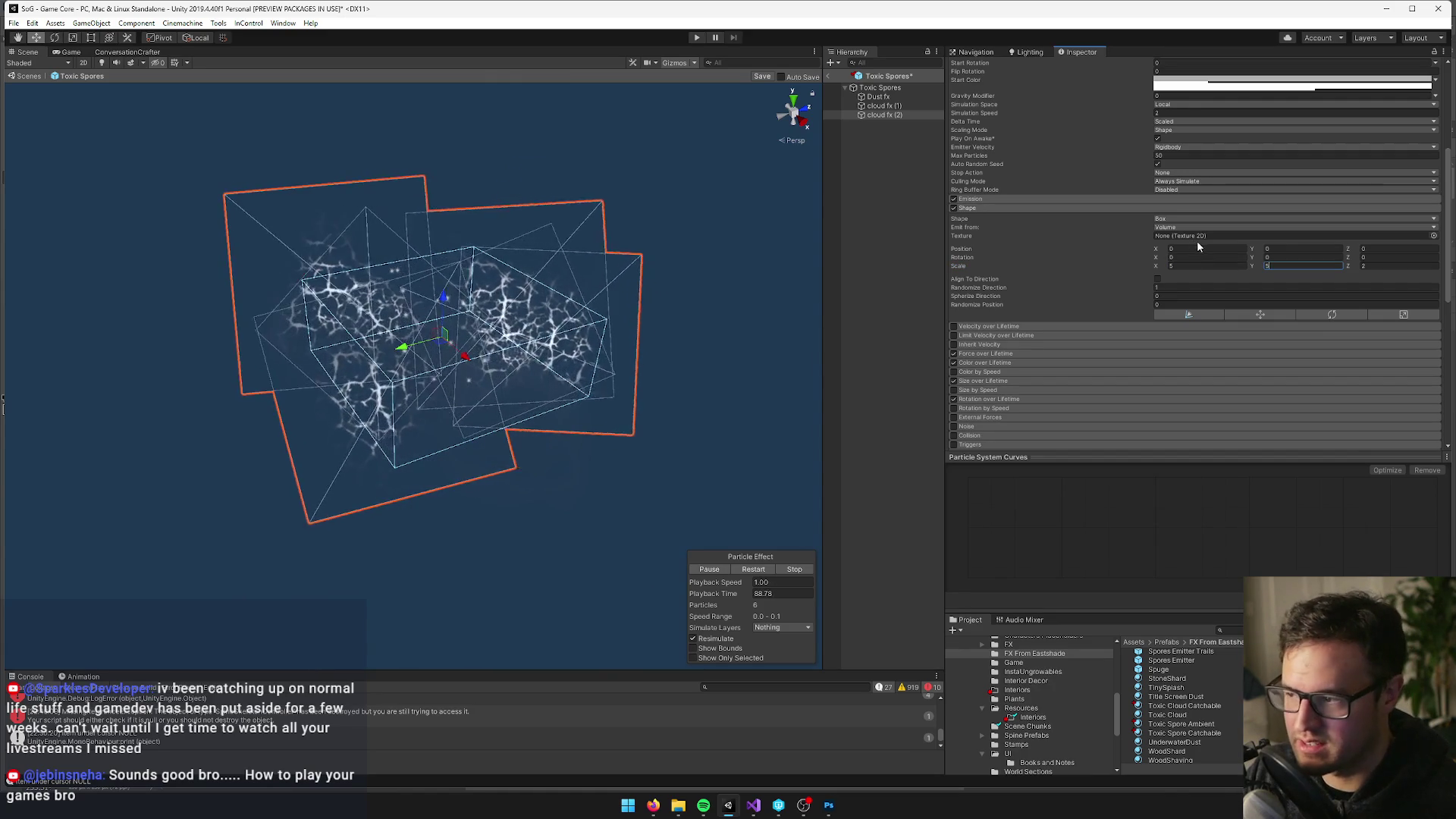
{"action": "scroll", "coordinate": [1190, 265], "scroll_direction": "up", "scroll_amount": 3}
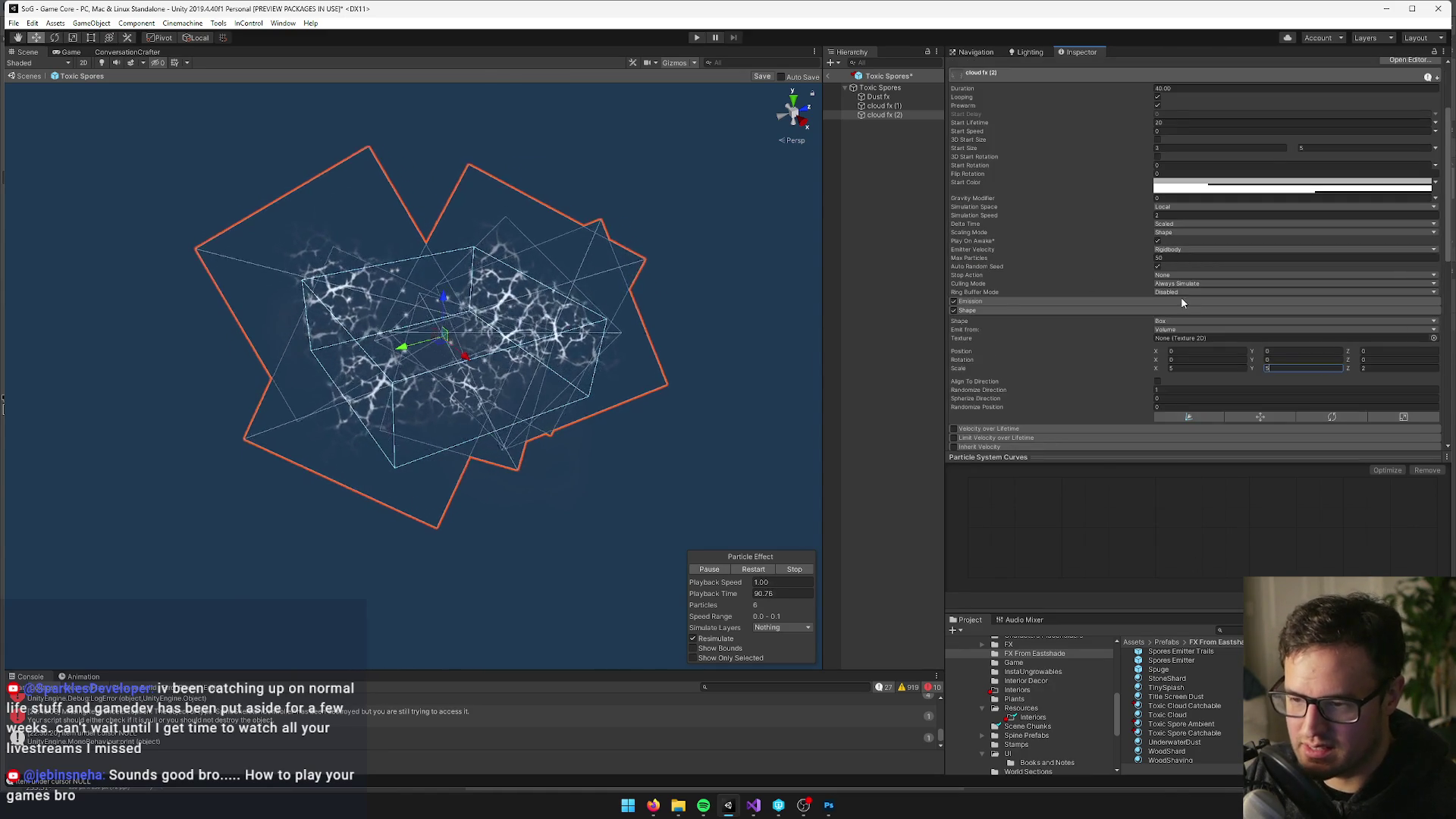
{"action": "scroll", "coordinate": [1180, 301], "scroll_direction": "down", "scroll_amount": 10}
Darken Toxic Cloud Catchable's tint to grey 1D1D1D and review the fainter particles
{"action": "left_click", "coordinate": [1207, 180]}
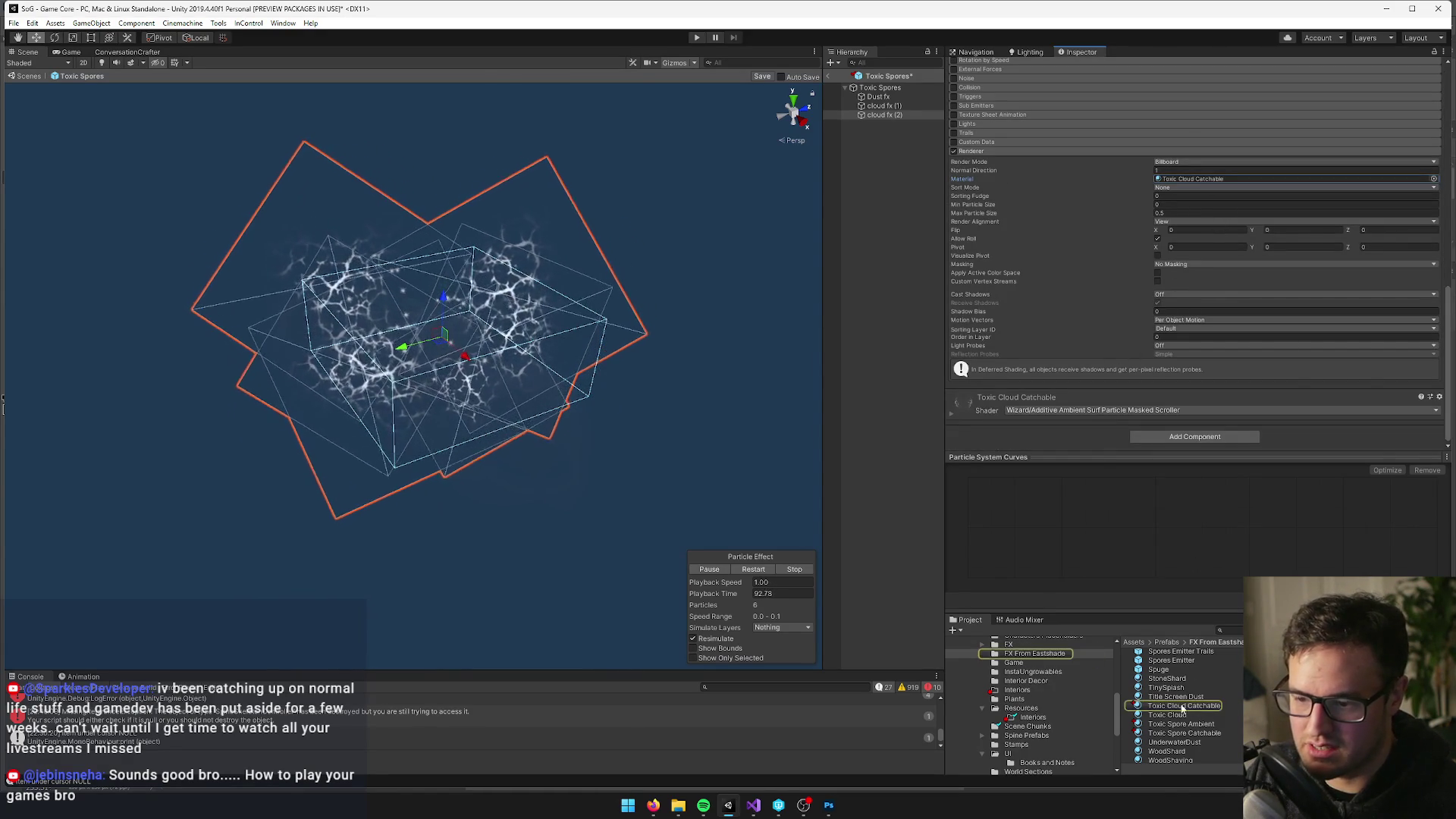
{"action": "left_click", "coordinate": [1181, 705]}
{"action": "left_click", "coordinate": [1423, 111]}
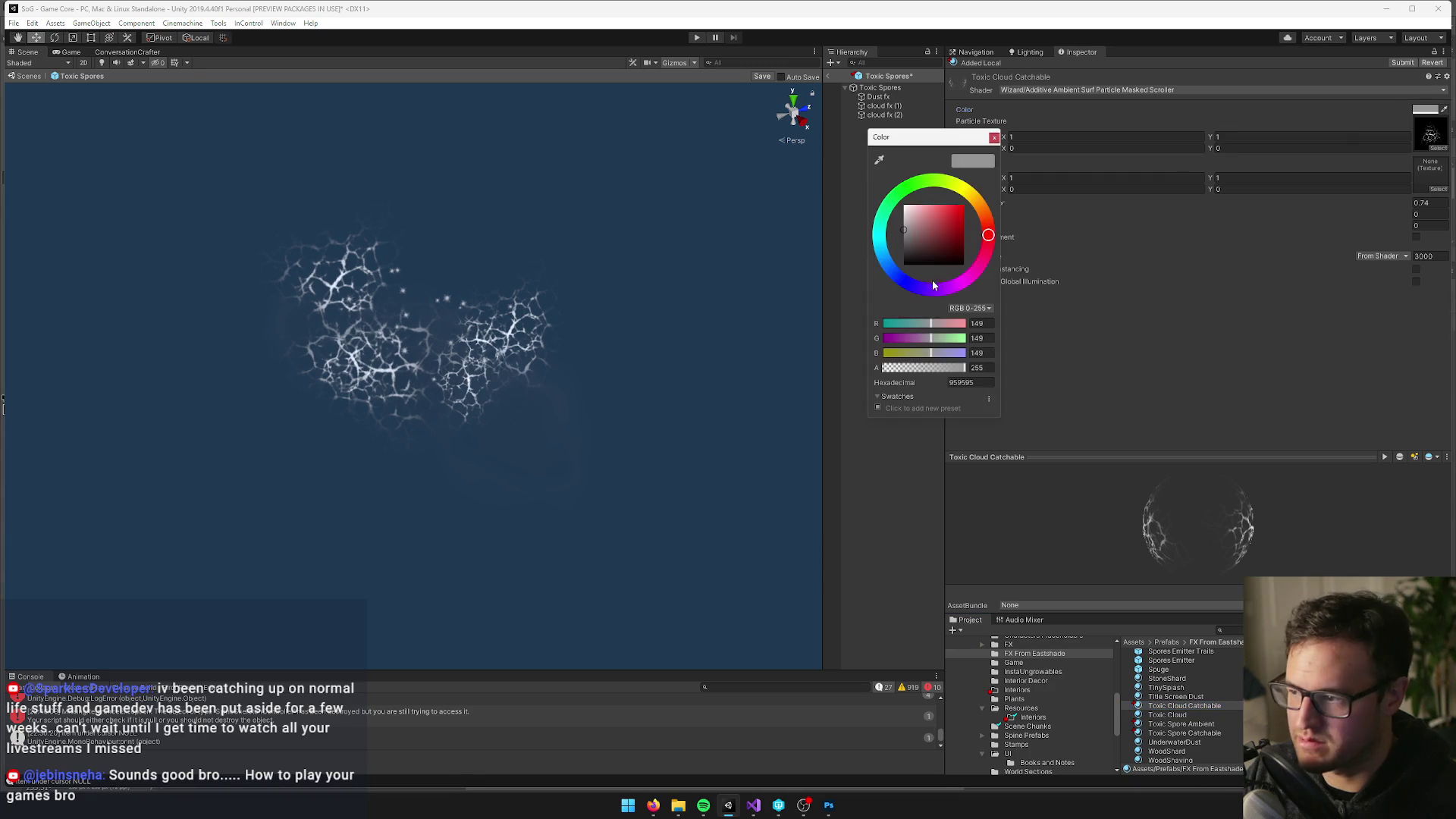
{"action": "left_click_drag", "start_coordinate": [906, 239], "coordinate": [872, 259]}
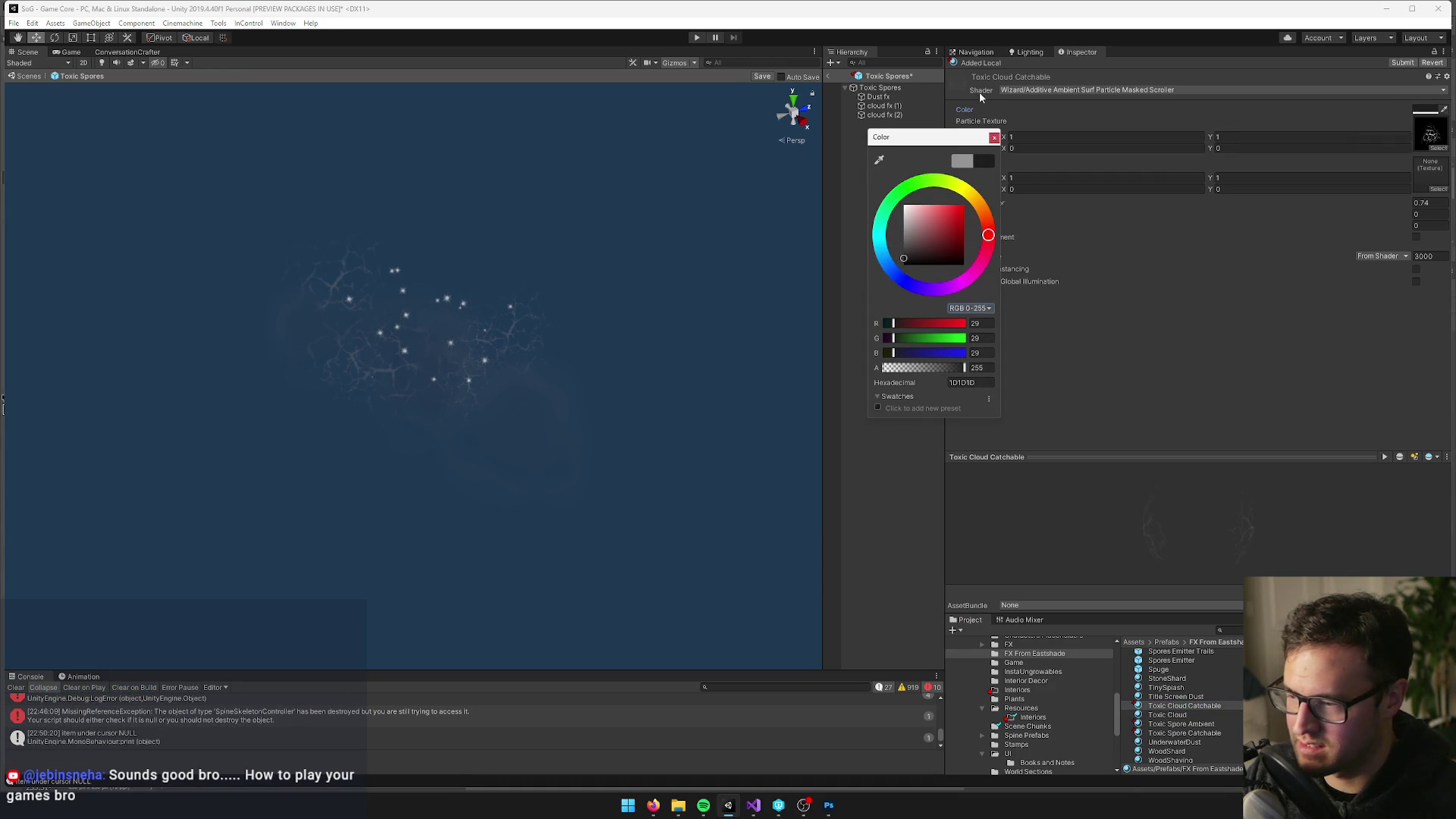
{"action": "left_click", "coordinate": [995, 138]}
{"action": "left_click_drag", "start_coordinate": [531, 288], "coordinate": [384, 295]}
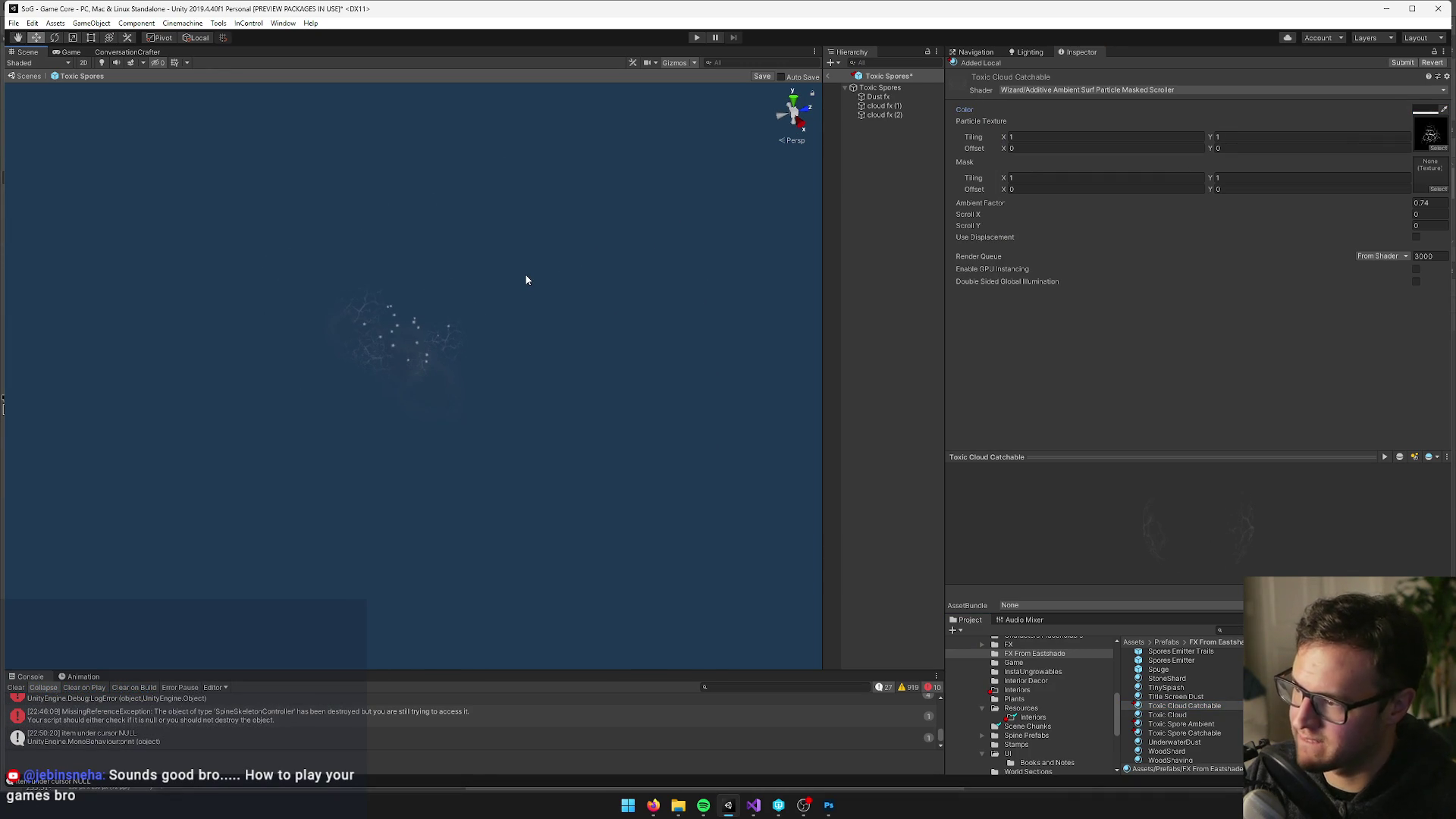
{"action": "left_click_drag", "start_coordinate": [527, 280], "coordinate": [526, 265]}
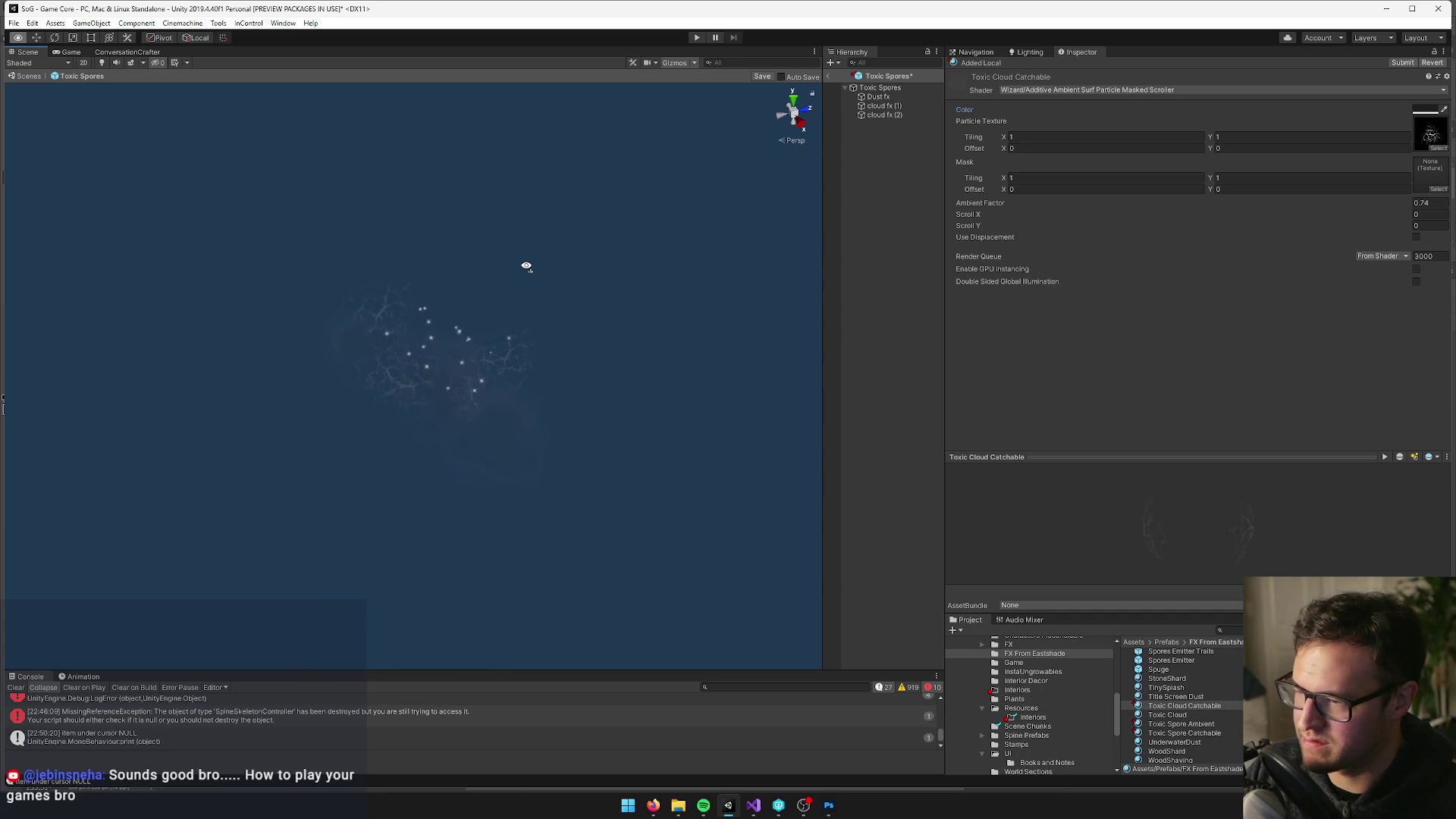
Set cloud fx (1)'s Shape Scale X and Y to 5
{"action": "left_click", "coordinate": [883, 106]}
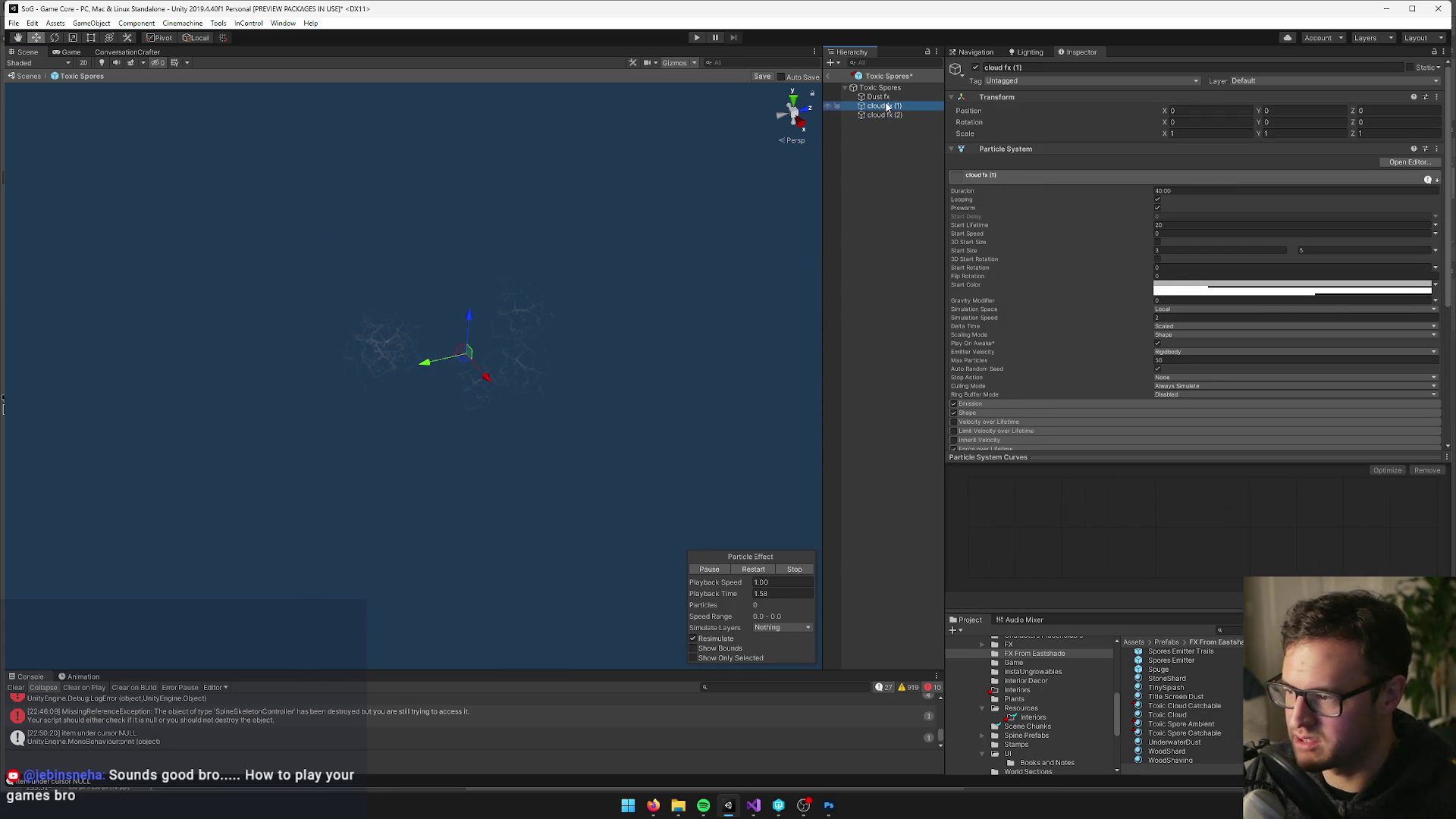
{"action": "left_click", "coordinate": [993, 414]}
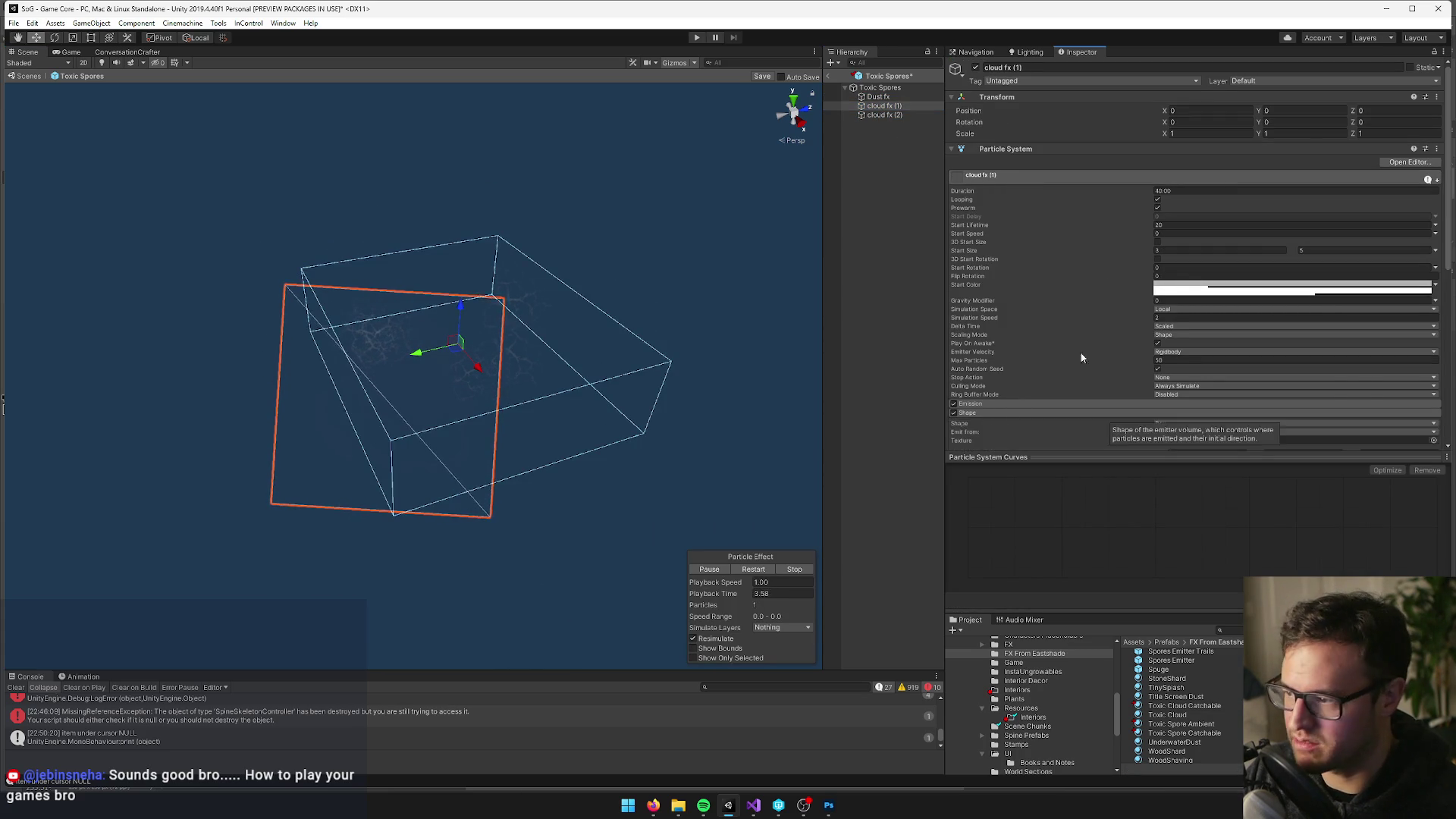
{"action": "scroll", "coordinate": [1209, 333], "scroll_direction": "down", "scroll_amount": 5}
{"action": "type", "text": "5"}
{"action": "key", "text": "Tab"}
{"action": "type", "text": "5"}
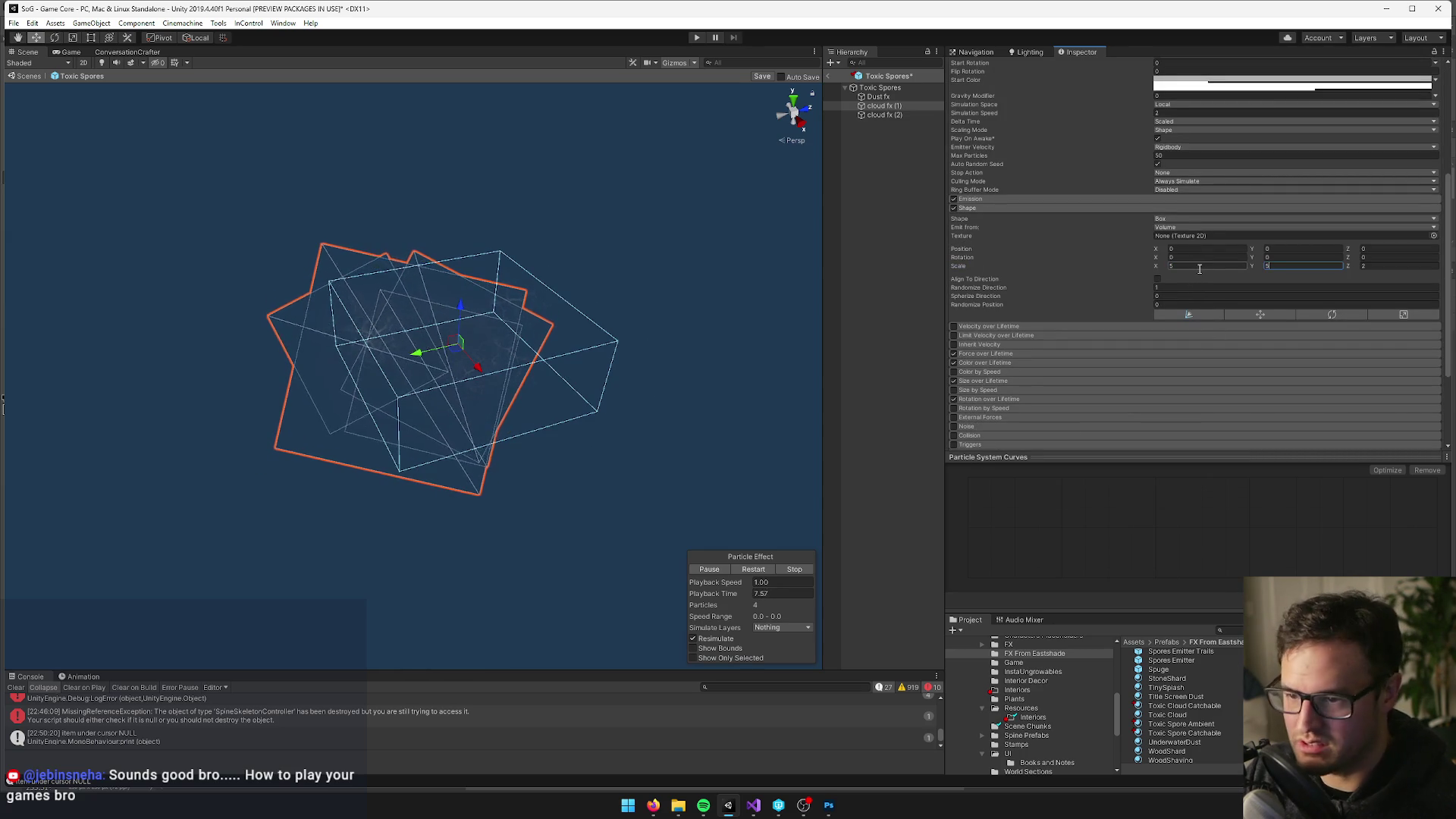
{"action": "scroll", "coordinate": [1183, 205], "scroll_direction": "up", "scroll_amount": 3}
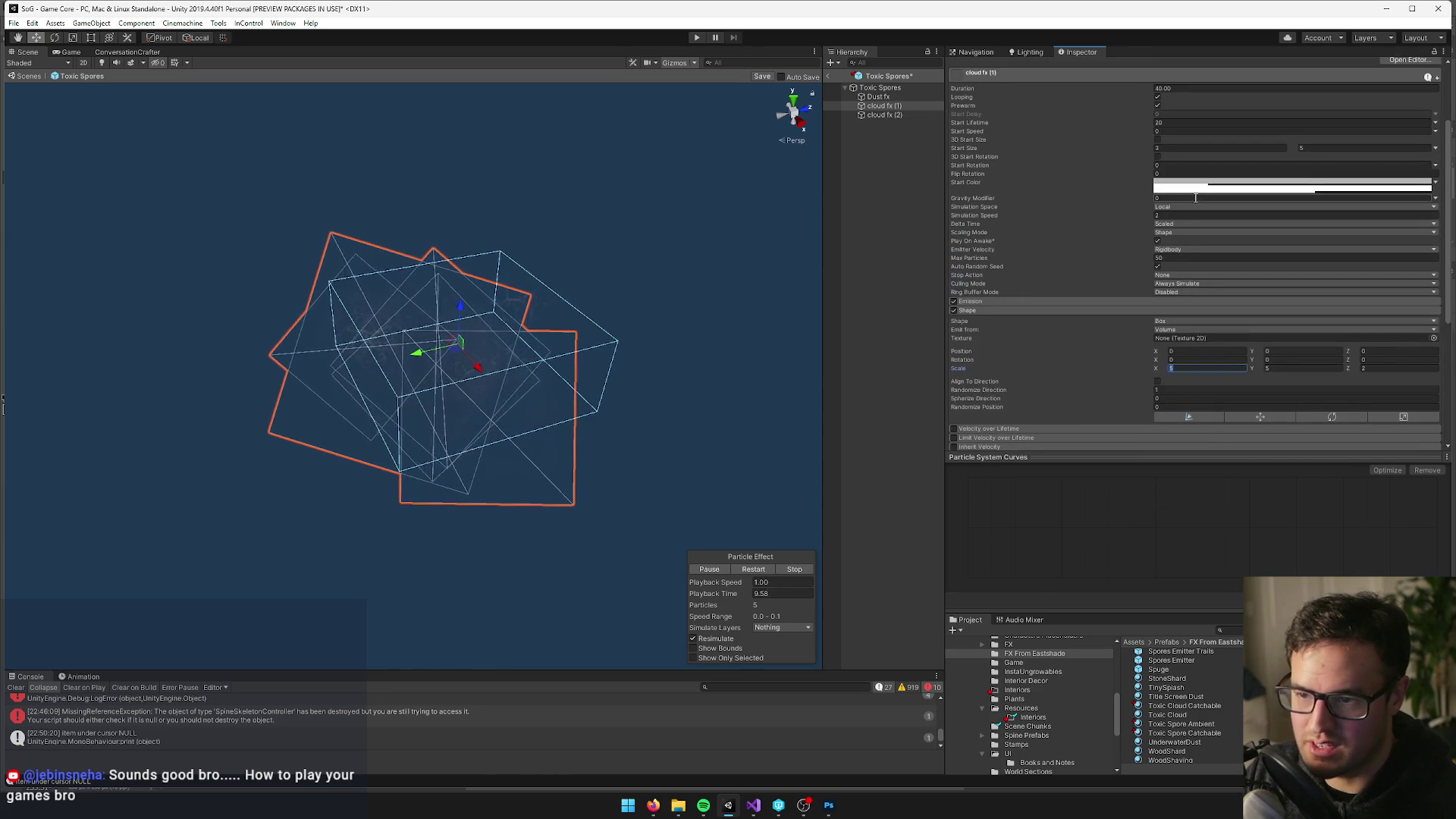
Give cloud fx (1) a translucent grey start colour, hex B2B2B2 with adjusted alpha
{"action": "left_click", "coordinate": [1196, 195]}
{"action": "left_click", "coordinate": [936, 368]}
{"action": "left_click", "coordinate": [948, 384]}
{"action": "type", "text": "B2B2B232"}
{"action": "key", "text": "Return"}
{"action": "left_click", "coordinate": [918, 369]}
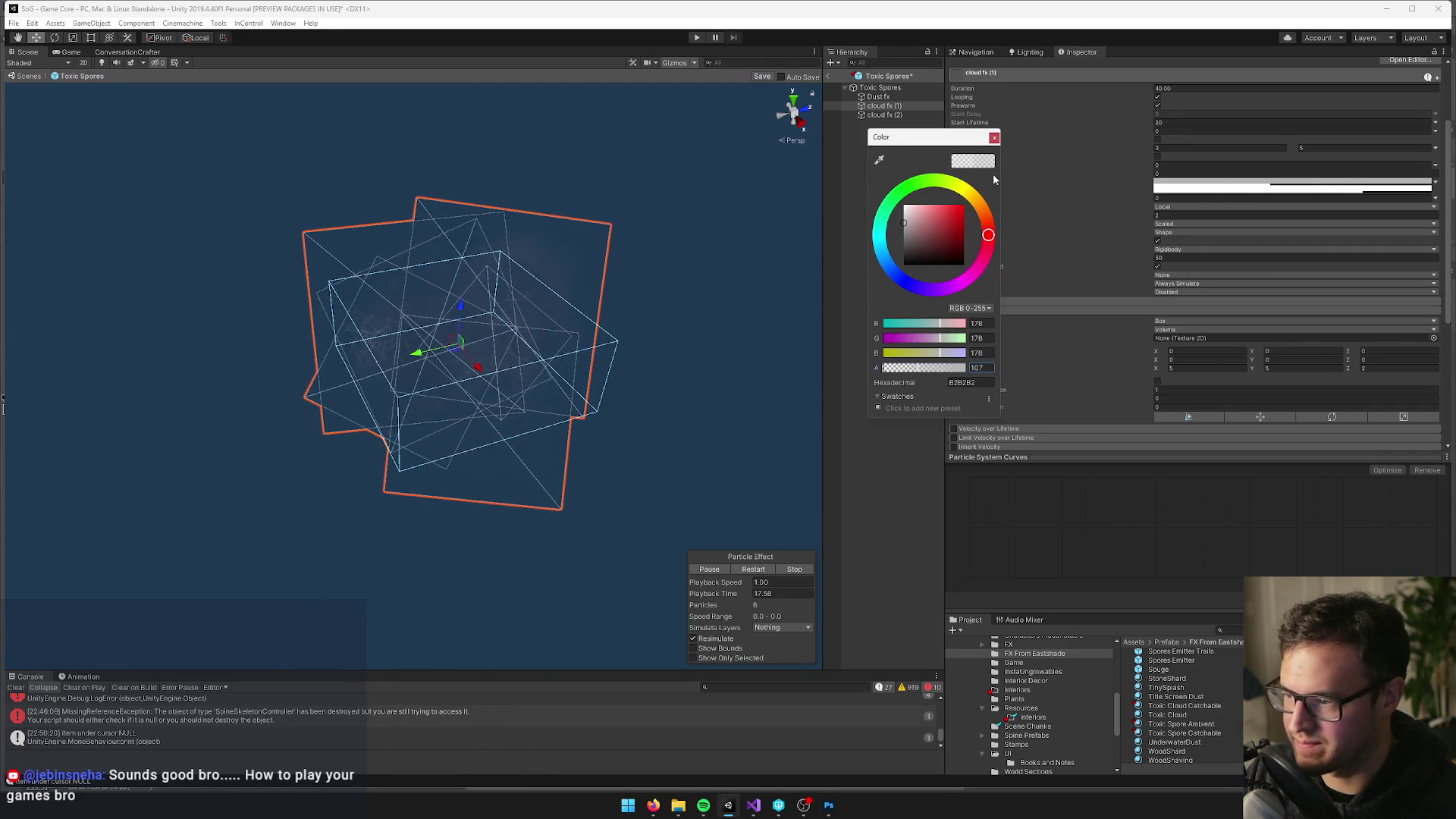
{"action": "left_click", "coordinate": [994, 138]}
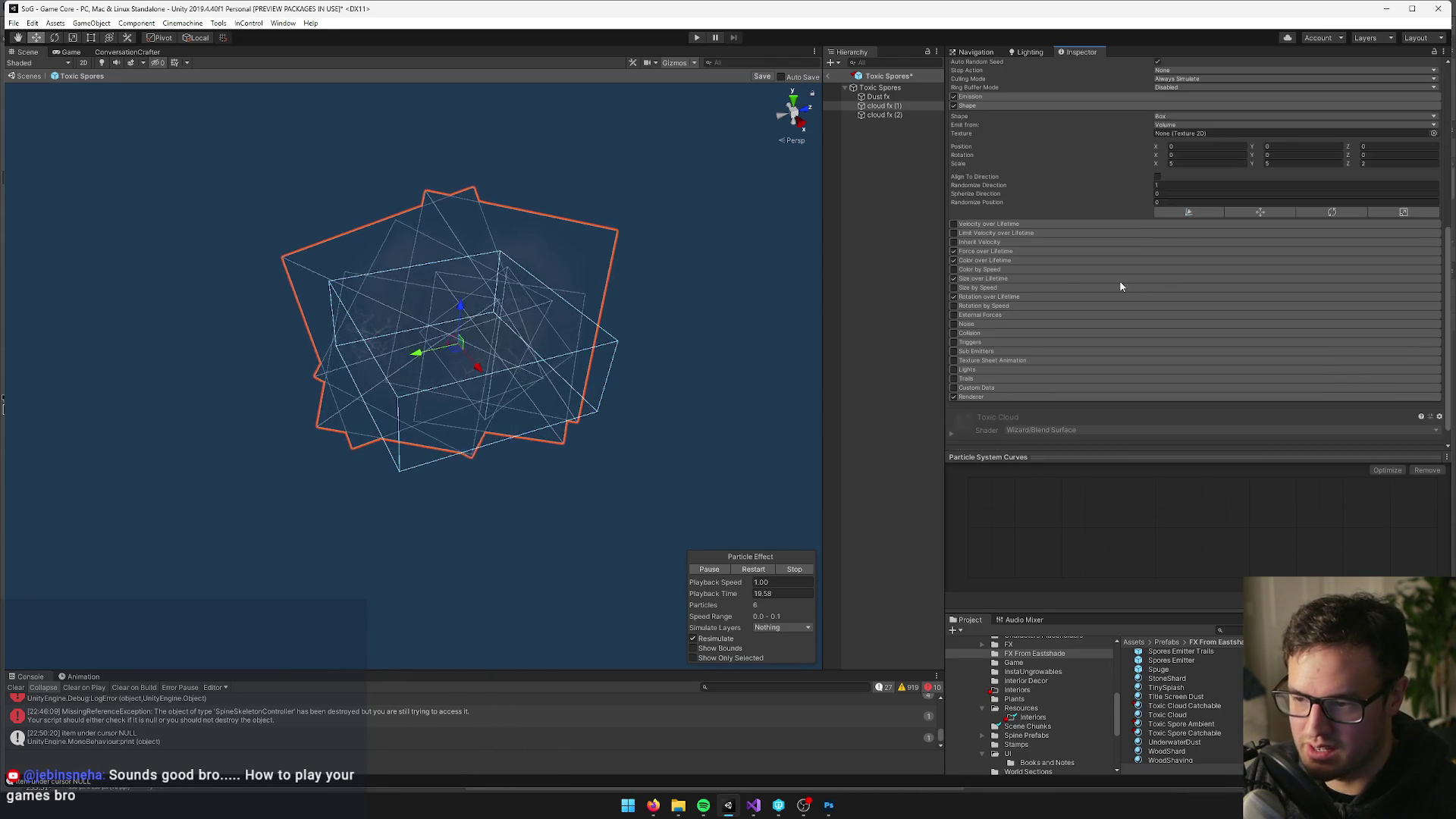
Set cloud fx (1)'s Emission Rate over Time to 0.45 and save the Toxic Spores prefab
{"action": "left_click", "coordinate": [995, 303]}
{"action": "left_click", "coordinate": [1159, 312]}
{"action": "key", "text": "BackSpace"}
{"action": "type", "text": "0.45"}
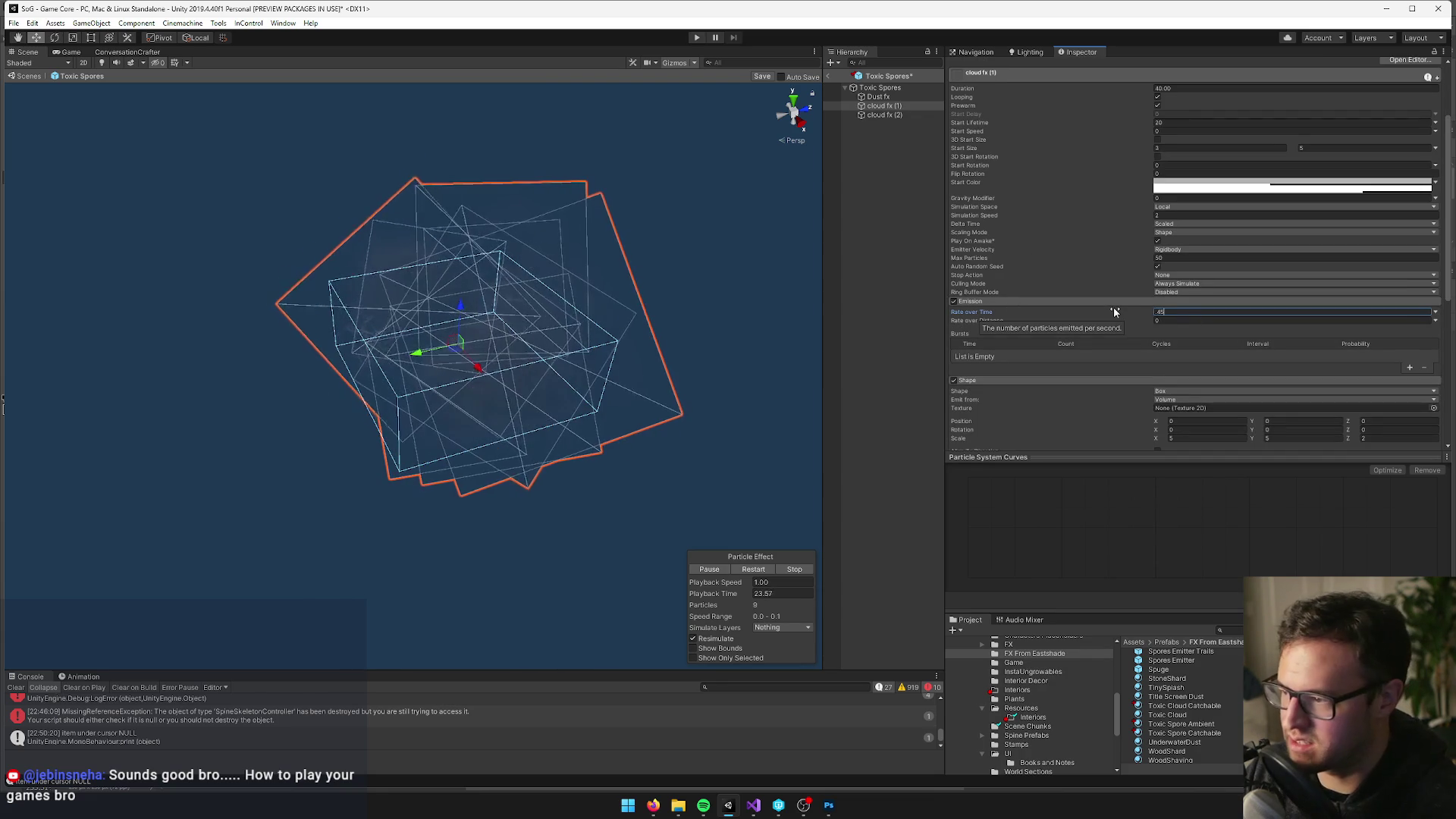
{"action": "key", "text": "Return"}
{"action": "scroll", "coordinate": [352, 281], "scroll_direction": "up", "scroll_amount": 5}
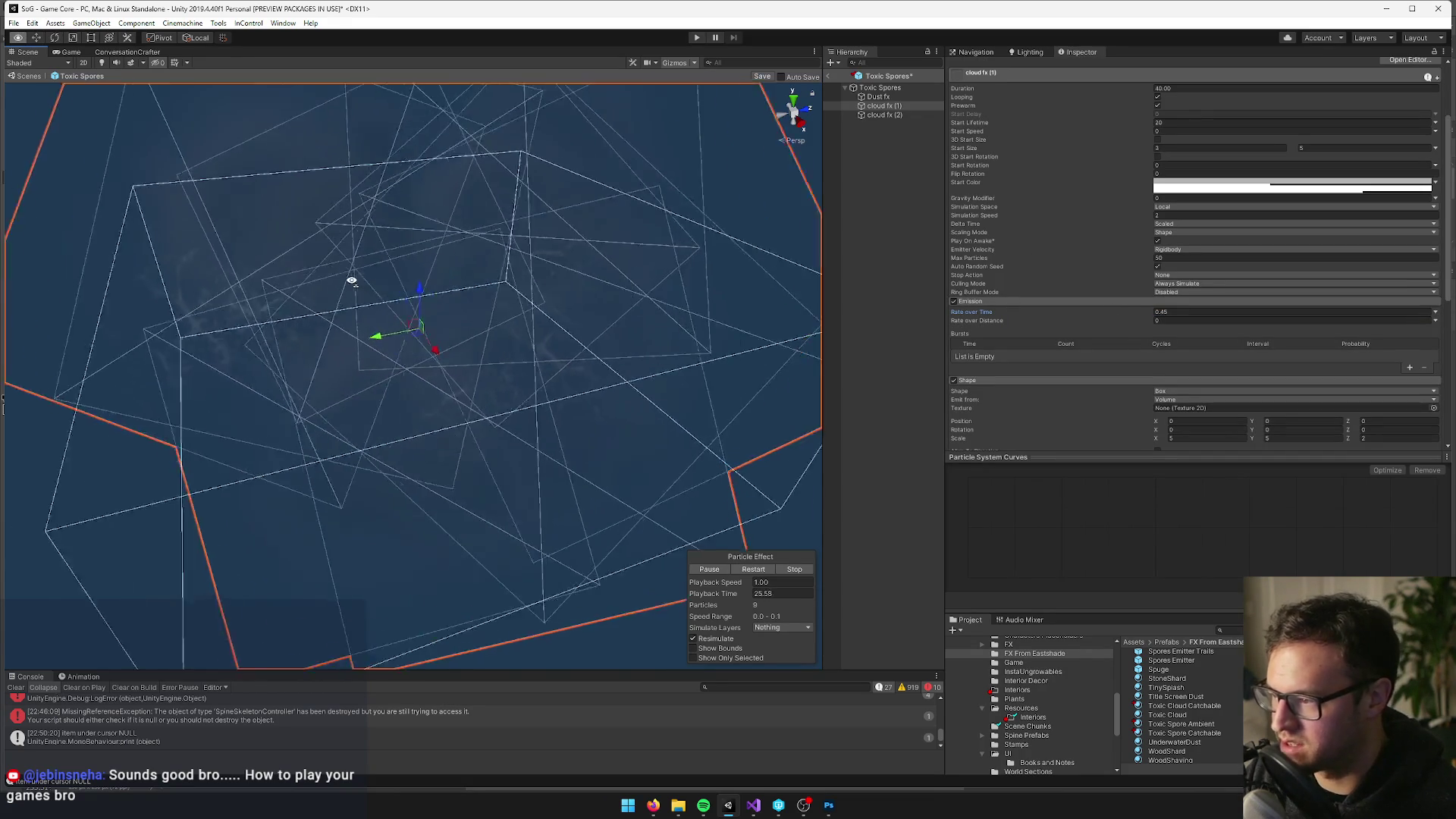
{"action": "scroll", "coordinate": [703, 526], "scroll_direction": "down", "scroll_amount": 8}
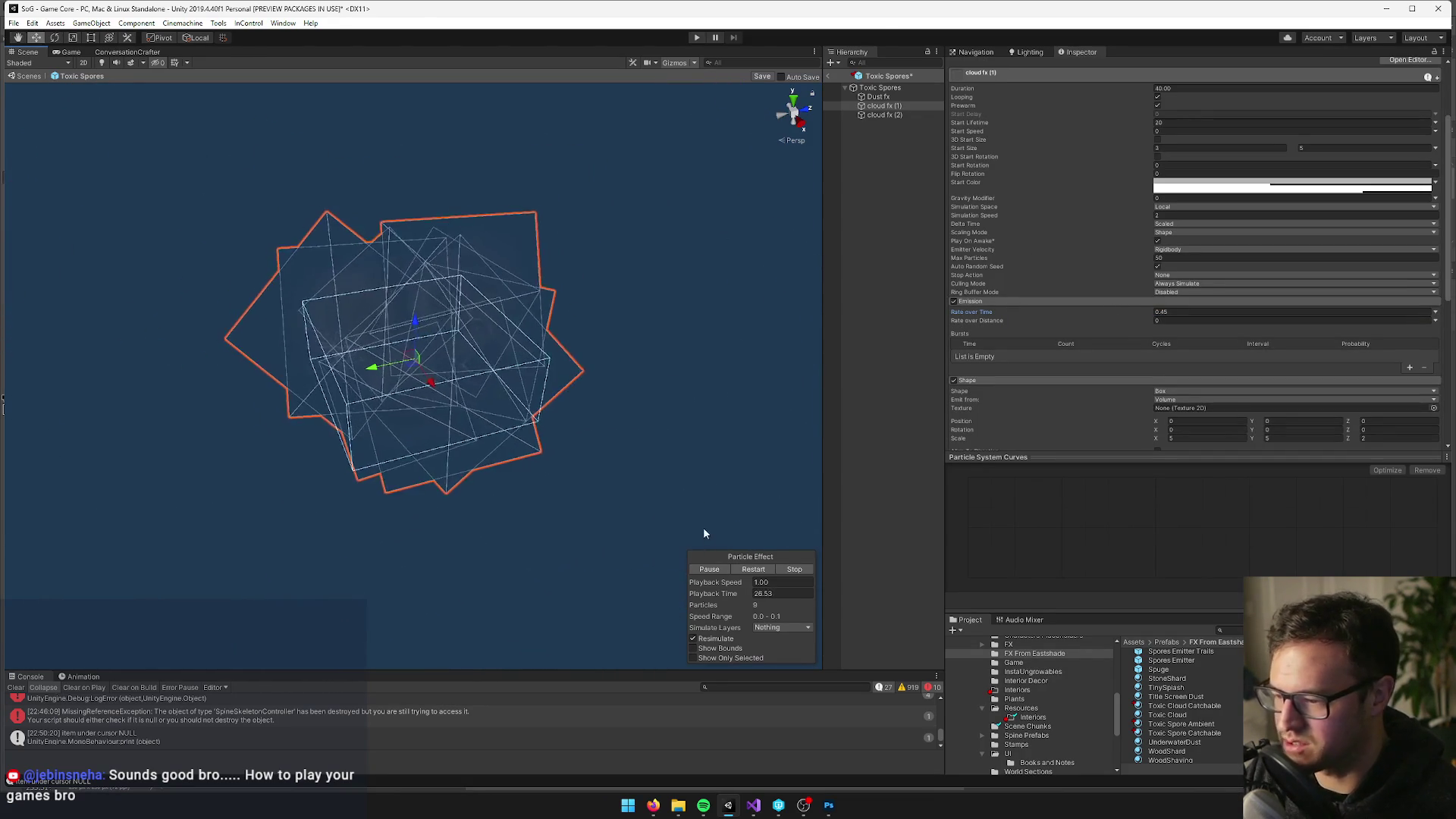
{"action": "left_click", "coordinate": [758, 77]}
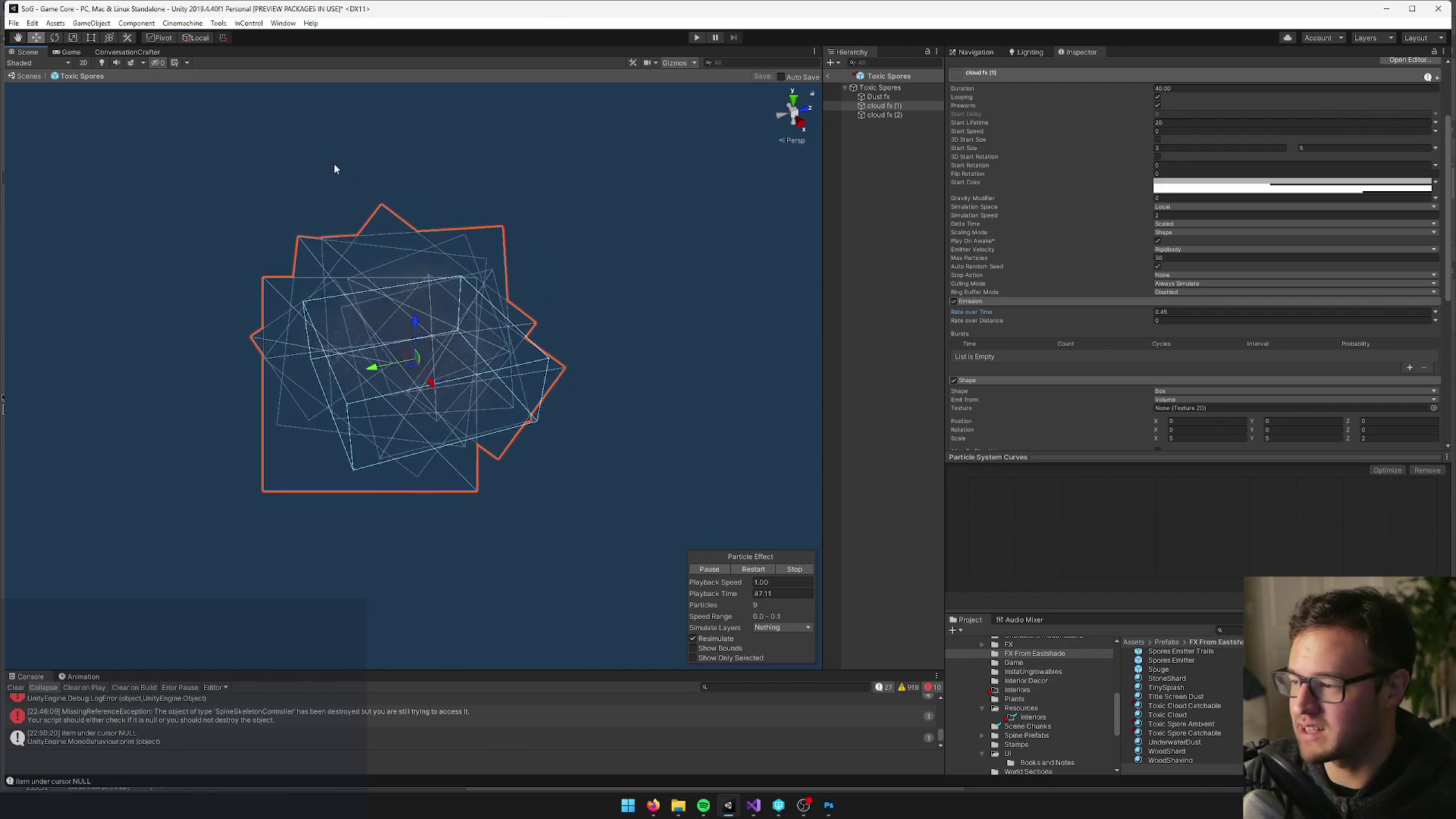
Restart the particle preview, then leave the Toxic Spores prefab for the Game Core scene
{"action": "key", "text": "alt"}
{"action": "left_click", "coordinate": [756, 571]}
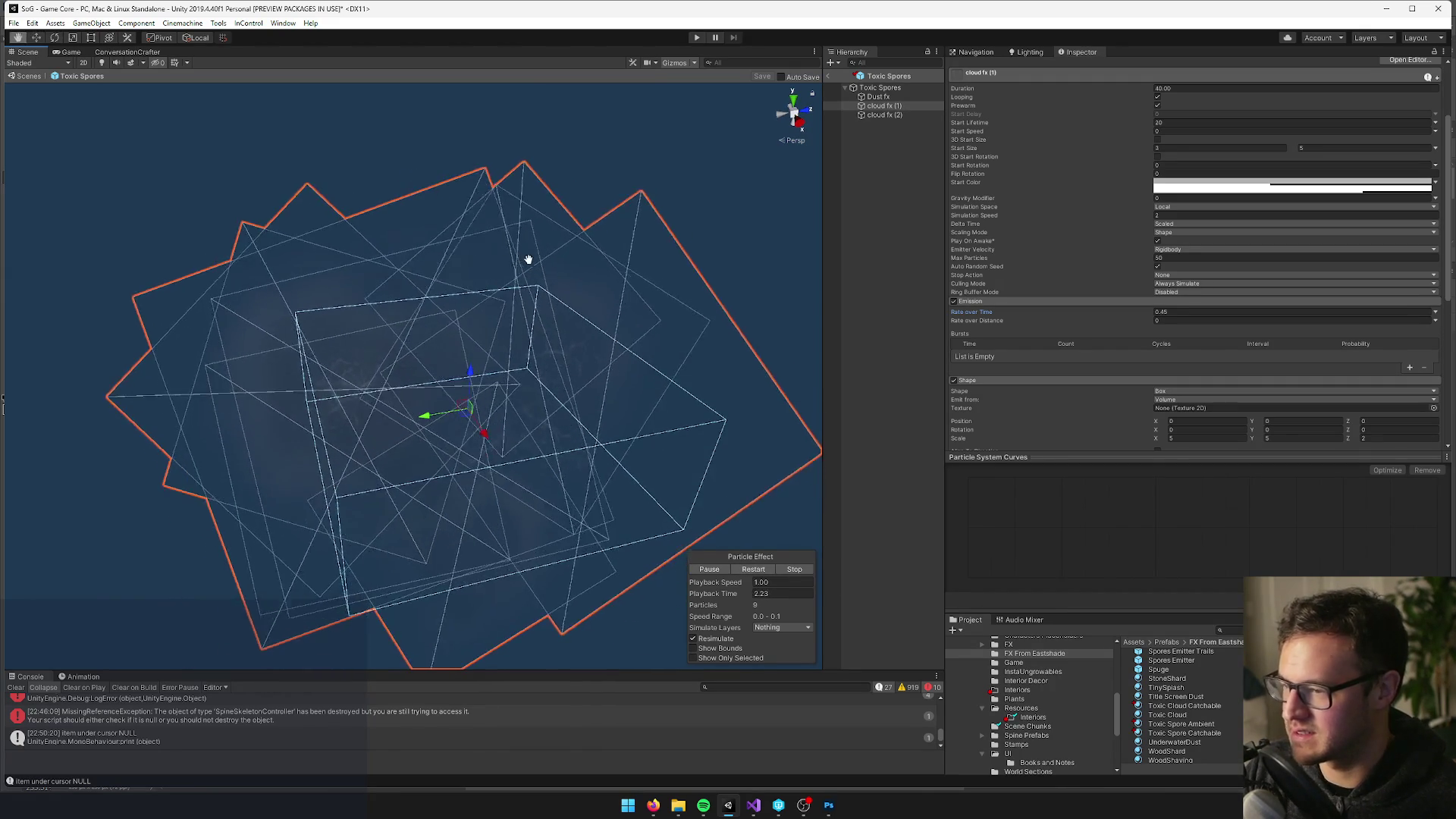
{"action": "key", "text": "Escape"}
{"action": "scroll", "coordinate": [561, 432], "scroll_direction": "down", "scroll_amount": 6}
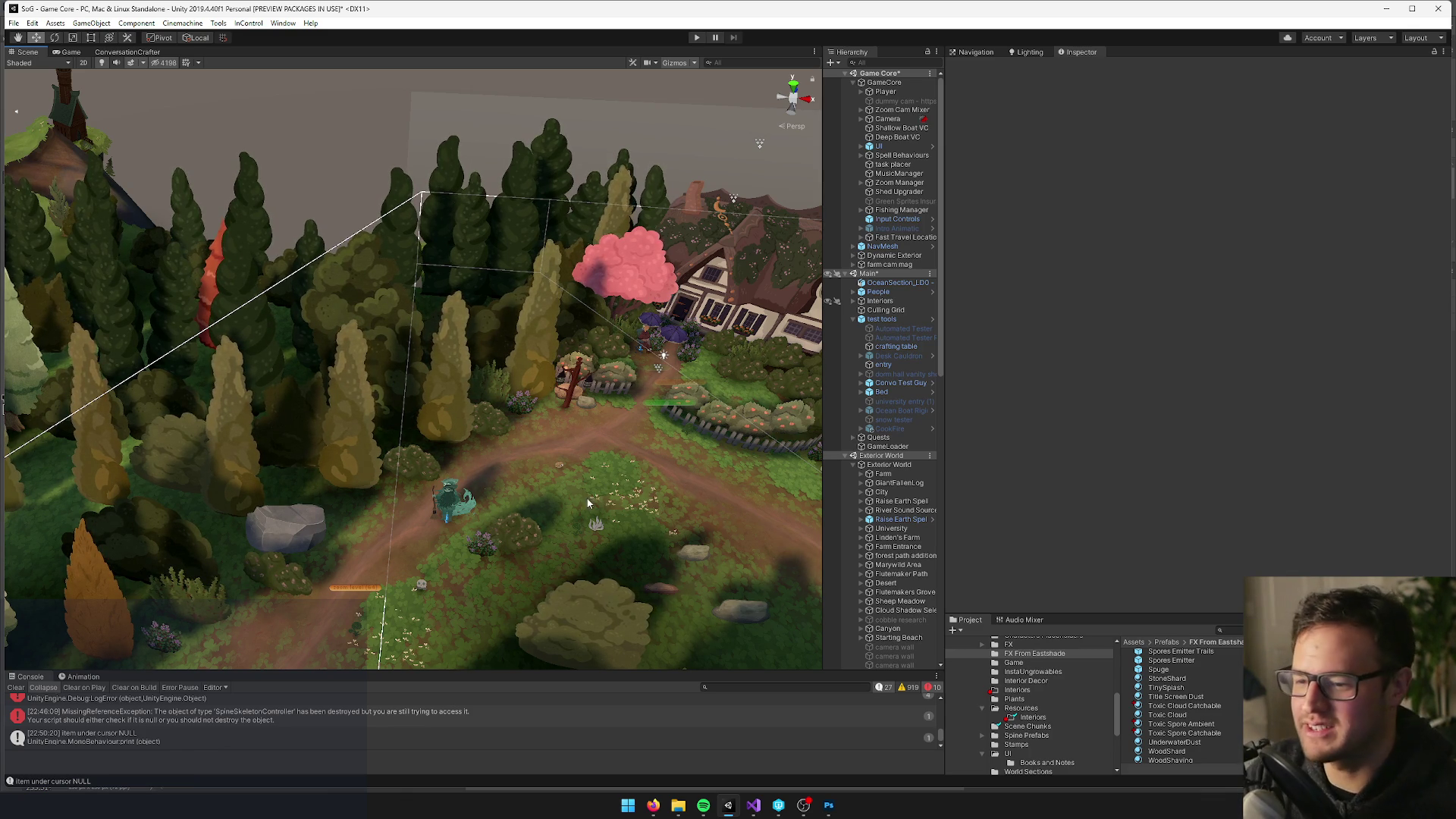
{"action": "scroll", "coordinate": [521, 422], "scroll_direction": "up", "scroll_amount": 8}
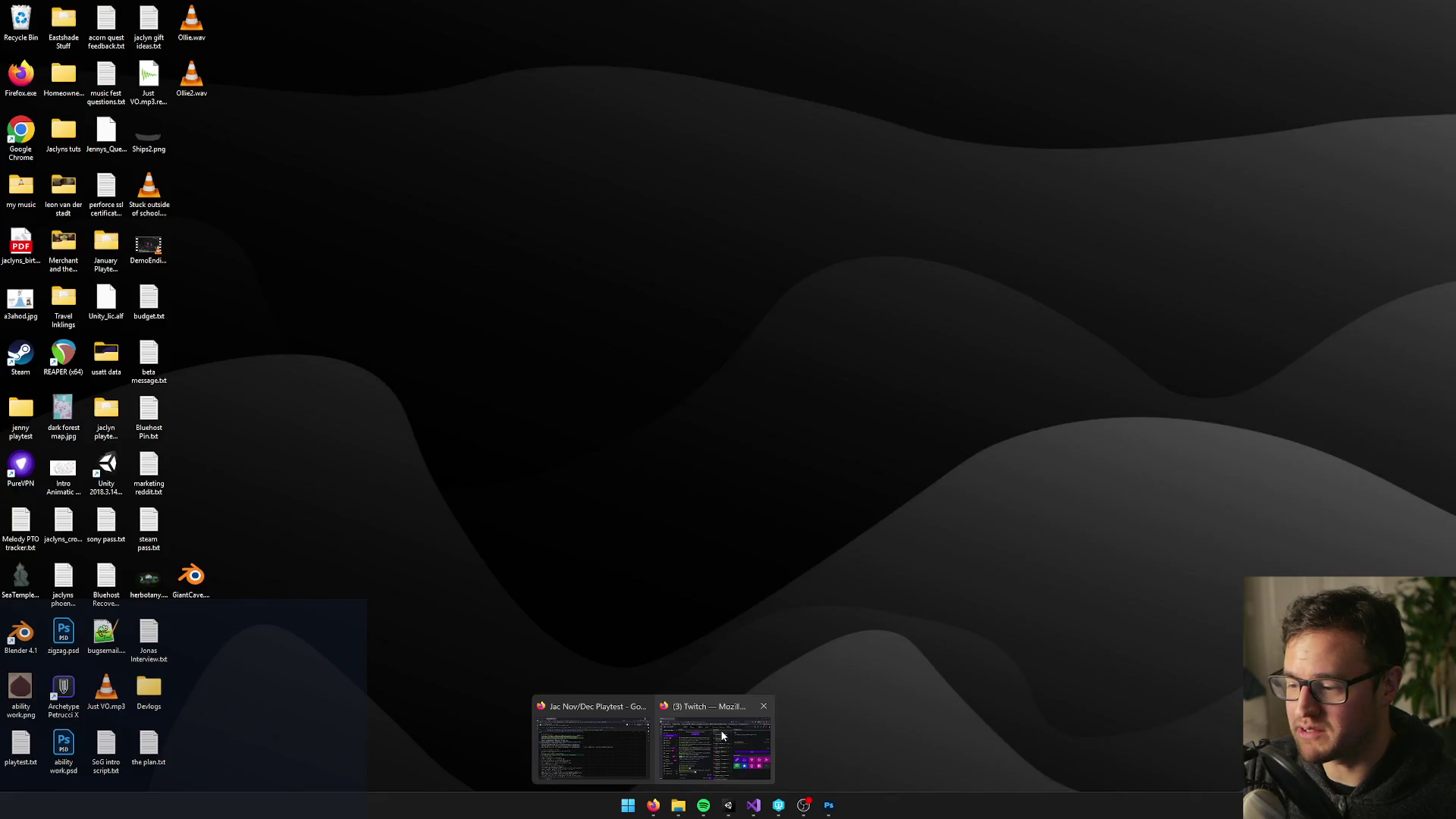
{"action": "left_click", "coordinate": [591, 732]}
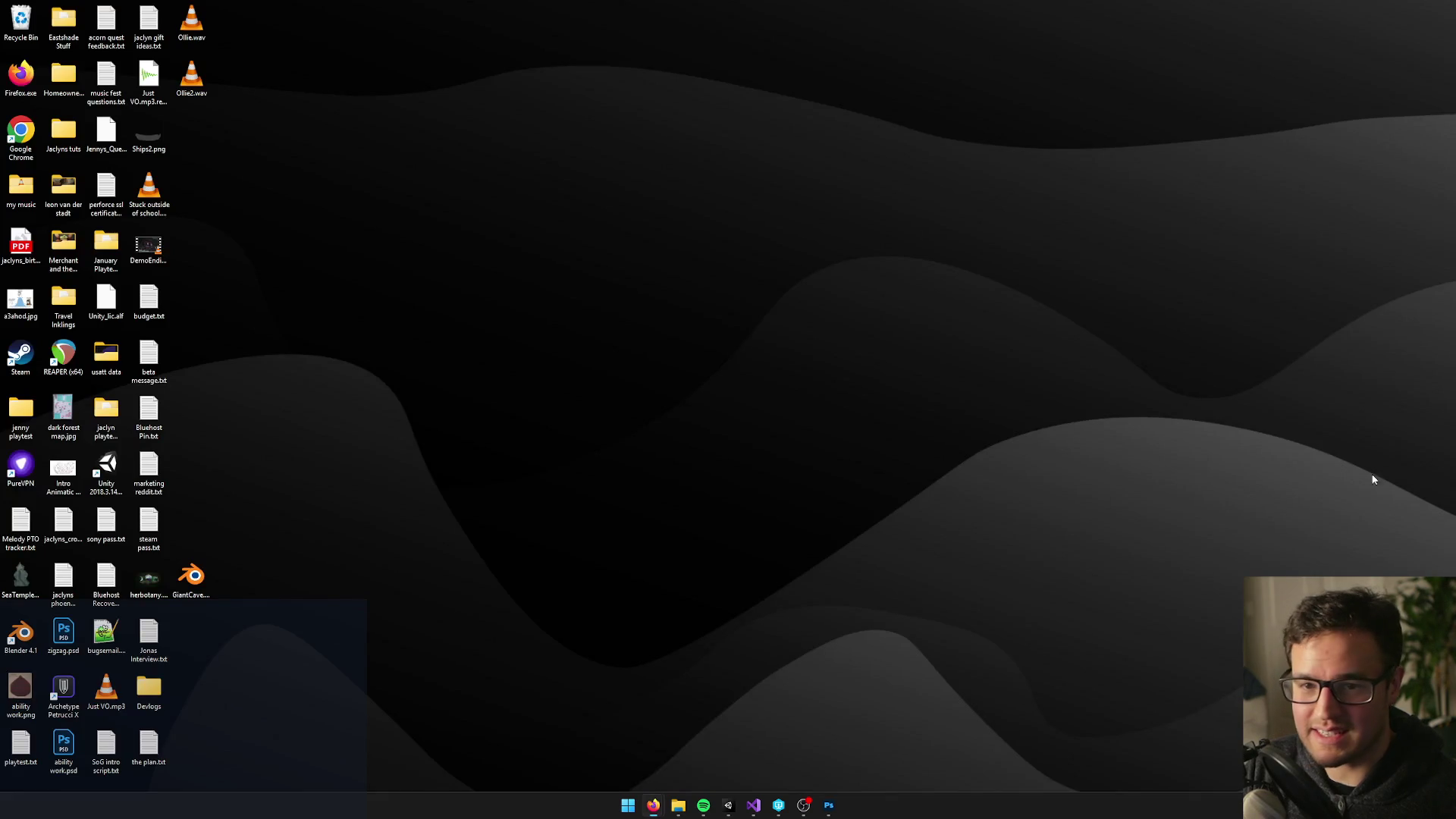
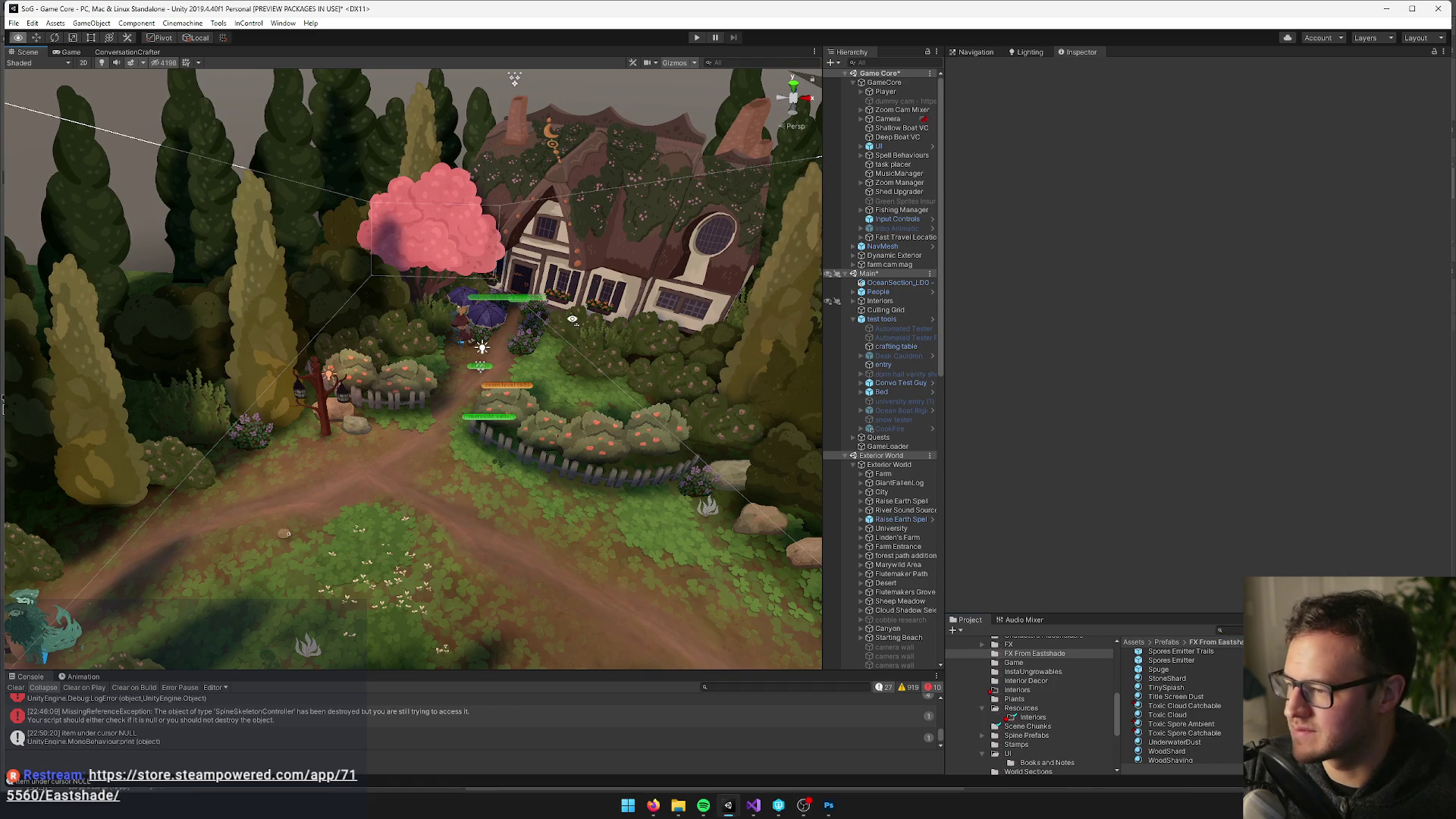
Zoom the Scene view in and start the game in Play mode
{"action": "scroll", "coordinate": [572, 318], "scroll_direction": "up", "scroll_amount": 5}
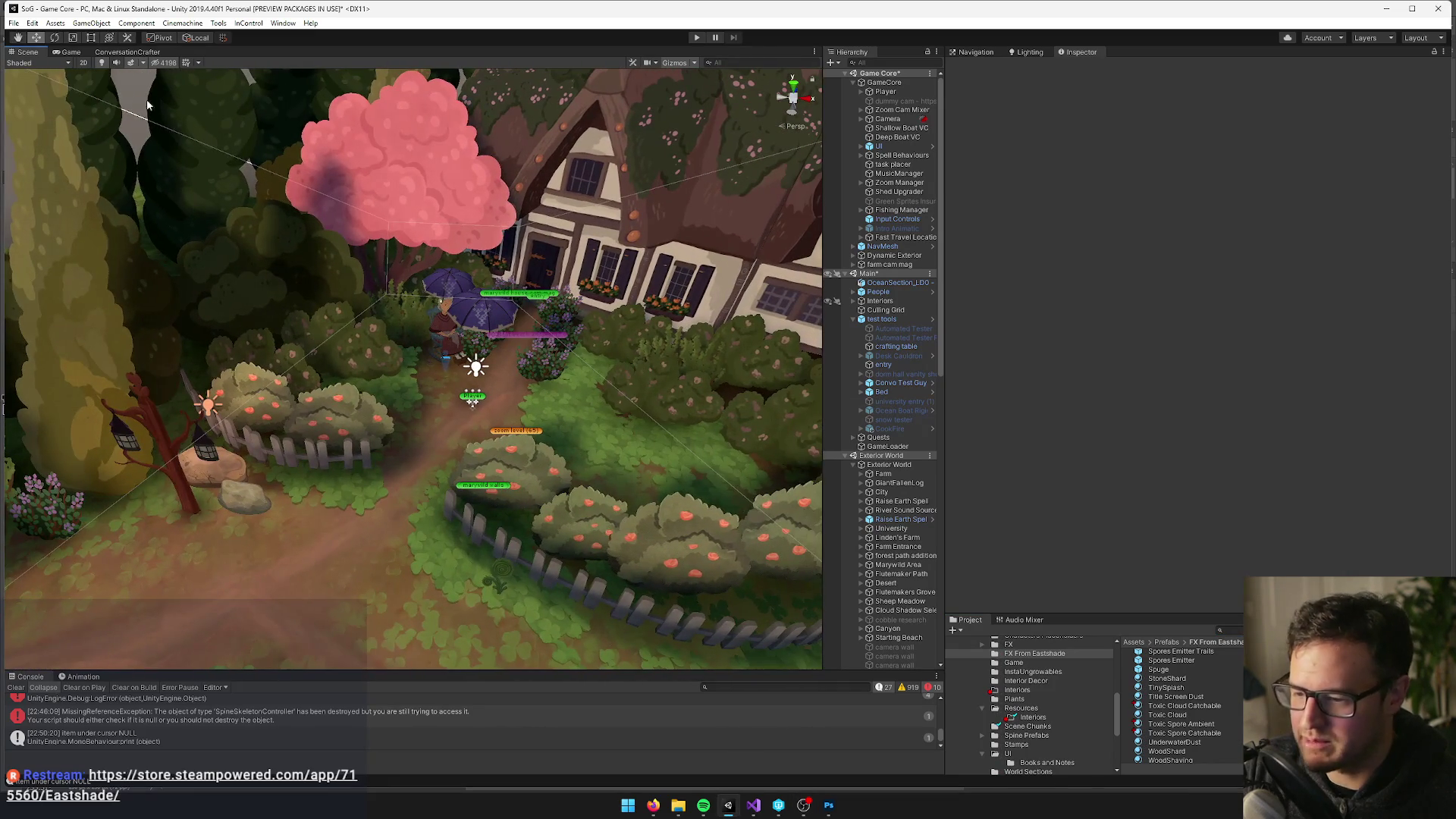
{"action": "left_click", "coordinate": [698, 38]}
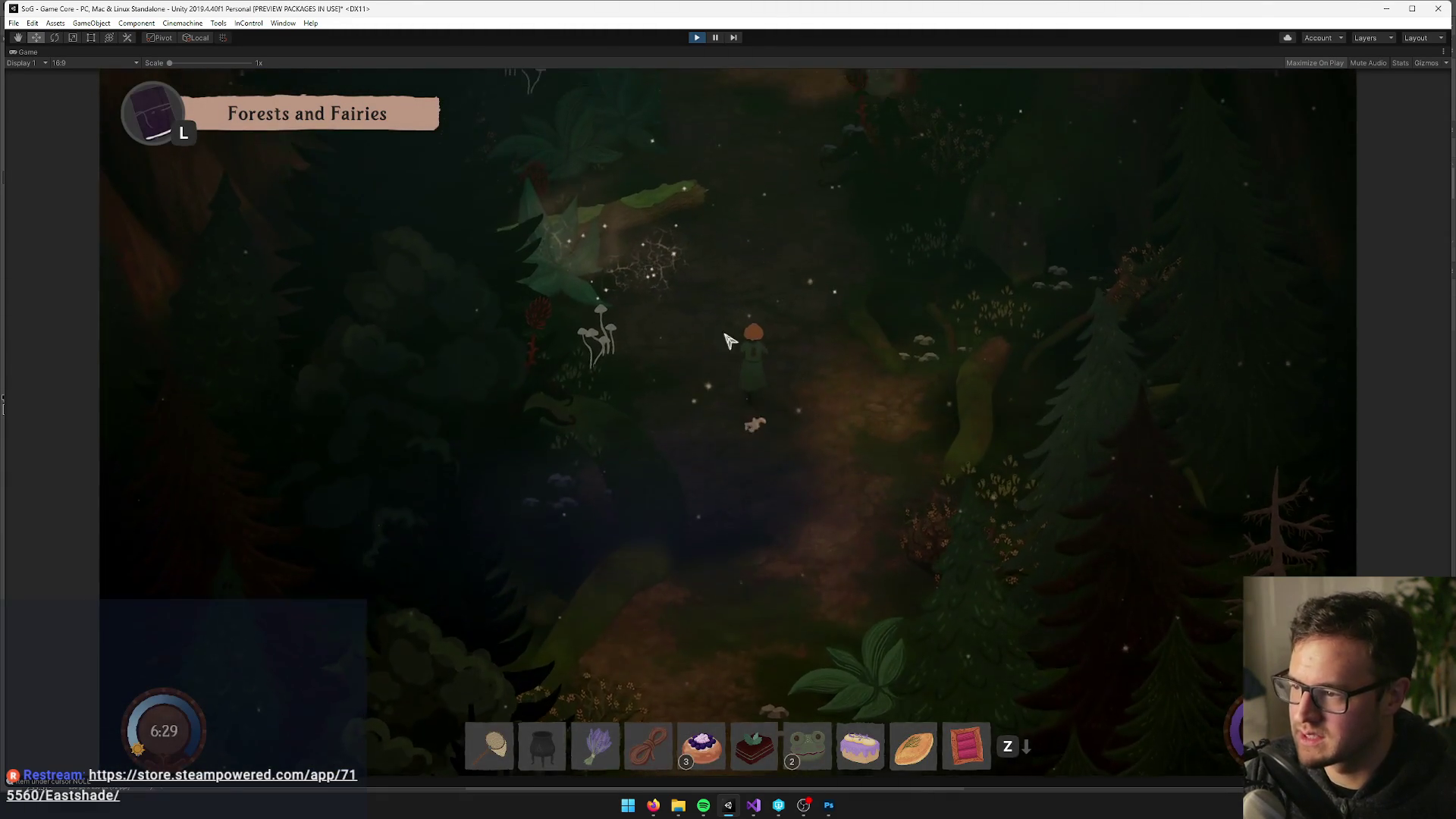
Walk the character north through the dark forest, past the log toward the plants
{"action": "key", "text": "w"}
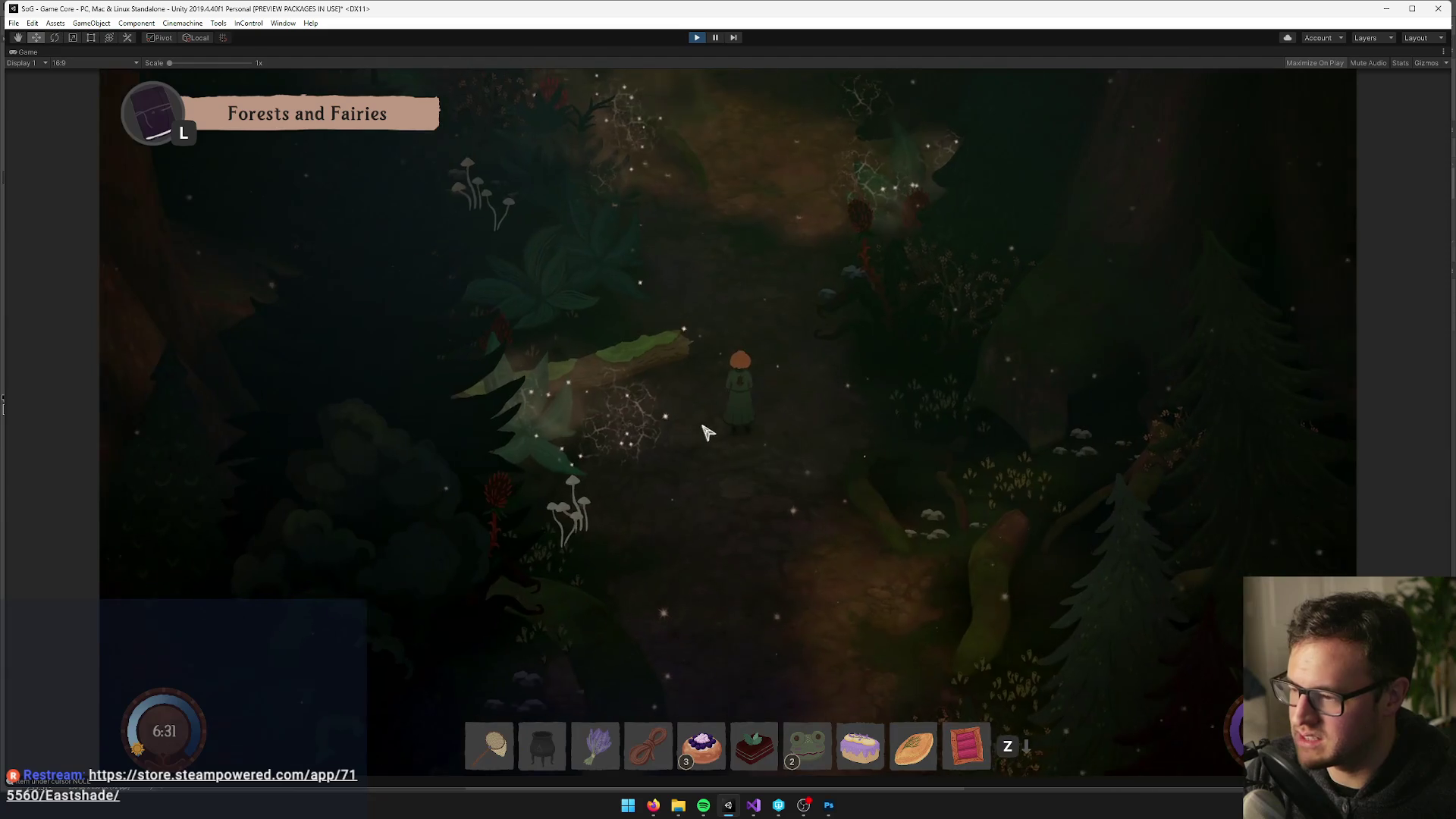
{"action": "key", "text": "d"}
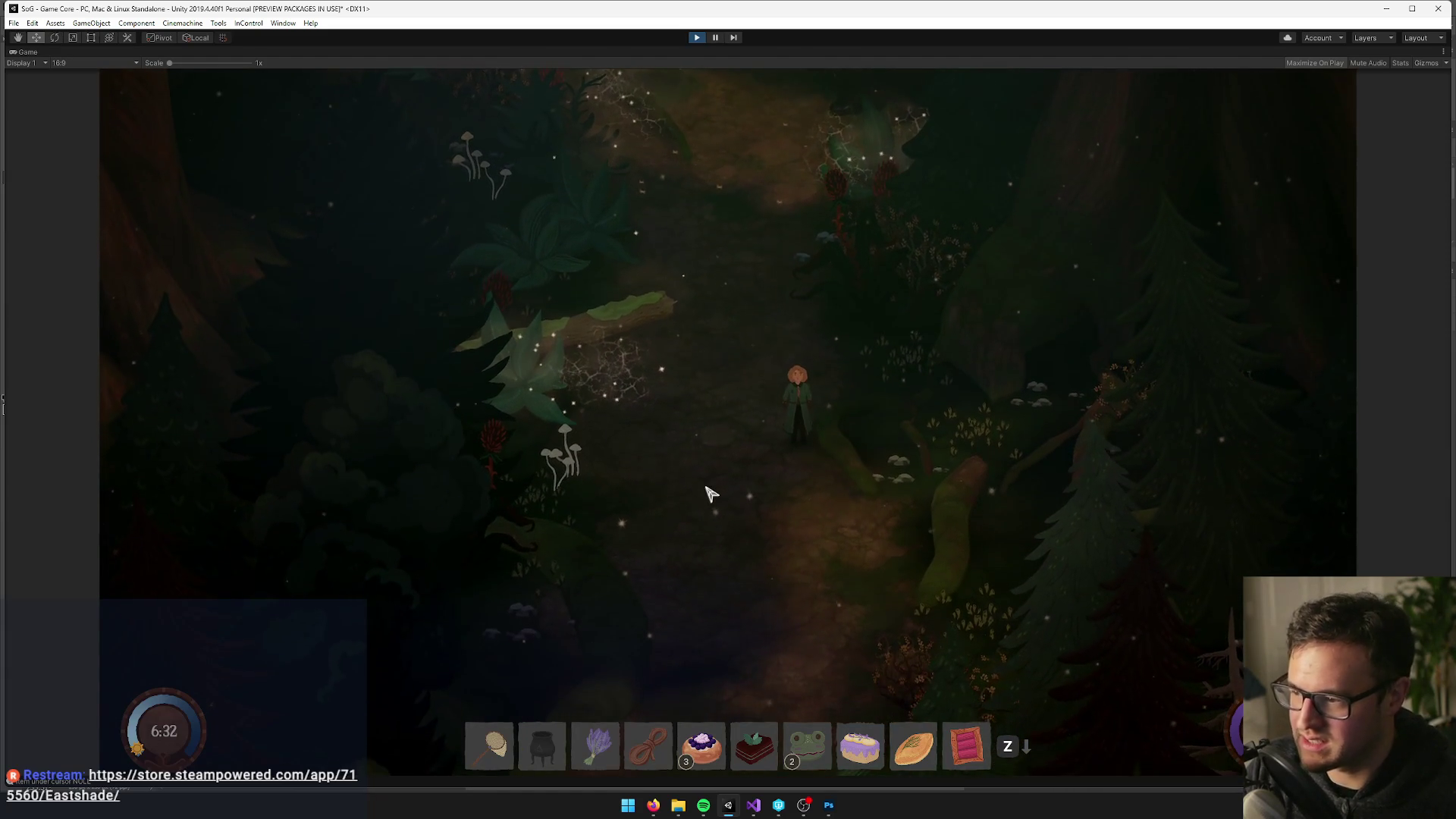
{"action": "key", "text": "w"}
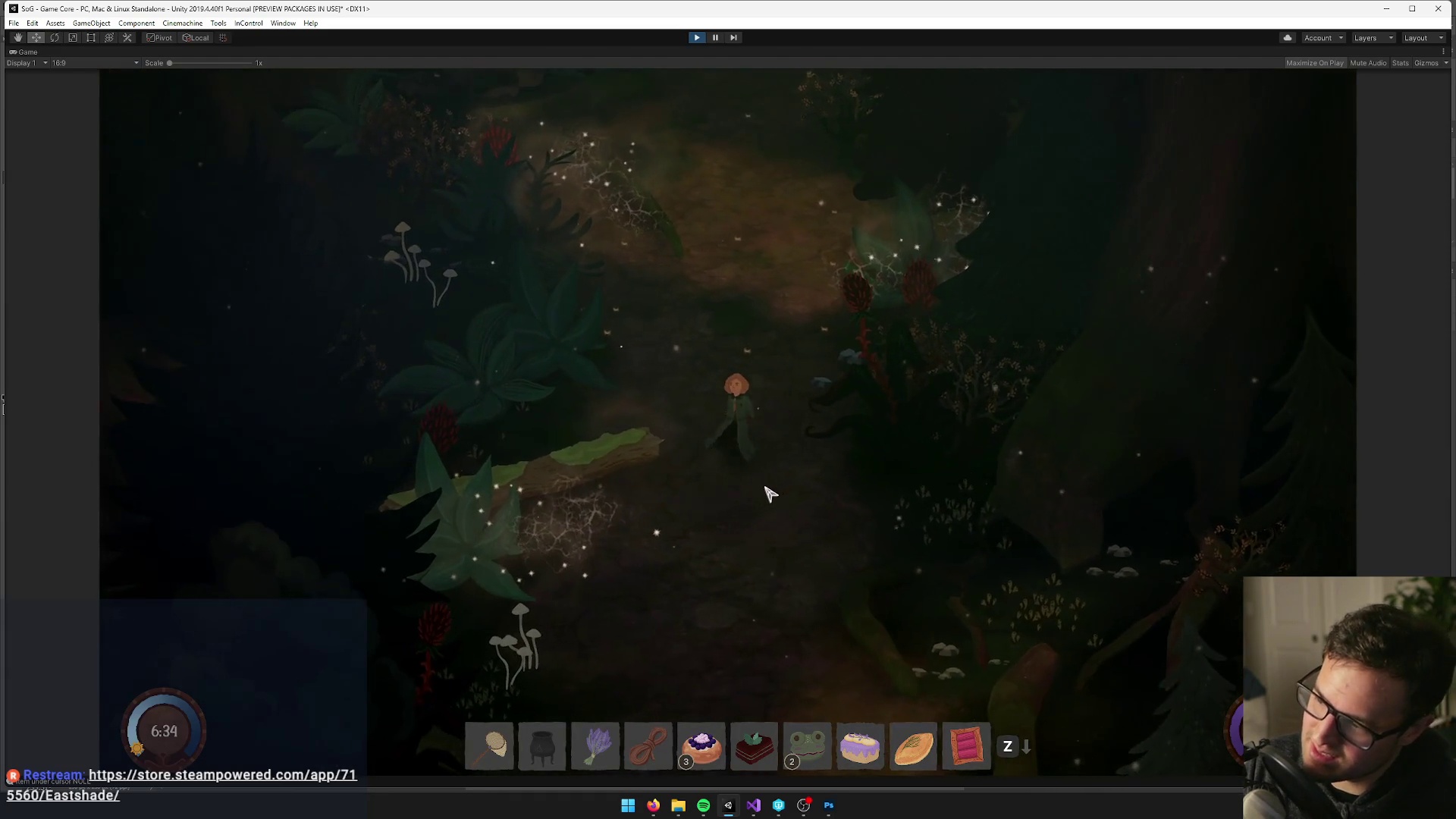
{"action": "key", "text": "s"}
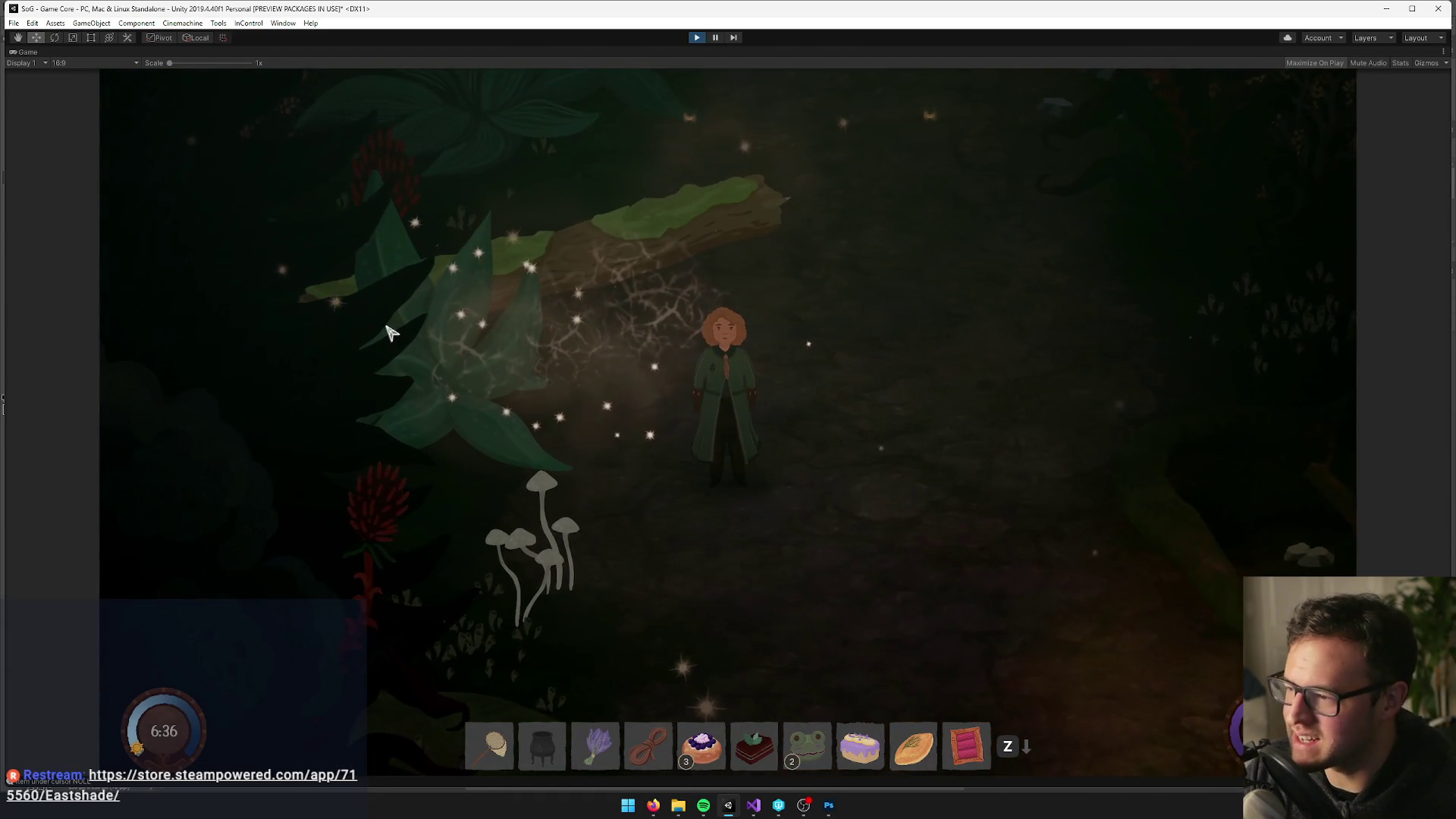
{"action": "key", "text": "w"}
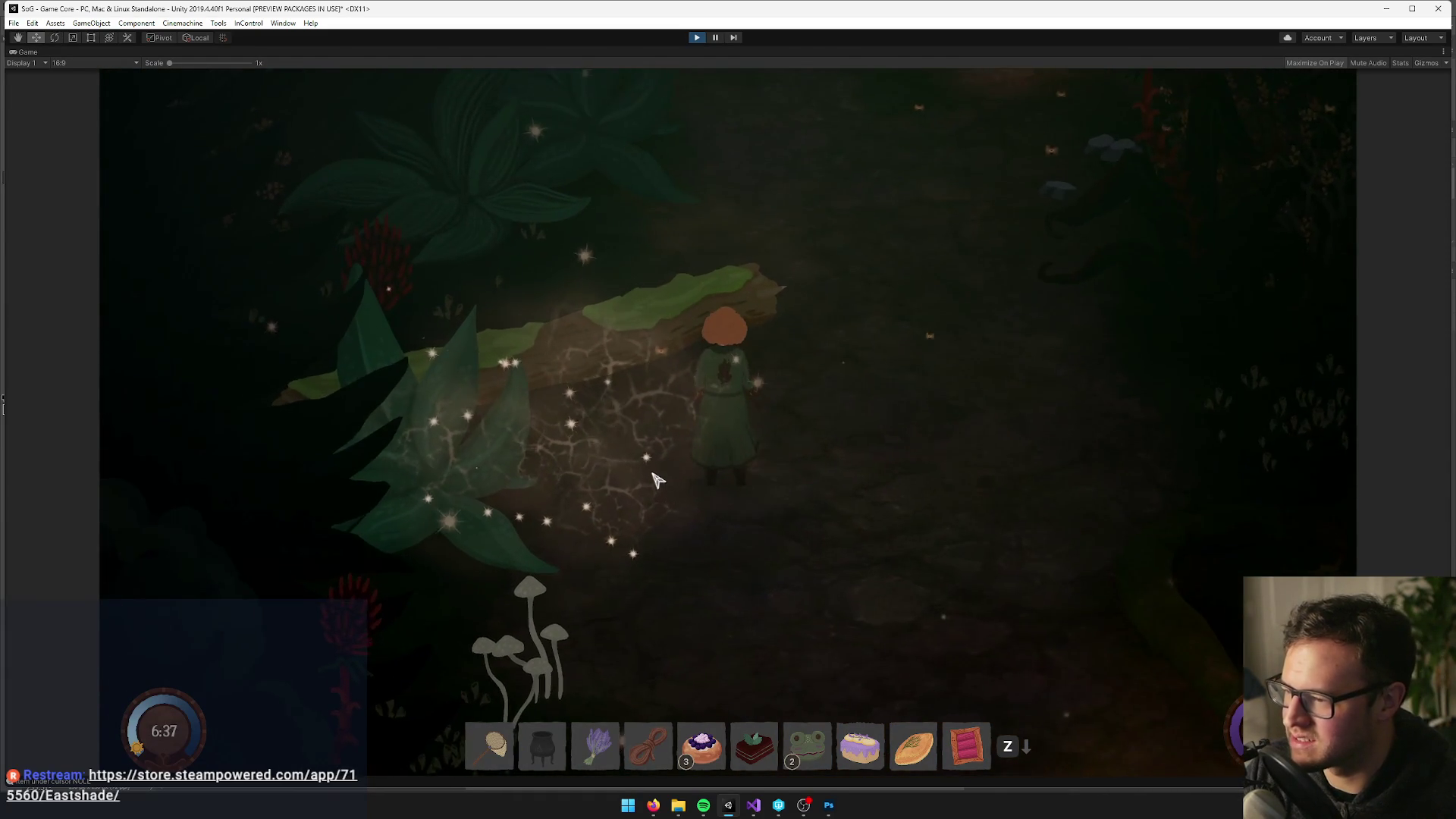
{"action": "key", "text": "s"}
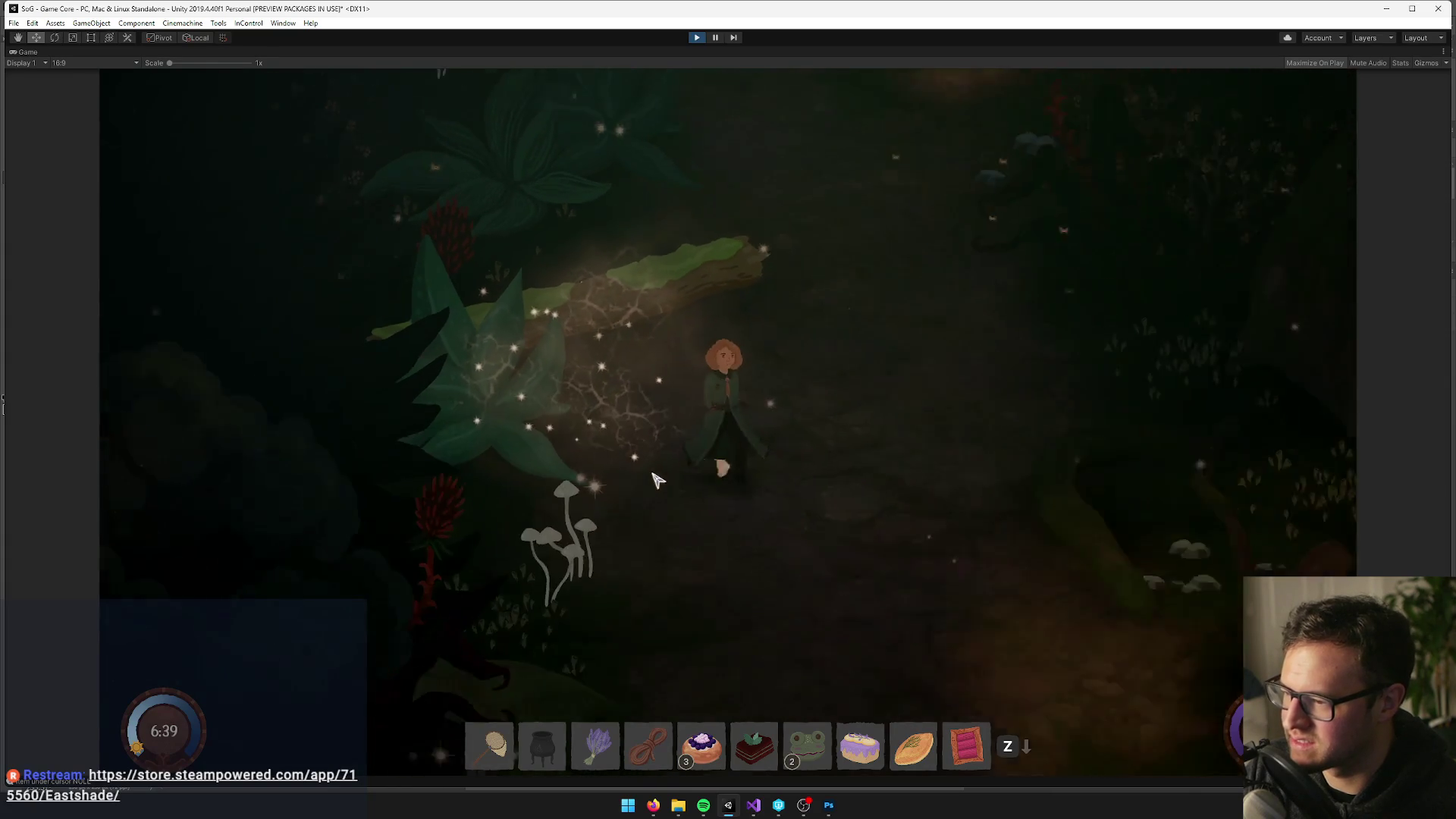
{"action": "key", "text": "w"}
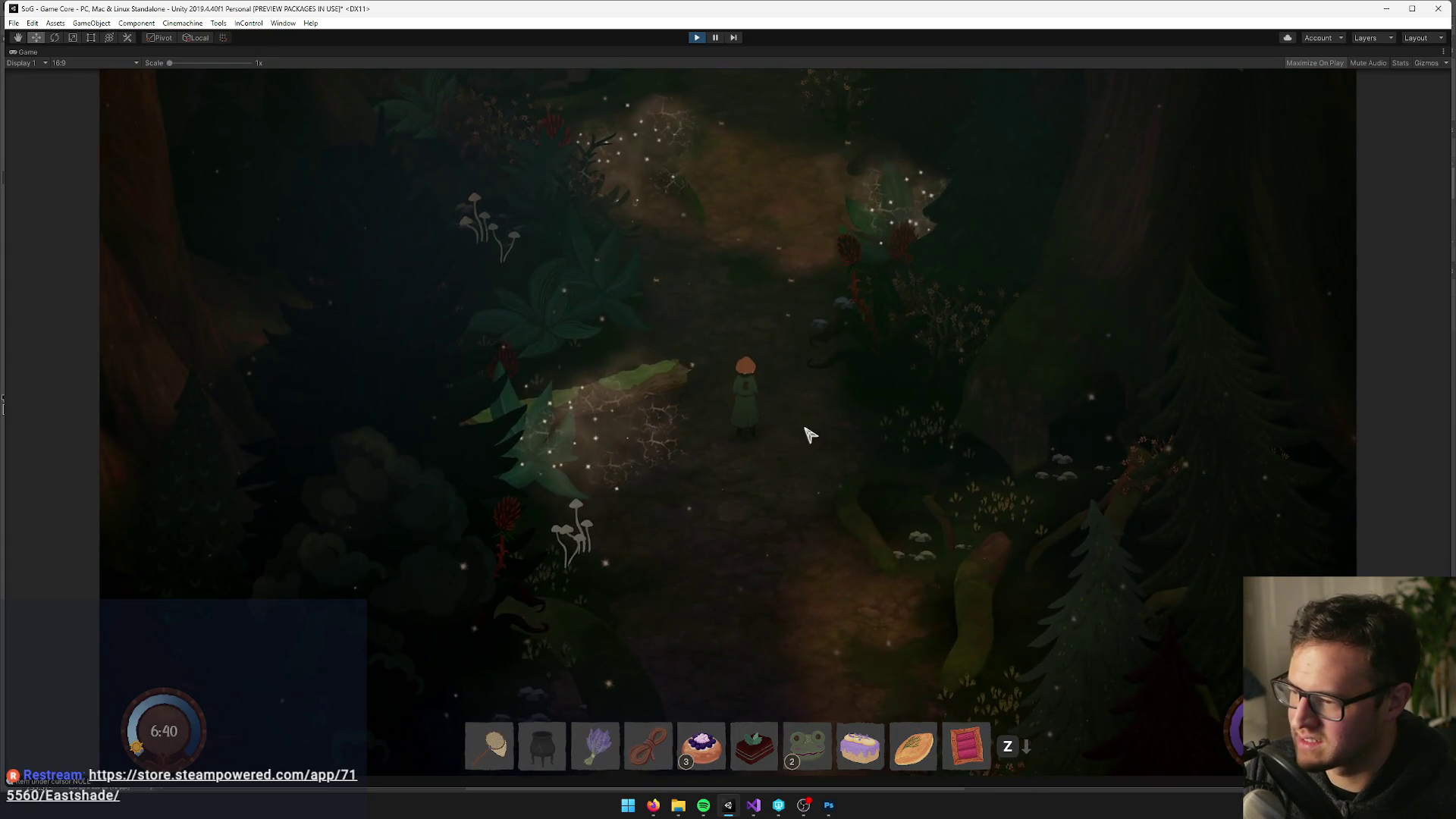
{"action": "key", "text": "w"}
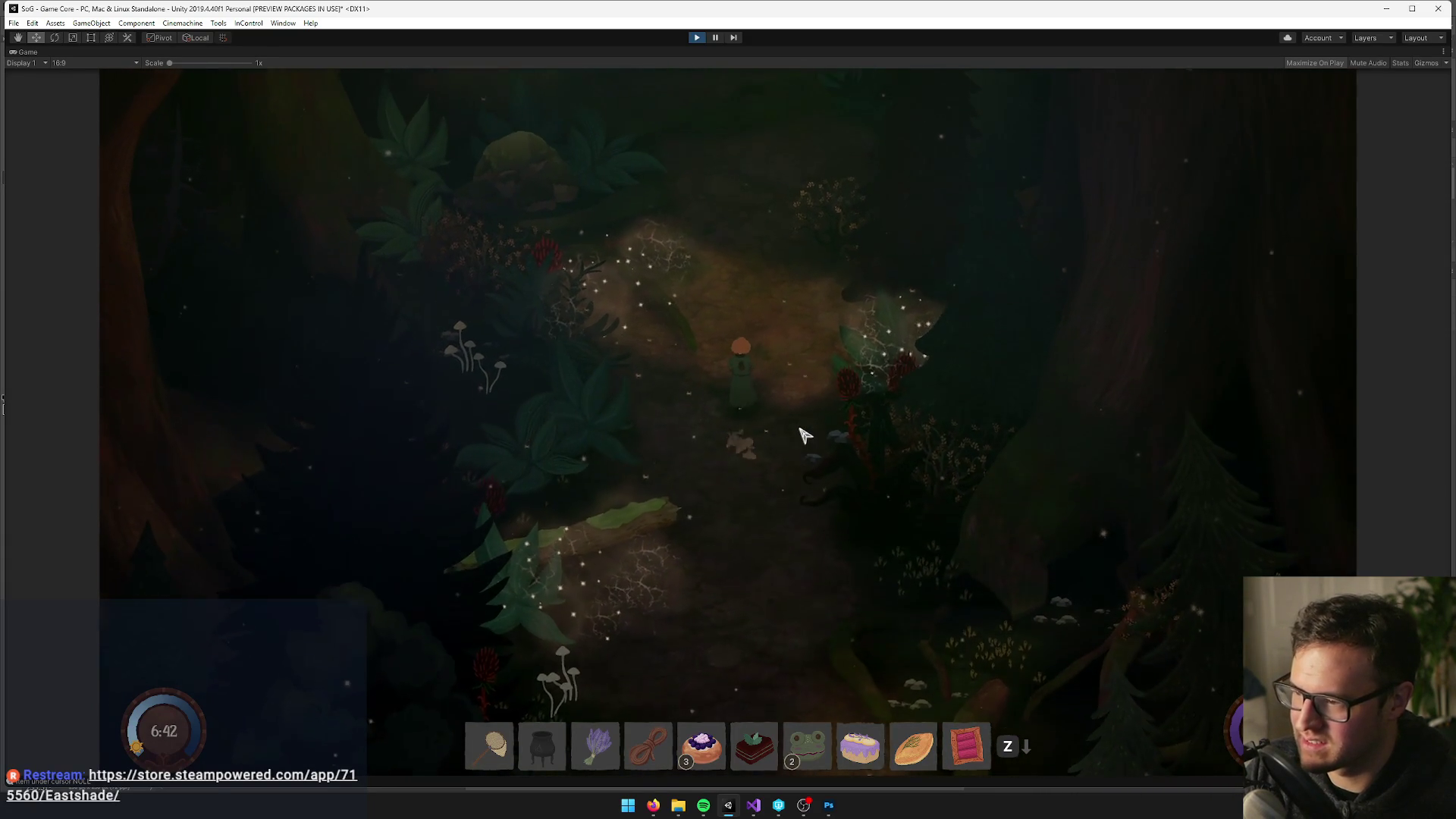
{"action": "key", "text": "w"}
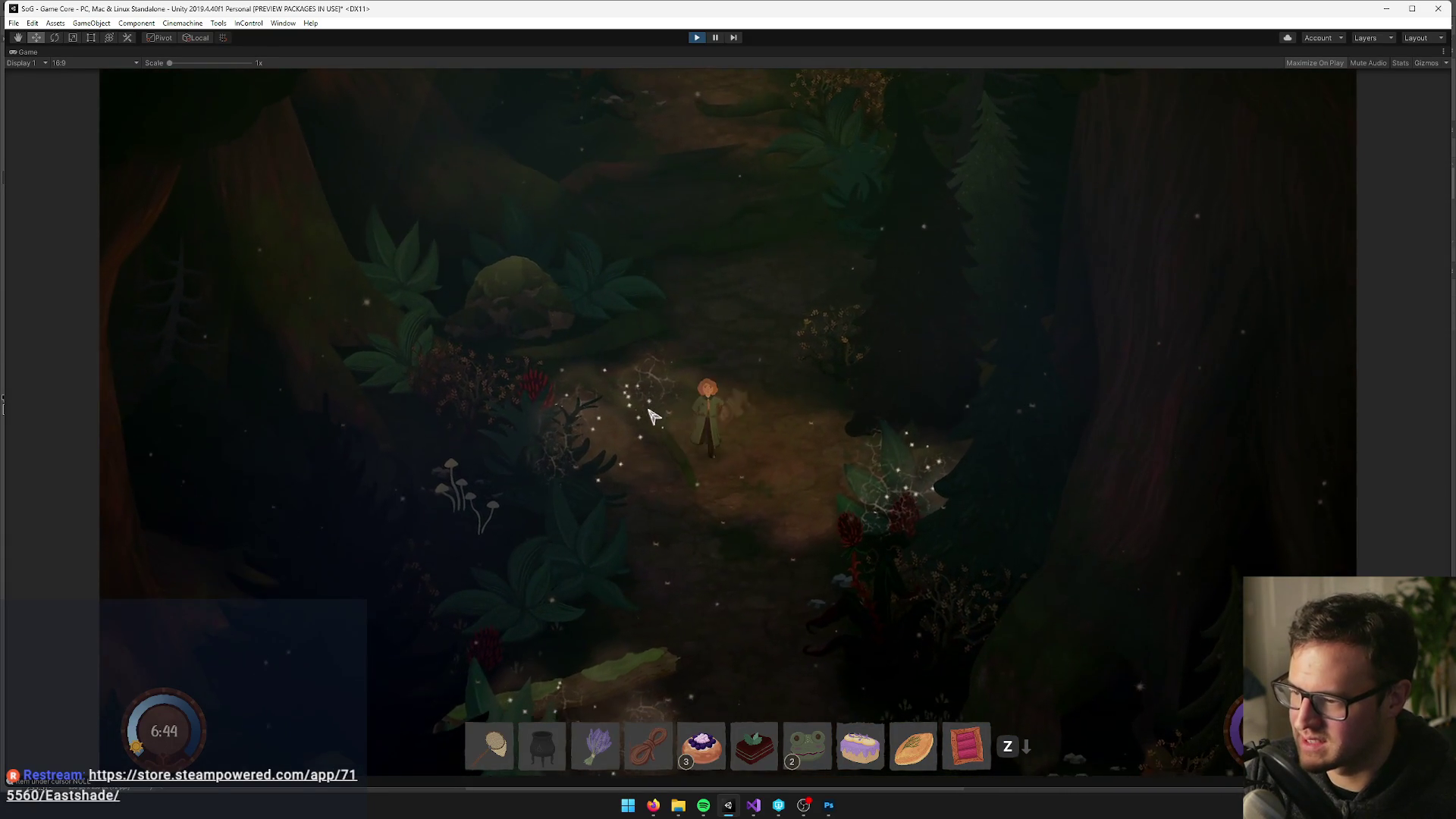
{"action": "key", "text": "w"}
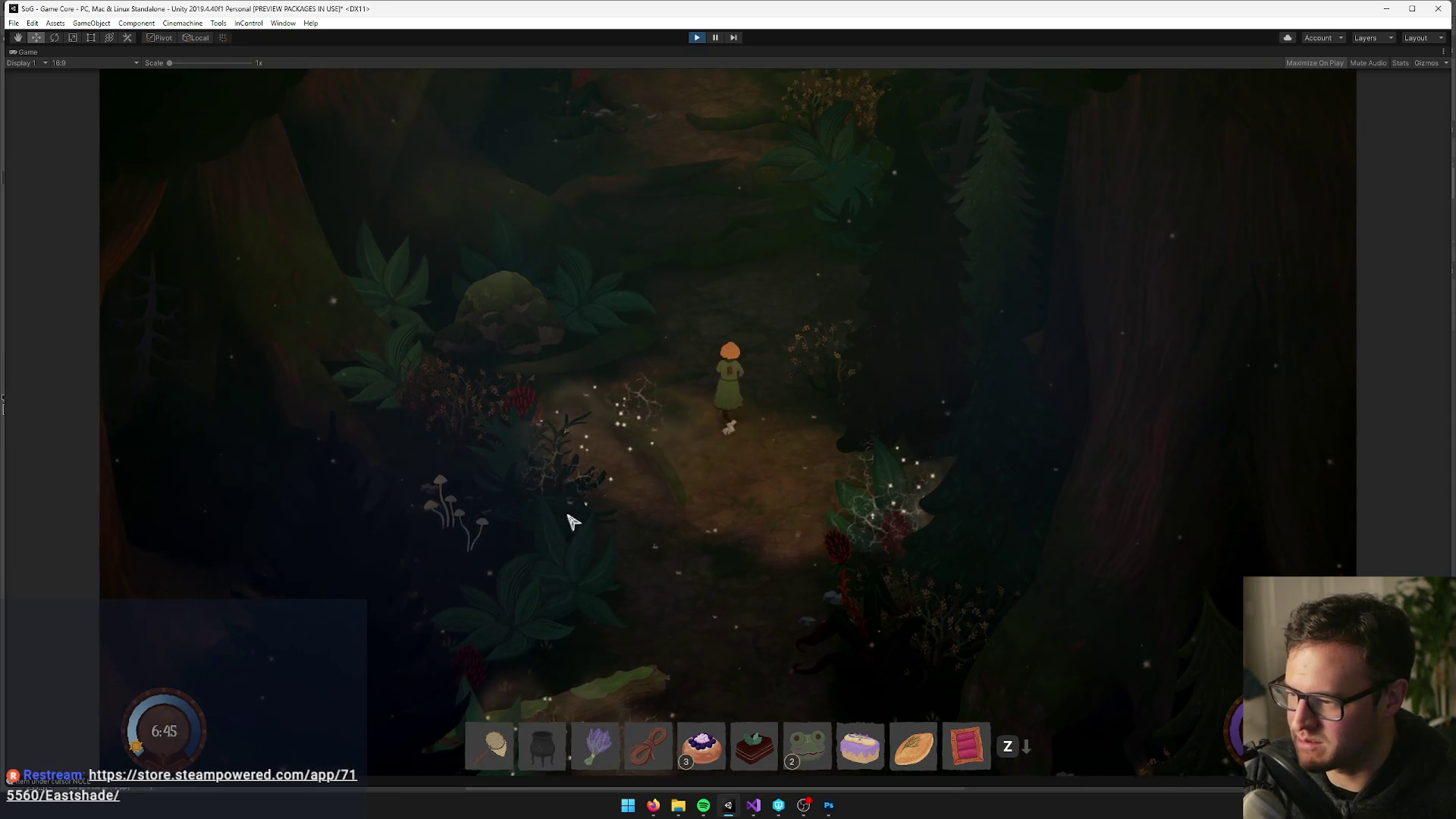
{"action": "key", "text": "s"}
{"action": "key", "text": "s"}
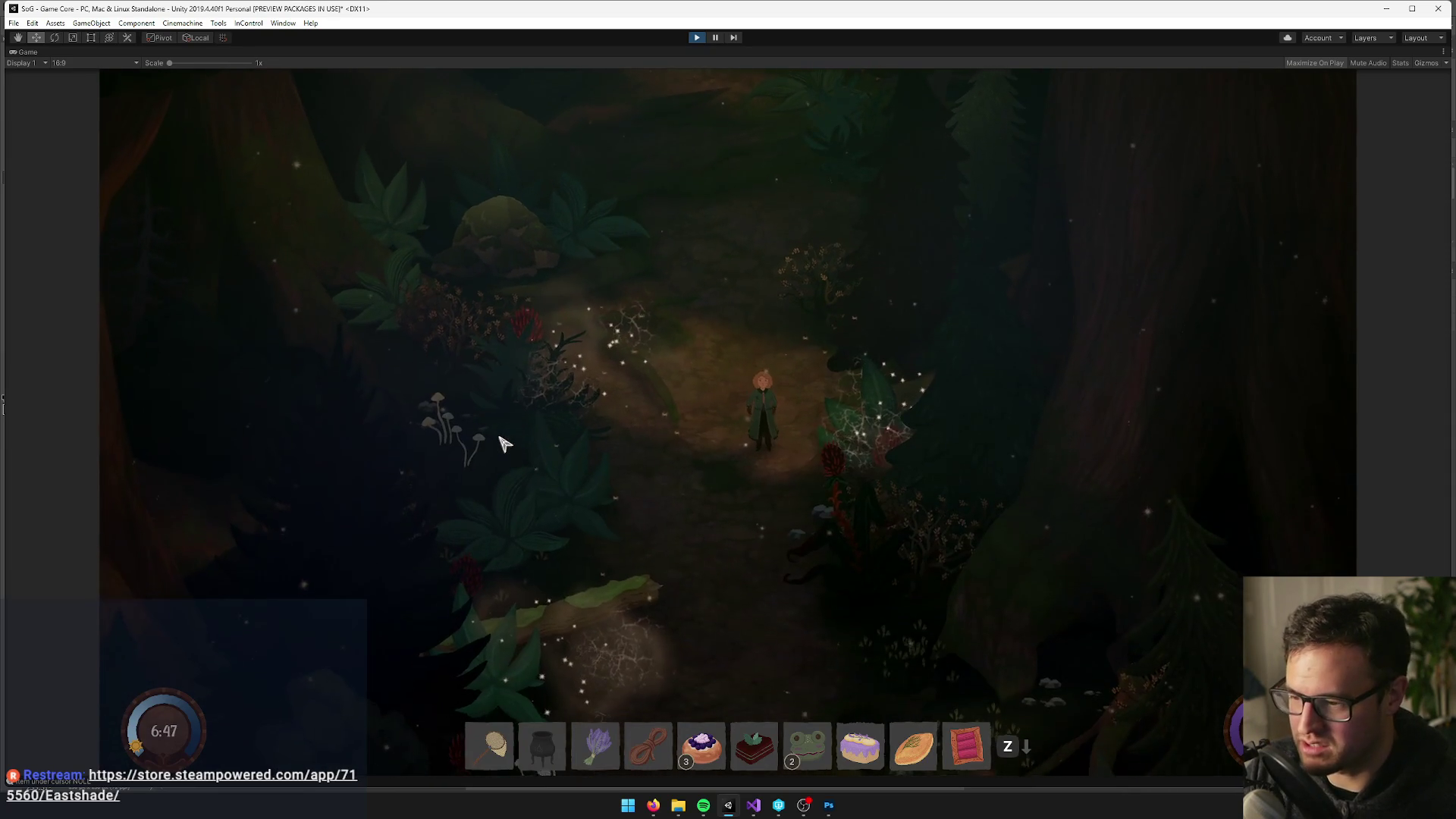
{"action": "key", "text": "s"}
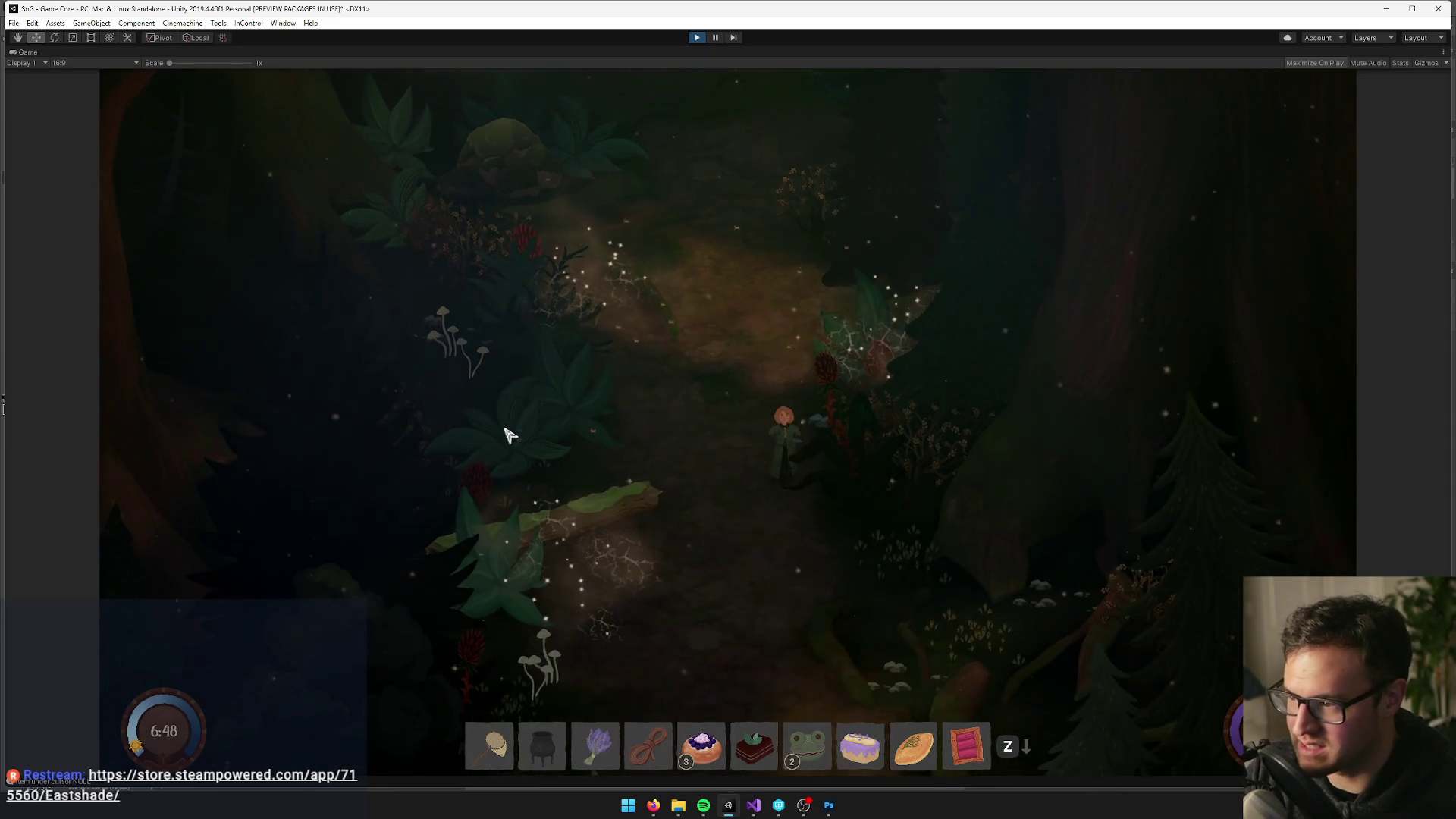
{"action": "key", "text": "w"}
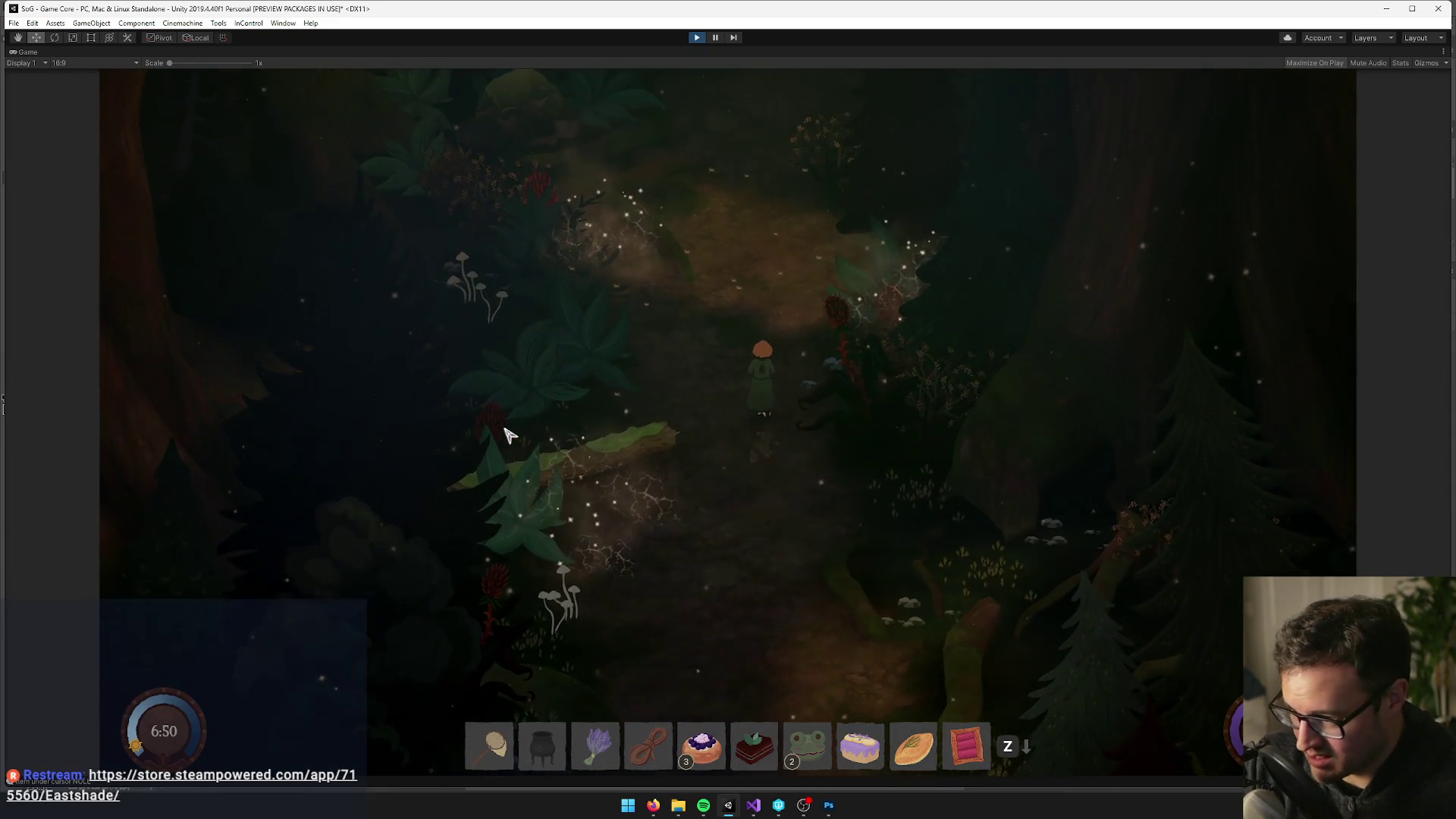
{"action": "key", "text": "w"}
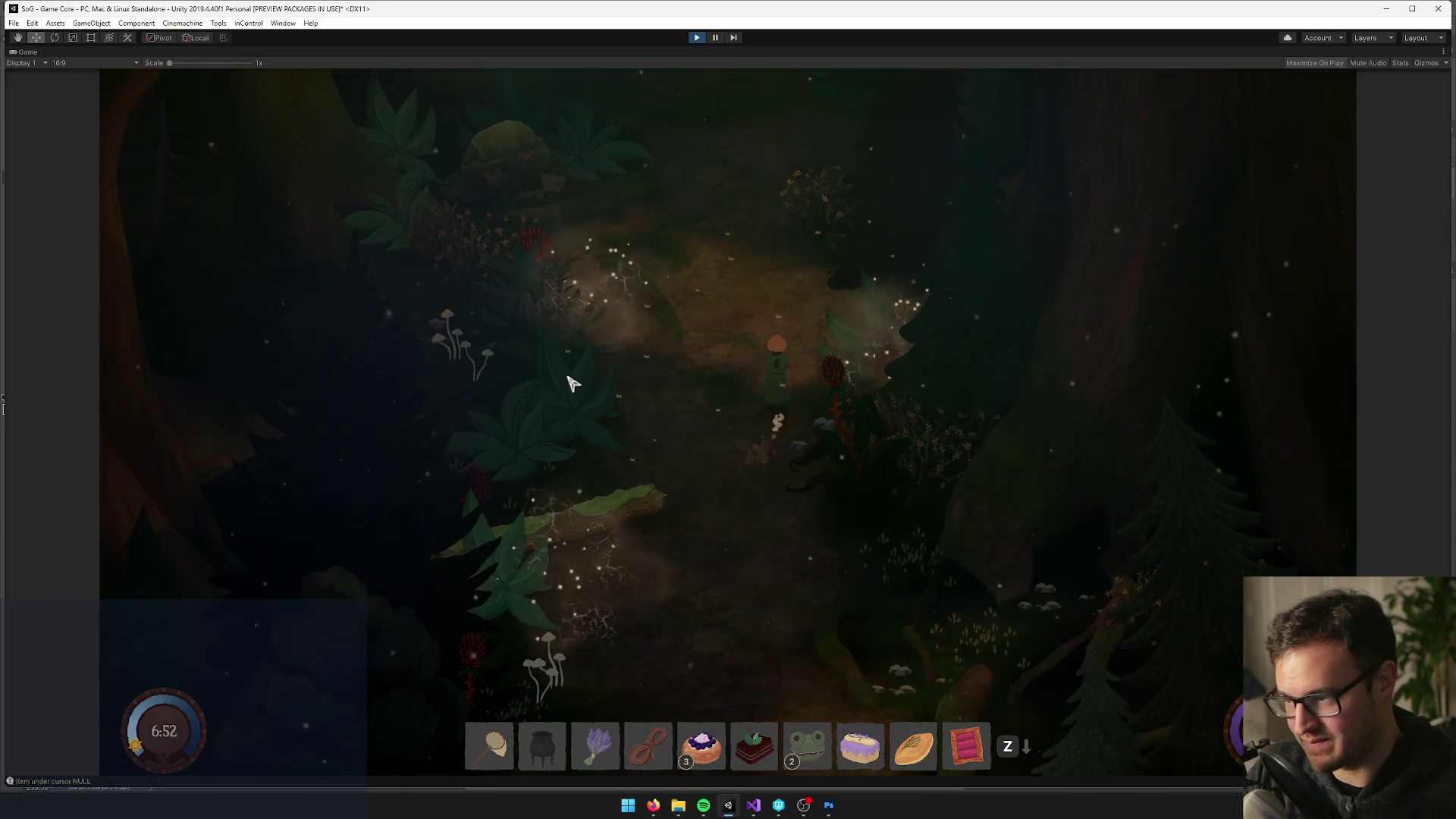
Move left into the bushes and harvest the sparkling spore plant with the net
{"action": "key", "text": "a"}
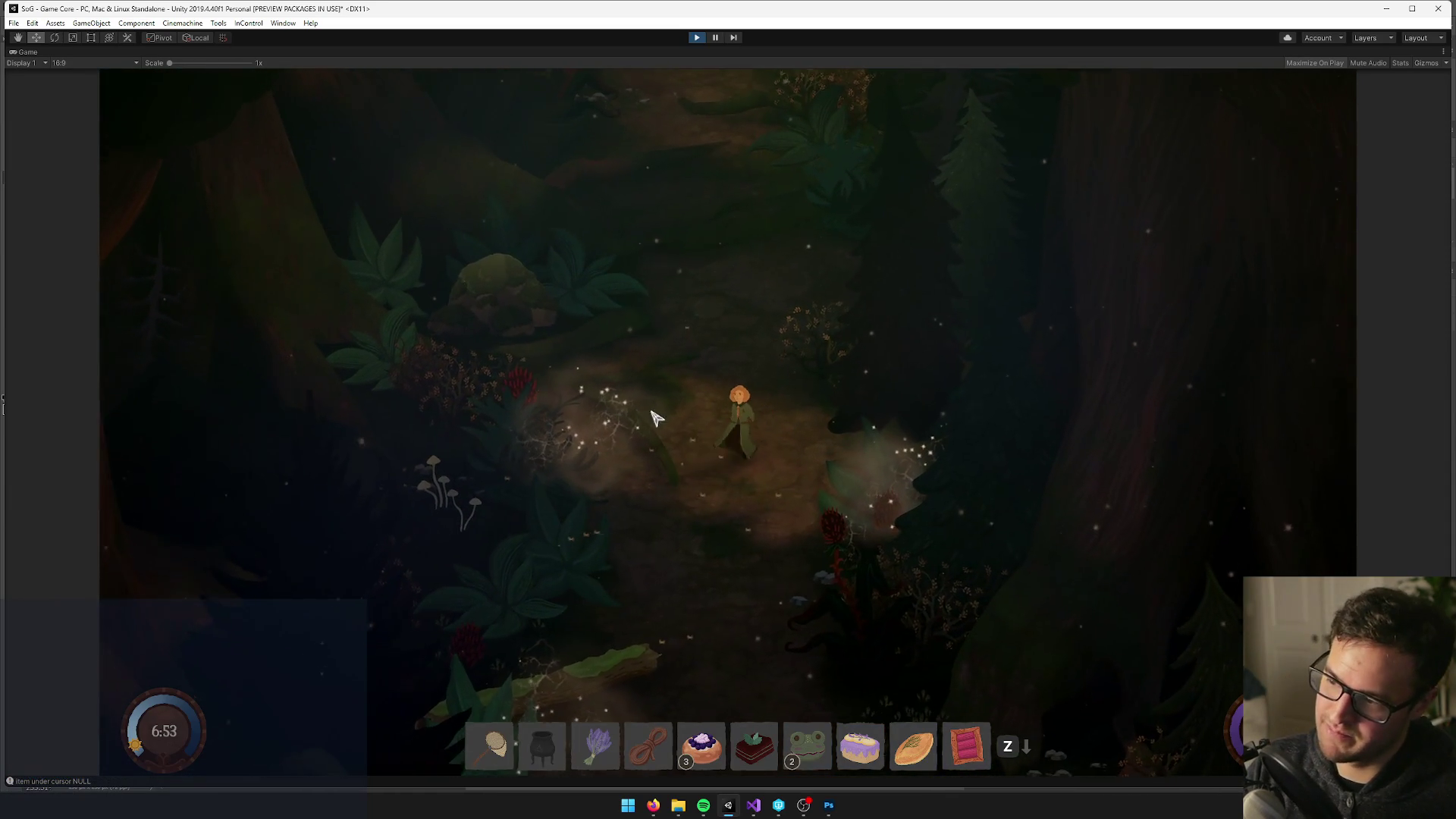
{"action": "key", "text": "a"}
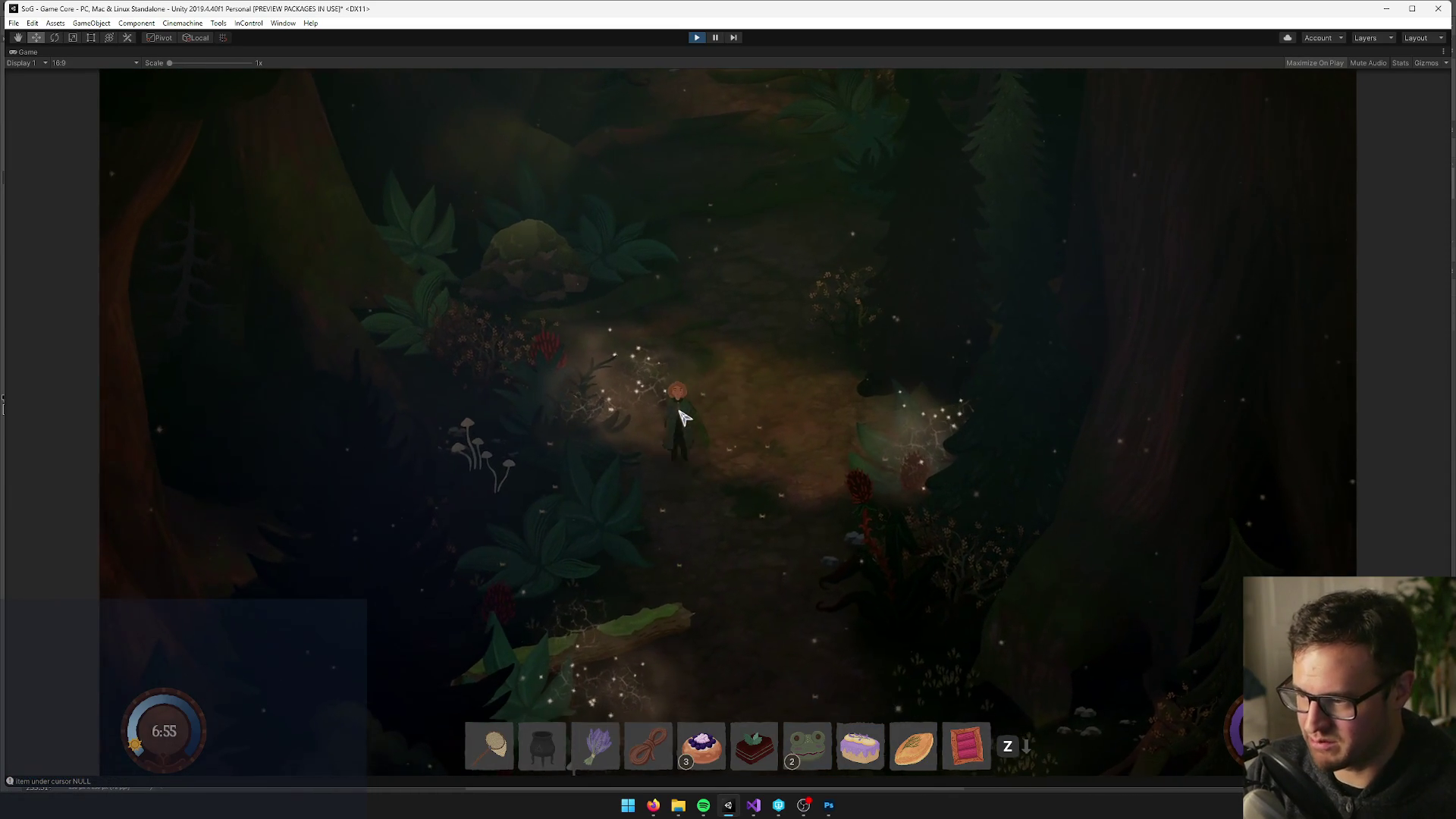
{"action": "key", "text": "1"}
{"action": "left_click", "coordinate": [779, 568]}
Walk the character up and right, then stop Play mode
{"action": "key", "text": "d"}
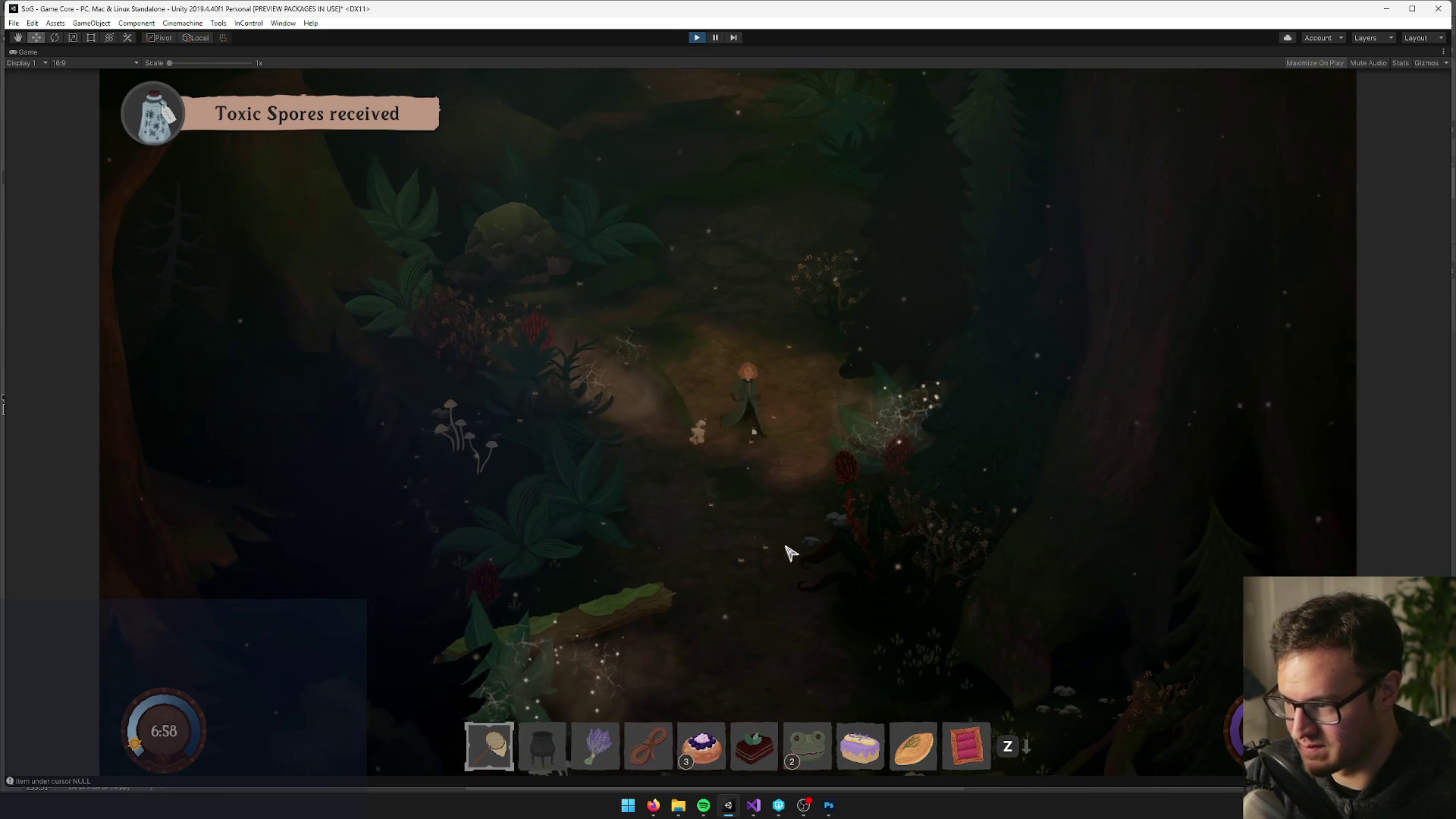
{"action": "key", "text": "w"}
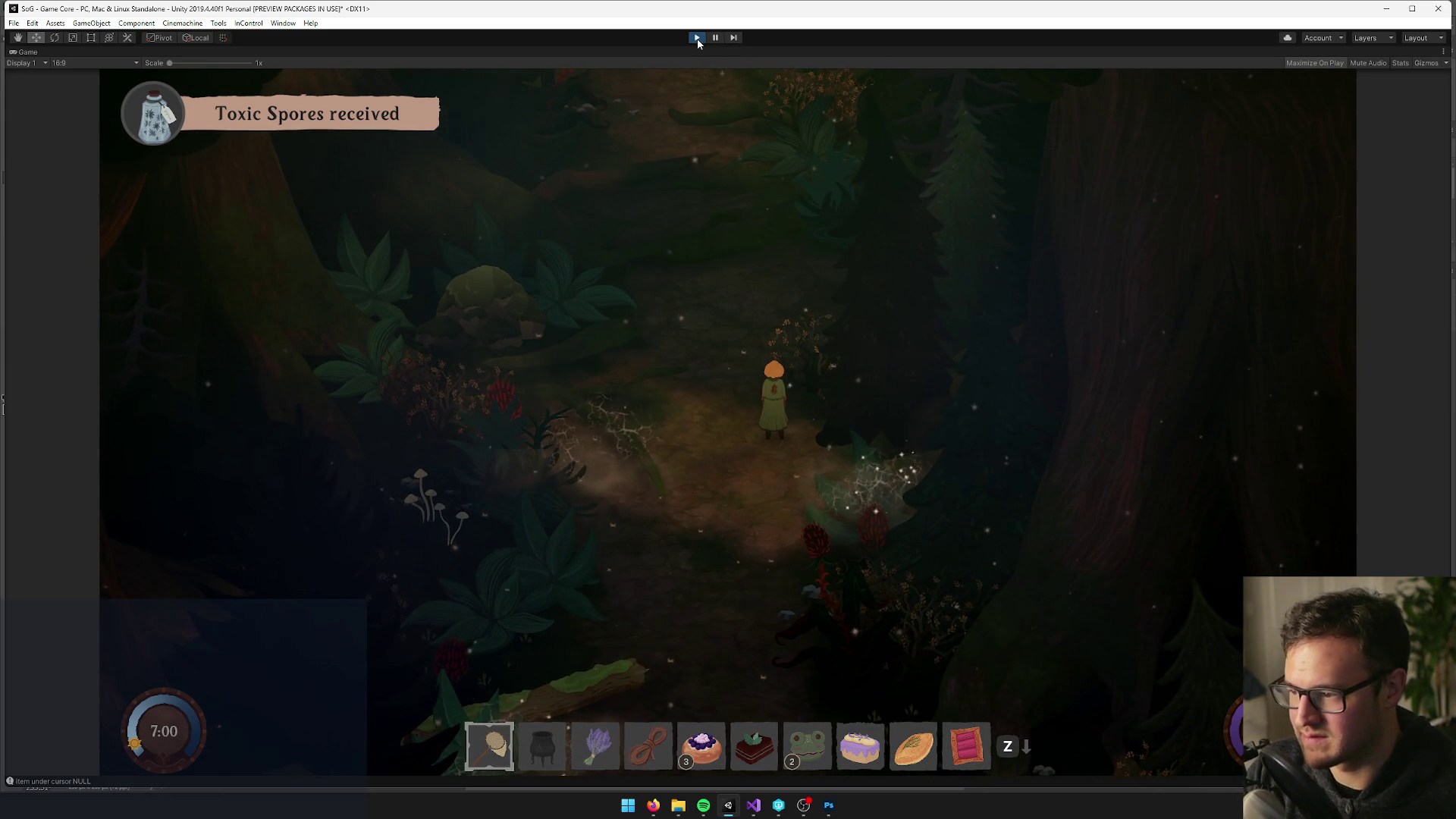
{"action": "key", "text": "w"}
{"action": "key", "text": "d"}
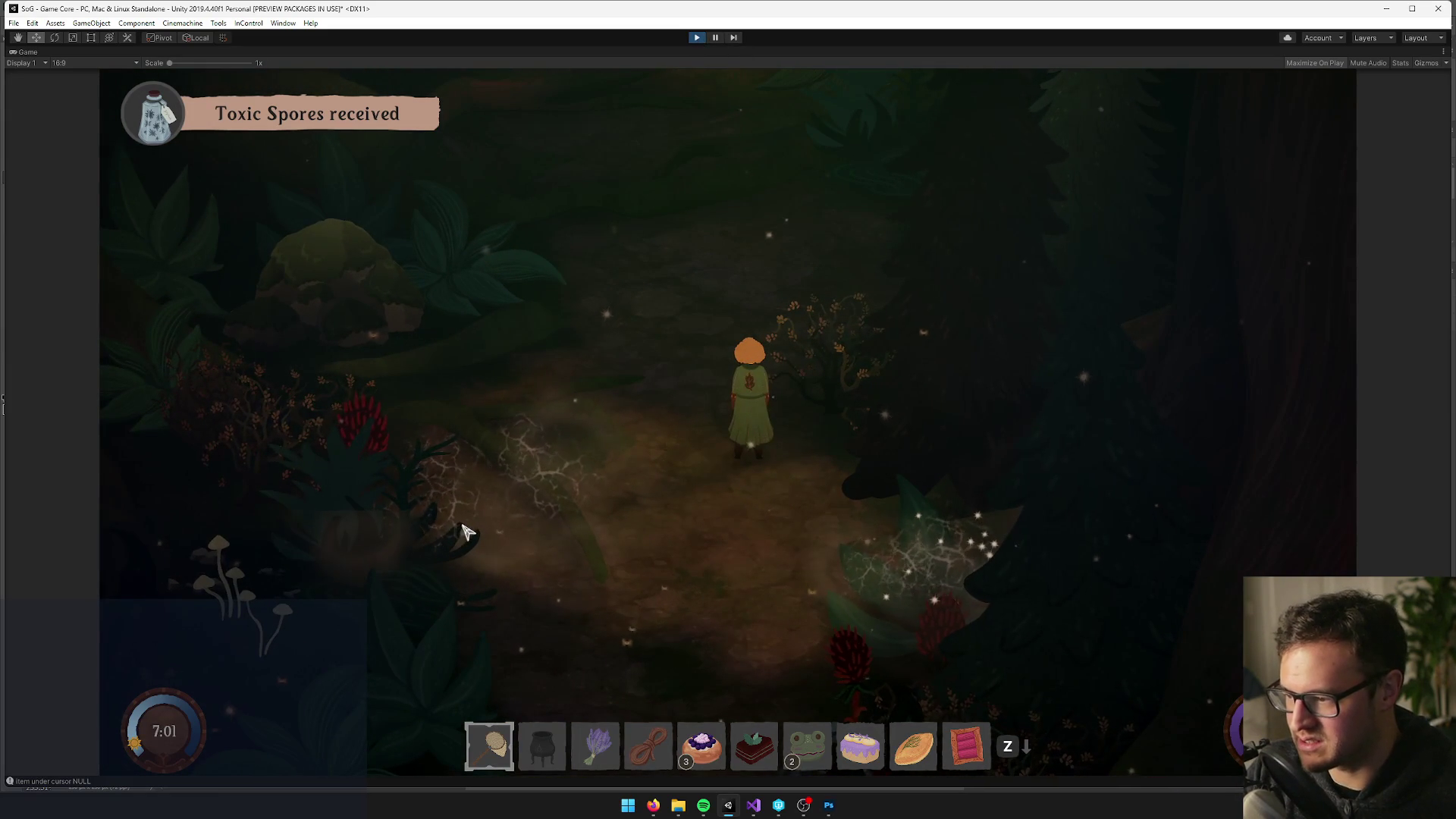
{"action": "left_click", "coordinate": [698, 38]}
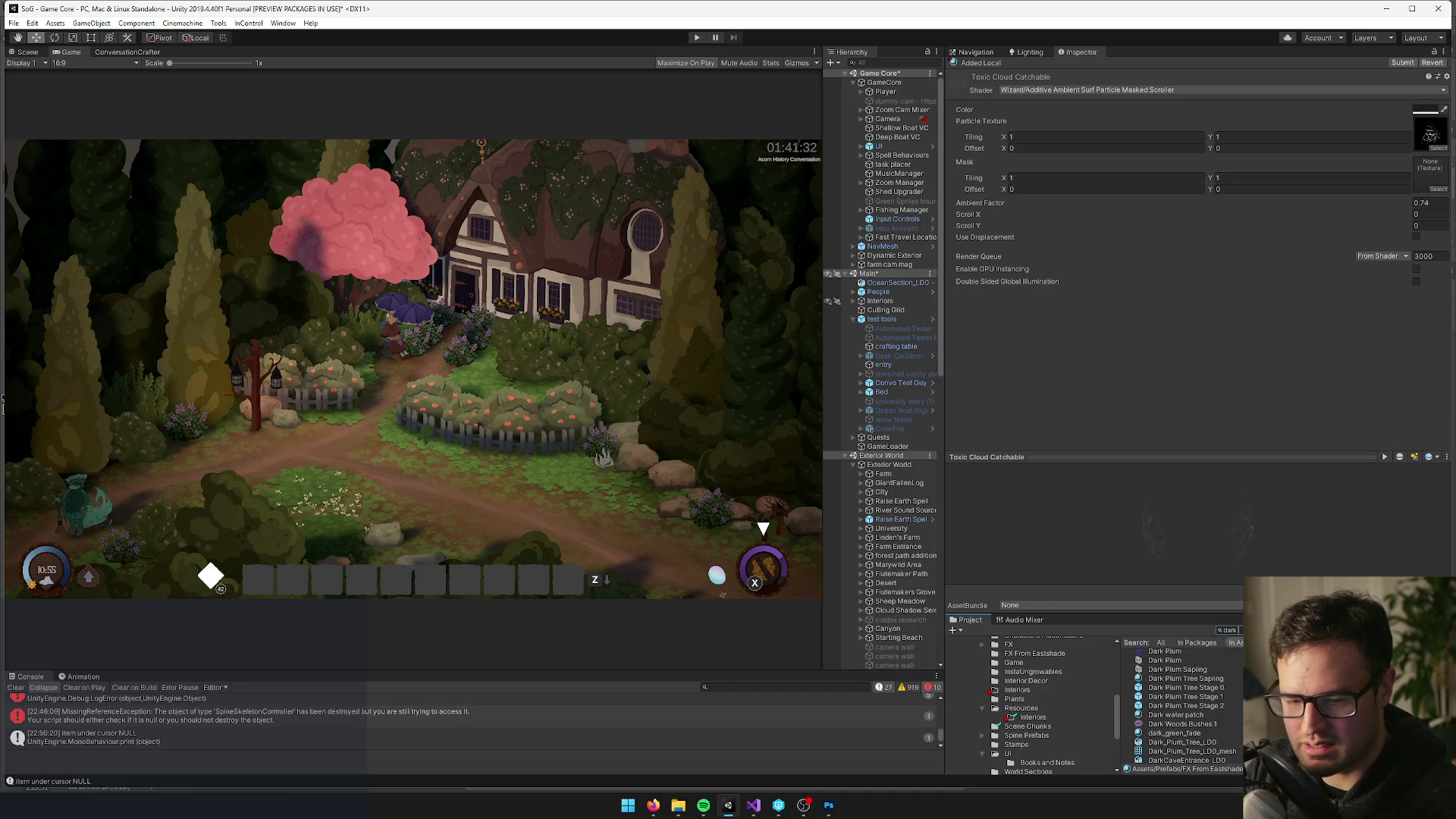
Clear the Project search and open the Toxic Spores prefab, viewing its collider in the Scene view
{"action": "key", "text": "Escape"}
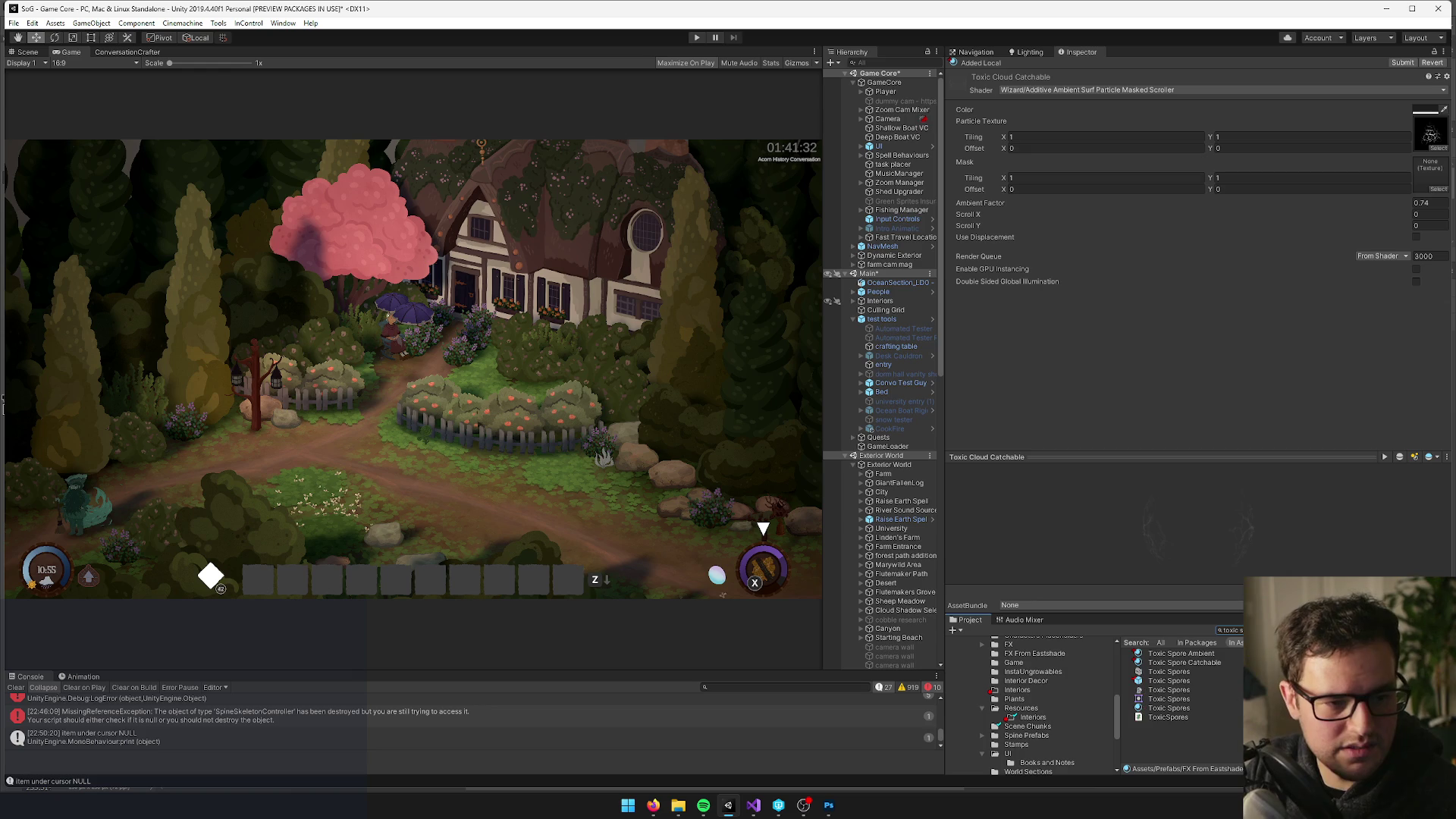
{"action": "left_click", "coordinate": [1169, 680]}
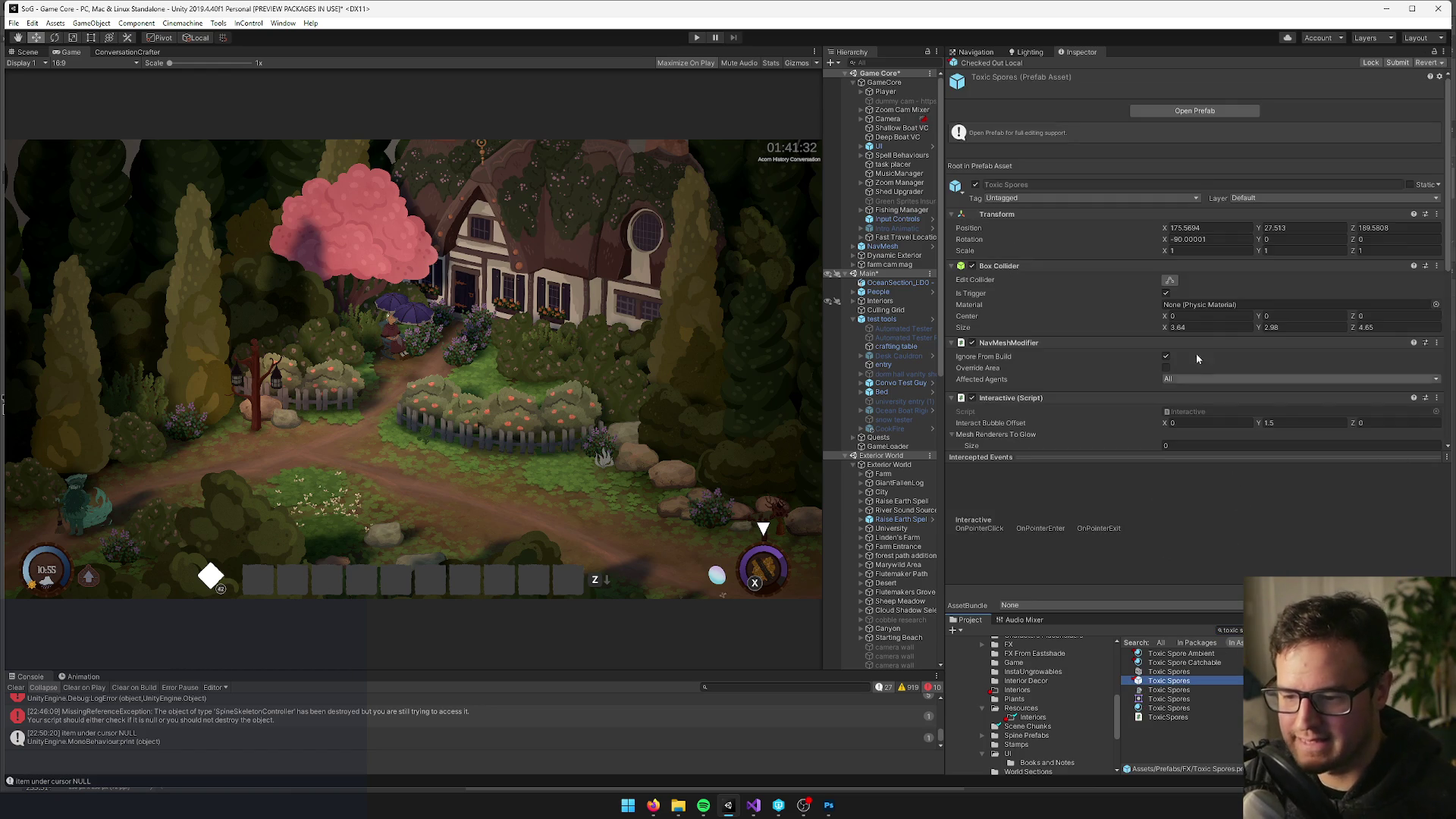
{"action": "left_click", "coordinate": [1181, 114]}
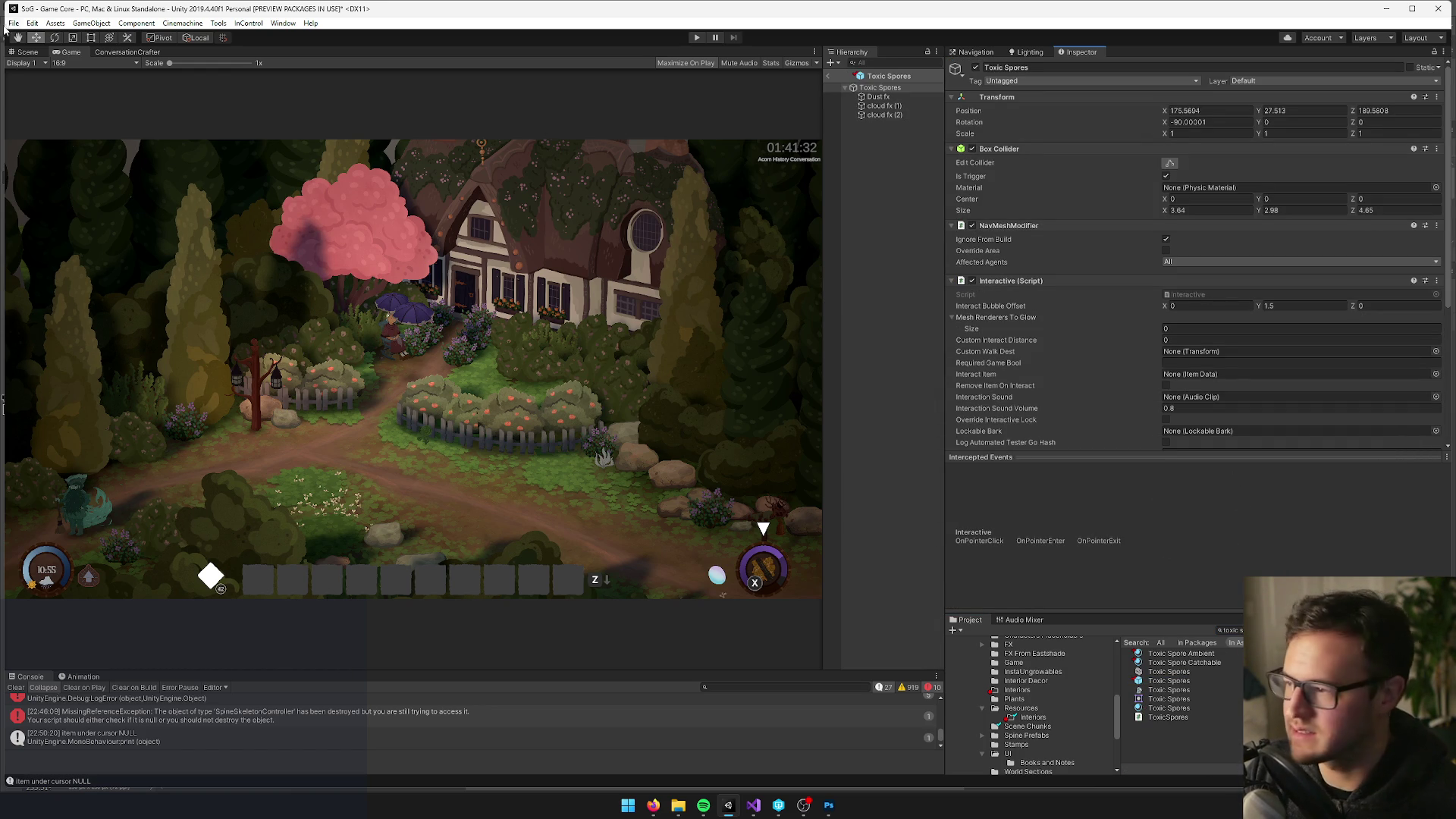
{"action": "left_click", "coordinate": [27, 53]}
{"action": "mouse_move", "coordinate": [396, 273]}
{"action": "left_mouse_down"}
{"action": "mouse_move", "coordinate": [474, 293]}
{"action": "mouse_move", "coordinate": [433, 321]}
{"action": "left_mouse_up"}
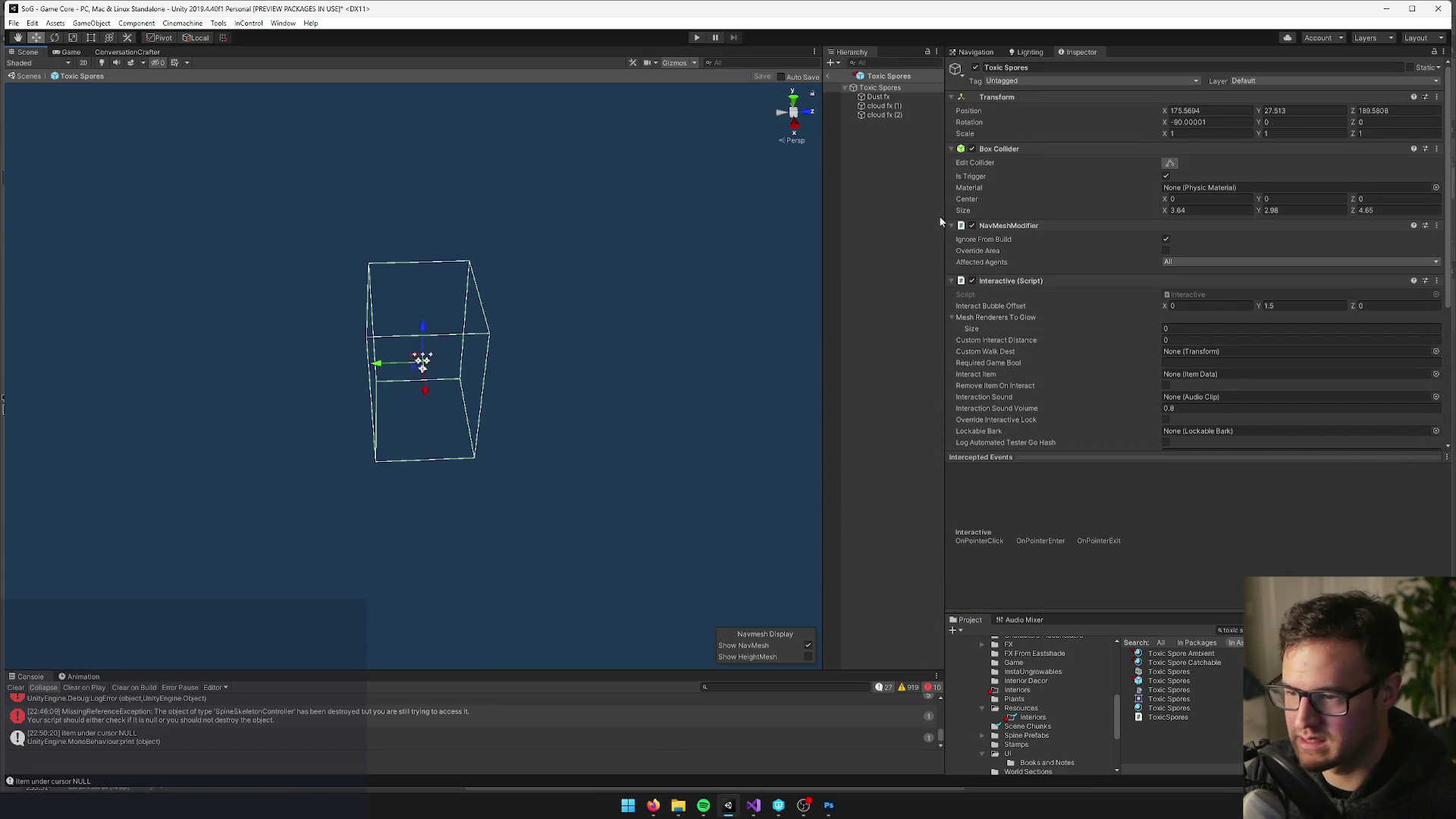
Delete the cloud fx (2) particle effect from the Toxic Spores prefab
{"action": "left_click", "coordinate": [886, 106]}
{"action": "key", "text": "Up"}
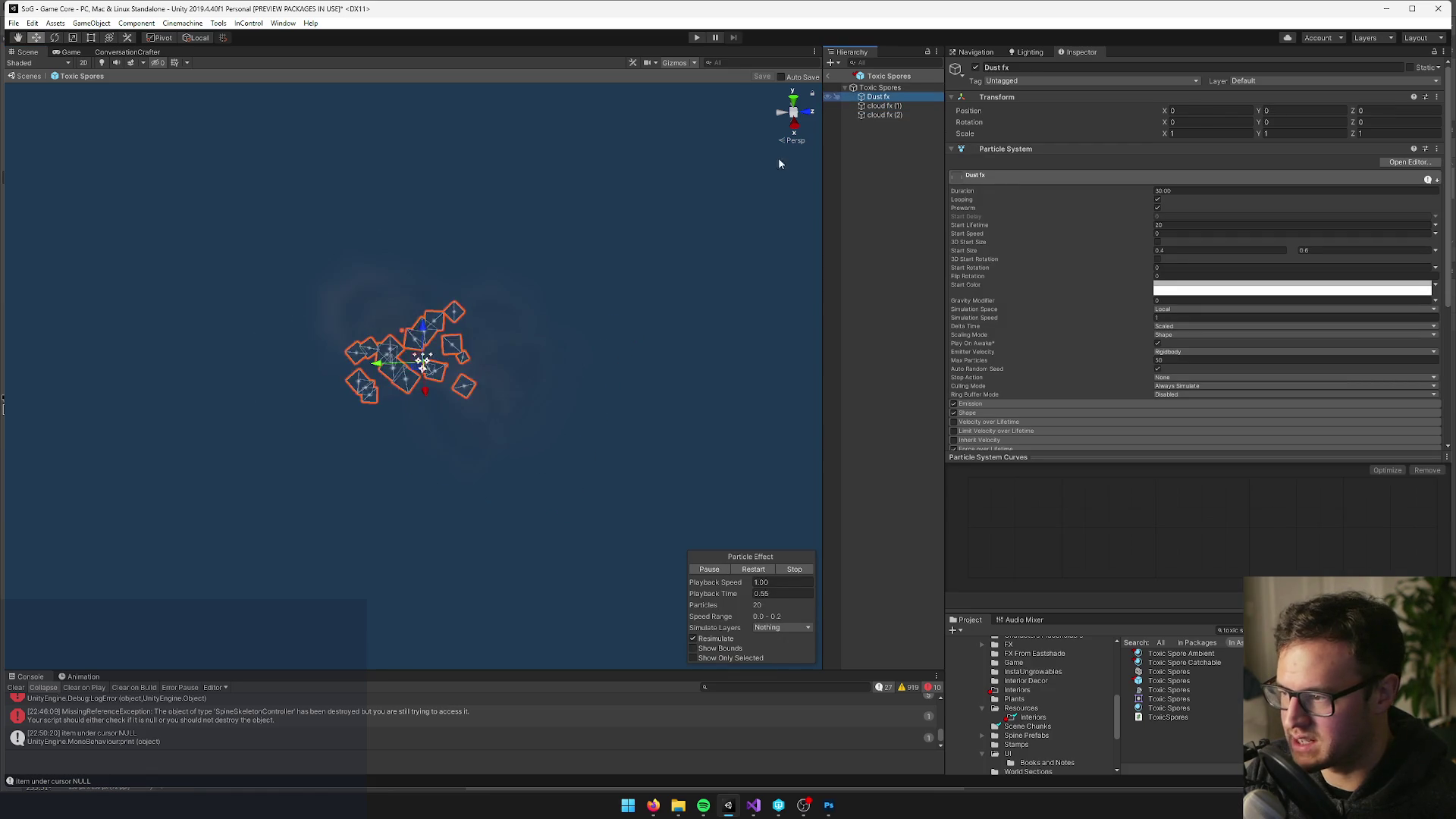
{"action": "left_click", "coordinate": [884, 114]}
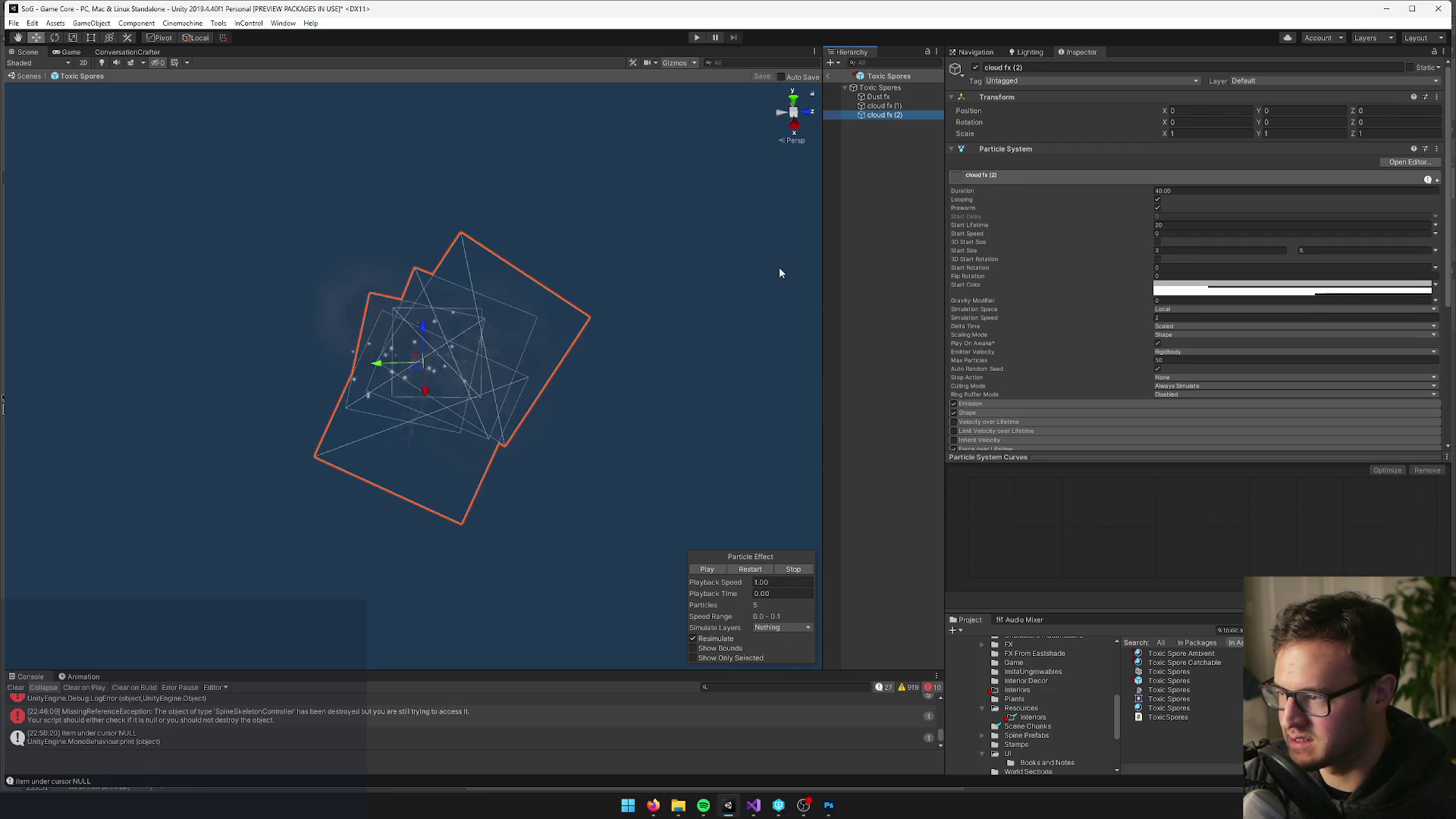
{"action": "key", "text": "Delete"}
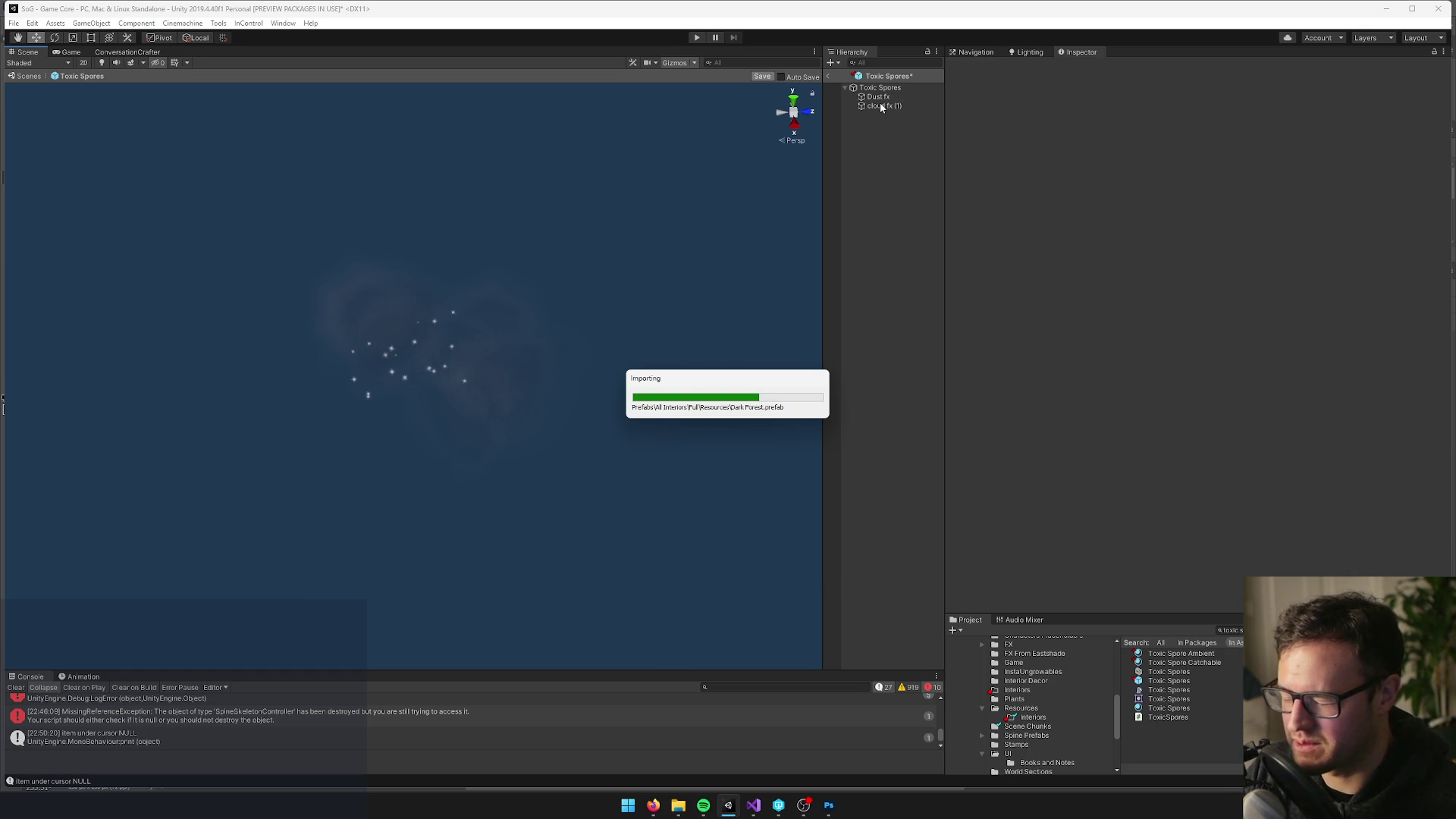
Set the cloud fx (1) emitter Shape Scale to 4, 4, 2
{"action": "left_click", "coordinate": [877, 106]}
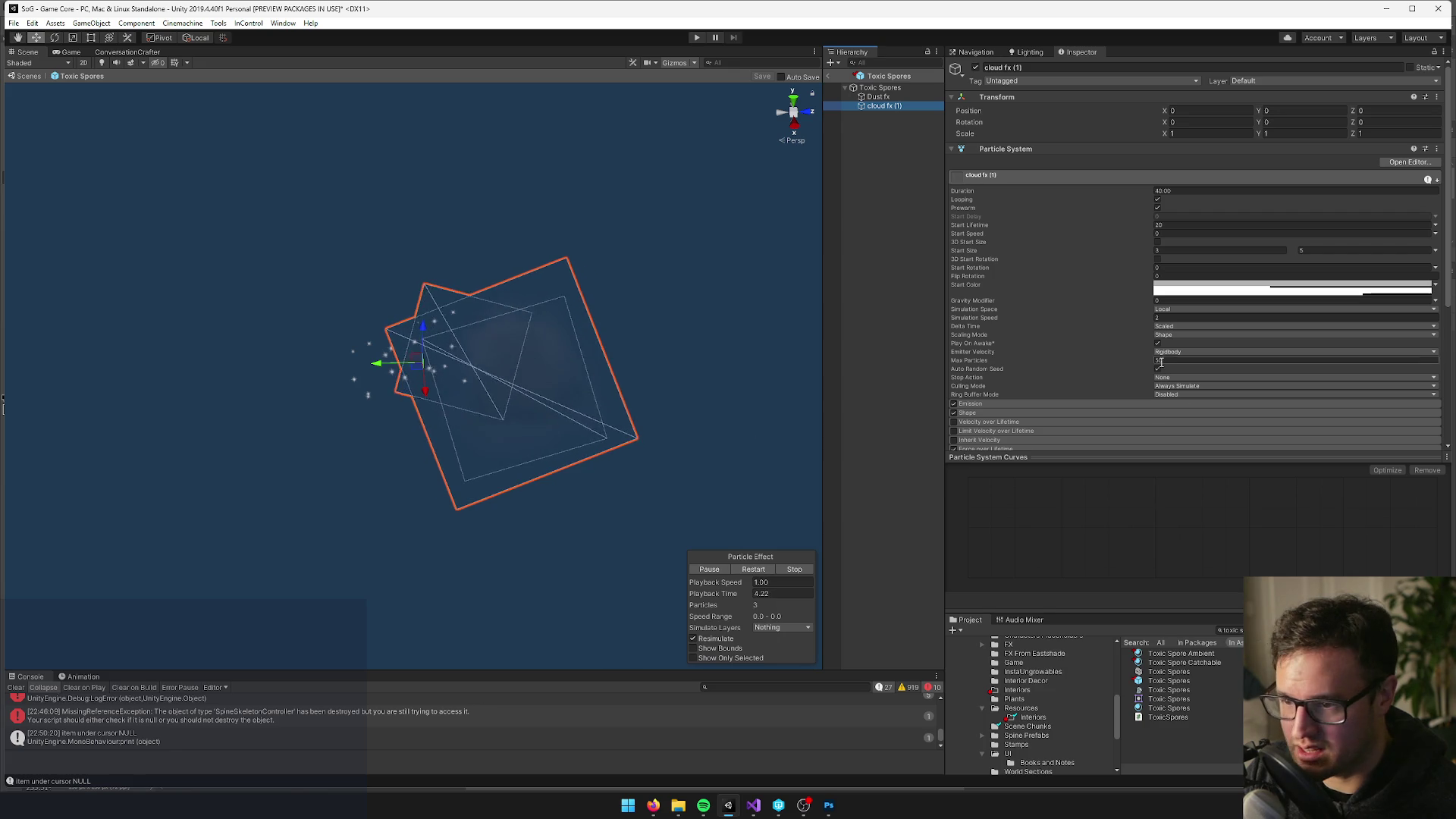
{"action": "left_click", "coordinate": [983, 413]}
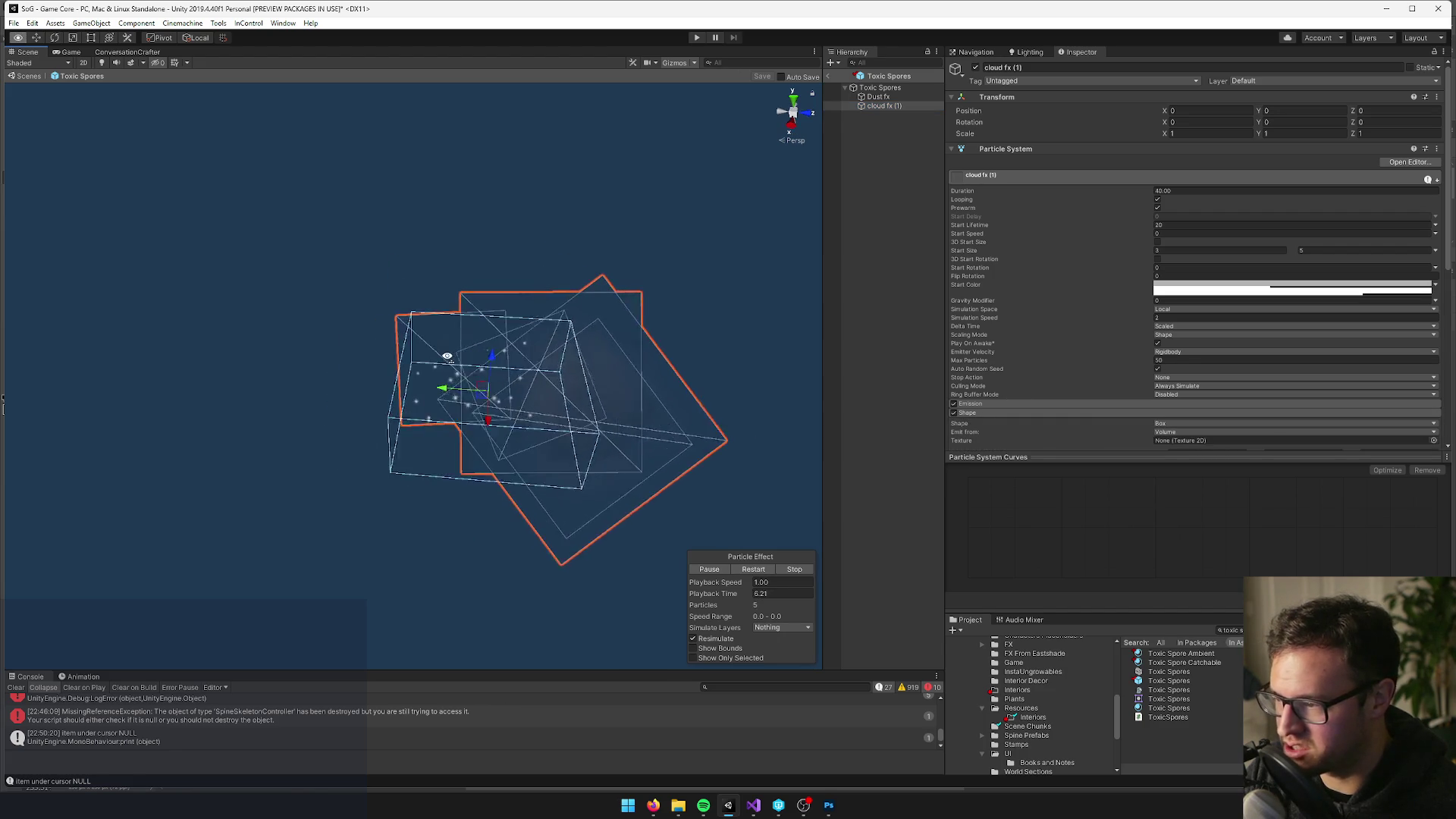
{"action": "scroll", "coordinate": [1222, 345], "scroll_direction": "down", "scroll_amount": 3}
{"action": "double_click", "coordinate": [1177, 368]}
{"action": "type", "text": "4"}
{"action": "key", "text": "Tab"}
{"action": "type", "text": "4"}
{"action": "key", "text": "Return"}
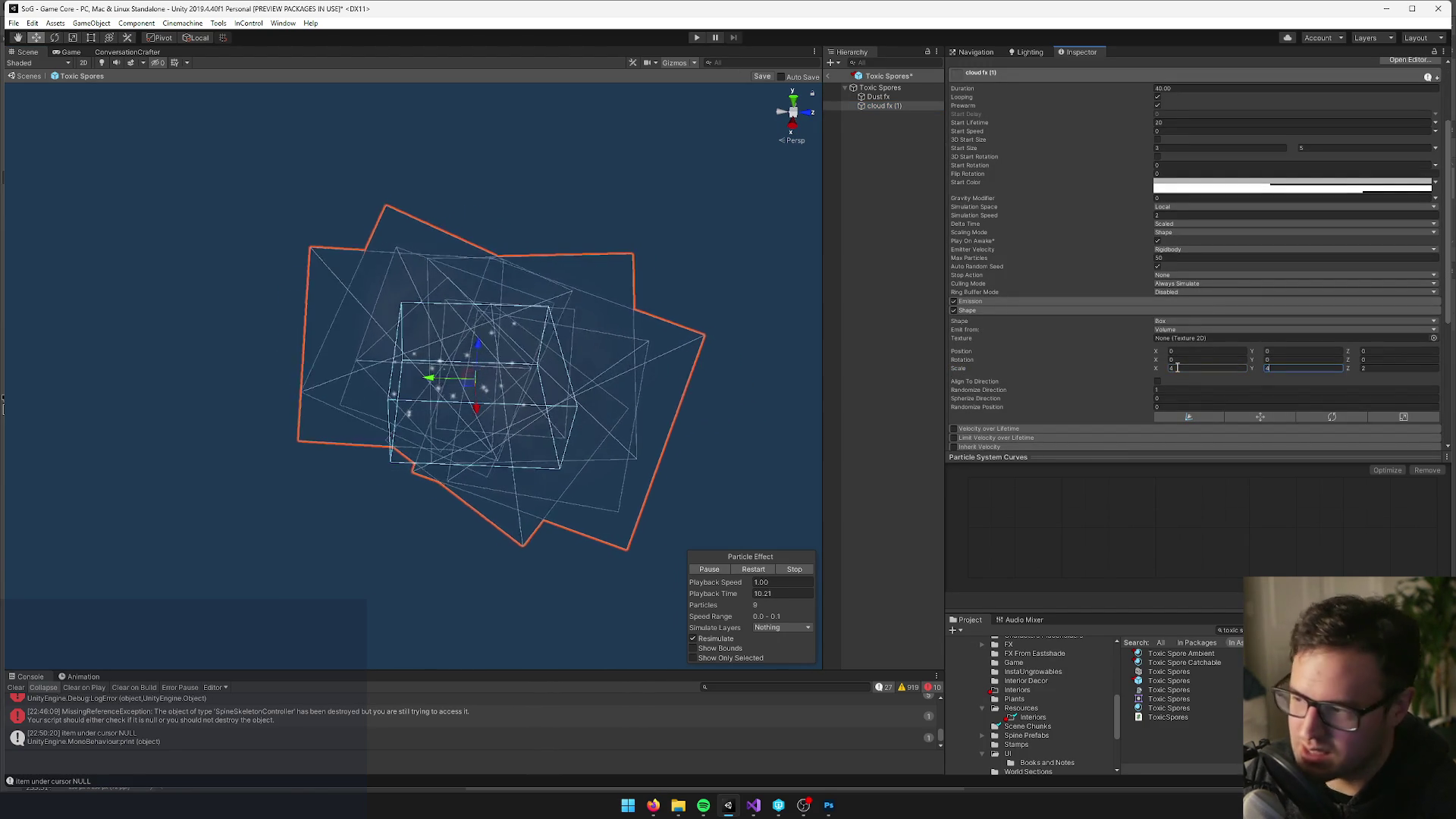
{"action": "left_click_drag", "start_coordinate": [445, 386], "coordinate": [497, 414]}
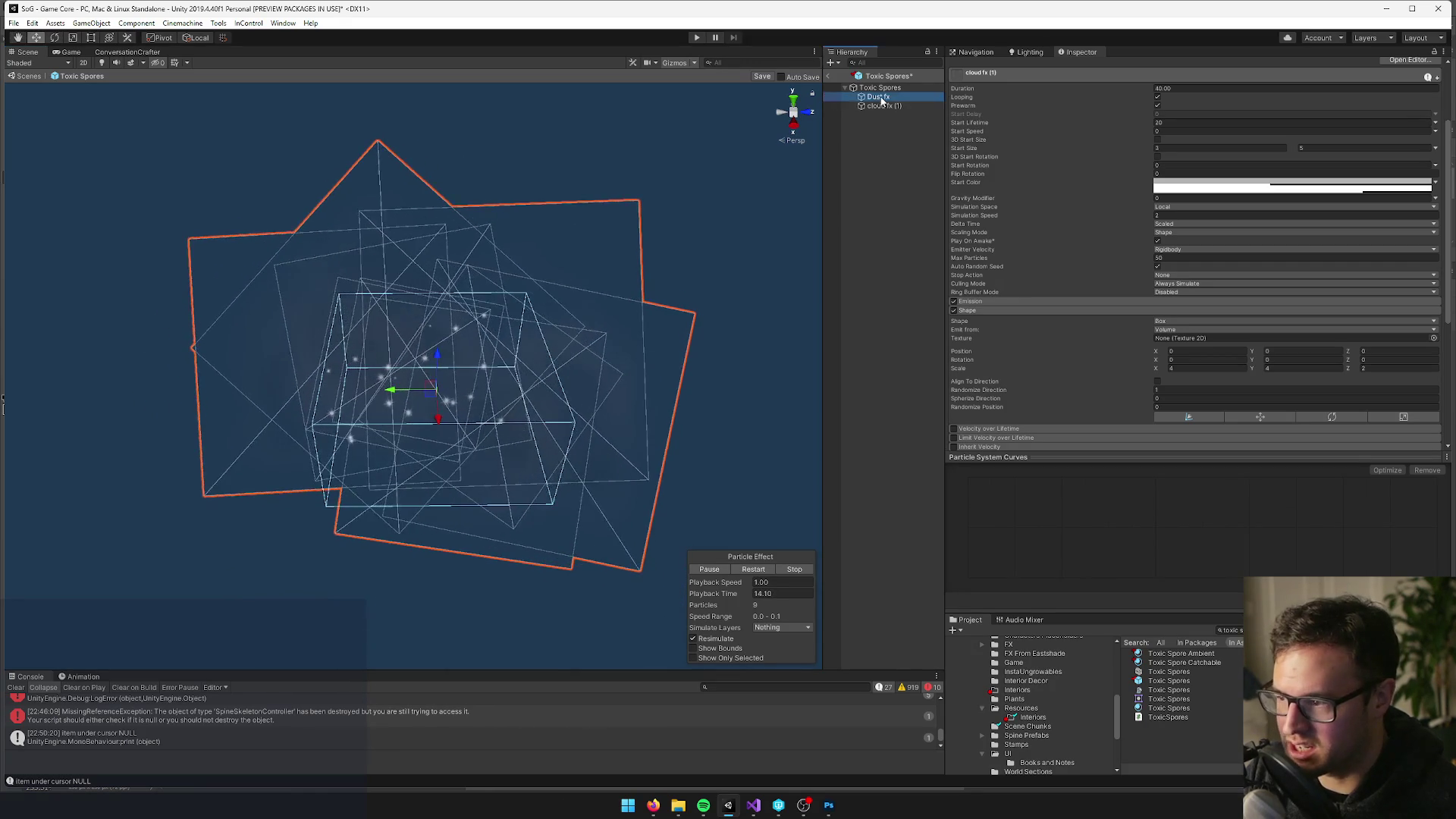
Compare the Dust fx shape settings with cloud fx (1) in the scene
{"action": "left_click", "coordinate": [834, 96]}
{"action": "left_click", "coordinate": [986, 310]}
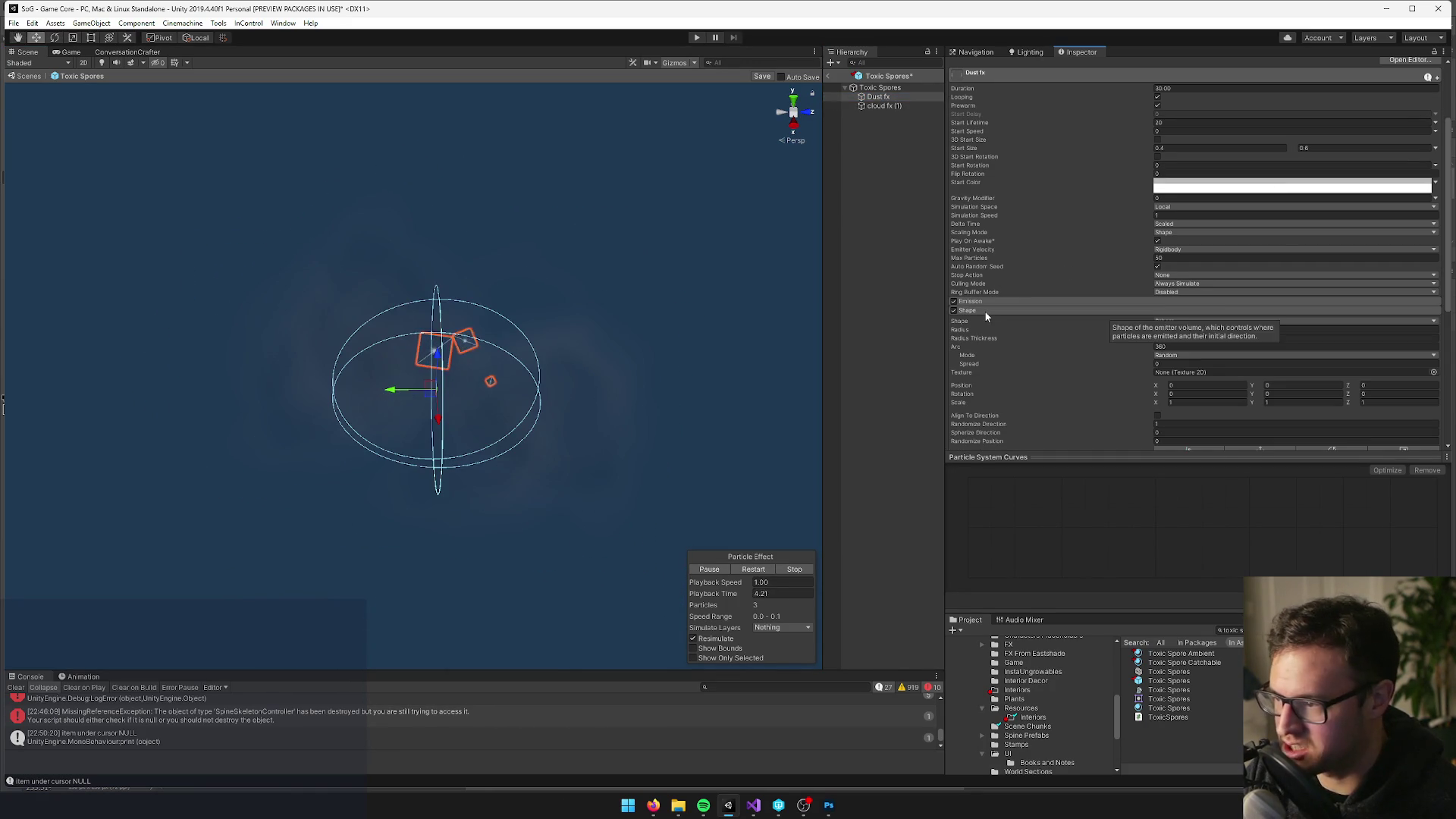
{"action": "left_click", "coordinate": [877, 107], "text": "ctrl"}
{"action": "left_click_drag", "start_coordinate": [605, 238], "coordinate": [597, 244]}
{"action": "scroll", "coordinate": [599, 245], "scroll_direction": "down", "scroll_amount": 5}
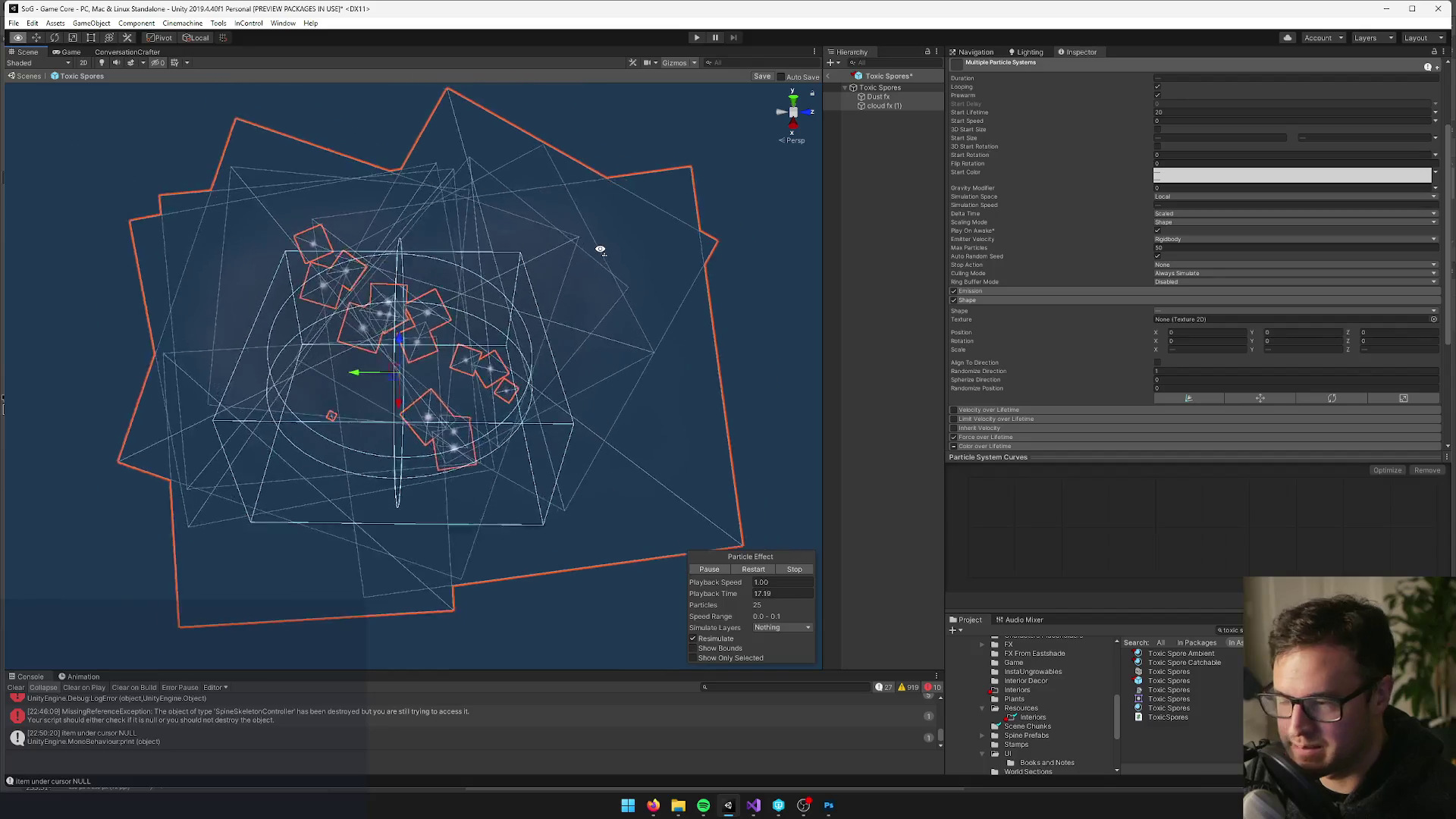
{"action": "left_click", "coordinate": [893, 108]}
{"action": "left_click", "coordinate": [893, 108]}
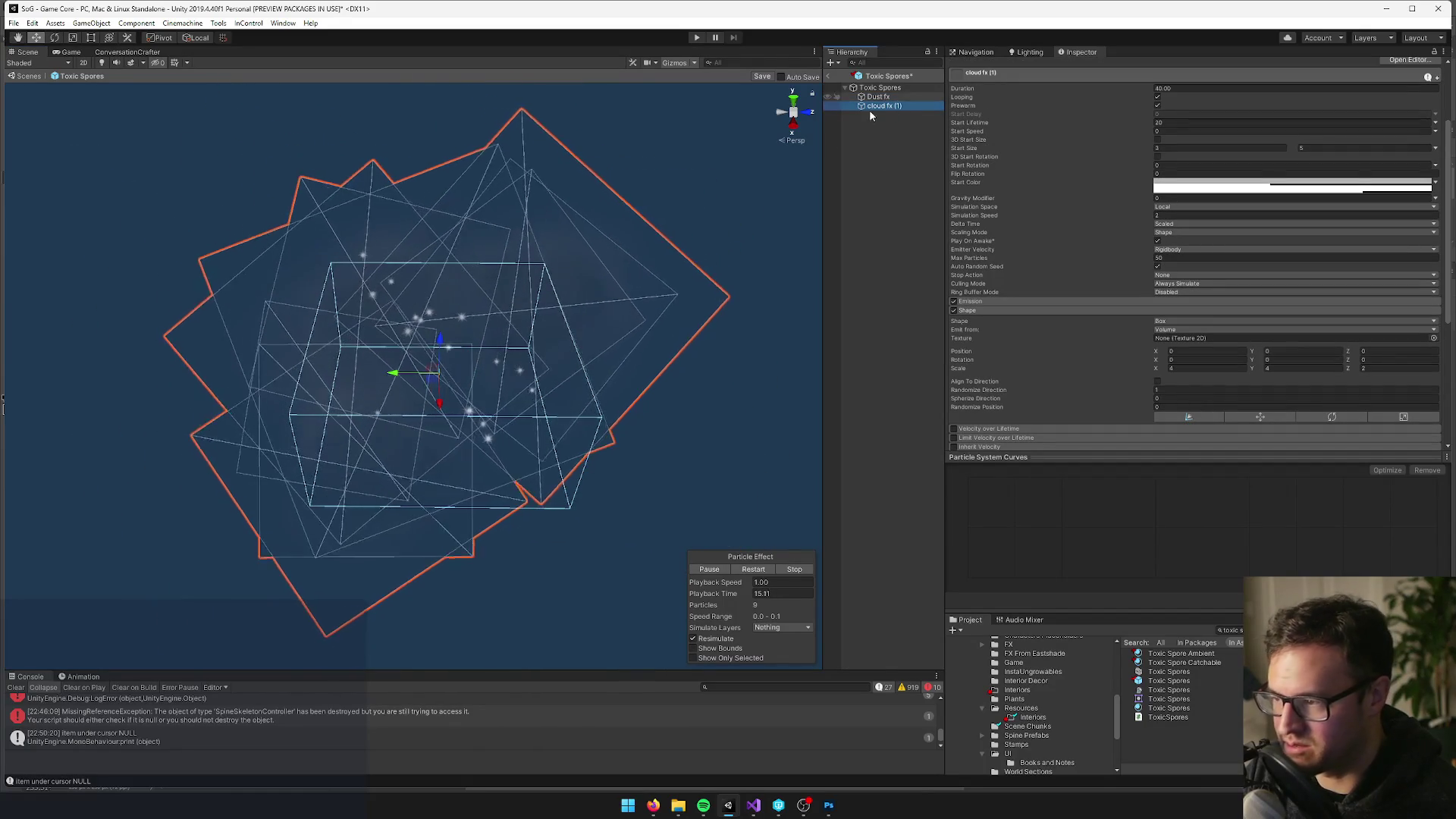
Open the ToxicSpores script from the Toxic Spores root object in Visual Studio
{"action": "left_click", "coordinate": [884, 88]}
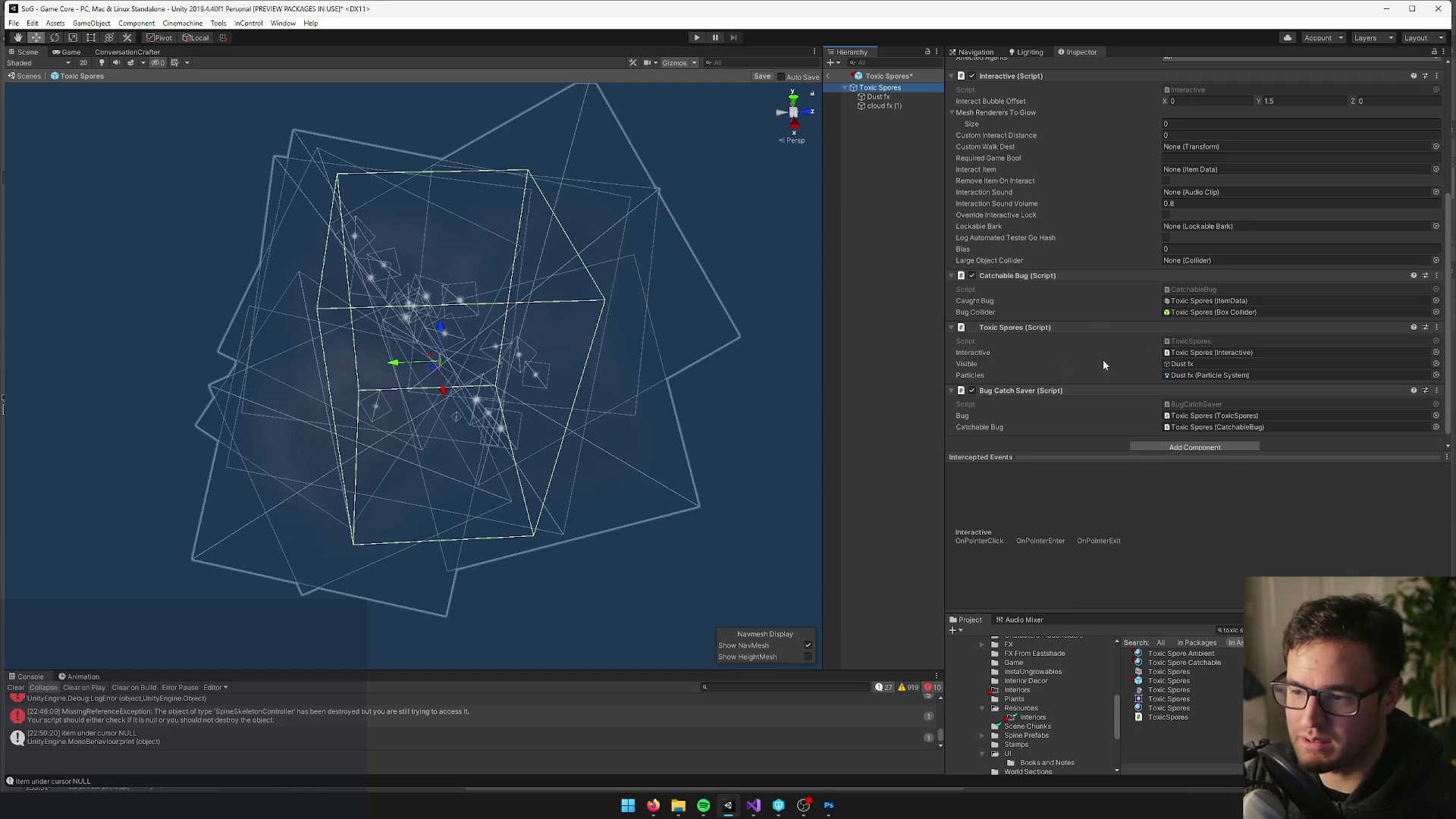
{"action": "left_click", "coordinate": [1193, 342]}
{"action": "double_click", "coordinate": [1194, 341]}
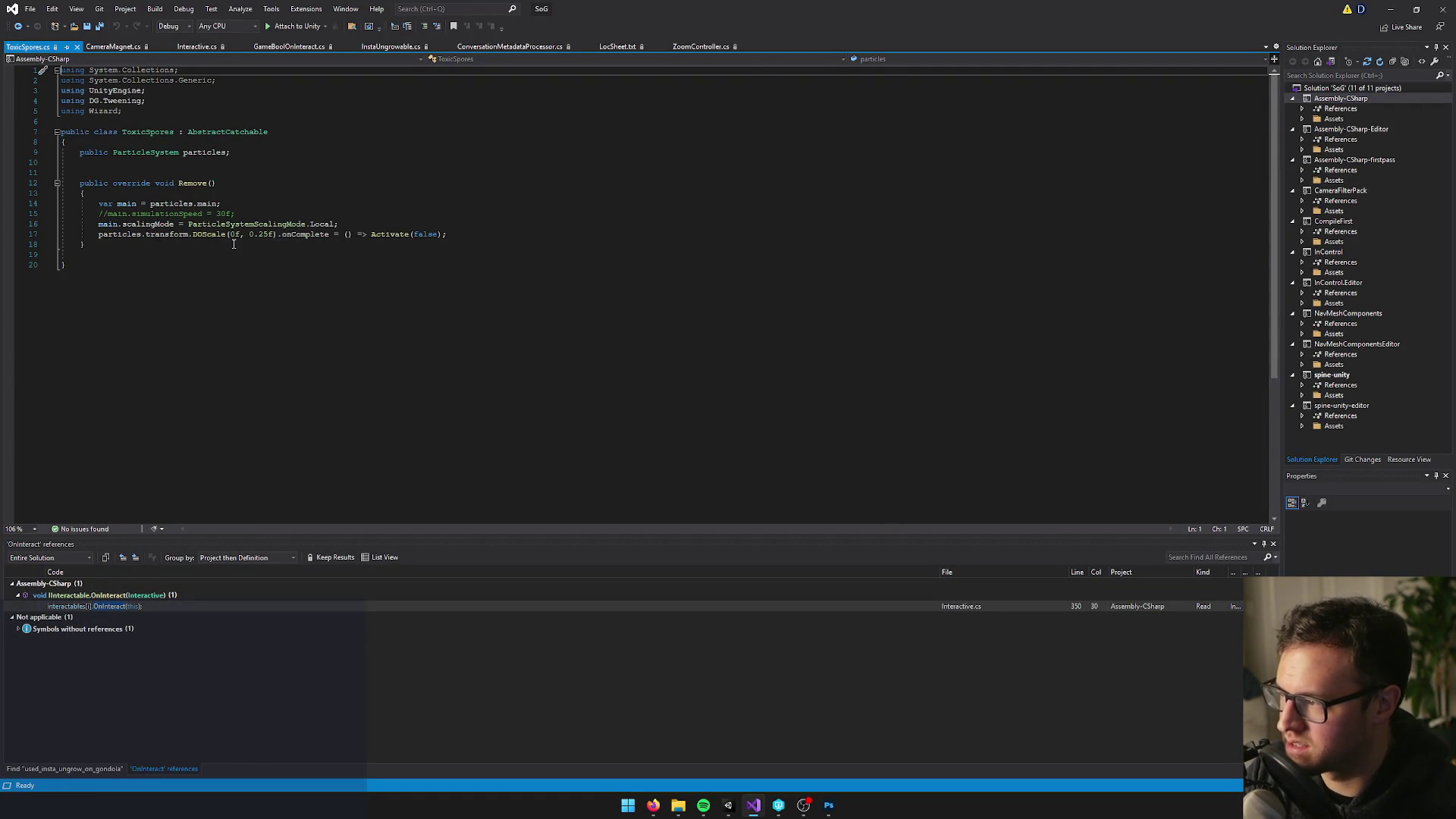
Review the DOScale and scaling mode lines of Remove() in ToxicSpores.cs
{"action": "left_click", "coordinate": [170, 235]}
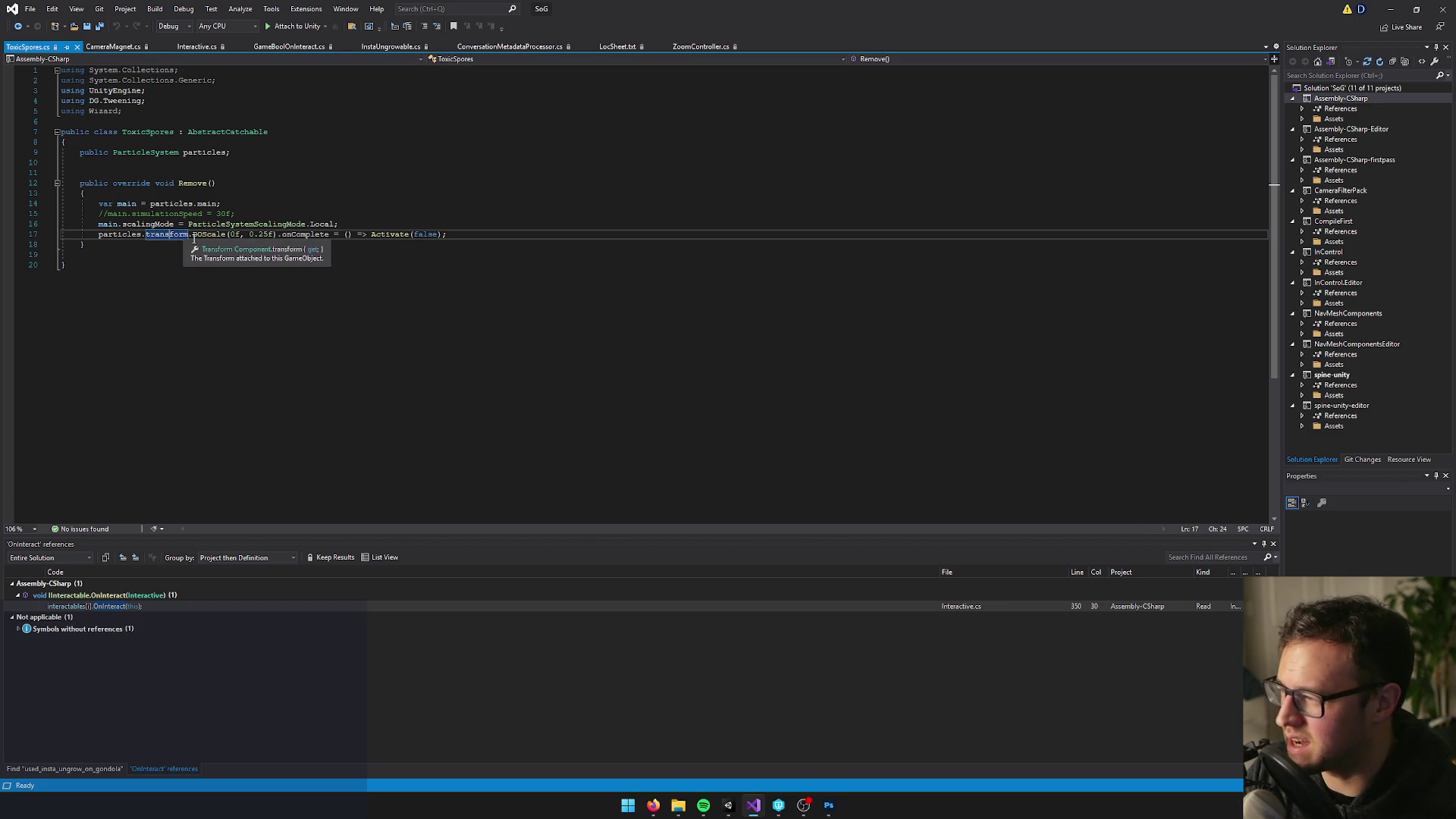
{"action": "left_click", "coordinate": [144, 161]}
{"action": "key", "text": "alt+Tab"}
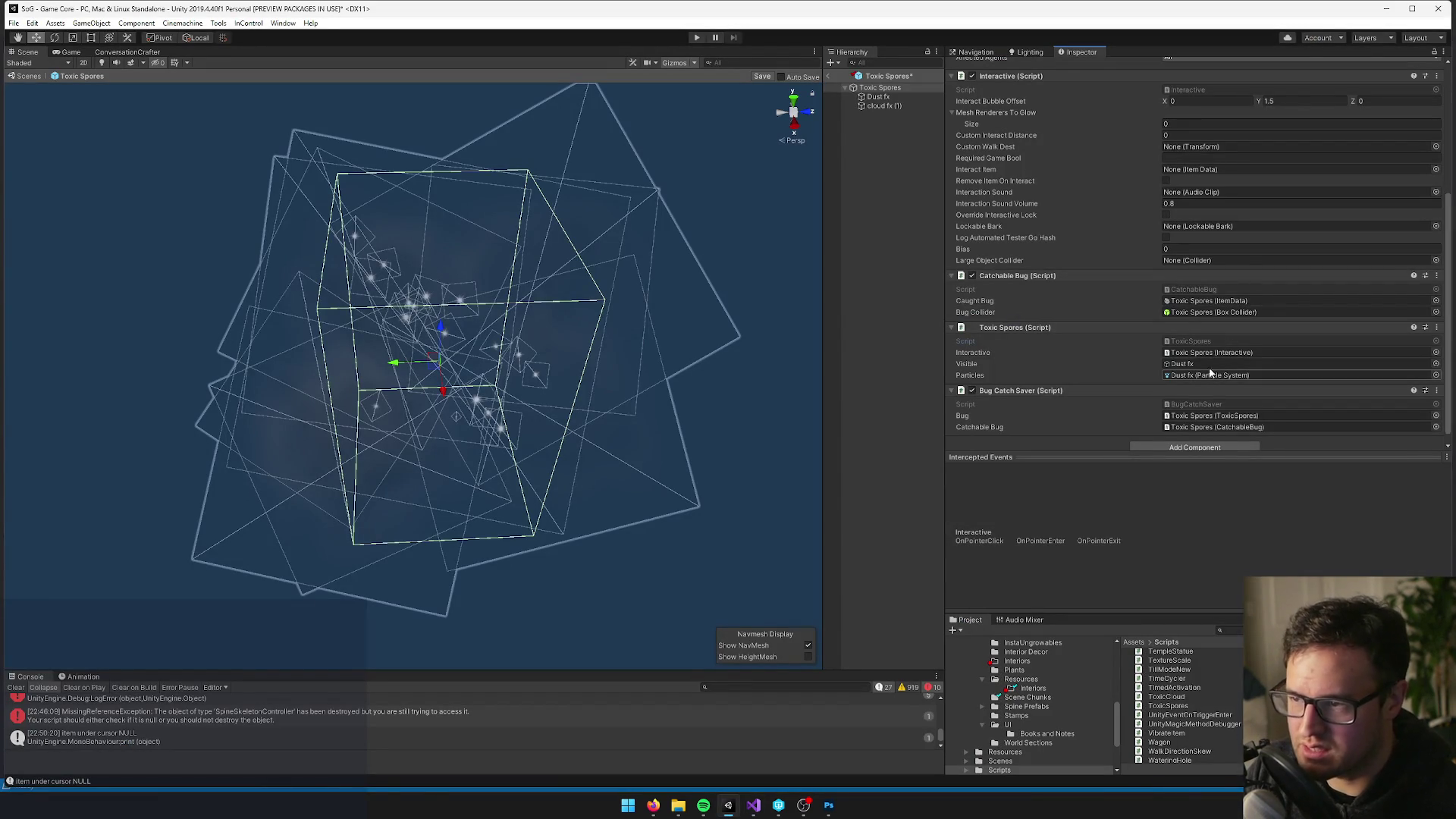
Set the cloud fx (1) particle system's Scaling Mode to Hierarchy
{"action": "left_click", "coordinate": [883, 106]}
{"action": "key", "text": "r"}
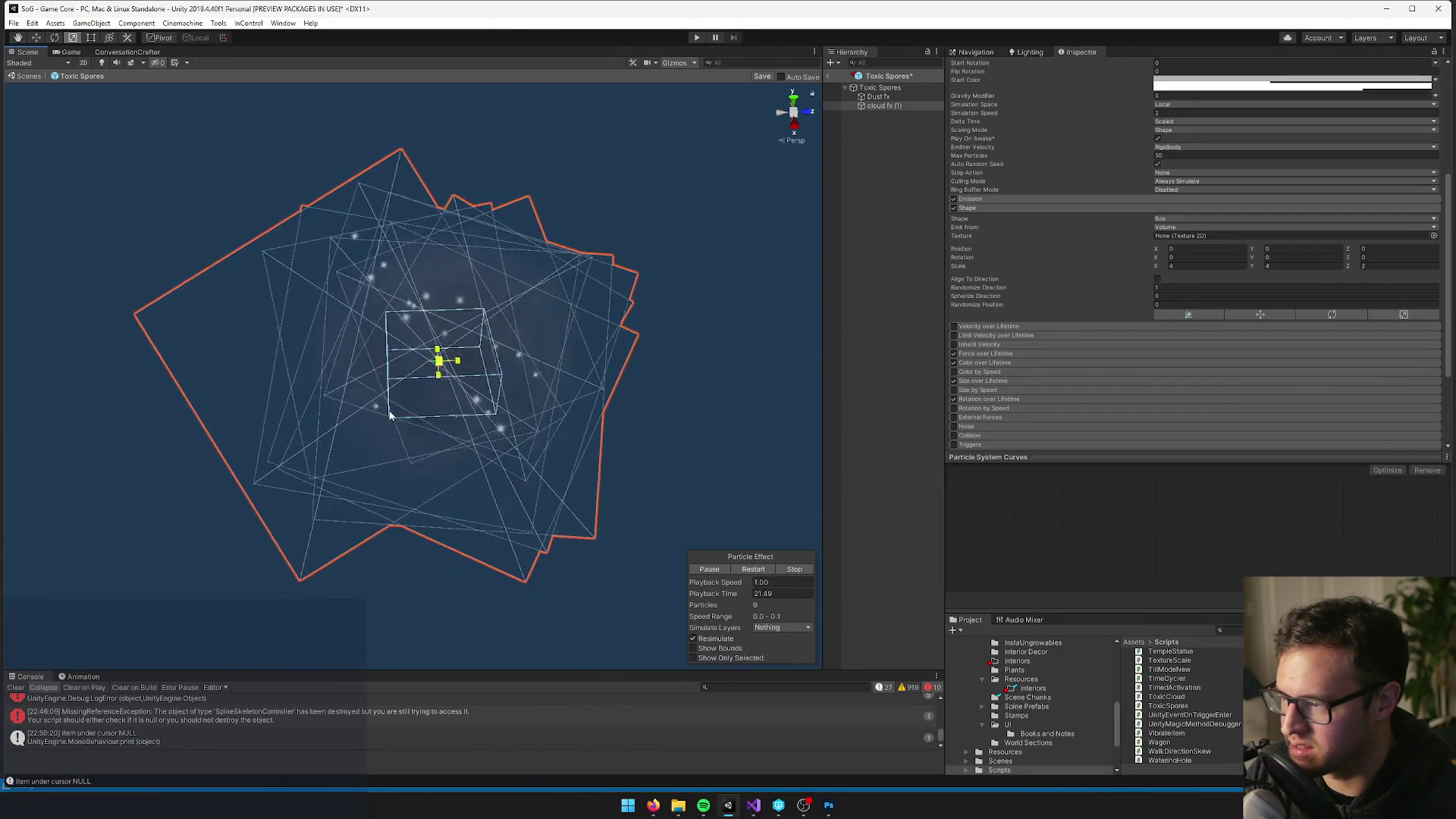
{"action": "left_click_drag", "start_coordinate": [495, 339], "coordinate": [500, 342]}
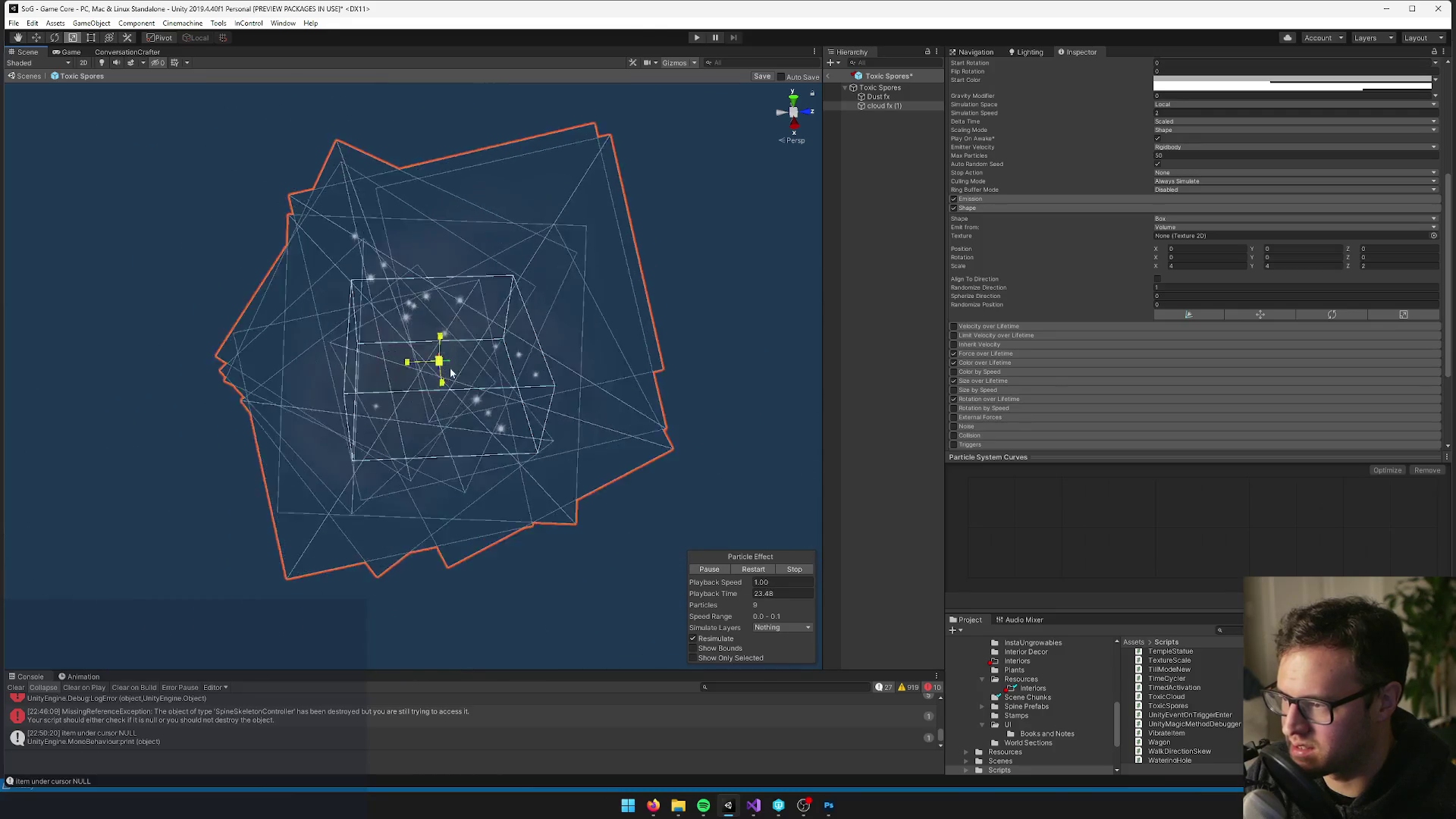
{"action": "scroll", "coordinate": [1150, 233], "scroll_direction": "up", "scroll_amount": 5}
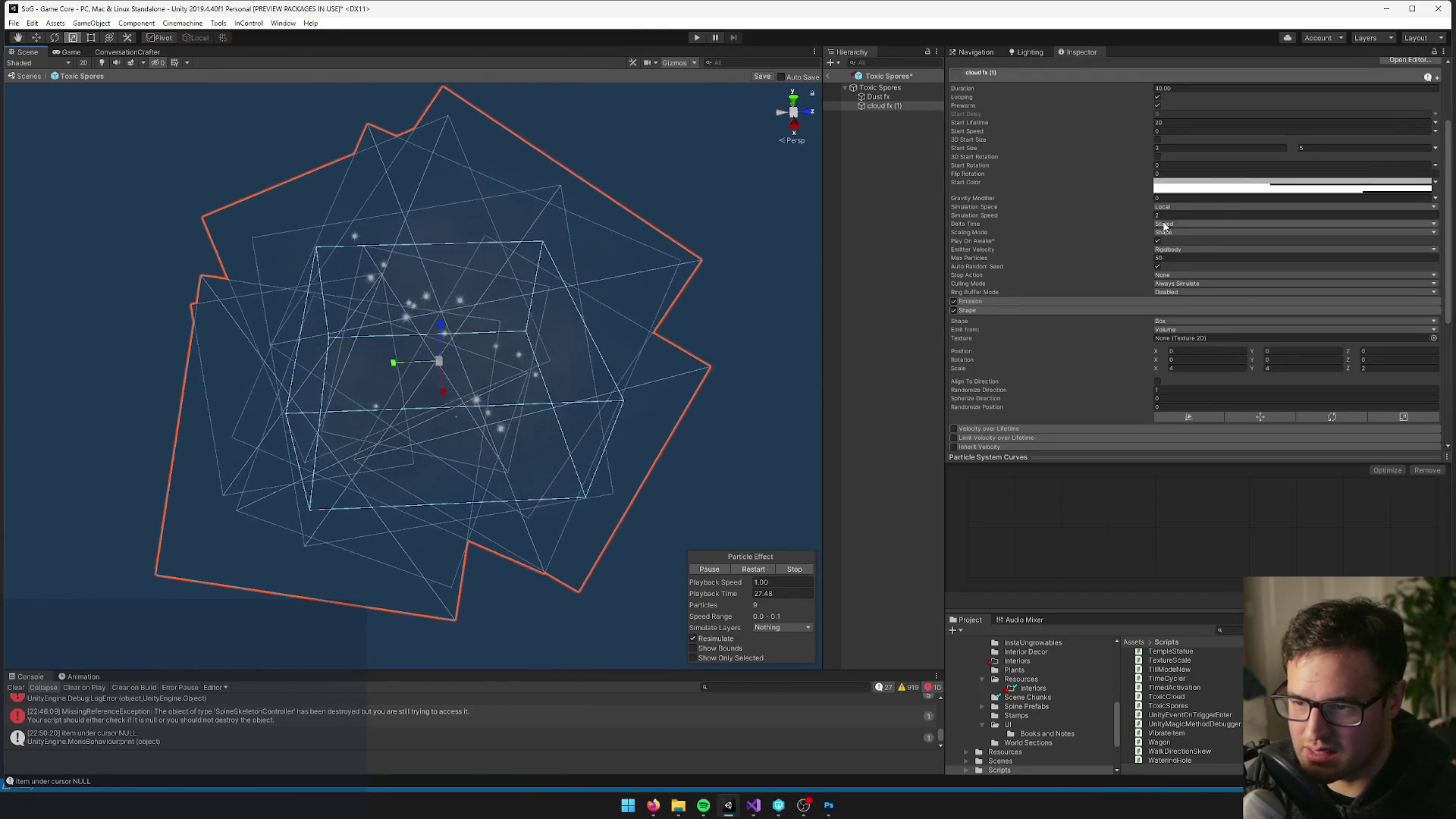
{"action": "left_click", "coordinate": [1170, 233]}
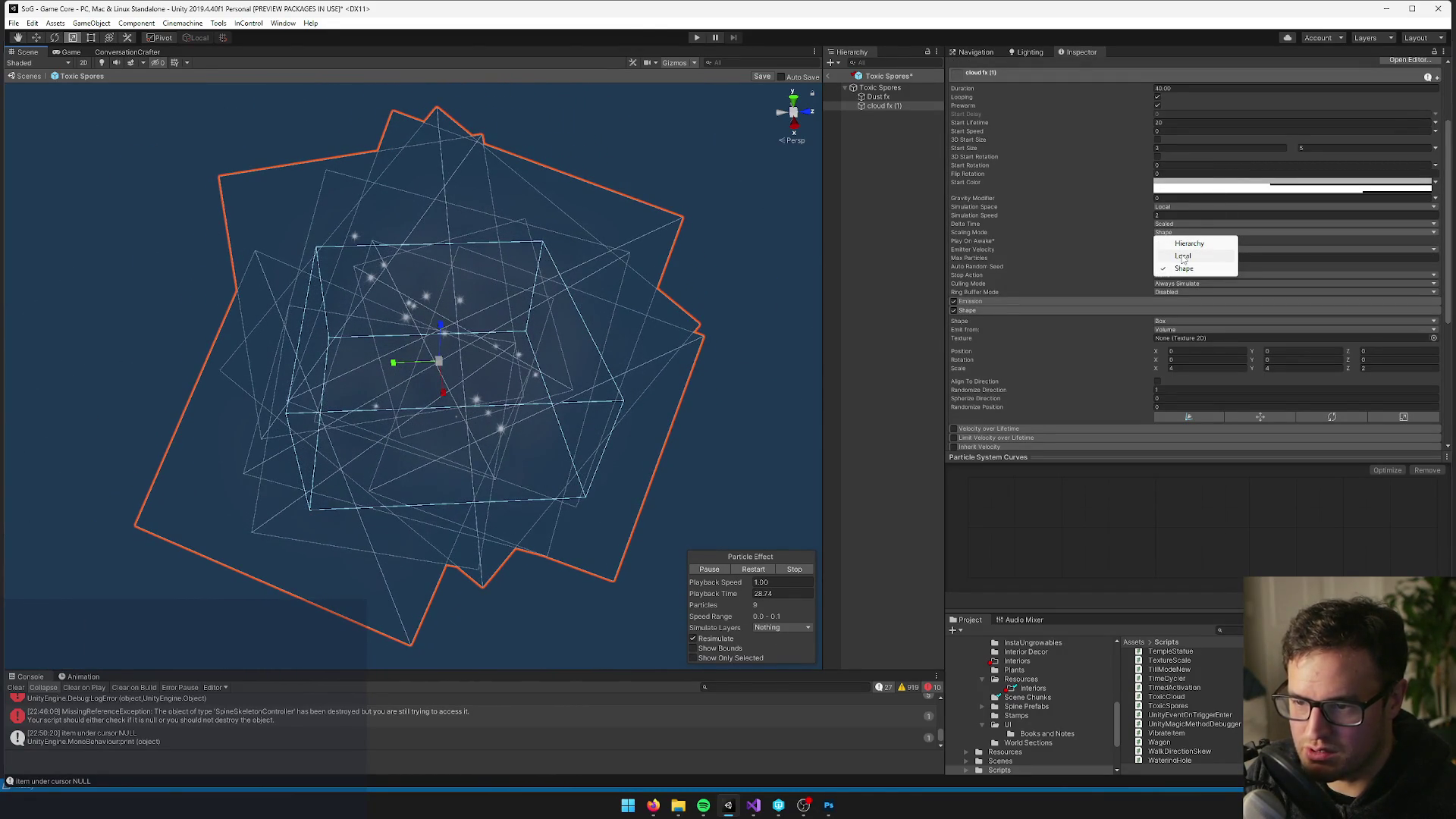
{"action": "left_click", "coordinate": [1187, 244]}
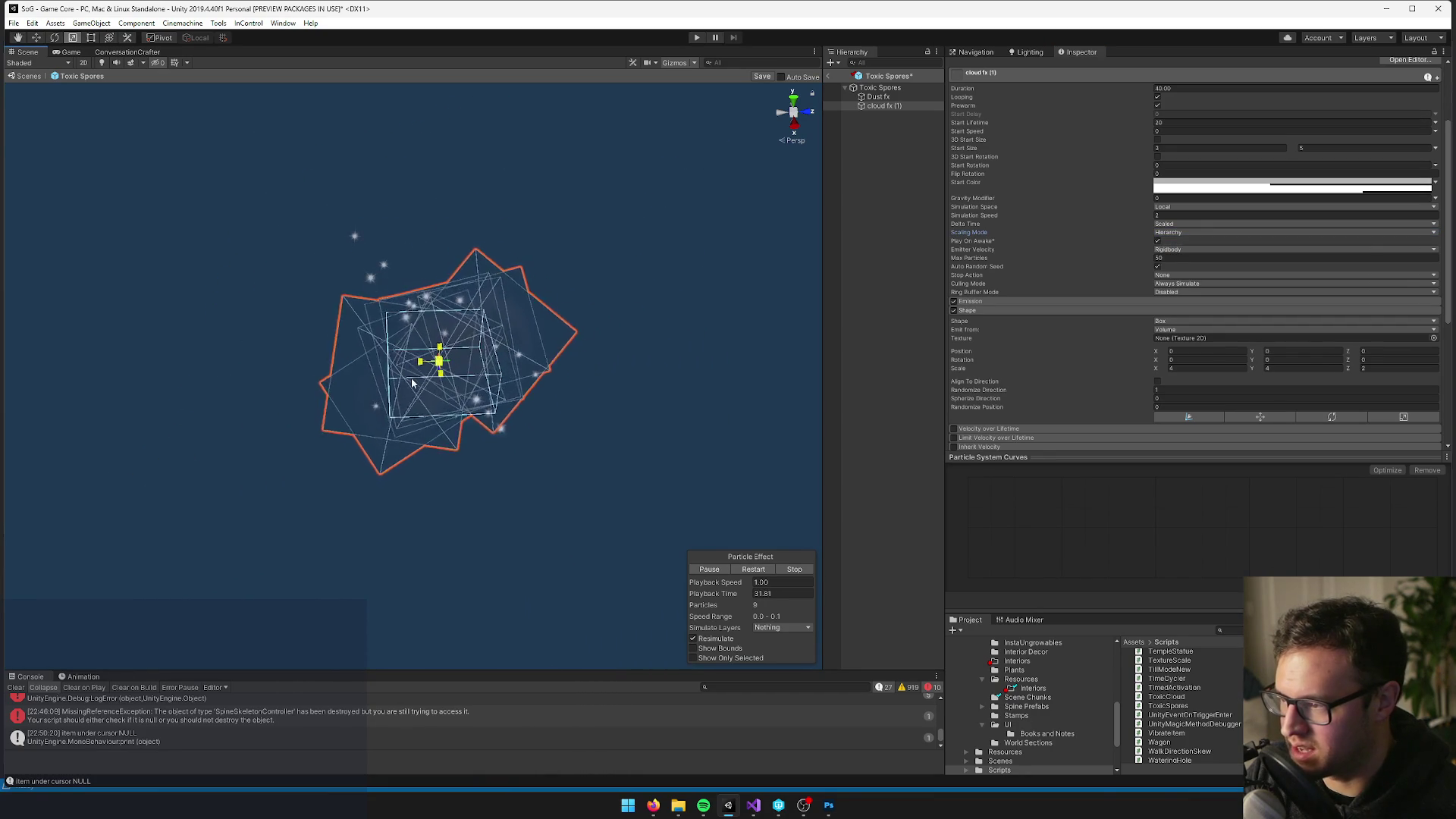
Nest cloud fx (1) under Dust fx and check the simulation speed line in ToxicSpores.cs
{"action": "left_click_drag", "start_coordinate": [883, 106], "coordinate": [880, 98]}
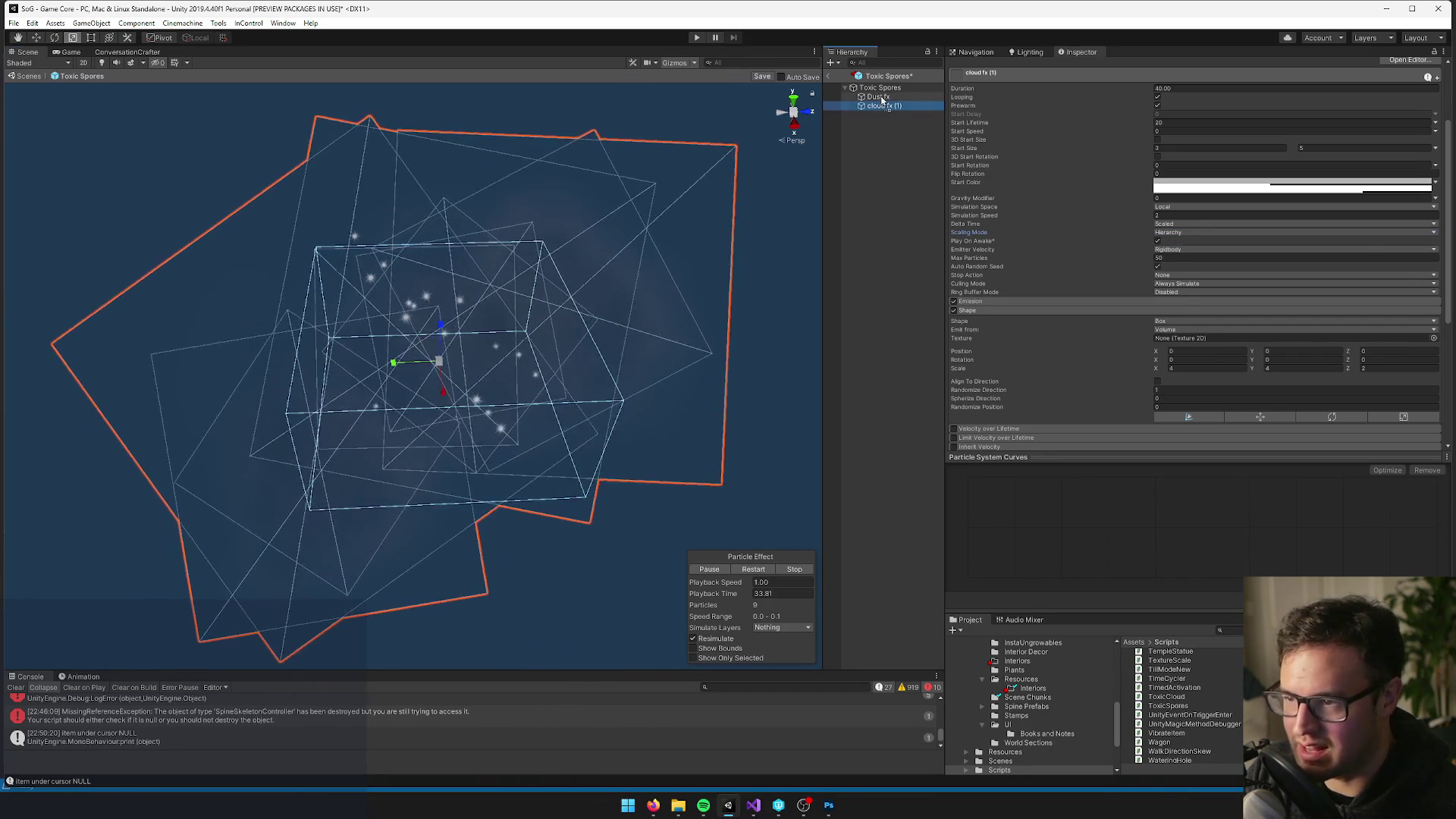
{"action": "left_click", "coordinate": [881, 97]}
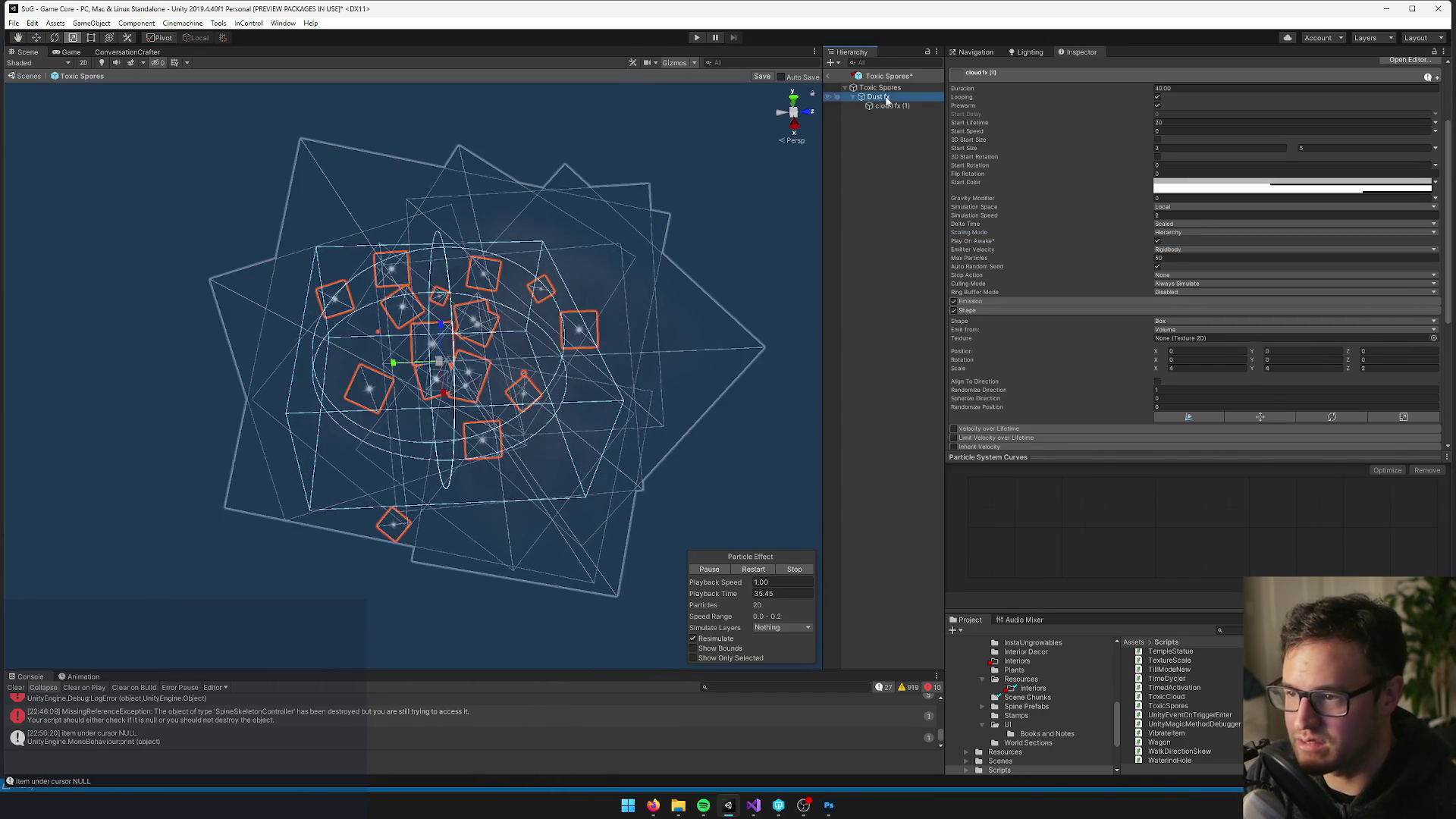
{"action": "key", "text": "alt+Tab"}
{"action": "left_click", "coordinate": [255, 219]}
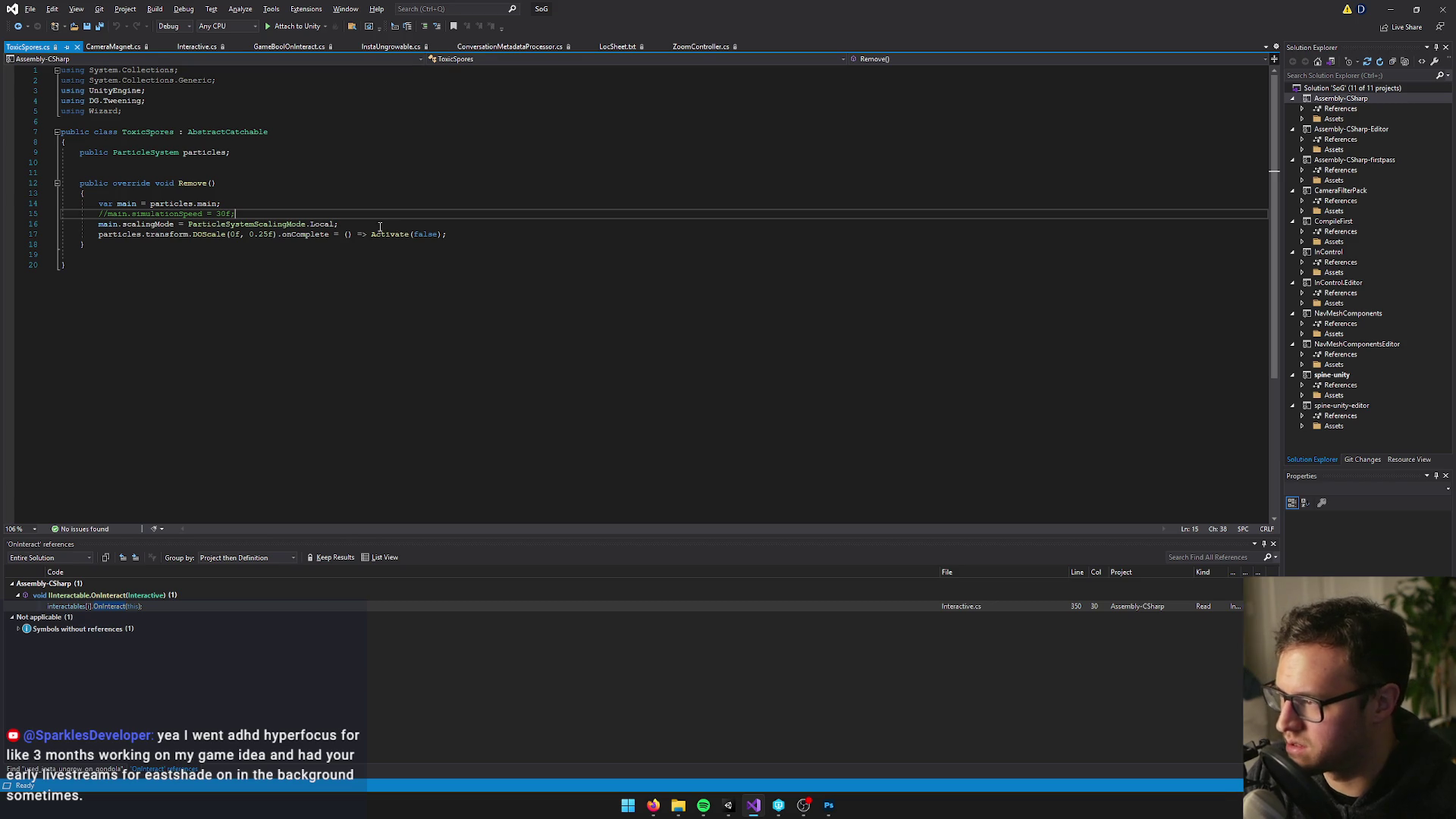
Review the scaling mode and DOScale lines in ToxicSpores.cs, leaving the code unchanged
{"action": "left_click", "coordinate": [402, 226]}
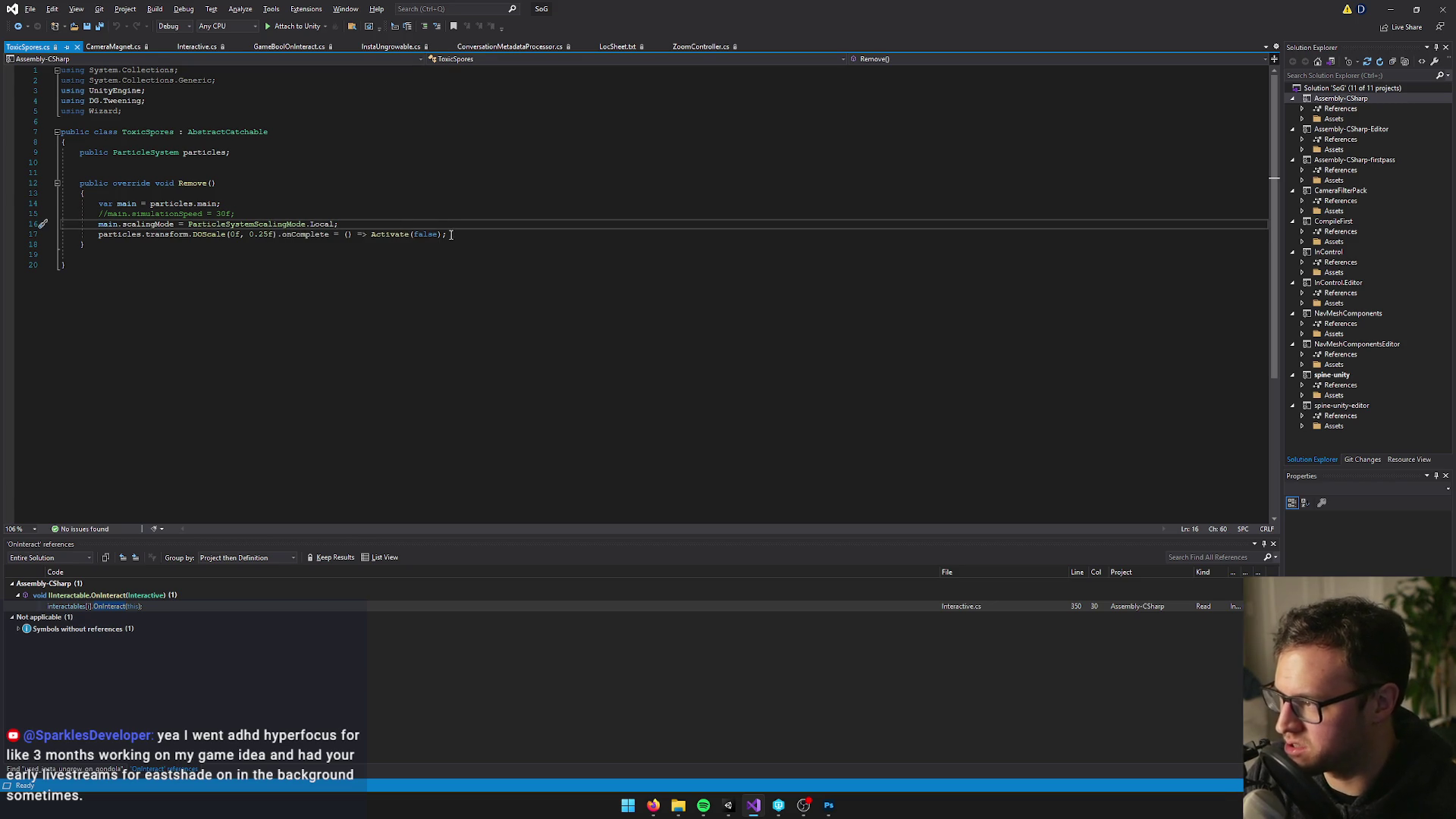
{"action": "left_click", "coordinate": [497, 232]}
{"action": "key", "text": "alt+Tab"}
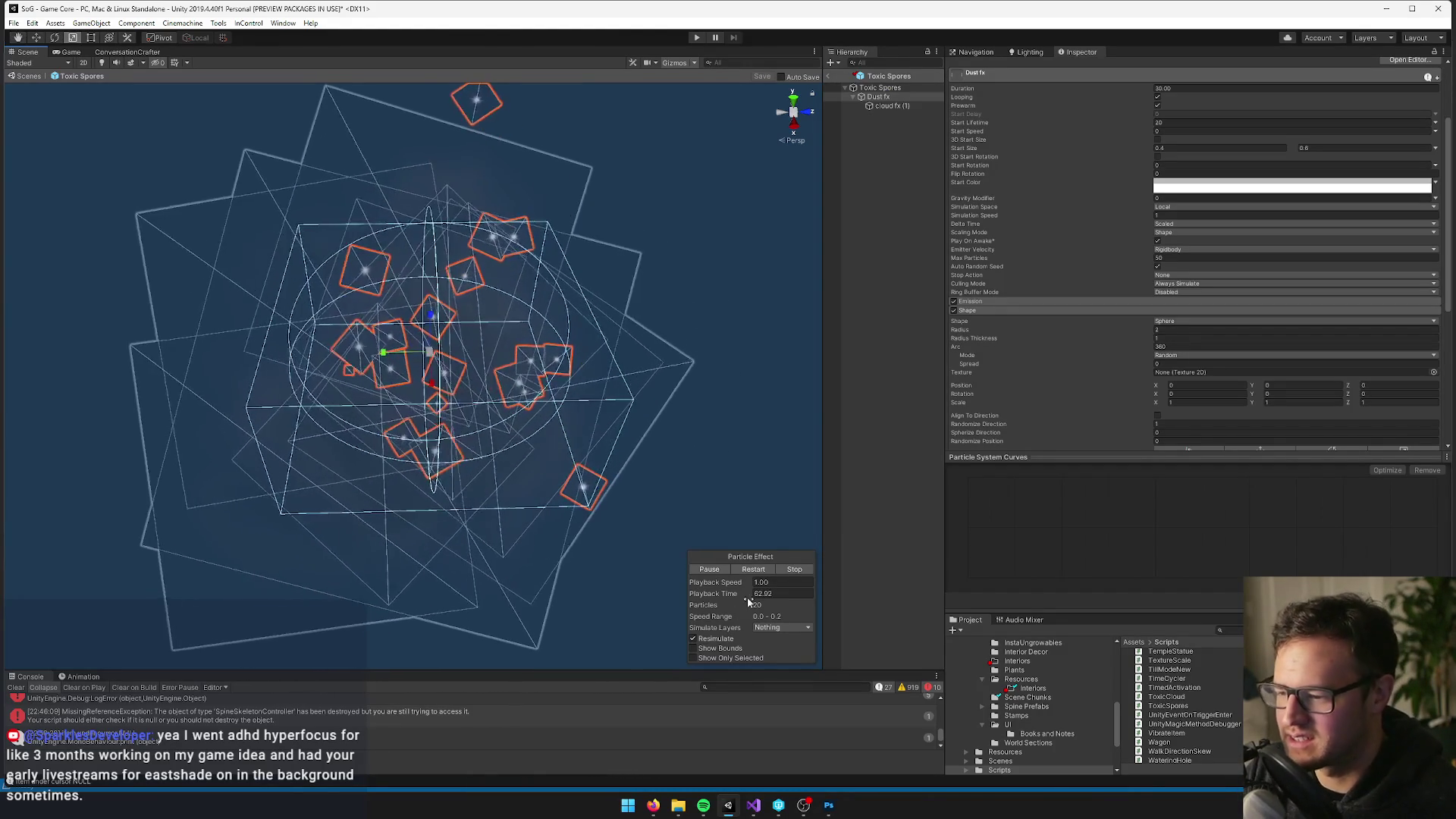
{"action": "mouse_move", "coordinate": [653, 805]}
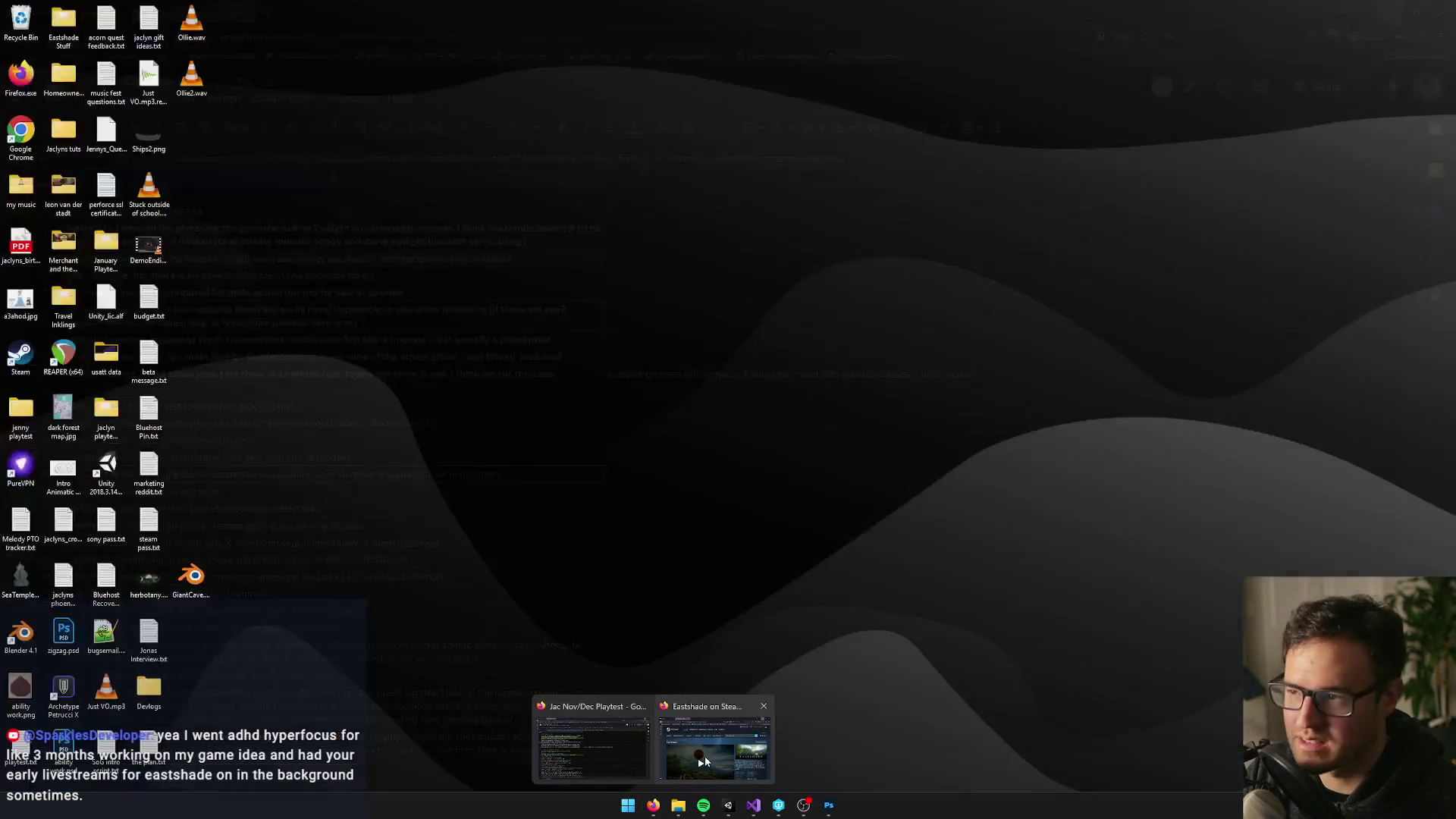
{"action": "left_click", "coordinate": [706, 753]}
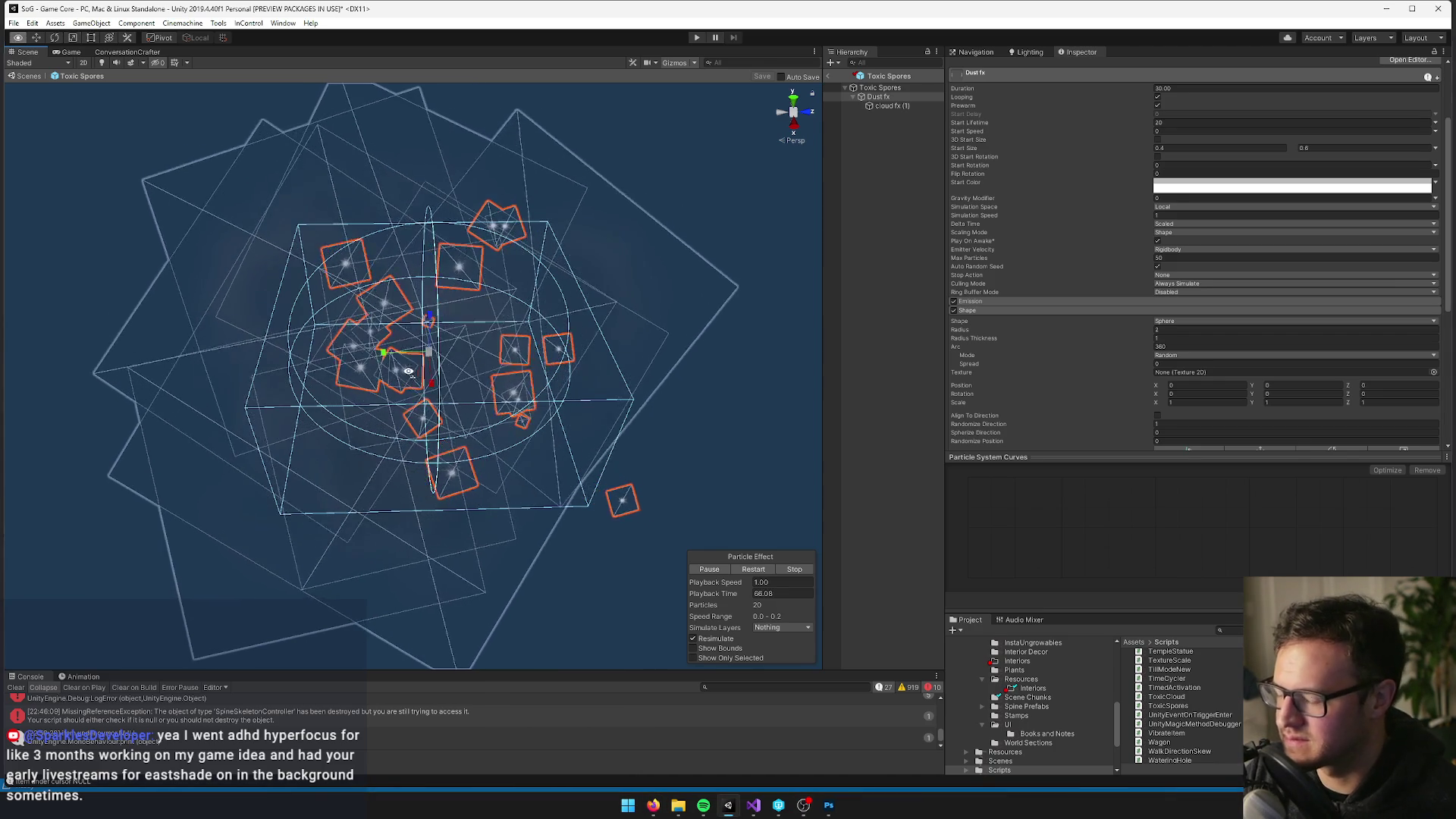
{"action": "scroll", "coordinate": [412, 370], "scroll_direction": "up", "scroll_amount": 3}
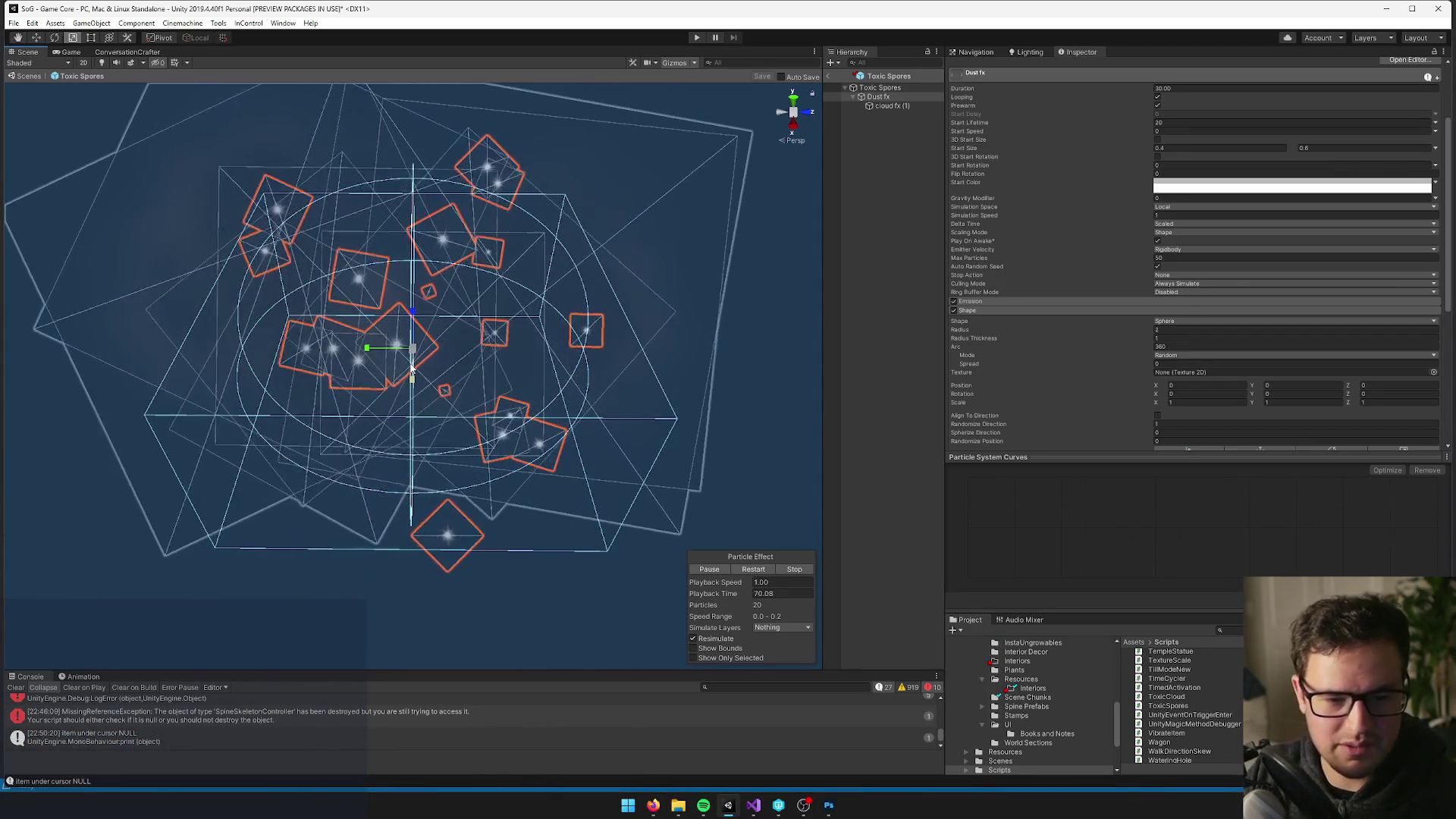
{"action": "left_click_drag", "start_coordinate": [412, 369], "coordinate": [400, 367]}
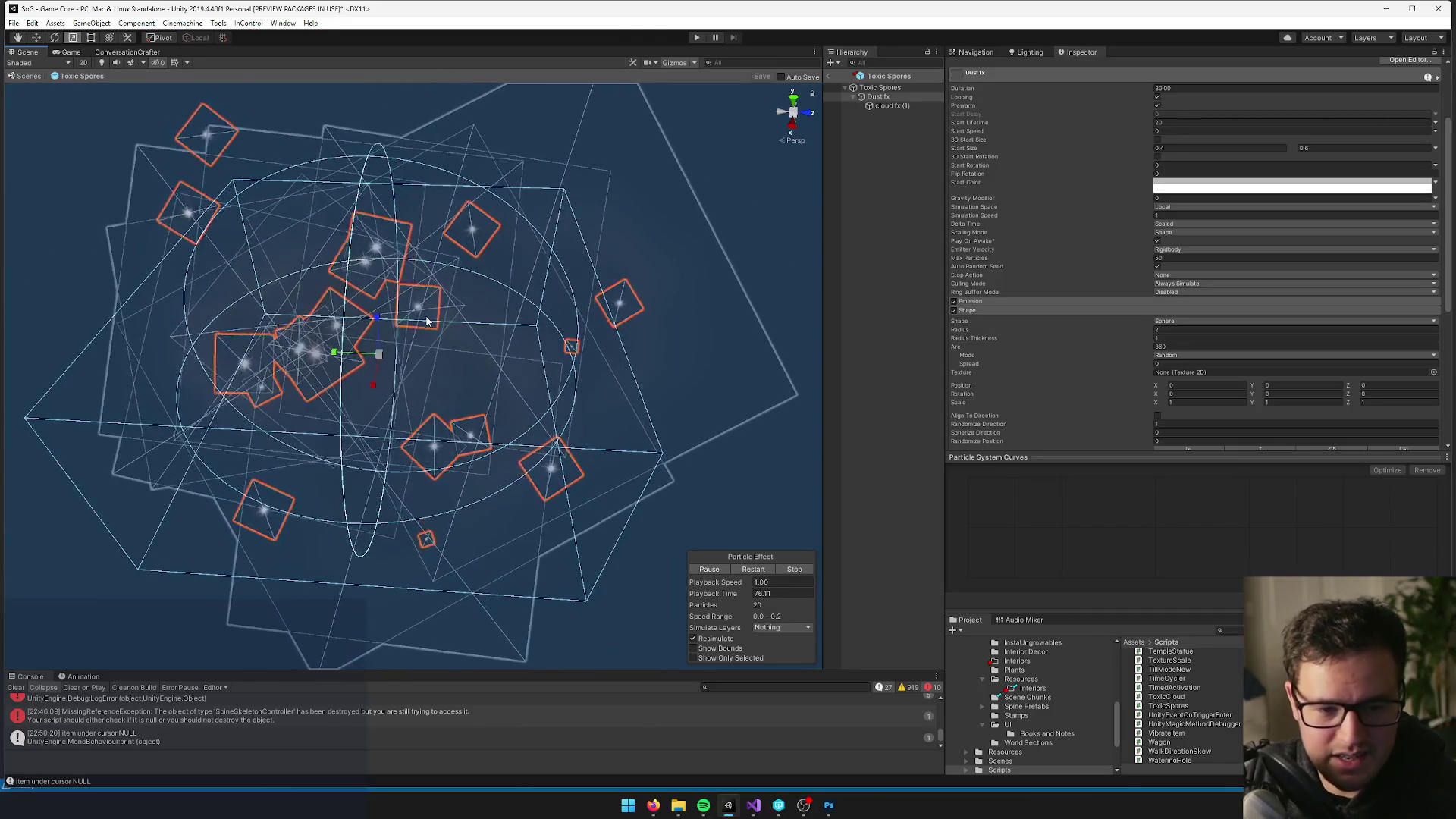
{"action": "left_click_drag", "start_coordinate": [397, 342], "coordinate": [361, 326]}
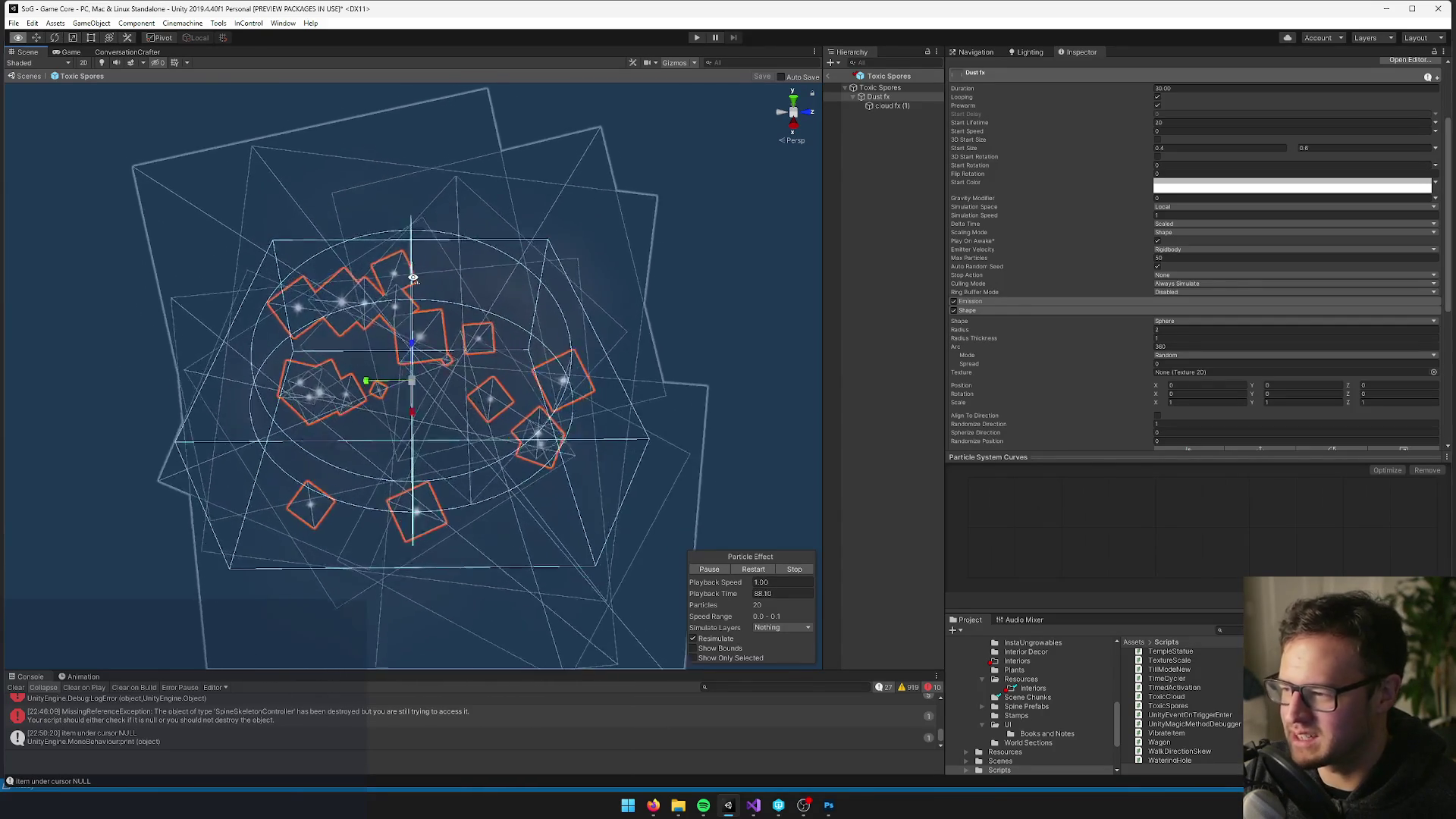
{"action": "left_click_drag", "start_coordinate": [412, 277], "coordinate": [414, 282]}
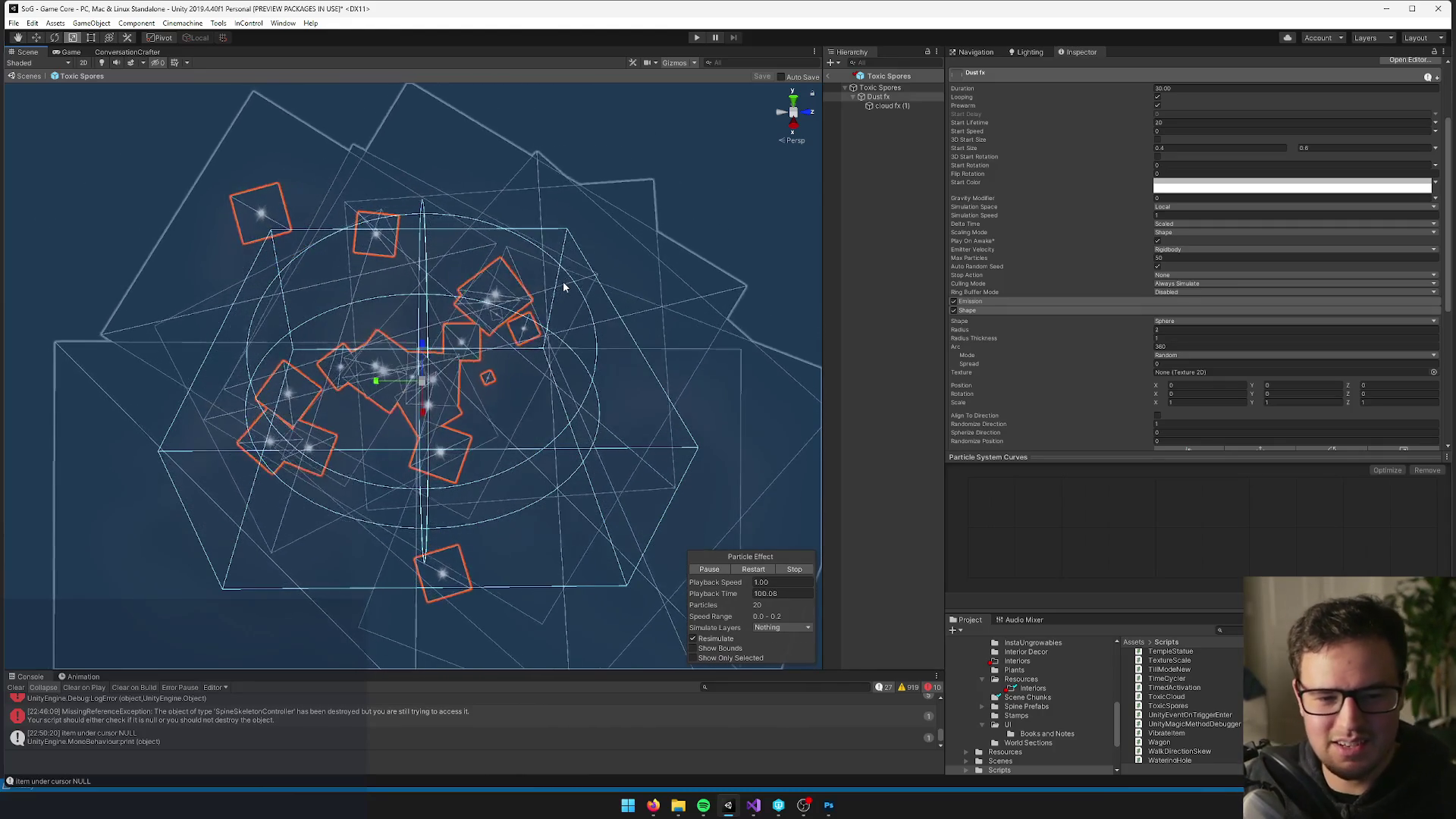
Inspect cloud fx (1)'s Force over Lifetime settings, then exit Prefab Mode to the Game Core scene
{"action": "left_click", "coordinate": [892, 106]}
{"action": "scroll", "coordinate": [1154, 320], "scroll_direction": "down", "scroll_amount": 5}
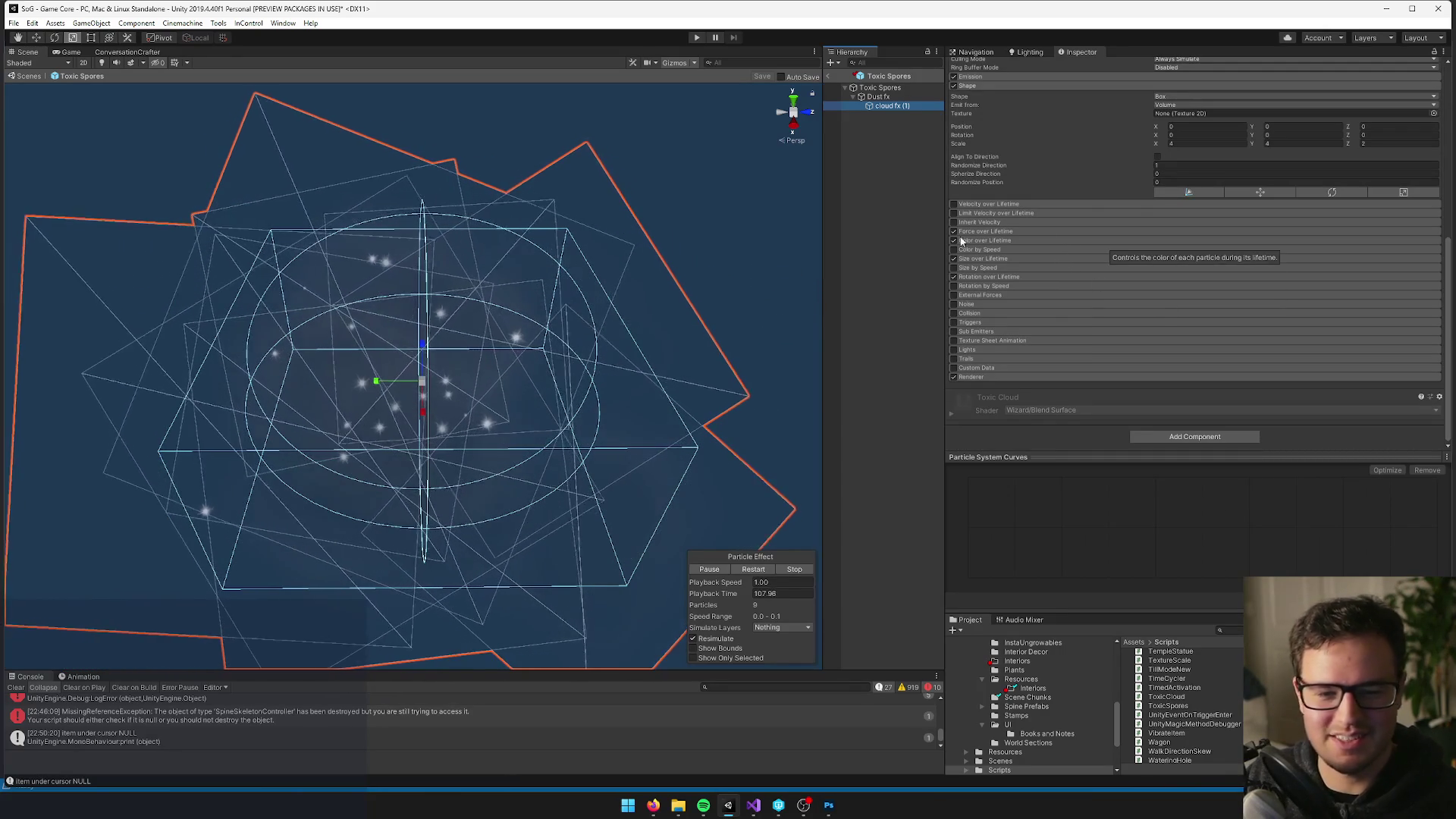
{"action": "left_click", "coordinate": [1028, 232]}
{"action": "scroll", "coordinate": [1281, 250], "scroll_direction": "up", "scroll_amount": 10}
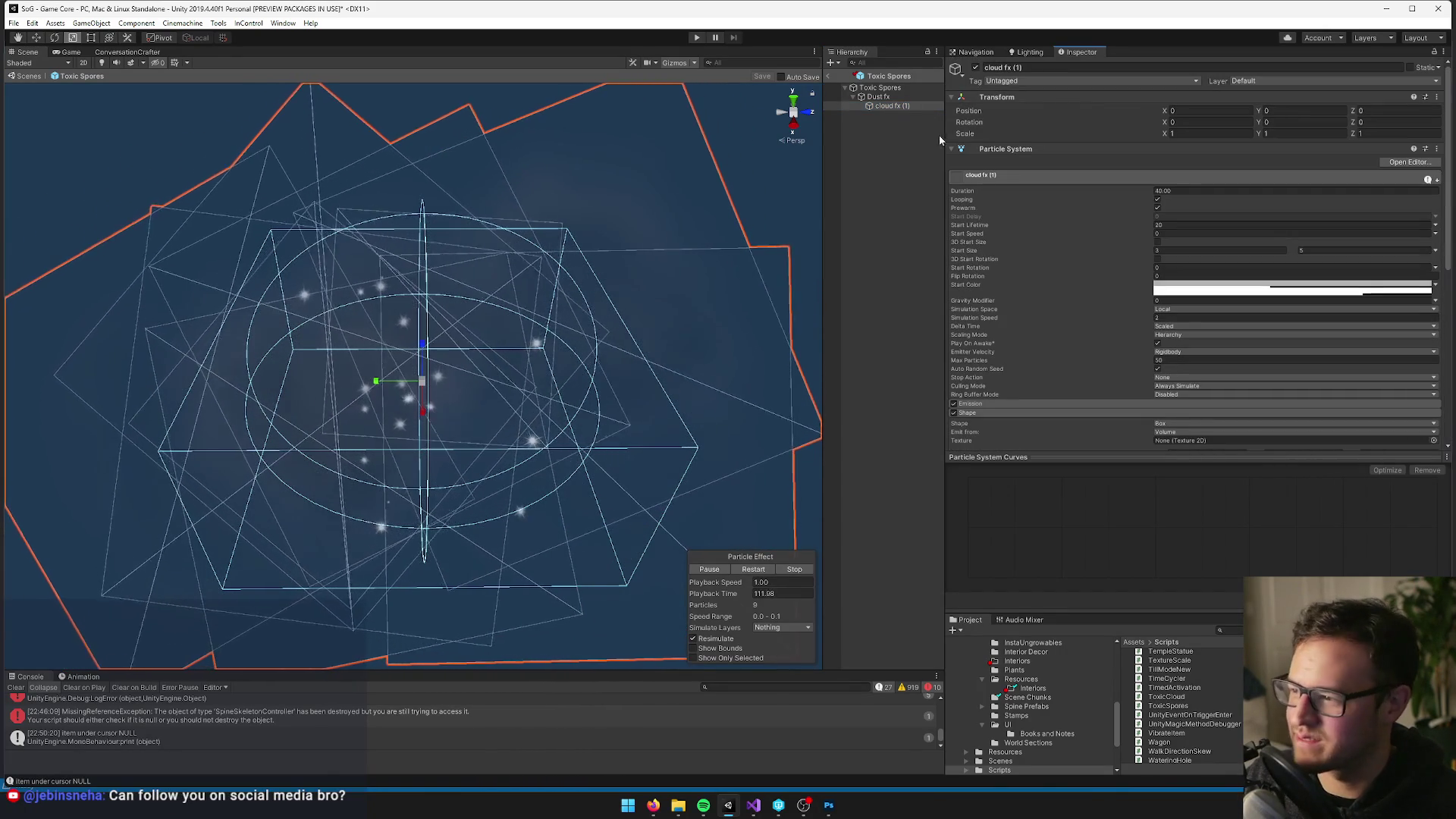
{"action": "scroll", "coordinate": [1156, 299], "scroll_direction": "down", "scroll_amount": 3}
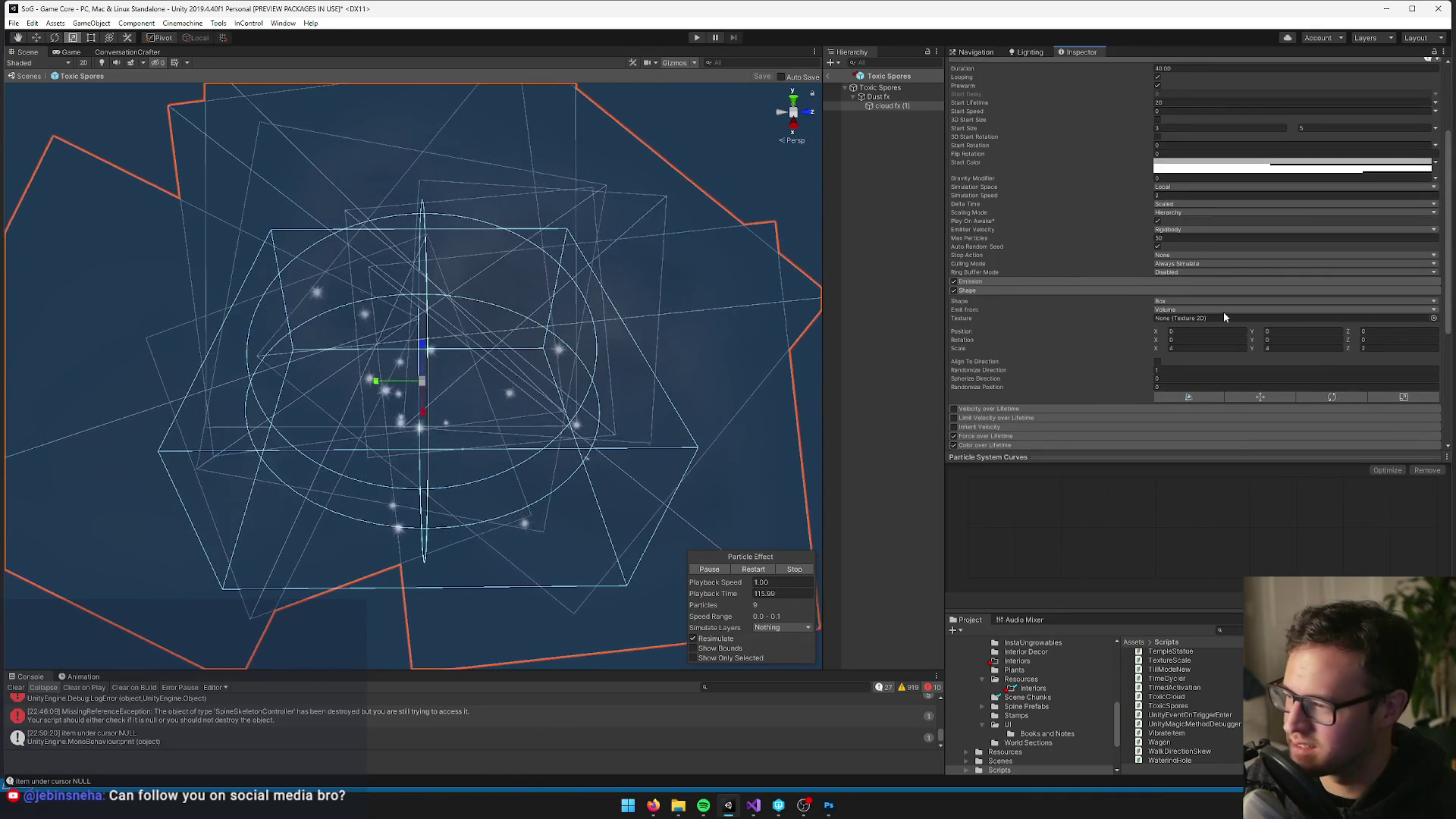
{"action": "left_click", "coordinate": [831, 76]}
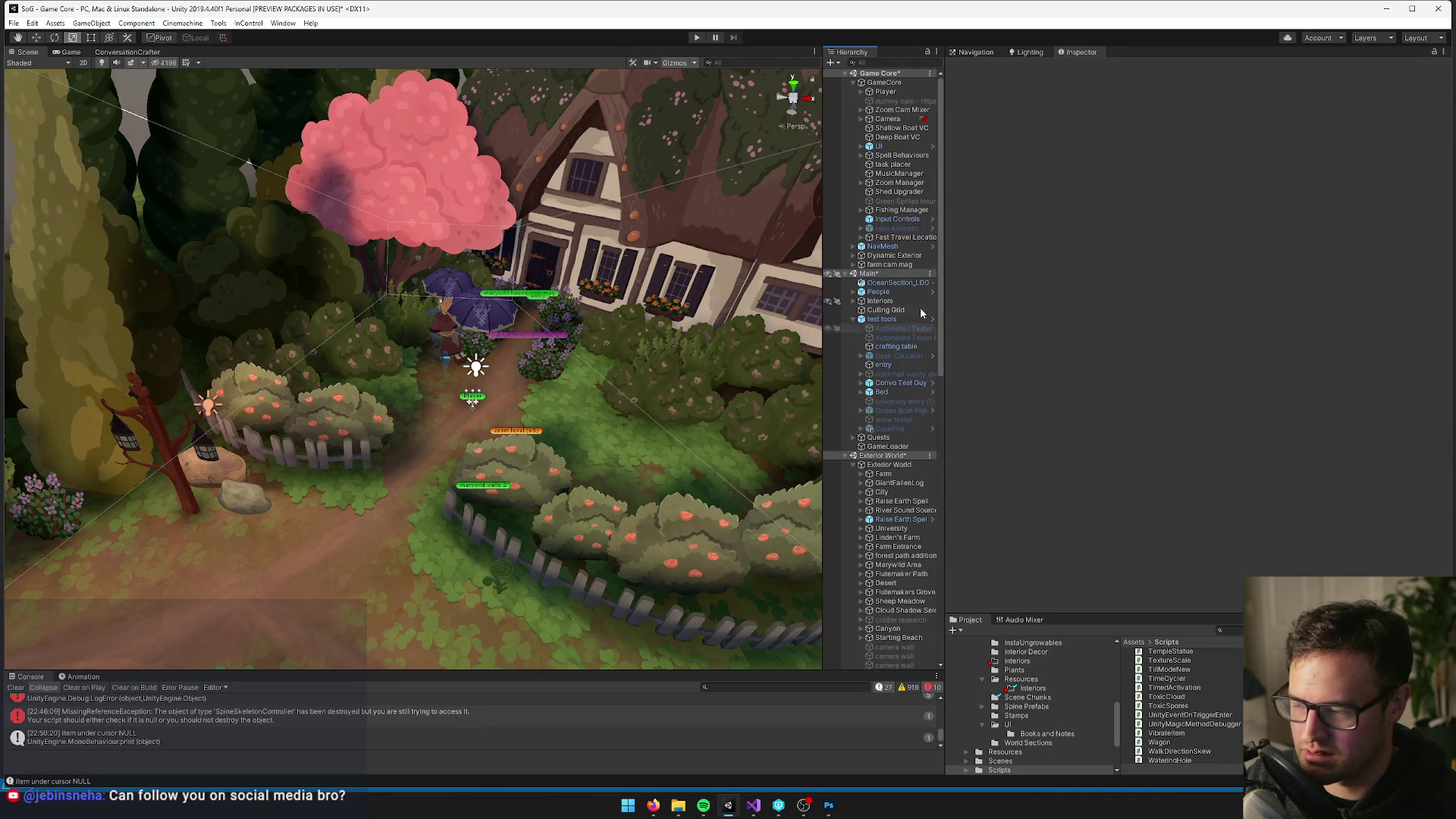
Search 'toxic s', reopen and exit the Toxic Spores prefab, then start Play mode
{"action": "left_click", "coordinate": [1226, 626]}
{"action": "type", "text": "toxic"}
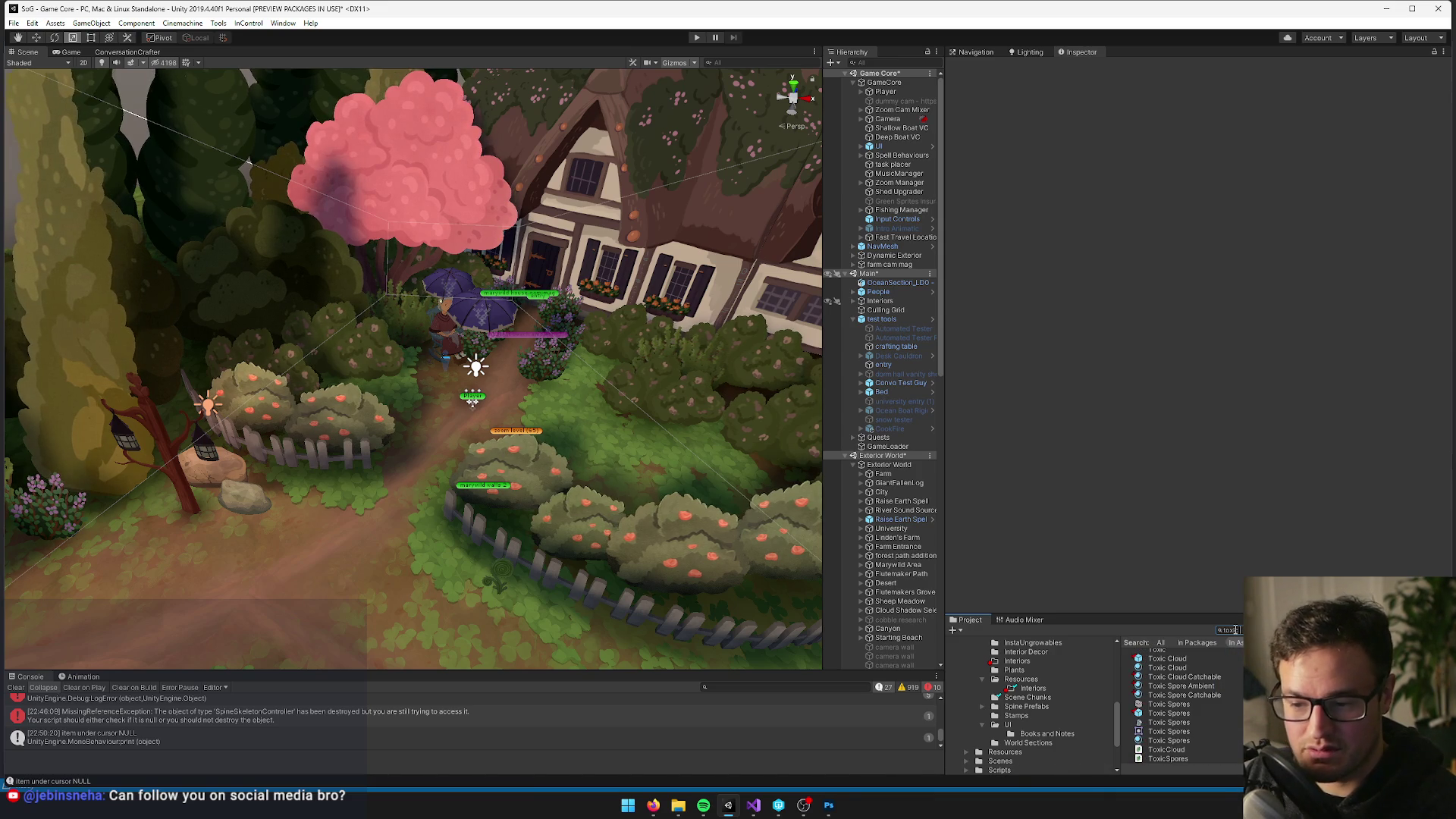
{"action": "type", "text": " s"}
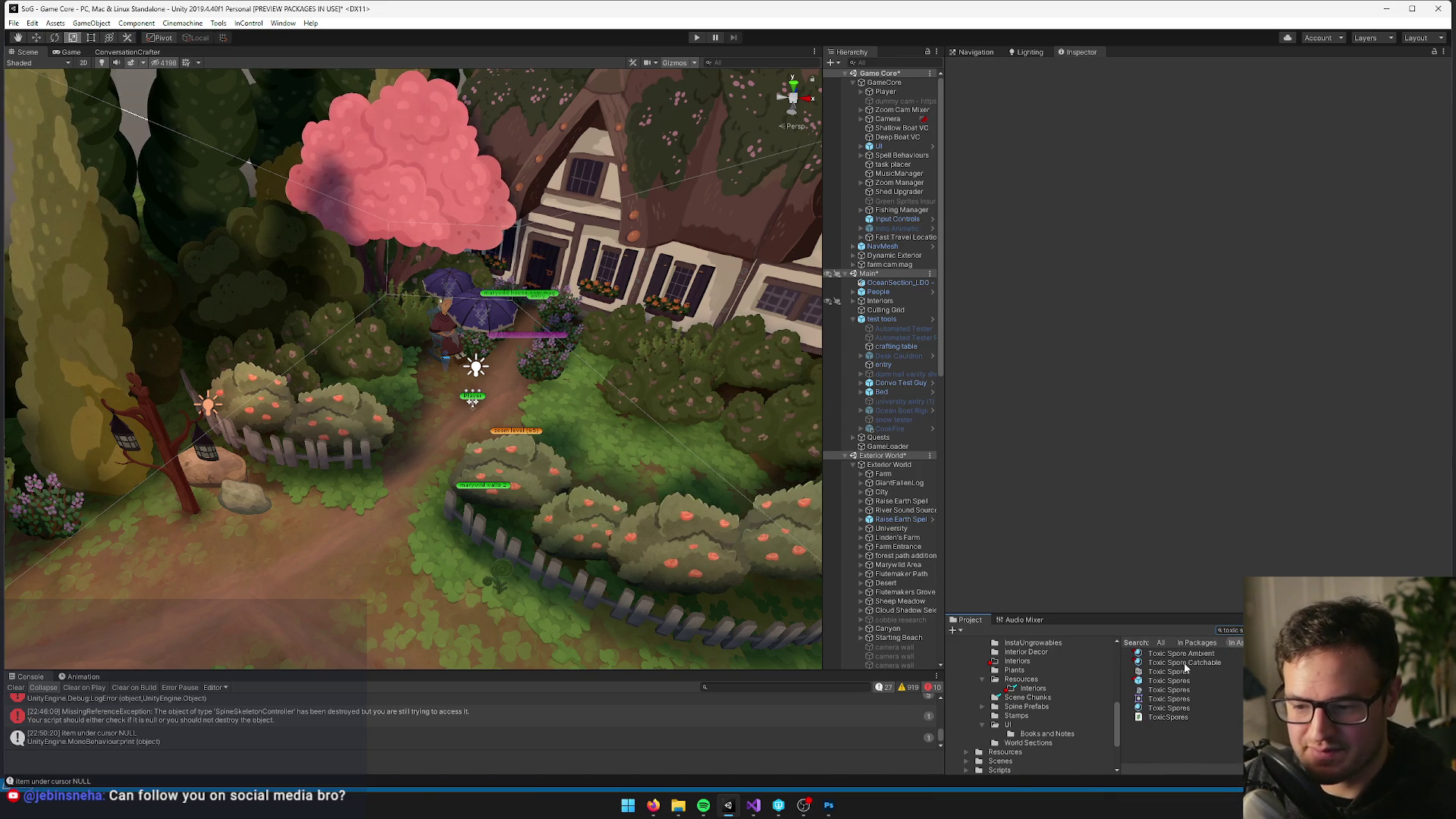
{"action": "double_click", "coordinate": [1175, 688]}
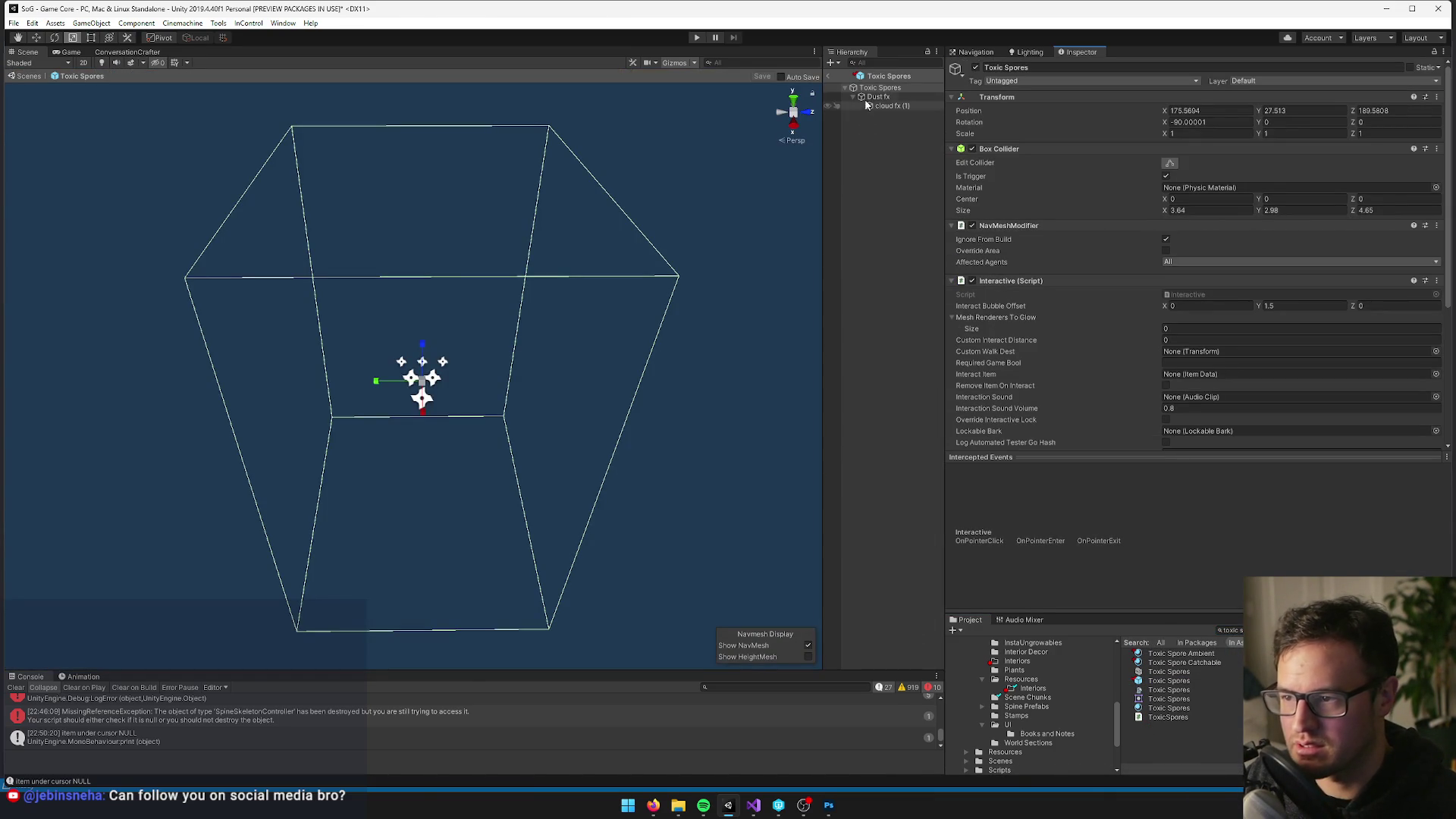
{"action": "left_click", "coordinate": [842, 87]}
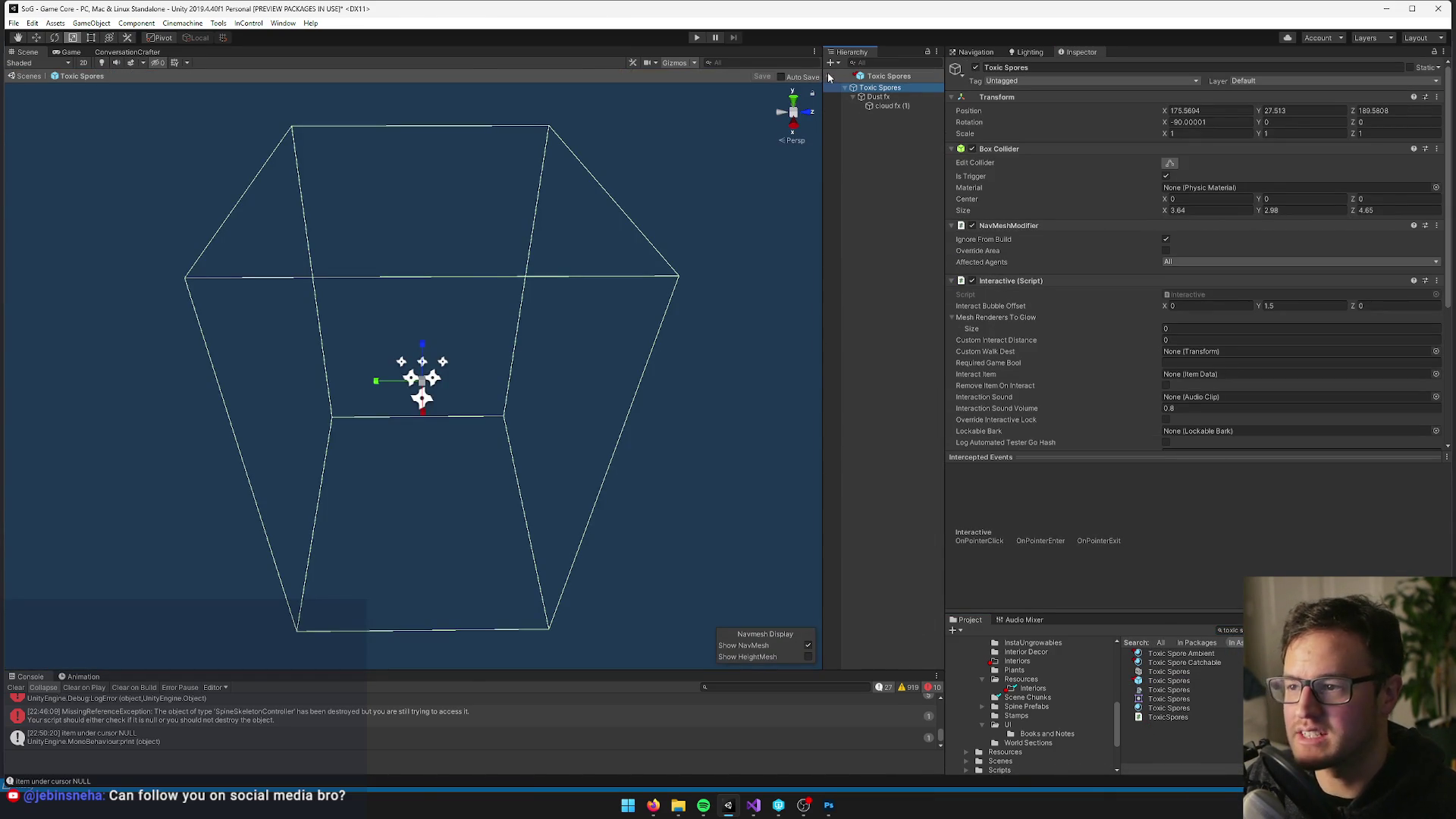
{"action": "left_click", "coordinate": [828, 76]}
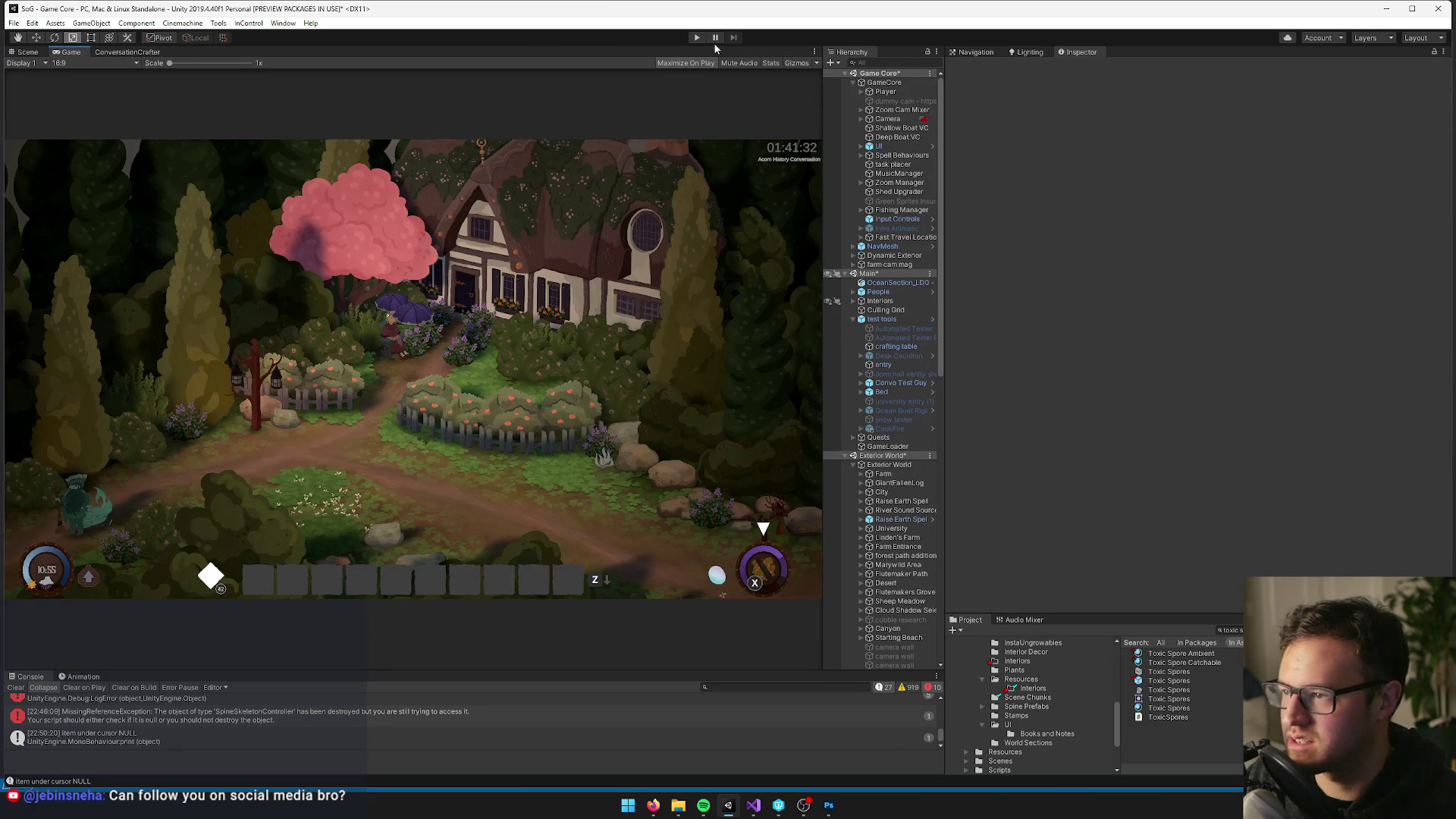
{"action": "left_click", "coordinate": [698, 38]}
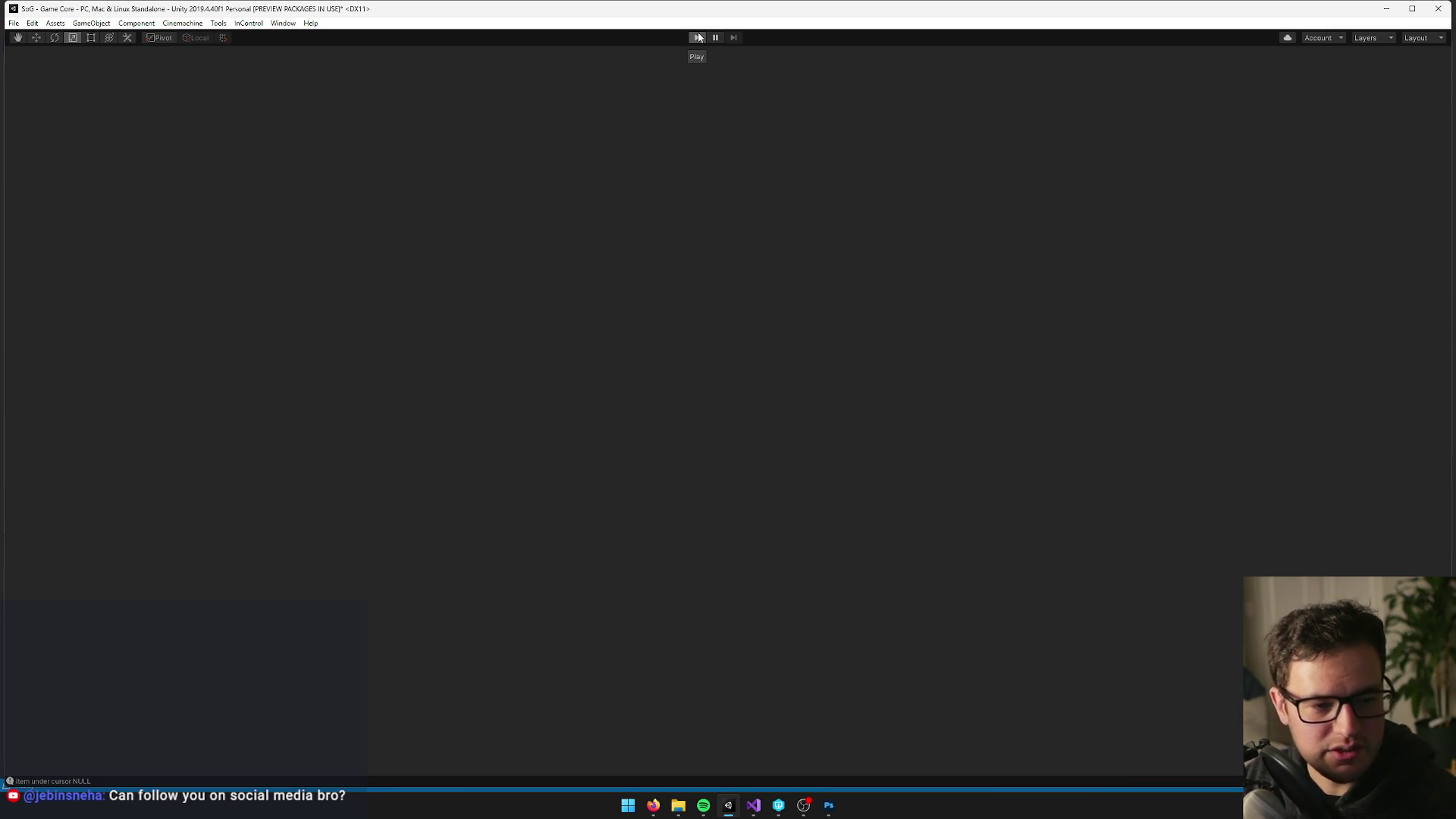
Bring up the Firefox browser from the taskbar while the game loads
{"action": "mouse_move", "coordinate": [653, 805]}
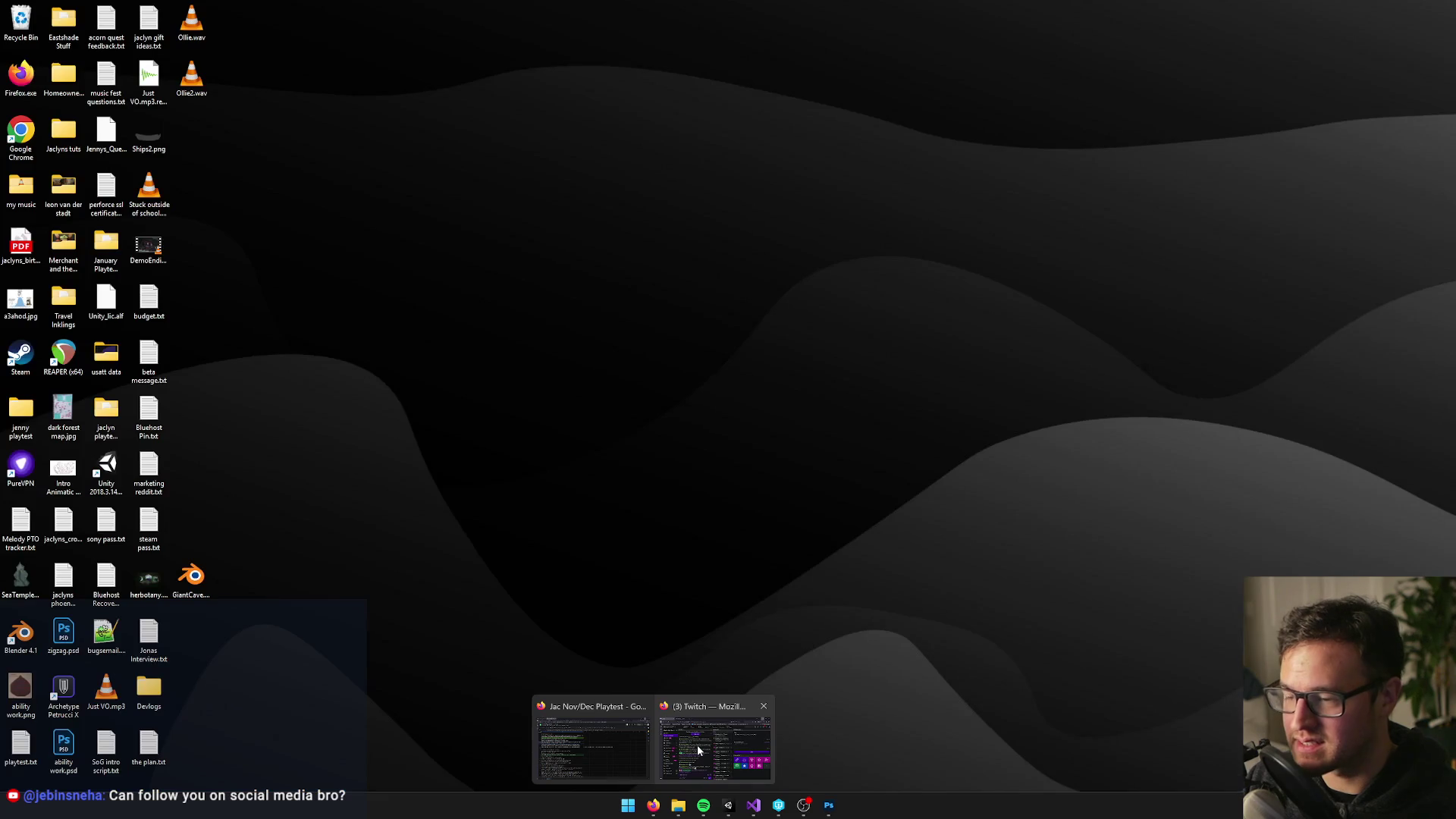
{"action": "left_click", "coordinate": [698, 745]}
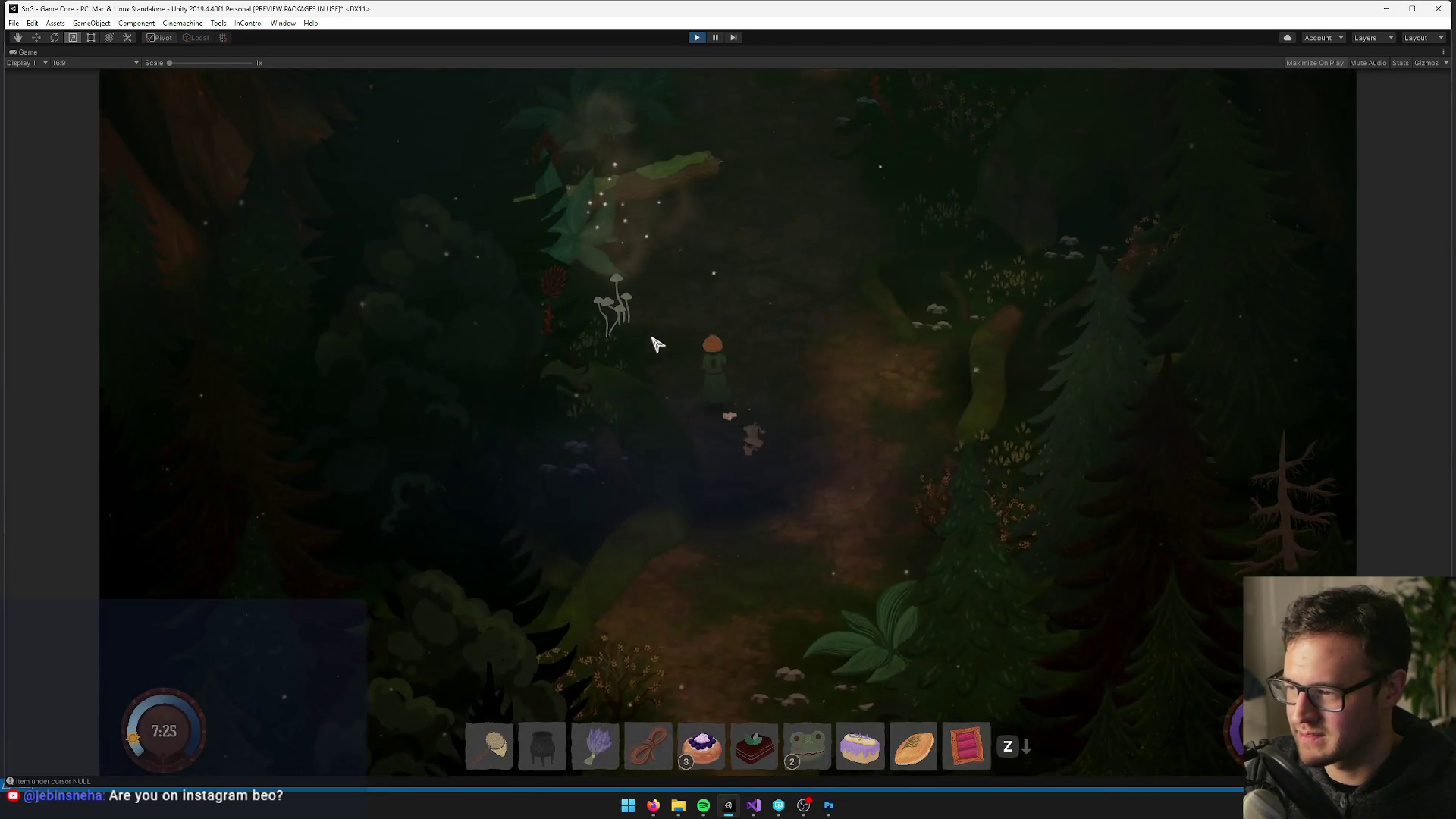
Equip the net from hotbar slot 1 and swing it to catch the Toxic Spores
{"action": "key", "text": "w"}
{"action": "key", "text": "1"}
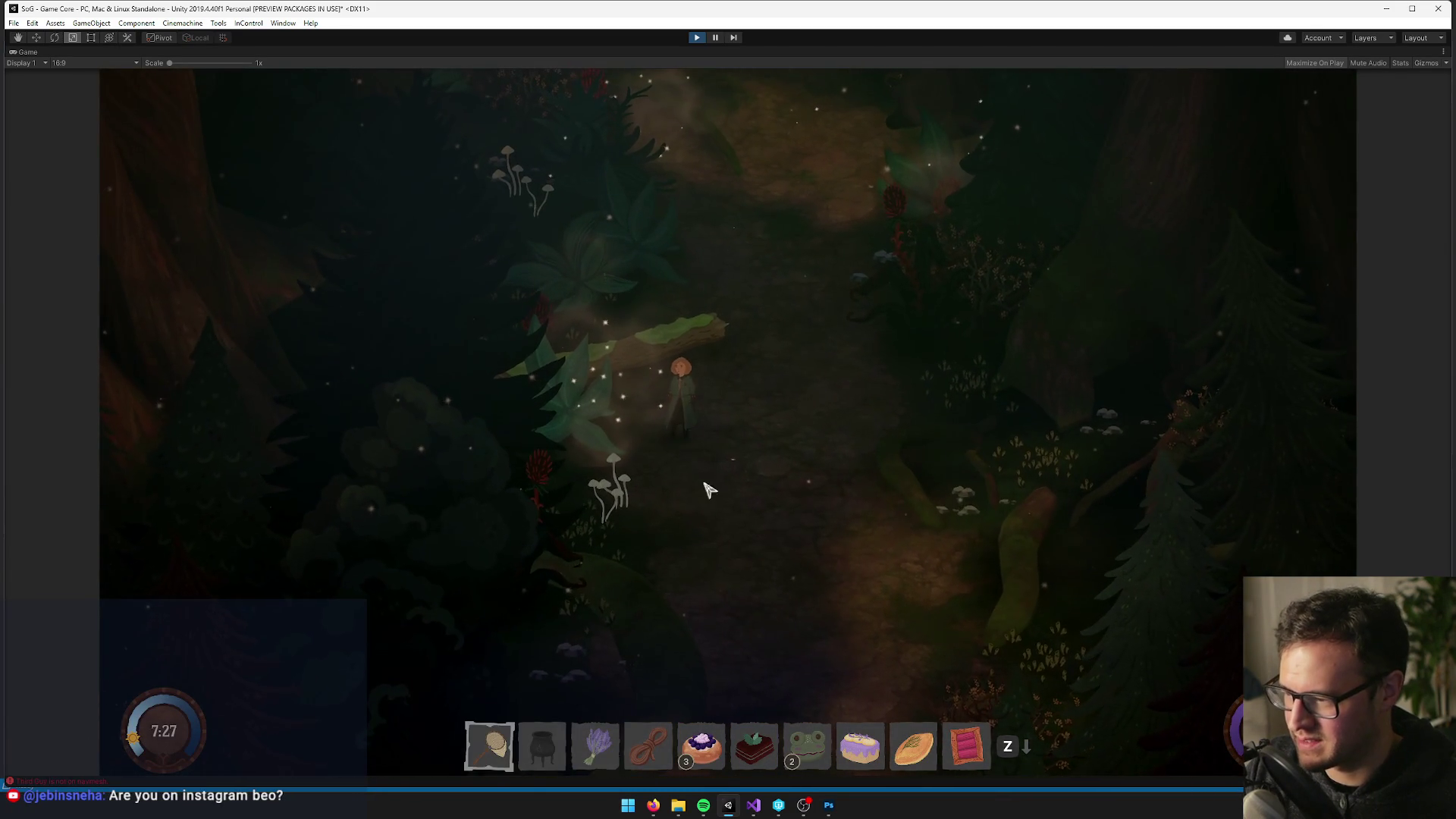
{"action": "left_click", "coordinate": [718, 478]}
{"action": "key", "text": "d"}
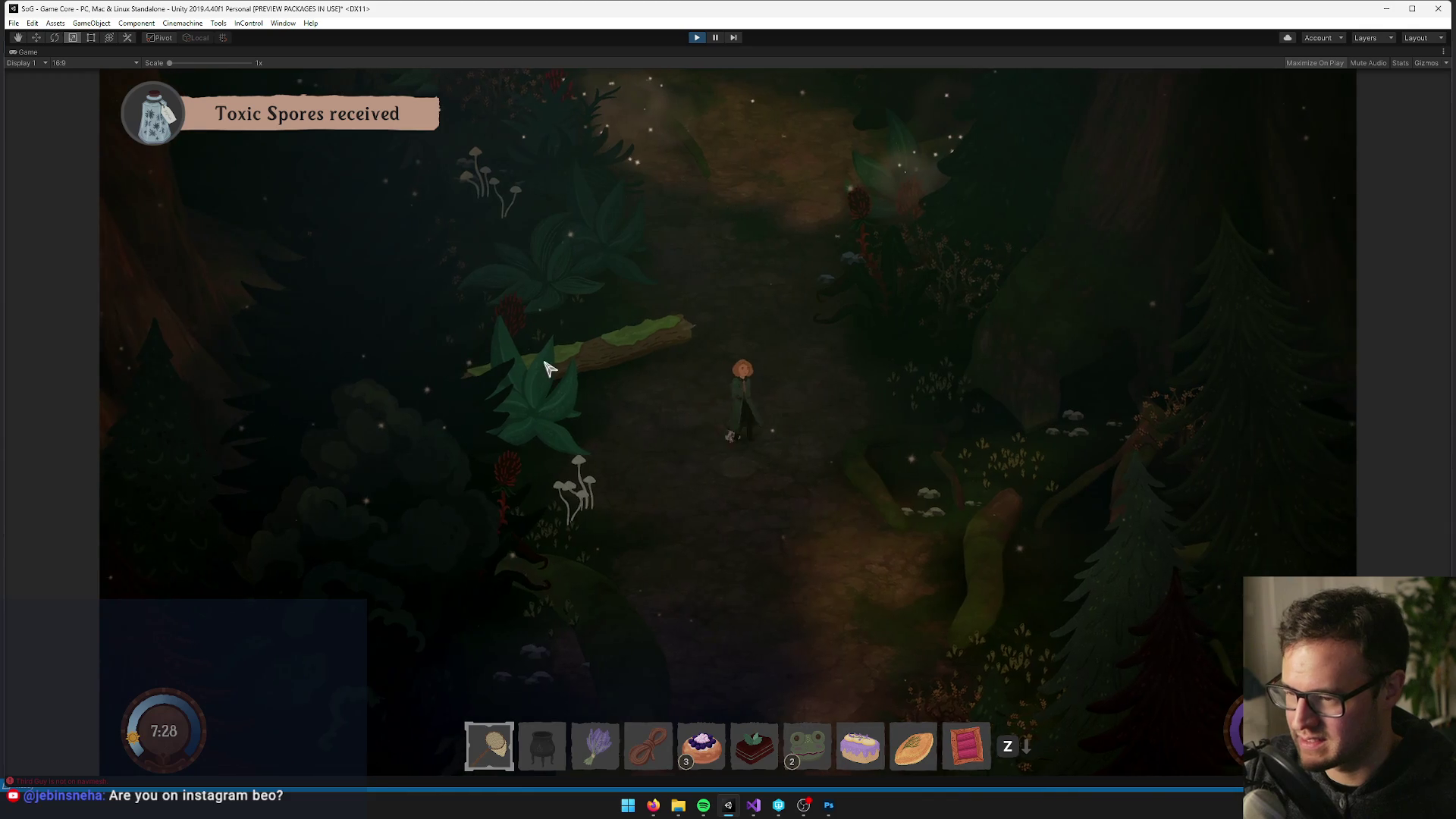
{"action": "key", "text": "w"}
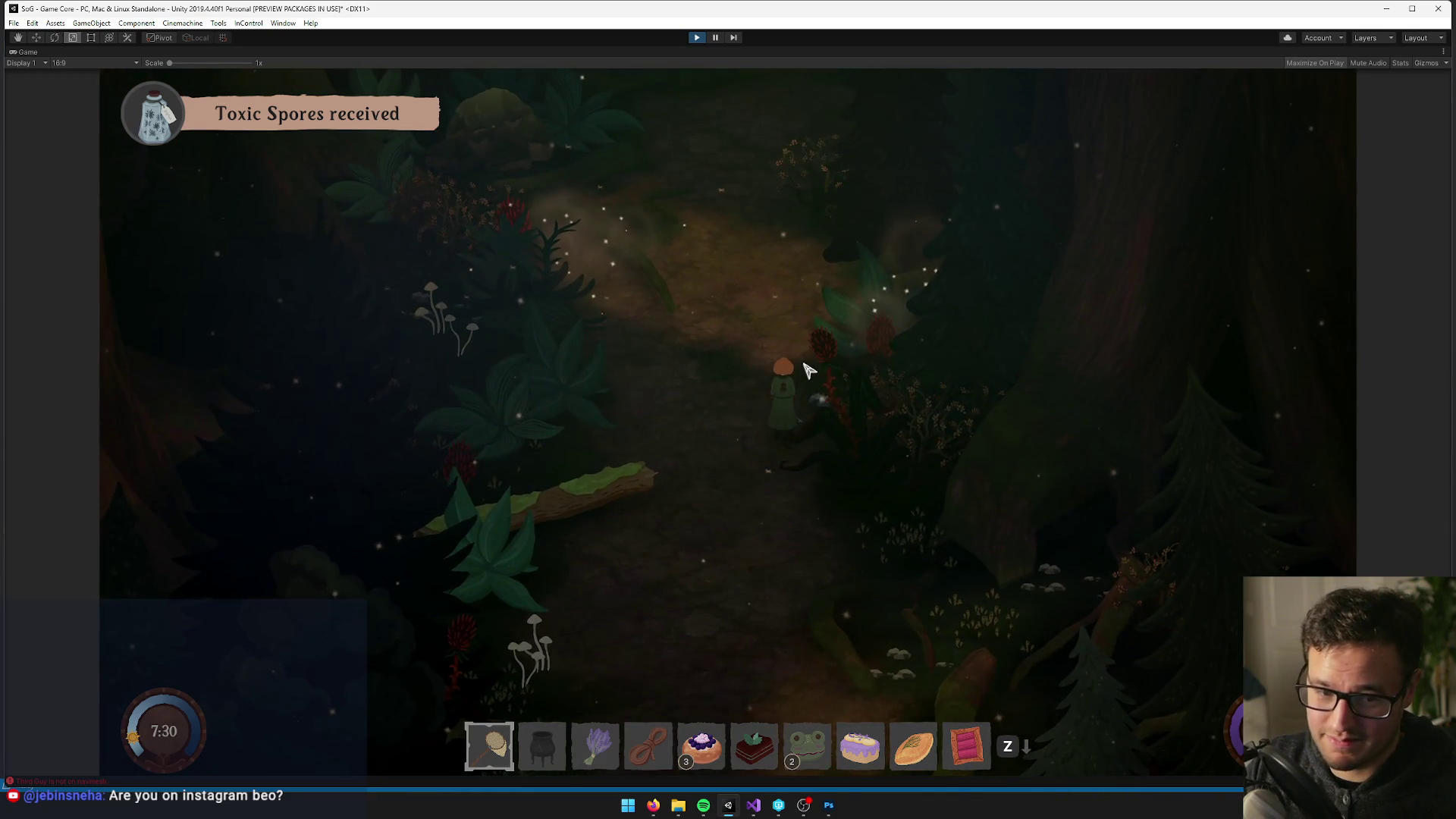
{"action": "key", "text": "w"}
{"action": "key", "text": "d"}
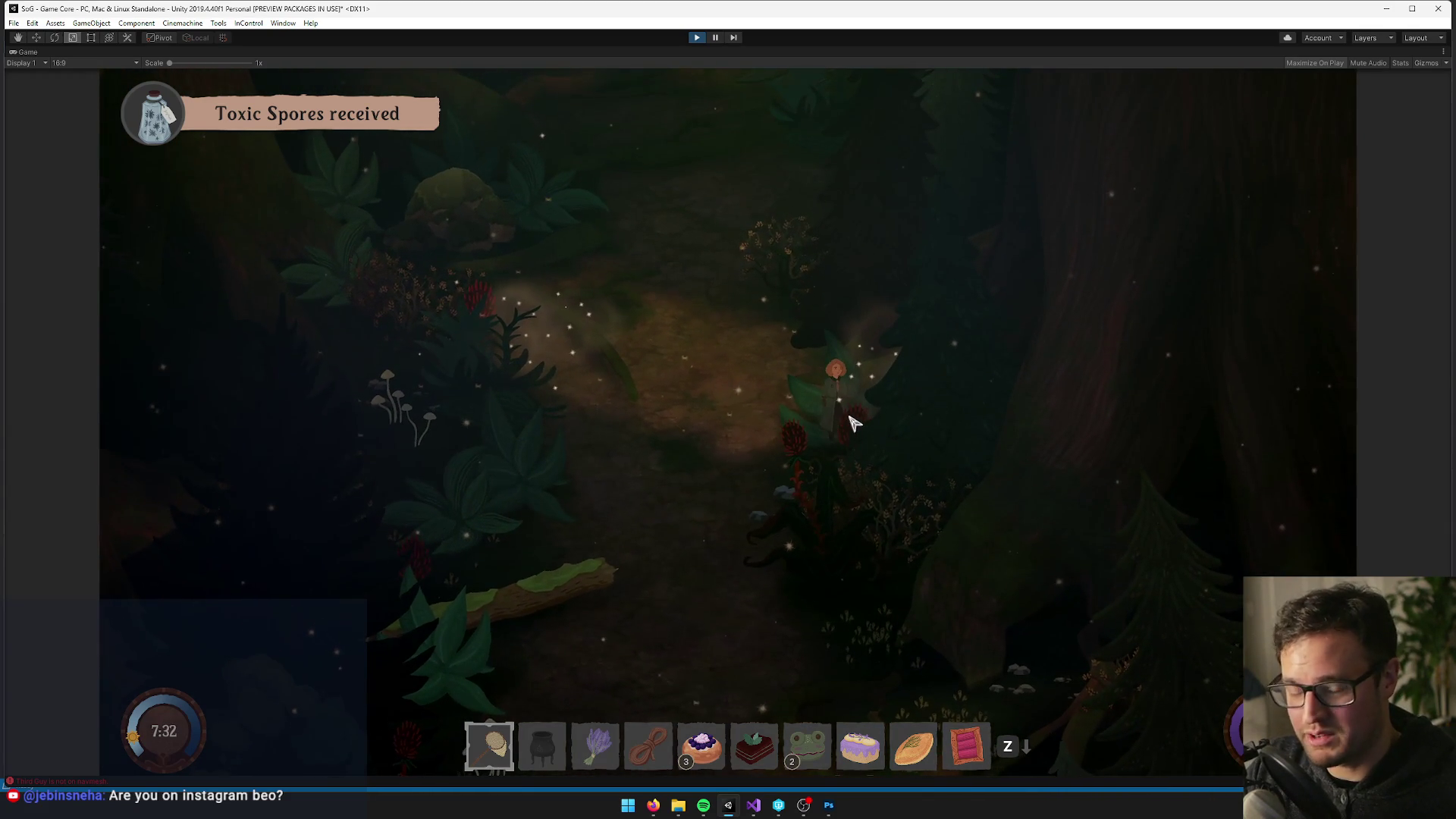
{"action": "key", "text": "a"}
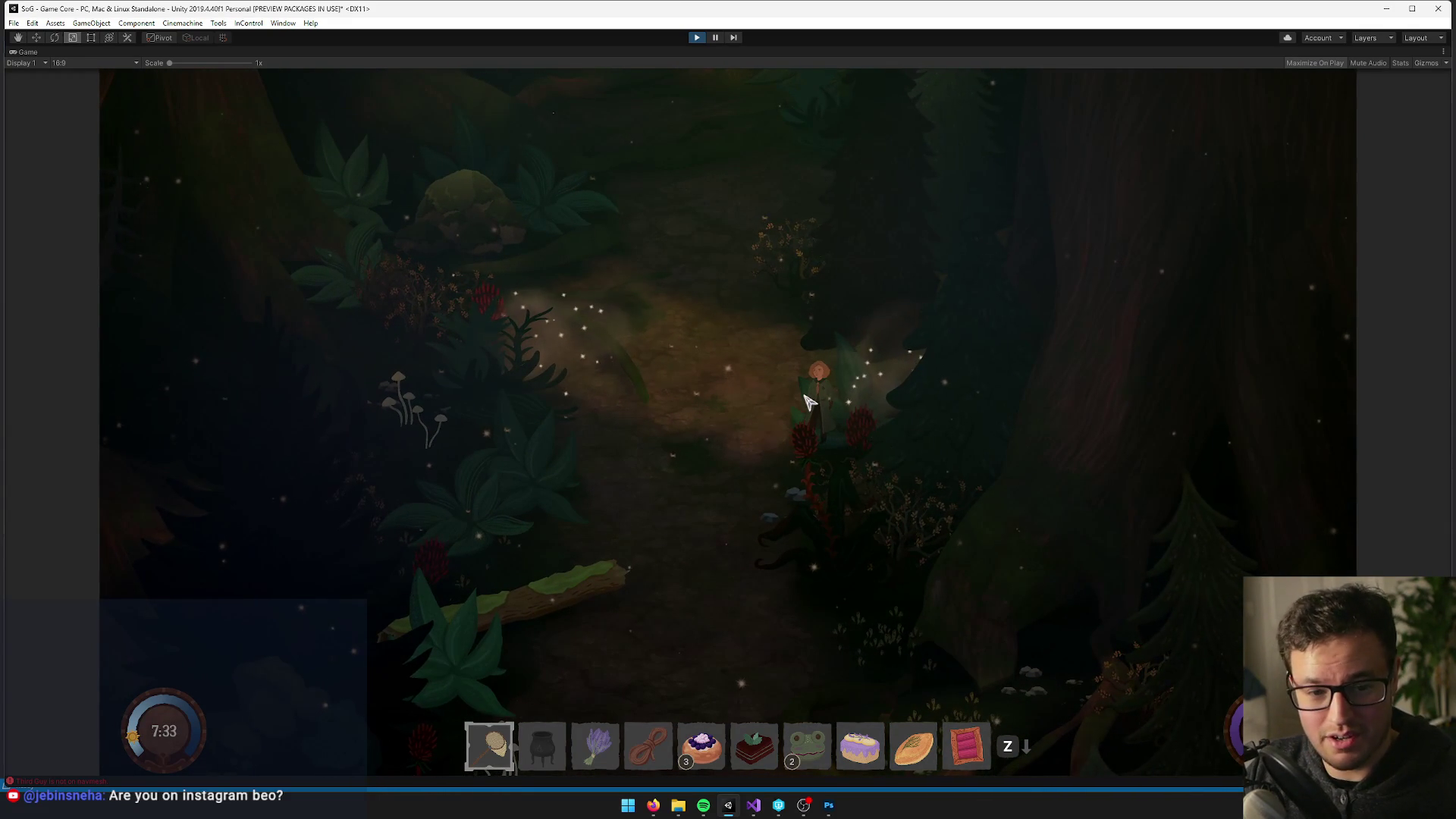
{"action": "left_click", "coordinate": [783, 365]}
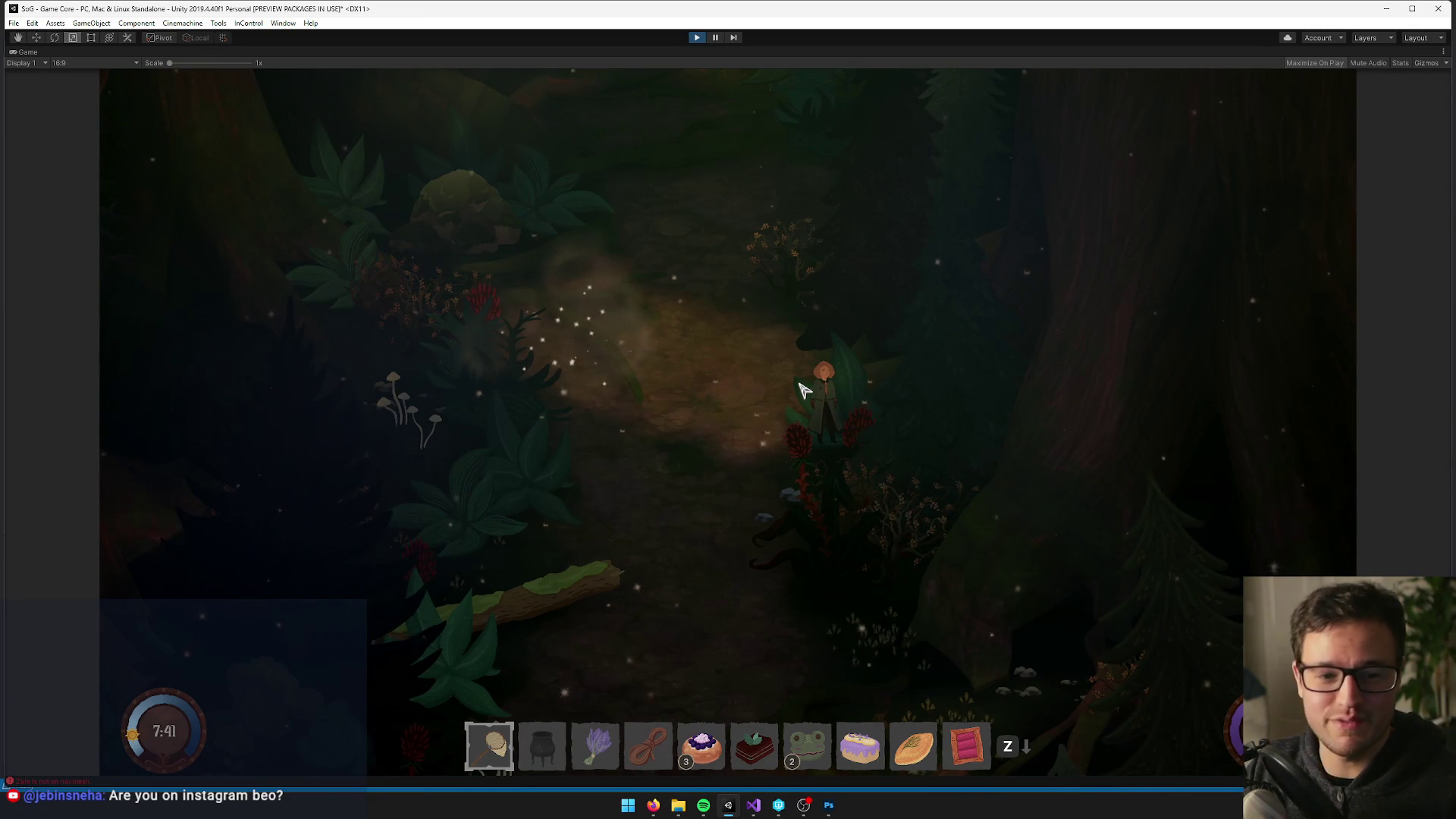
Walk left, then north up the forest path through more spores and on to the right
{"action": "key", "text": "a"}
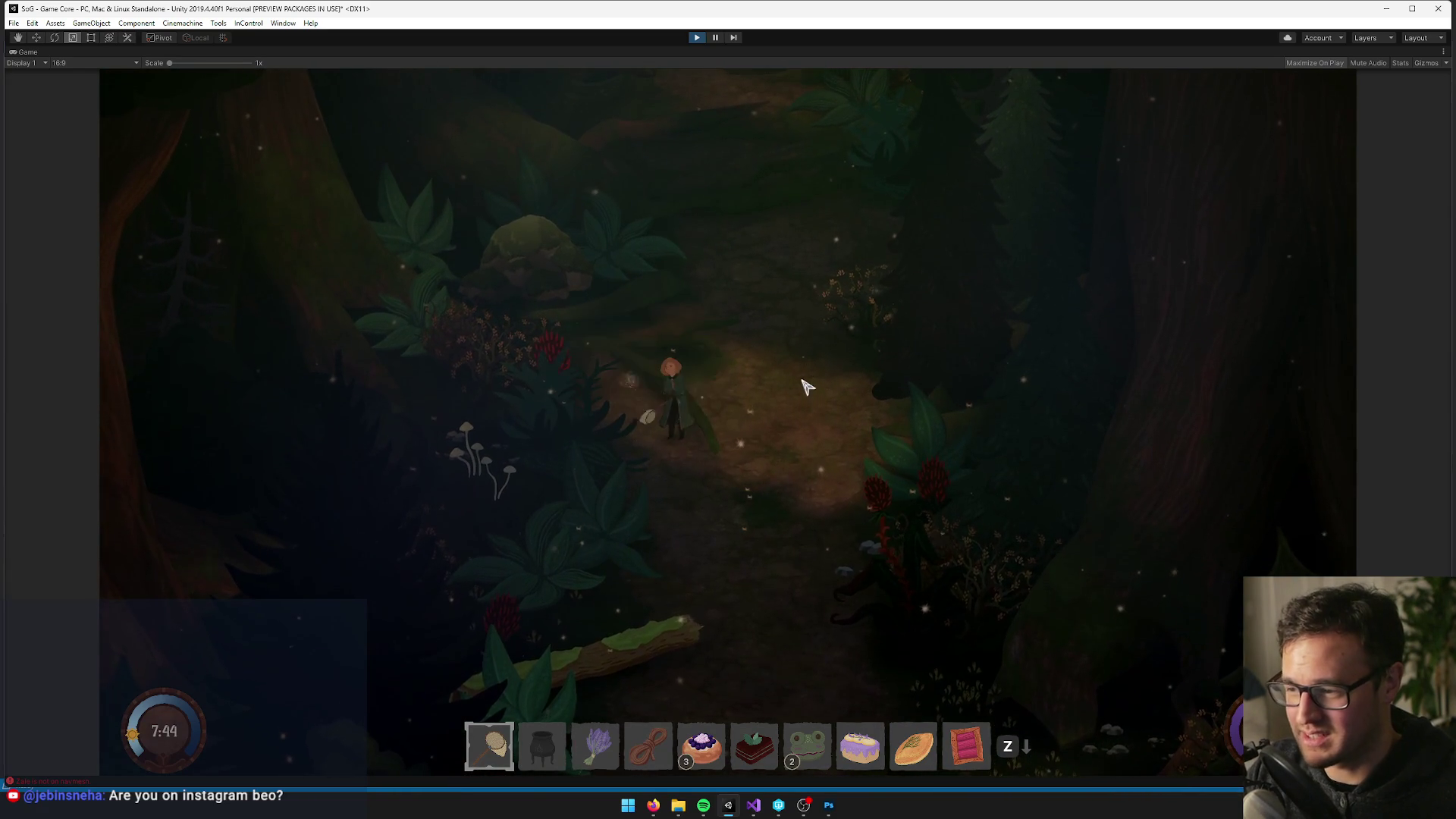
{"action": "key", "text": "w"}
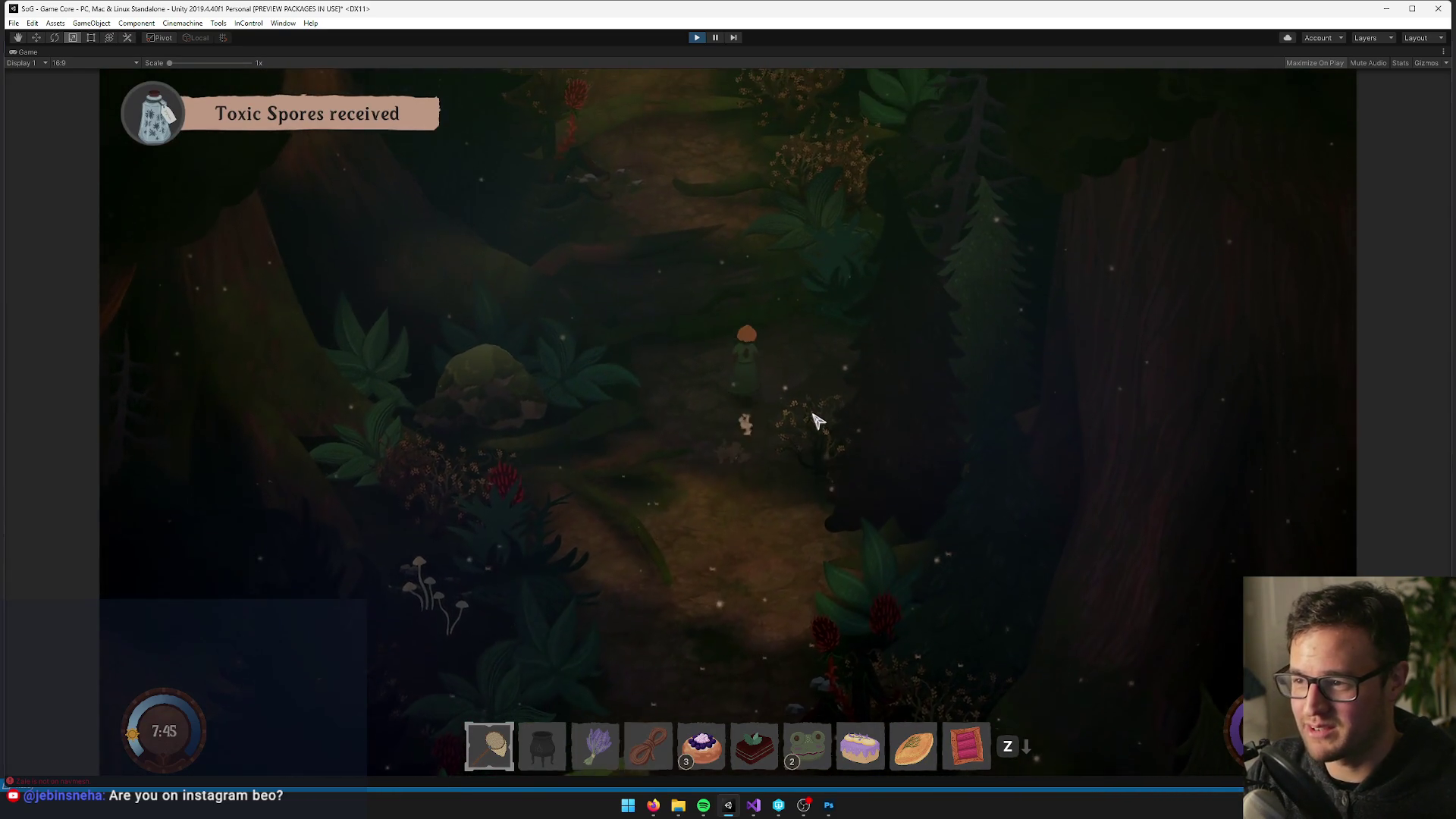
{"action": "key", "text": "w"}
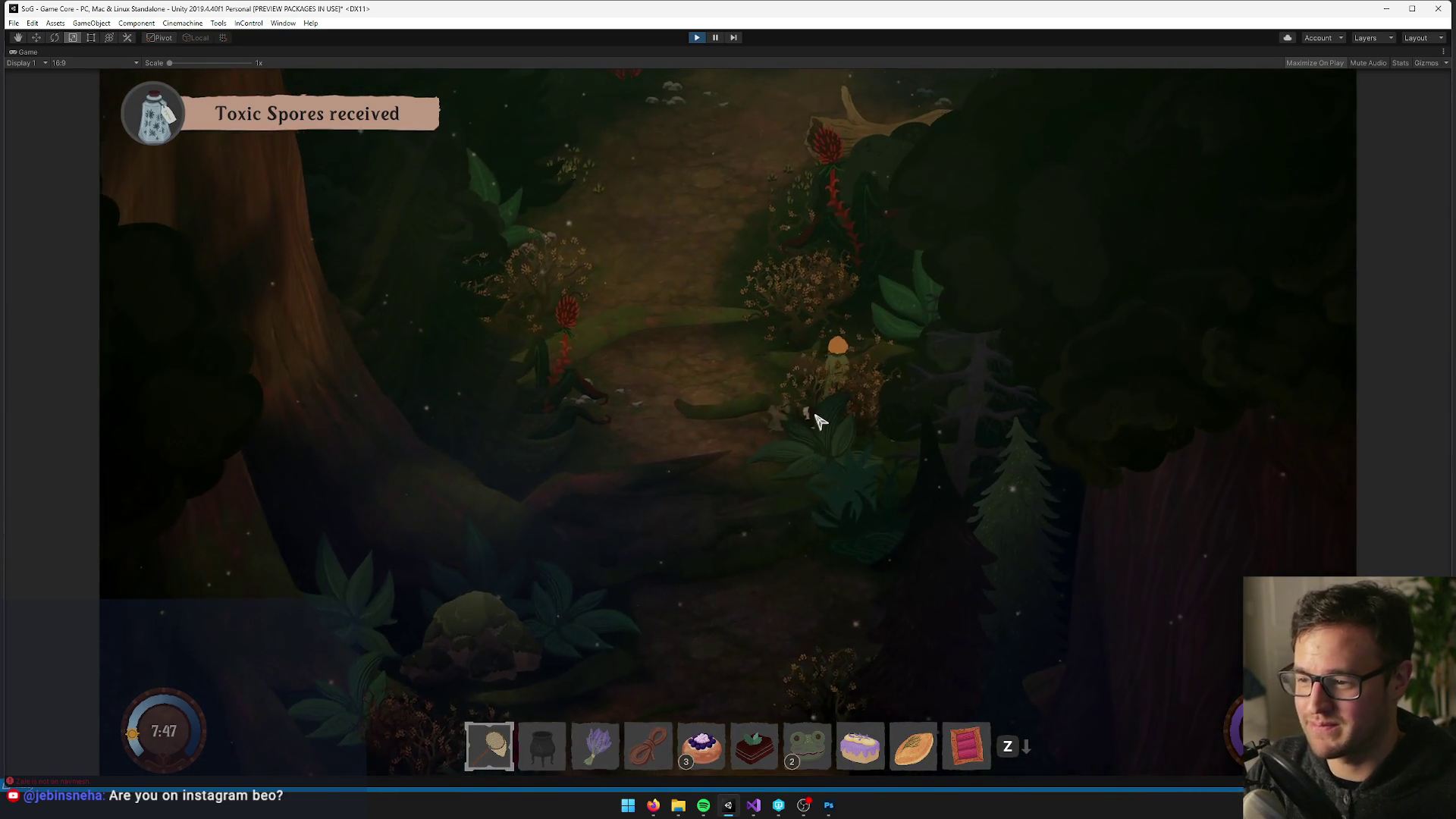
{"action": "key", "text": "w"}
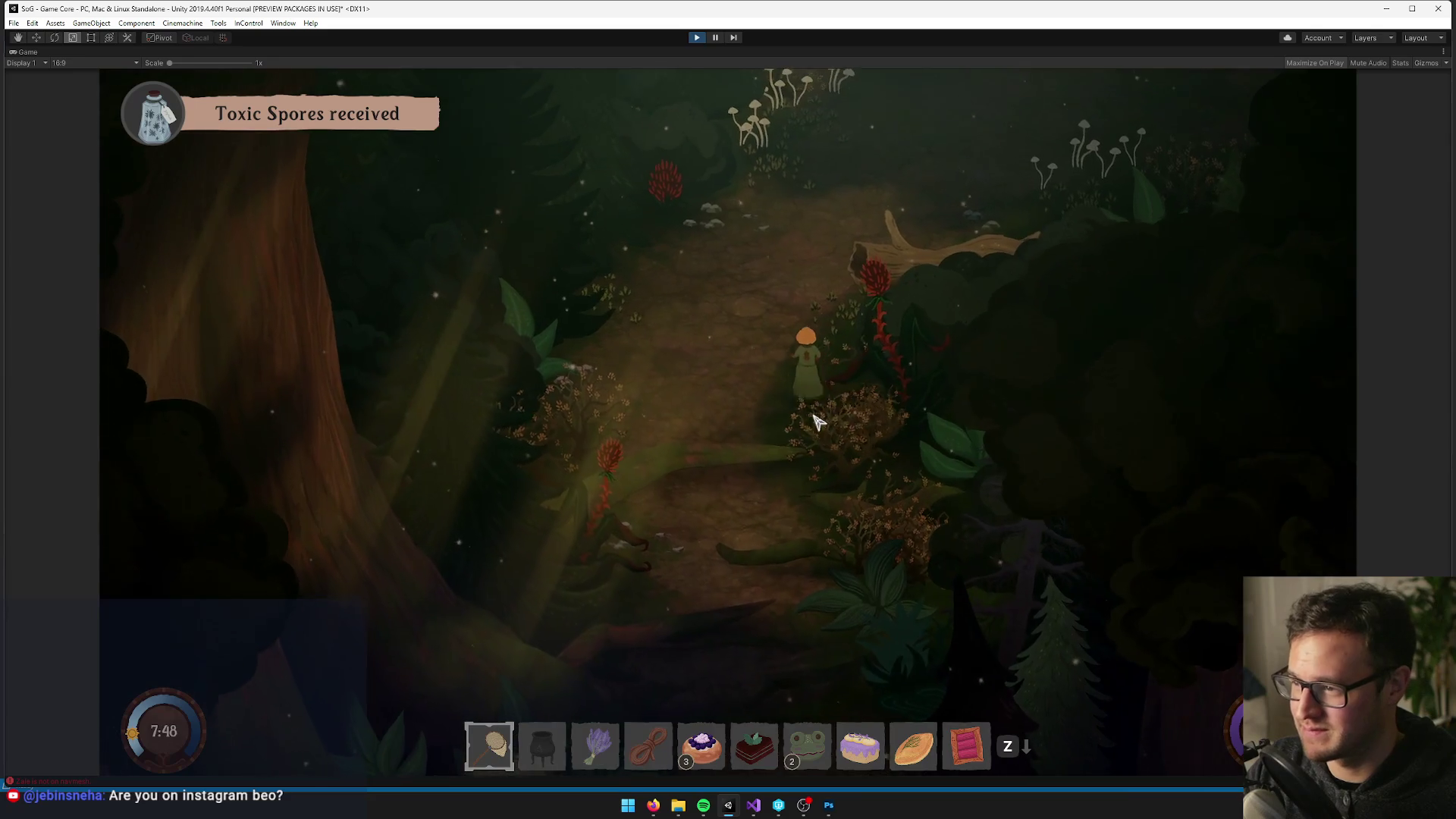
{"action": "key", "text": "w"}
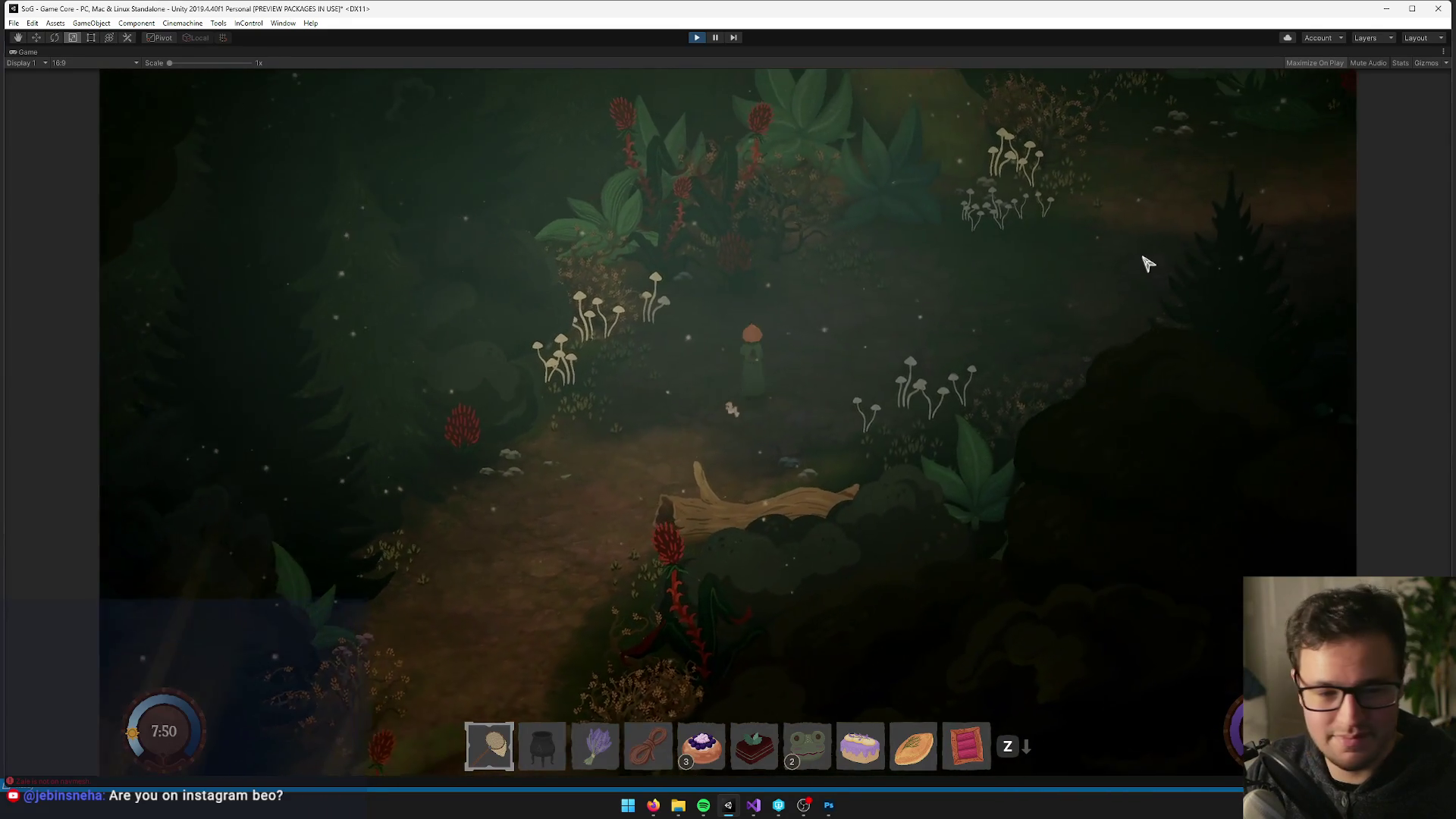
{"action": "key", "text": "w"}
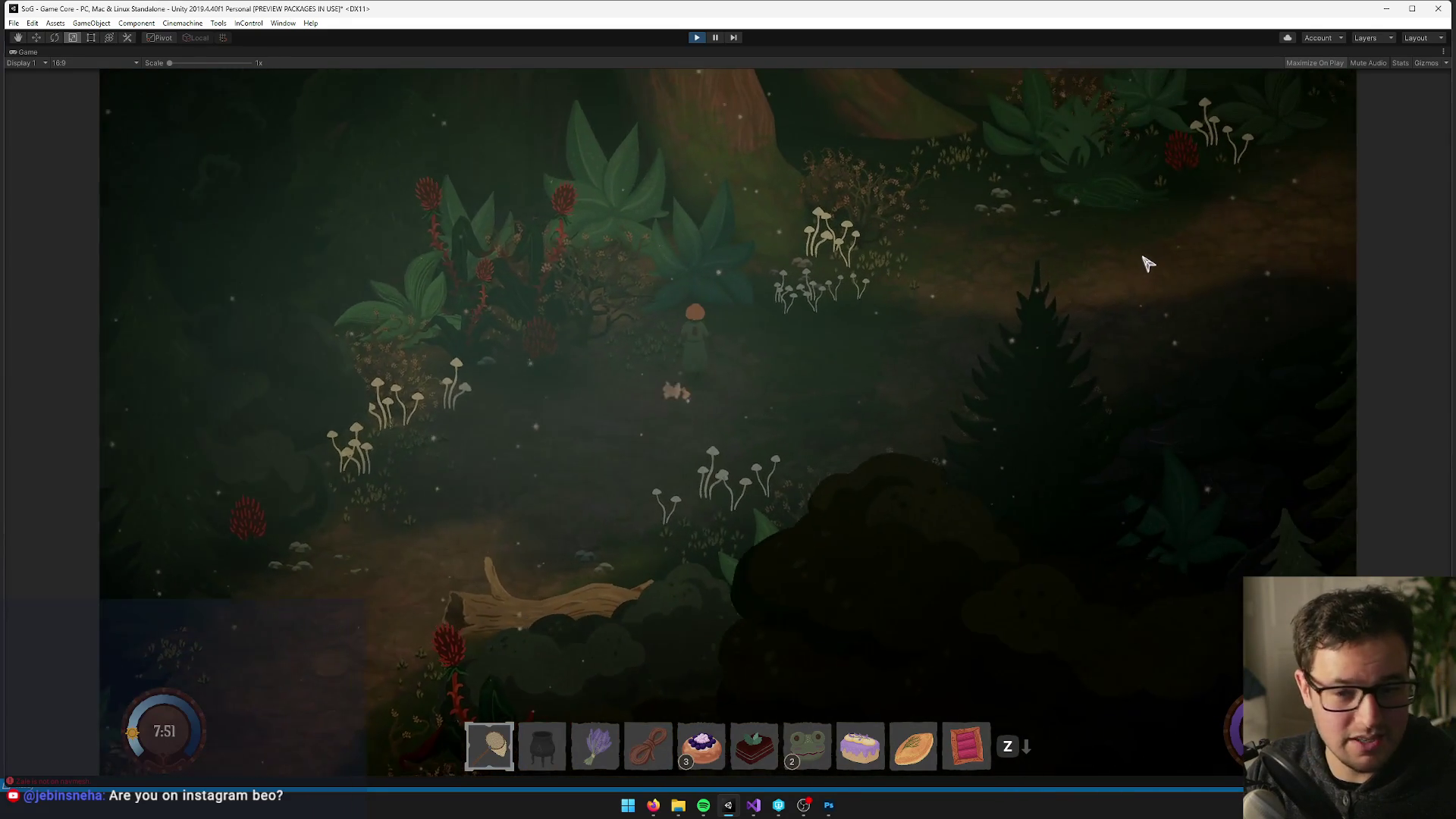
{"action": "key", "text": "d"}
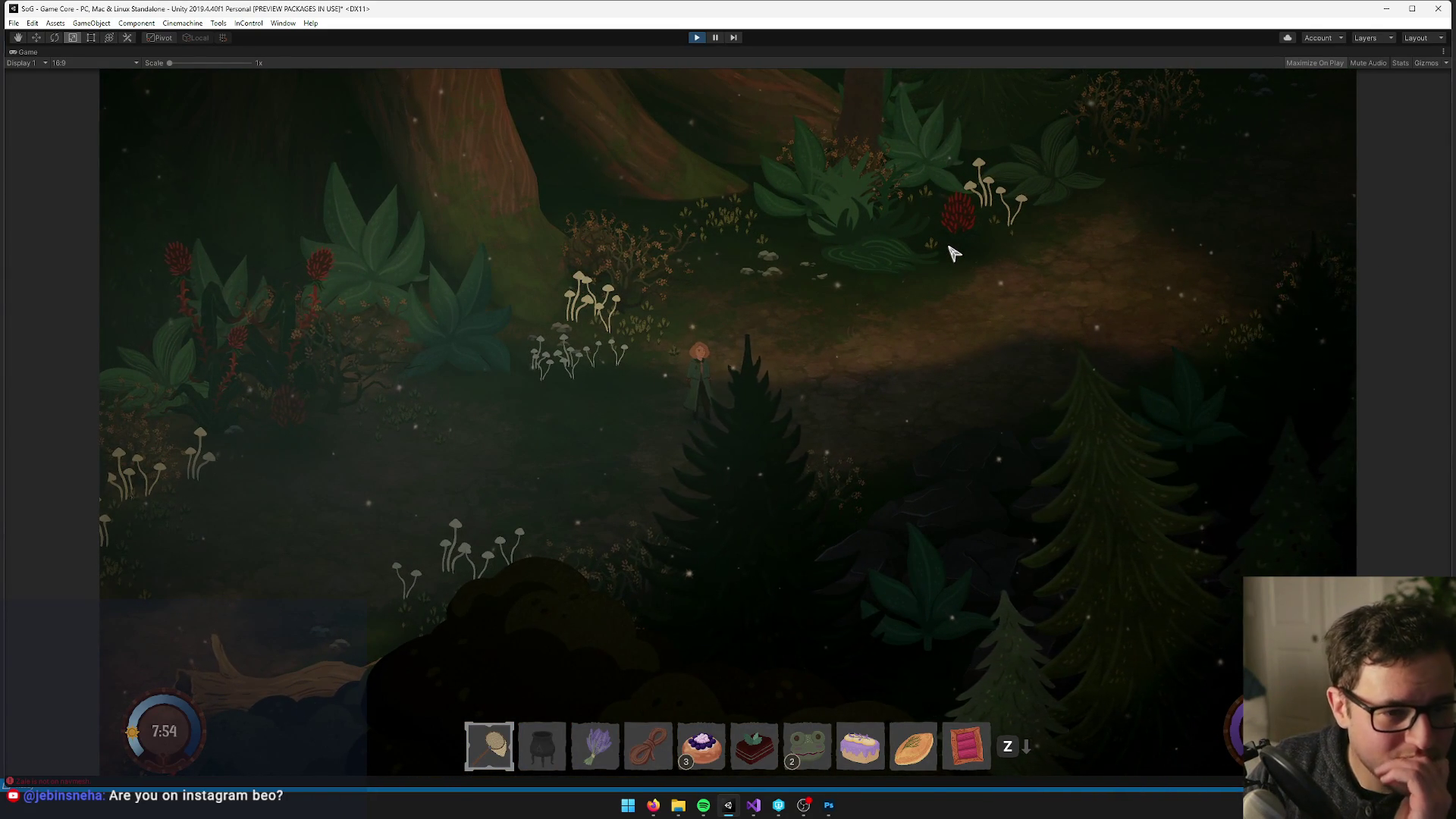
{"action": "key", "text": "d"}
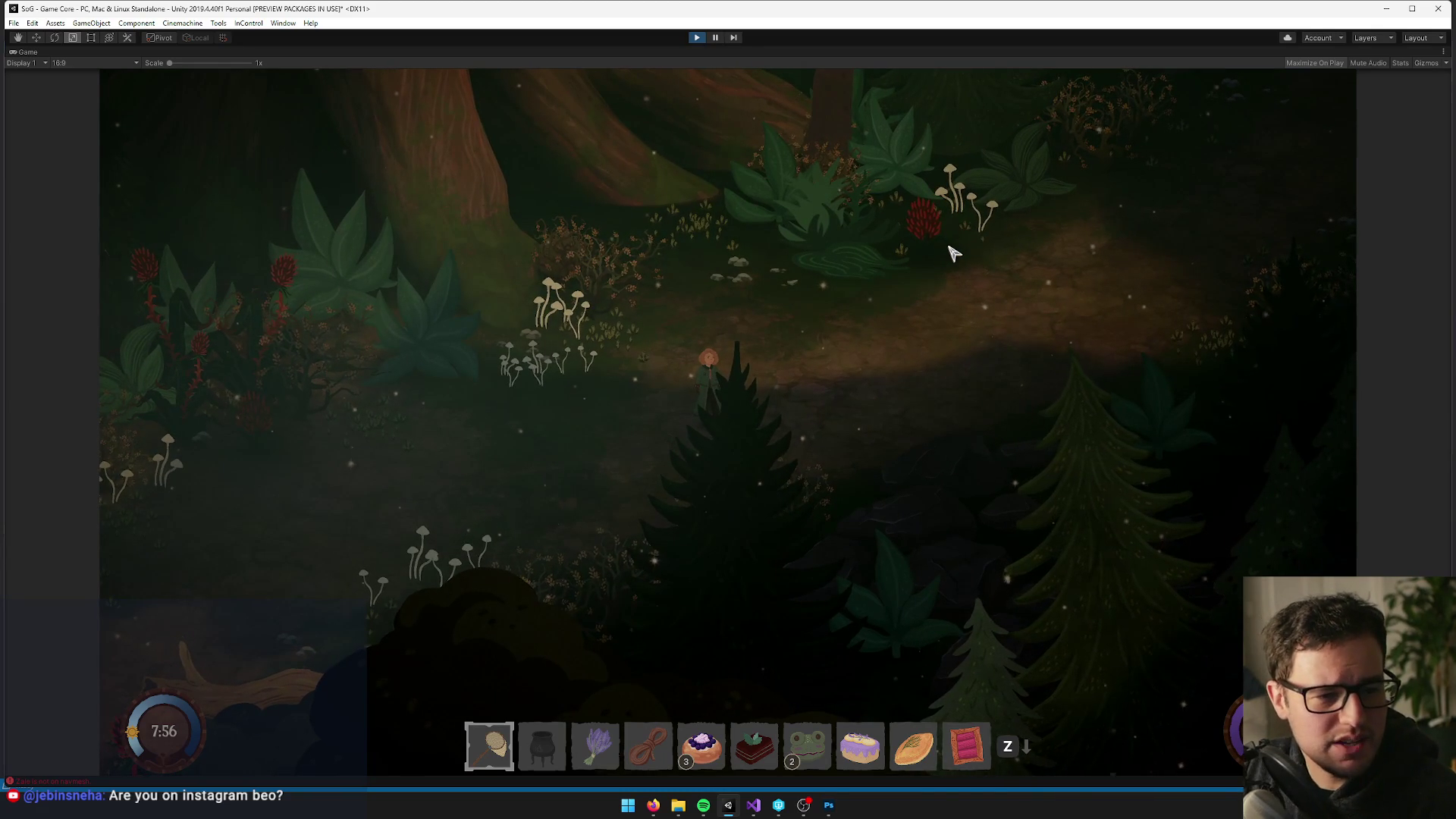
Step the character behind and in front of the foreground tree repeatedly, then continue up-right
{"action": "key", "text": "a"}
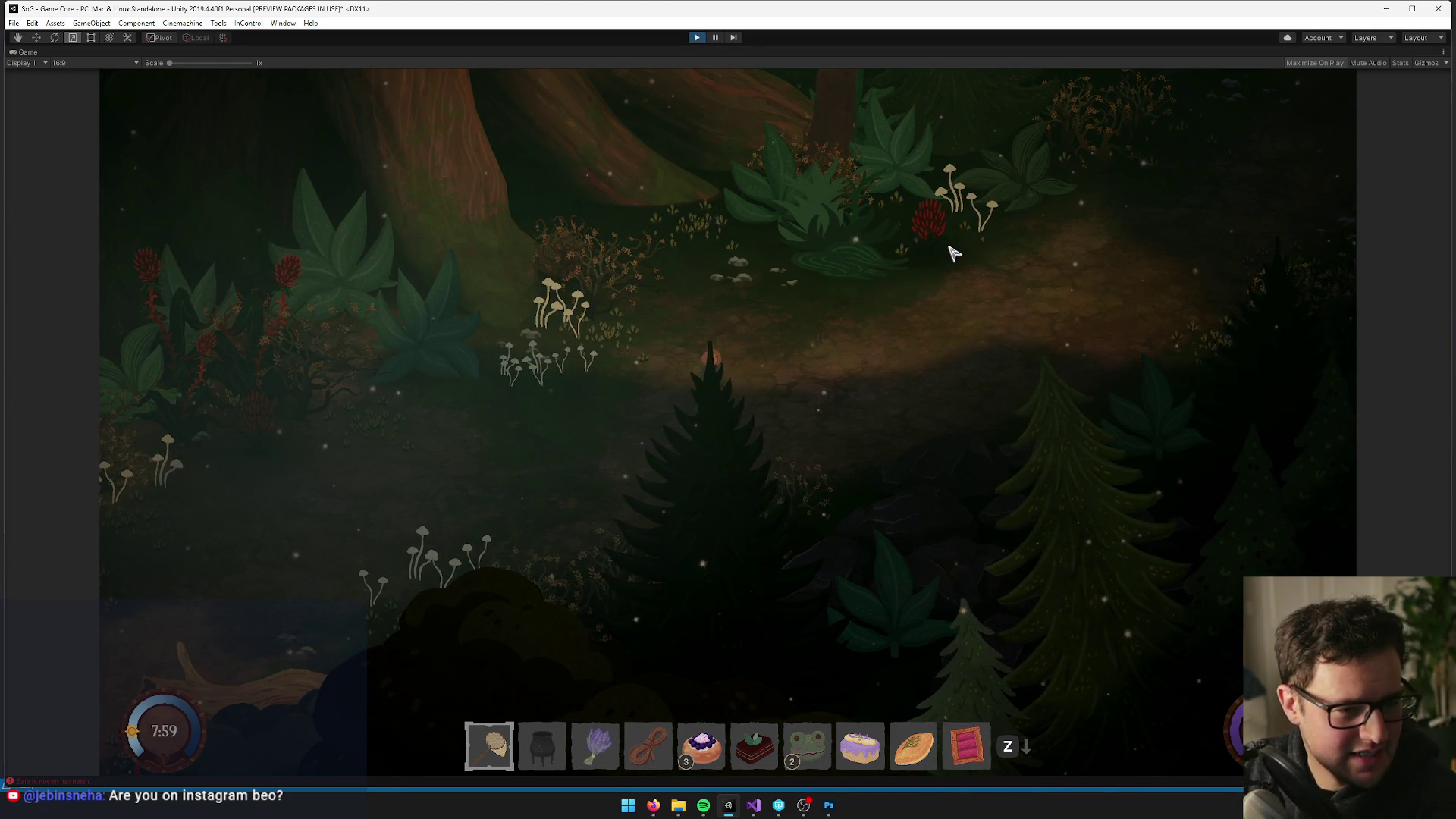
{"action": "key", "text": "s"}
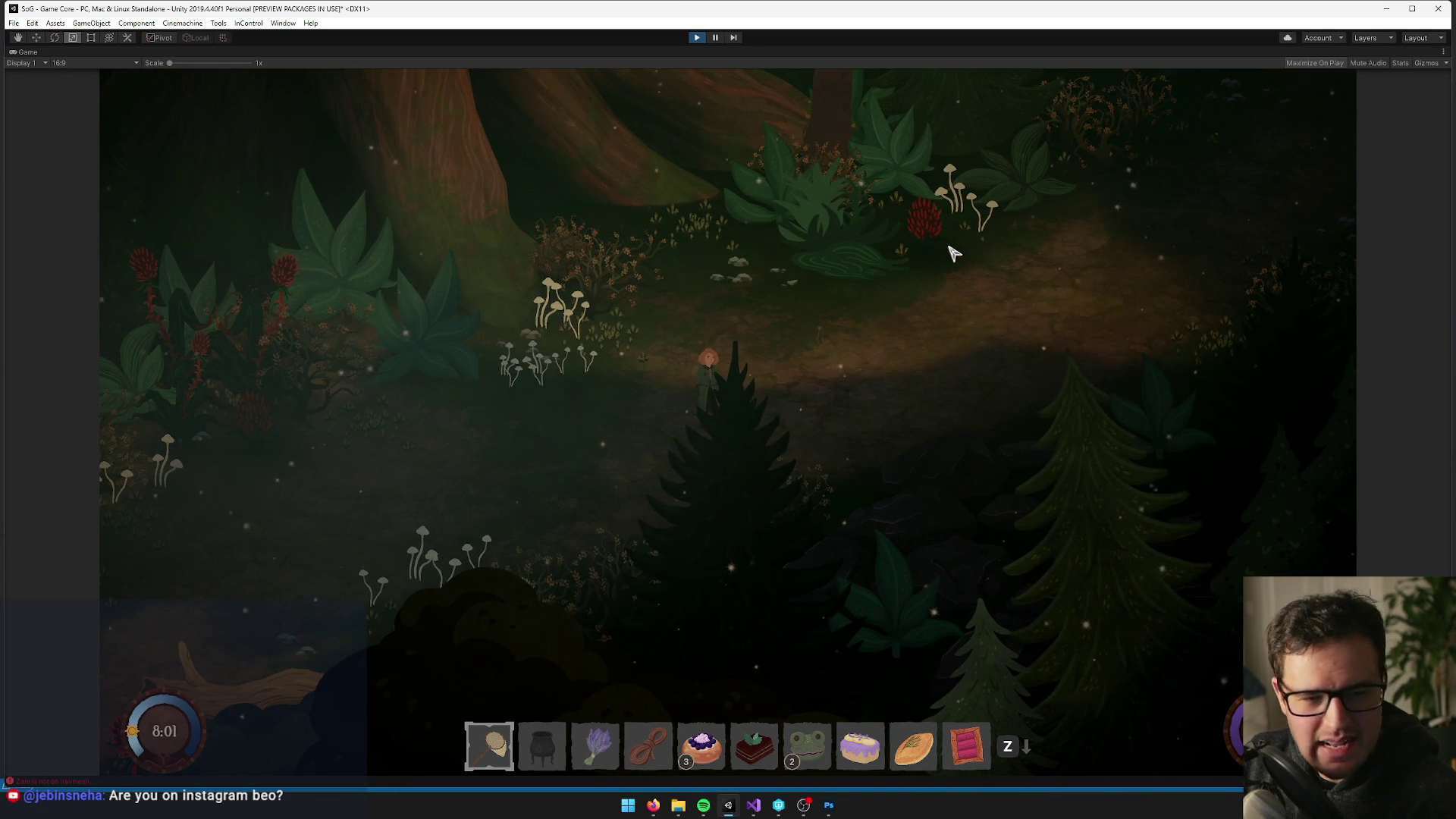
{"action": "key", "text": "w"}
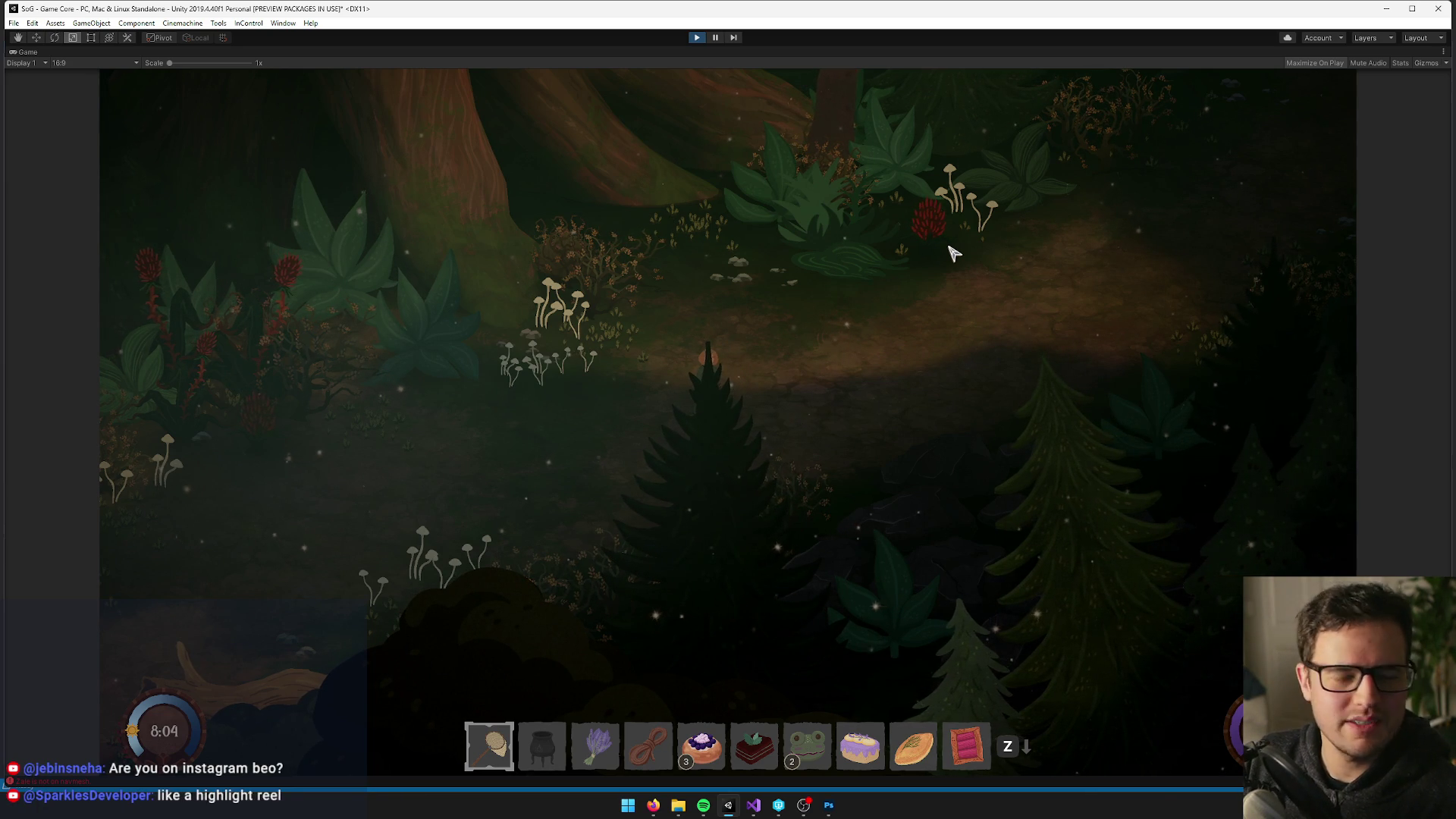
{"action": "key", "text": "s"}
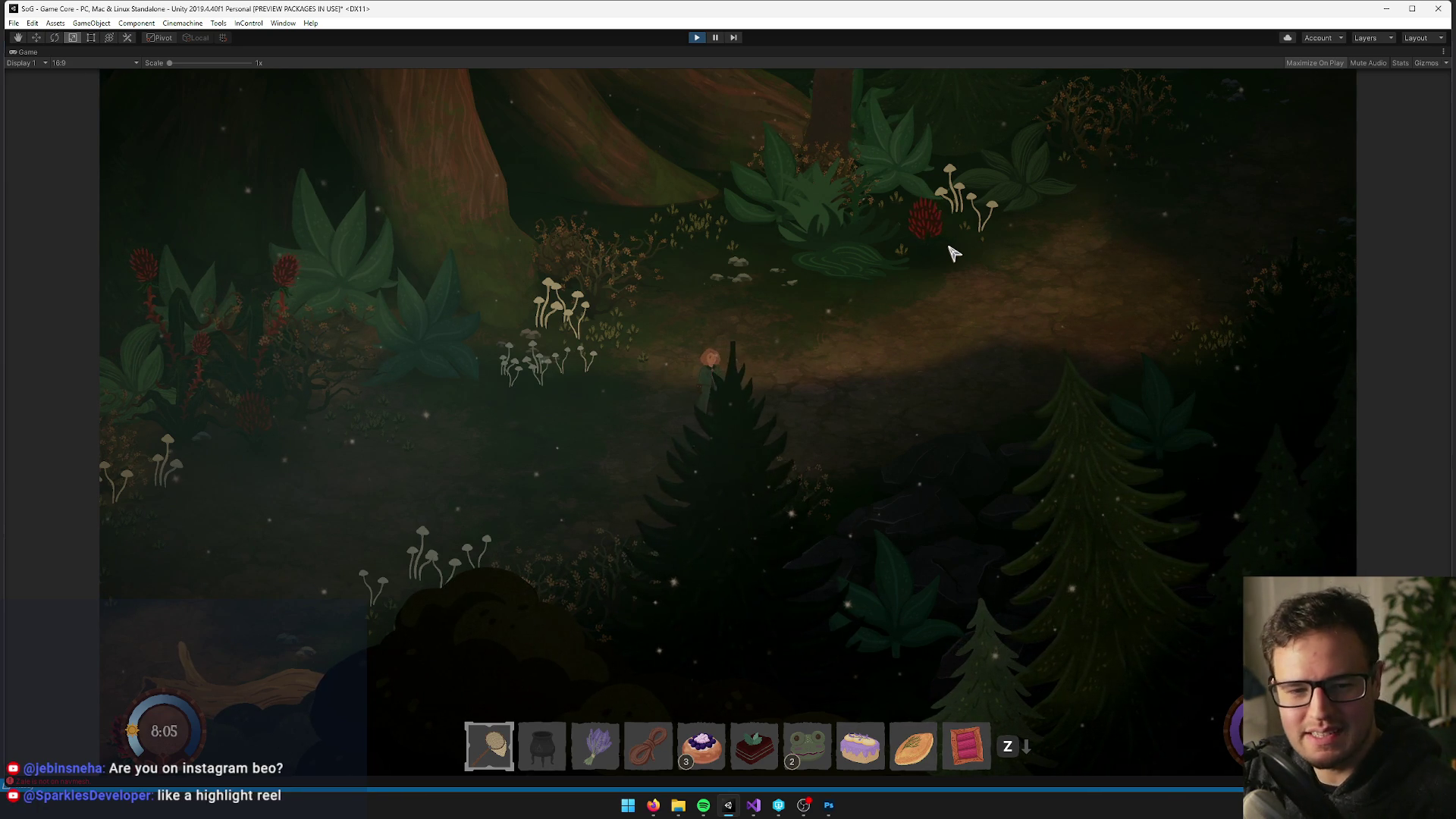
{"action": "key", "text": "w"}
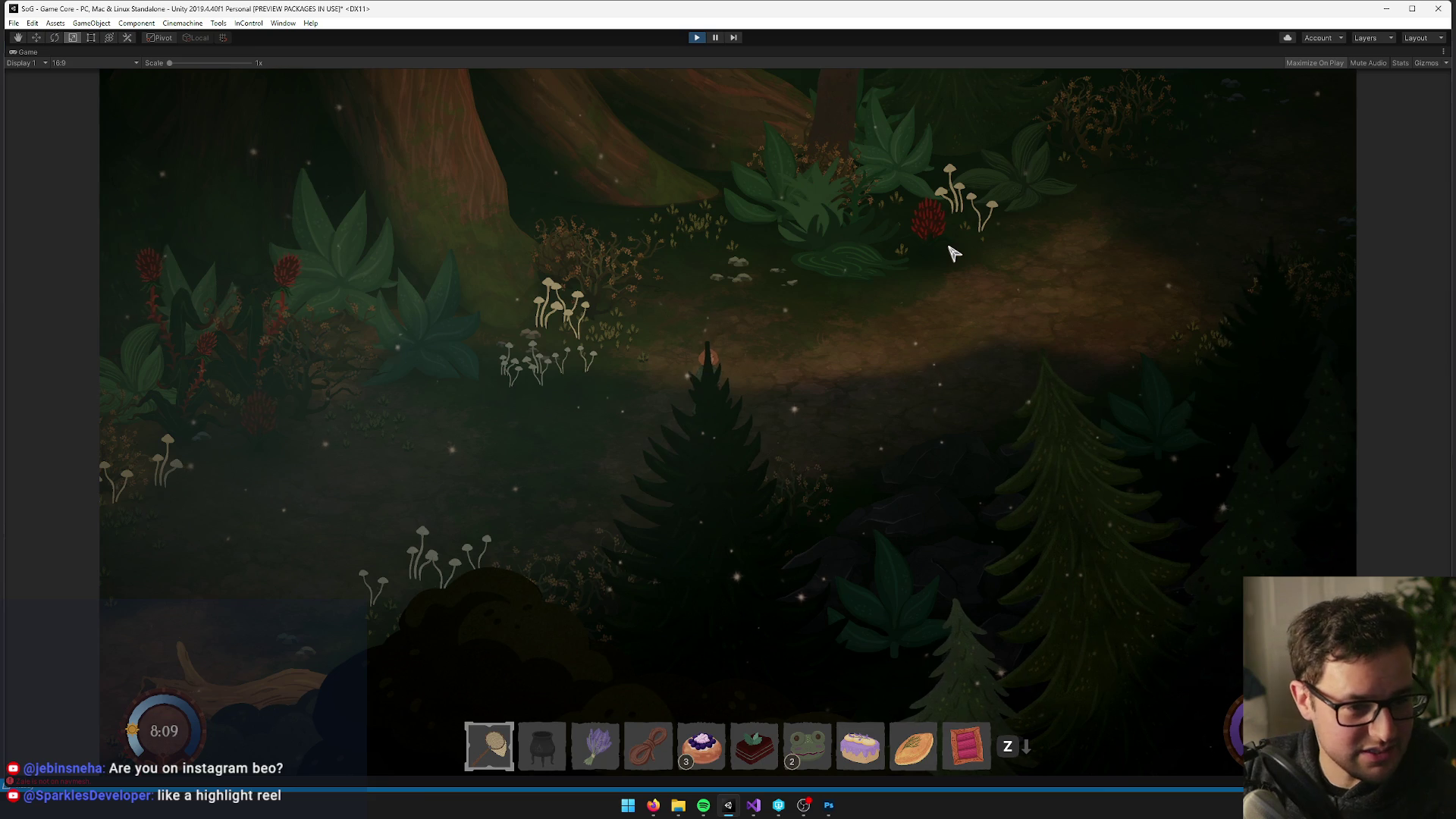
{"action": "key", "text": "s"}
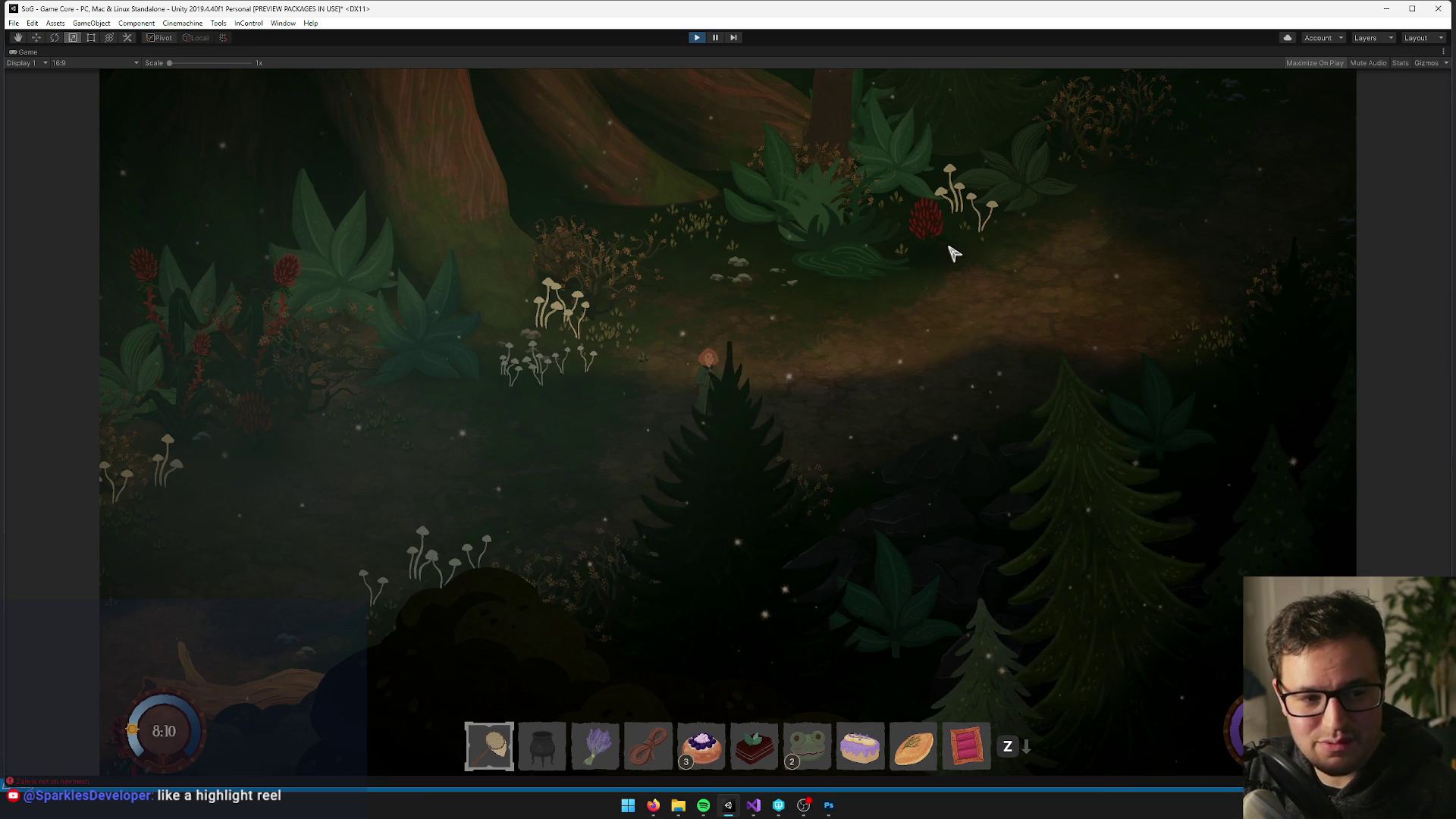
{"action": "key", "text": "w"}
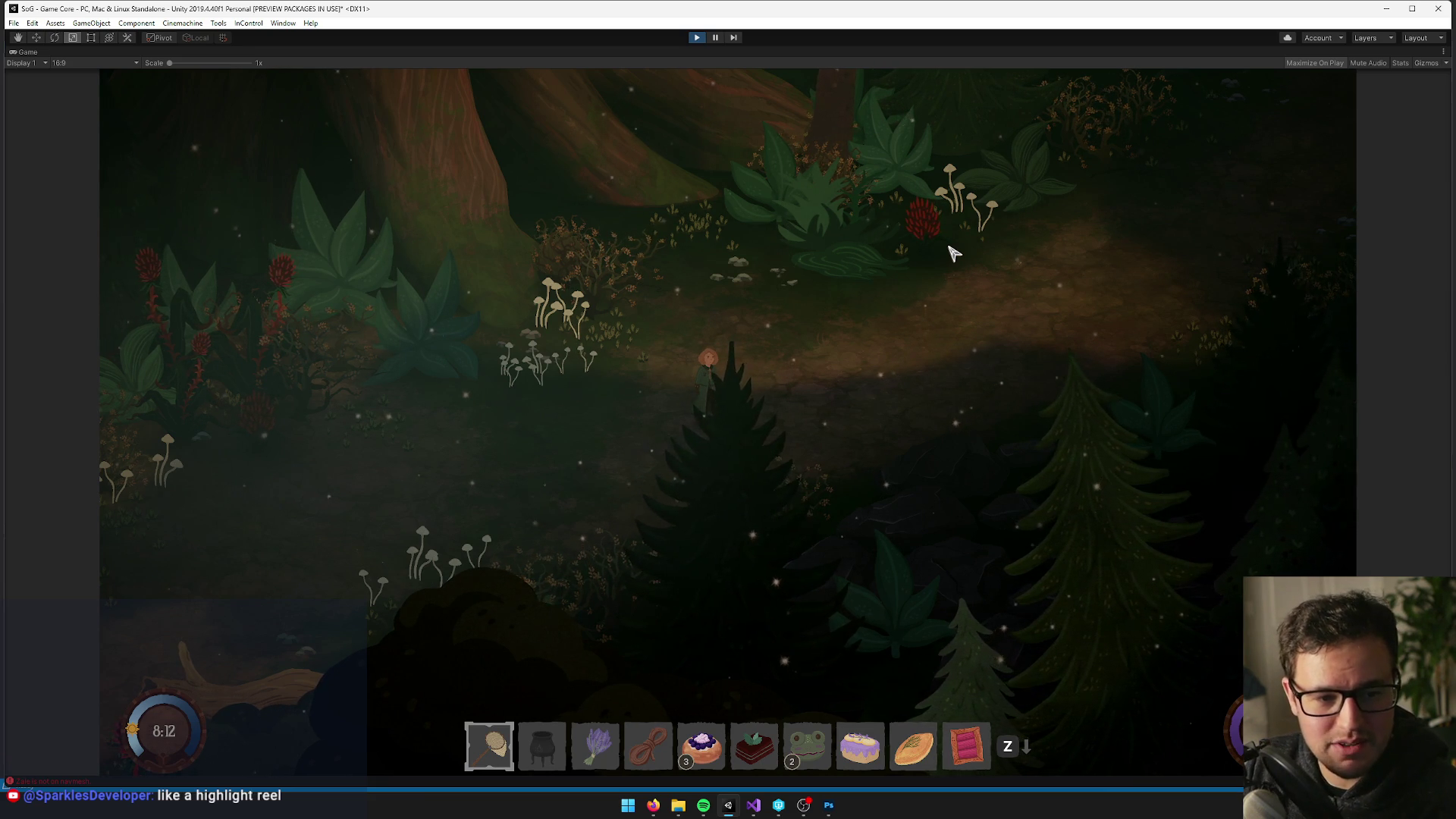
{"action": "key", "text": "w"}
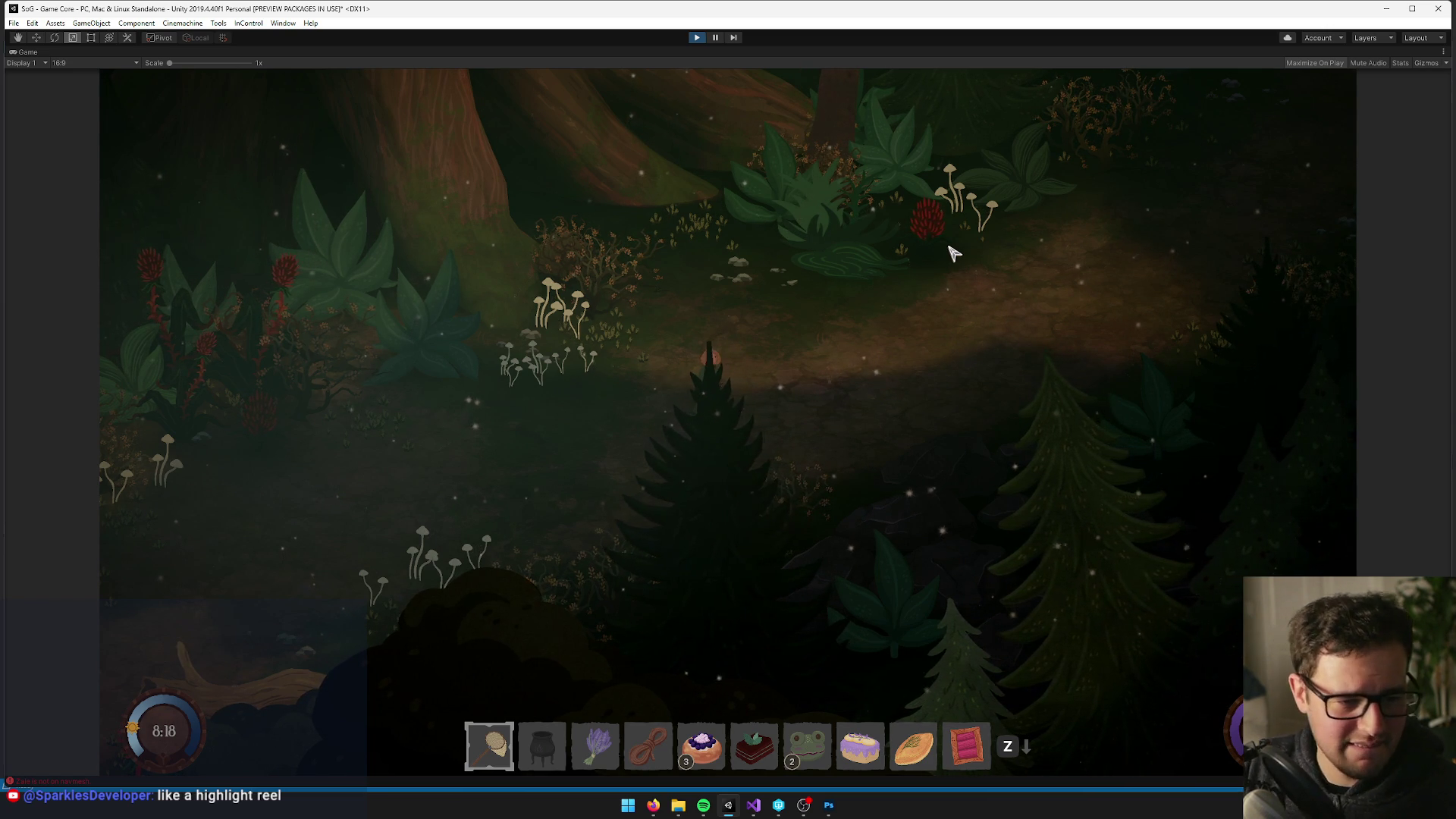
{"action": "left_click", "coordinate": [953, 252]}
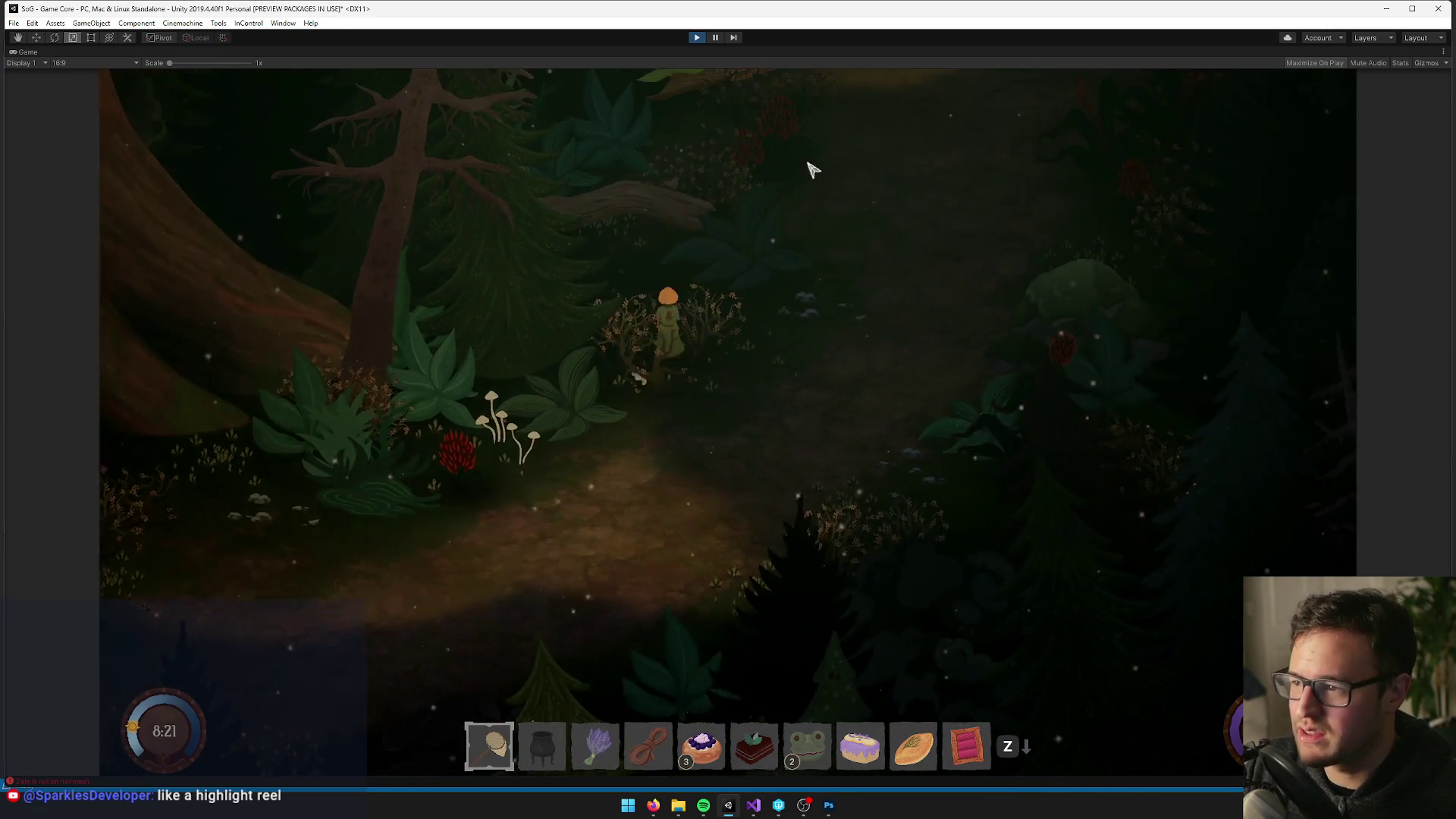
Walk down-left, then north along the dark forest path, and stop the playtest
{"action": "key", "text": "a"}
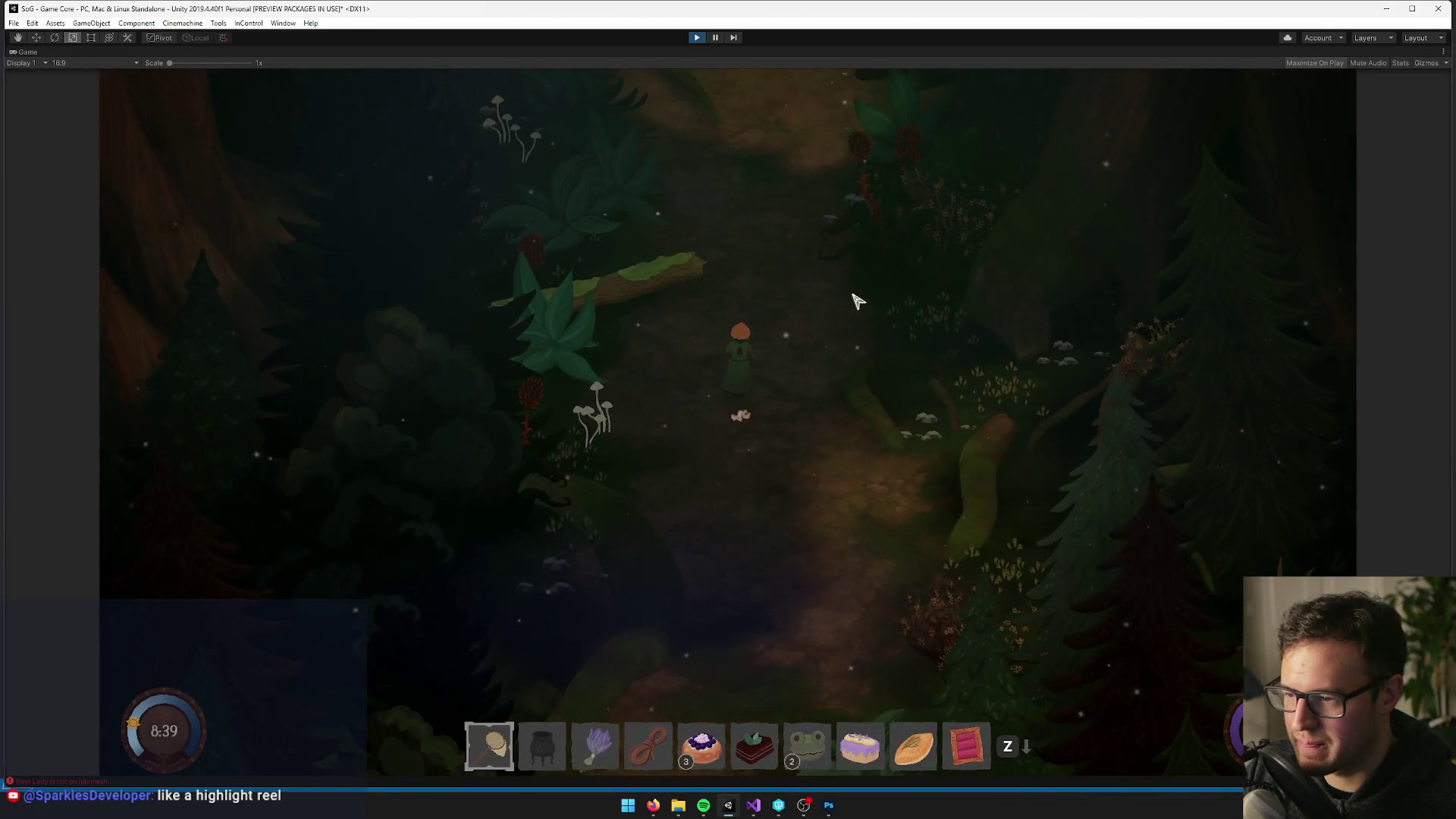
{"action": "key", "text": "w"}
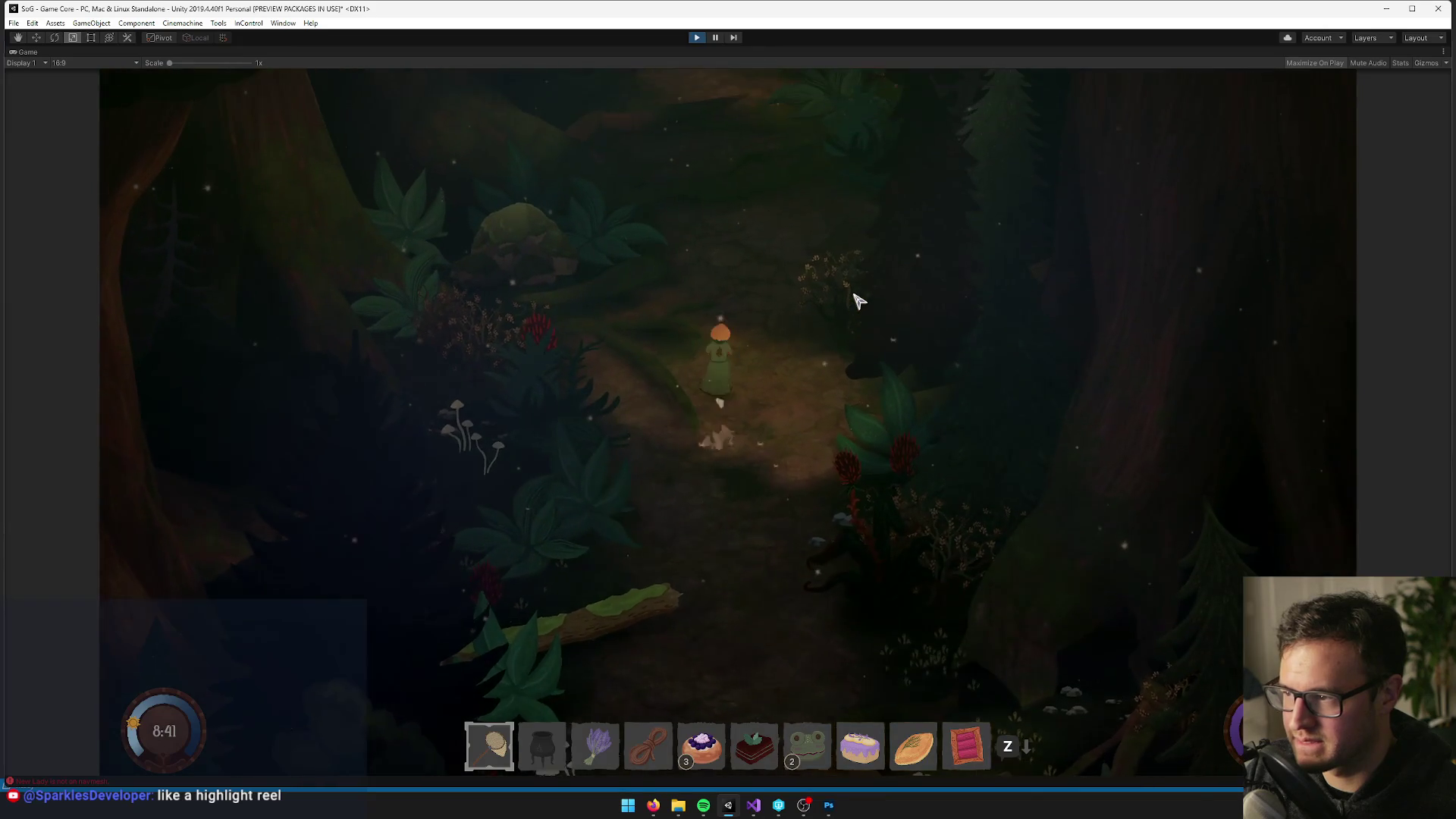
{"action": "key", "text": "w"}
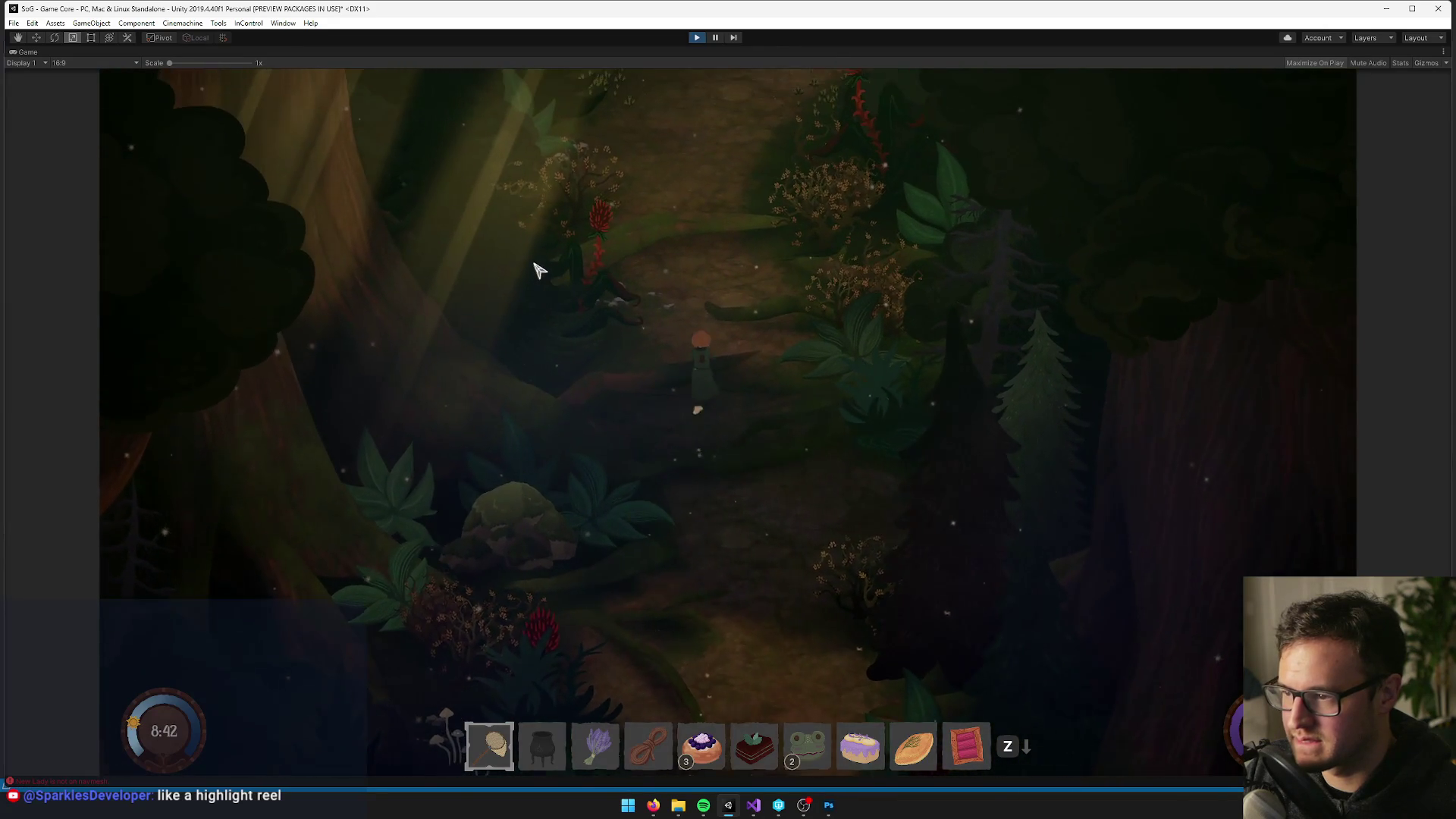
{"action": "key", "text": "w"}
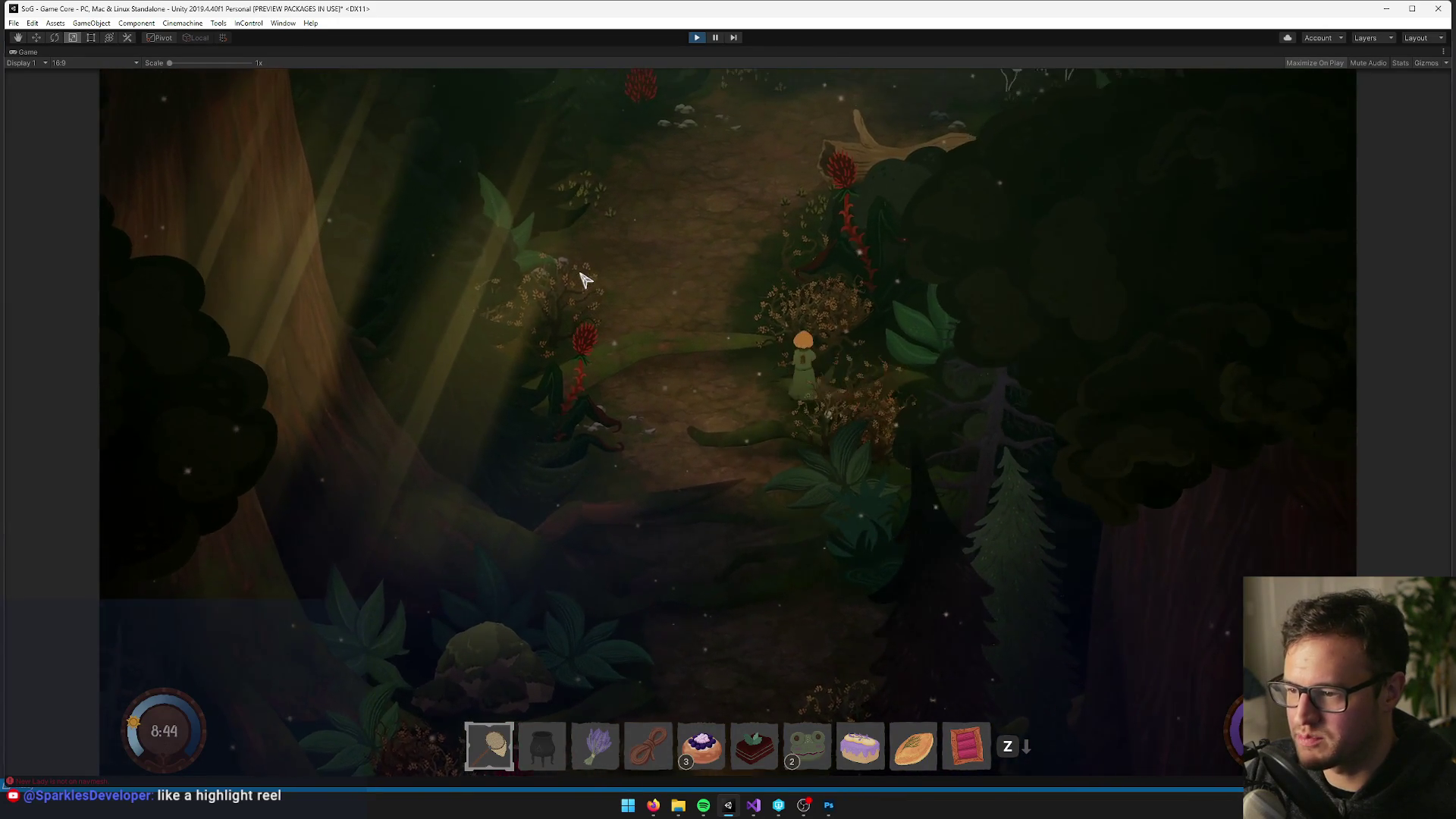
{"action": "key", "text": "w"}
{"action": "left_click", "coordinate": [697, 39]}
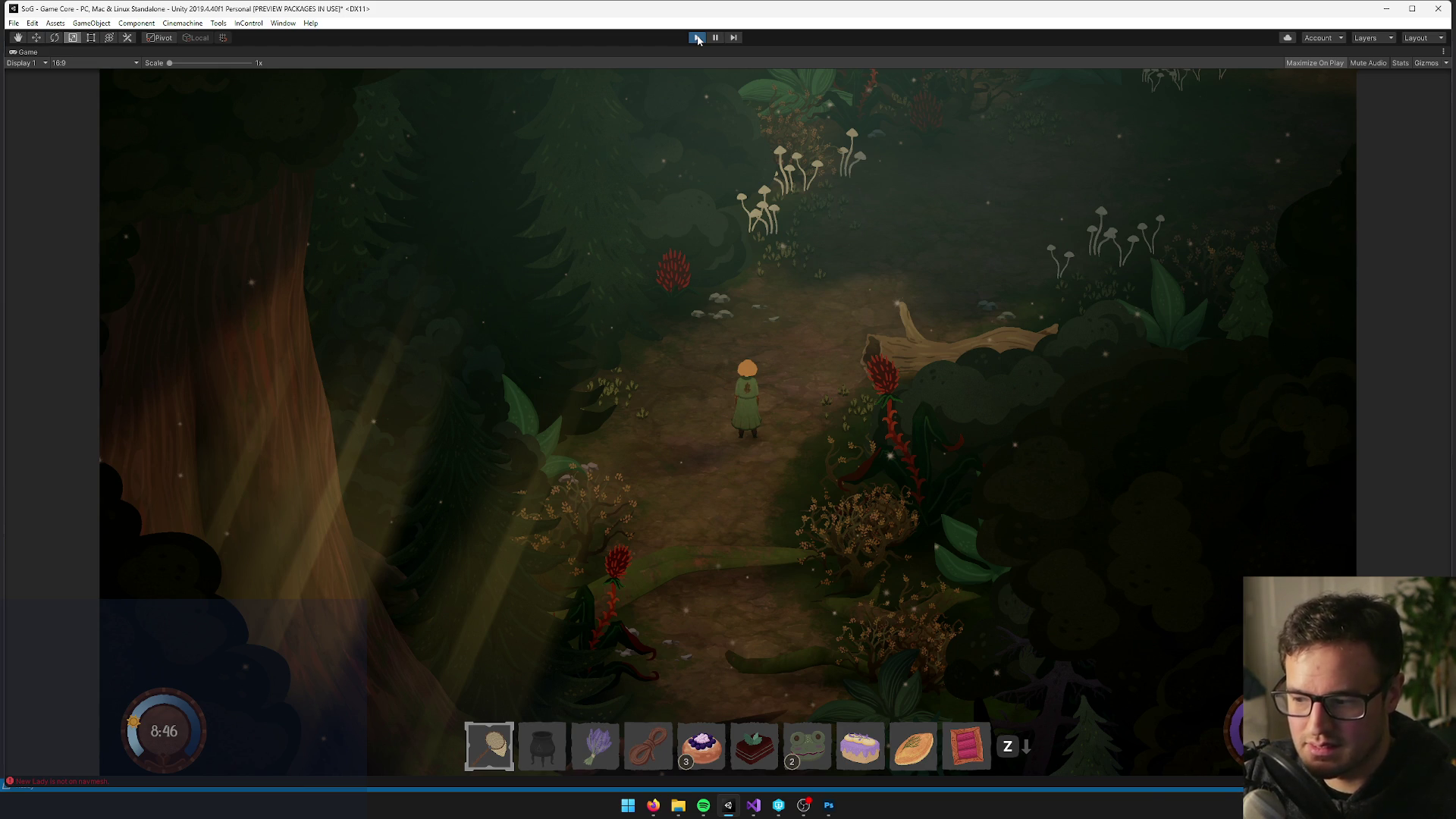
Stop the game, find the Spore Neutralizer item data and scroll to its Toxic Spores and Lavender recipe
{"action": "left_click", "coordinate": [697, 38]}
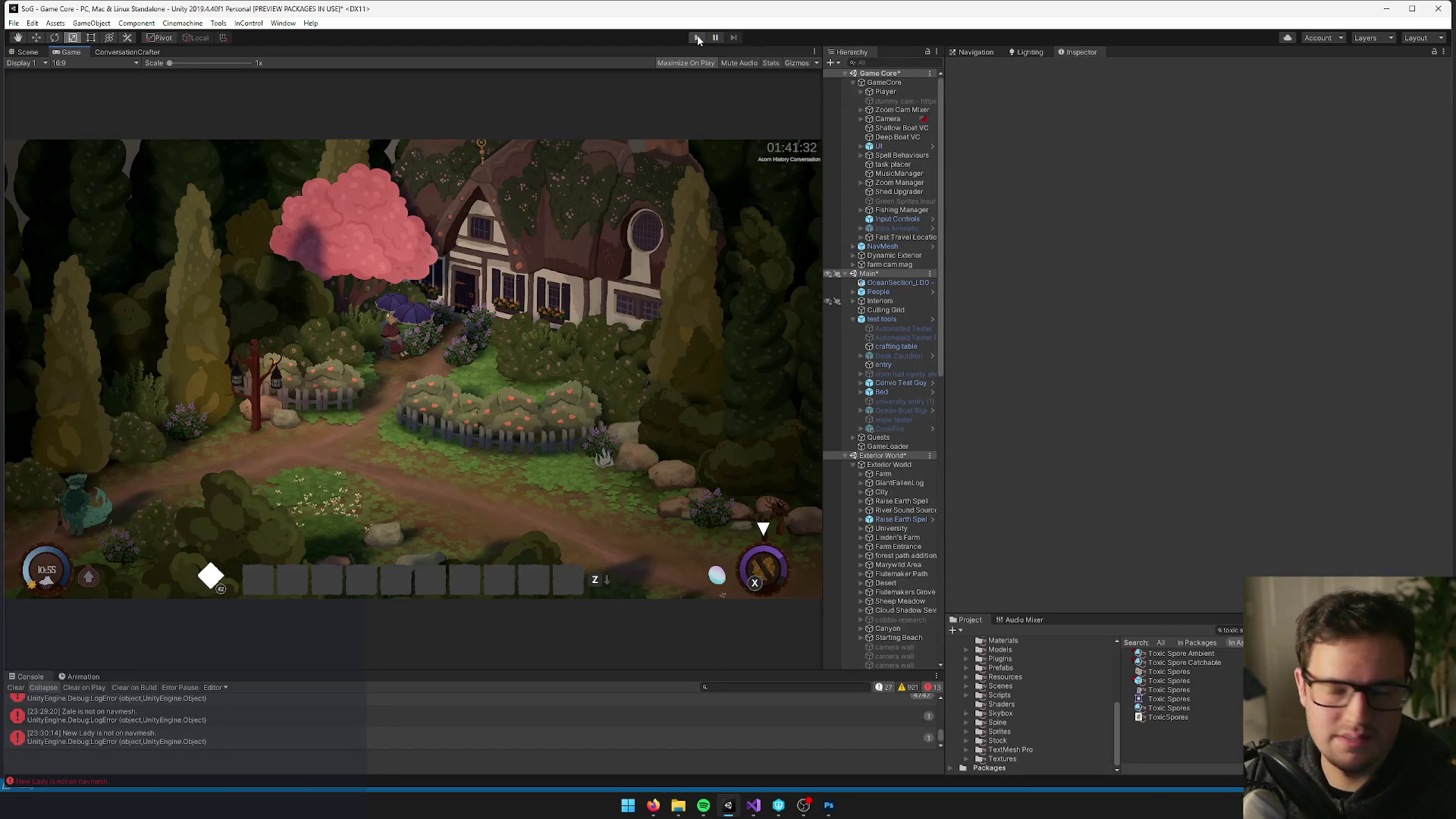
{"action": "left_click", "coordinate": [1229, 630]}
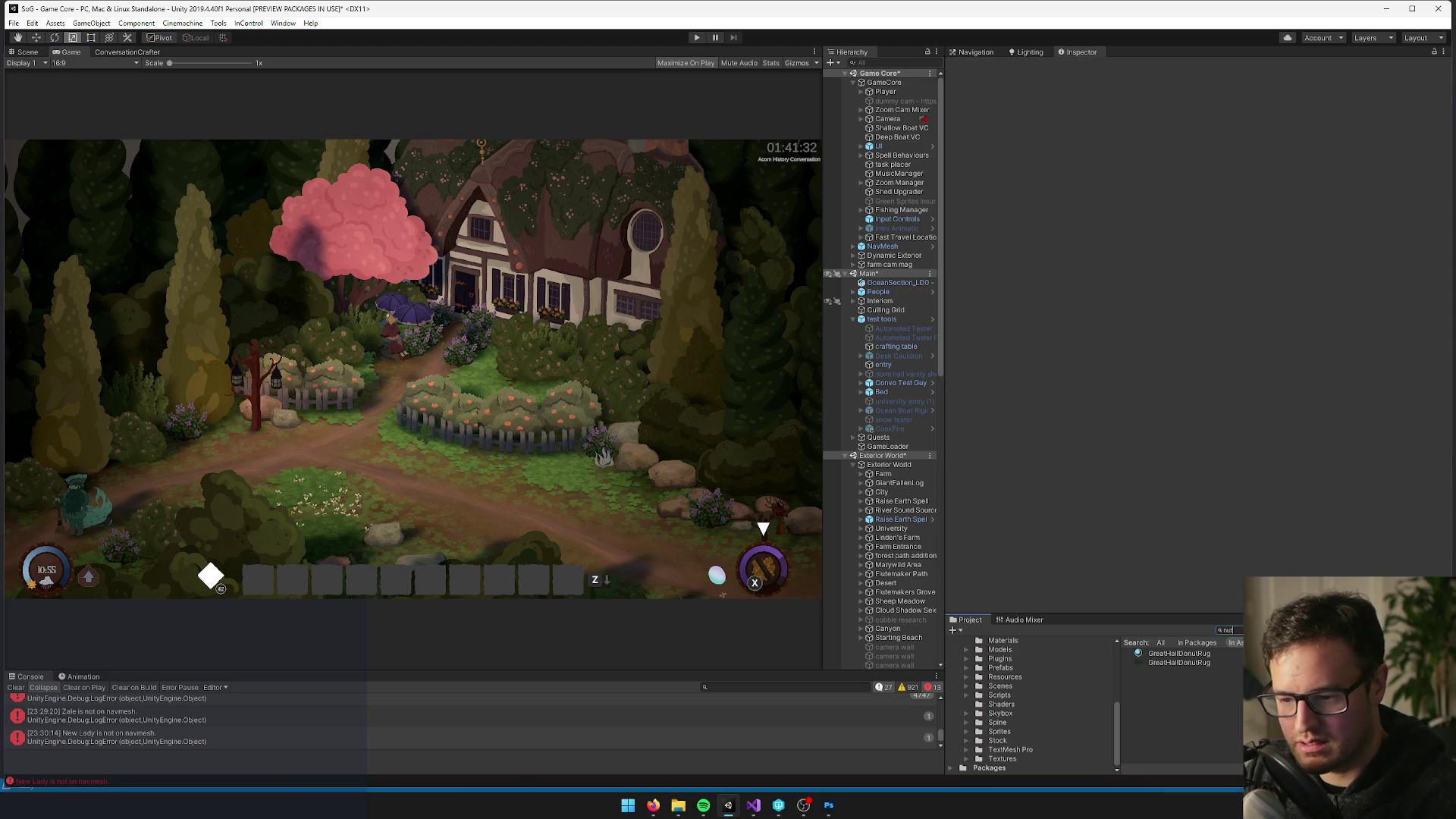
{"action": "type", "text": "ur"}
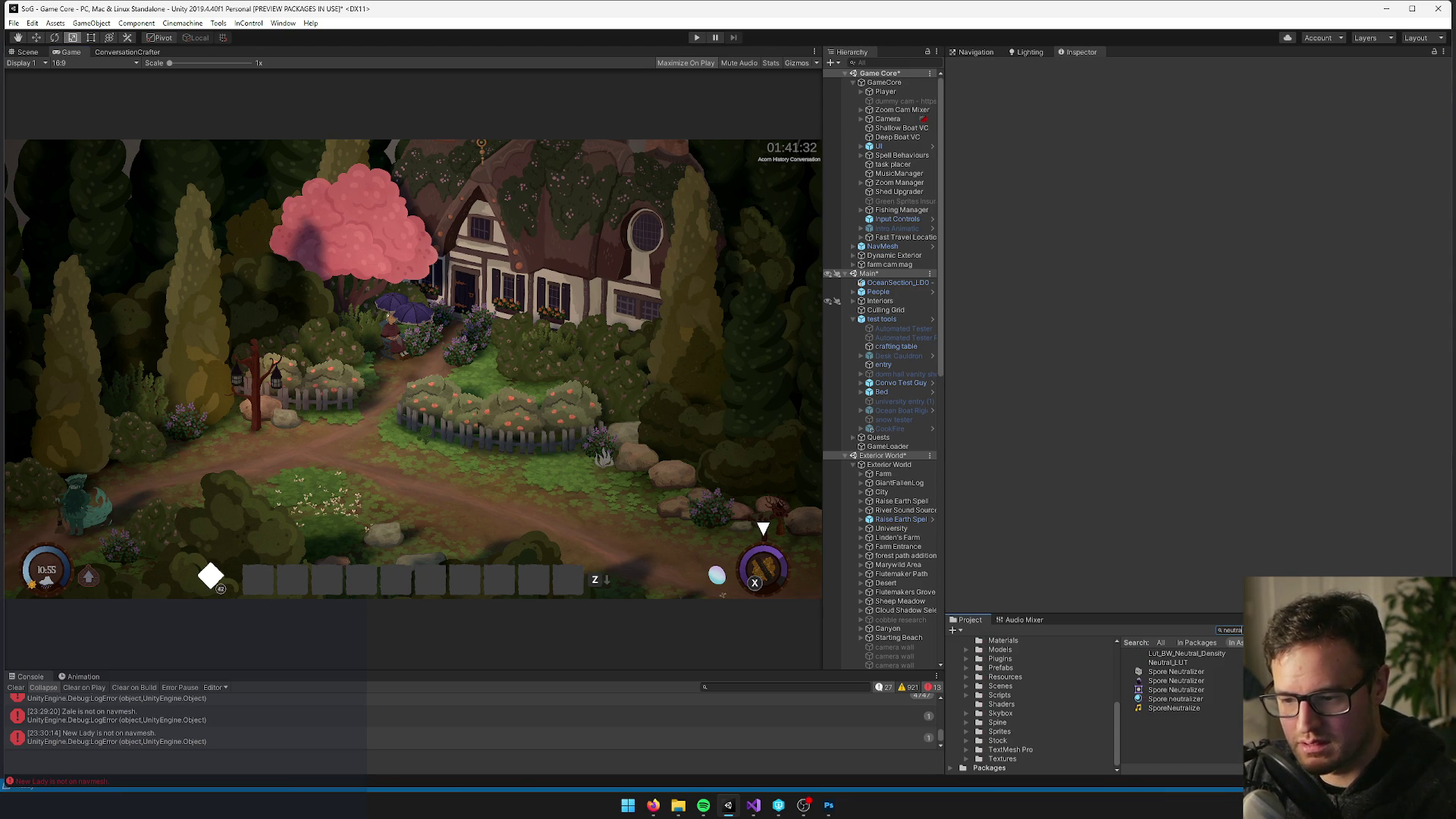
{"action": "left_click", "coordinate": [1202, 671]}
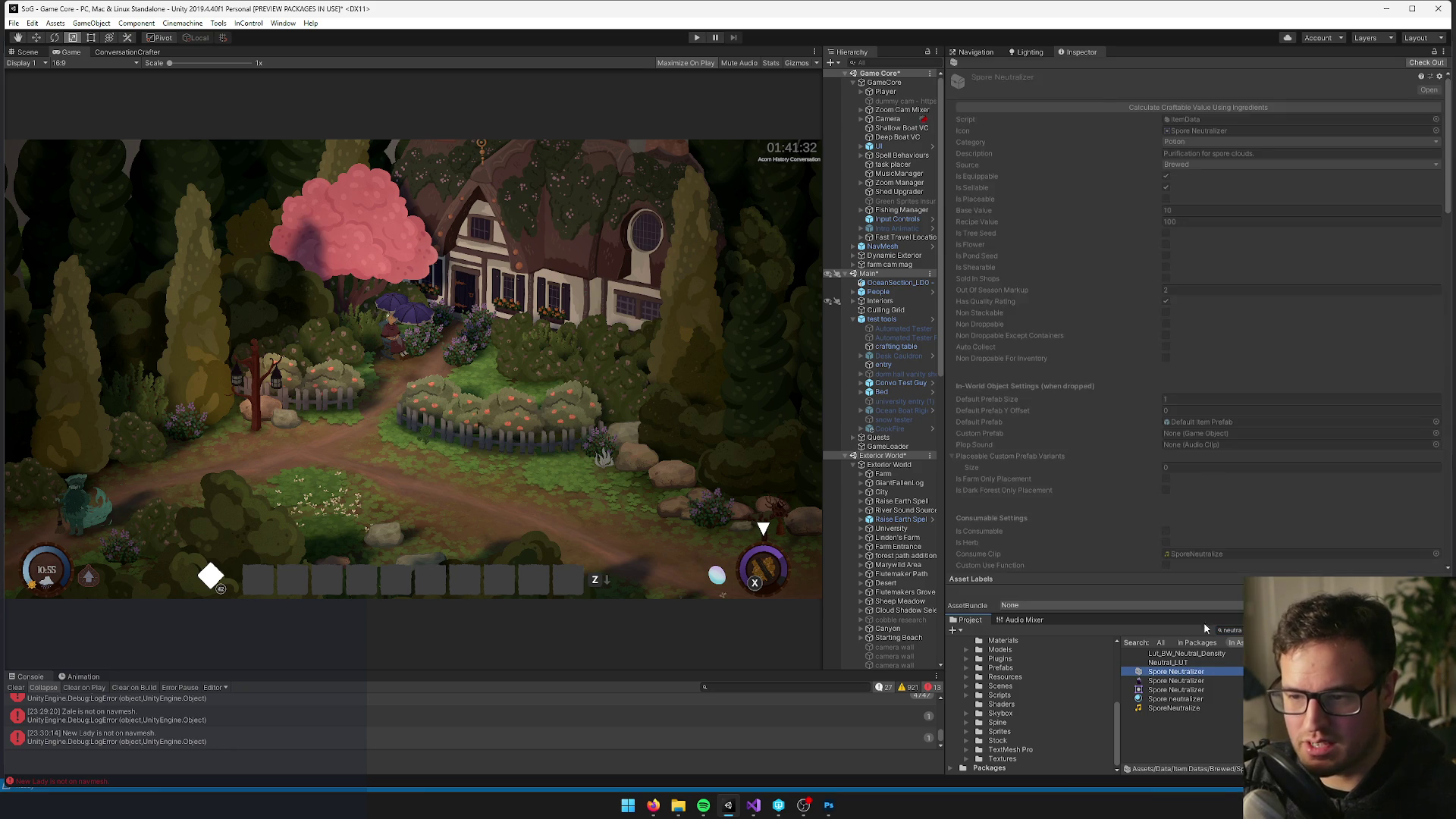
{"action": "scroll", "coordinate": [1134, 155], "scroll_direction": "down", "scroll_amount": 5}
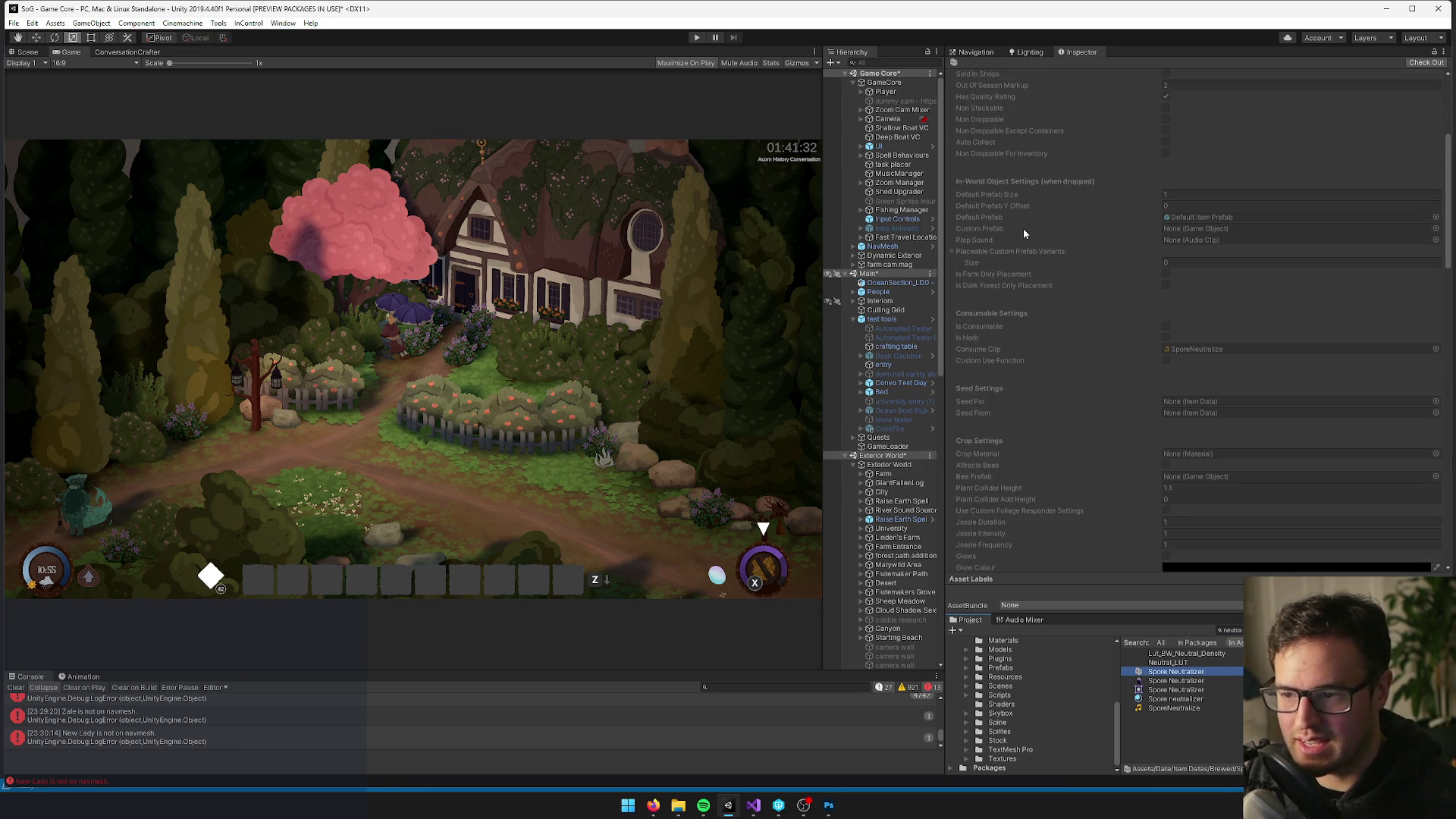
{"action": "scroll", "coordinate": [1060, 285], "scroll_direction": "down", "scroll_amount": 5}
{"action": "scroll", "coordinate": [978, 375], "scroll_direction": "down", "scroll_amount": 7}
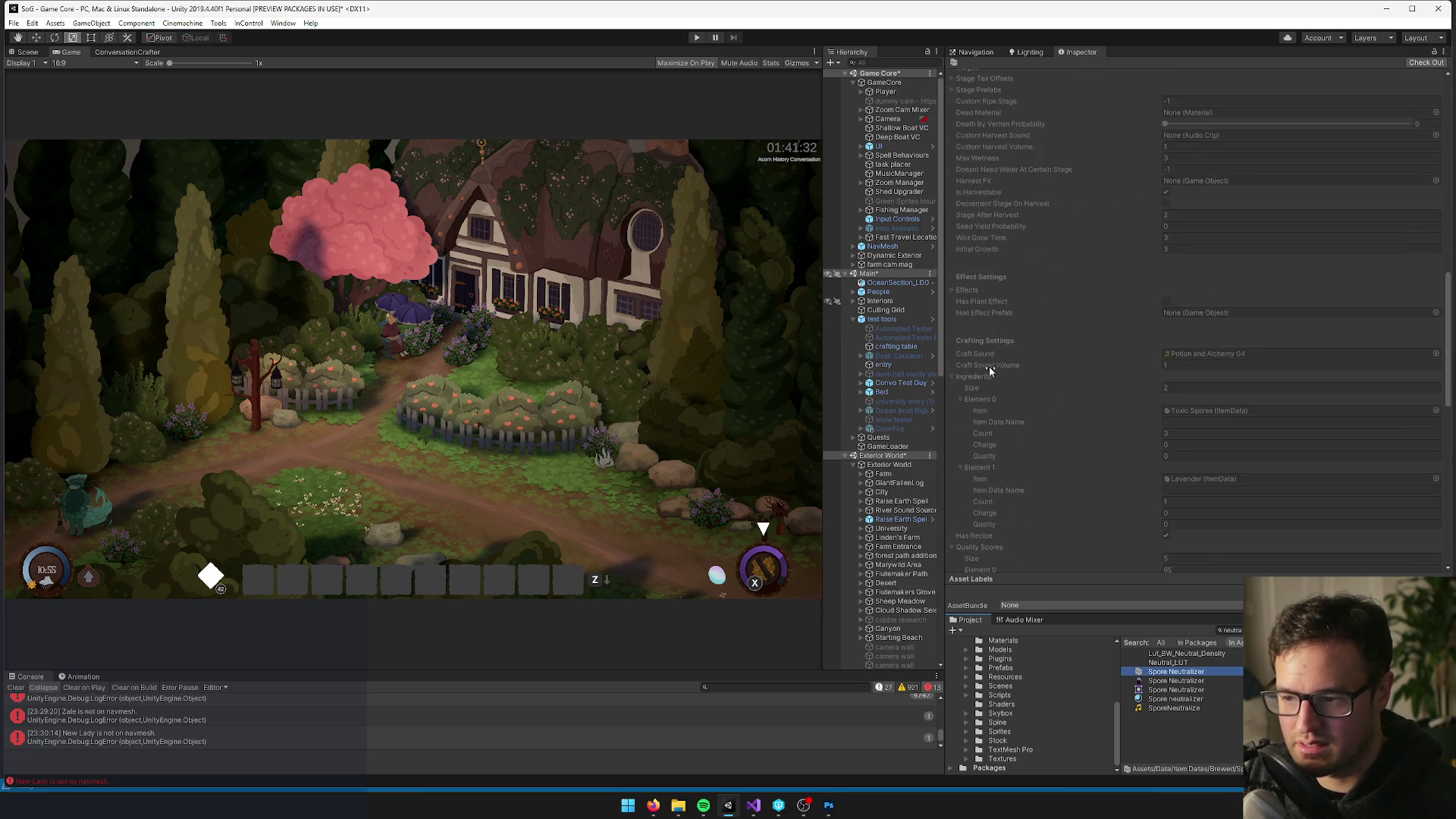
{"action": "scroll", "coordinate": [1007, 364], "scroll_direction": "down", "scroll_amount": 3}
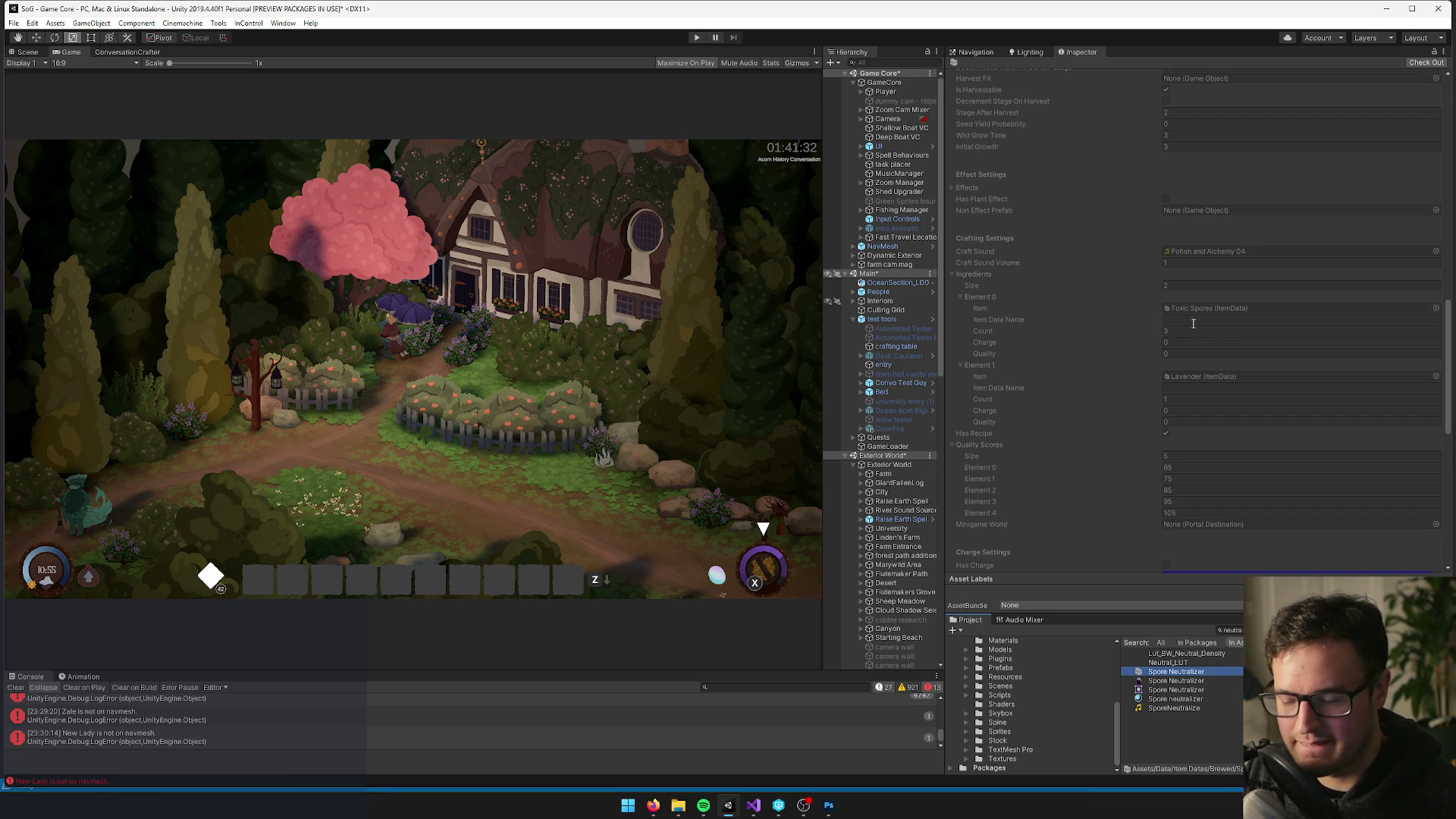
{"action": "key", "text": "ctrl+f"}
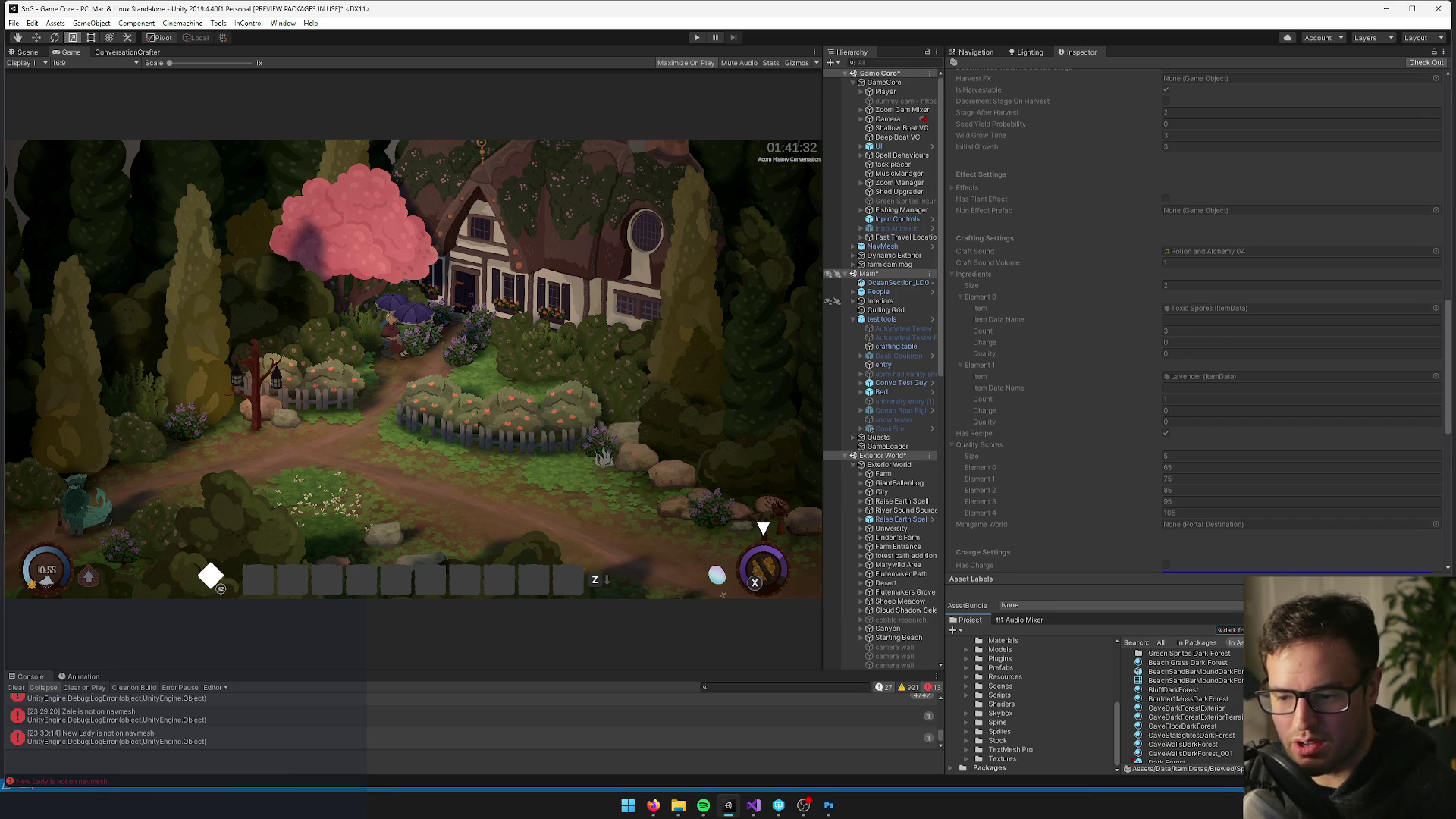
{"action": "scroll", "coordinate": [1183, 705], "scroll_direction": "down", "scroll_amount": 1}
Open the Dark Forest prefab for editing and switch to the Scene view
{"action": "left_click", "coordinate": [1166, 727]}
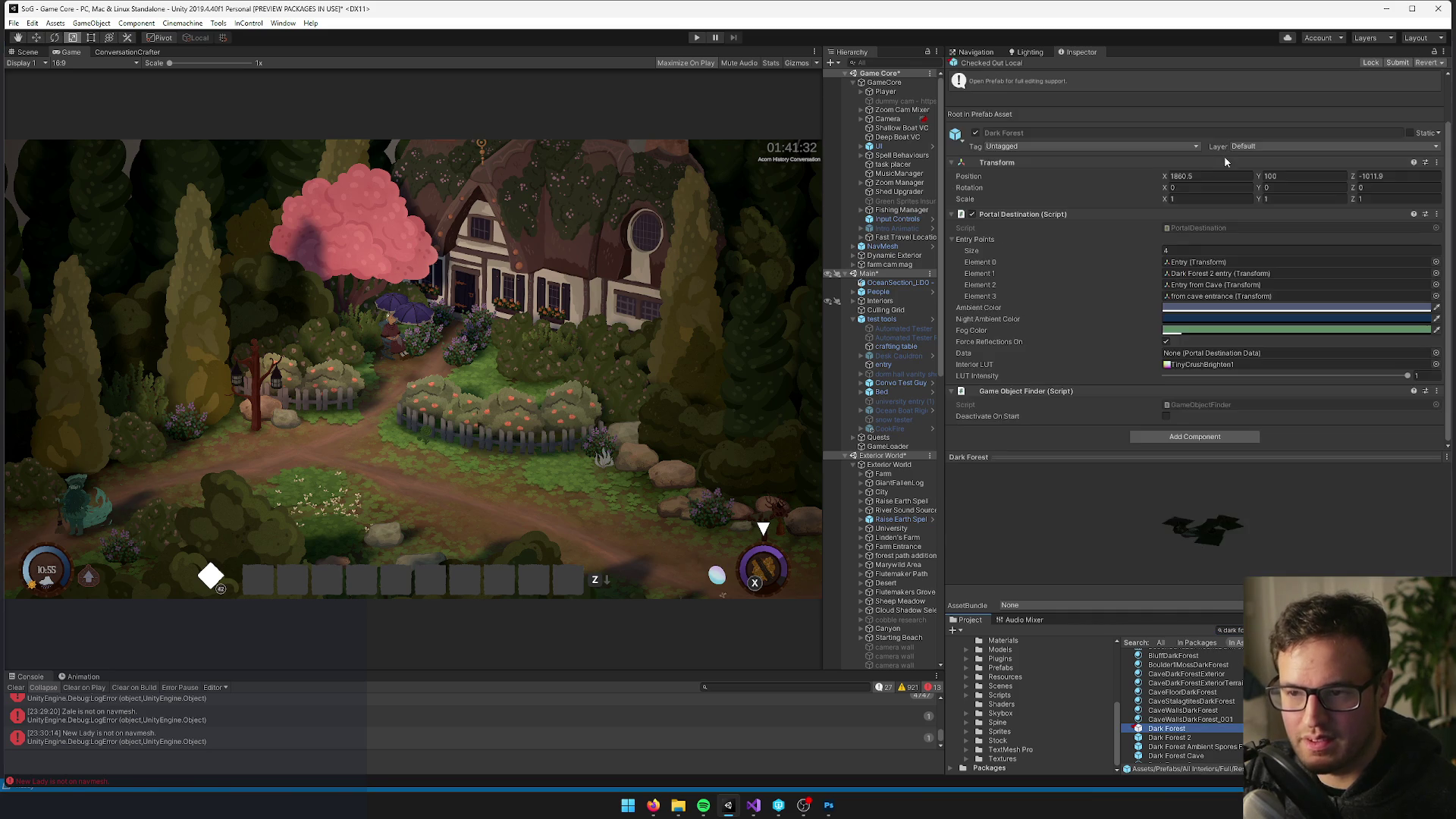
{"action": "scroll", "coordinate": [1050, 106], "scroll_direction": "up", "scroll_amount": 2}
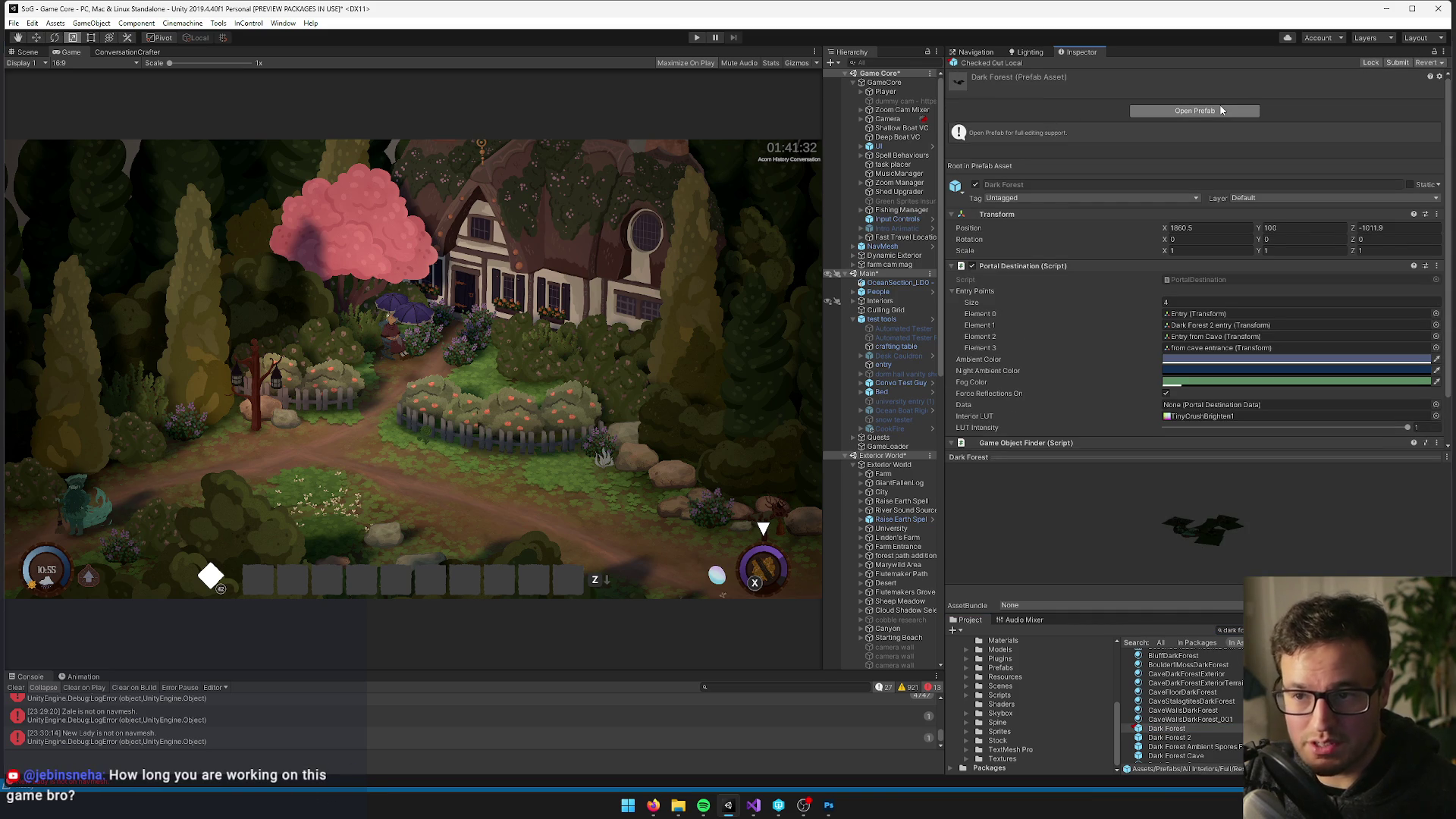
{"action": "left_click", "coordinate": [1221, 110]}
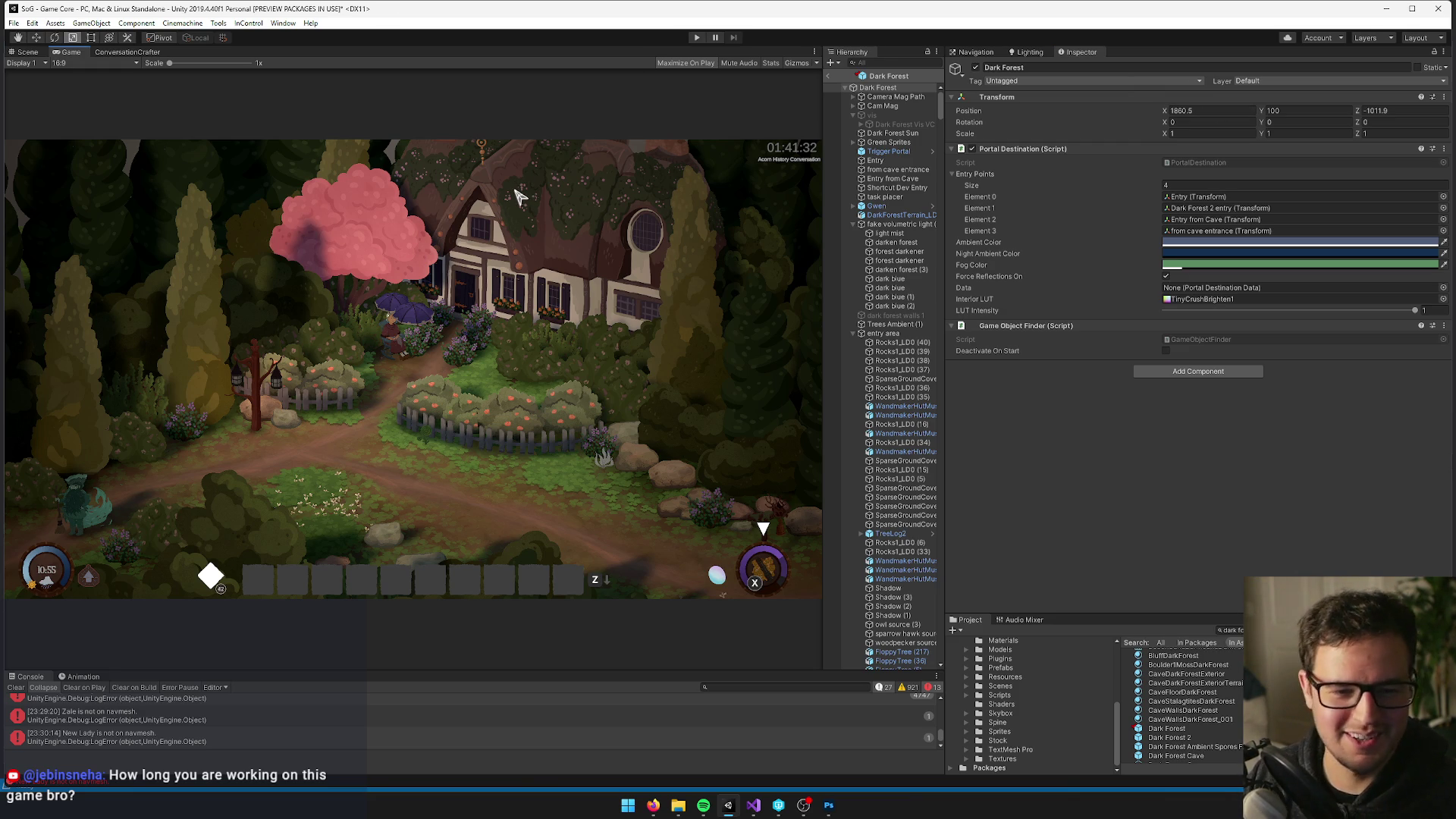
{"action": "left_click", "coordinate": [27, 52]}
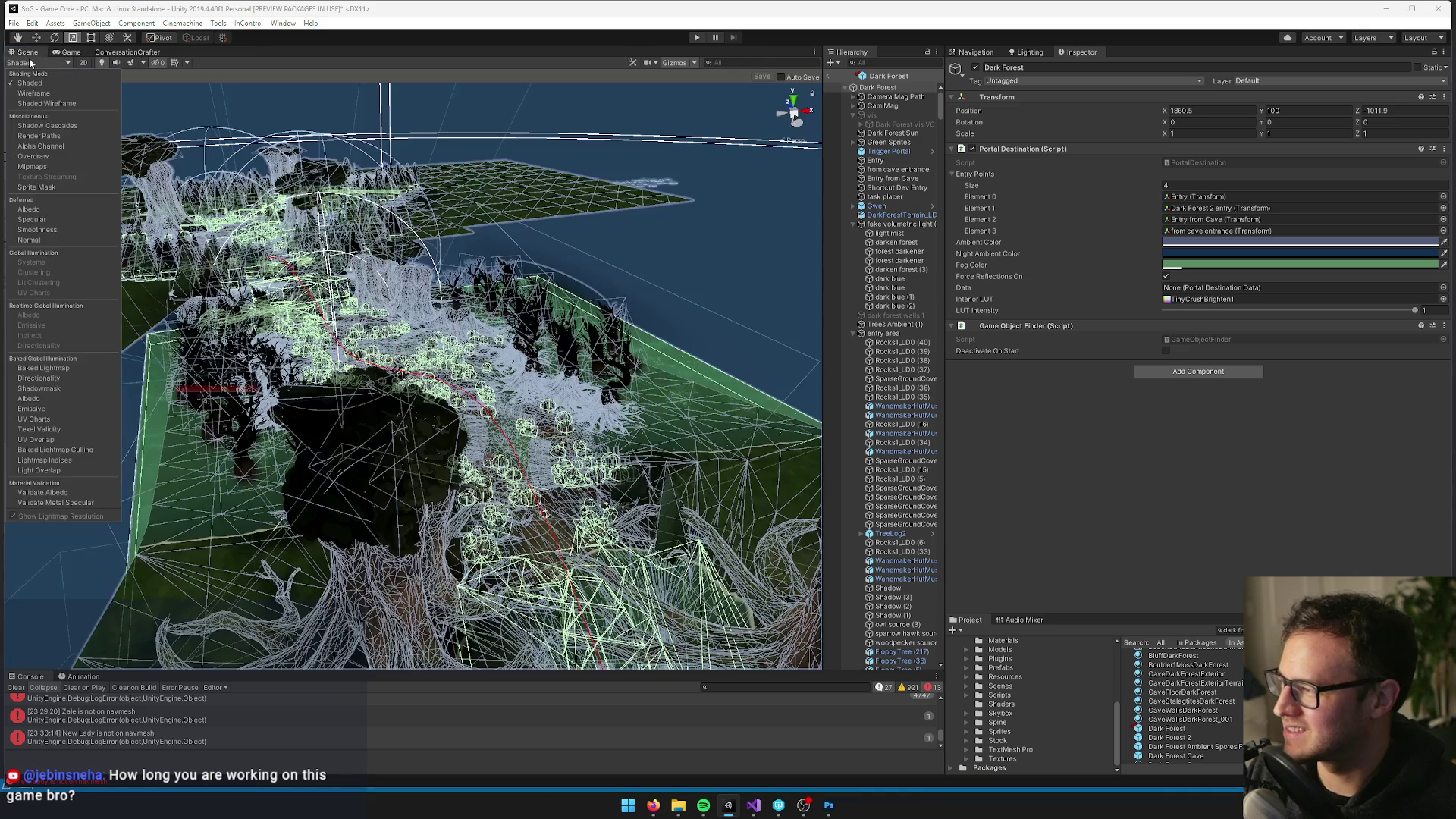
Duplicate the Toxic Spores (1) pickup as Toxic Spores (3) and move it to 55.5, 11.4, 113.93
{"action": "left_click_drag", "start_coordinate": [598, 235], "coordinate": [580, 148]}
{"action": "left_click", "coordinate": [898, 251]}
{"action": "mouse_move", "coordinate": [576, 250]}
{"action": "left_mouse_down"}
{"action": "mouse_move", "coordinate": [530, 243]}
{"action": "mouse_move", "coordinate": [499, 258]}
{"action": "mouse_move", "coordinate": [579, 190]}
{"action": "mouse_move", "coordinate": [488, 321]}
{"action": "mouse_move", "coordinate": [552, 275]}
{"action": "mouse_move", "coordinate": [523, 288]}
{"action": "mouse_move", "coordinate": [489, 267]}
{"action": "mouse_move", "coordinate": [512, 274]}
{"action": "left_mouse_up"}
{"action": "left_click", "coordinate": [552, 275]}
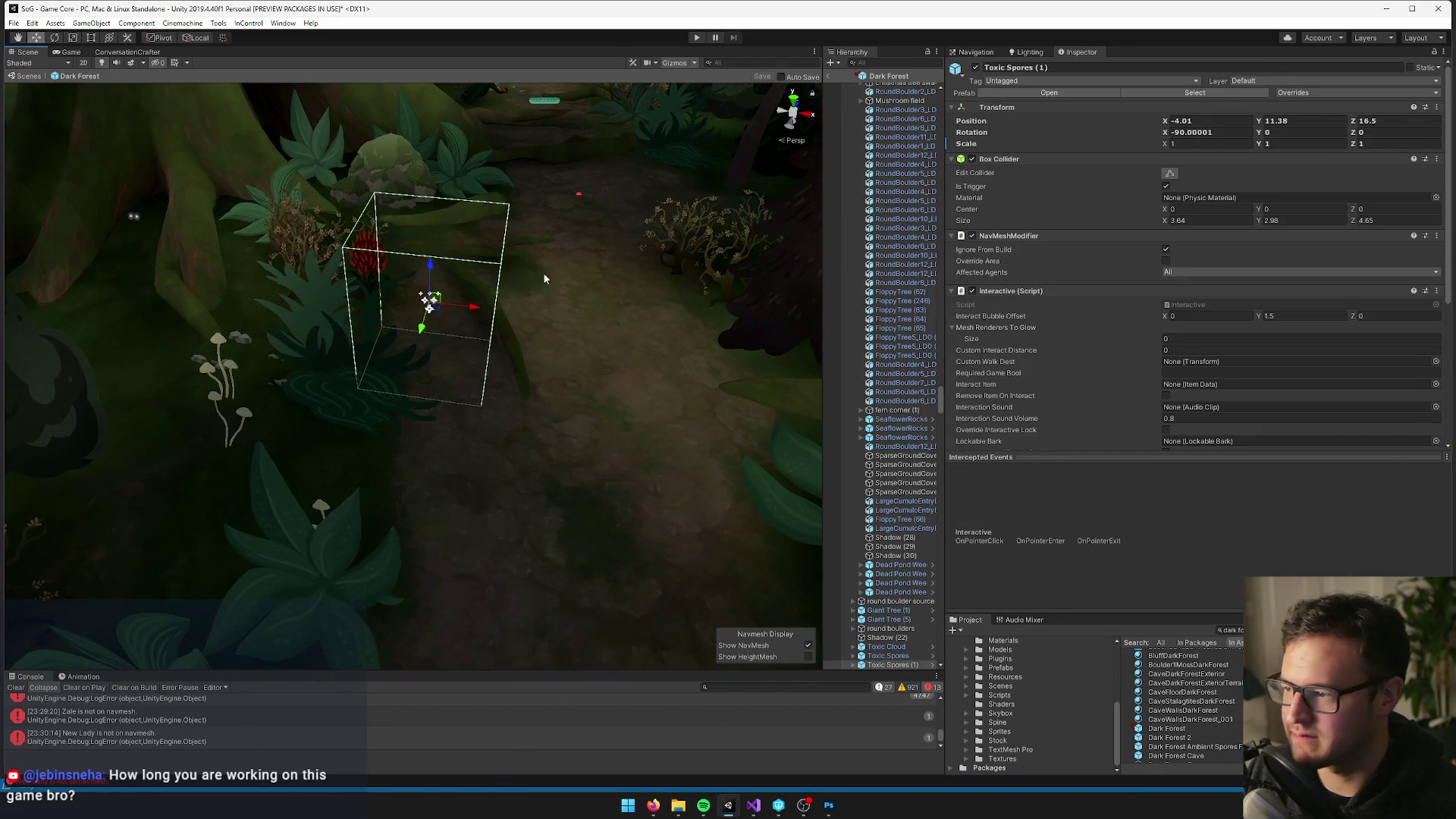
{"action": "scroll", "coordinate": [879, 228], "scroll_direction": "down", "scroll_amount": 5}
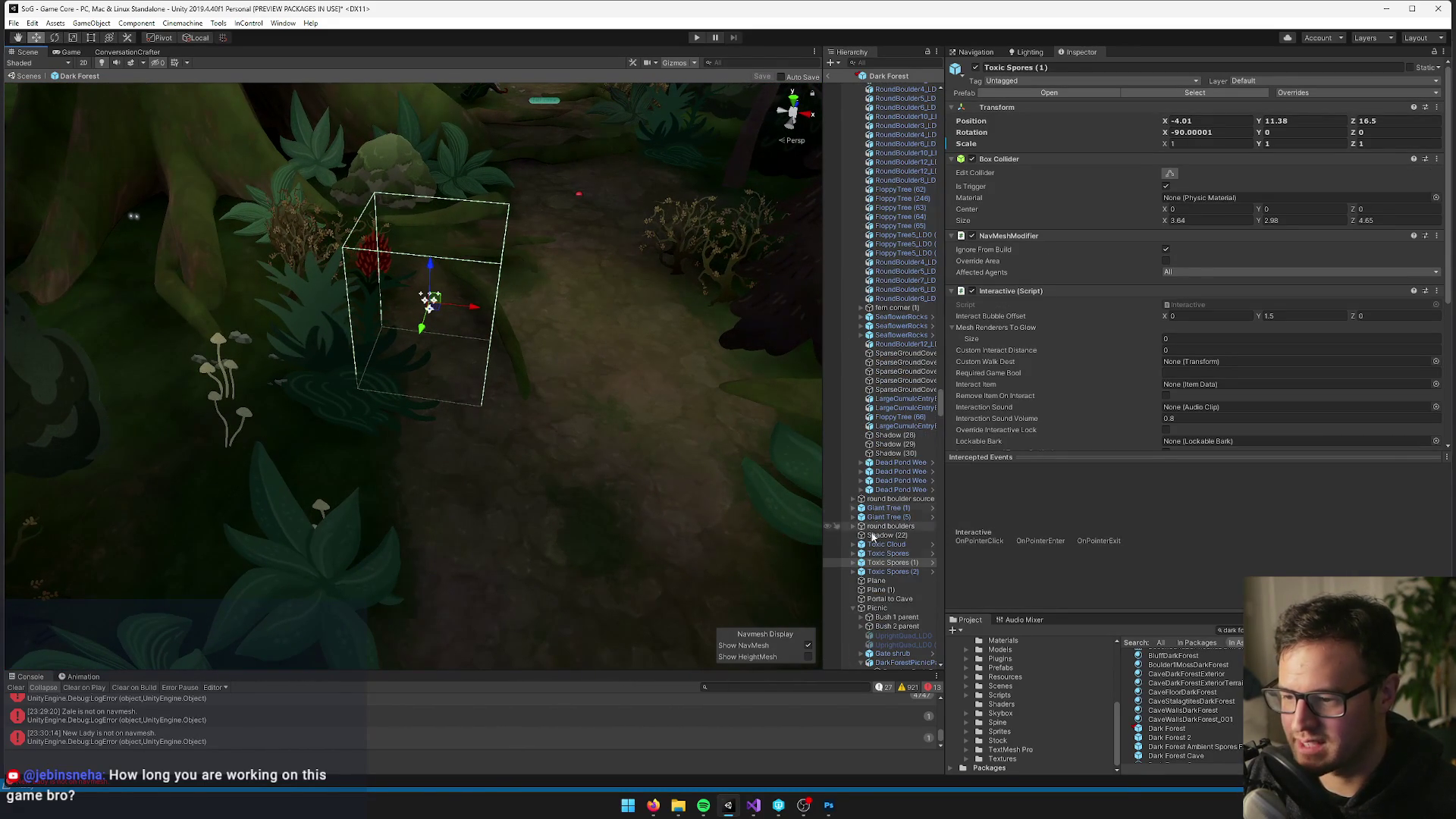
{"action": "left_click", "coordinate": [853, 563]}
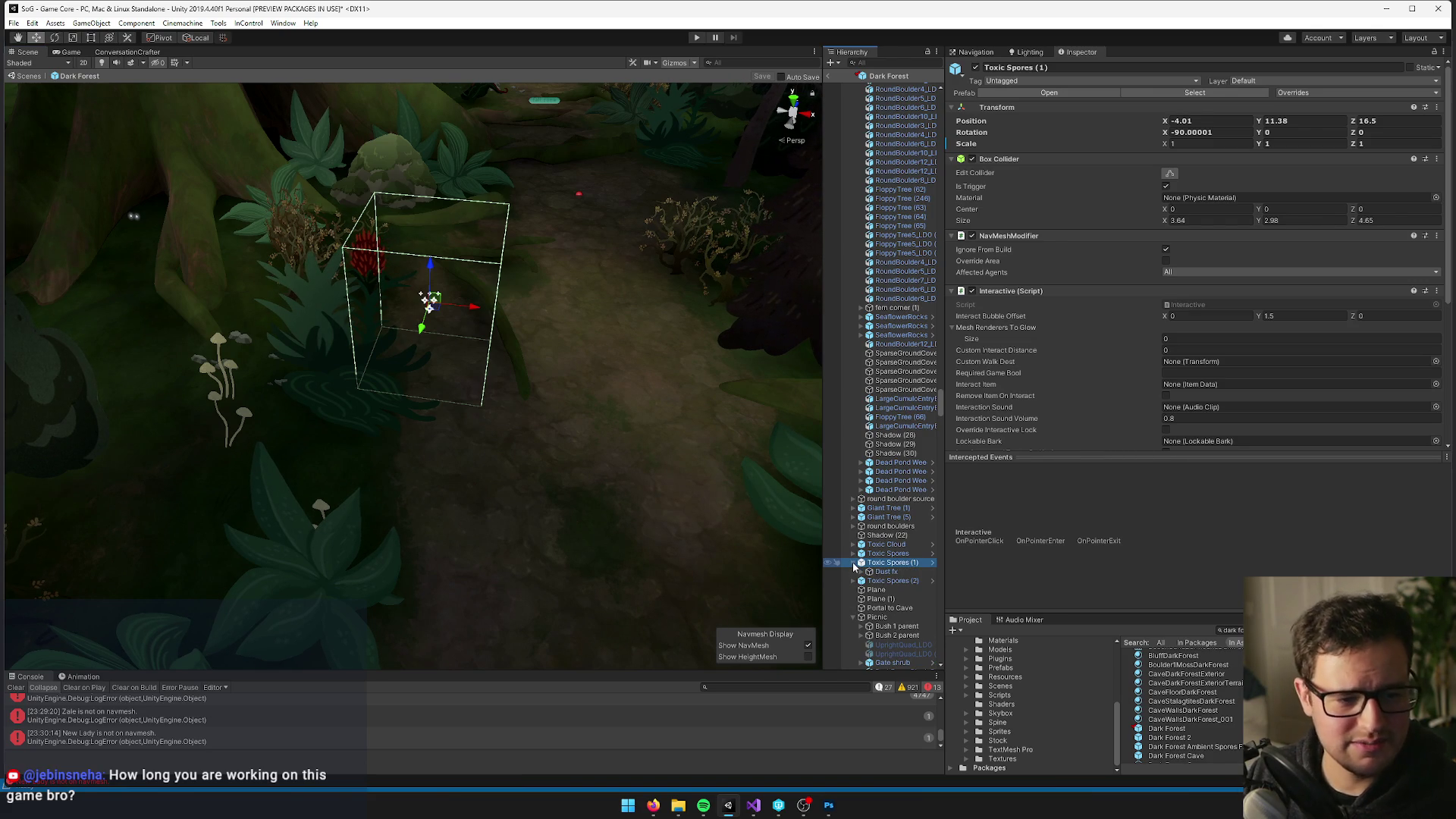
{"action": "scroll", "coordinate": [755, 371], "scroll_direction": "down", "scroll_amount": 10}
{"action": "mouse_move", "coordinate": [526, 303]}
{"action": "left_mouse_down"}
{"action": "mouse_move", "coordinate": [494, 331]}
{"action": "mouse_move", "coordinate": [397, 516]}
{"action": "mouse_move", "coordinate": [580, 322]}
{"action": "left_mouse_up"}
{"action": "key", "text": "f"}
{"action": "scroll", "coordinate": [650, 328], "scroll_direction": "down", "scroll_amount": 5}
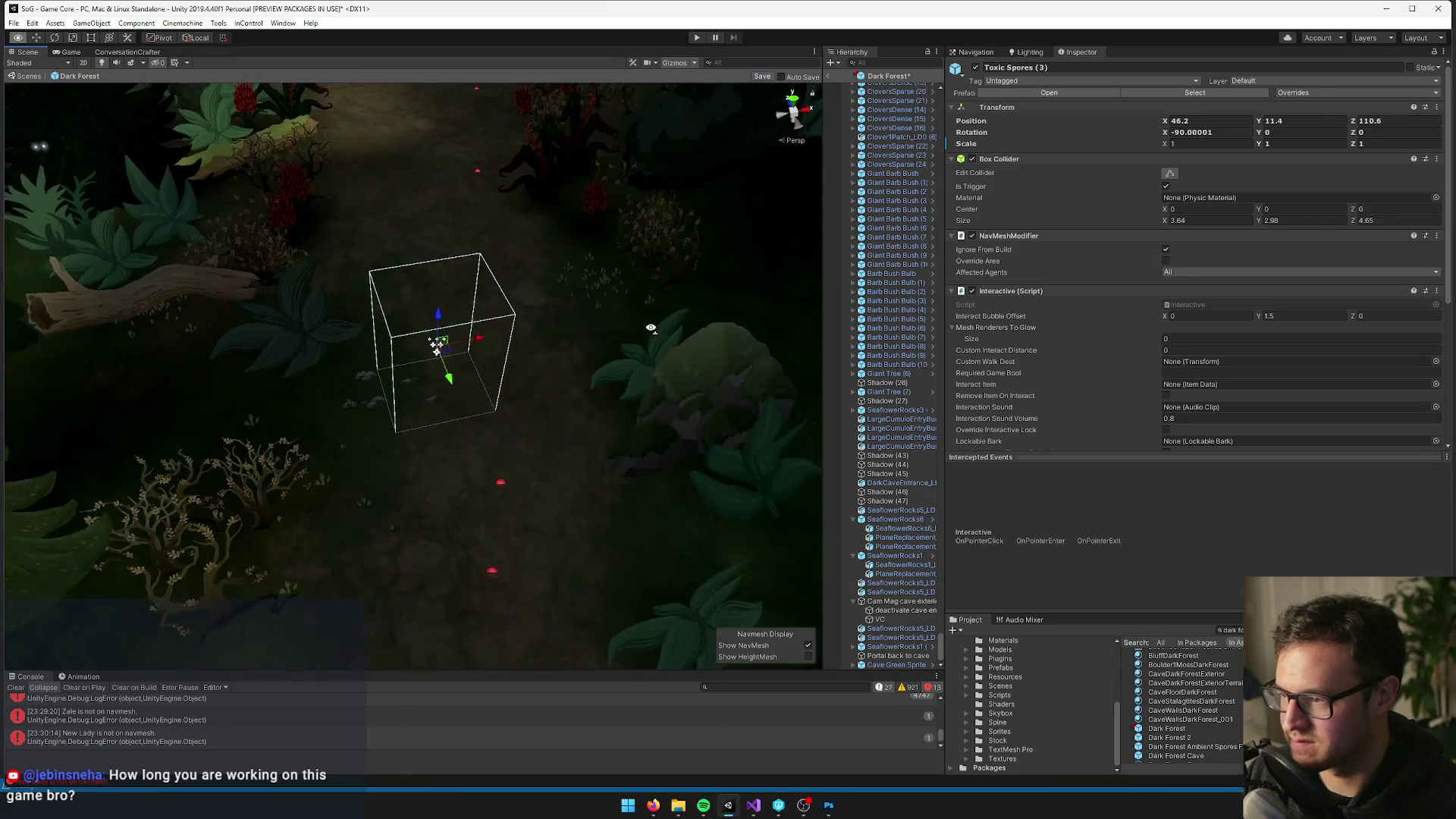
{"action": "mouse_move", "coordinate": [388, 353]}
{"action": "left_mouse_down"}
{"action": "mouse_move", "coordinate": [497, 317]}
{"action": "mouse_move", "coordinate": [429, 417]}
{"action": "mouse_move", "coordinate": [408, 408]}
{"action": "mouse_move", "coordinate": [400, 422]}
{"action": "mouse_move", "coordinate": [610, 227]}
{"action": "left_mouse_up"}
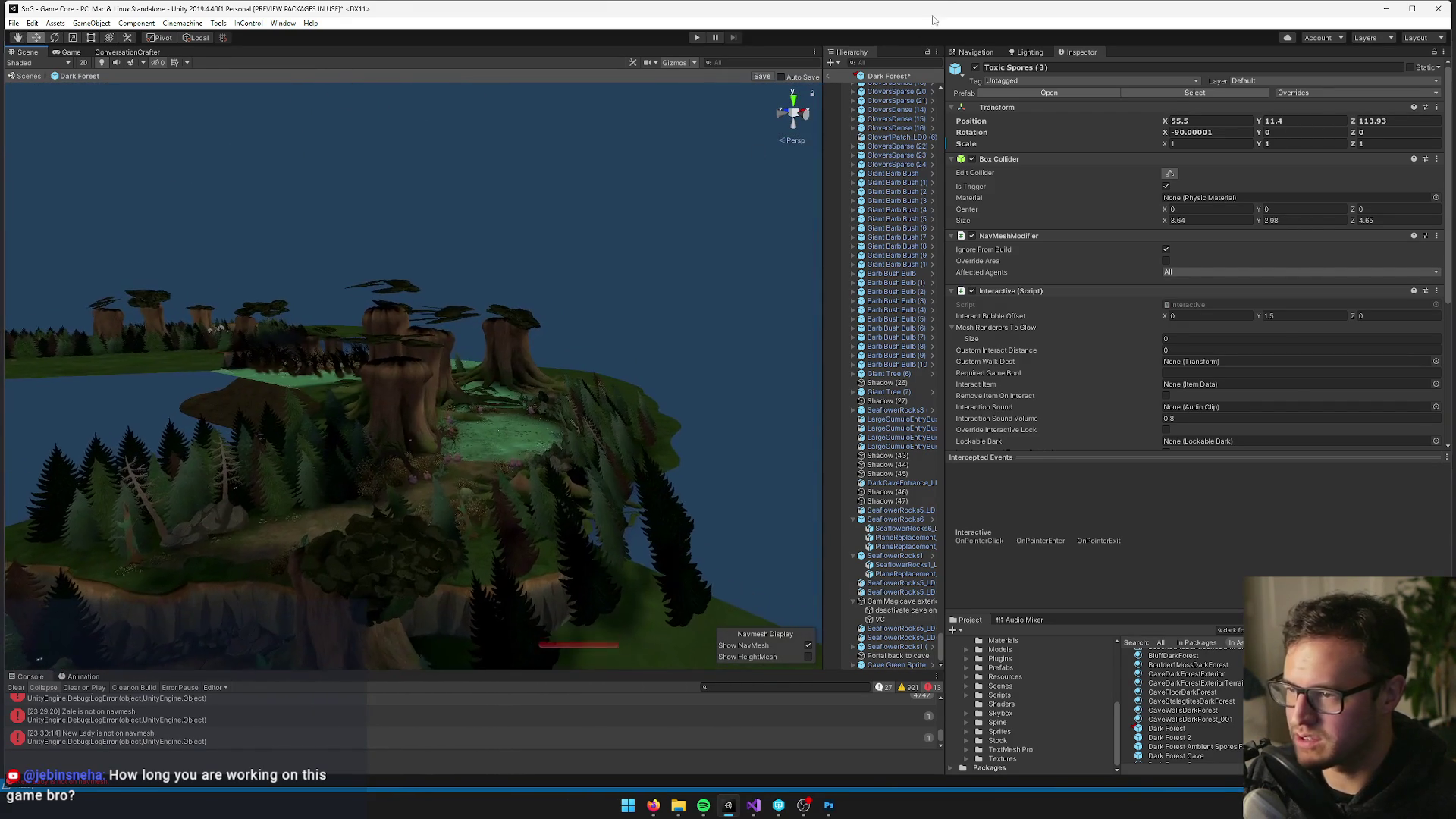
Find and frame the Toxic Cloud via a 'cloud' Hierarchy search, undoing an accidental scale change
{"action": "type", "text": "cloud"}
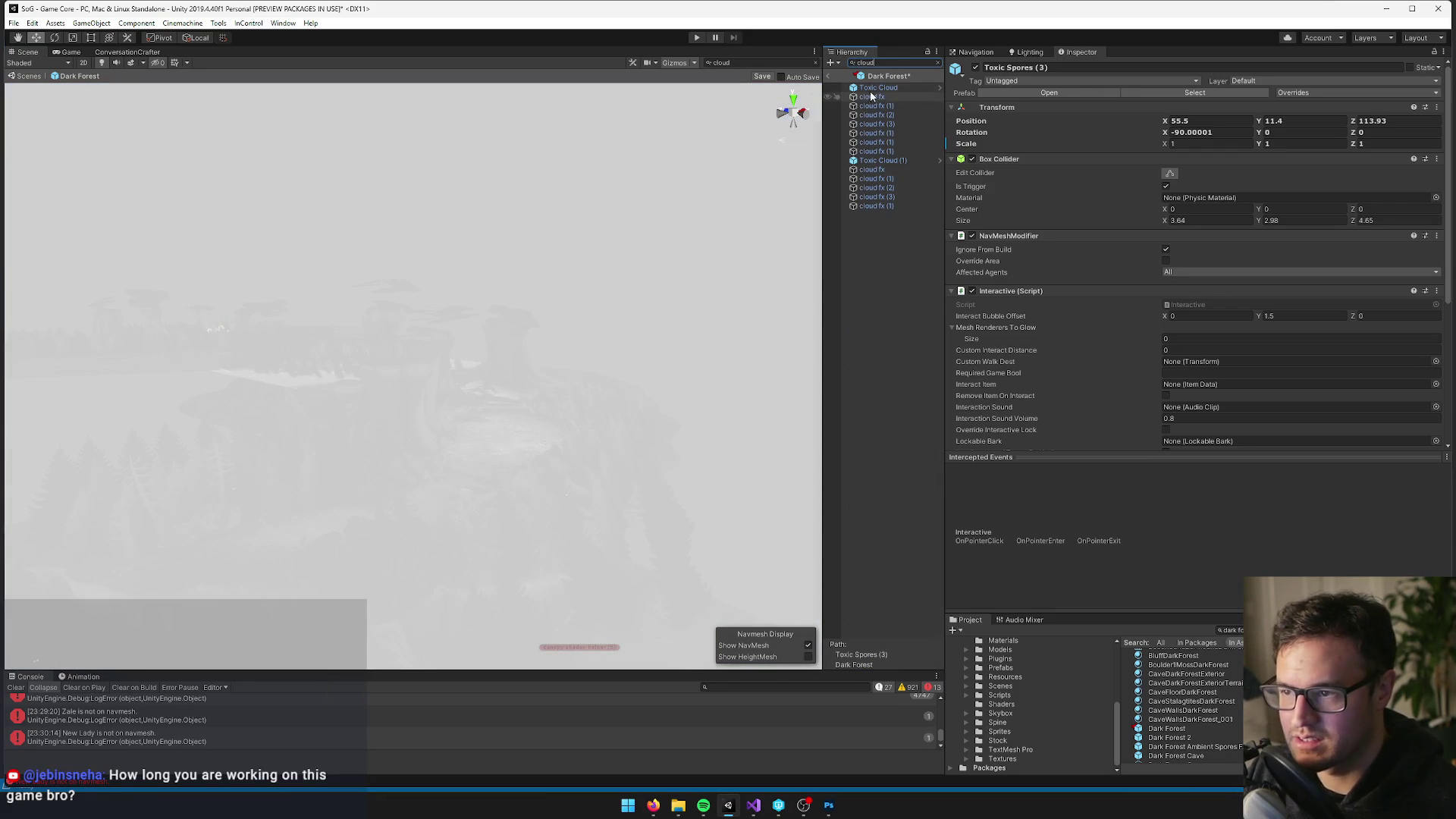
{"action": "left_click", "coordinate": [875, 87]}
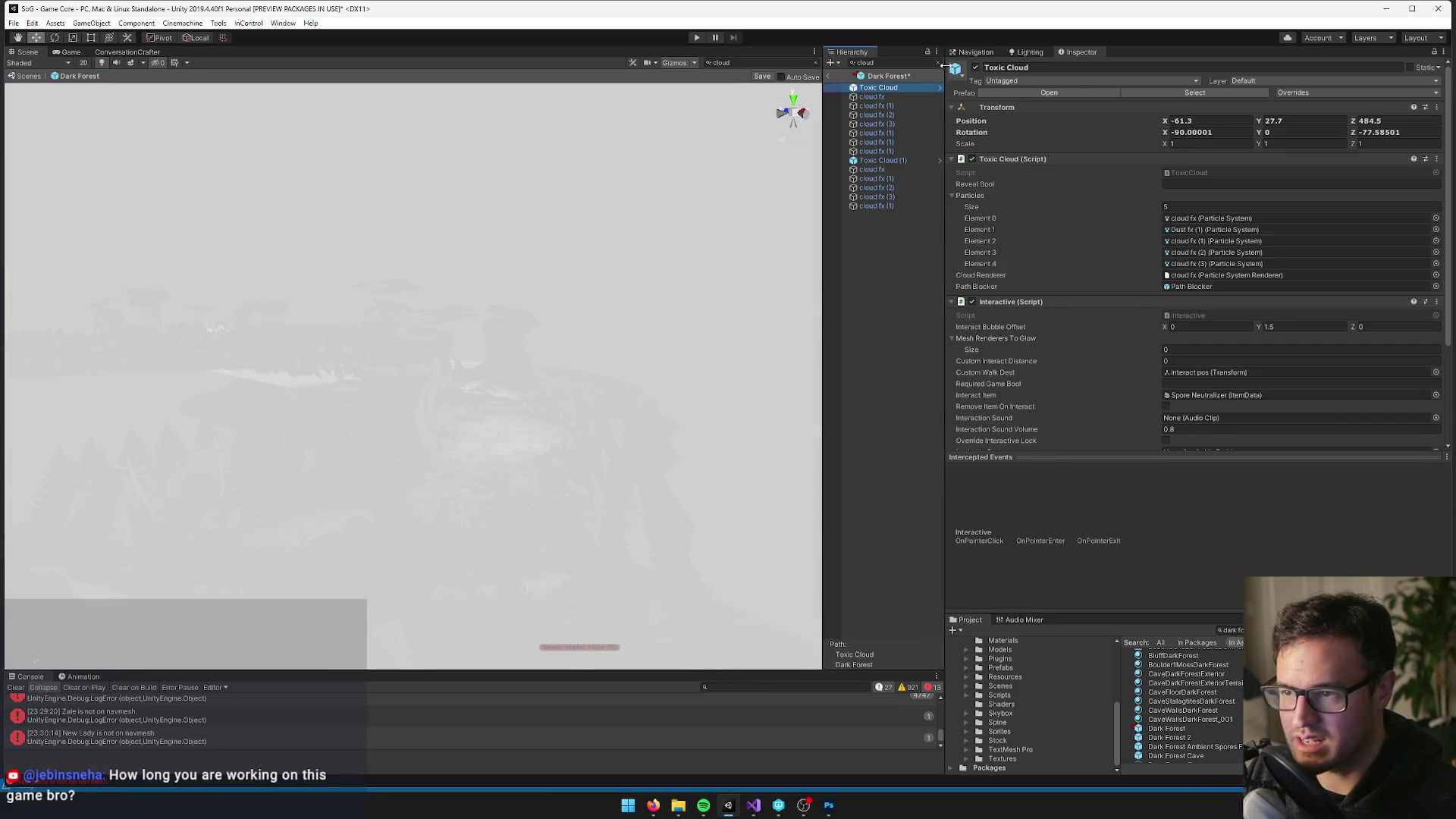
{"action": "left_click", "coordinate": [939, 63]}
{"action": "key", "text": "f"}
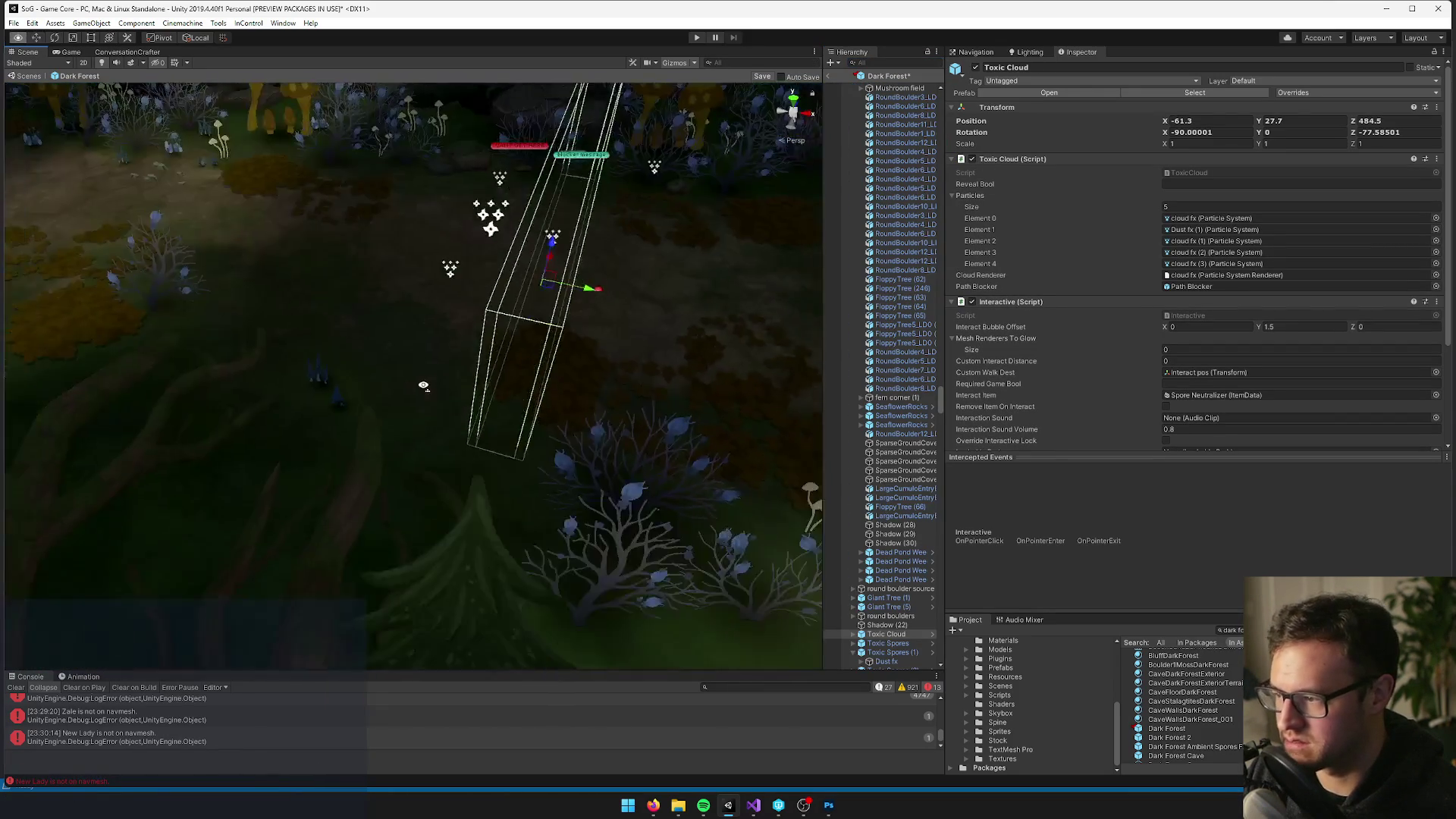
{"action": "scroll", "coordinate": [417, 387], "scroll_direction": "down", "scroll_amount": 3}
{"action": "mouse_move", "coordinate": [406, 399]}
{"action": "left_mouse_down"}
{"action": "mouse_move", "coordinate": [287, 358]}
{"action": "mouse_move", "coordinate": [364, 371]}
{"action": "left_mouse_up"}
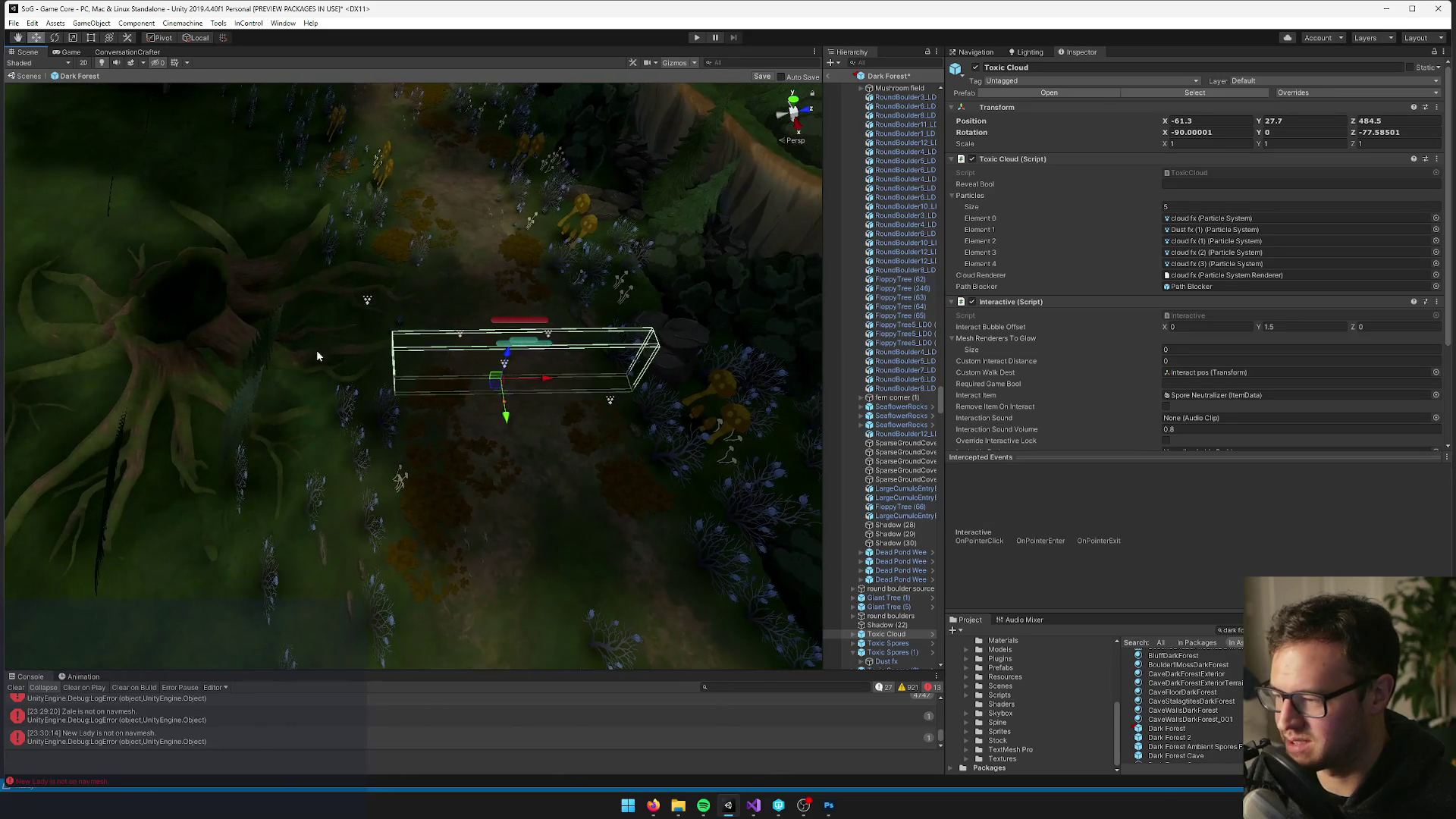
{"action": "key", "text": "r"}
{"action": "left_click_drag", "start_coordinate": [542, 379], "coordinate": [550, 379]}
{"action": "key", "text": "ctrl+z"}
{"action": "scroll", "coordinate": [501, 381], "scroll_direction": "up", "scroll_amount": 4}
{"action": "mouse_move", "coordinate": [496, 384]}
{"action": "left_mouse_down"}
{"action": "mouse_move", "coordinate": [523, 357]}
{"action": "mouse_move", "coordinate": [568, 368]}
{"action": "mouse_move", "coordinate": [417, 377]}
{"action": "mouse_move", "coordinate": [601, 364]}
{"action": "mouse_move", "coordinate": [628, 284]}
{"action": "mouse_move", "coordinate": [757, 384]}
{"action": "mouse_move", "coordinate": [735, 393]}
{"action": "mouse_move", "coordinate": [740, 428]}
{"action": "left_mouse_up"}
Select the Toxic Cloud's Path Blocker and stretch its X scale to about 11.16
{"action": "left_click", "coordinate": [886, 634]}
{"action": "scroll", "coordinate": [1154, 268], "scroll_direction": "down", "scroll_amount": 3}
{"action": "scroll", "coordinate": [1154, 265], "scroll_direction": "down", "scroll_amount": 2}
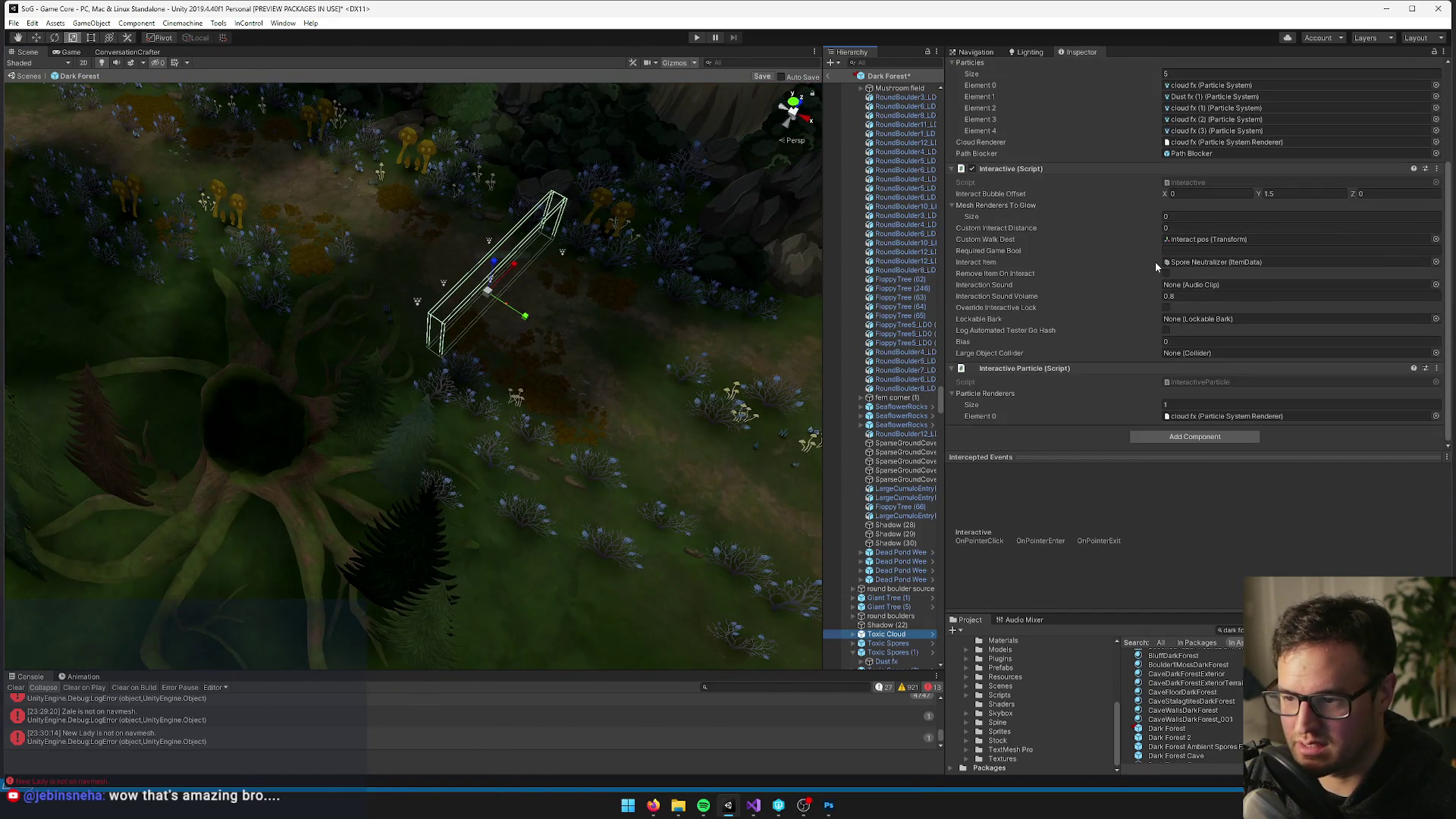
{"action": "left_click", "coordinate": [853, 634]}
{"action": "scroll", "coordinate": [884, 591], "scroll_direction": "down", "scroll_amount": 4}
{"action": "left_click", "coordinate": [896, 492]}
{"action": "left_click_drag", "start_coordinate": [629, 269], "coordinate": [663, 321]}
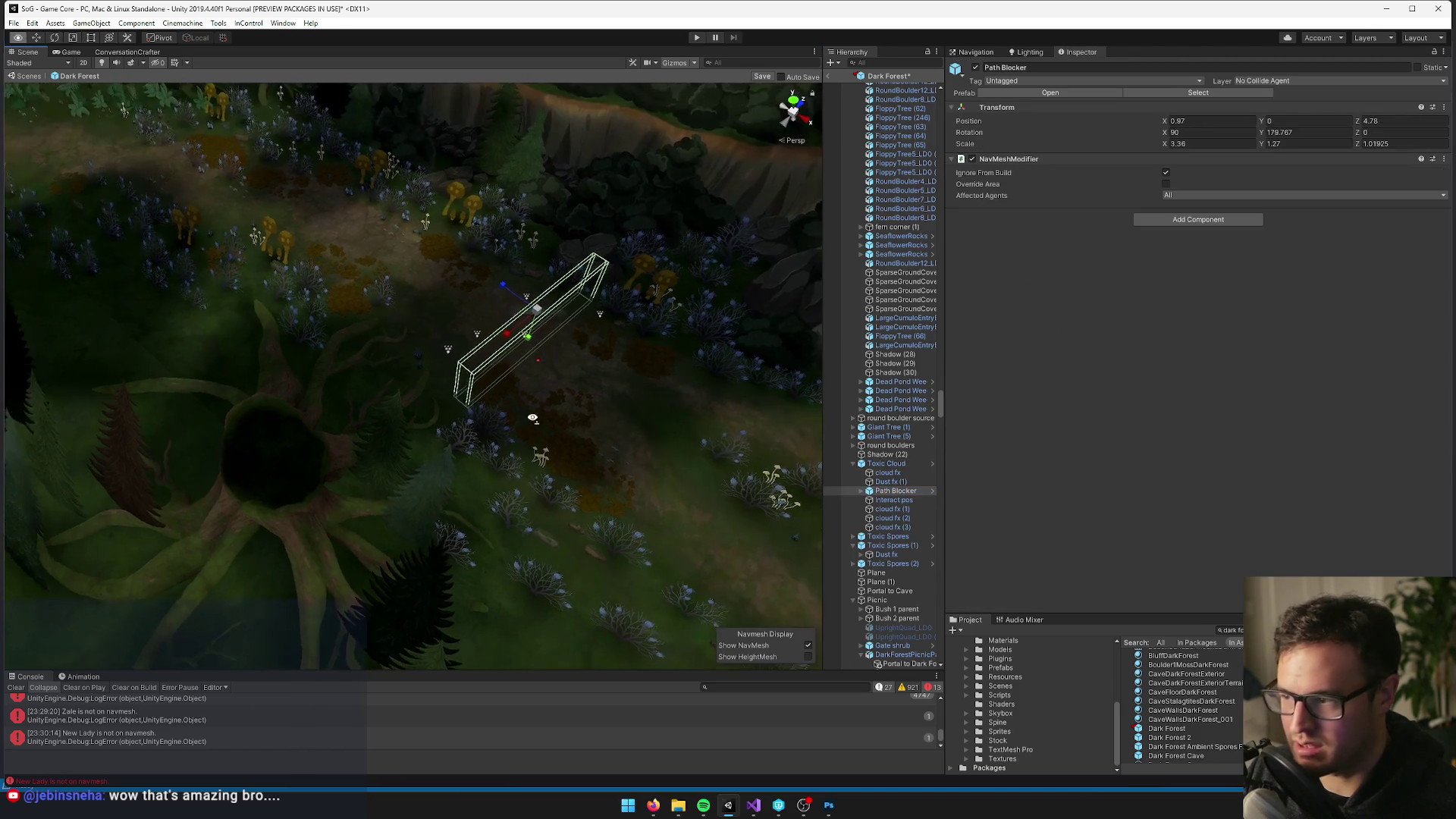
{"action": "mouse_move", "coordinate": [503, 338]}
{"action": "left_mouse_down"}
{"action": "mouse_move", "coordinate": [420, 382]}
{"action": "mouse_move", "coordinate": [764, 397]}
{"action": "mouse_move", "coordinate": [672, 362]}
{"action": "mouse_move", "coordinate": [722, 392]}
{"action": "mouse_move", "coordinate": [692, 377]}
{"action": "left_mouse_up"}
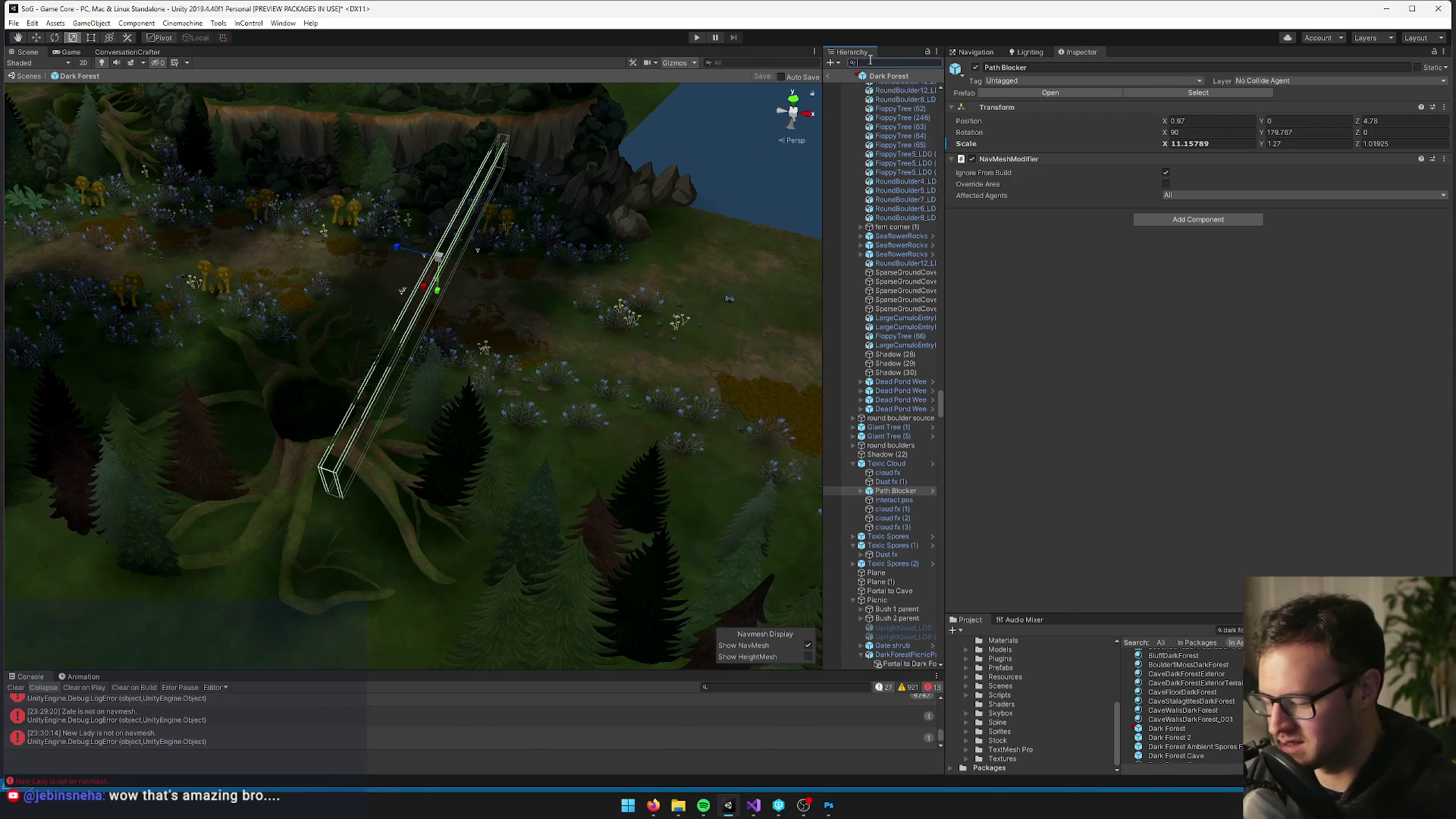
{"action": "type", "text": "wall"}
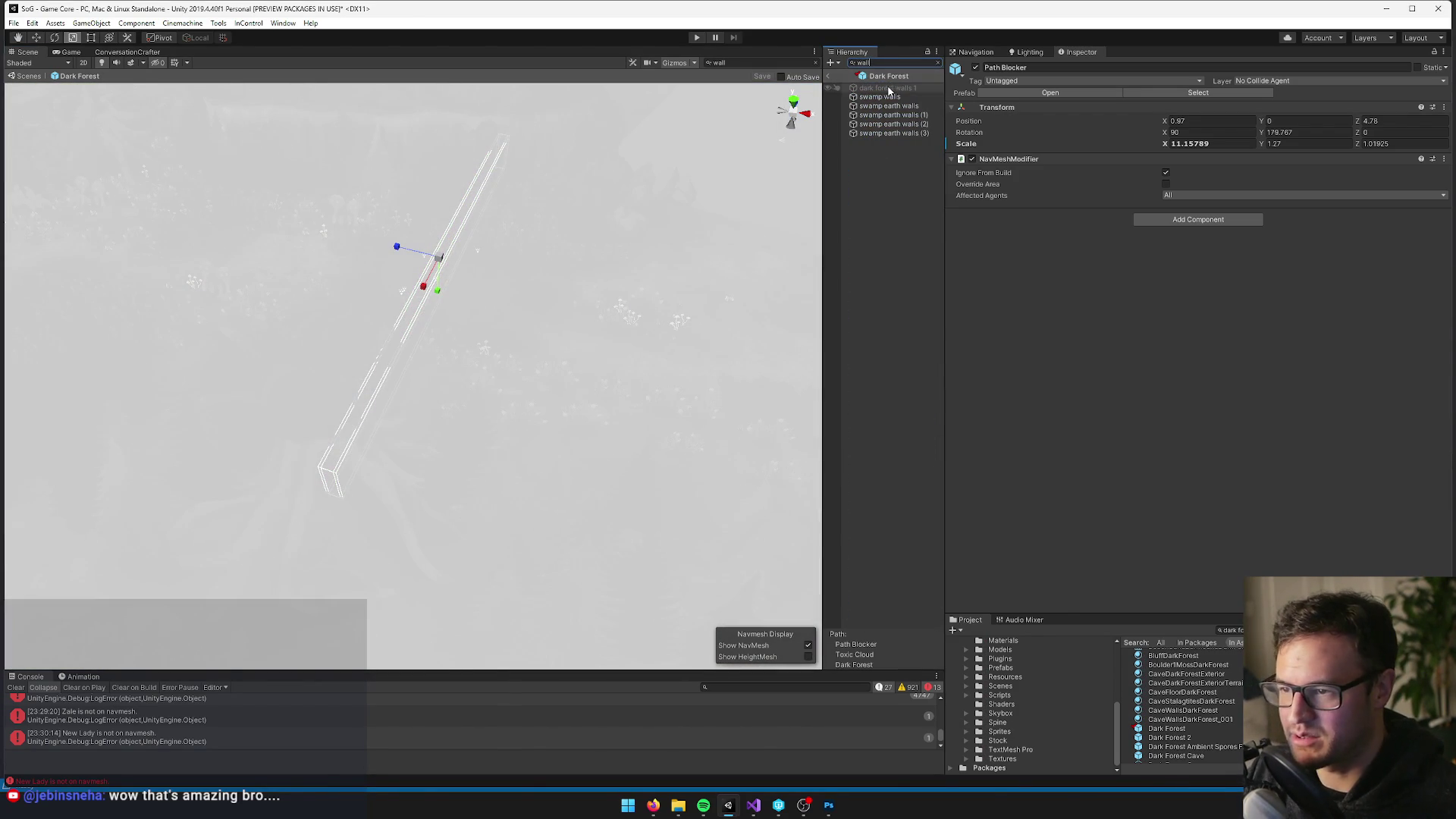
{"action": "double_click", "coordinate": [879, 96]}
{"action": "left_click_drag", "start_coordinate": [494, 209], "coordinate": [260, 139]}
{"action": "left_click", "coordinate": [919, 109]}
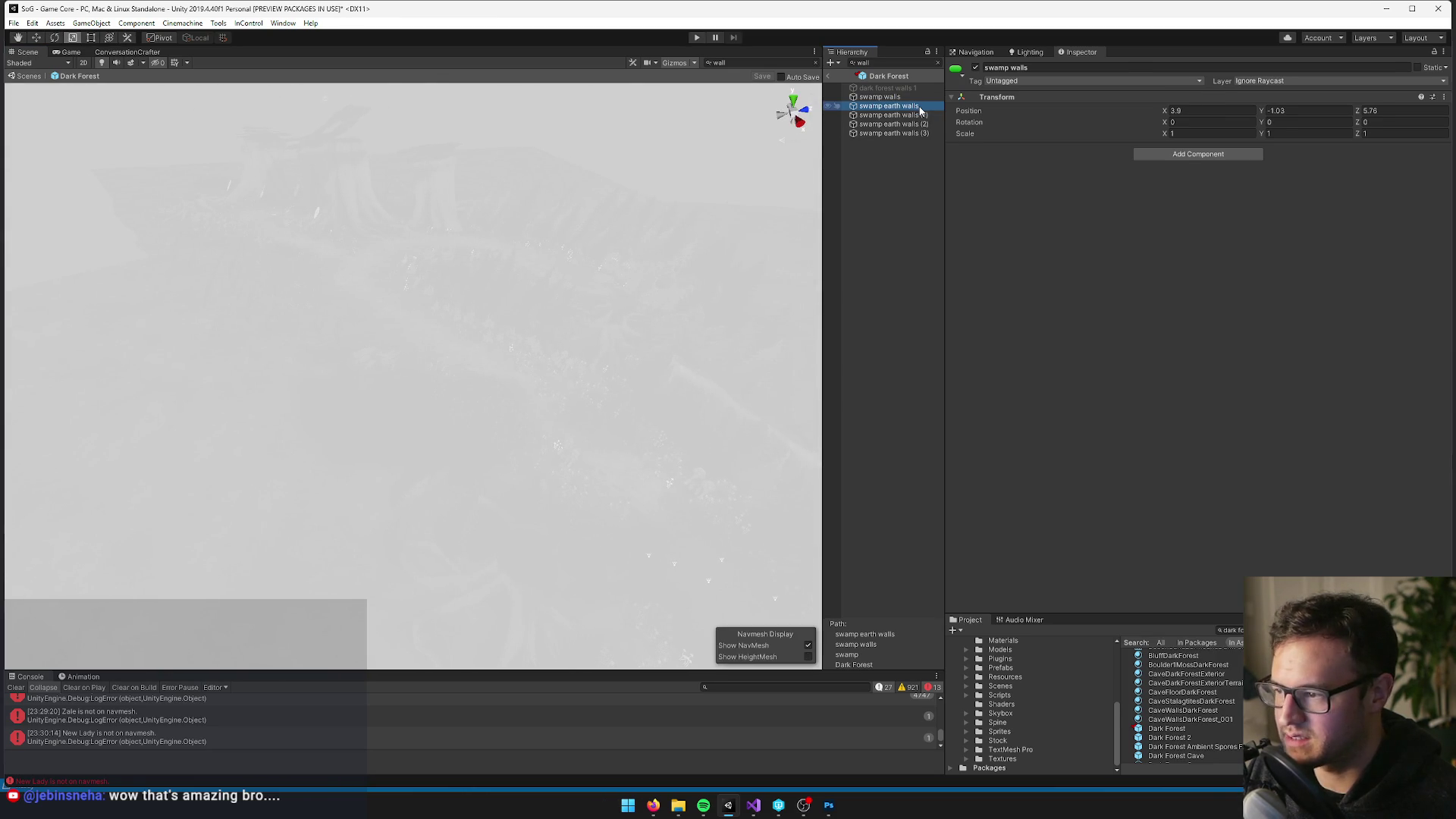
{"action": "left_click", "coordinate": [902, 114]}
{"action": "left_click", "coordinate": [894, 124]}
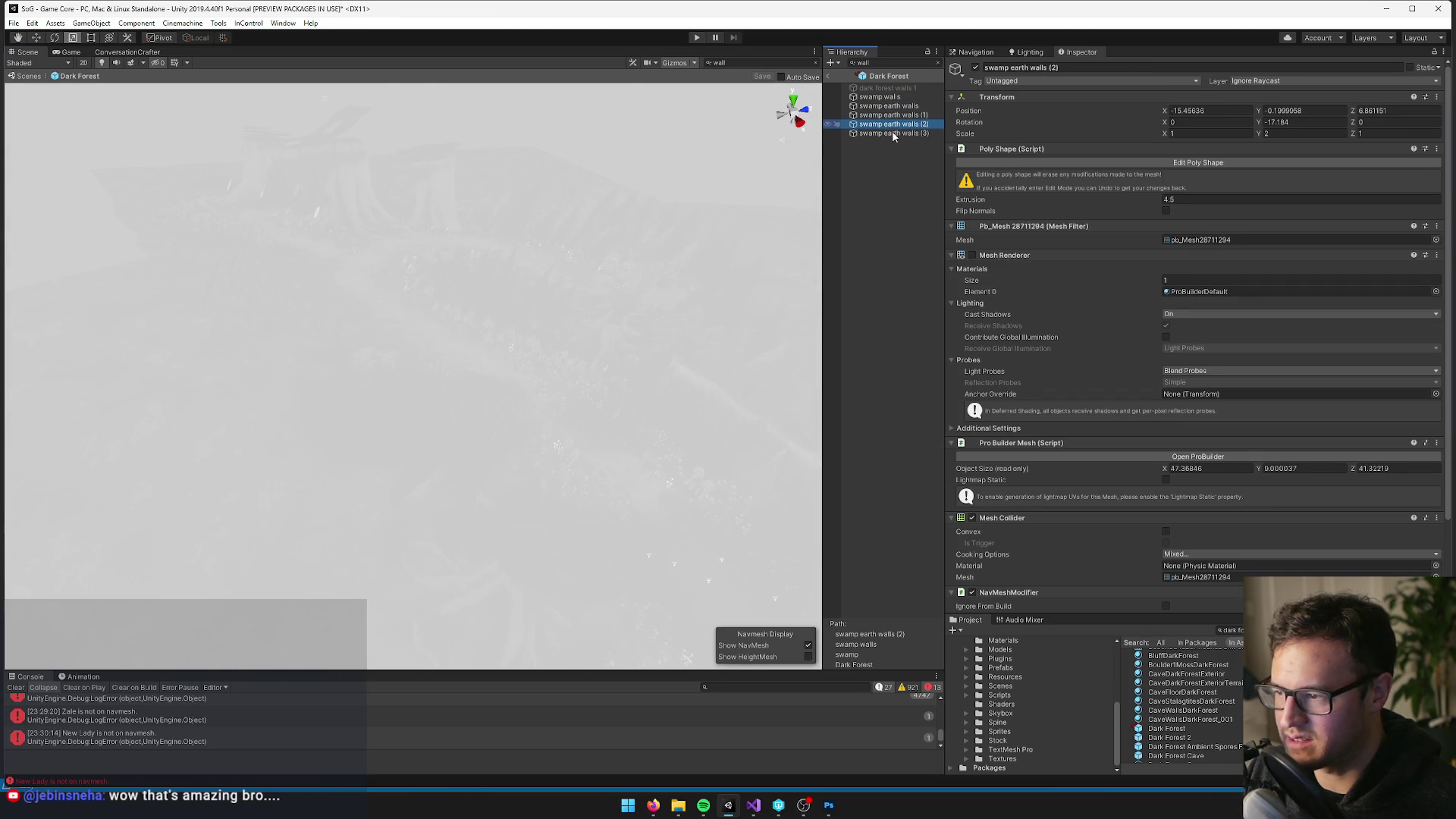
{"action": "left_click", "coordinate": [893, 133]}
{"action": "left_click", "coordinate": [905, 106]}
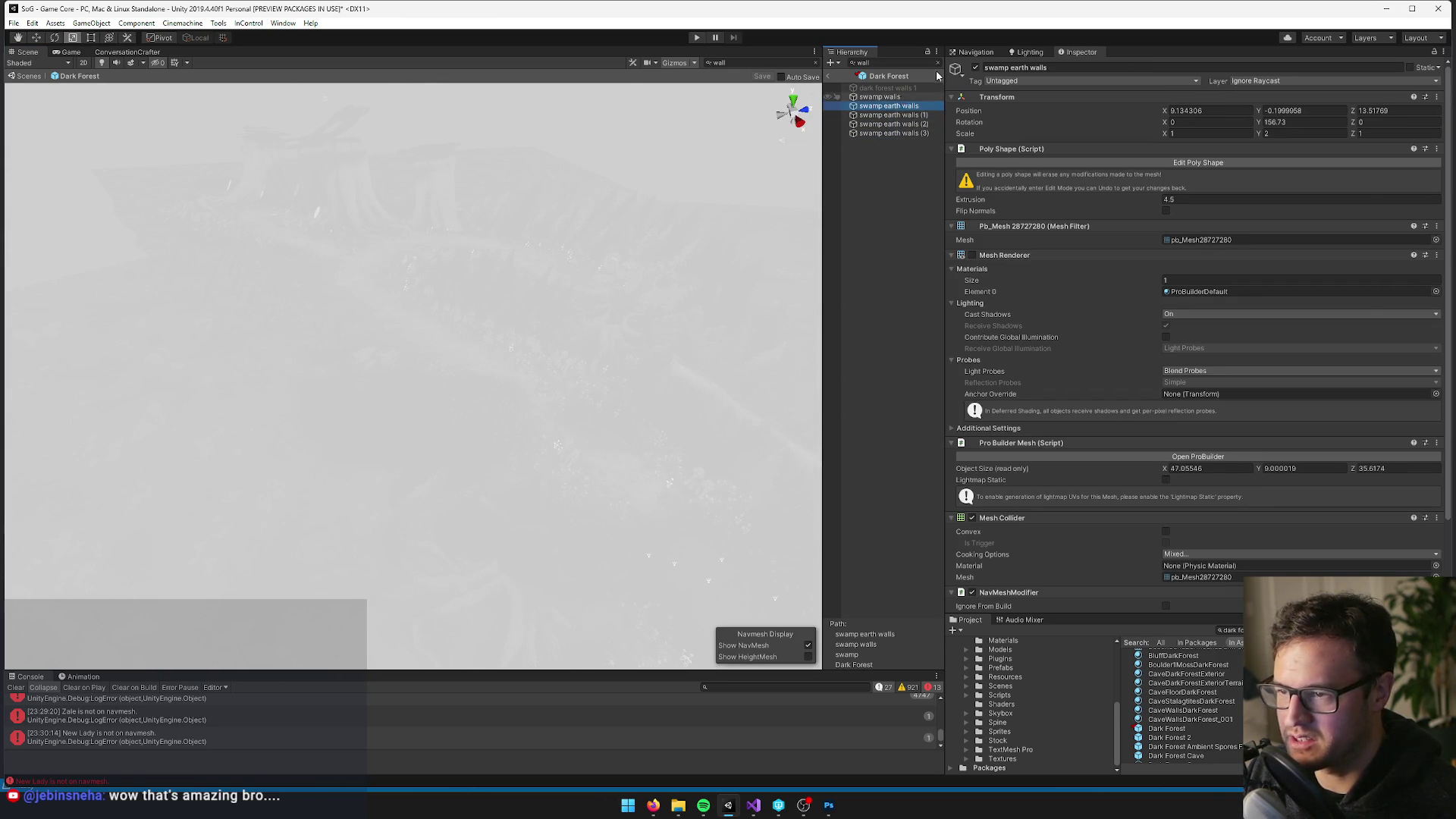
{"action": "left_click", "coordinate": [936, 63]}
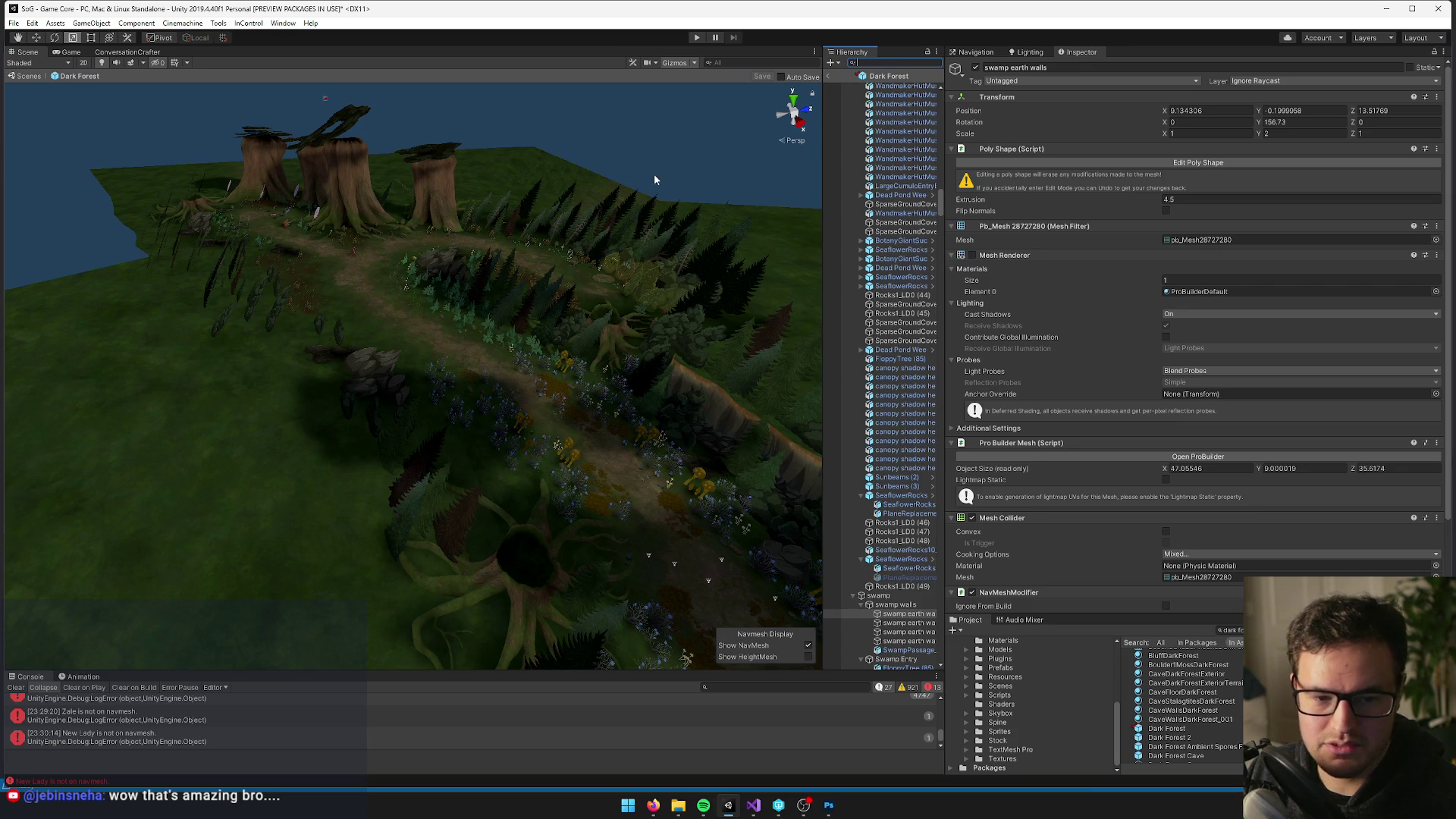
{"action": "left_click_drag", "start_coordinate": [367, 349], "coordinate": [592, 350]}
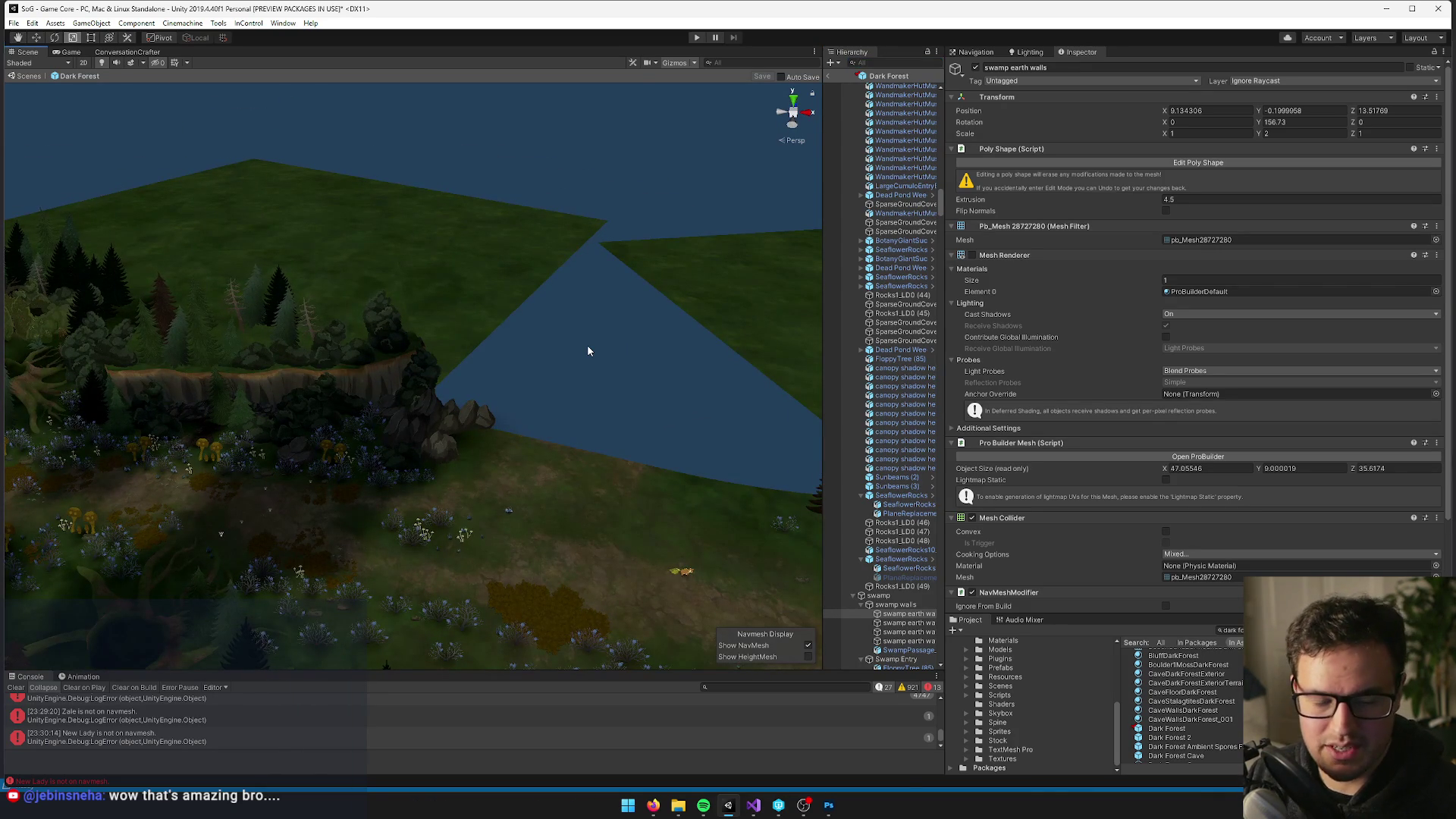
{"action": "mouse_move", "coordinate": [502, 356]}
{"action": "left_mouse_down"}
{"action": "mouse_move", "coordinate": [406, 406]}
{"action": "mouse_move", "coordinate": [118, 626]}
{"action": "left_mouse_up"}
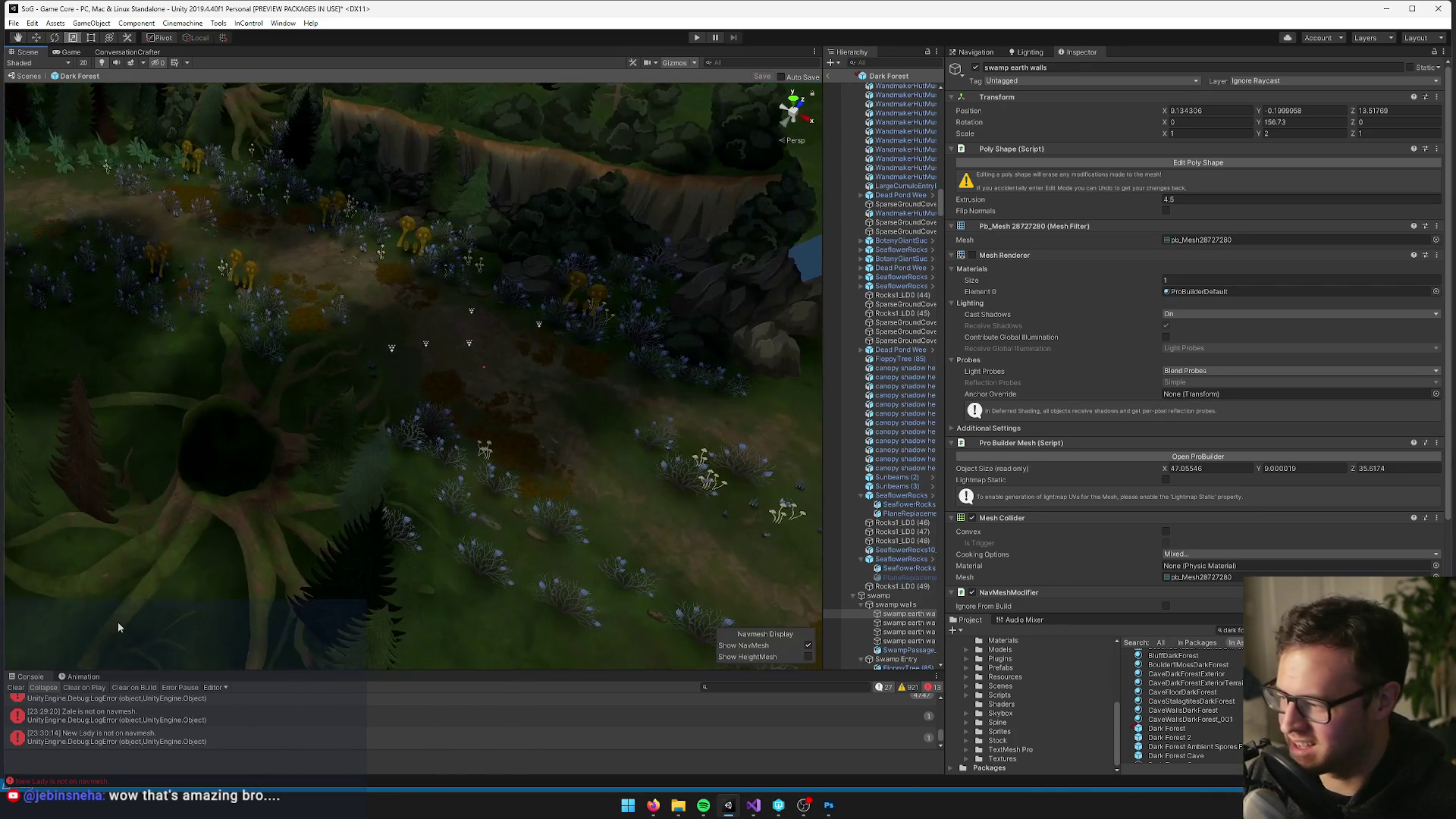
{"action": "left_click", "coordinate": [16, 687]}
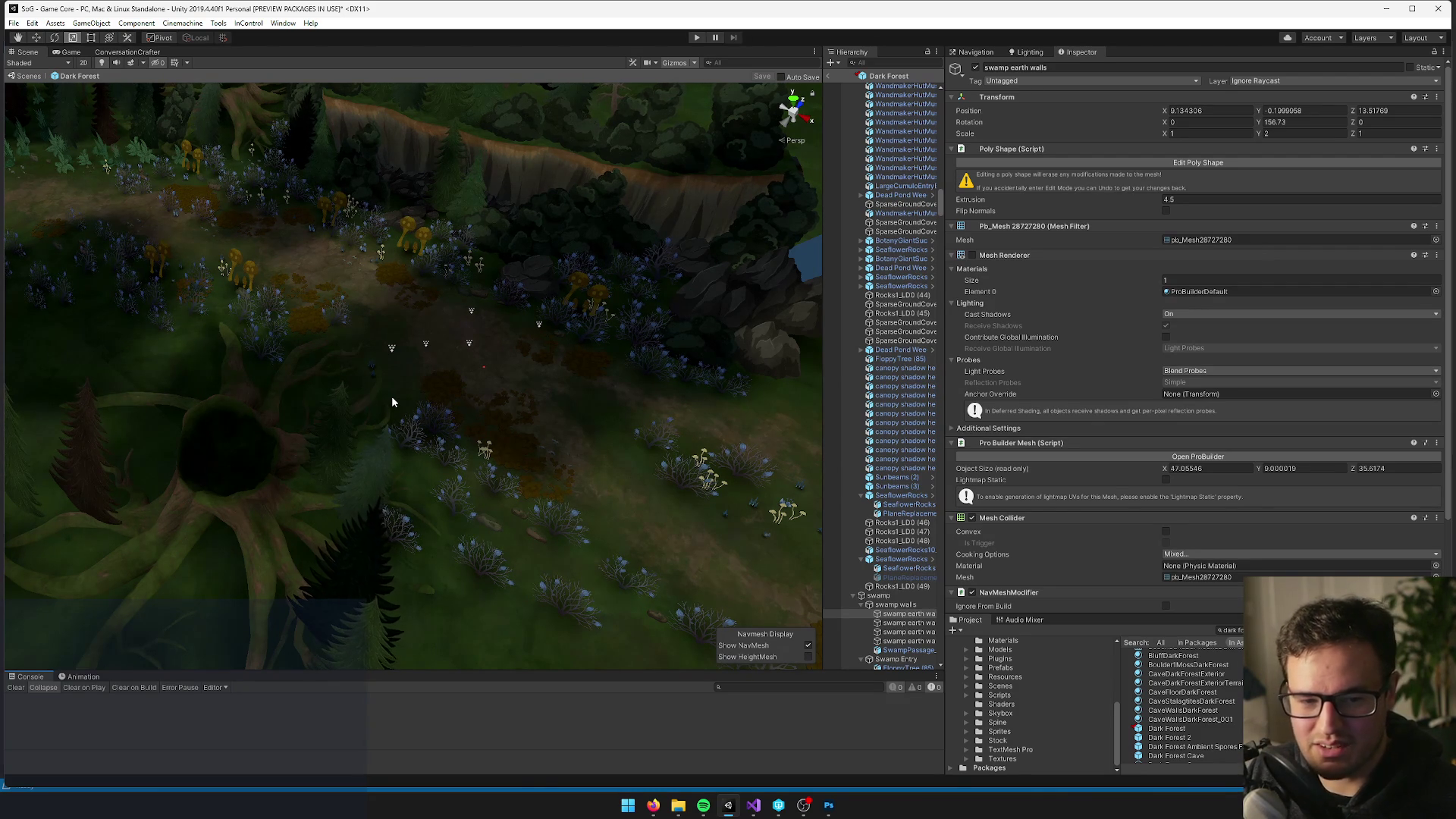
{"action": "mouse_move", "coordinate": [453, 312]}
{"action": "left_mouse_down"}
{"action": "mouse_move", "coordinate": [471, 302]}
{"action": "mouse_move", "coordinate": [509, 432]}
{"action": "mouse_move", "coordinate": [471, 432]}
{"action": "mouse_move", "coordinate": [455, 396]}
{"action": "mouse_move", "coordinate": [407, 397]}
{"action": "mouse_move", "coordinate": [424, 390]}
{"action": "left_mouse_up"}
{"action": "left_click", "coordinate": [893, 641]}
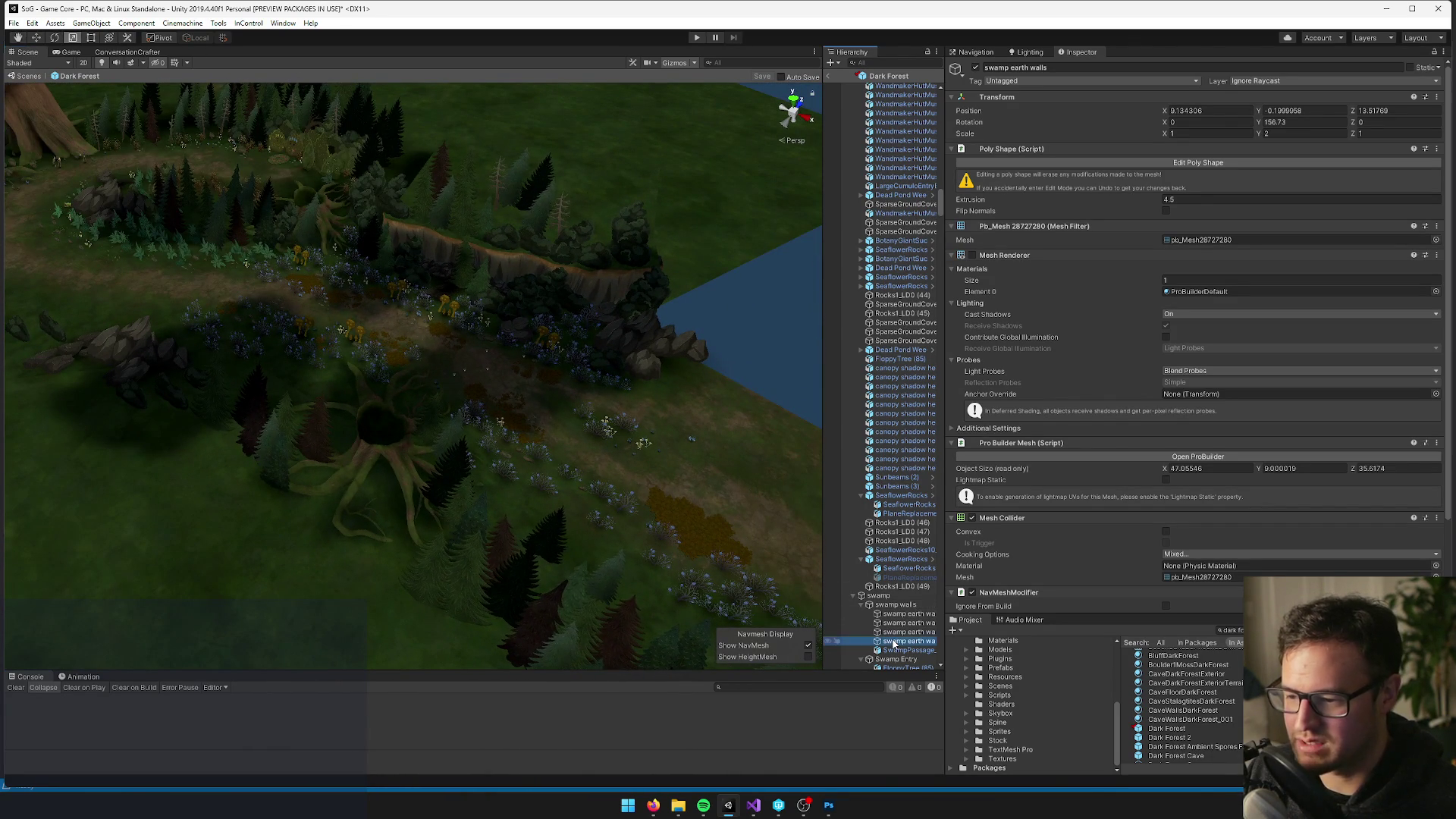
{"action": "left_click", "coordinate": [896, 605]}
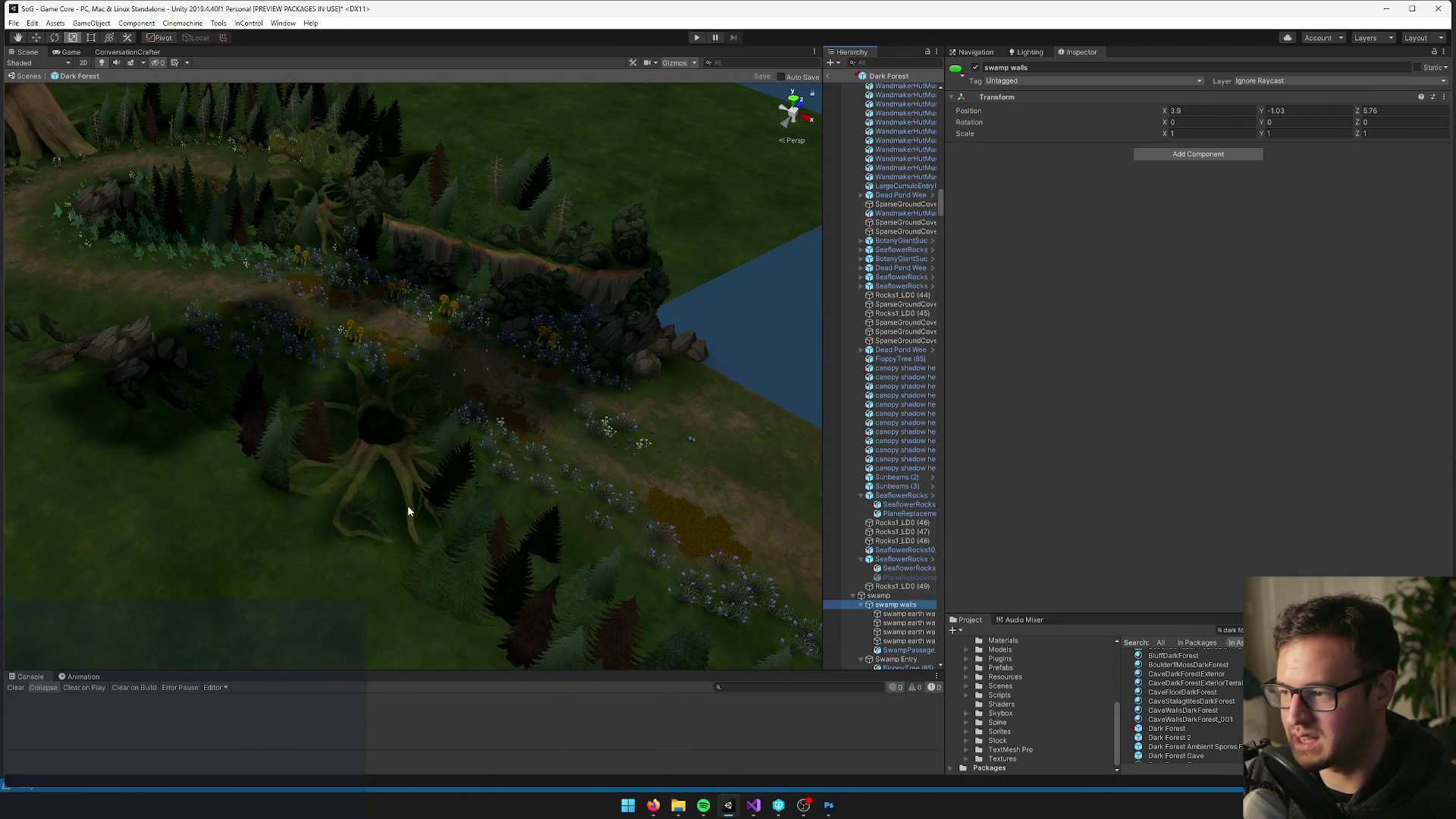
{"action": "key", "text": "Down"}
{"action": "key", "text": "Down"}
{"action": "key", "text": "Down"}
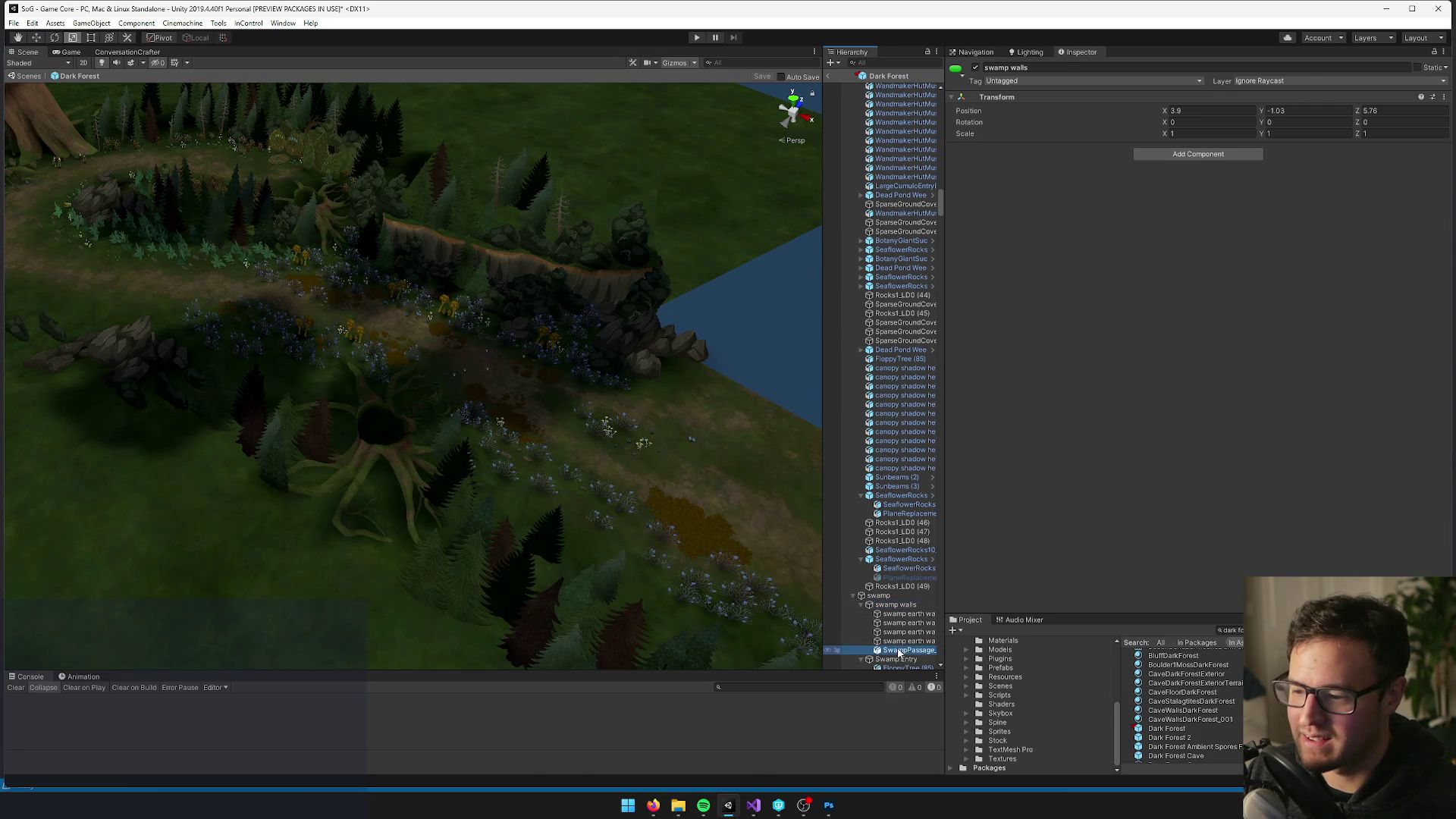
{"action": "left_click", "coordinate": [896, 604]}
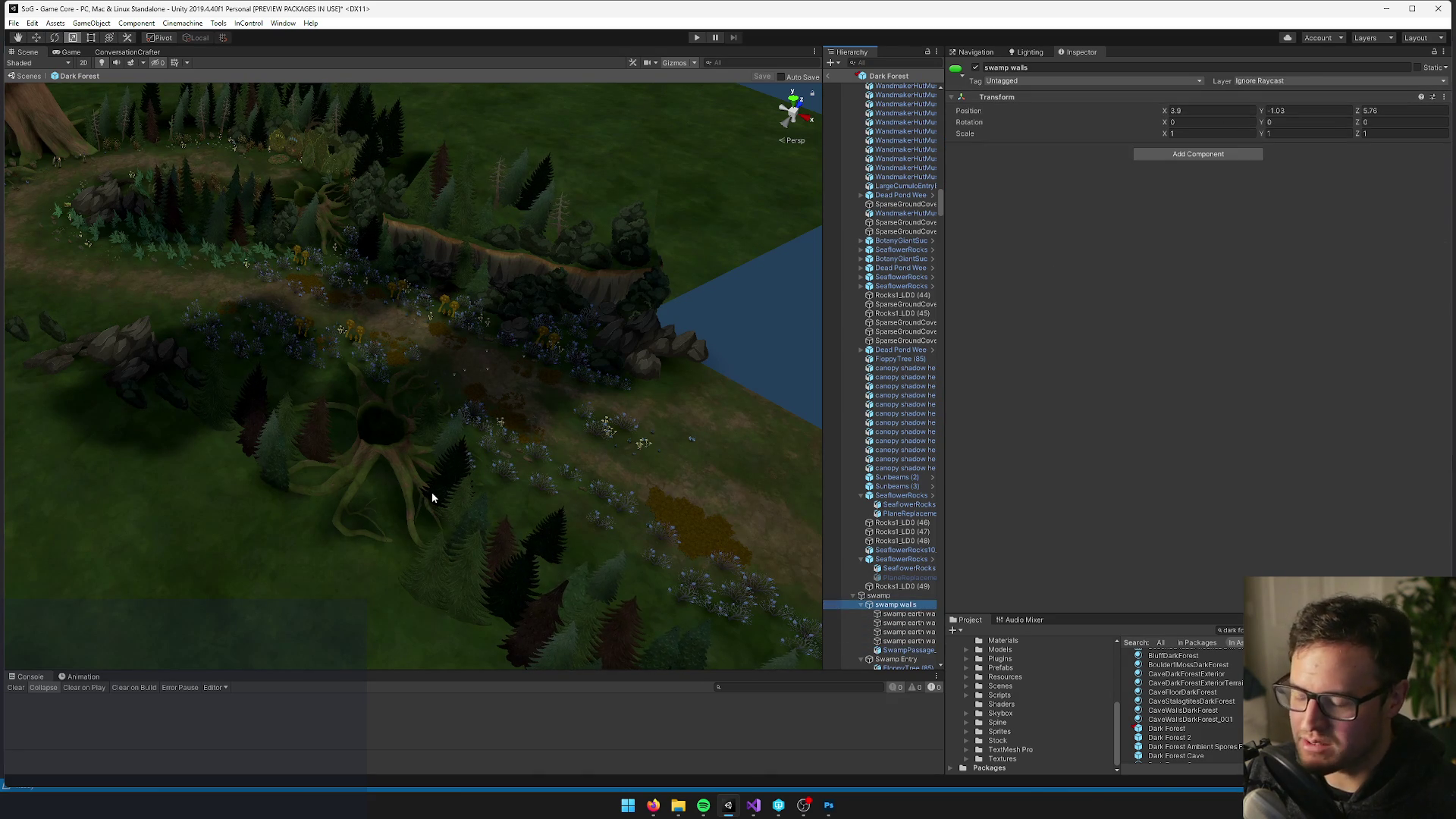
{"action": "left_click_drag", "start_coordinate": [431, 493], "coordinate": [434, 489]}
{"action": "key", "text": "w"}
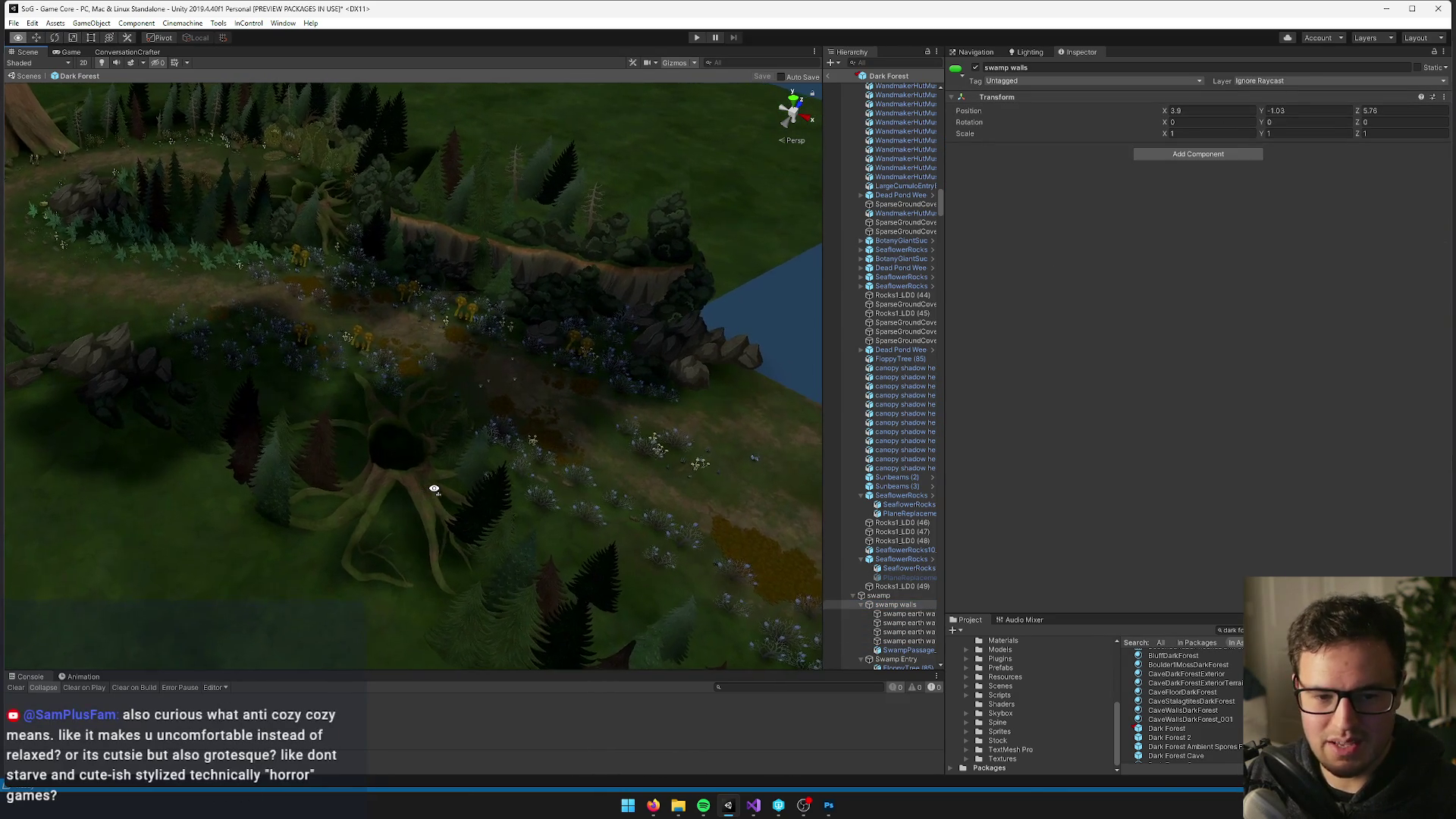
{"action": "key", "text": "d"}
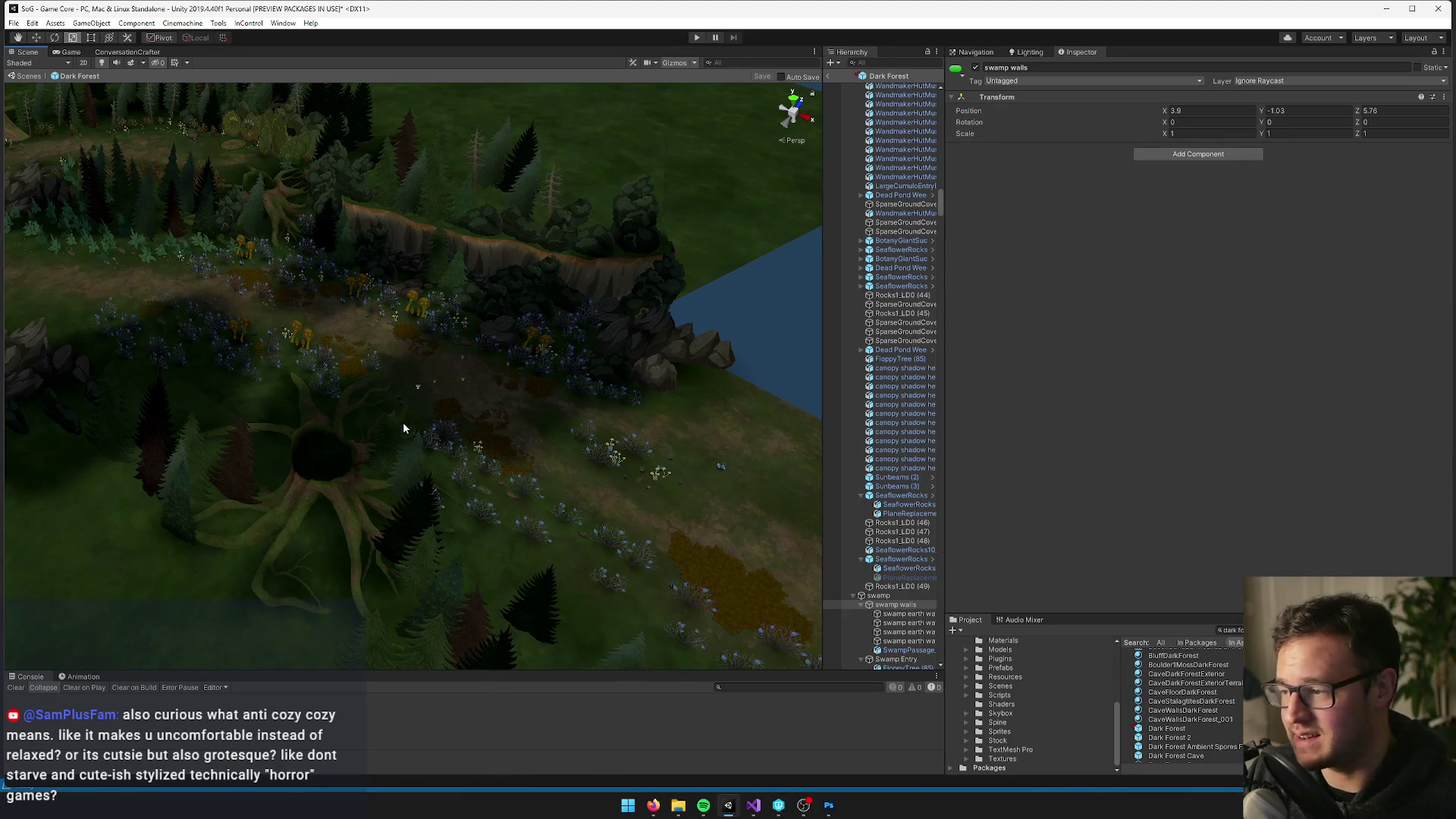
{"action": "left_click", "coordinate": [417, 385]}
Select the Toxic Cloud blocker in the Scene view and orbit around it
{"action": "scroll", "coordinate": [482, 400], "scroll_direction": "up", "scroll_amount": 10}
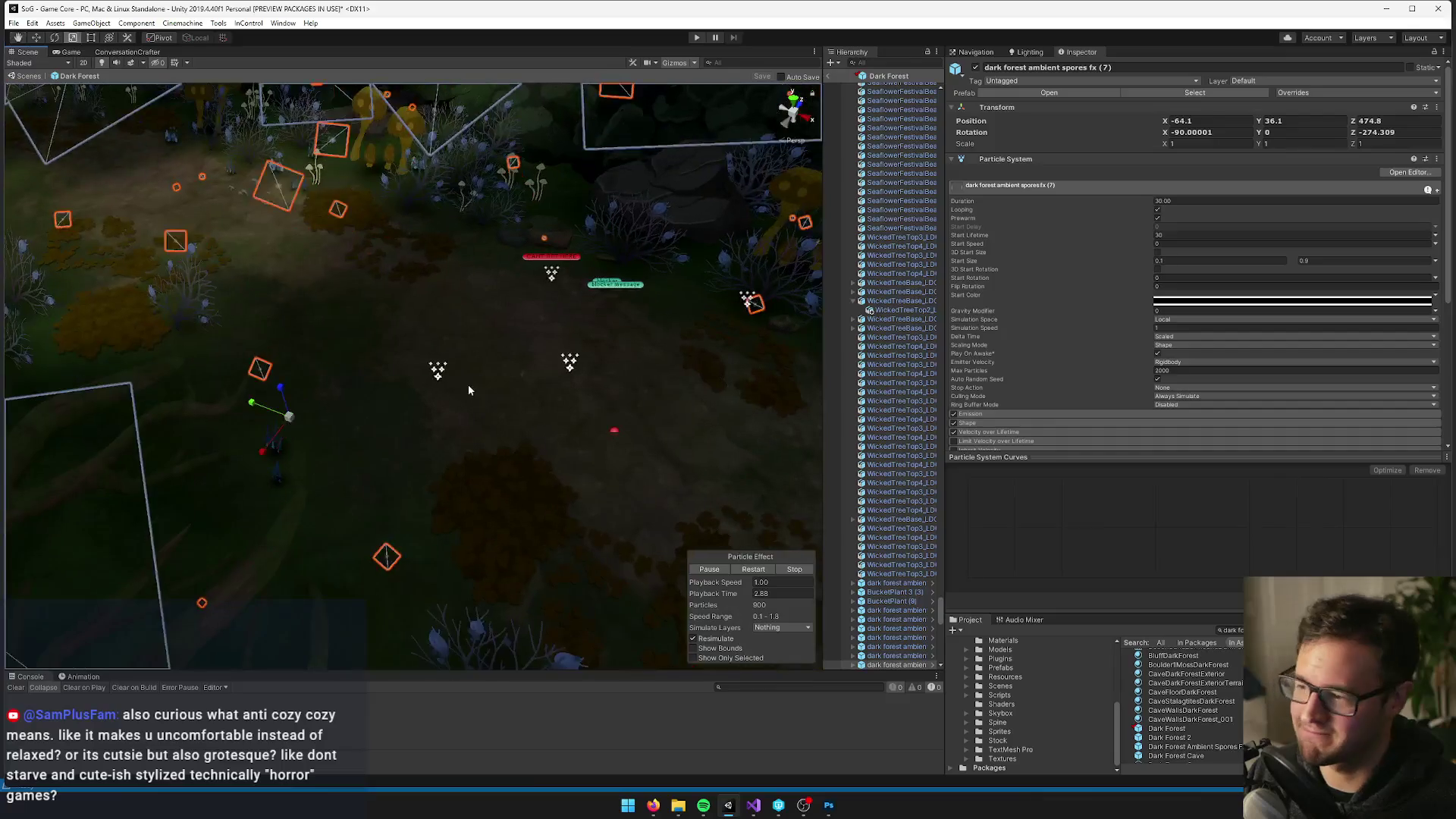
{"action": "left_click", "coordinate": [476, 393]}
{"action": "mouse_move", "coordinate": [476, 393]}
{"action": "left_mouse_down", "text": "alt"}
{"action": "mouse_move", "coordinate": [472, 310]}
{"action": "mouse_move", "coordinate": [133, 302]}
{"action": "mouse_move", "coordinate": [447, 224]}
{"action": "mouse_move", "coordinate": [383, 377]}
{"action": "mouse_move", "coordinate": [364, 367]}
{"action": "mouse_move", "coordinate": [378, 431]}
{"action": "mouse_move", "coordinate": [375, 407]}
{"action": "mouse_move", "coordinate": [422, 402]}
{"action": "mouse_move", "coordinate": [448, 448]}
{"action": "mouse_move", "coordinate": [470, 439]}
{"action": "left_mouse_up", "text": "alt"}
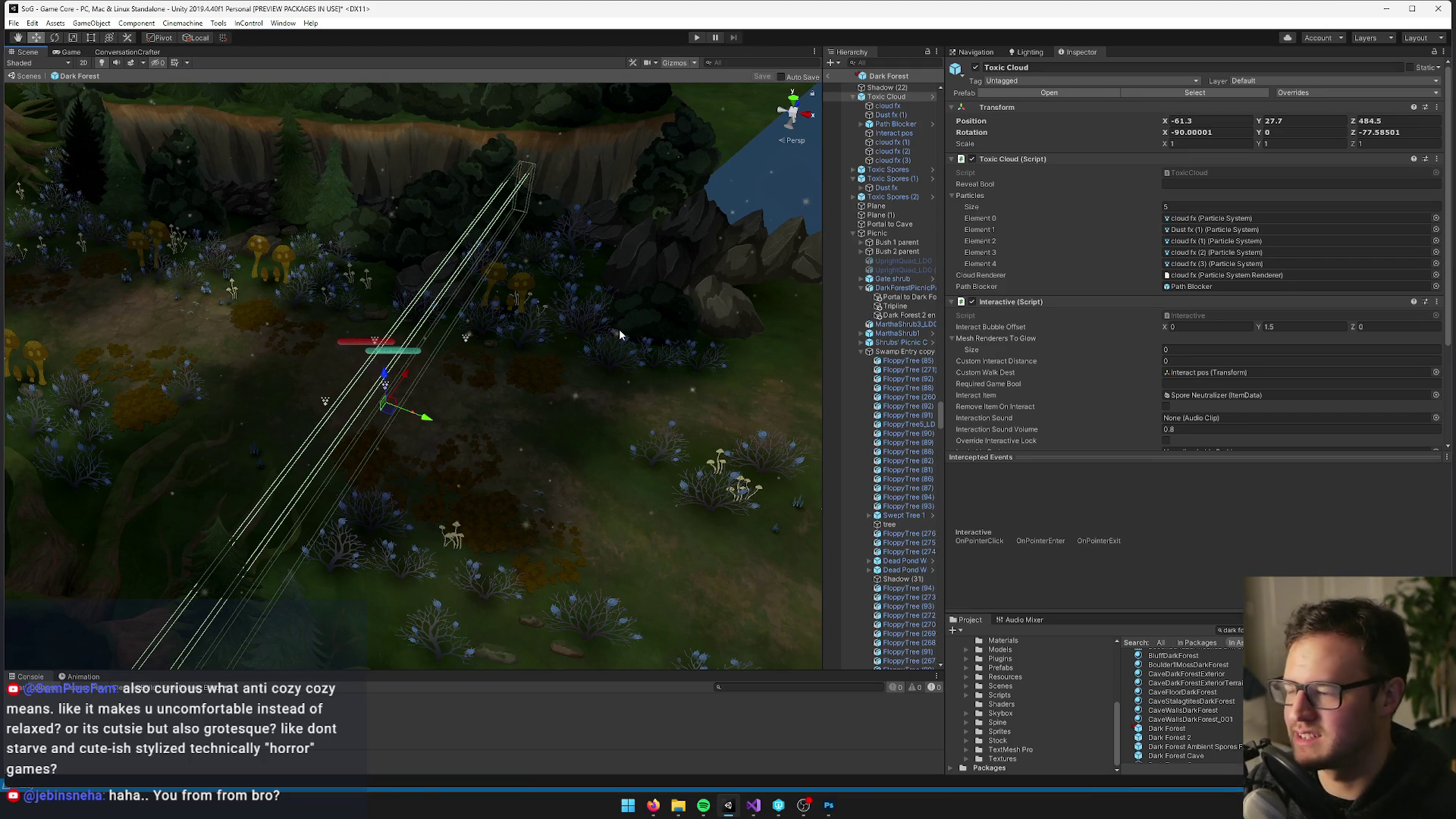
{"action": "left_click_drag", "start_coordinate": [605, 303], "coordinate": [590, 286]}
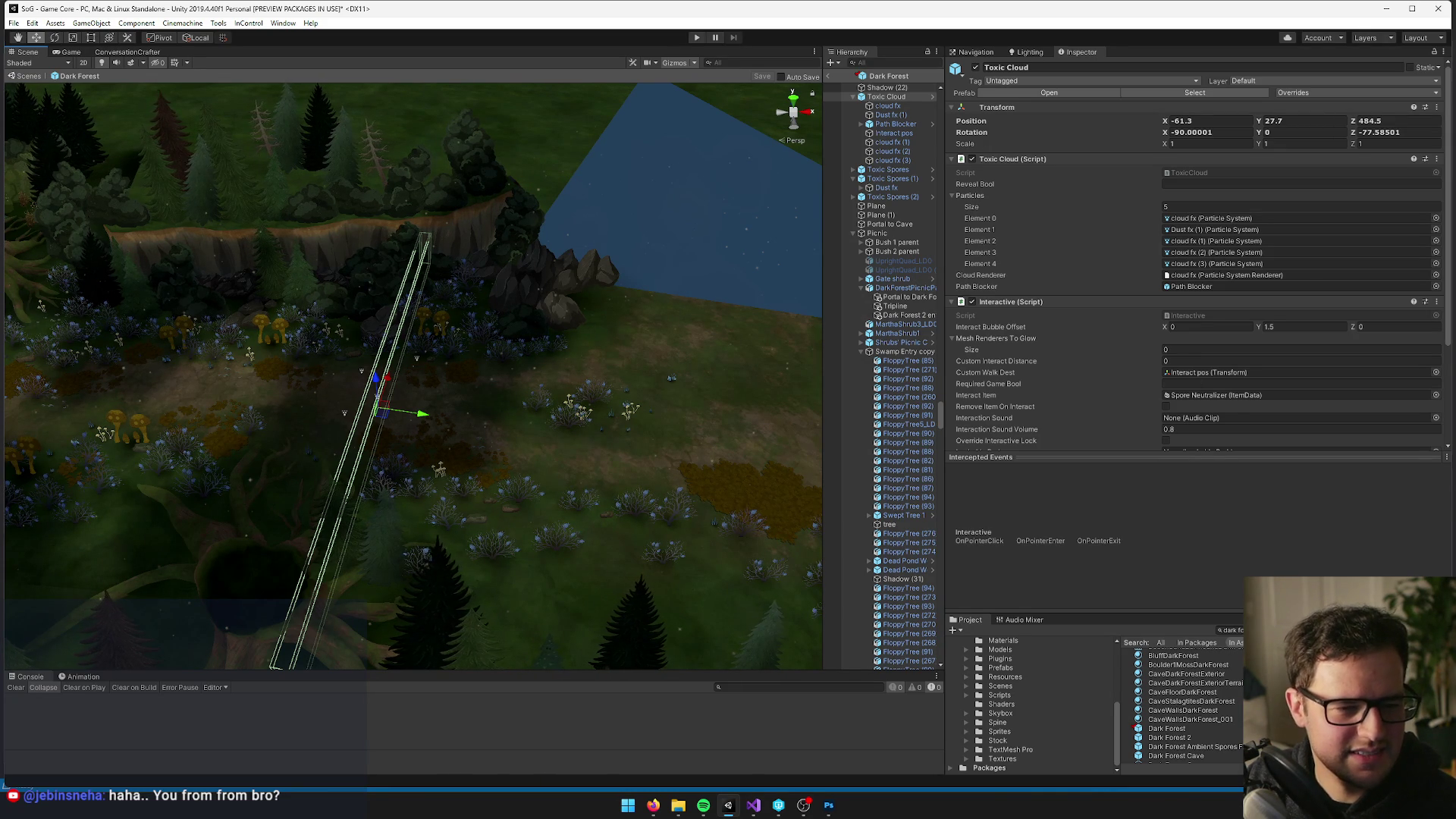
{"action": "left_click_drag", "start_coordinate": [599, 478], "coordinate": [492, 477]}
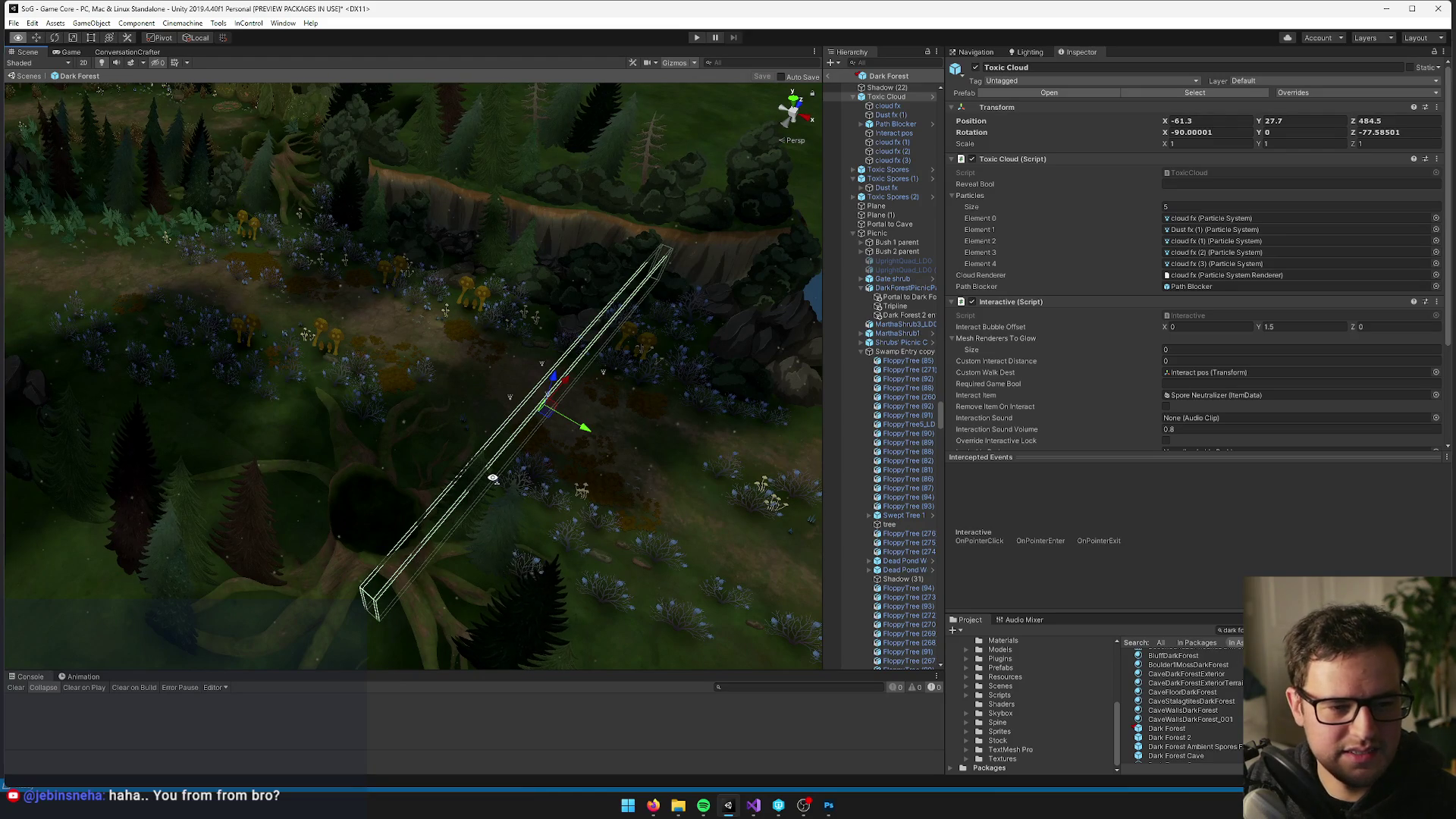
{"action": "mouse_move", "coordinate": [531, 437]}
{"action": "left_mouse_down"}
{"action": "mouse_move", "coordinate": [531, 415]}
{"action": "mouse_move", "coordinate": [561, 414]}
{"action": "left_mouse_up"}
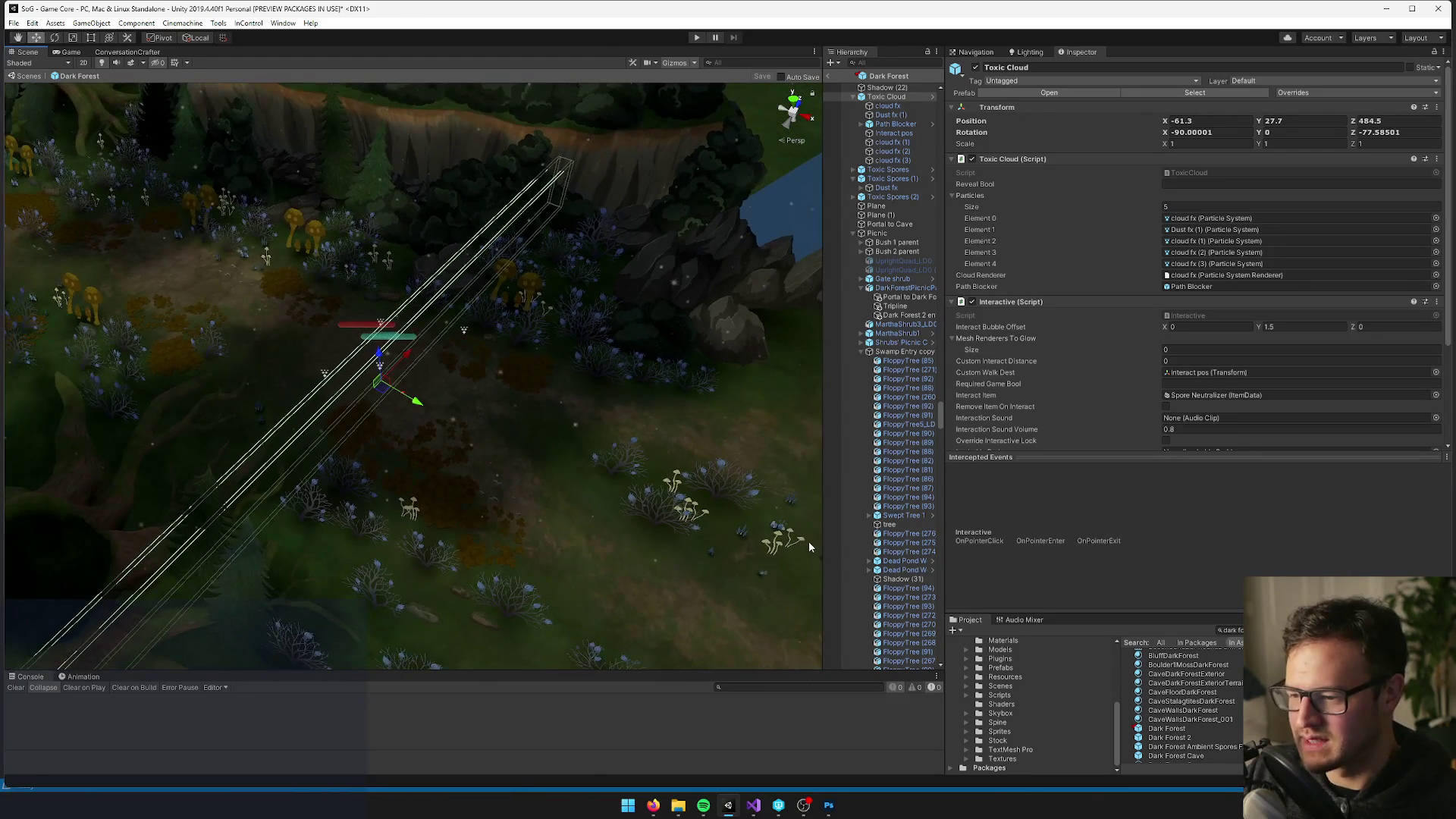
{"action": "scroll", "coordinate": [886, 493], "scroll_direction": "up", "scroll_amount": 10}
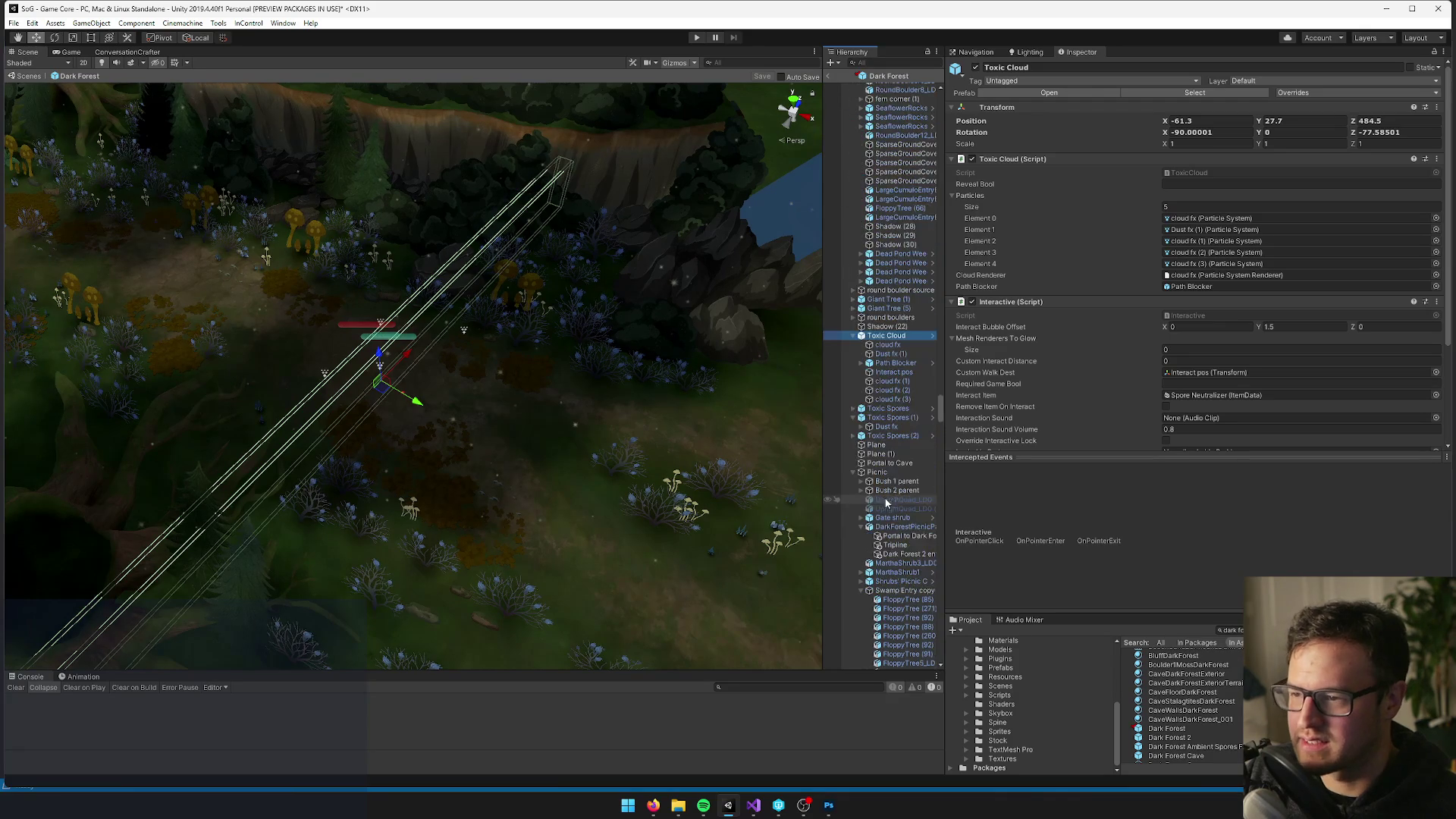
{"action": "left_click_drag", "start_coordinate": [637, 376], "coordinate": [658, 356]}
{"action": "type", "text": "wall"}
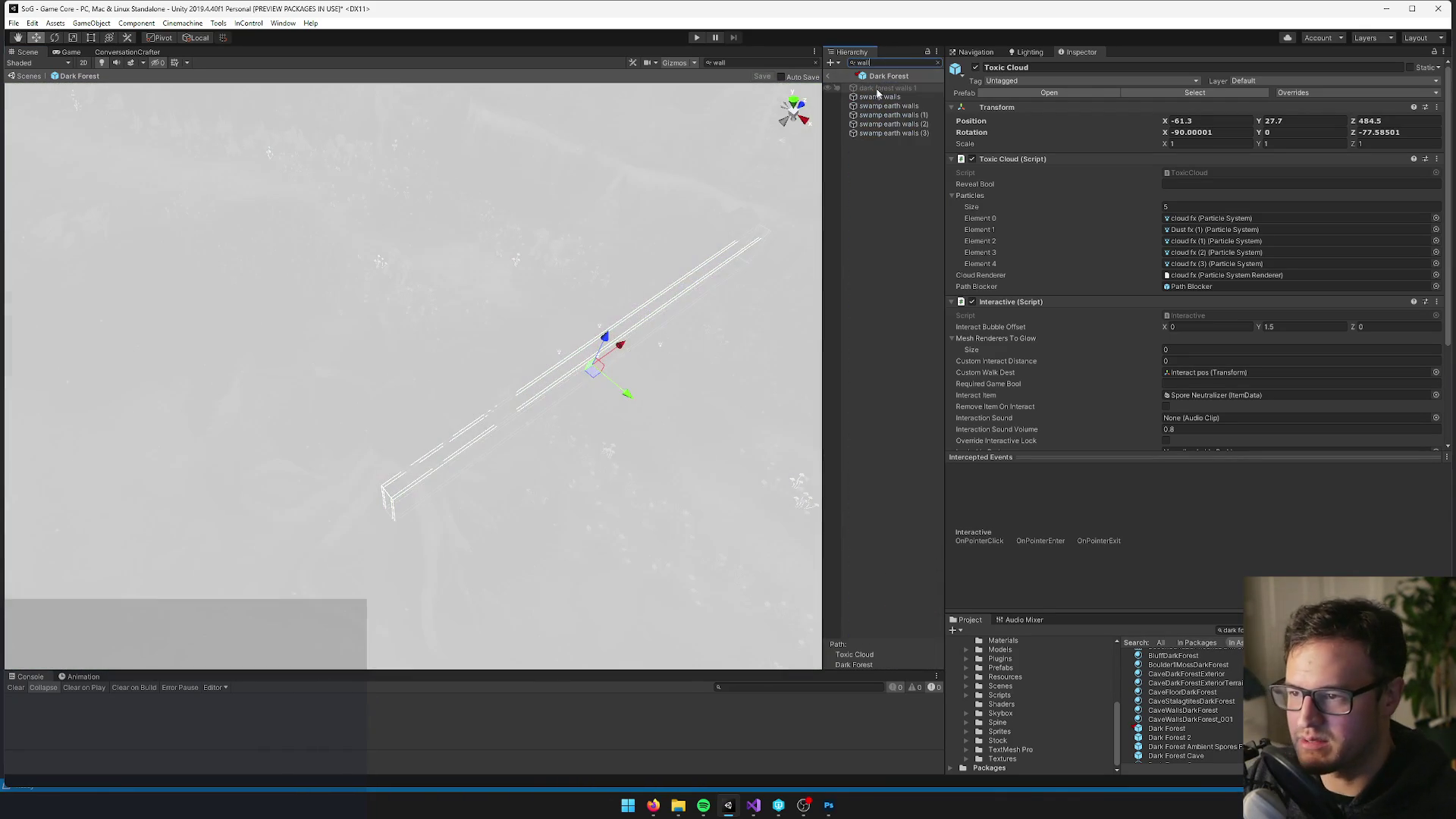
{"action": "left_click", "coordinate": [898, 97]}
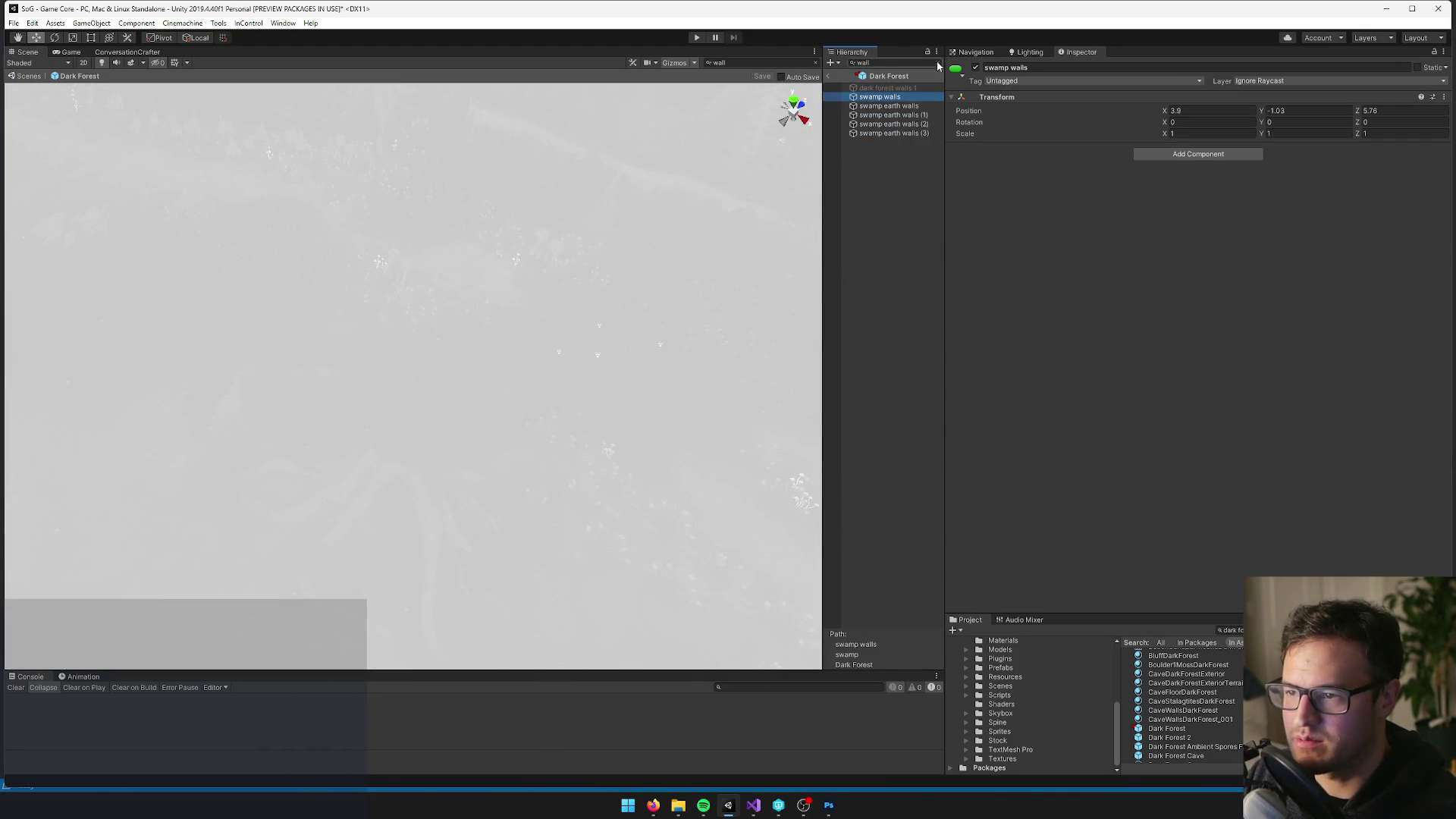
{"action": "left_click", "coordinate": [939, 62]}
{"action": "type", "text": "wall"}
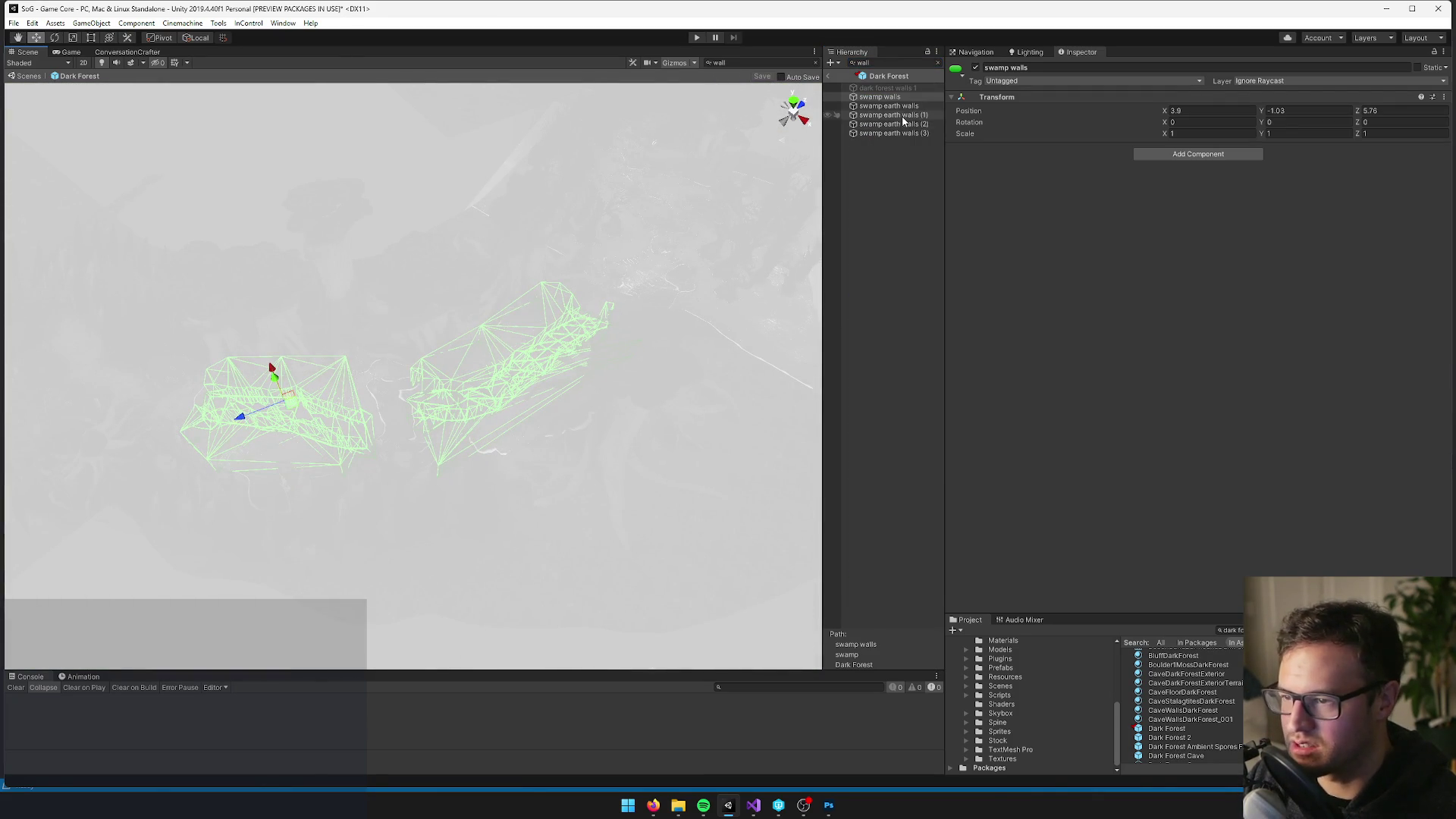
{"action": "left_click", "coordinate": [888, 105]}
{"action": "left_click_drag", "start_coordinate": [394, 304], "coordinate": [362, 292]}
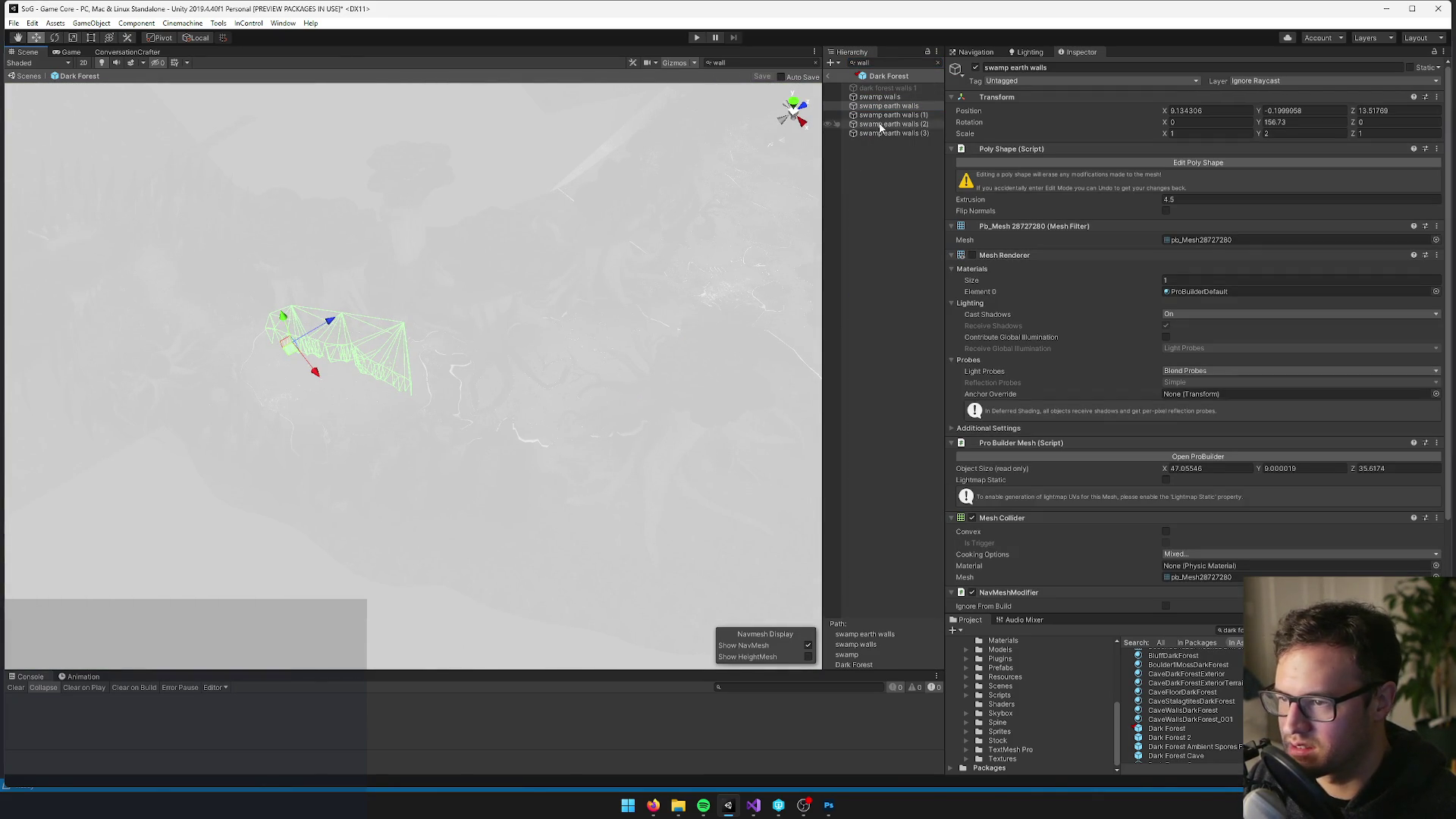
{"action": "left_click", "coordinate": [879, 97]}
{"action": "key", "text": "Escape"}
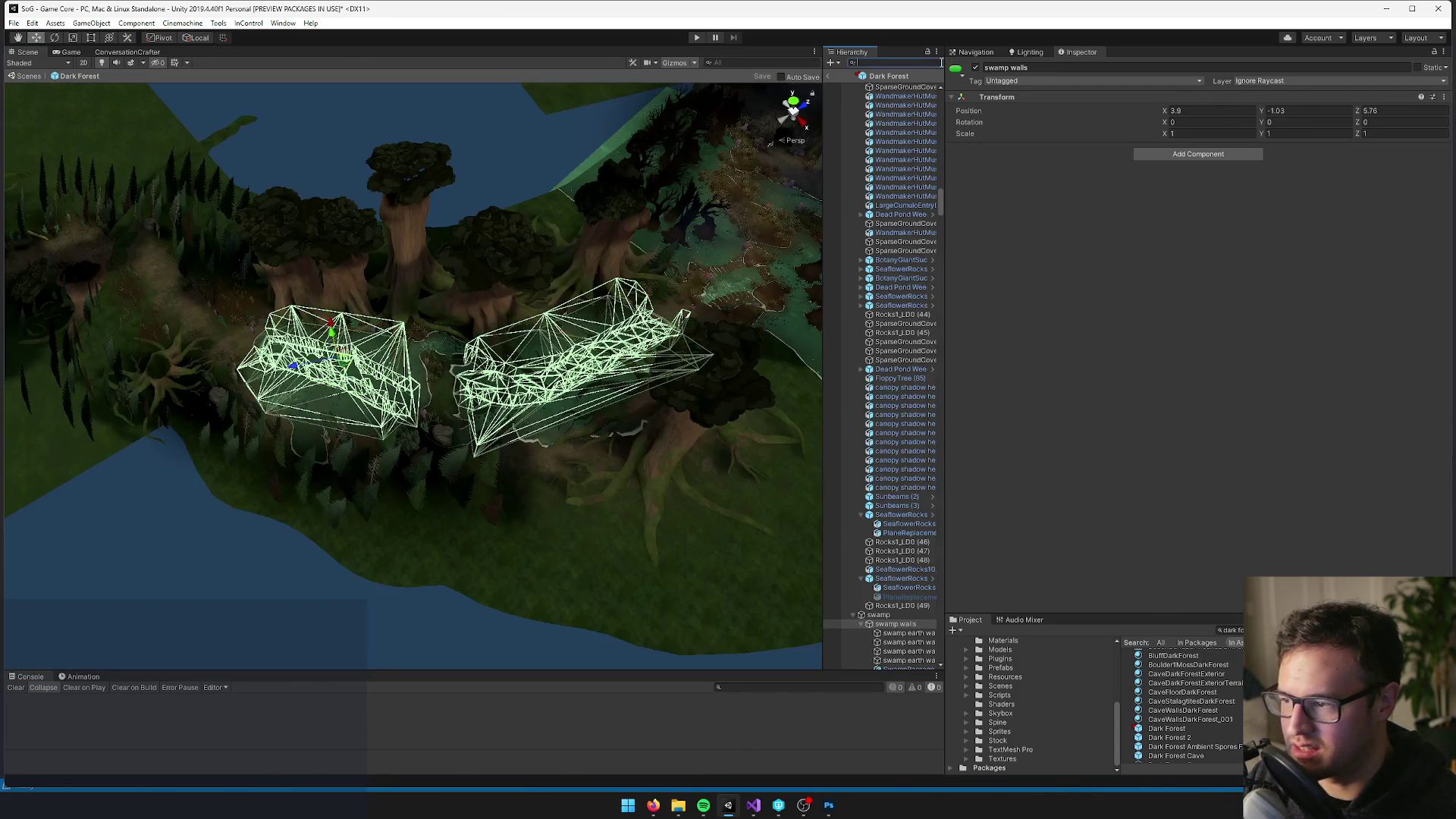
{"action": "mouse_move", "coordinate": [432, 308]}
{"action": "left_mouse_down"}
{"action": "mouse_move", "coordinate": [383, 261]}
{"action": "mouse_move", "coordinate": [400, 244]}
{"action": "mouse_move", "coordinate": [455, 244]}
{"action": "mouse_move", "coordinate": [385, 263]}
{"action": "mouse_move", "coordinate": [416, 227]}
{"action": "mouse_move", "coordinate": [370, 254]}
{"action": "mouse_move", "coordinate": [579, 218]}
{"action": "mouse_move", "coordinate": [596, 196]}
{"action": "mouse_move", "coordinate": [493, 295]}
{"action": "mouse_move", "coordinate": [510, 280]}
{"action": "mouse_move", "coordinate": [251, 99]}
{"action": "left_mouse_up"}
{"action": "left_click", "coordinate": [249, 23]}
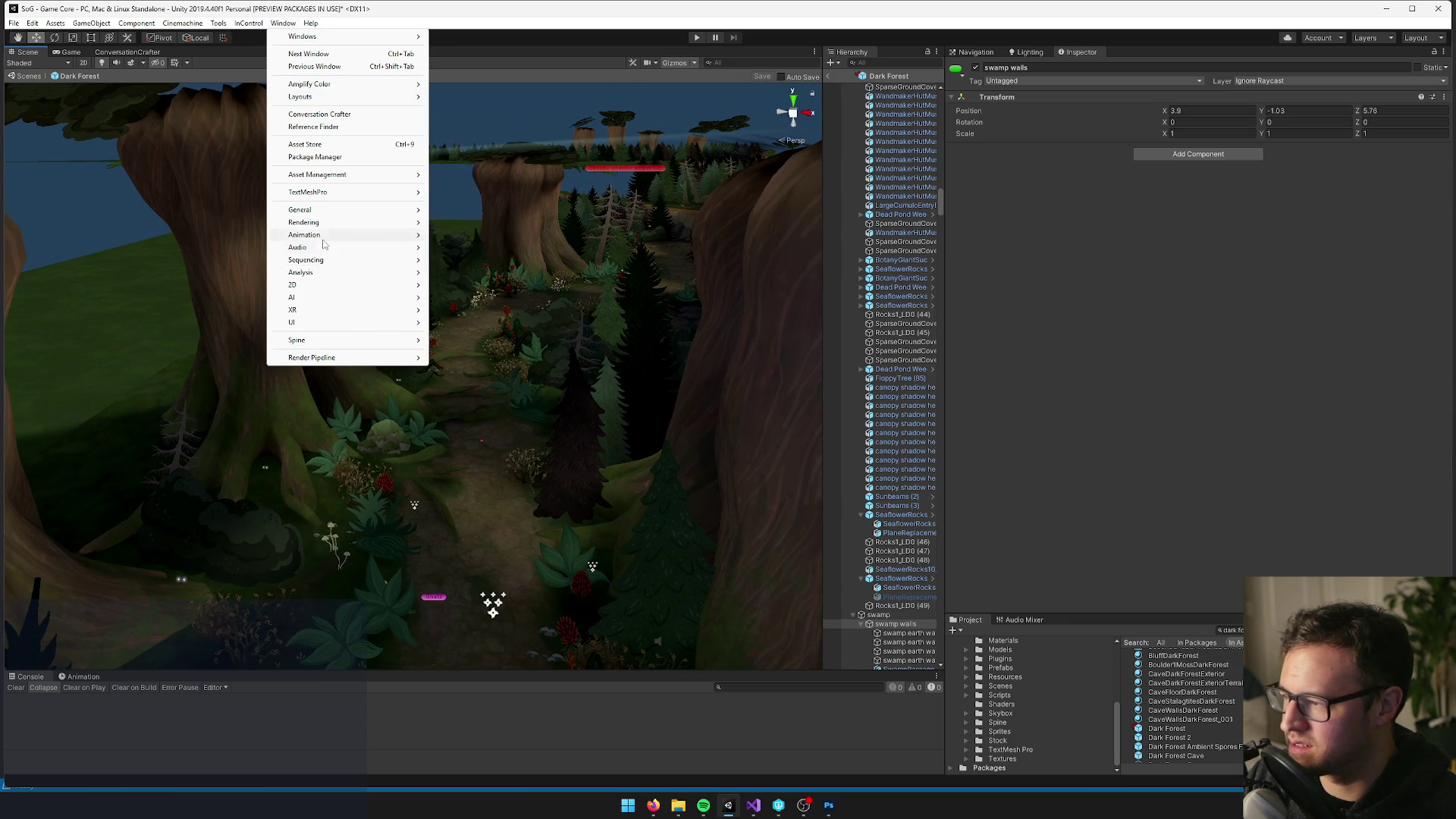
{"action": "mouse_move", "coordinate": [310, 278]}
{"action": "left_click", "coordinate": [473, 309]}
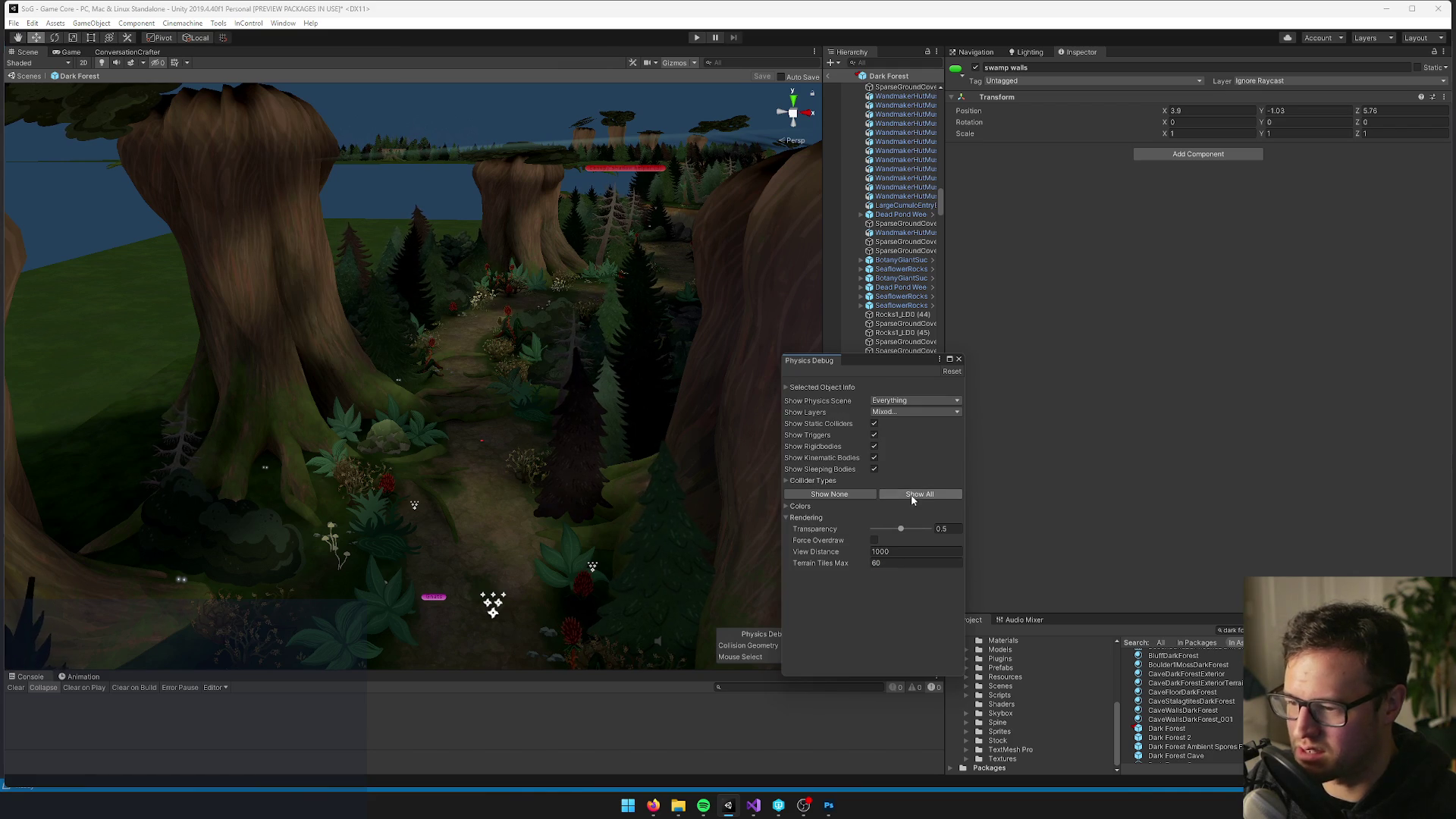
{"action": "mouse_move", "coordinate": [683, 454]}
{"action": "left_mouse_down"}
{"action": "mouse_move", "coordinate": [448, 351]}
{"action": "mouse_move", "coordinate": [445, 432]}
{"action": "mouse_move", "coordinate": [395, 302]}
{"action": "mouse_move", "coordinate": [451, 402]}
{"action": "left_mouse_up"}
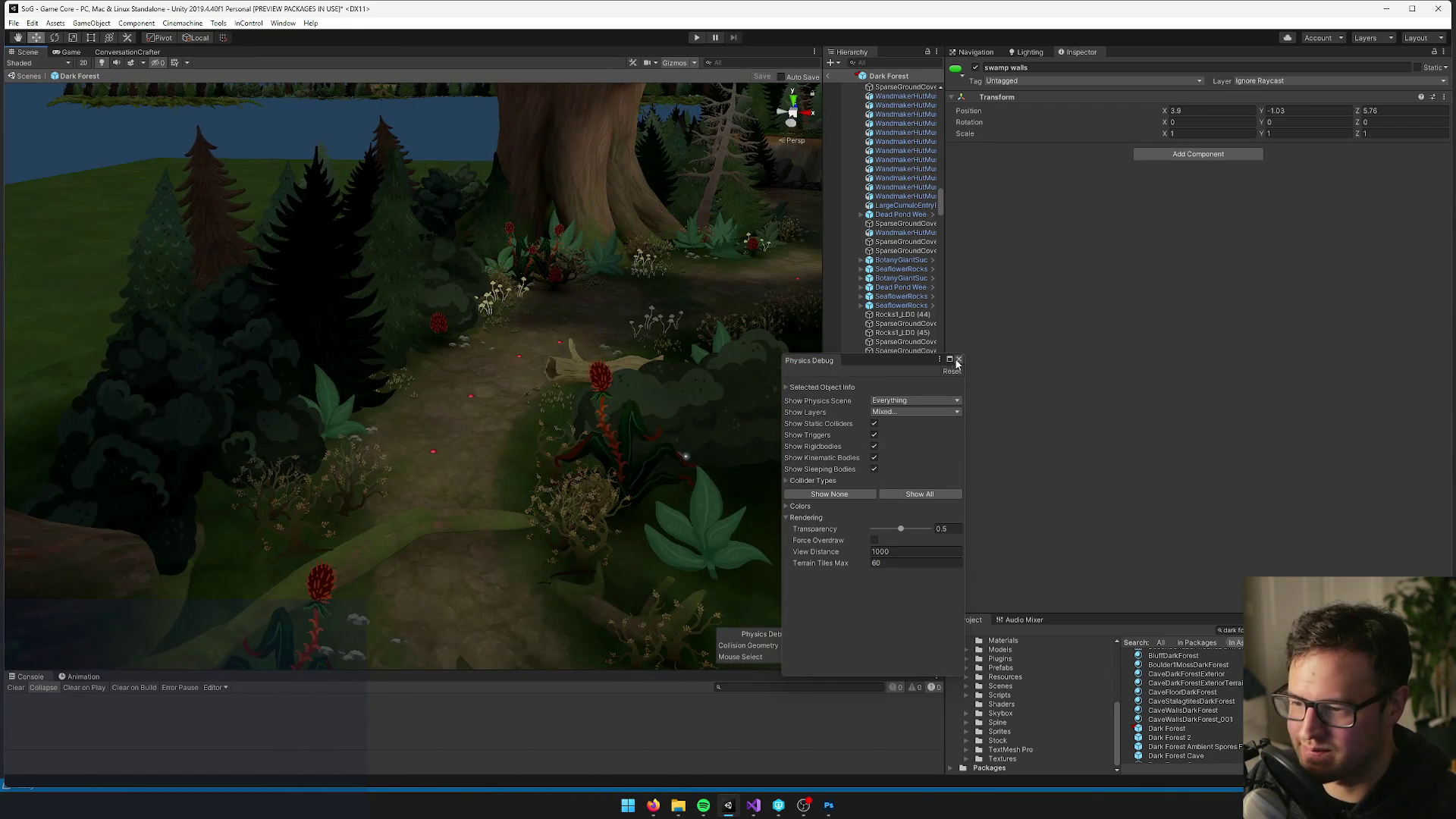
{"action": "left_click", "coordinate": [958, 360]}
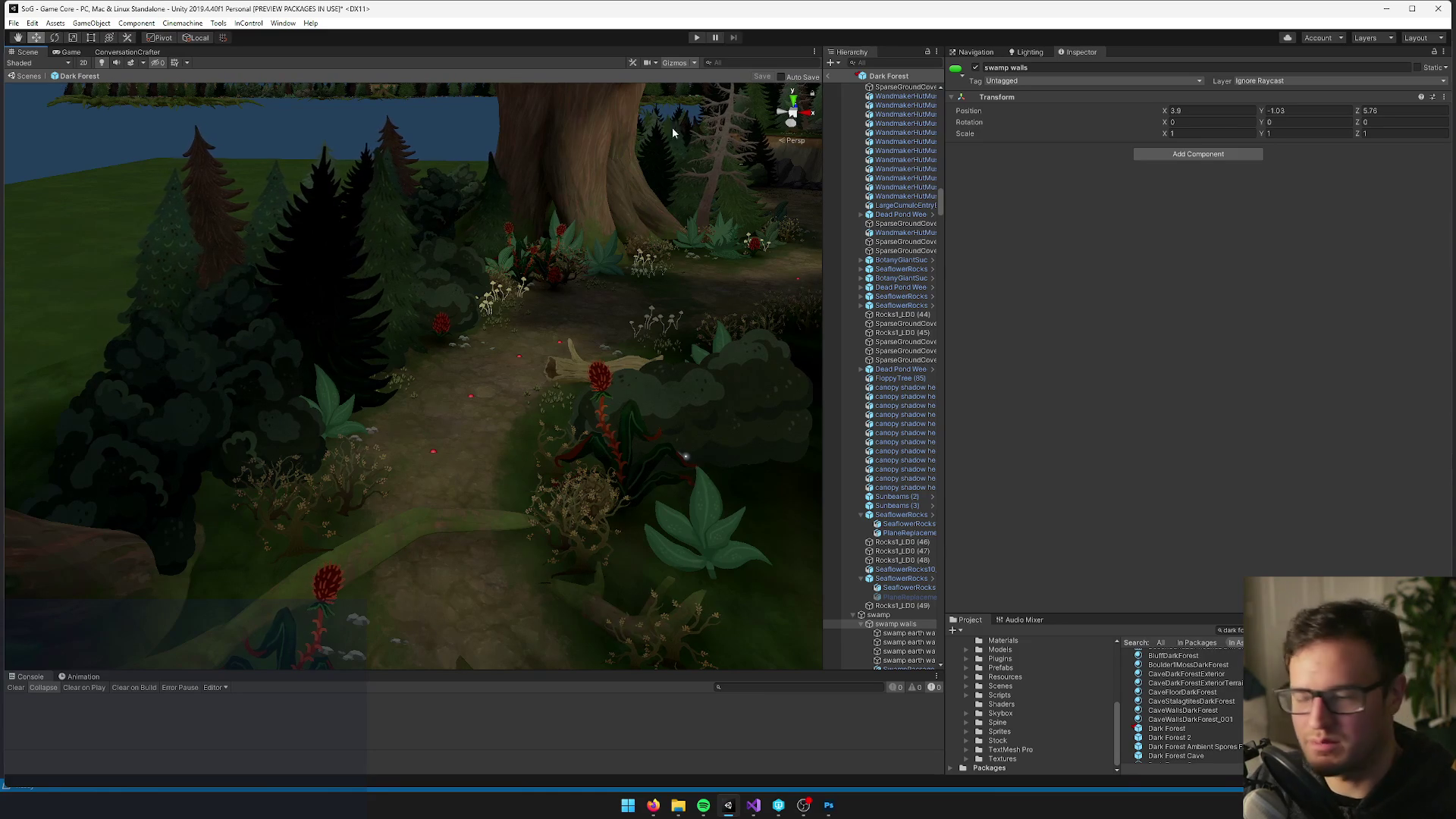
Search 'toxi' in the Hierarchy, select the original Toxic Spores and frame it
{"action": "mouse_move", "coordinate": [471, 219]}
{"action": "left_mouse_down"}
{"action": "mouse_move", "coordinate": [485, 227]}
{"action": "mouse_move", "coordinate": [568, 95]}
{"action": "mouse_move", "coordinate": [520, 98]}
{"action": "mouse_move", "coordinate": [533, 179]}
{"action": "mouse_move", "coordinate": [583, 299]}
{"action": "mouse_move", "coordinate": [546, 253]}
{"action": "mouse_move", "coordinate": [539, 204]}
{"action": "mouse_move", "coordinate": [528, 327]}
{"action": "mouse_move", "coordinate": [546, 251]}
{"action": "left_mouse_up"}
{"action": "scroll", "coordinate": [528, 328], "scroll_direction": "down", "scroll_amount": 10}
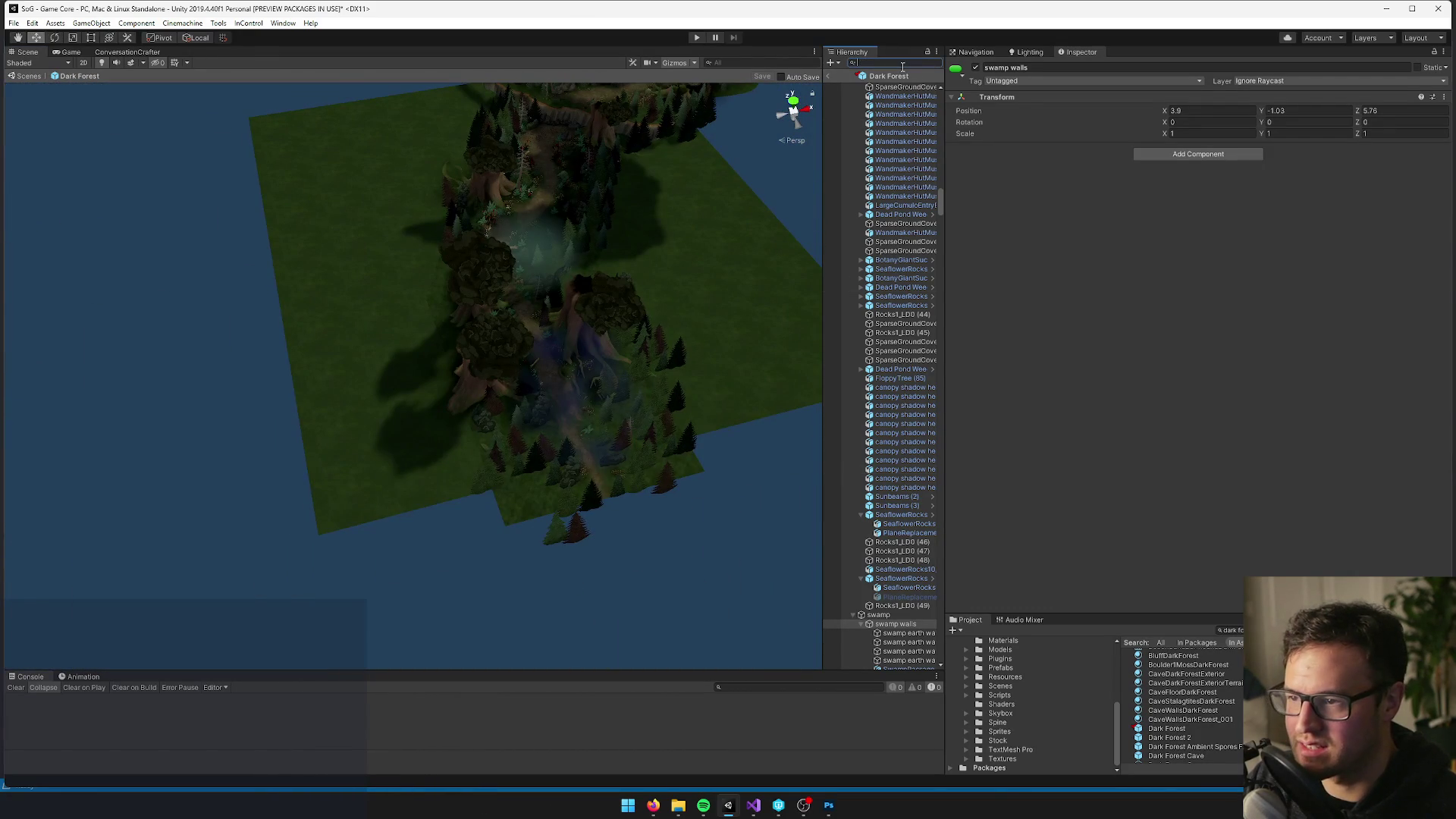
{"action": "type", "text": "toxi"}
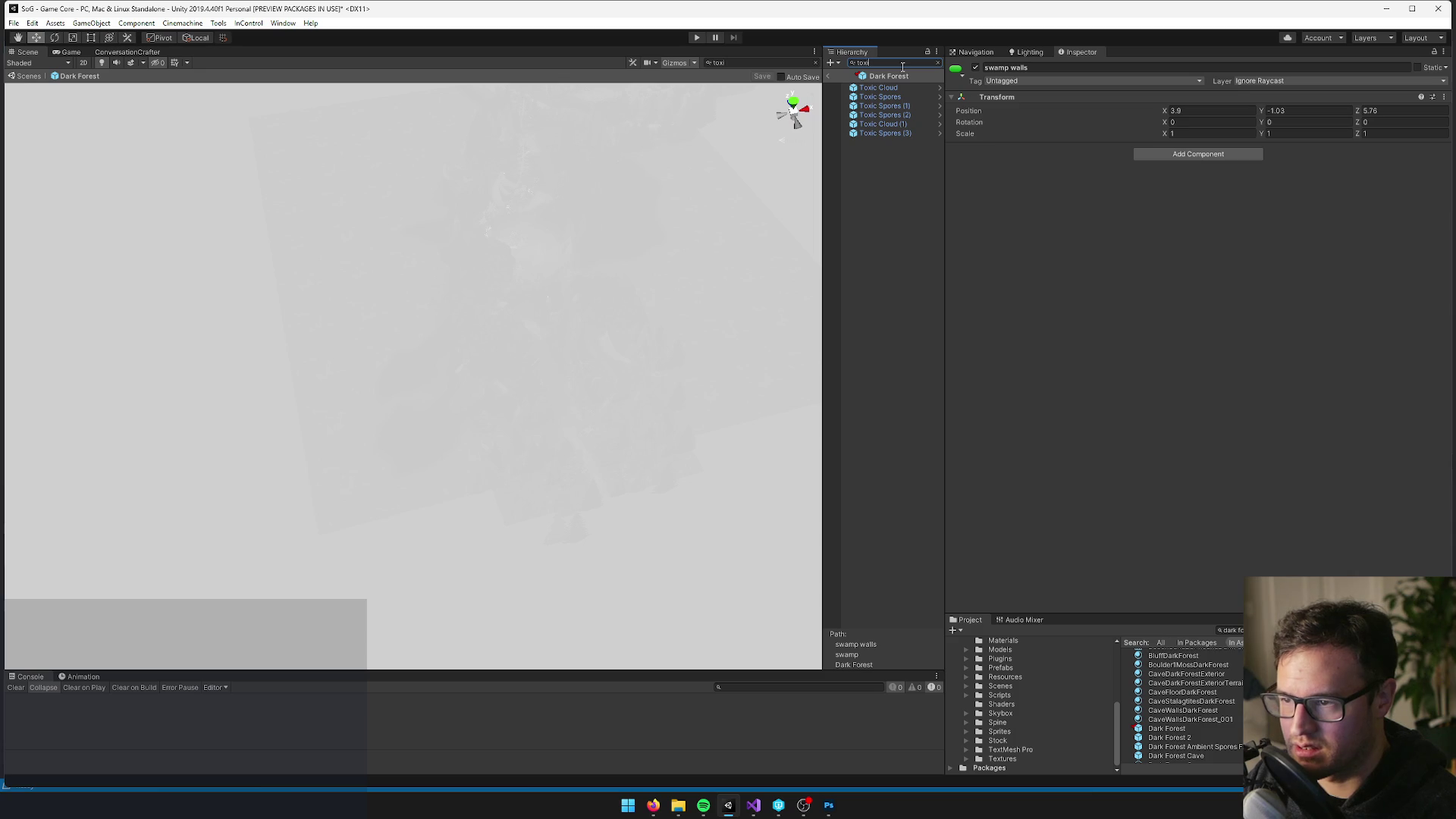
{"action": "left_click", "coordinate": [916, 95]}
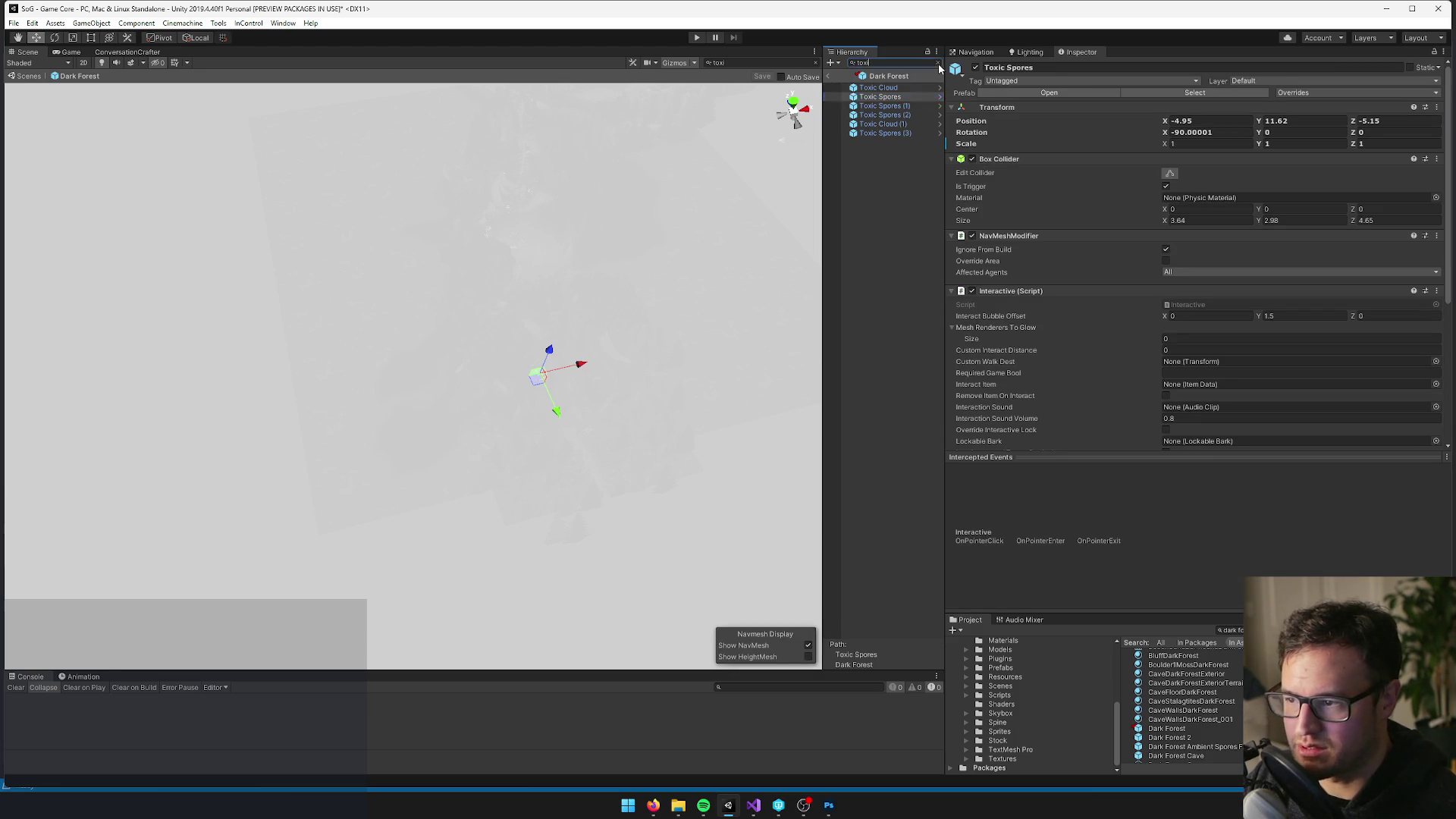
{"action": "left_click", "coordinate": [939, 64]}
{"action": "key", "text": "f"}
Search 'toxic sp', select and frame Toxic Spores (2), then clear the search
{"action": "left_click", "coordinate": [887, 62]}
{"action": "type", "text": "toxic sp"}
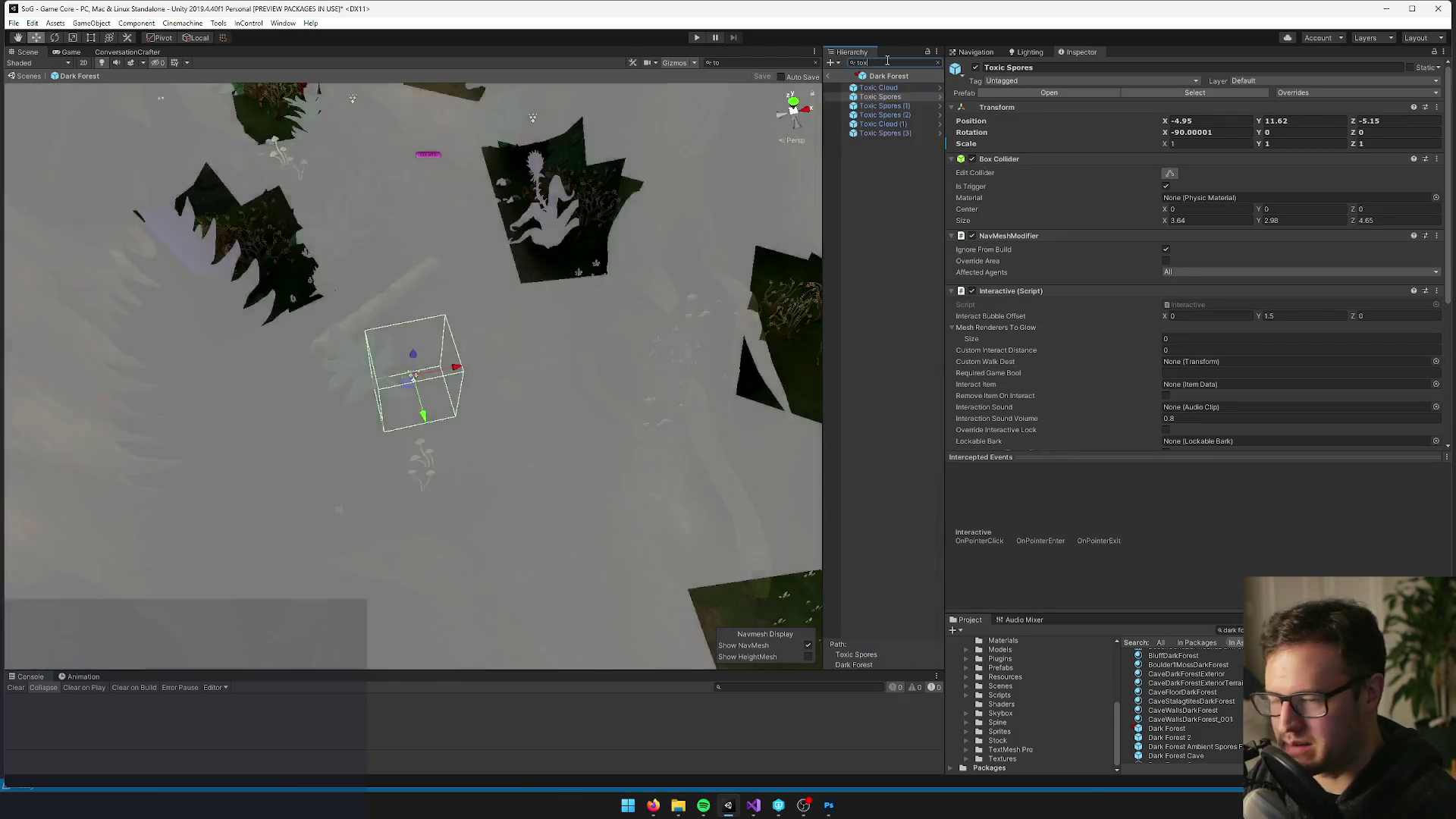
{"action": "left_click", "coordinate": [884, 106]}
{"action": "key", "text": "f"}
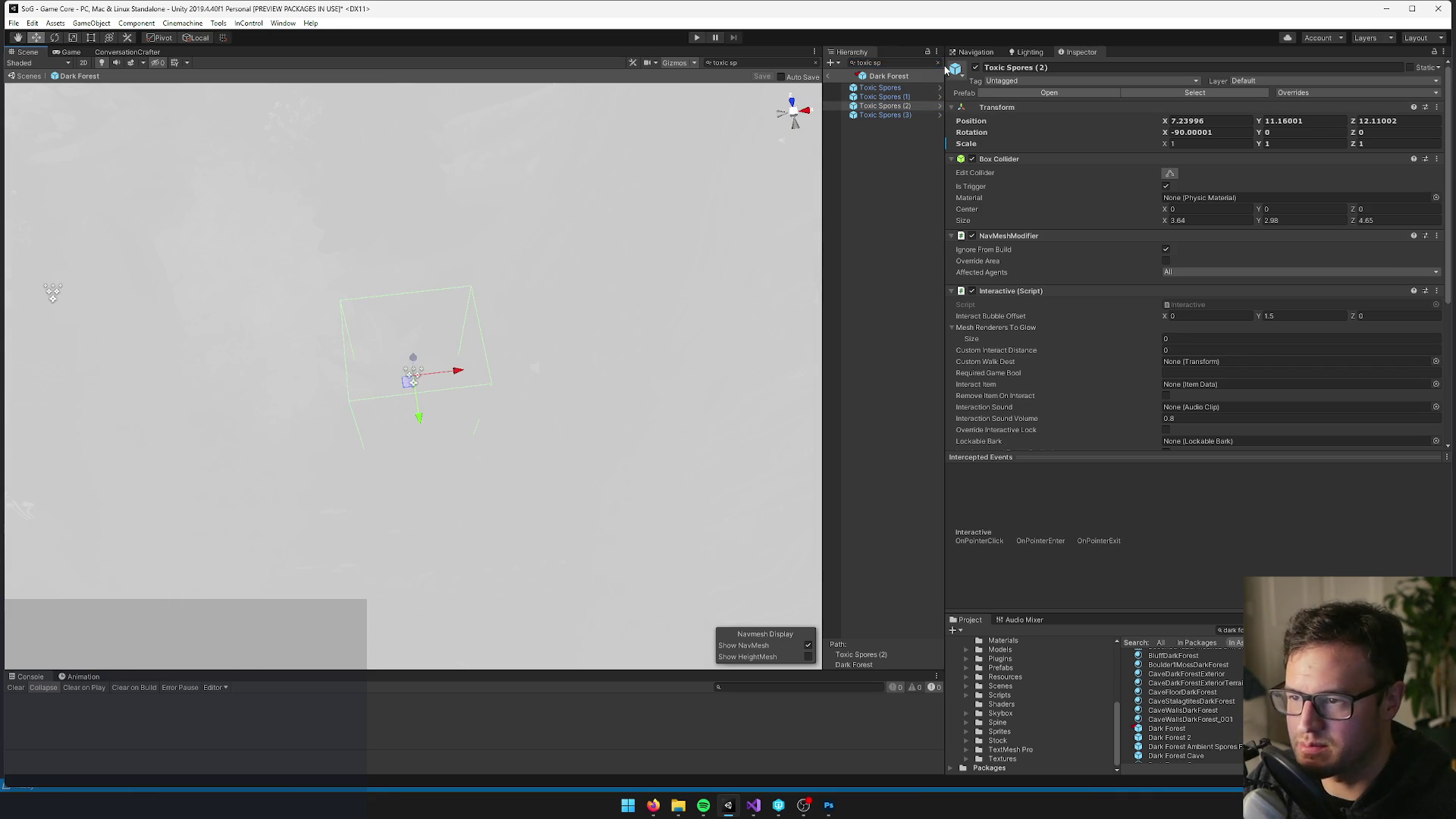
{"action": "left_click", "coordinate": [938, 63]}
{"action": "scroll", "coordinate": [425, 230], "scroll_direction": "down", "scroll_amount": 5}
{"action": "scroll", "coordinate": [429, 250], "scroll_direction": "down", "scroll_amount": 10}
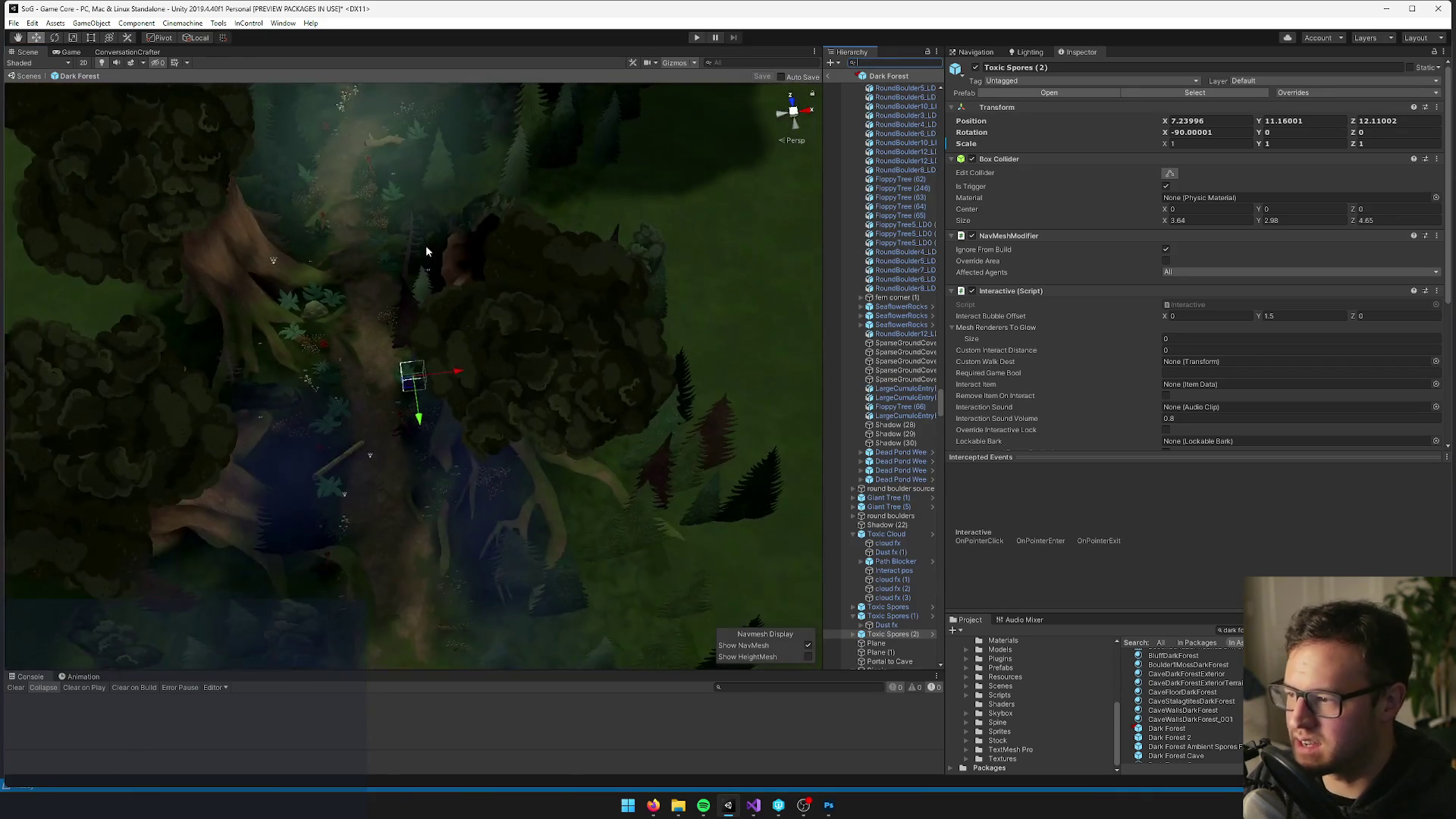
Nudge Toxic Spores (2) across the ground, then duplicate it and place the Toxic Spores (4) copy on the path
{"action": "mouse_move", "coordinate": [445, 407]}
{"action": "left_mouse_down"}
{"action": "mouse_move", "coordinate": [323, 470]}
{"action": "mouse_move", "coordinate": [348, 531]}
{"action": "mouse_move", "coordinate": [358, 445]}
{"action": "left_mouse_up"}
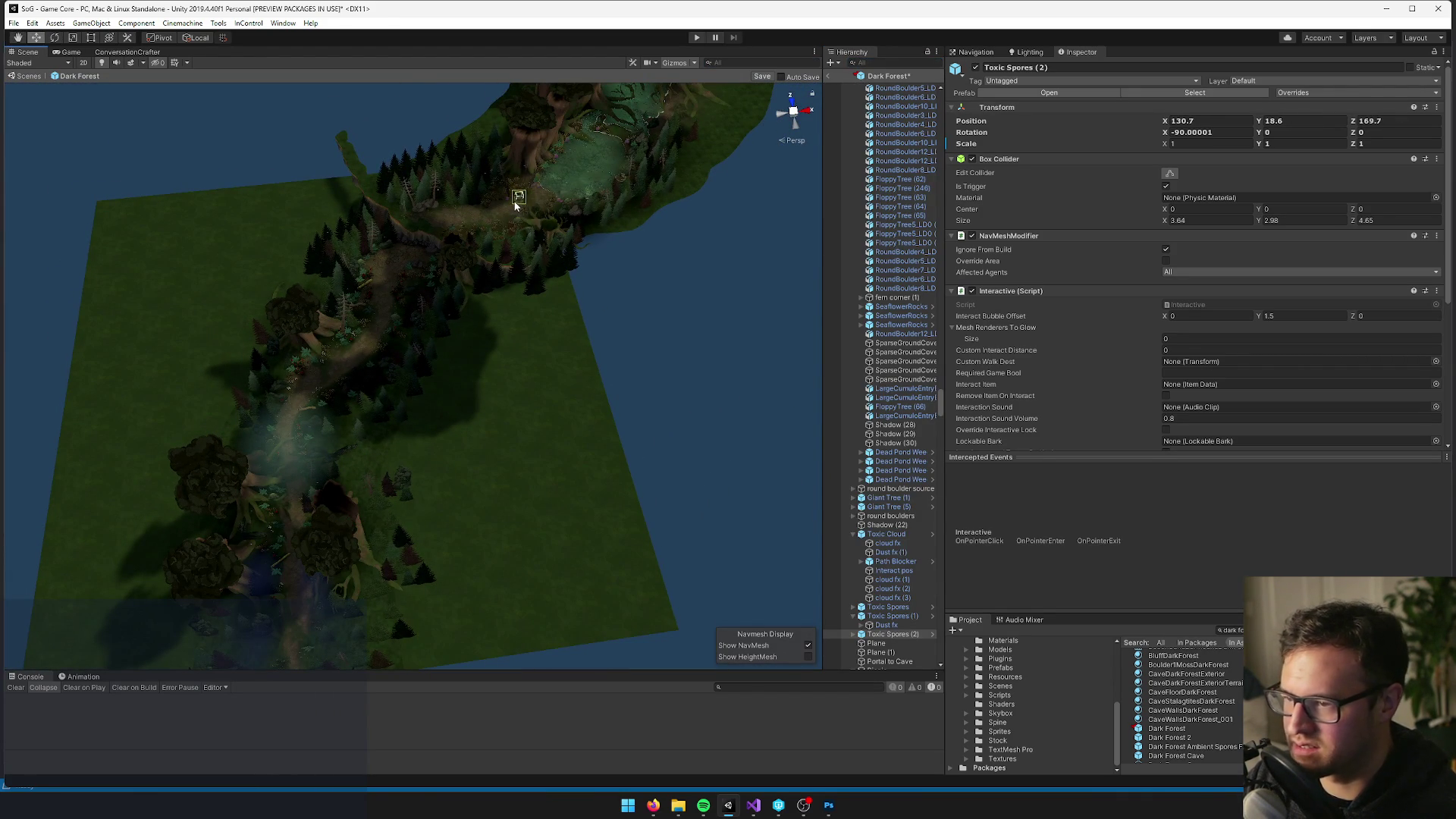
{"action": "key", "text": "f"}
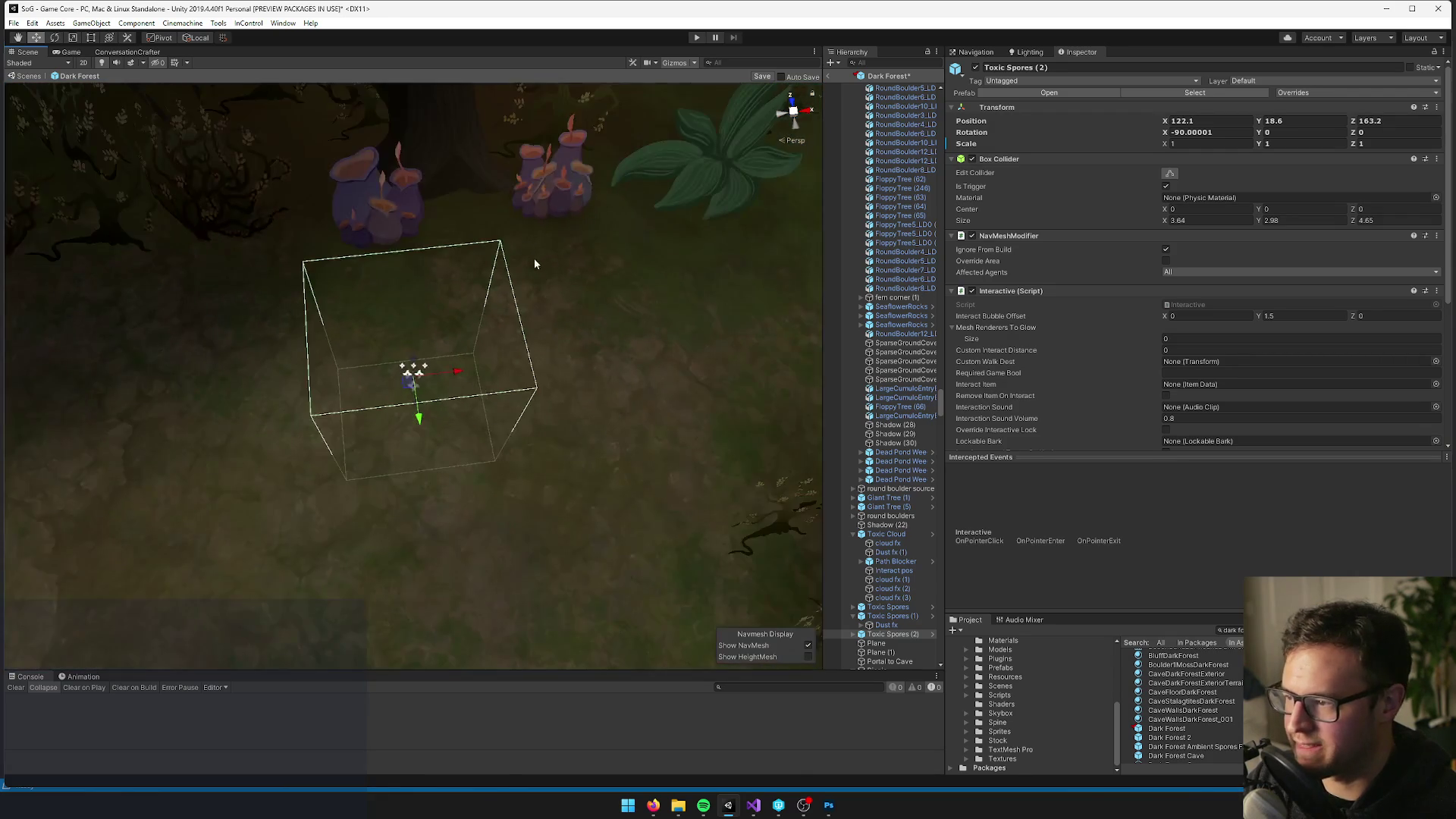
{"action": "mouse_move", "coordinate": [414, 387]}
{"action": "left_mouse_down"}
{"action": "mouse_move", "coordinate": [465, 308]}
{"action": "mouse_move", "coordinate": [592, 266]}
{"action": "mouse_move", "coordinate": [642, 141]}
{"action": "mouse_move", "coordinate": [455, 197]}
{"action": "mouse_move", "coordinate": [364, 455]}
{"action": "mouse_move", "coordinate": [276, 237]}
{"action": "mouse_move", "coordinate": [332, 227]}
{"action": "mouse_move", "coordinate": [194, 396]}
{"action": "mouse_move", "coordinate": [508, 257]}
{"action": "left_mouse_up"}
{"action": "key", "text": "ctrl+d"}
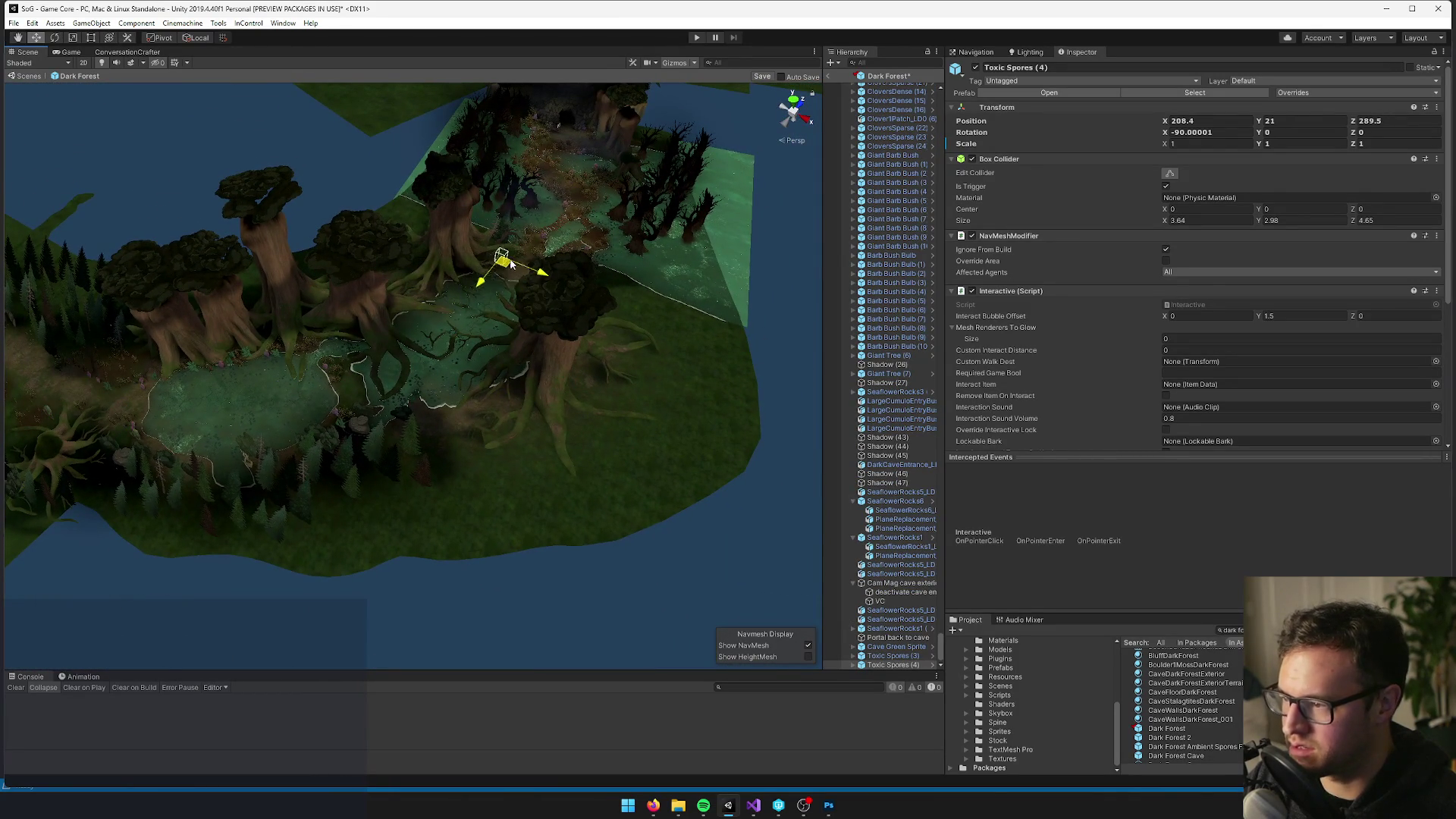
{"action": "key", "text": "f"}
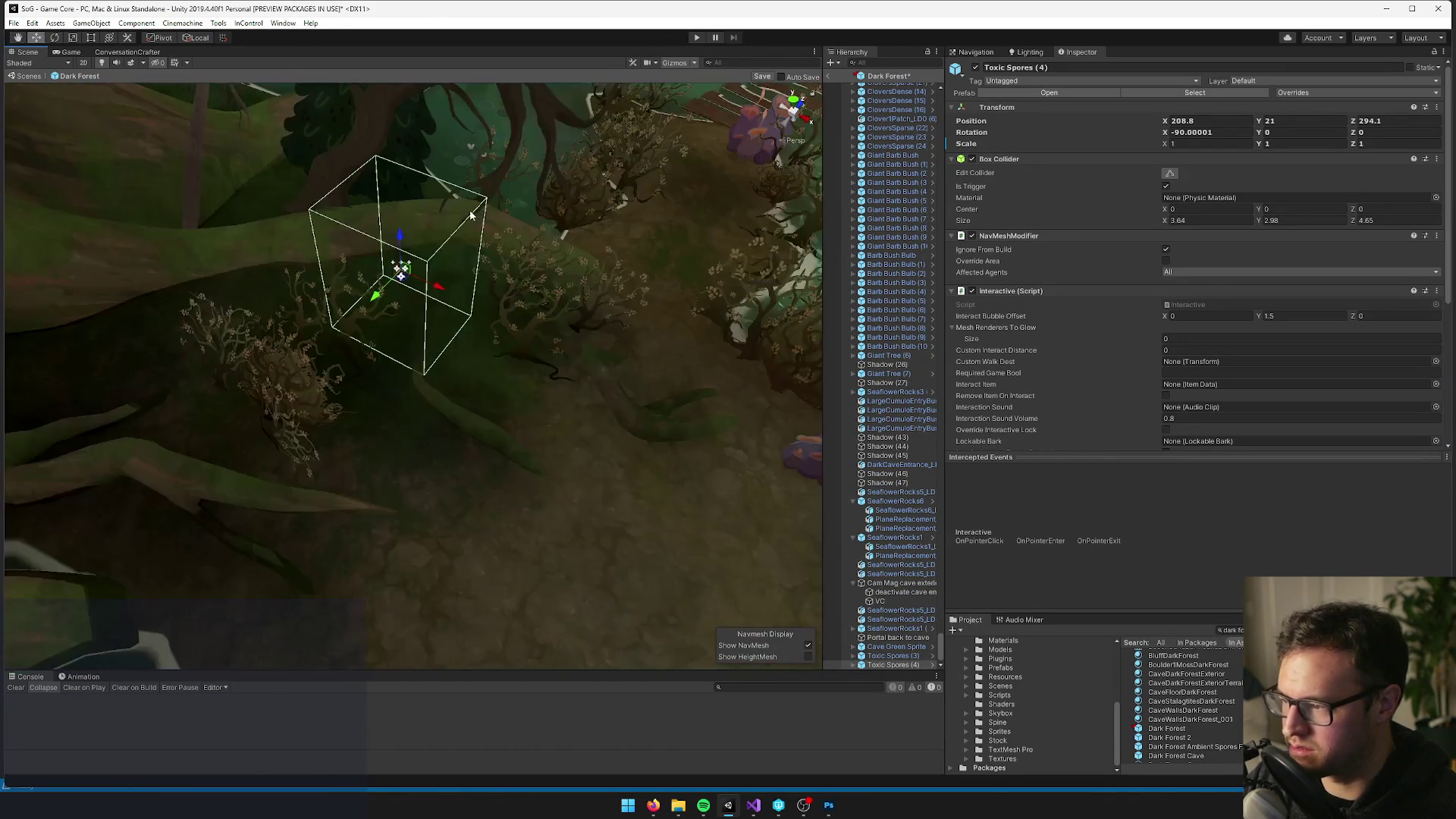
{"action": "scroll", "coordinate": [470, 215], "scroll_direction": "down", "scroll_amount": 6}
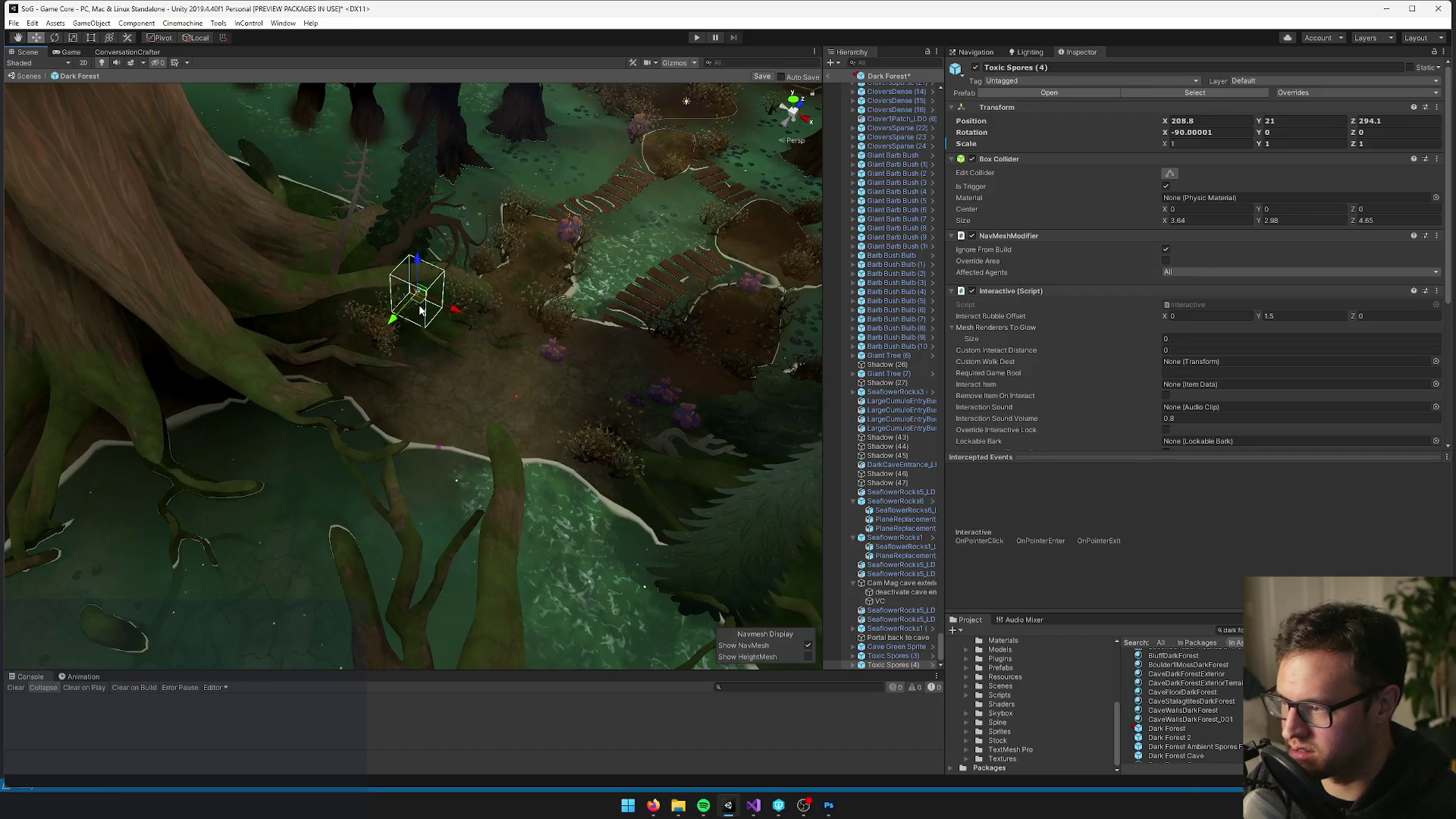
{"action": "left_click_drag", "start_coordinate": [422, 309], "coordinate": [422, 326]}
{"action": "scroll", "coordinate": [455, 303], "scroll_direction": "down", "scroll_amount": 5}
{"action": "scroll", "coordinate": [512, 257], "scroll_direction": "up", "scroll_amount": 6}
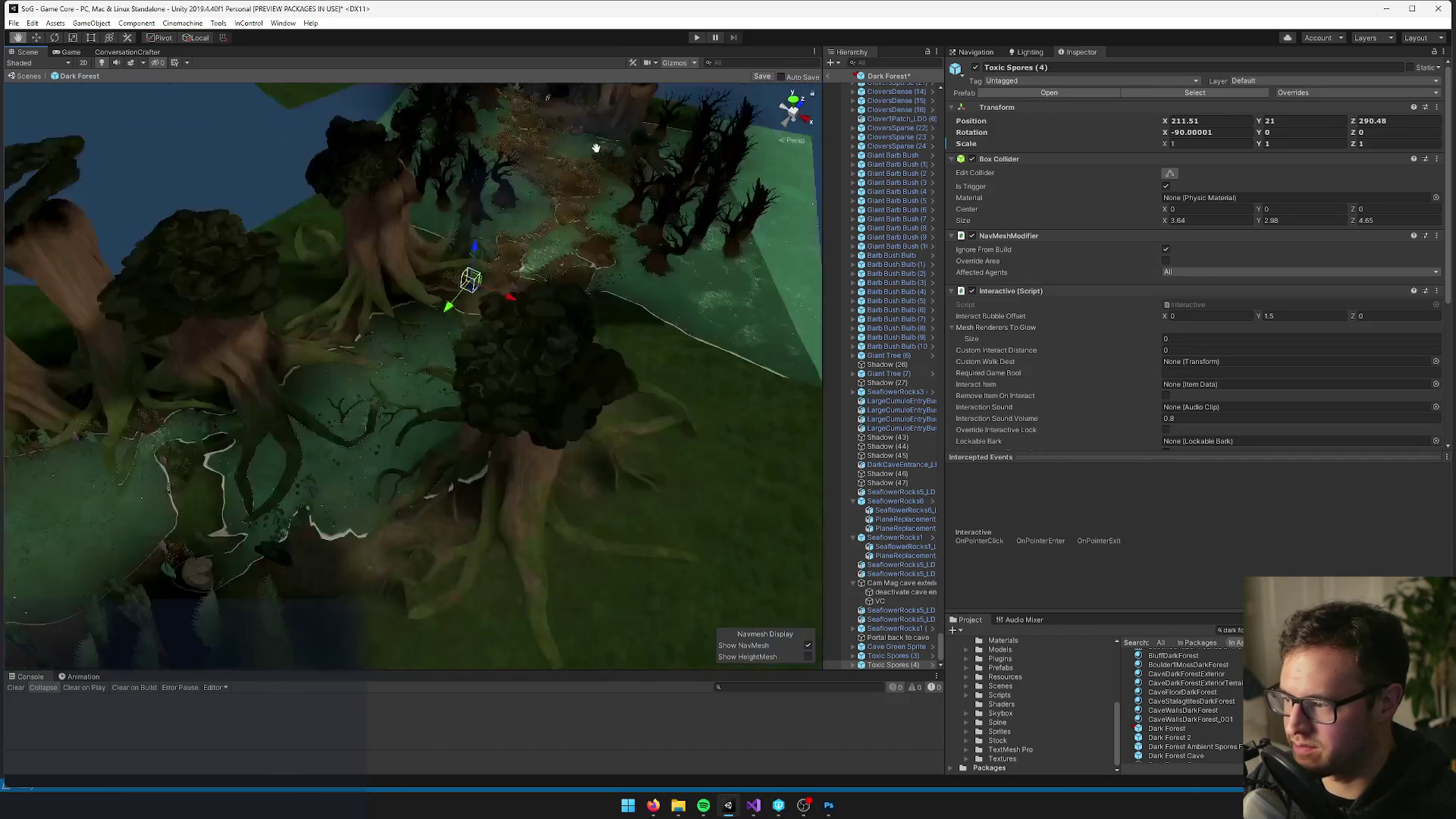
Place the Toxic Spores (5) copy elsewhere in the forest and fine-tune its position
{"action": "mouse_move", "coordinate": [680, 182]}
{"action": "left_mouse_down"}
{"action": "mouse_move", "coordinate": [379, 363]}
{"action": "mouse_move", "coordinate": [395, 343]}
{"action": "left_mouse_up"}
{"action": "scroll", "coordinate": [521, 344], "scroll_direction": "up", "scroll_amount": 5}
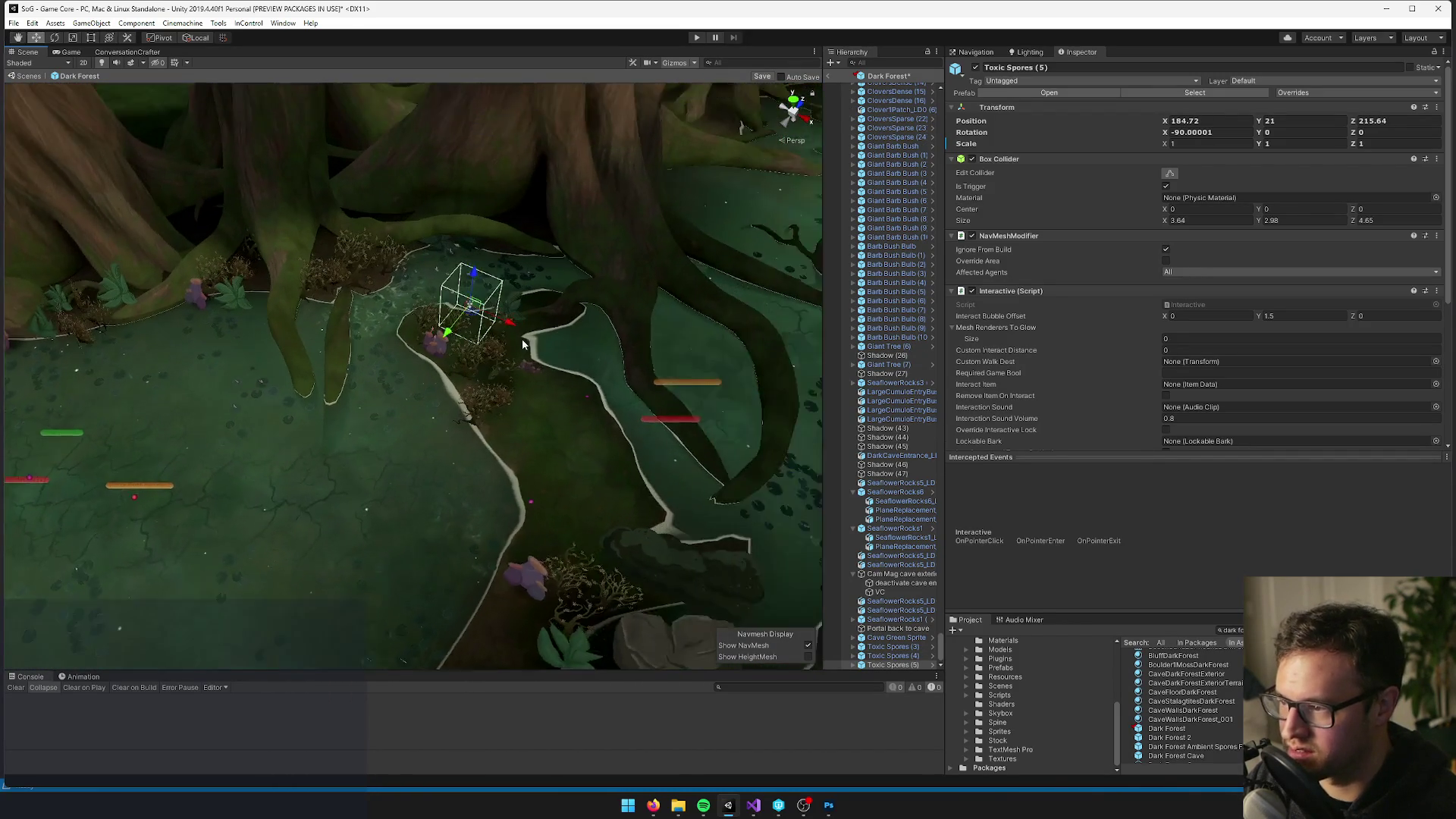
{"action": "scroll", "coordinate": [521, 344], "scroll_direction": "up", "scroll_amount": 2}
{"action": "left_click_drag", "start_coordinate": [491, 311], "coordinate": [506, 306]}
{"action": "scroll", "coordinate": [485, 379], "scroll_direction": "down", "scroll_amount": 10}
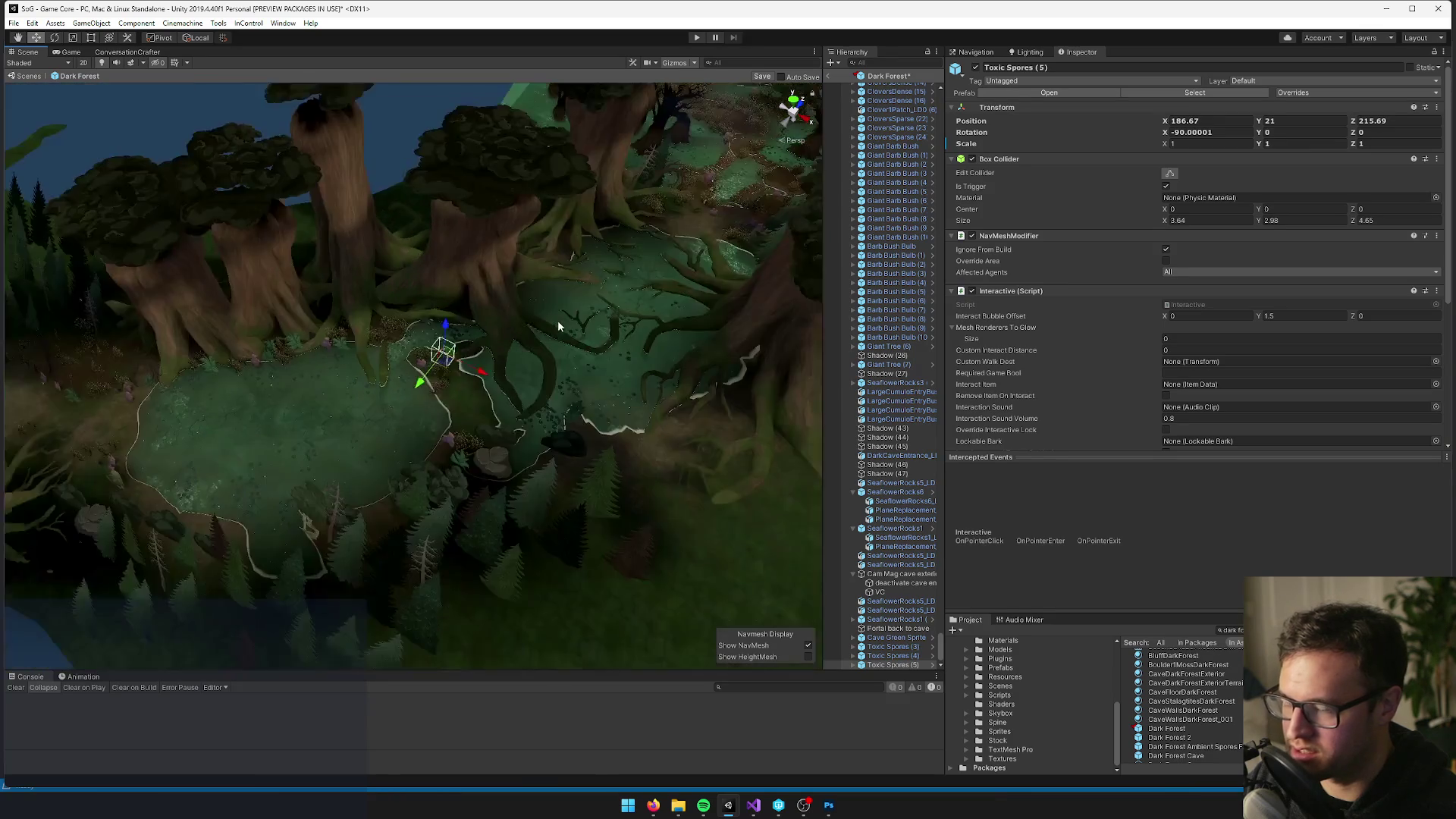
{"action": "scroll", "coordinate": [461, 456], "scroll_direction": "up", "scroll_amount": 5}
Duplicate the spore collectible and move the new copy to another spot
{"action": "key", "text": "ctrl+d"}
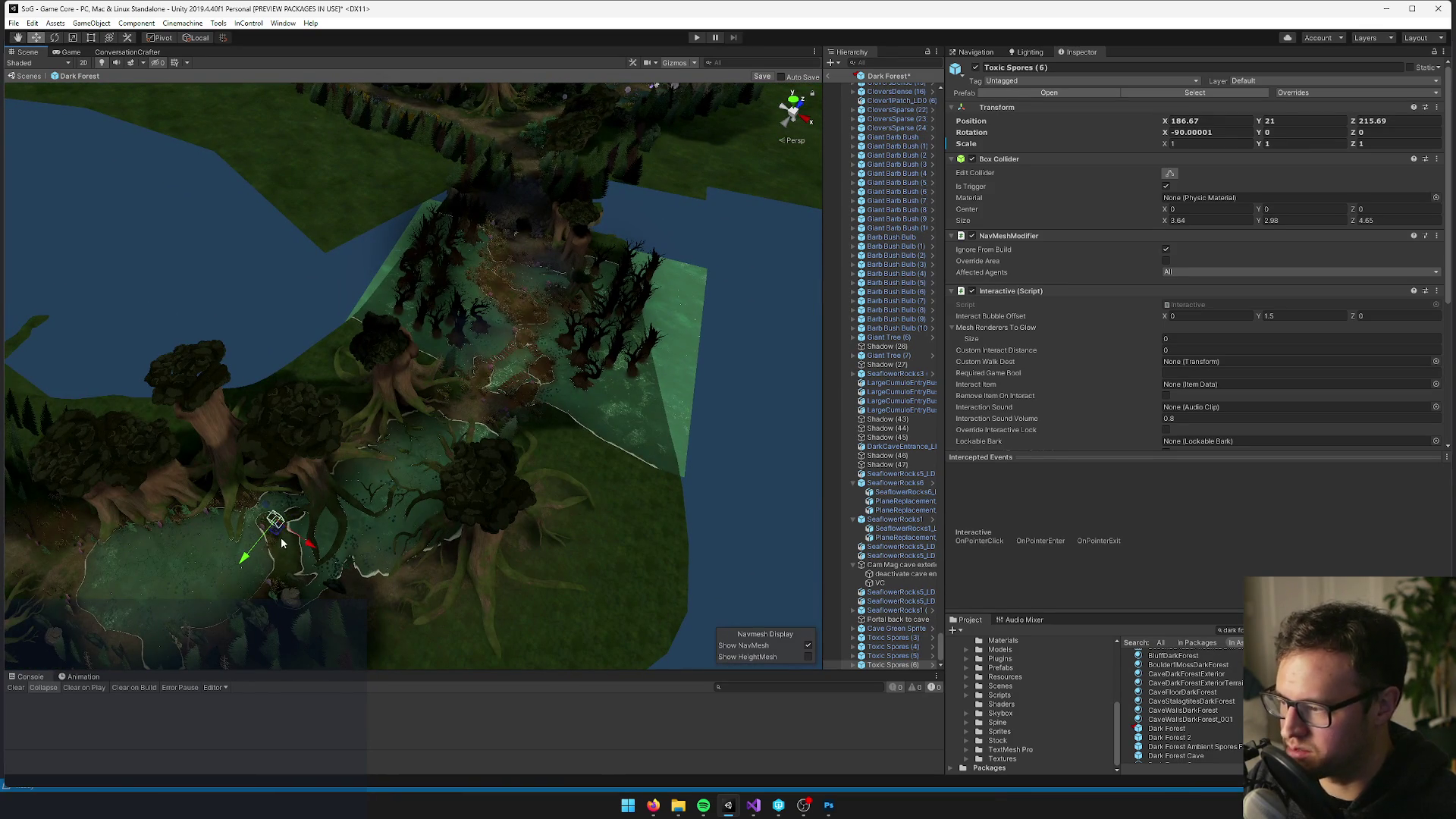
{"action": "scroll", "coordinate": [504, 273], "scroll_direction": "up", "scroll_amount": 10}
{"action": "mouse_move", "coordinate": [521, 262]}
{"action": "left_mouse_down"}
{"action": "mouse_move", "coordinate": [477, 251]}
{"action": "mouse_move", "coordinate": [540, 285]}
{"action": "mouse_move", "coordinate": [476, 372]}
{"action": "mouse_move", "coordinate": [455, 349]}
{"action": "mouse_move", "coordinate": [652, 531]}
{"action": "left_mouse_up"}
{"action": "scroll", "coordinate": [539, 295], "scroll_direction": "down", "scroll_amount": 6}
Make one more spore copy, reposition it in the forest, and survey the surrounding path
{"action": "key", "text": "ctrl+d"}
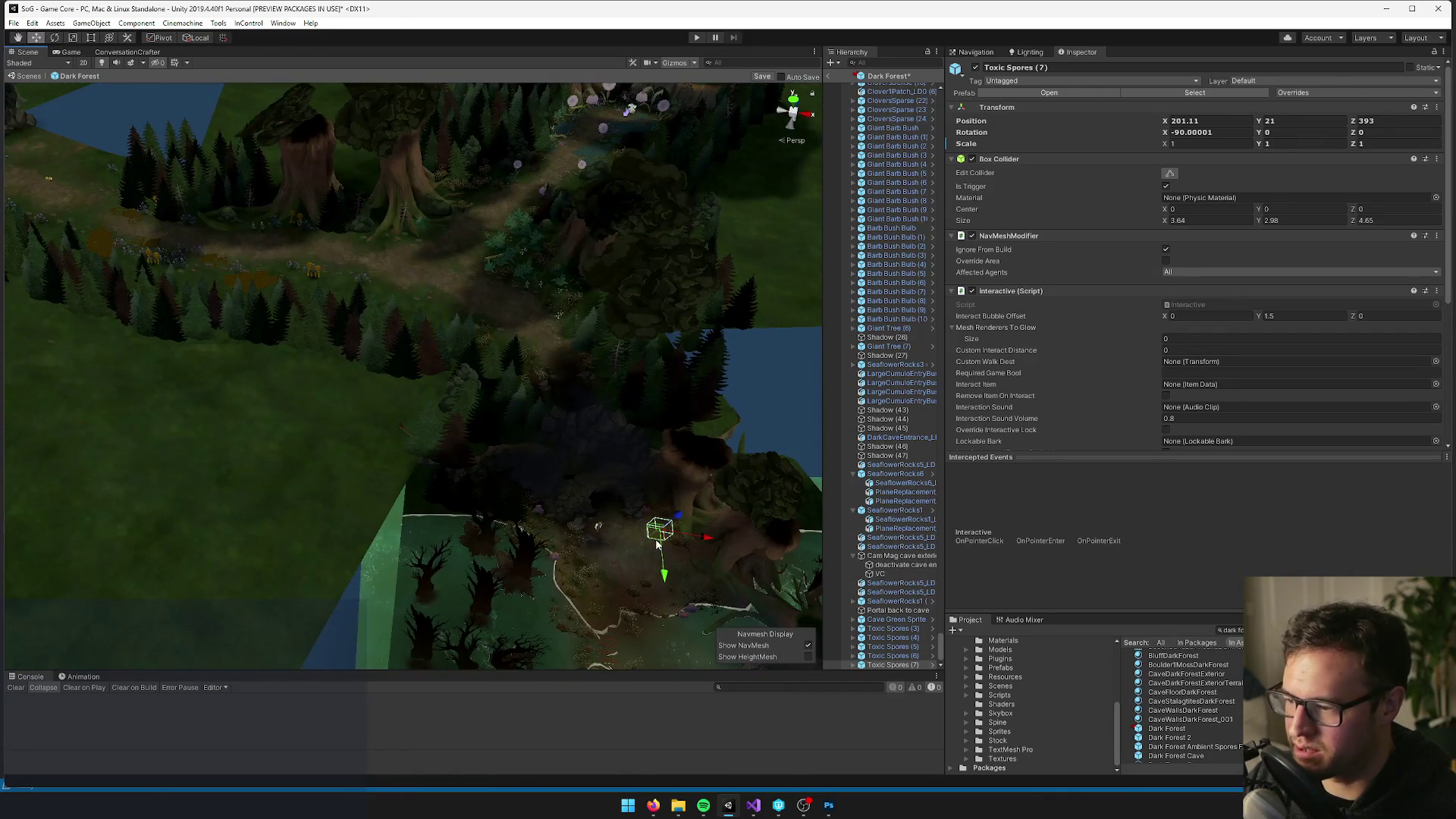
{"action": "key", "text": "f"}
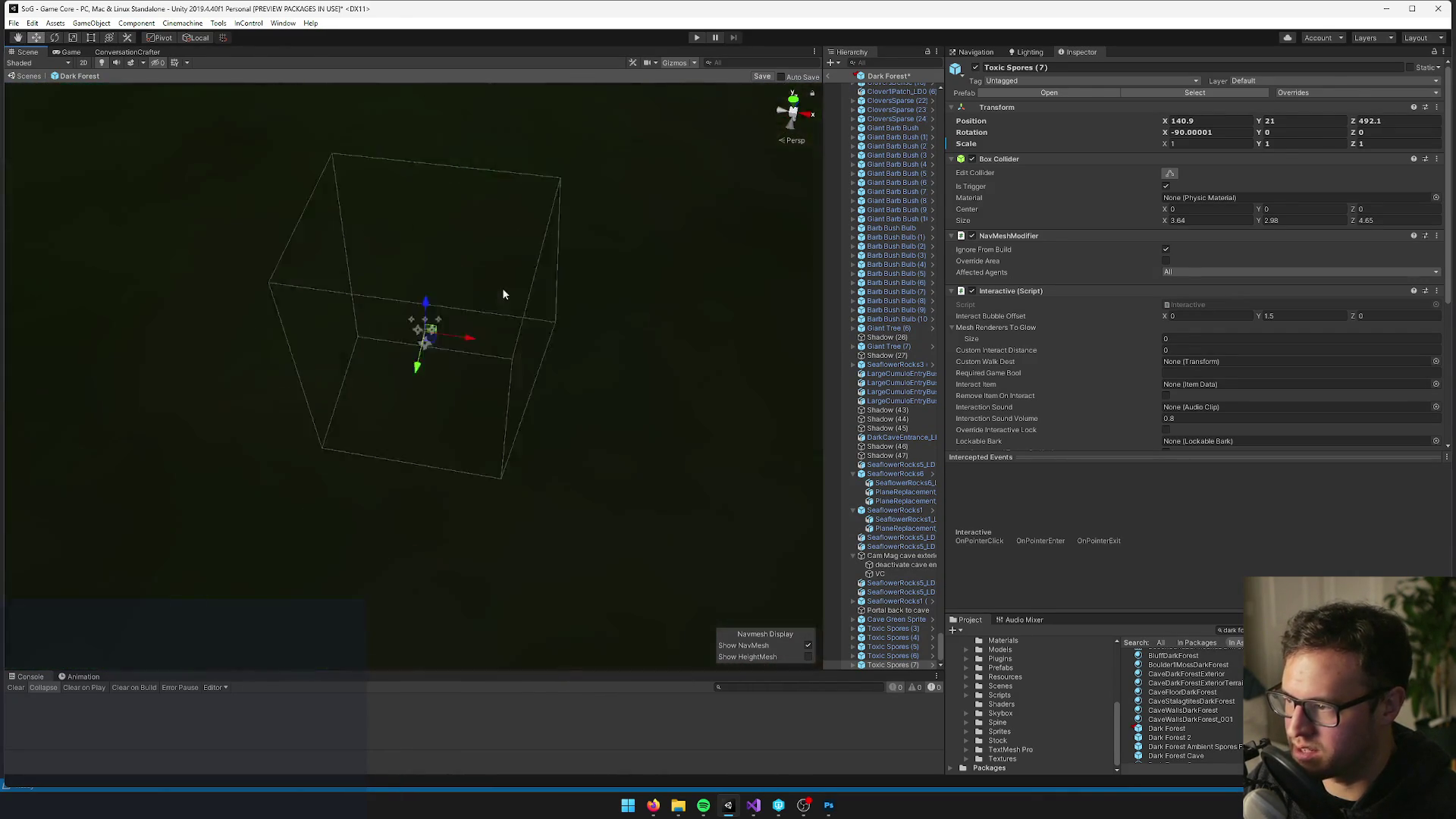
{"action": "left_click_drag", "start_coordinate": [410, 372], "coordinate": [428, 528]}
{"action": "scroll", "coordinate": [428, 529], "scroll_direction": "down", "scroll_amount": 5}
{"action": "left_click_drag", "start_coordinate": [412, 388], "coordinate": [539, 121]}
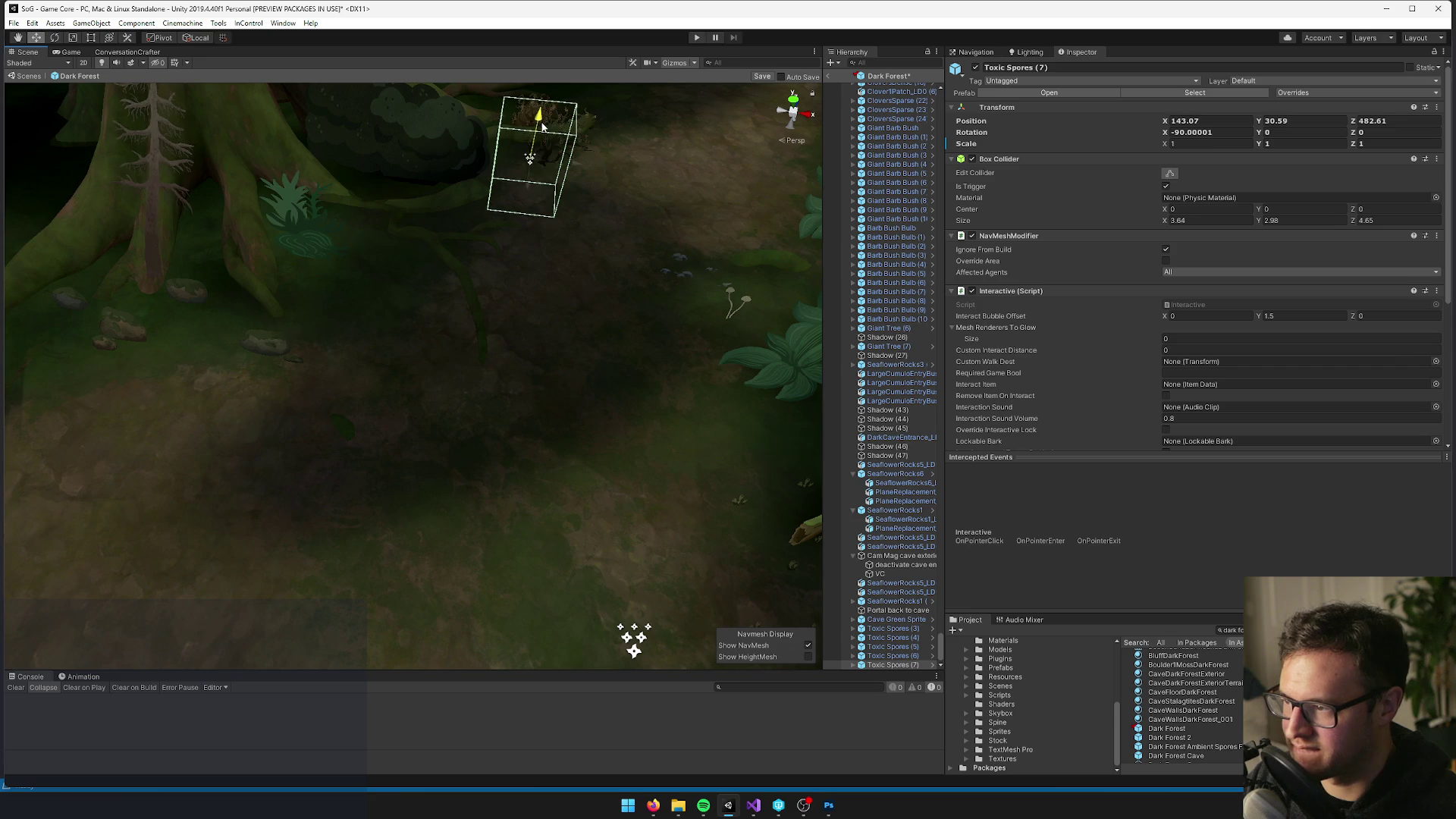
{"action": "scroll", "coordinate": [560, 211], "scroll_direction": "down", "scroll_amount": 10}
{"action": "scroll", "coordinate": [453, 243], "scroll_direction": "up", "scroll_amount": 10}
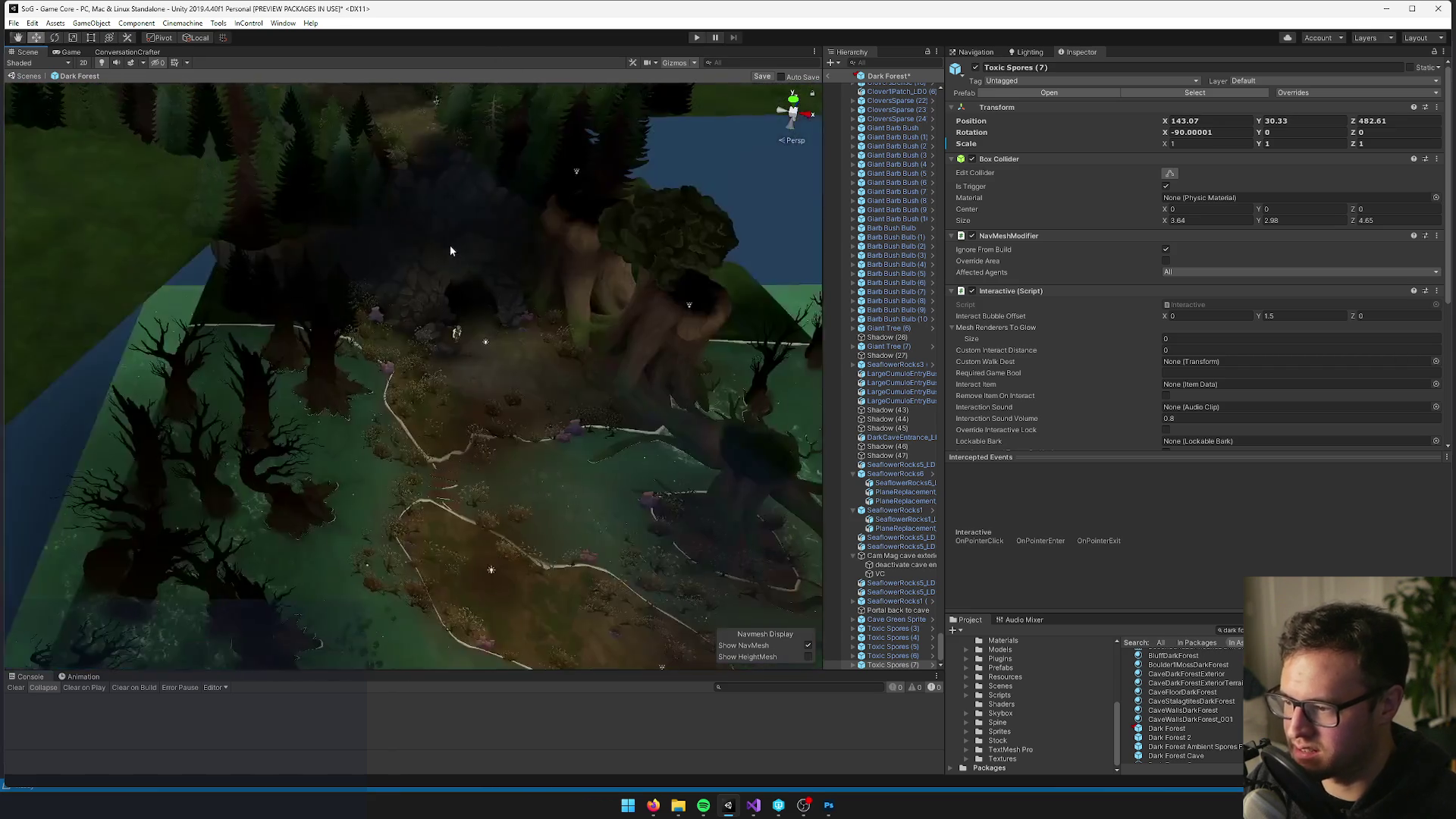
{"action": "left_click_drag", "start_coordinate": [497, 253], "coordinate": [498, 467]}
{"action": "scroll", "coordinate": [529, 462], "scroll_direction": "down", "scroll_amount": 5}
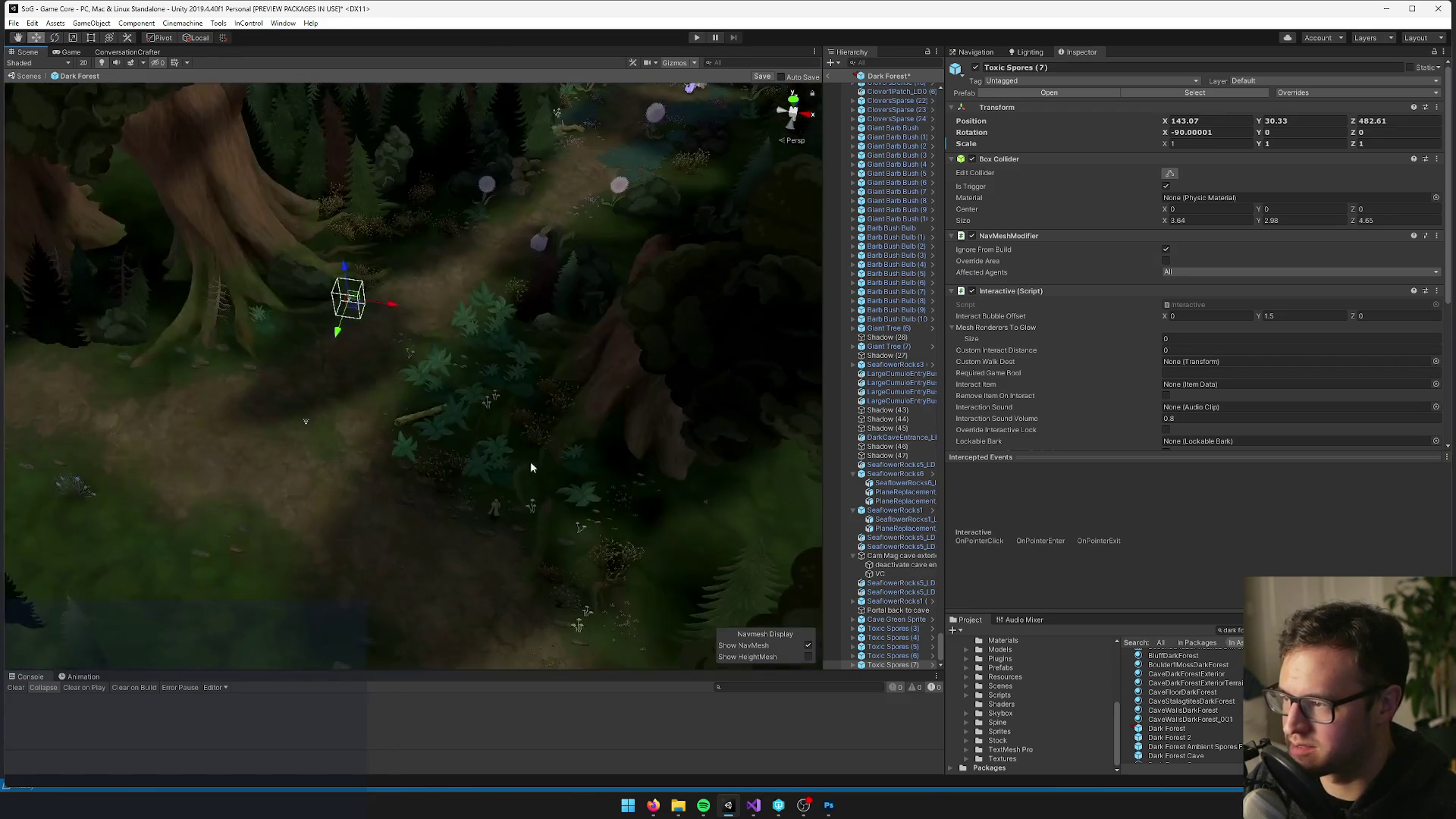
{"action": "mouse_move", "coordinate": [499, 315]}
{"action": "left_mouse_down"}
{"action": "mouse_move", "coordinate": [465, 390]}
{"action": "mouse_move", "coordinate": [682, 288]}
{"action": "mouse_move", "coordinate": [420, 391]}
{"action": "mouse_move", "coordinate": [542, 307]}
{"action": "mouse_move", "coordinate": [575, 327]}
{"action": "left_mouse_up"}
Duplicate the spores as Toxic Spores (8) and move the copy beside the path
{"action": "key", "text": "ctrl+d"}
{"action": "key", "text": "f"}
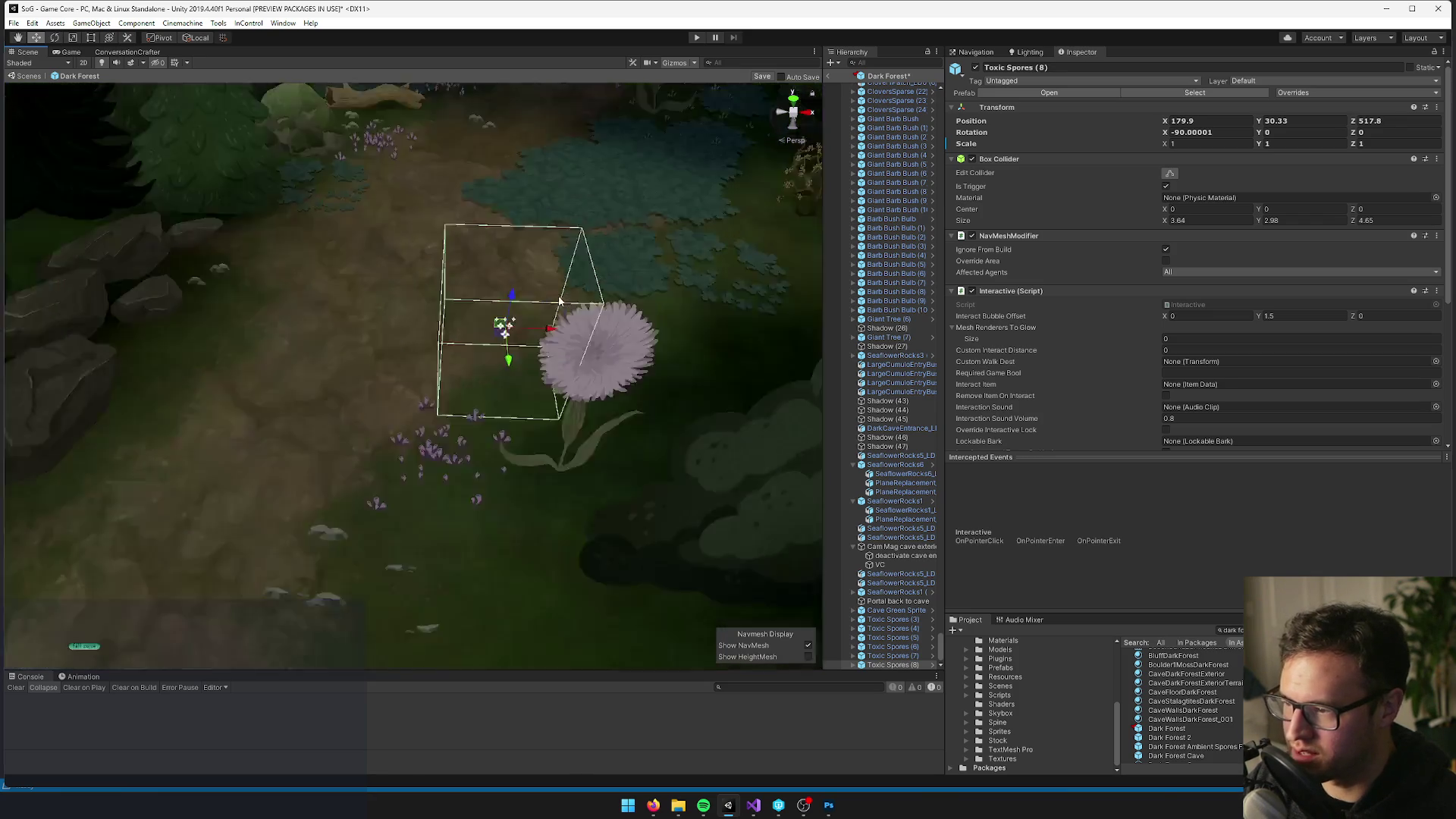
{"action": "scroll", "coordinate": [573, 333], "scroll_direction": "down", "scroll_amount": 3}
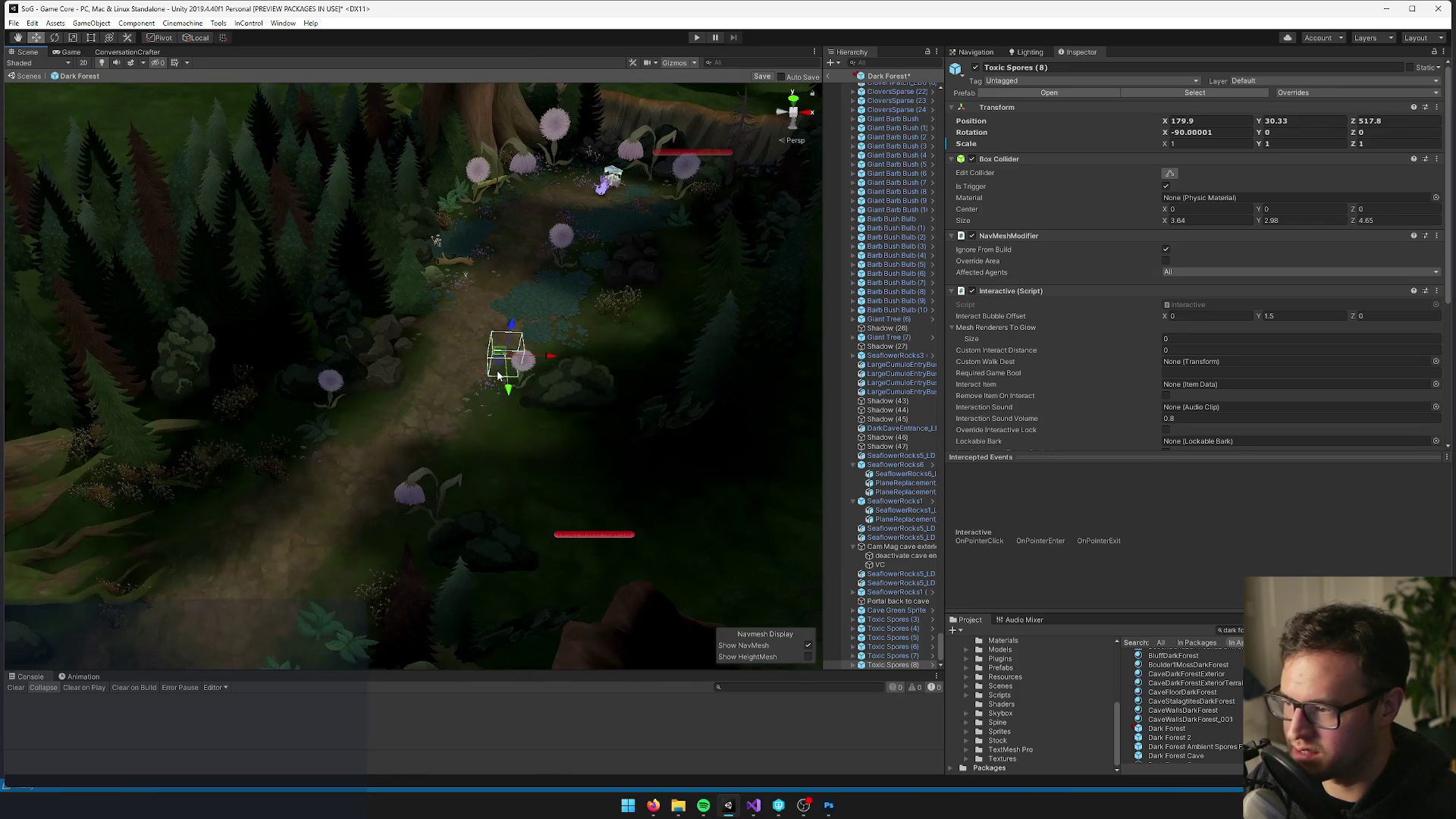
{"action": "left_click_drag", "start_coordinate": [523, 357], "coordinate": [643, 338]}
{"action": "scroll", "coordinate": [563, 344], "scroll_direction": "down", "scroll_amount": 5}
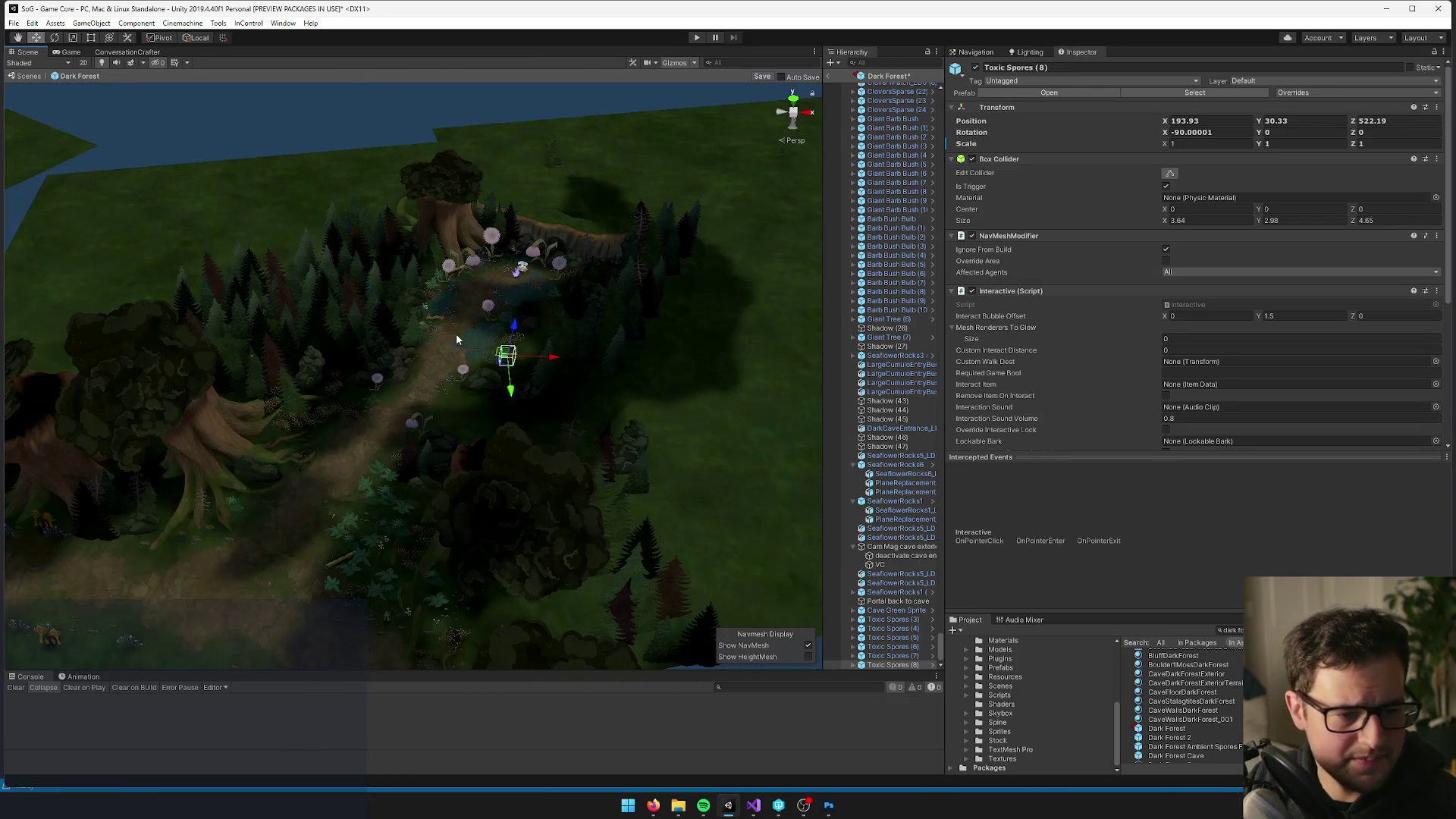
{"action": "mouse_move", "coordinate": [456, 328]}
{"action": "left_mouse_down"}
{"action": "mouse_move", "coordinate": [489, 287]}
{"action": "mouse_move", "coordinate": [774, 256]}
{"action": "left_mouse_up"}
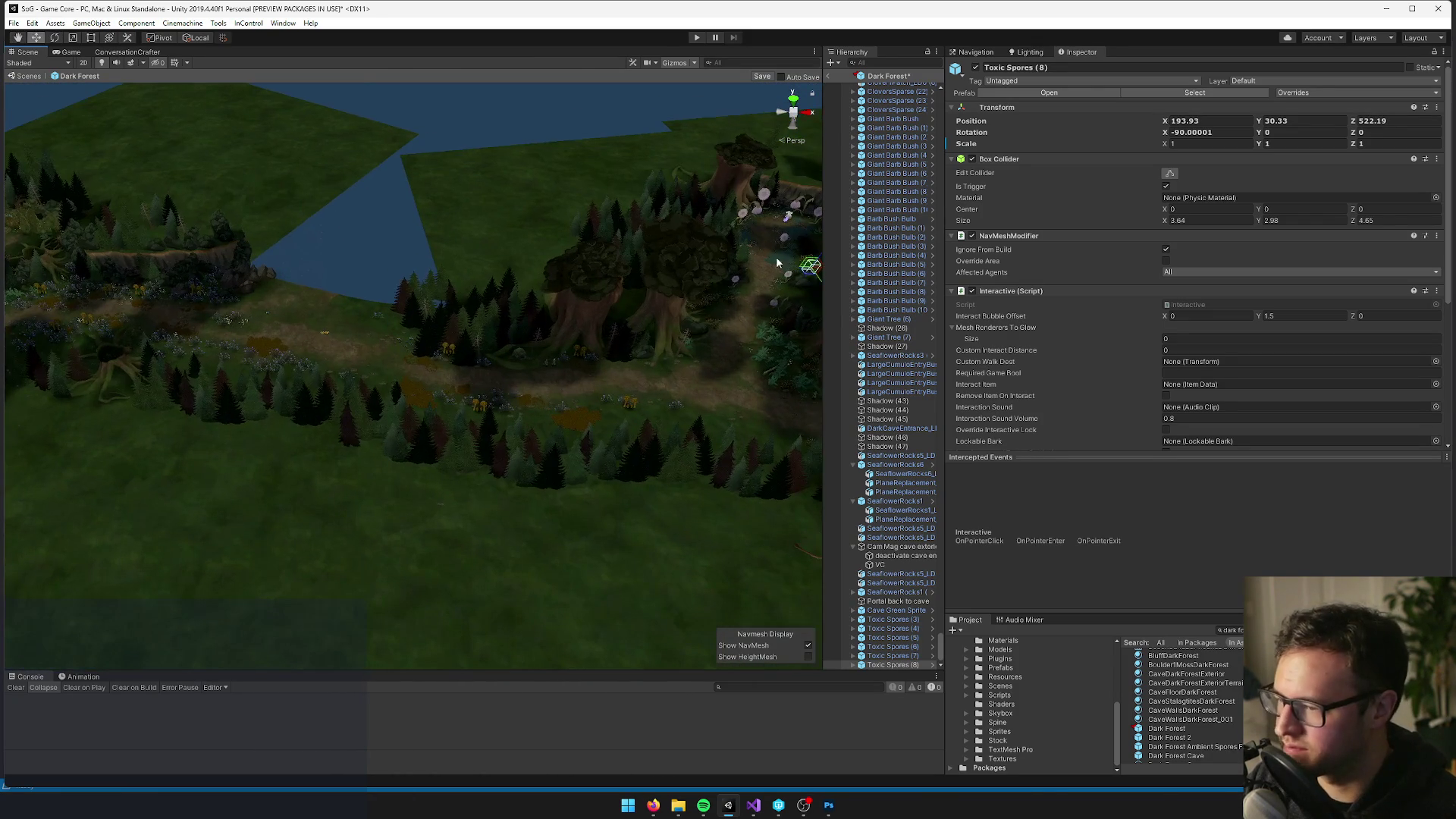
Make another spore copy and move it into the grassland toward the rocks
{"action": "key", "text": "ctrl+d"}
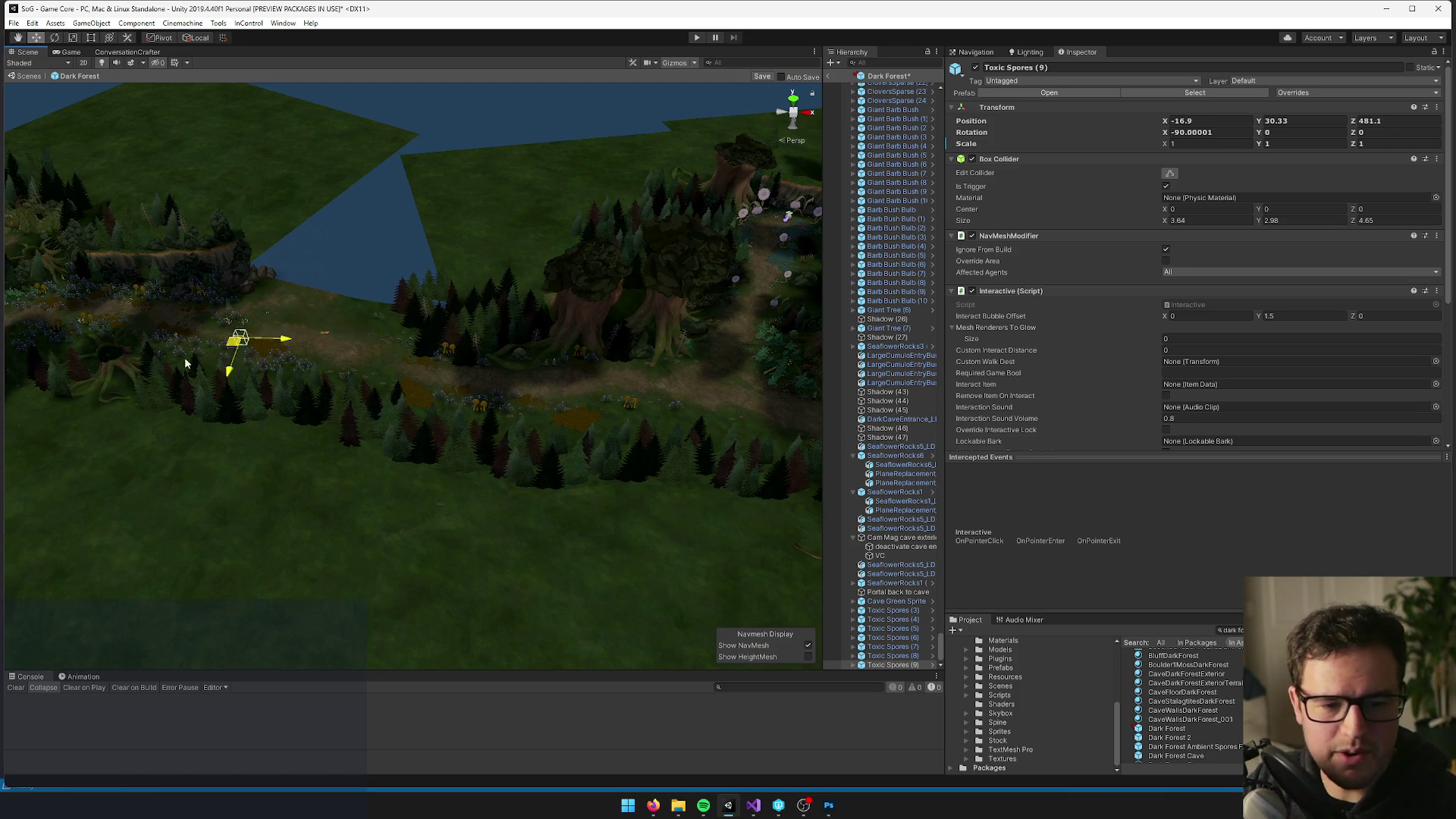
{"action": "left_click_drag", "start_coordinate": [224, 355], "coordinate": [182, 350]}
{"action": "key", "text": "f"}
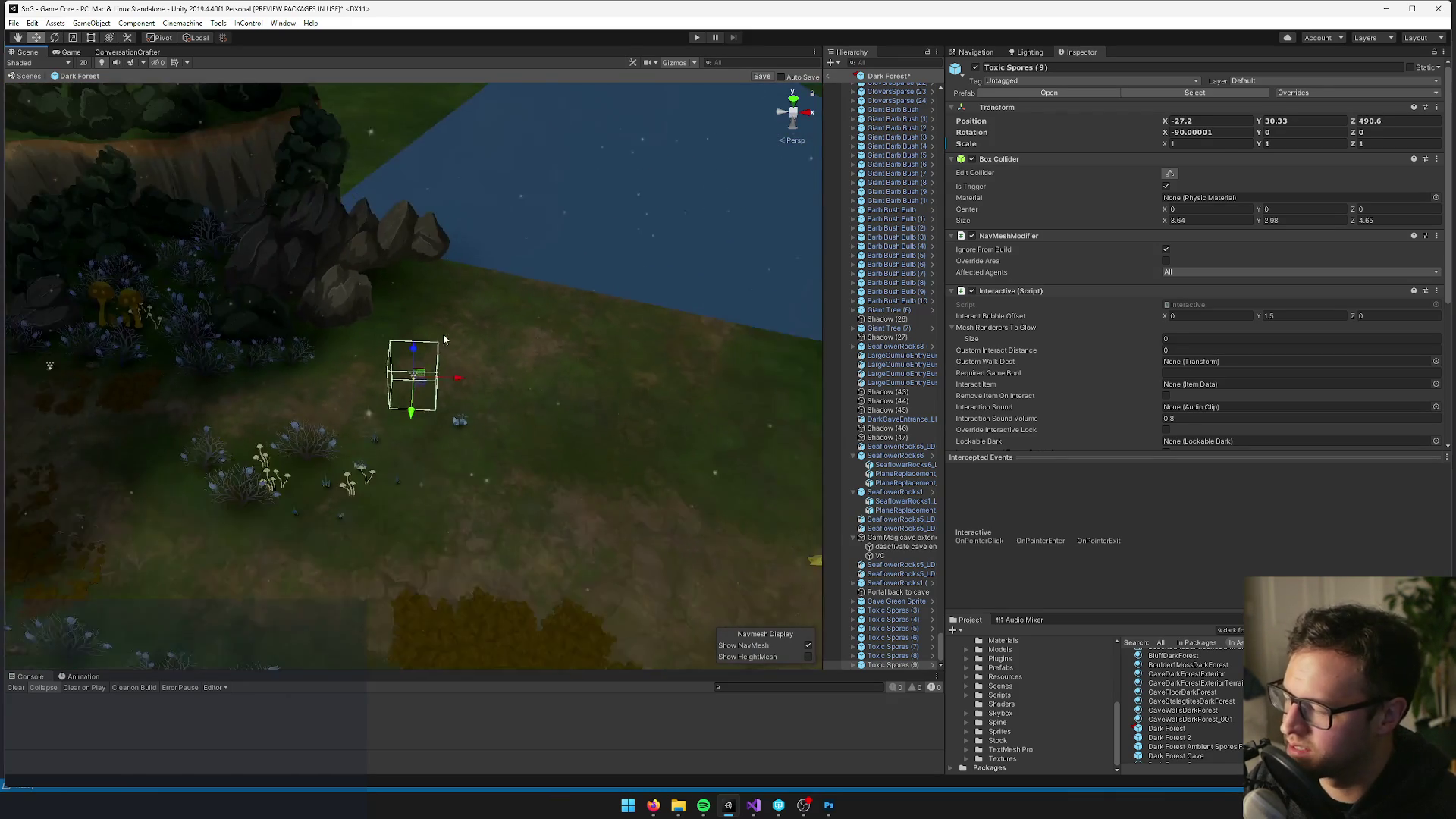
{"action": "left_click_drag", "start_coordinate": [445, 339], "coordinate": [561, 309]}
{"action": "mouse_move", "coordinate": [525, 357]}
{"action": "left_mouse_down"}
{"action": "mouse_move", "coordinate": [500, 350]}
{"action": "mouse_move", "coordinate": [457, 289]}
{"action": "mouse_move", "coordinate": [506, 269]}
{"action": "mouse_move", "coordinate": [442, 282]}
{"action": "mouse_move", "coordinate": [397, 262]}
{"action": "left_mouse_up"}
{"action": "scroll", "coordinate": [396, 261], "scroll_direction": "down", "scroll_amount": 3}
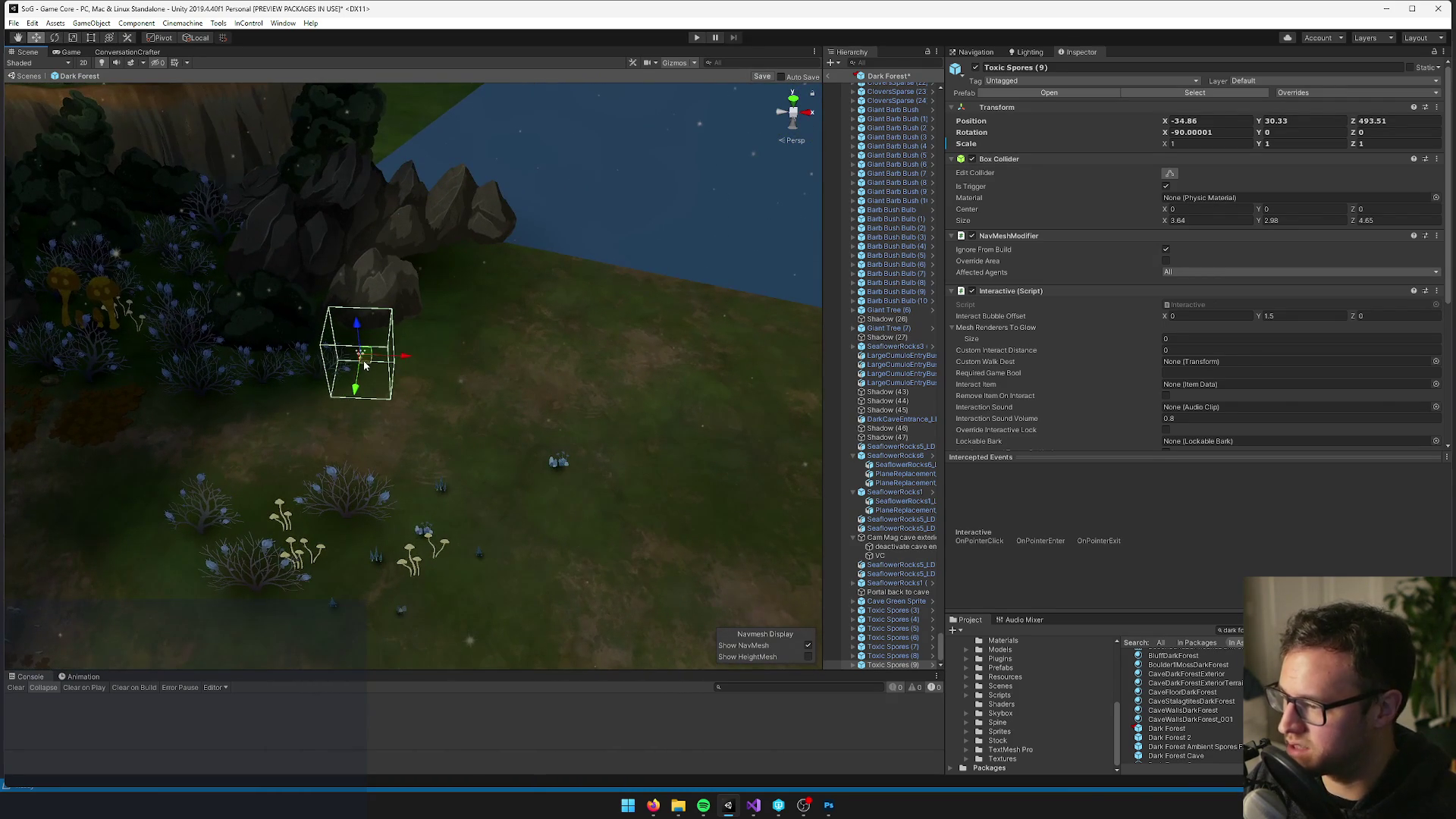
{"action": "mouse_move", "coordinate": [429, 344]}
{"action": "left_mouse_down"}
{"action": "mouse_move", "coordinate": [493, 345]}
{"action": "mouse_move", "coordinate": [645, 409]}
{"action": "mouse_move", "coordinate": [681, 382]}
{"action": "mouse_move", "coordinate": [520, 359]}
{"action": "mouse_move", "coordinate": [629, 362]}
{"action": "mouse_move", "coordinate": [660, 309]}
{"action": "mouse_move", "coordinate": [651, 322]}
{"action": "left_mouse_up"}
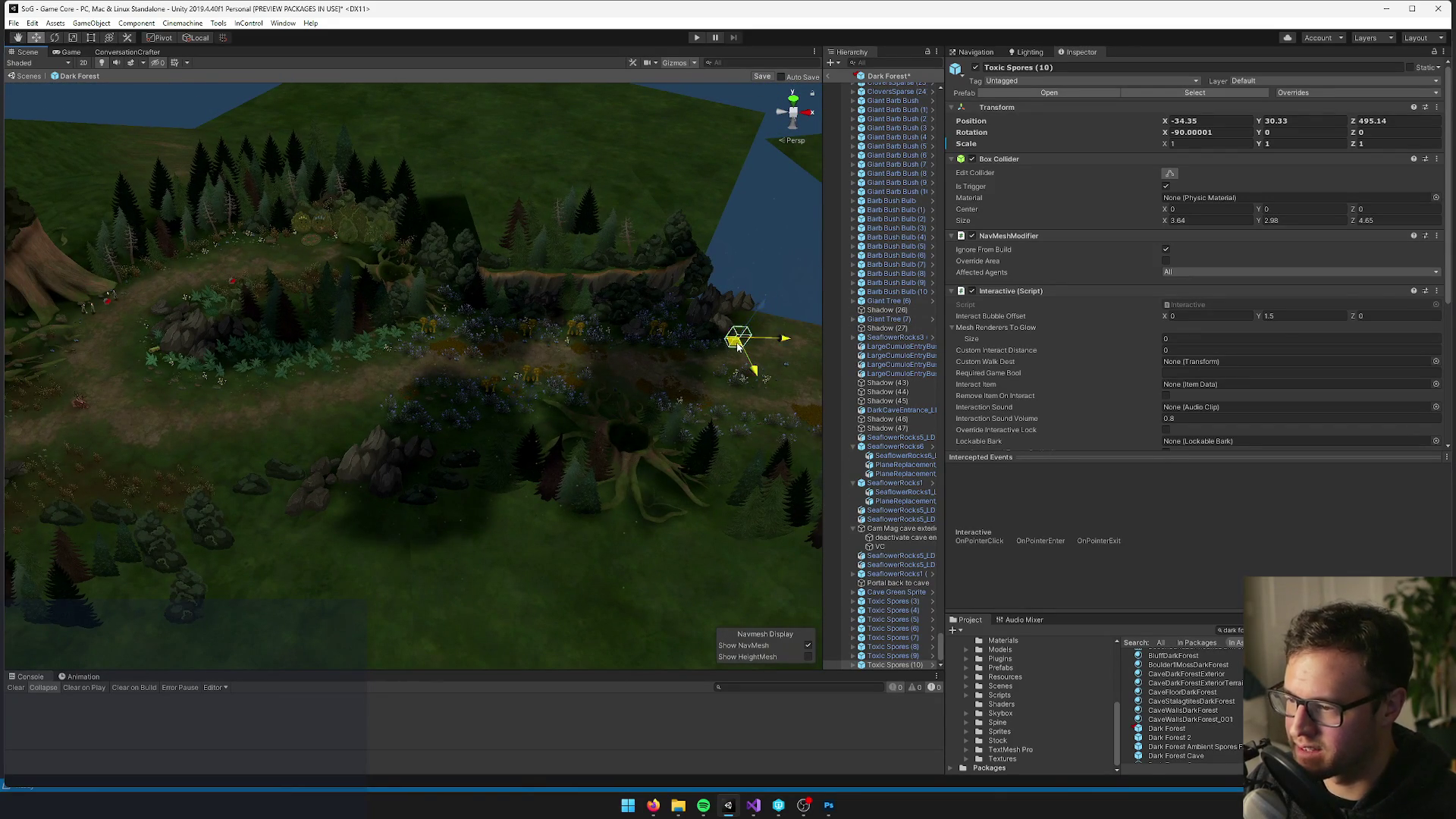
Place Toxic Spores (10) beside the mushrooms at -163.11, 30.33, 476.49
{"action": "key", "text": "f"}
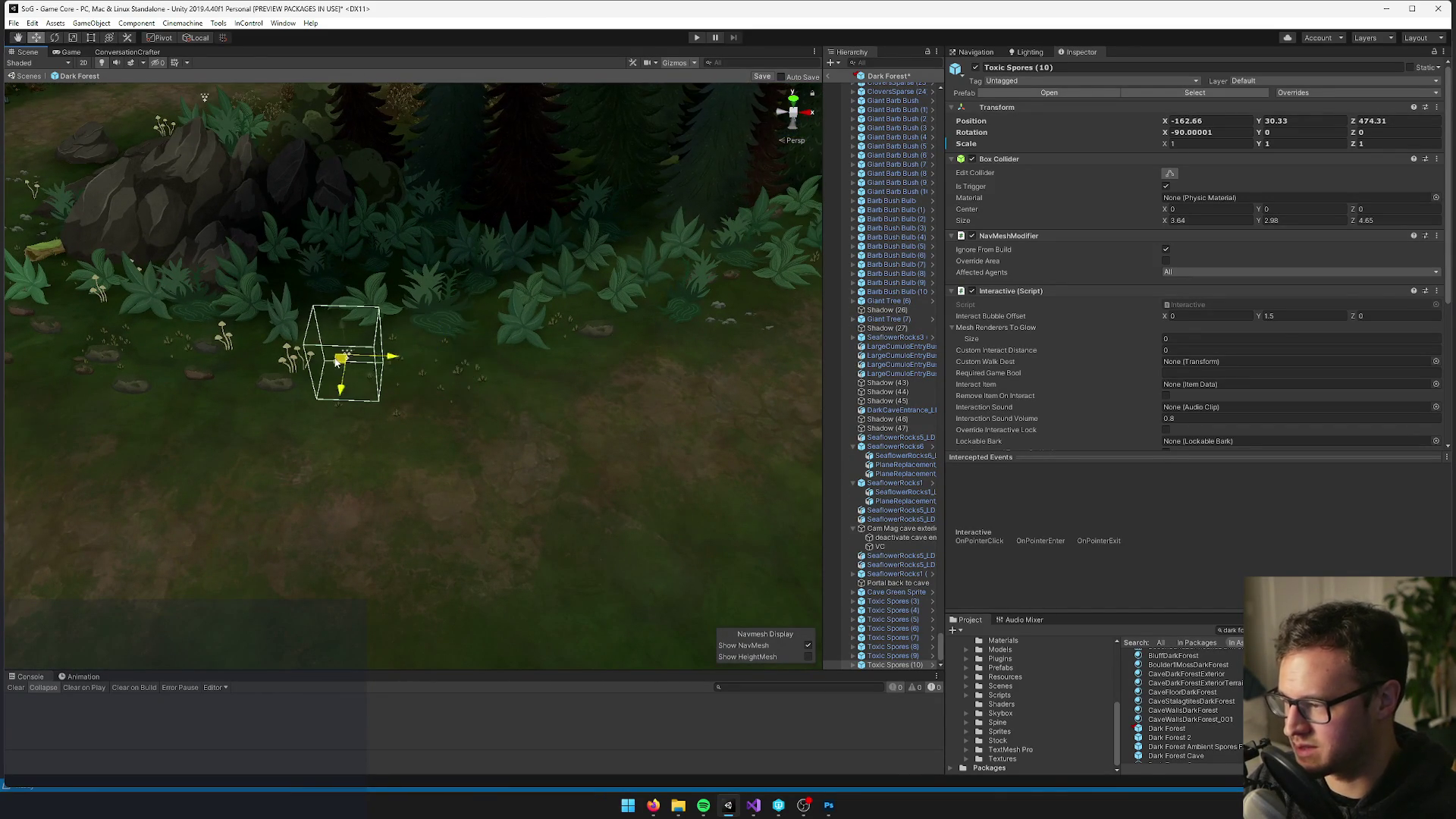
{"action": "left_click_drag", "start_coordinate": [337, 363], "coordinate": [347, 362]}
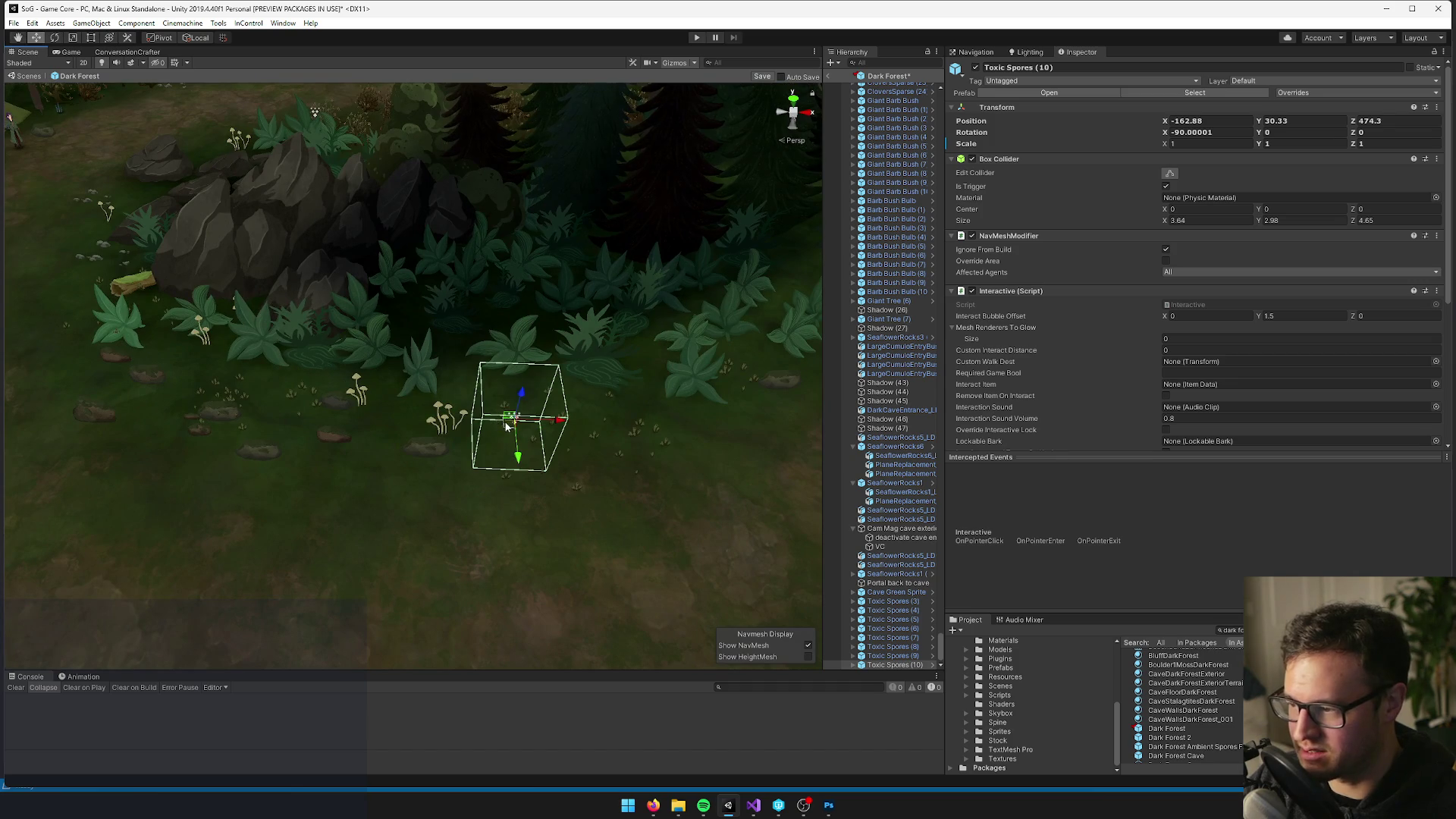
{"action": "scroll", "coordinate": [499, 389], "scroll_direction": "down", "scroll_amount": 5}
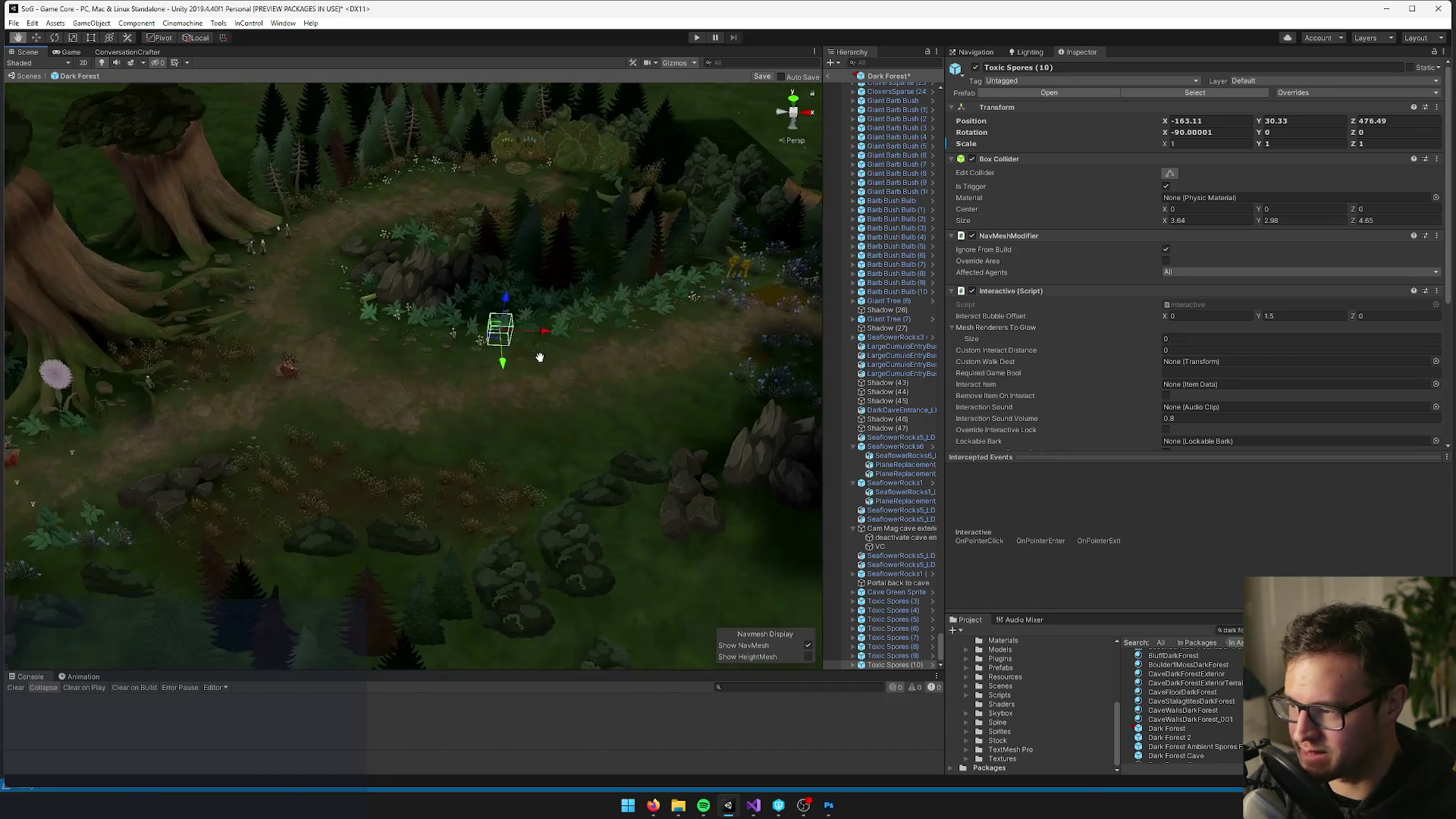
{"action": "mouse_move", "coordinate": [357, 331]}
{"action": "left_mouse_down"}
{"action": "mouse_move", "coordinate": [531, 302]}
{"action": "mouse_move", "coordinate": [425, 321]}
{"action": "left_mouse_up"}
{"action": "scroll", "coordinate": [523, 321], "scroll_direction": "up", "scroll_amount": 2}
{"action": "mouse_move", "coordinate": [523, 321]}
{"action": "left_mouse_down"}
{"action": "mouse_move", "coordinate": [219, 283]}
{"action": "mouse_move", "coordinate": [594, 395]}
{"action": "mouse_move", "coordinate": [608, 374]}
{"action": "mouse_move", "coordinate": [687, 367]}
{"action": "mouse_move", "coordinate": [587, 364]}
{"action": "mouse_move", "coordinate": [599, 341]}
{"action": "left_mouse_up"}
Duplicate another Toxic Spores copy, frame it, and drag it near the flowers
{"action": "key", "text": "ctrl+d"}
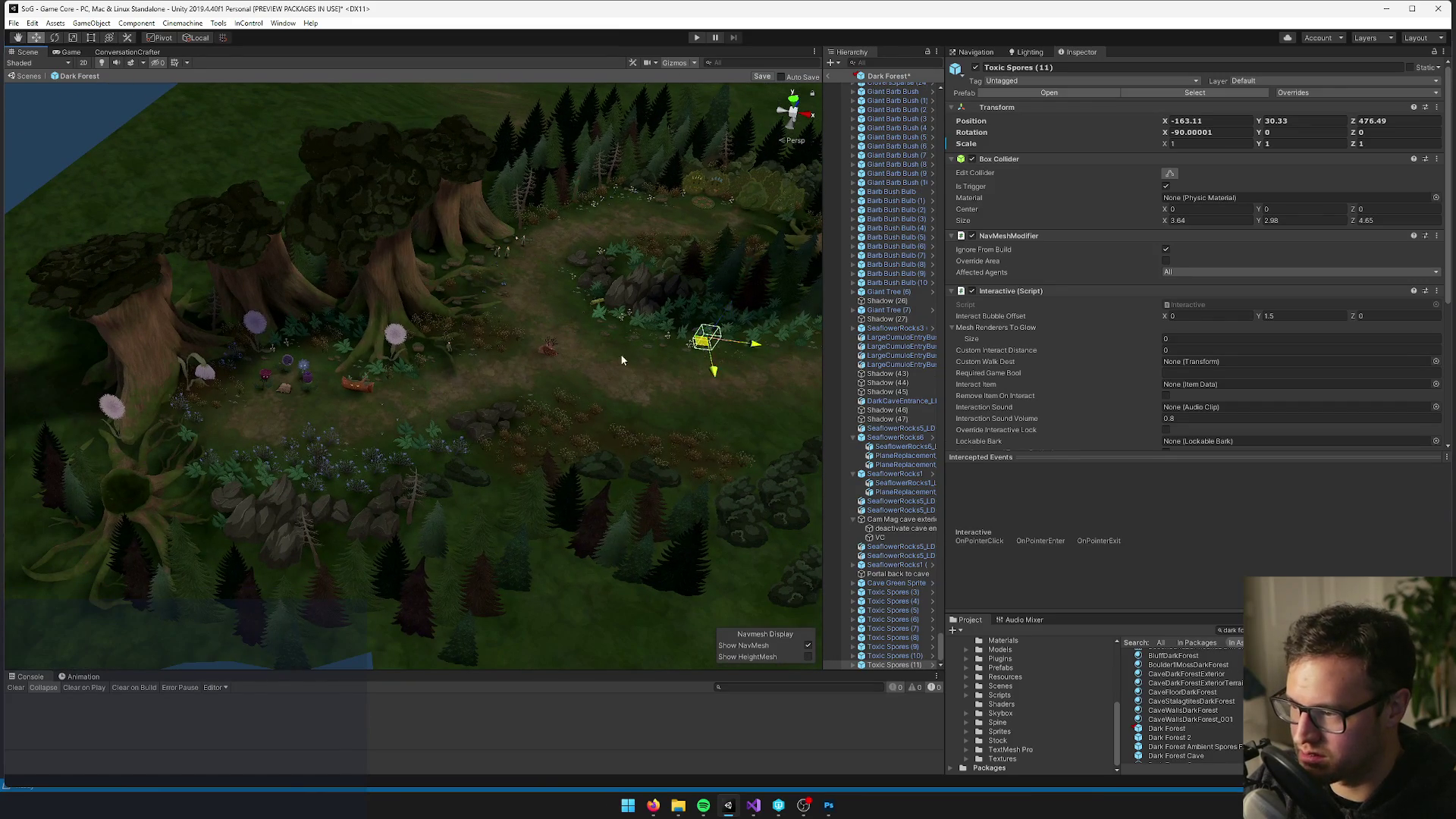
{"action": "key", "text": "f"}
{"action": "mouse_move", "coordinate": [423, 373]}
{"action": "left_mouse_down"}
{"action": "mouse_move", "coordinate": [551, 371]}
{"action": "mouse_move", "coordinate": [491, 307]}
{"action": "left_mouse_up"}
{"action": "scroll", "coordinate": [474, 296], "scroll_direction": "down", "scroll_amount": 10}
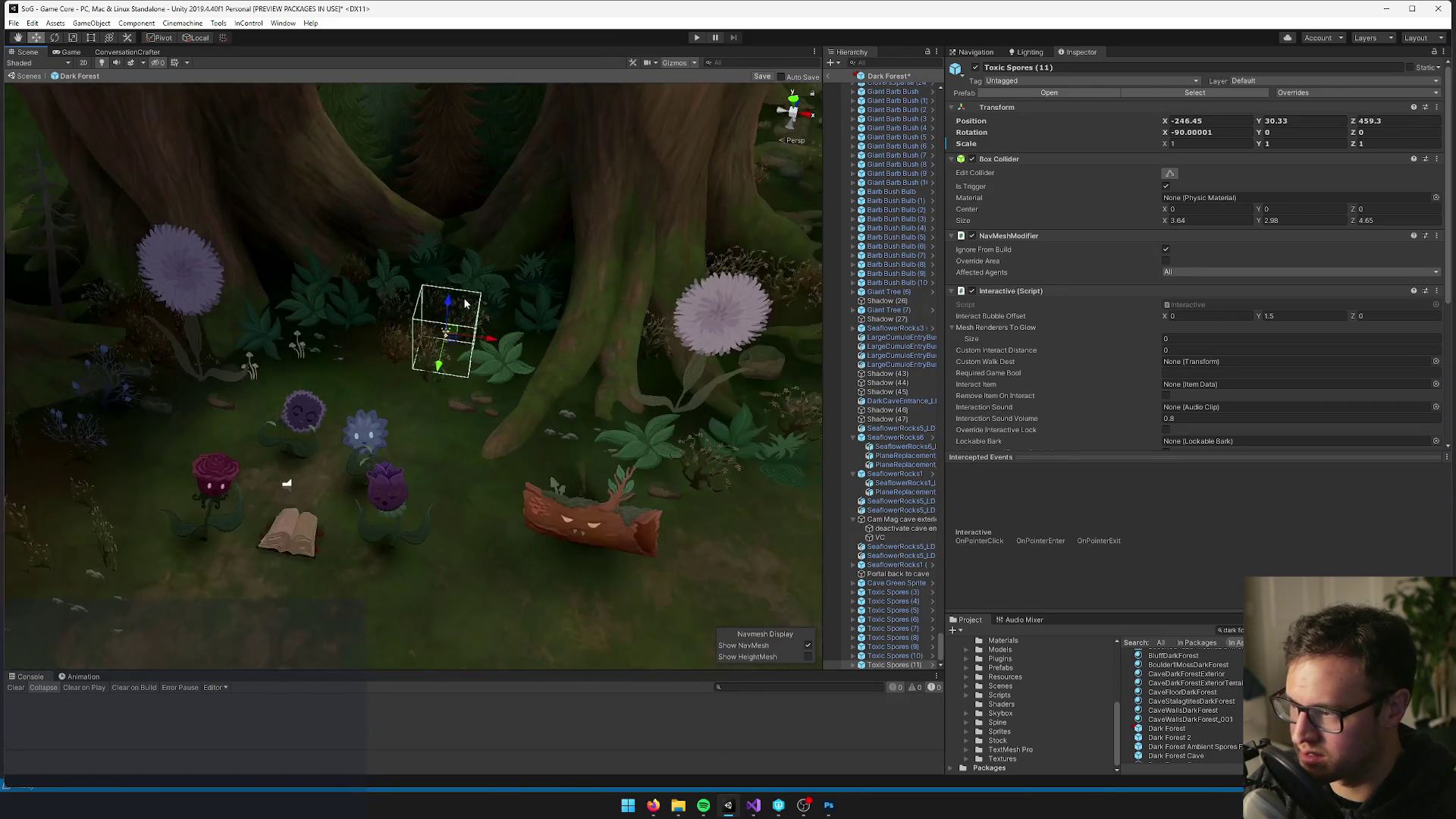
{"action": "scroll", "coordinate": [506, 434], "scroll_direction": "down", "scroll_amount": 3}
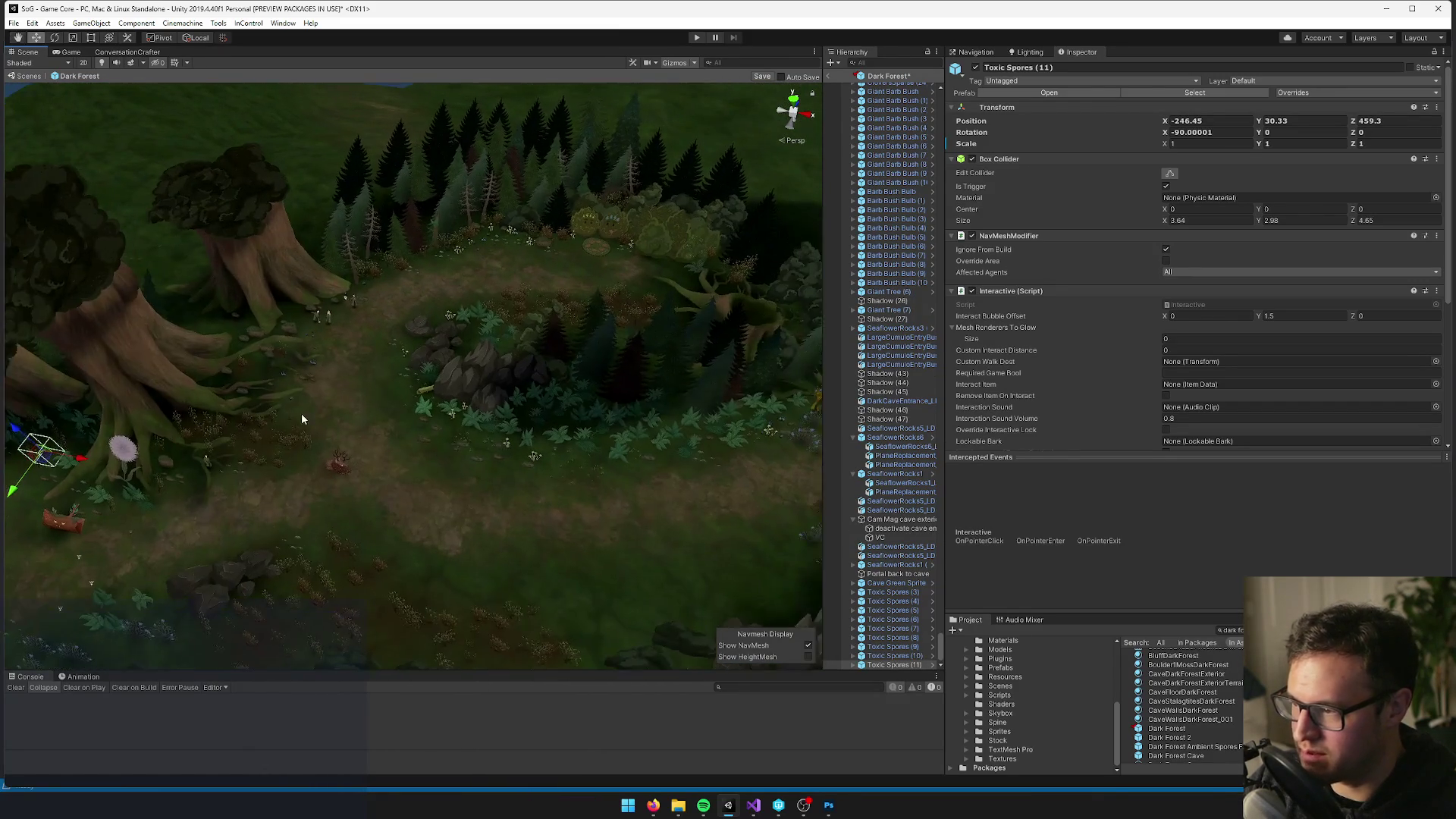
{"action": "scroll", "coordinate": [455, 244], "scroll_direction": "up", "scroll_amount": 8}
Move spore copy (12) to a new spot, checking from eye-level and oblique views, then nudge it into place
{"action": "mouse_move", "coordinate": [435, 255]}
{"action": "left_mouse_down"}
{"action": "mouse_move", "coordinate": [591, 242]}
{"action": "mouse_move", "coordinate": [524, 252]}
{"action": "left_mouse_up"}
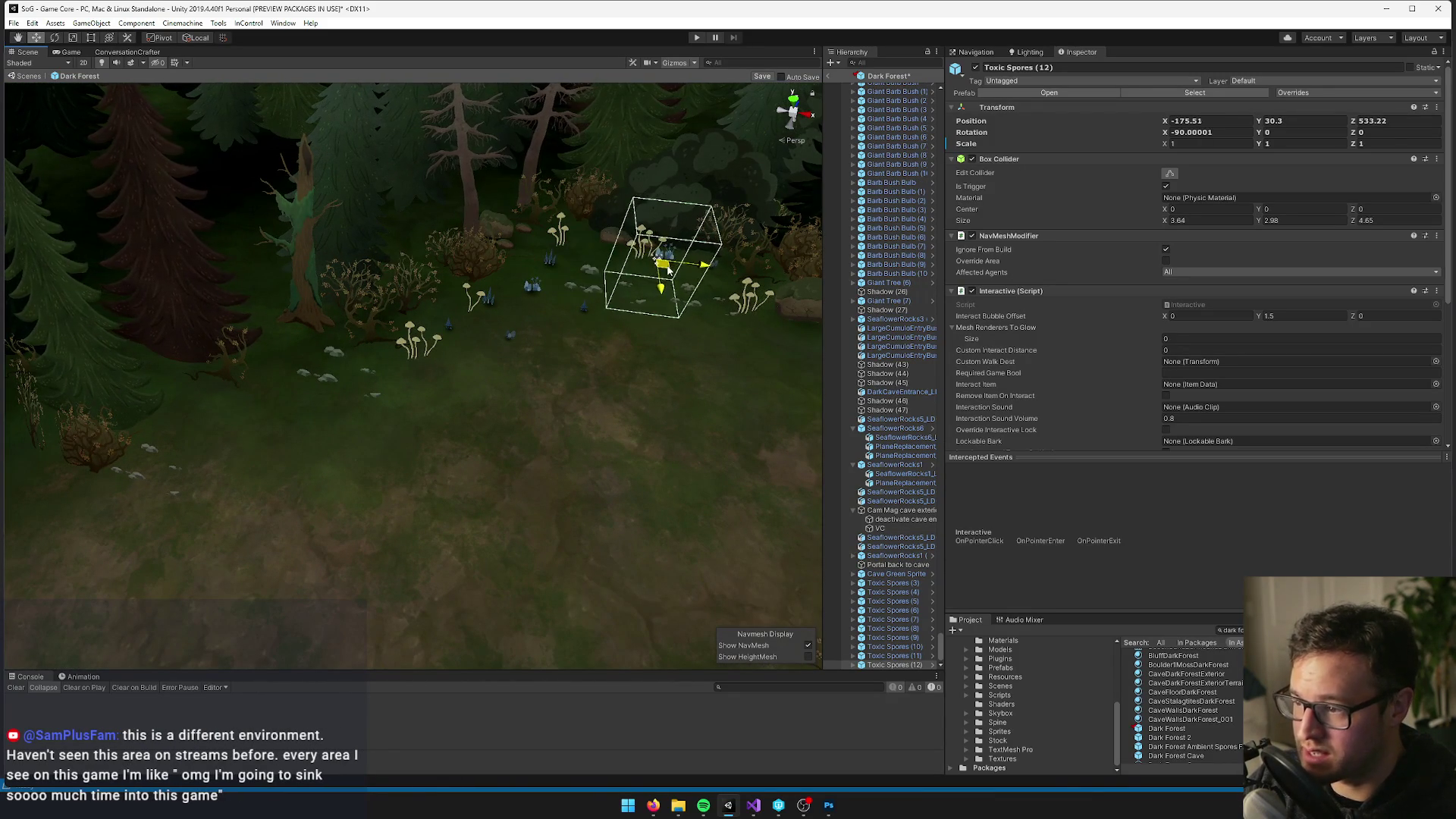
{"action": "left_click_drag", "start_coordinate": [674, 279], "coordinate": [485, 262]}
{"action": "scroll", "coordinate": [511, 271], "scroll_direction": "up", "scroll_amount": 6}
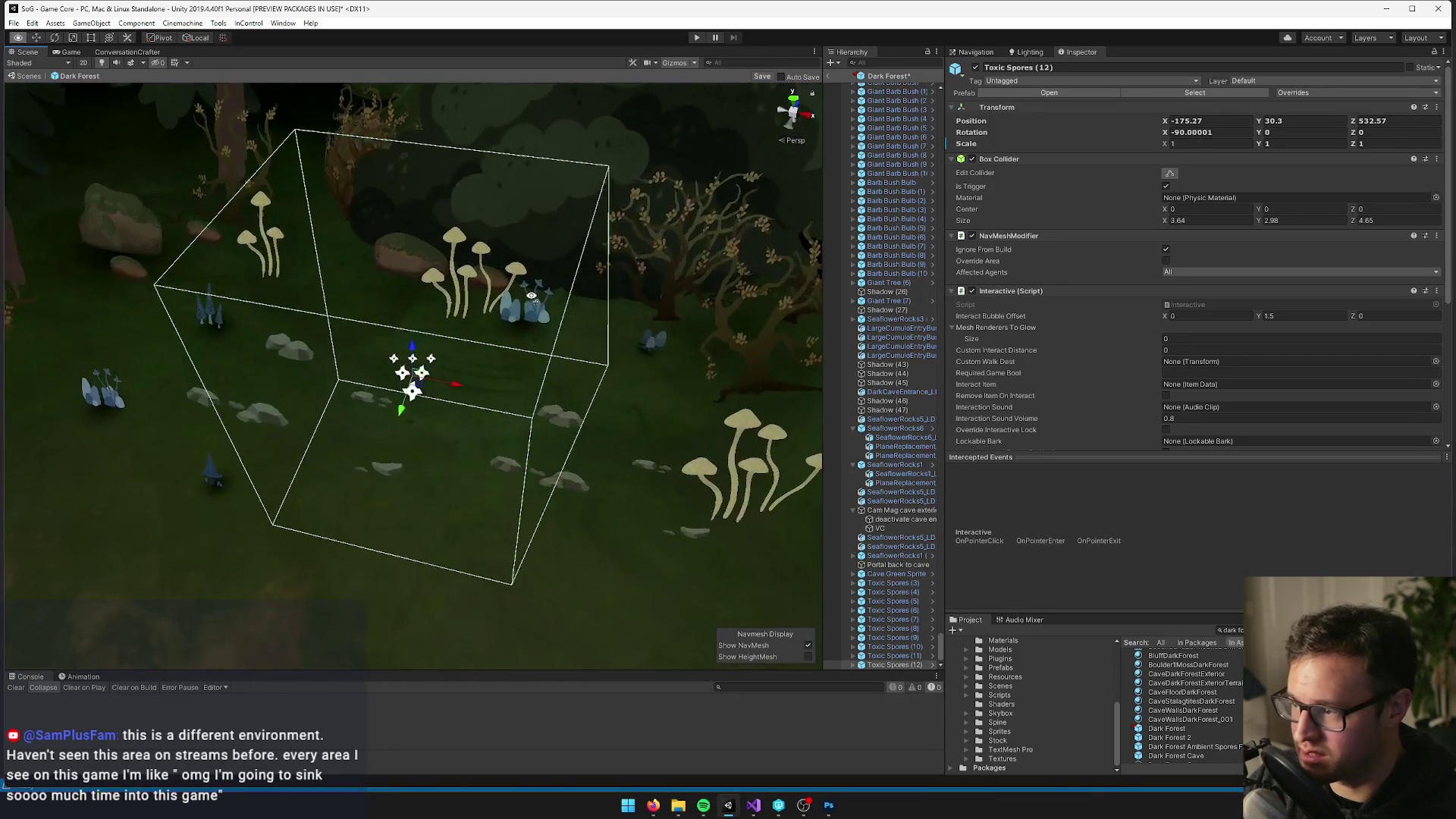
{"action": "left_click_drag", "start_coordinate": [518, 325], "coordinate": [559, 159]}
{"action": "scroll", "coordinate": [559, 151], "scroll_direction": "down", "scroll_amount": 6}
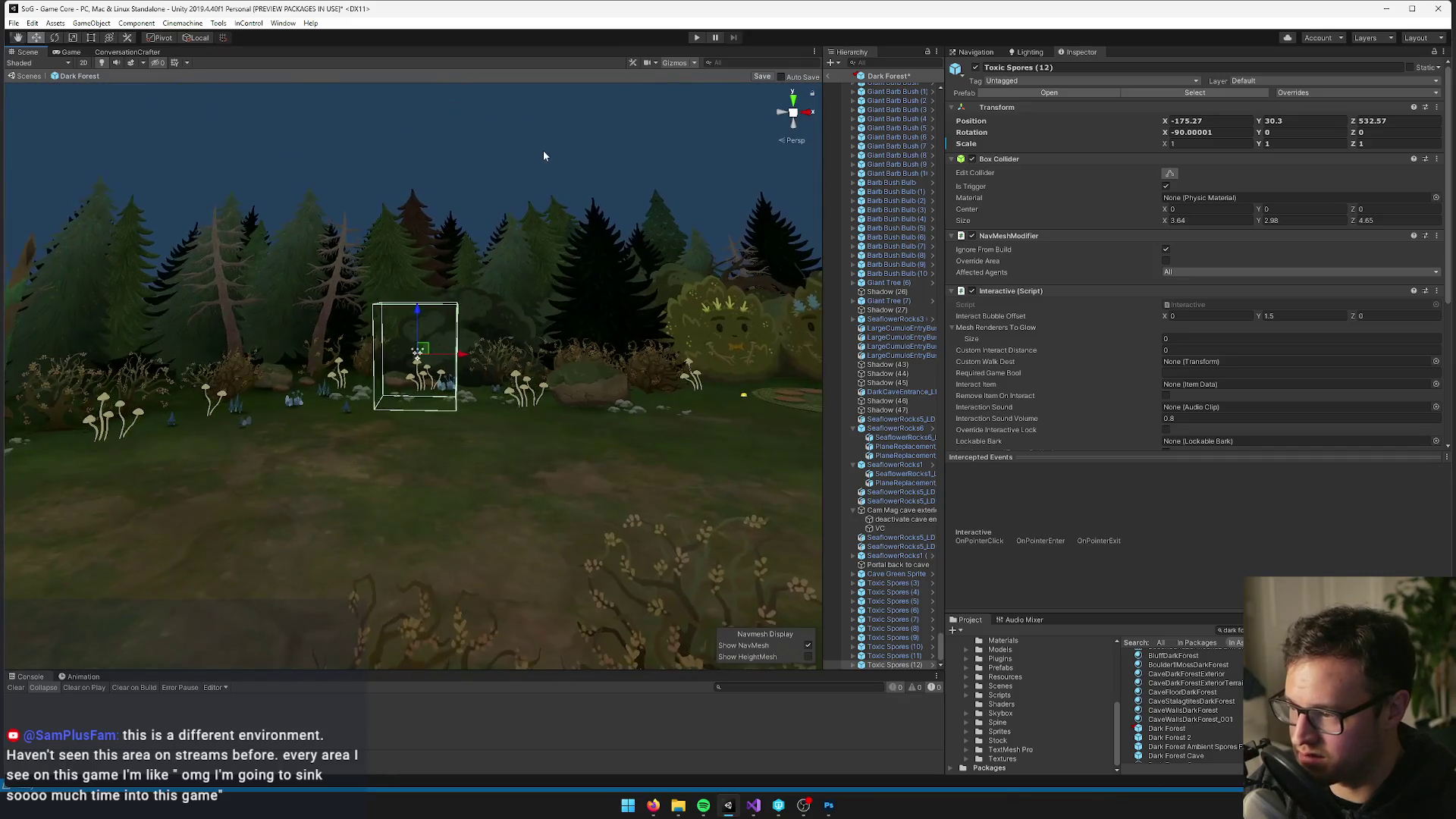
{"action": "mouse_move", "coordinate": [479, 330]}
{"action": "left_mouse_down"}
{"action": "mouse_move", "coordinate": [478, 302]}
{"action": "mouse_move", "coordinate": [481, 511]}
{"action": "mouse_move", "coordinate": [504, 351]}
{"action": "mouse_move", "coordinate": [615, 485]}
{"action": "mouse_move", "coordinate": [425, 454]}
{"action": "mouse_move", "coordinate": [580, 400]}
{"action": "left_mouse_up"}
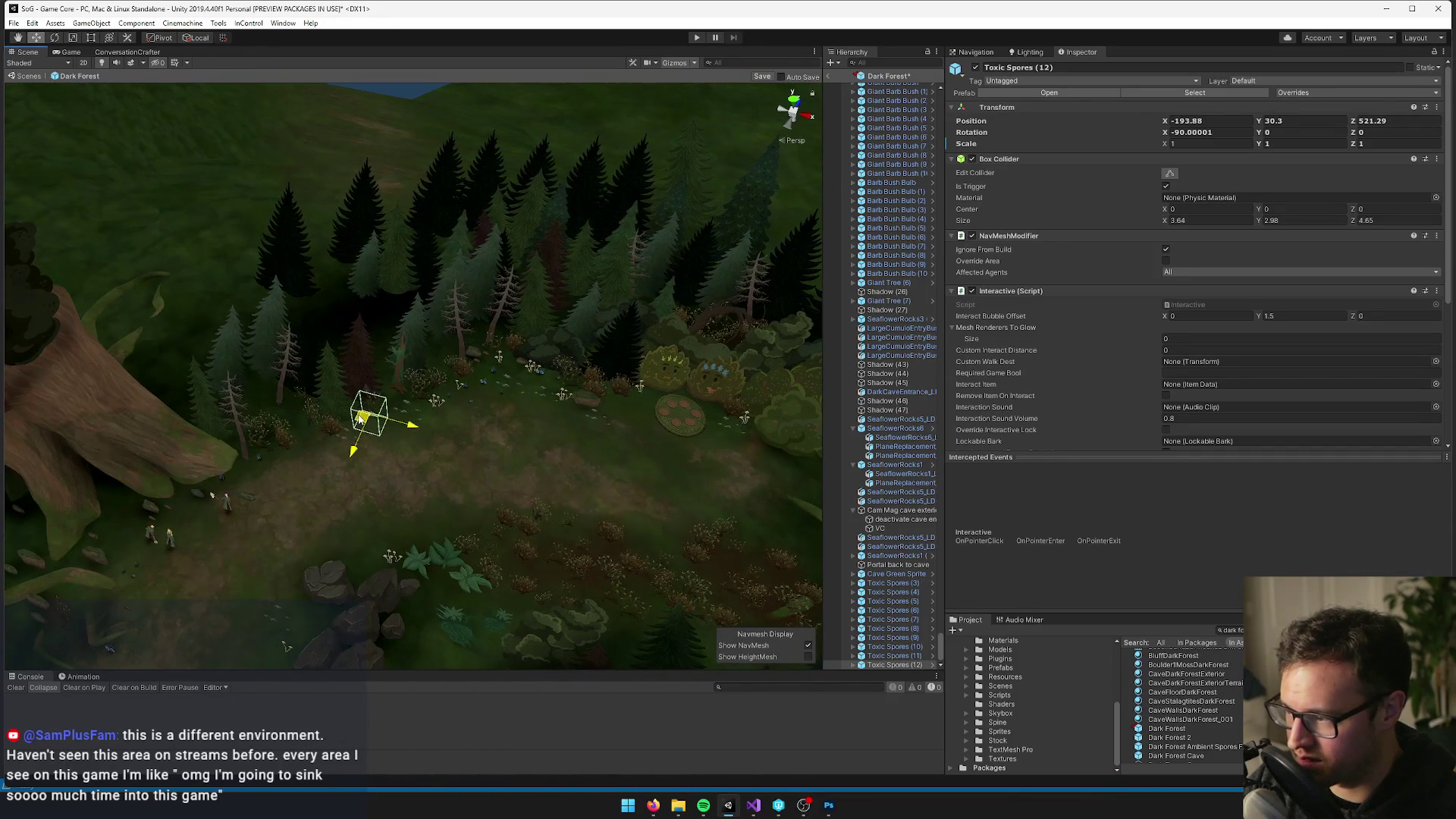
{"action": "scroll", "coordinate": [381, 453], "scroll_direction": "down", "scroll_amount": 8}
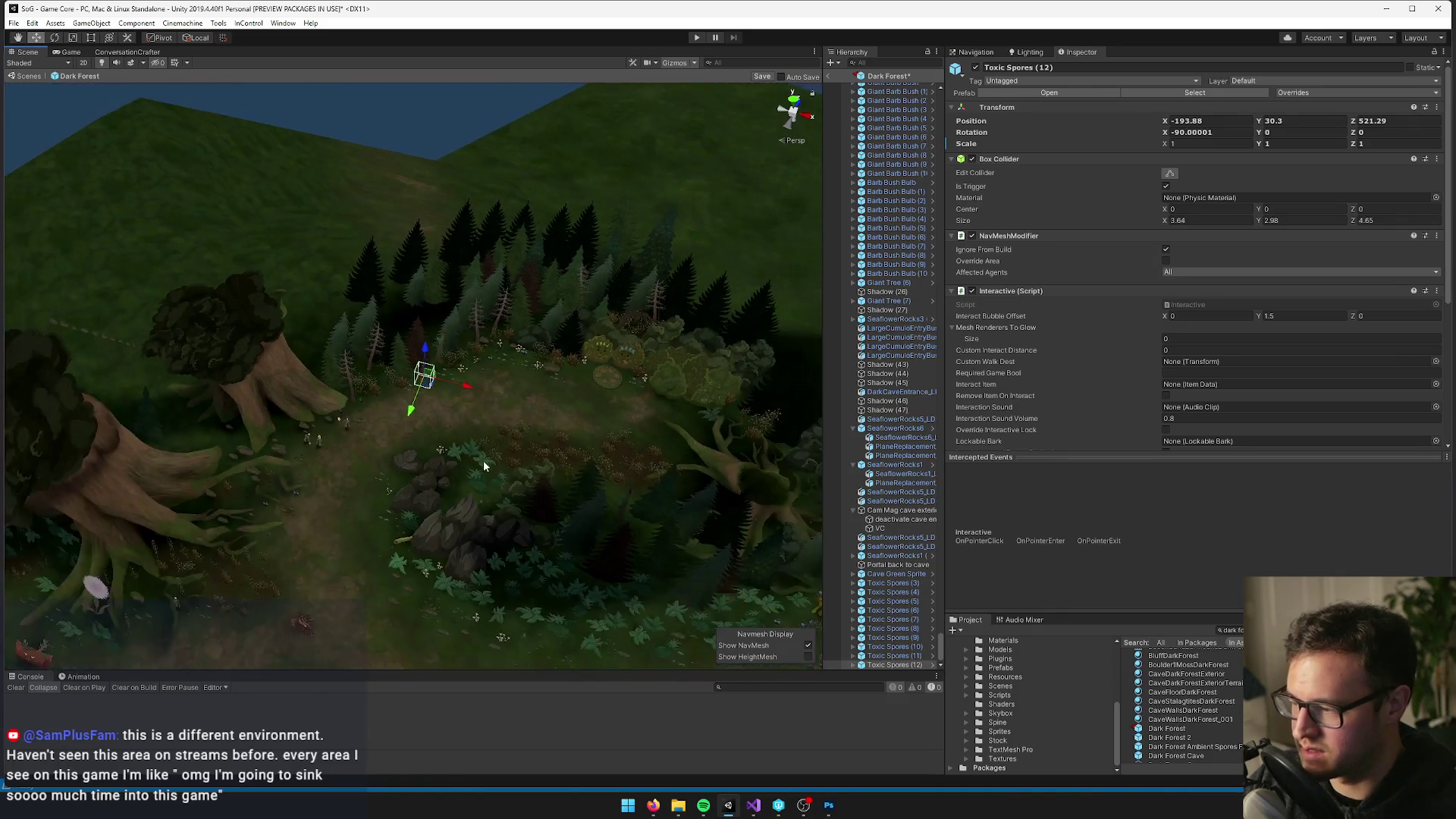
{"action": "mouse_move", "coordinate": [474, 476]}
{"action": "left_mouse_down"}
{"action": "mouse_move", "coordinate": [519, 225]}
{"action": "mouse_move", "coordinate": [604, 243]}
{"action": "mouse_move", "coordinate": [594, 260]}
{"action": "mouse_move", "coordinate": [325, 334]}
{"action": "mouse_move", "coordinate": [432, 322]}
{"action": "mouse_move", "coordinate": [406, 205]}
{"action": "left_mouse_up"}
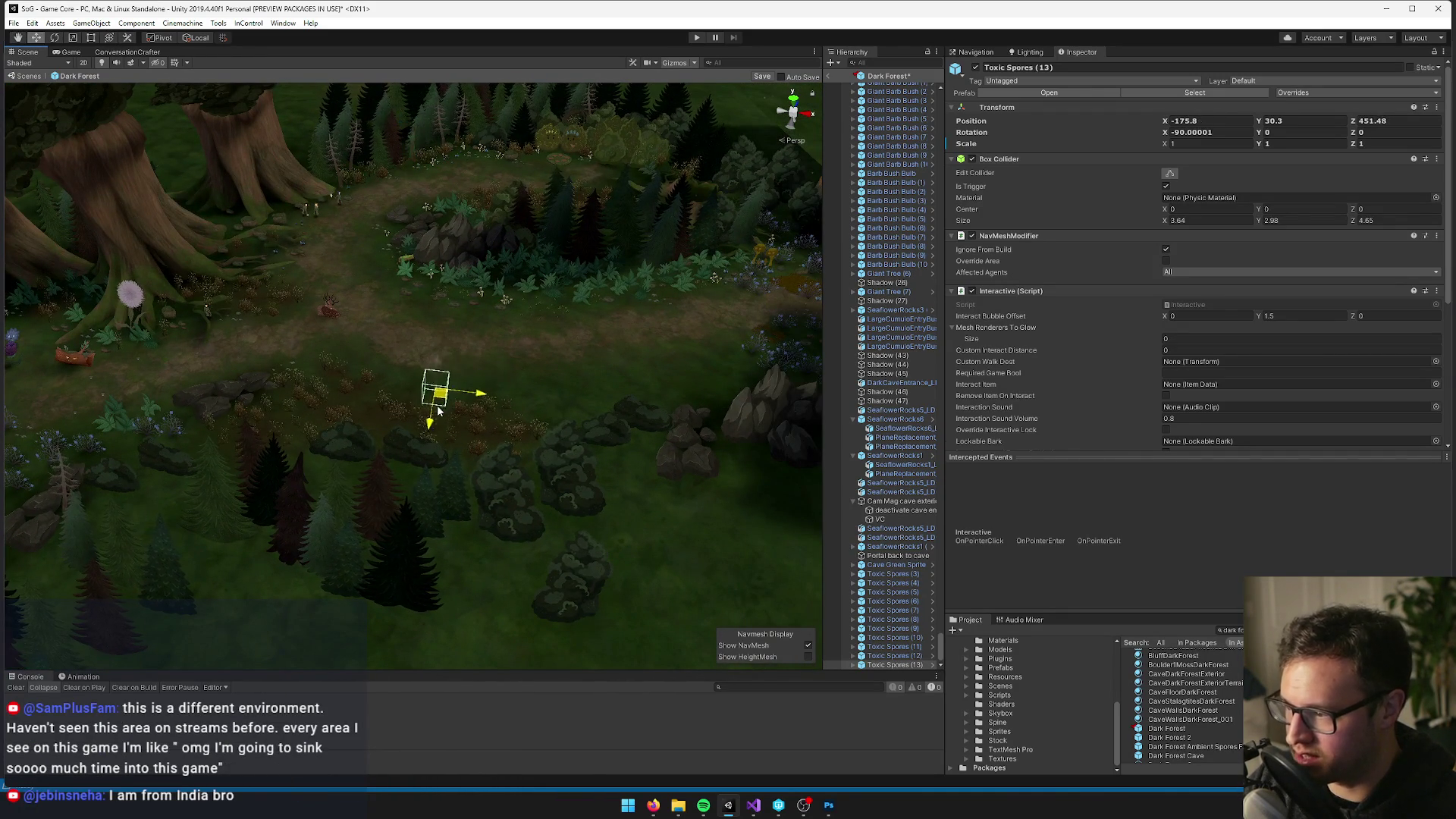
{"action": "left_click_drag", "start_coordinate": [440, 410], "coordinate": [449, 414]}
{"action": "key", "text": "f"}
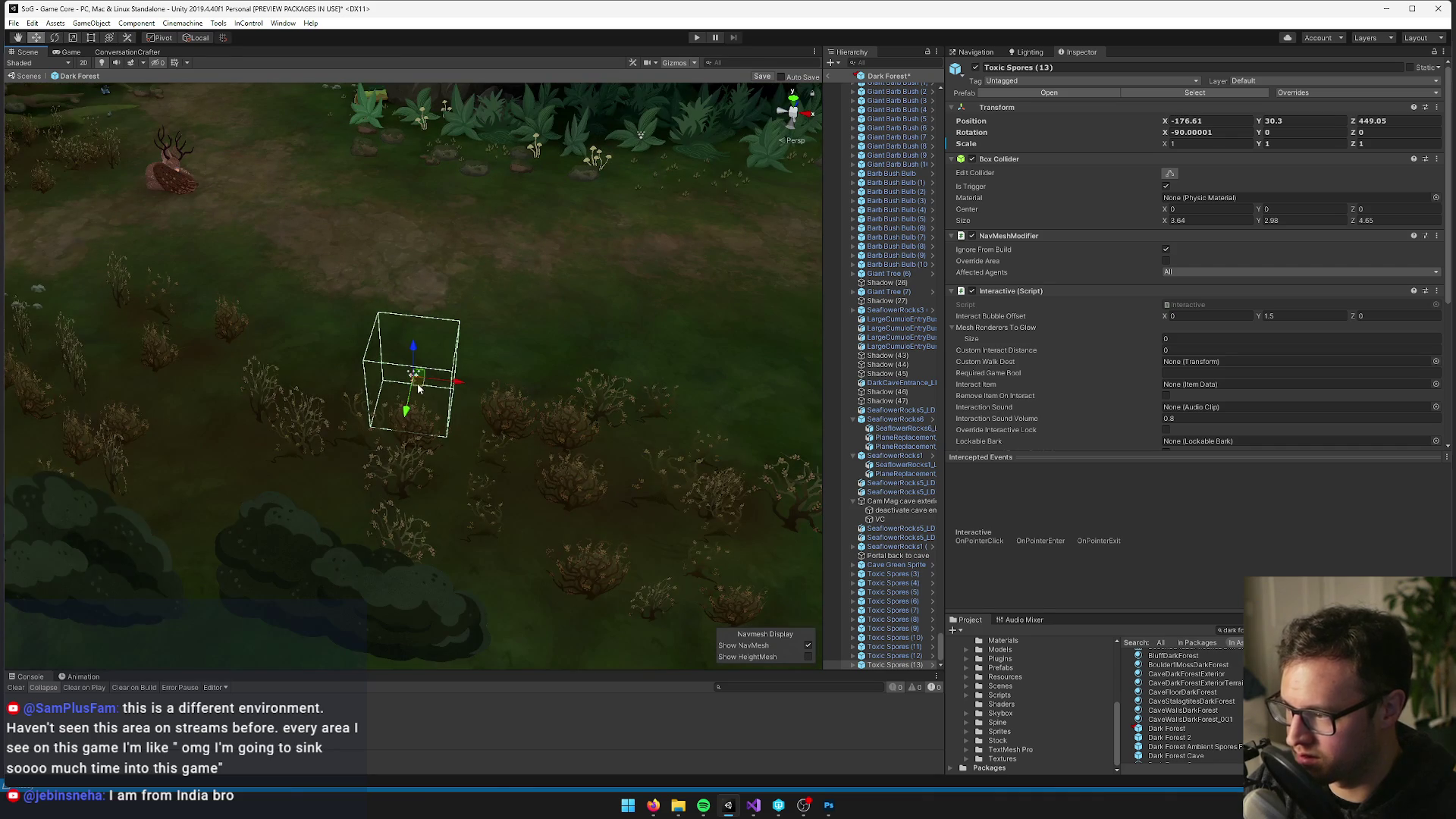
{"action": "scroll", "coordinate": [195, 411], "scroll_direction": "down", "scroll_amount": 3}
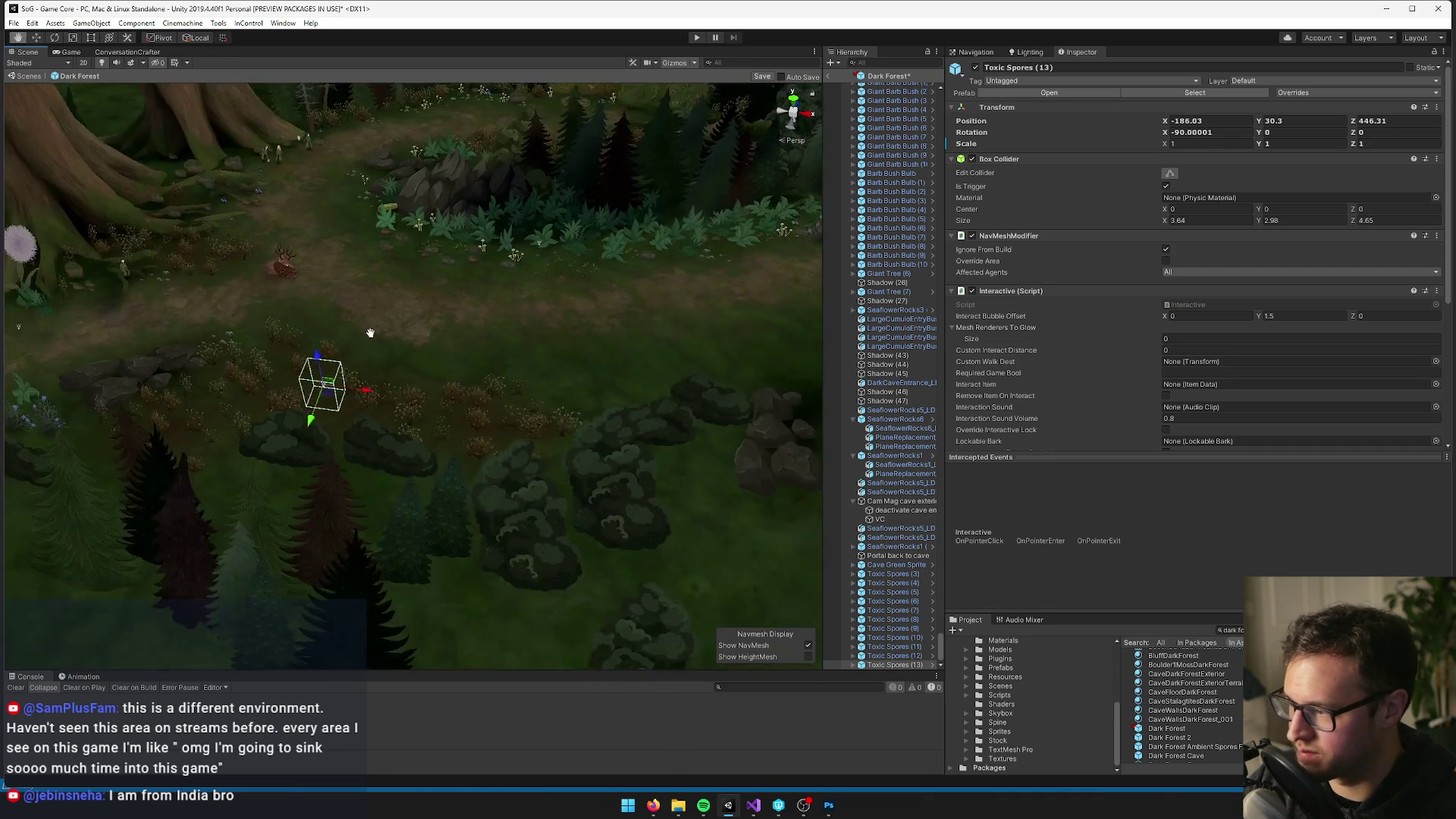